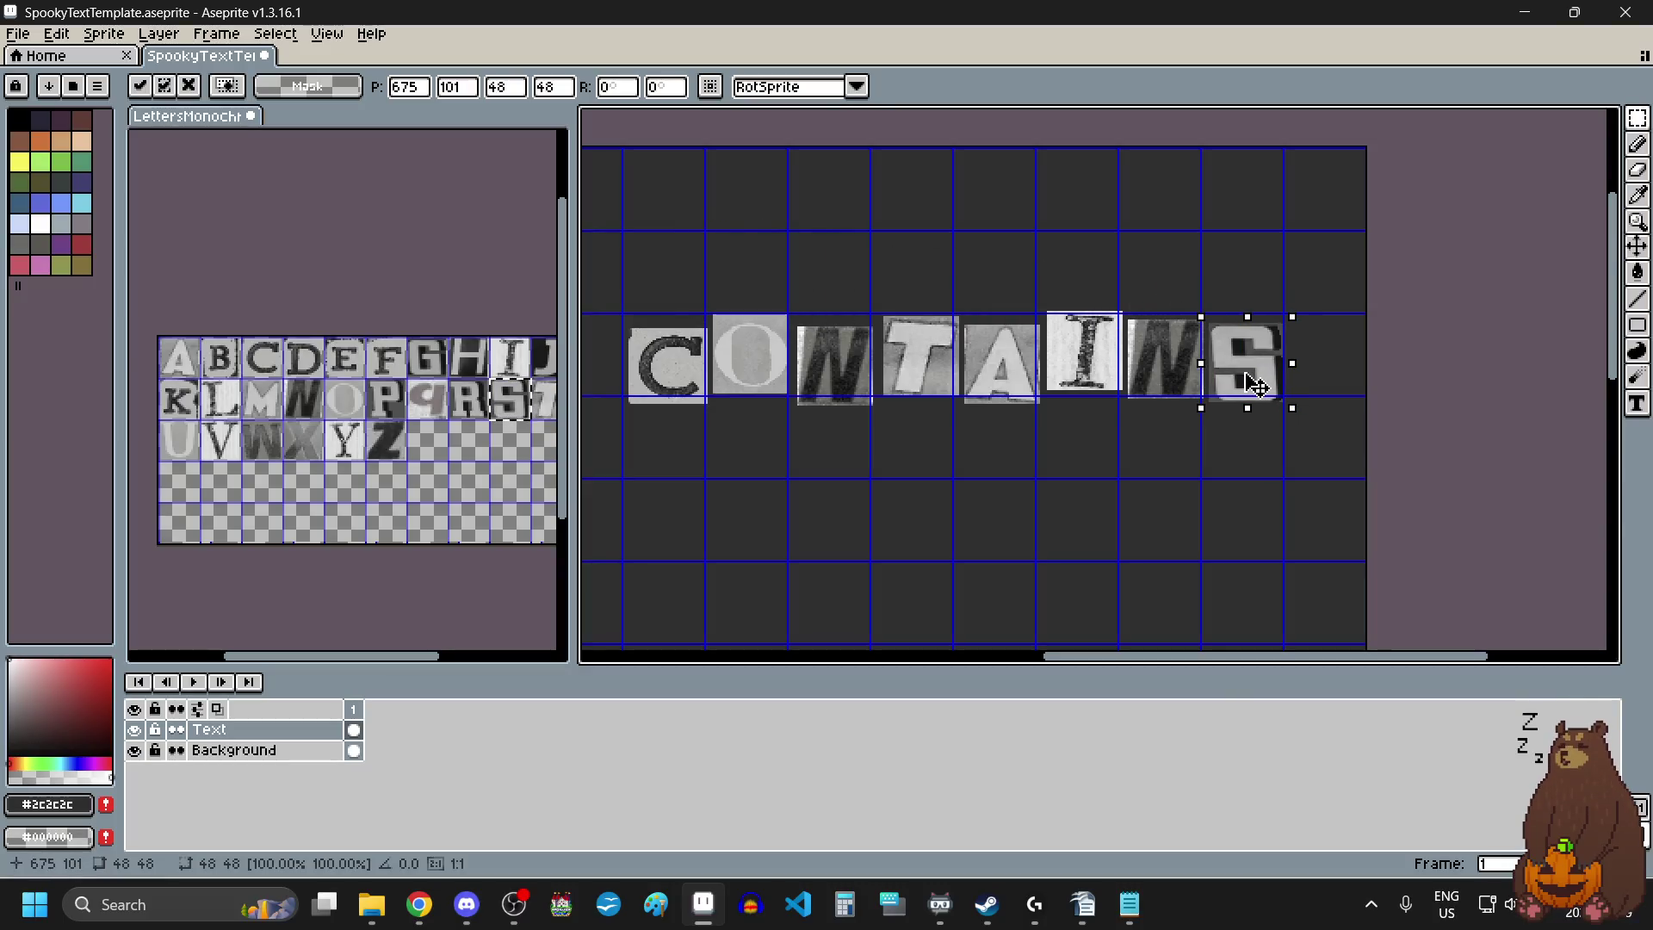
# Commit the placed S tile on the dark grid canvas.
pyautogui.press('Return')
pyautogui.scroll(-3, 1114, 403)
pyautogui.scroll(-1, 981, 473)
pyautogui.scroll(1, 963, 517)
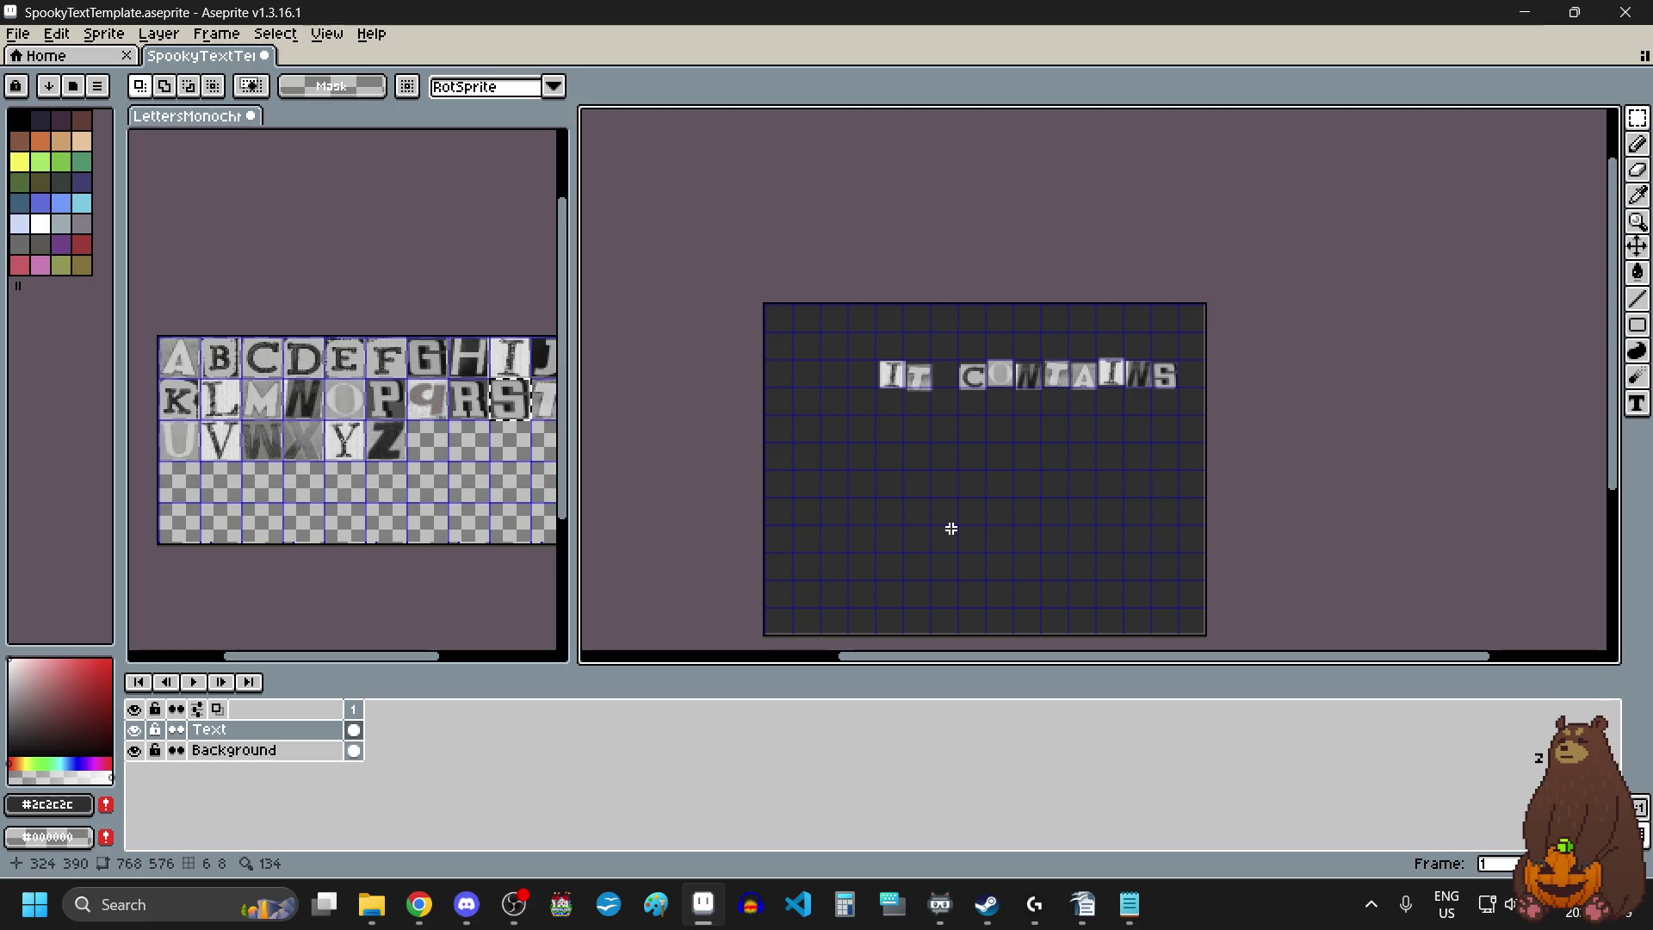
# Select the IT CONTAINS letters, nudge them slightly lower, and deselect.
pyautogui.moveTo(857, 338); pyautogui.dragTo(1201, 445)
pyautogui.moveTo(1147, 395); pyautogui.dragTo(1152, 407)
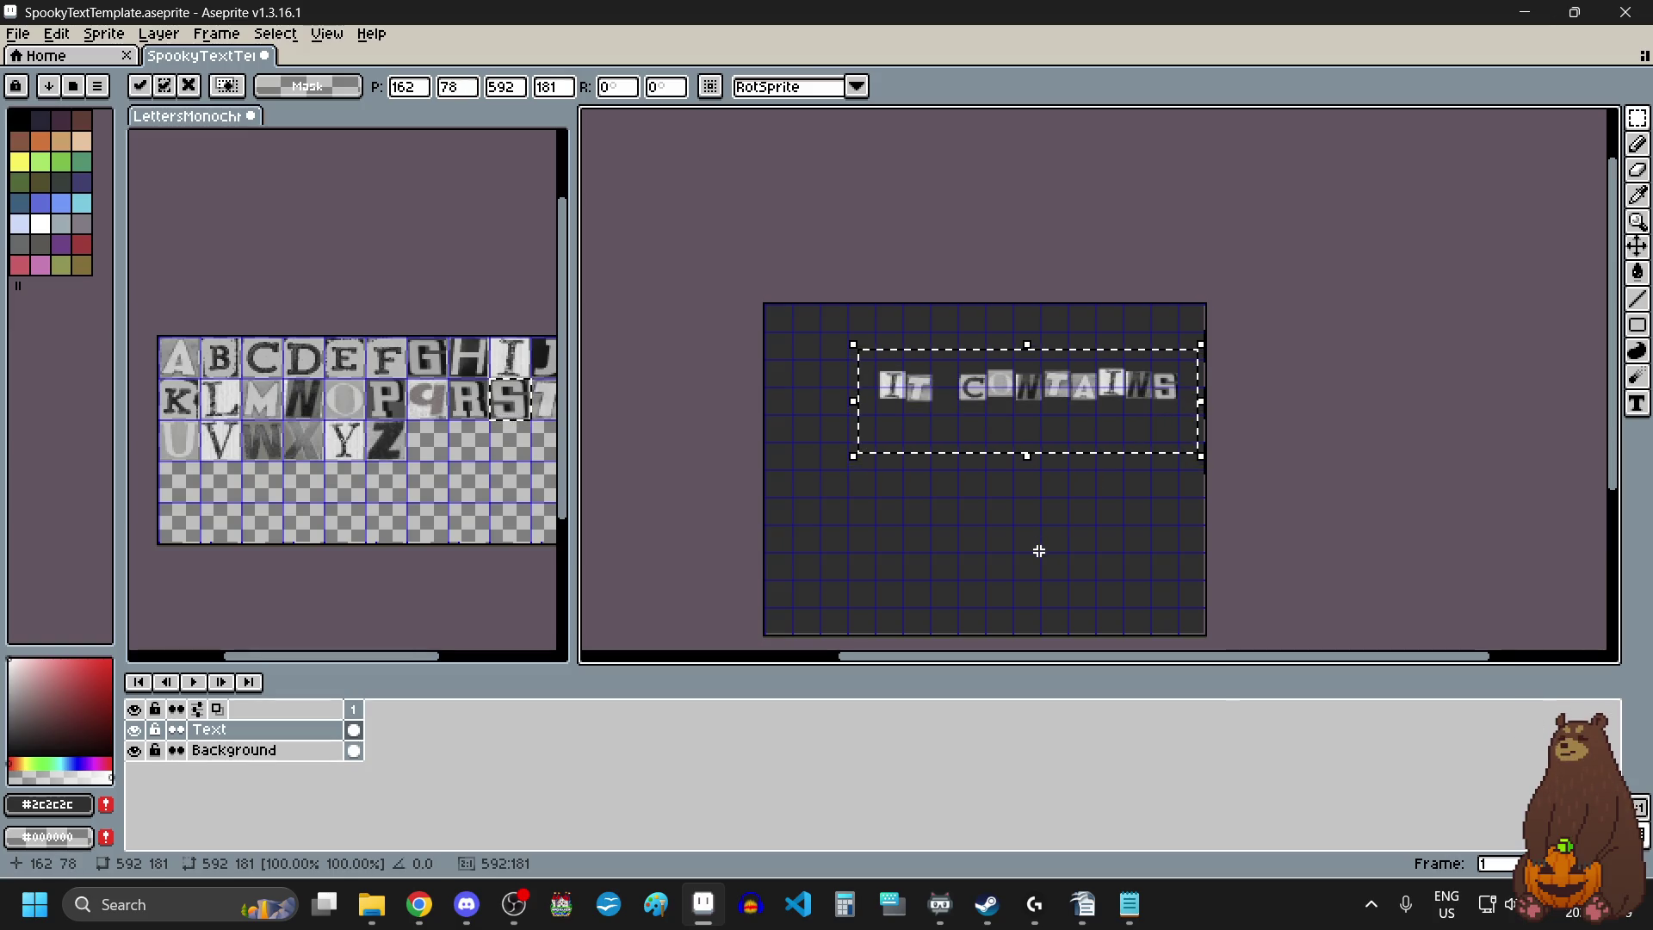
pyautogui.hotkey('ctrl', 'd')
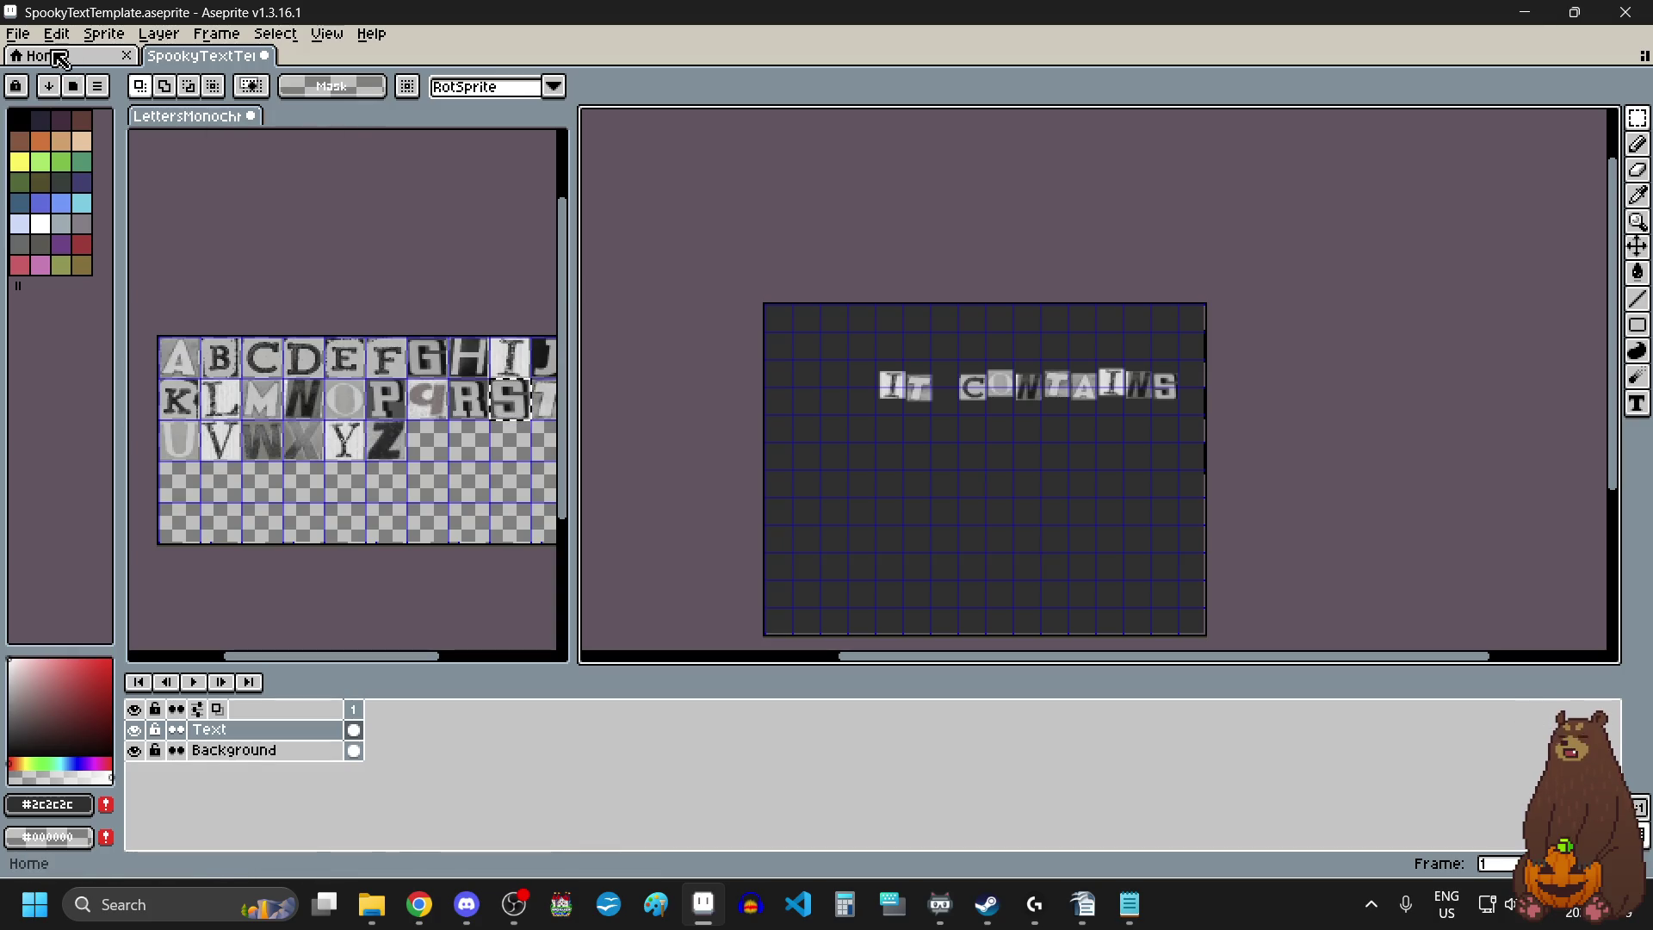
# Start Export As and browse to the recent pictures folder for the output file.
pyautogui.click(18, 33)
pyautogui.moveTo(129, 211)
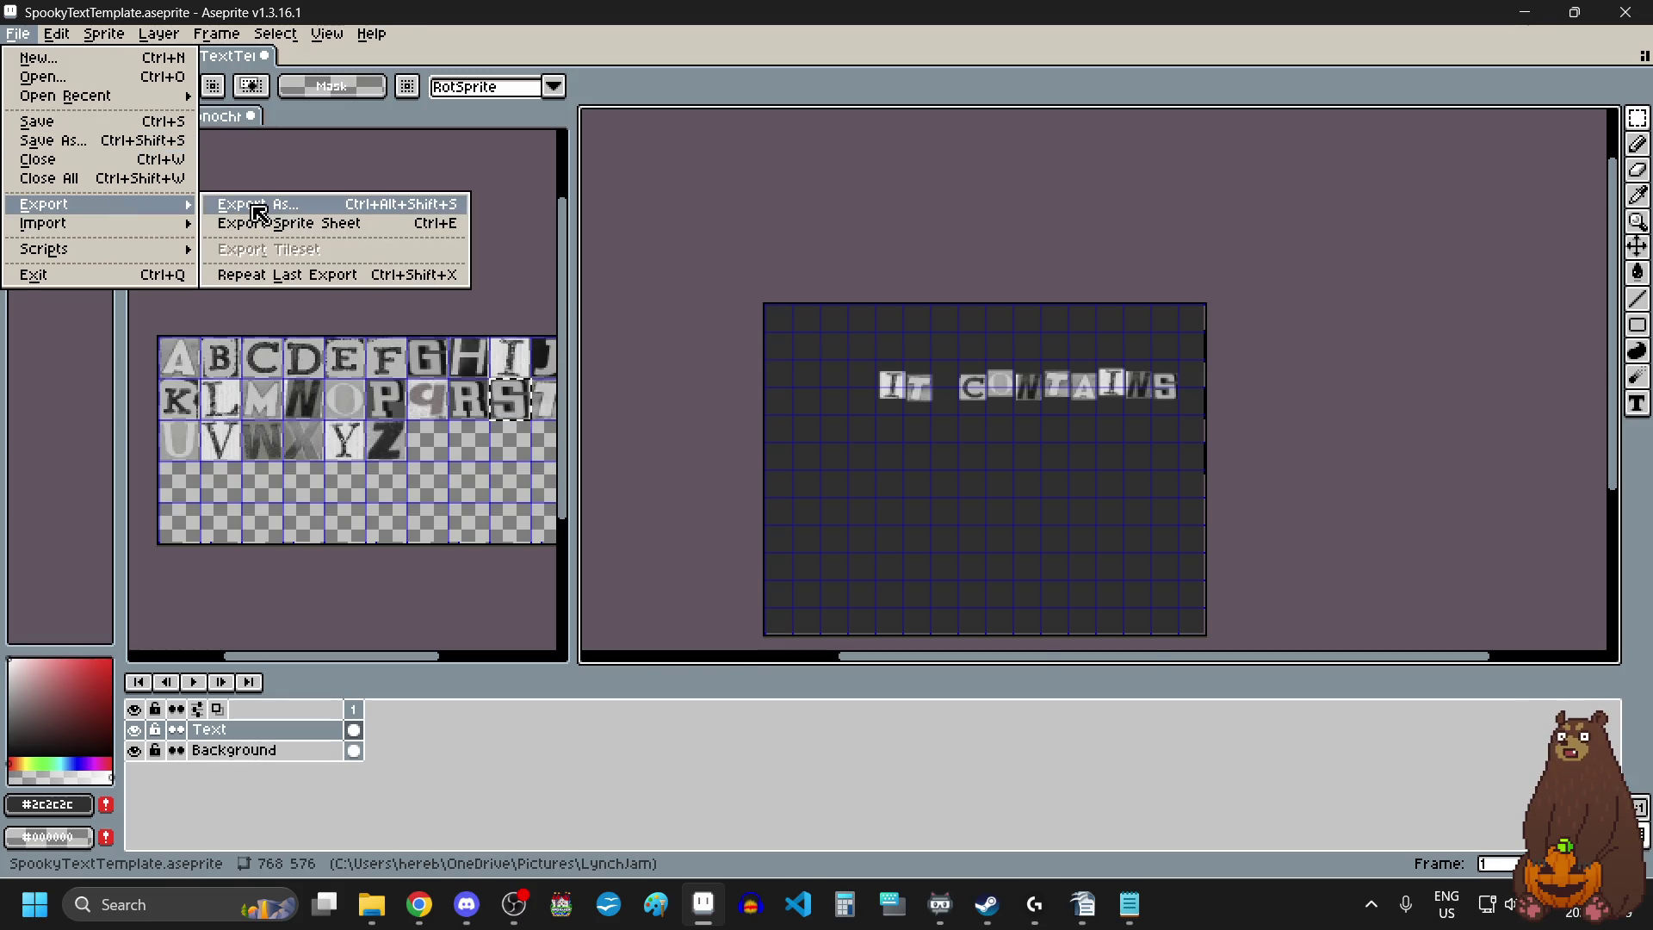
pyautogui.click(228, 211)
pyautogui.click(1202, 361)
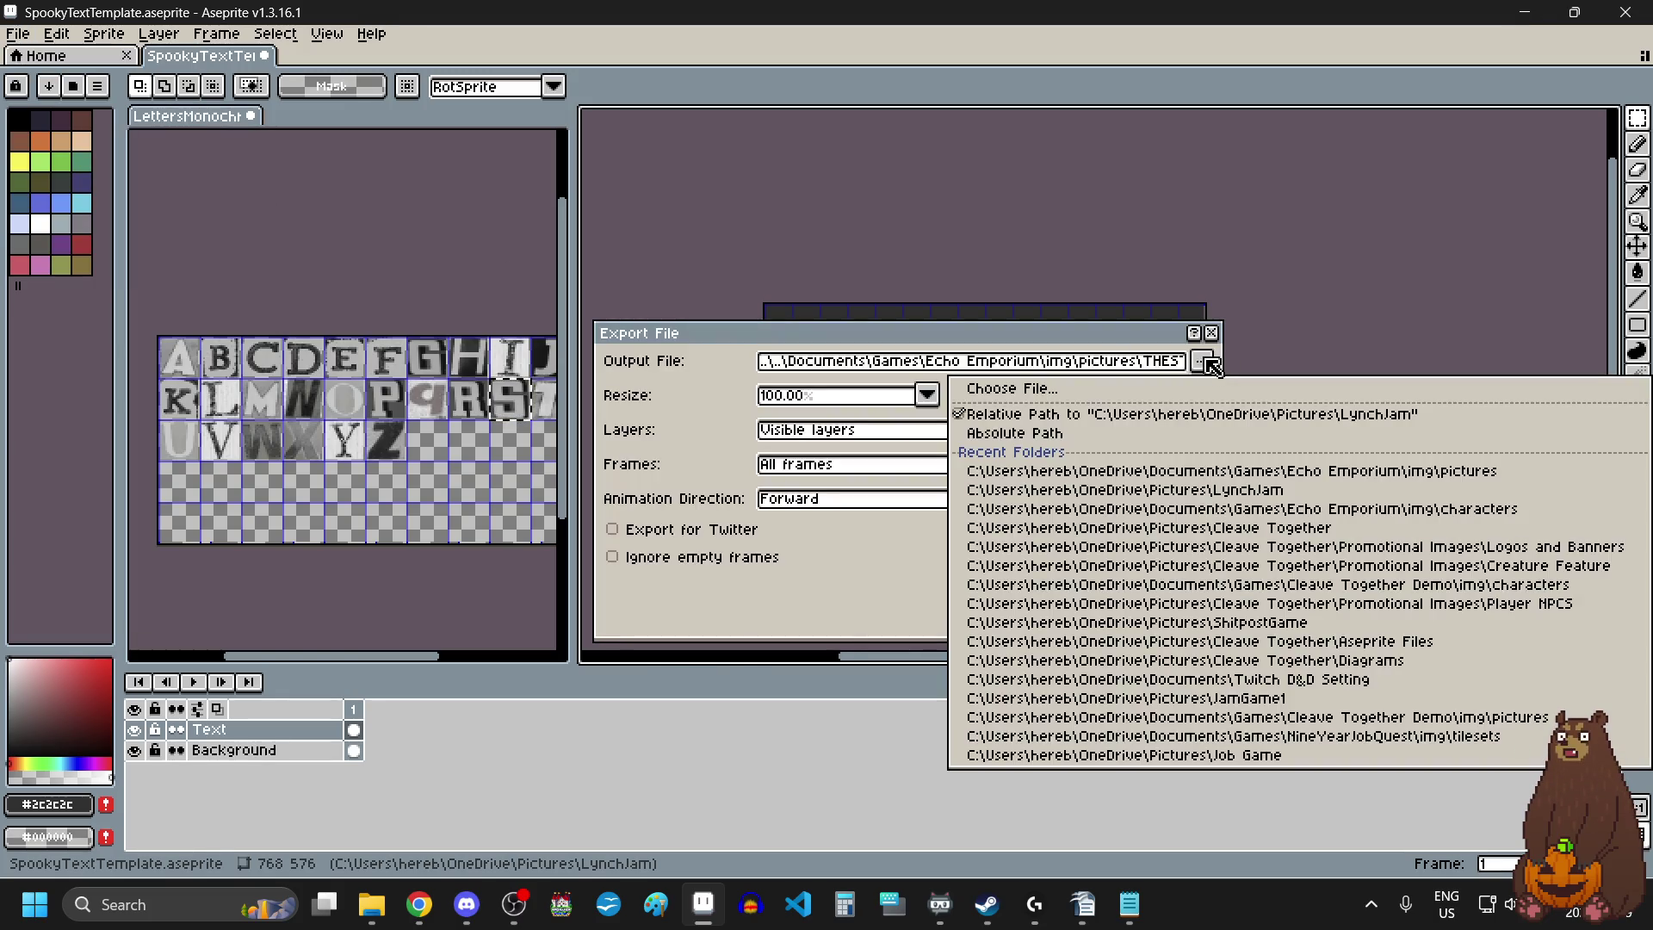
pyautogui.click(1204, 383)
pyautogui.click(1469, 71)
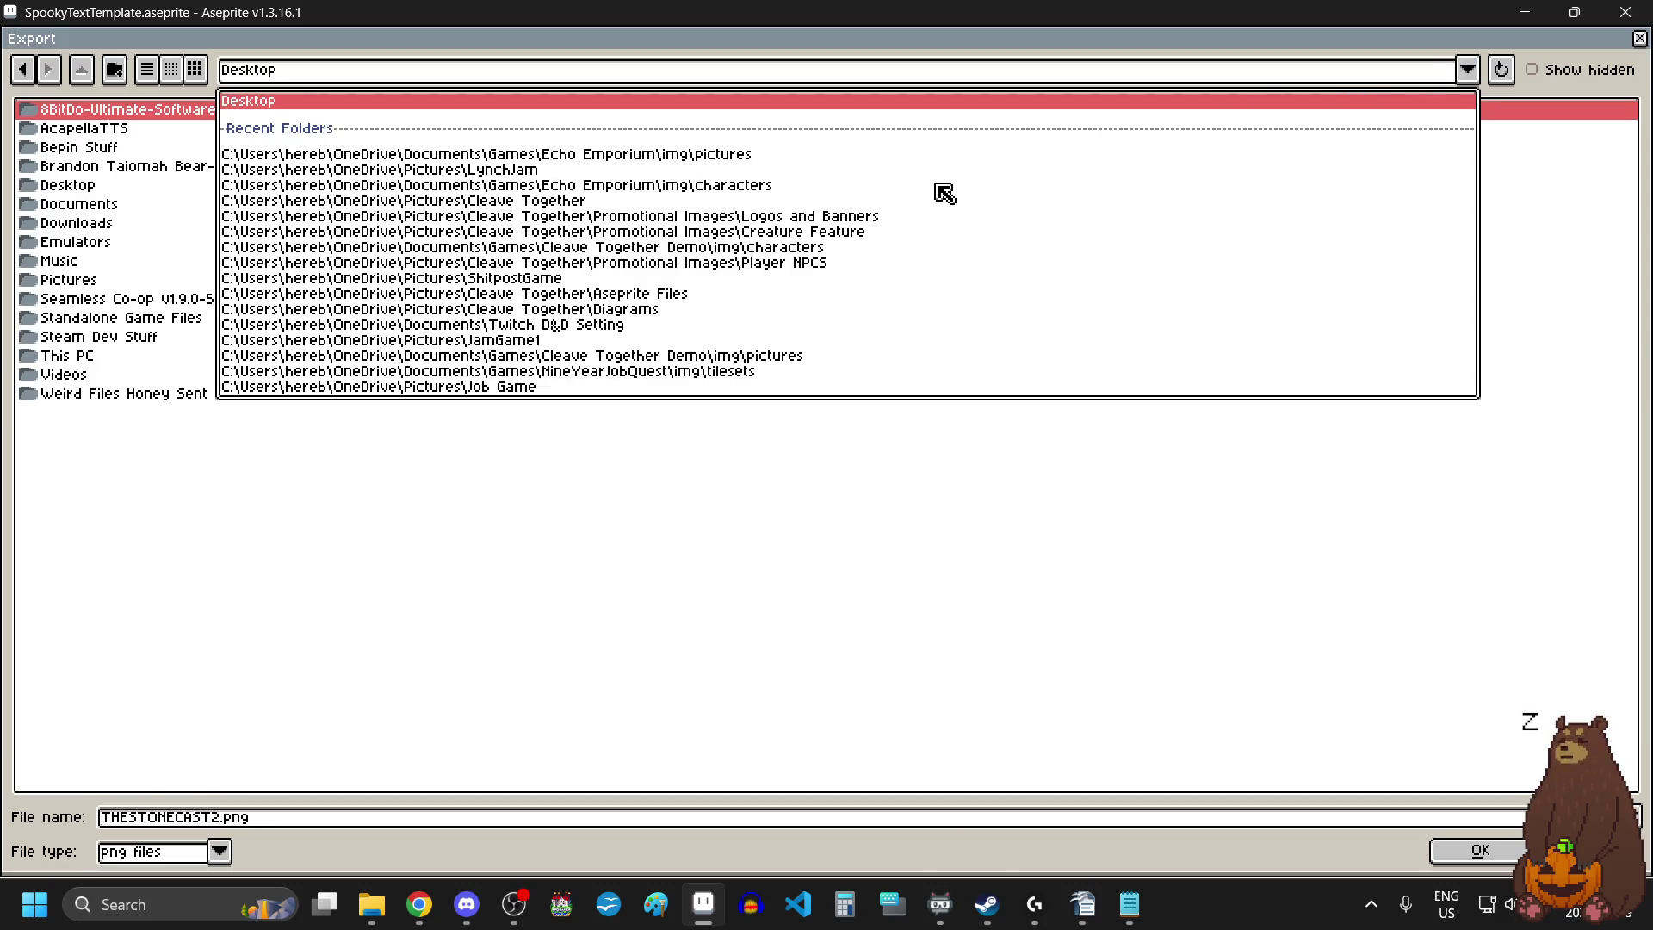
pyautogui.click(335, 156)
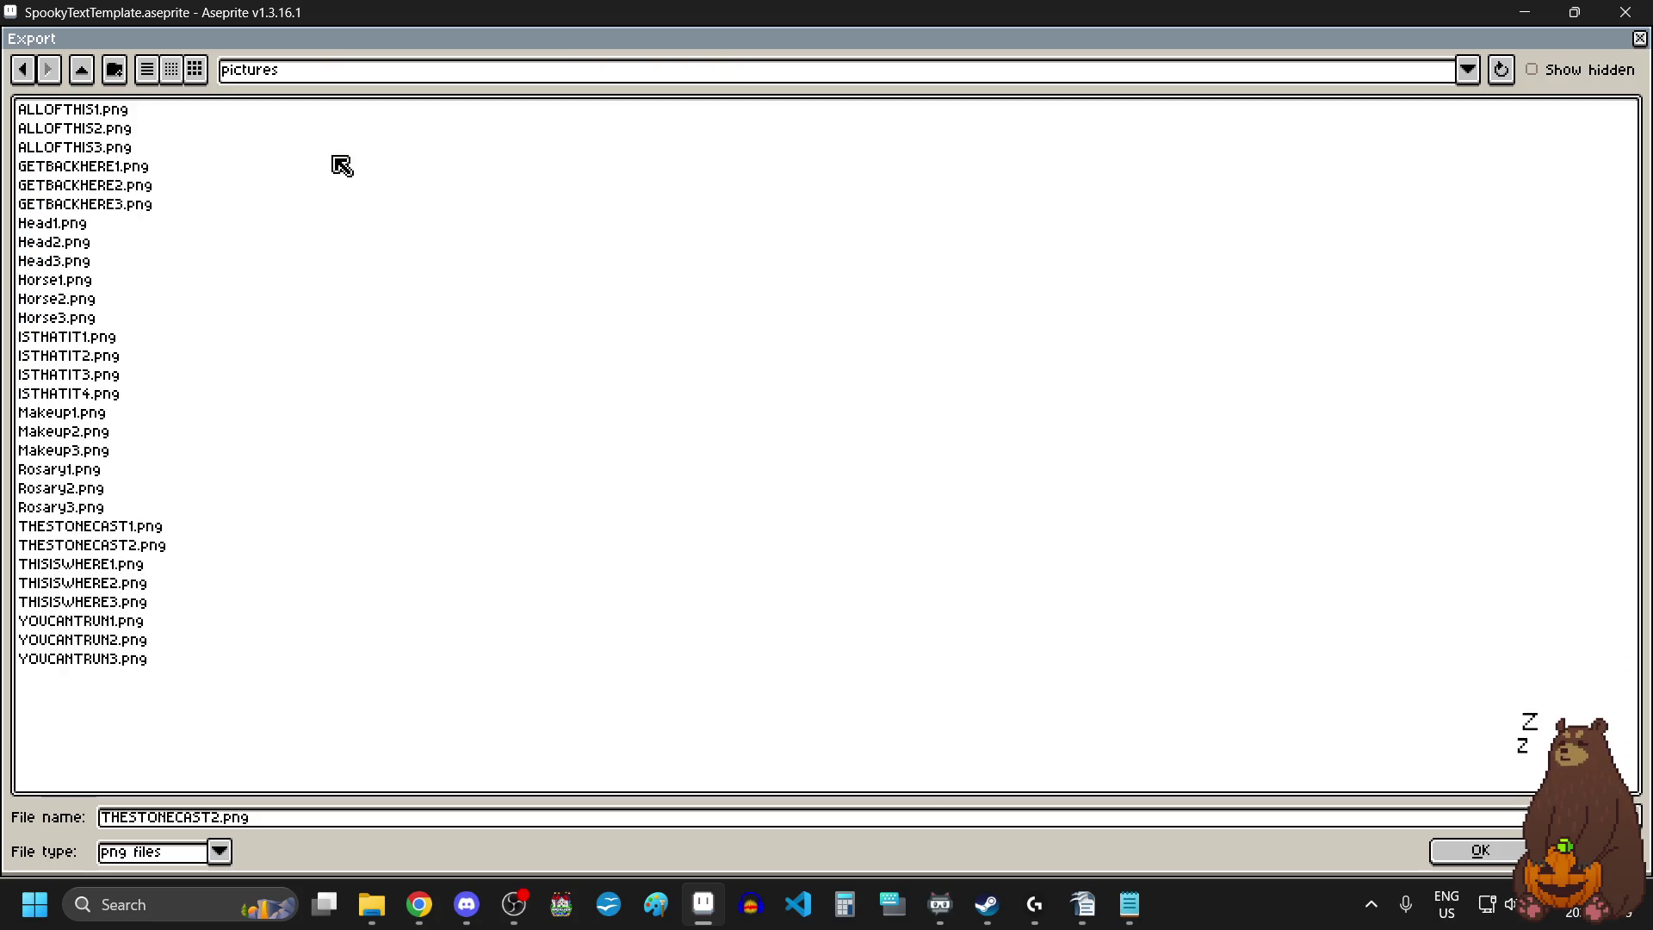
# Replace the old THESTONECAST2 file name with ITCONTAINS1.png and export, accepting flattened layers.
pyautogui.click(491, 827)
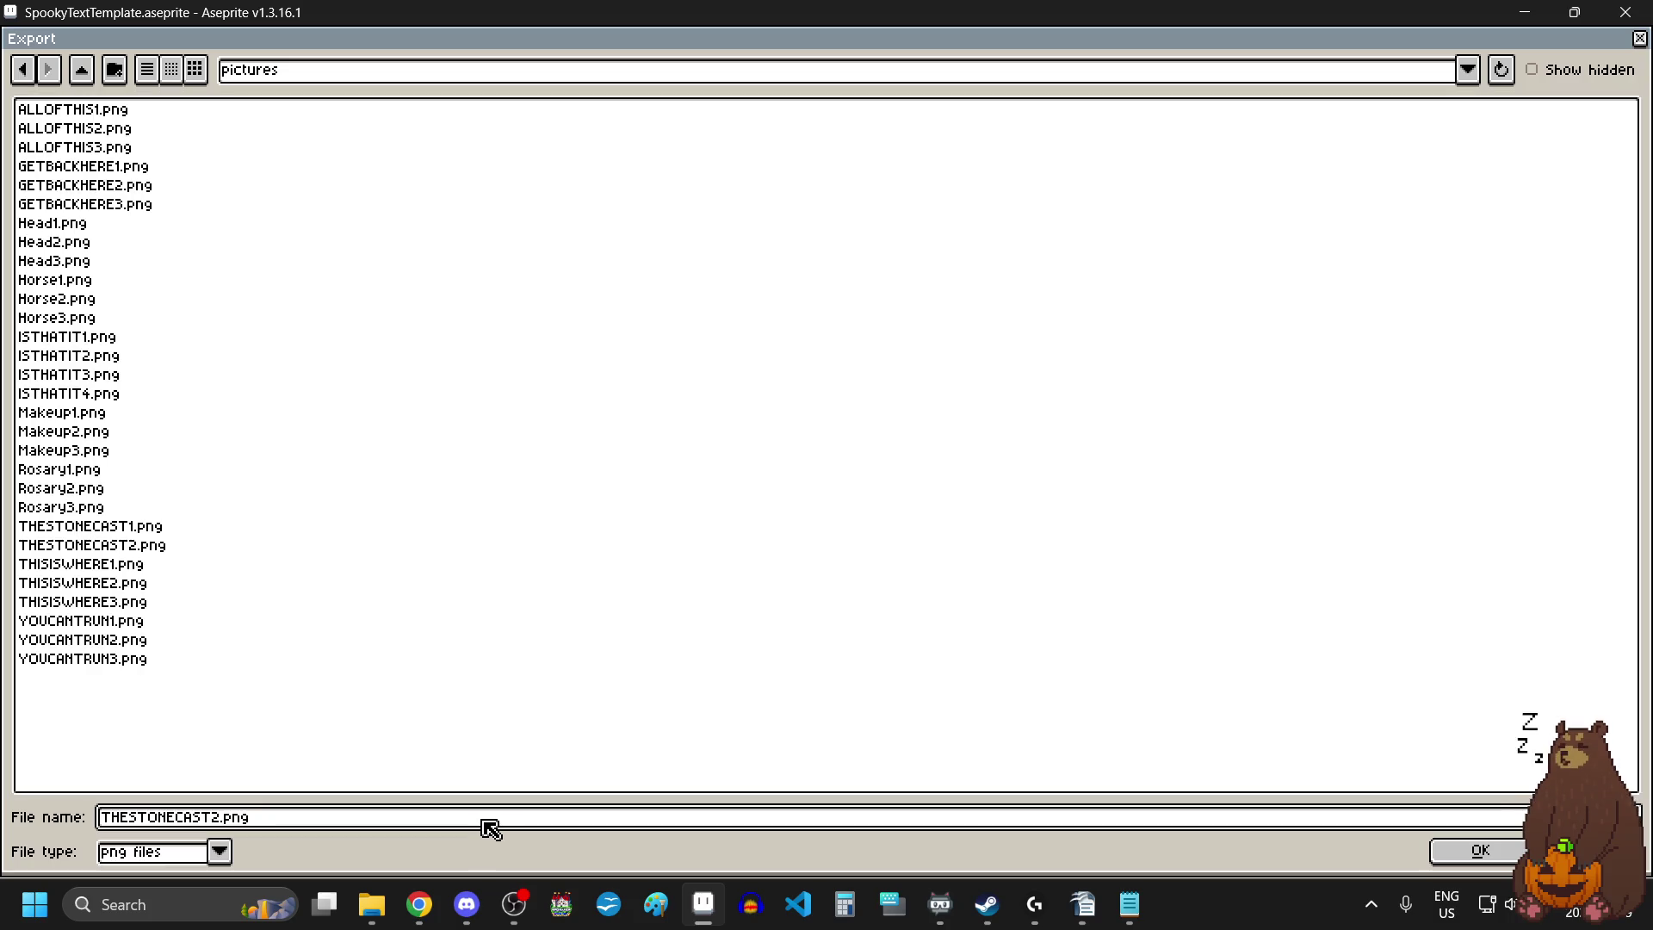
pyautogui.press('BackSpace')
pyautogui.press('BackSpace')
pyautogui.press('BackSpace')
pyautogui.write('ITCO')
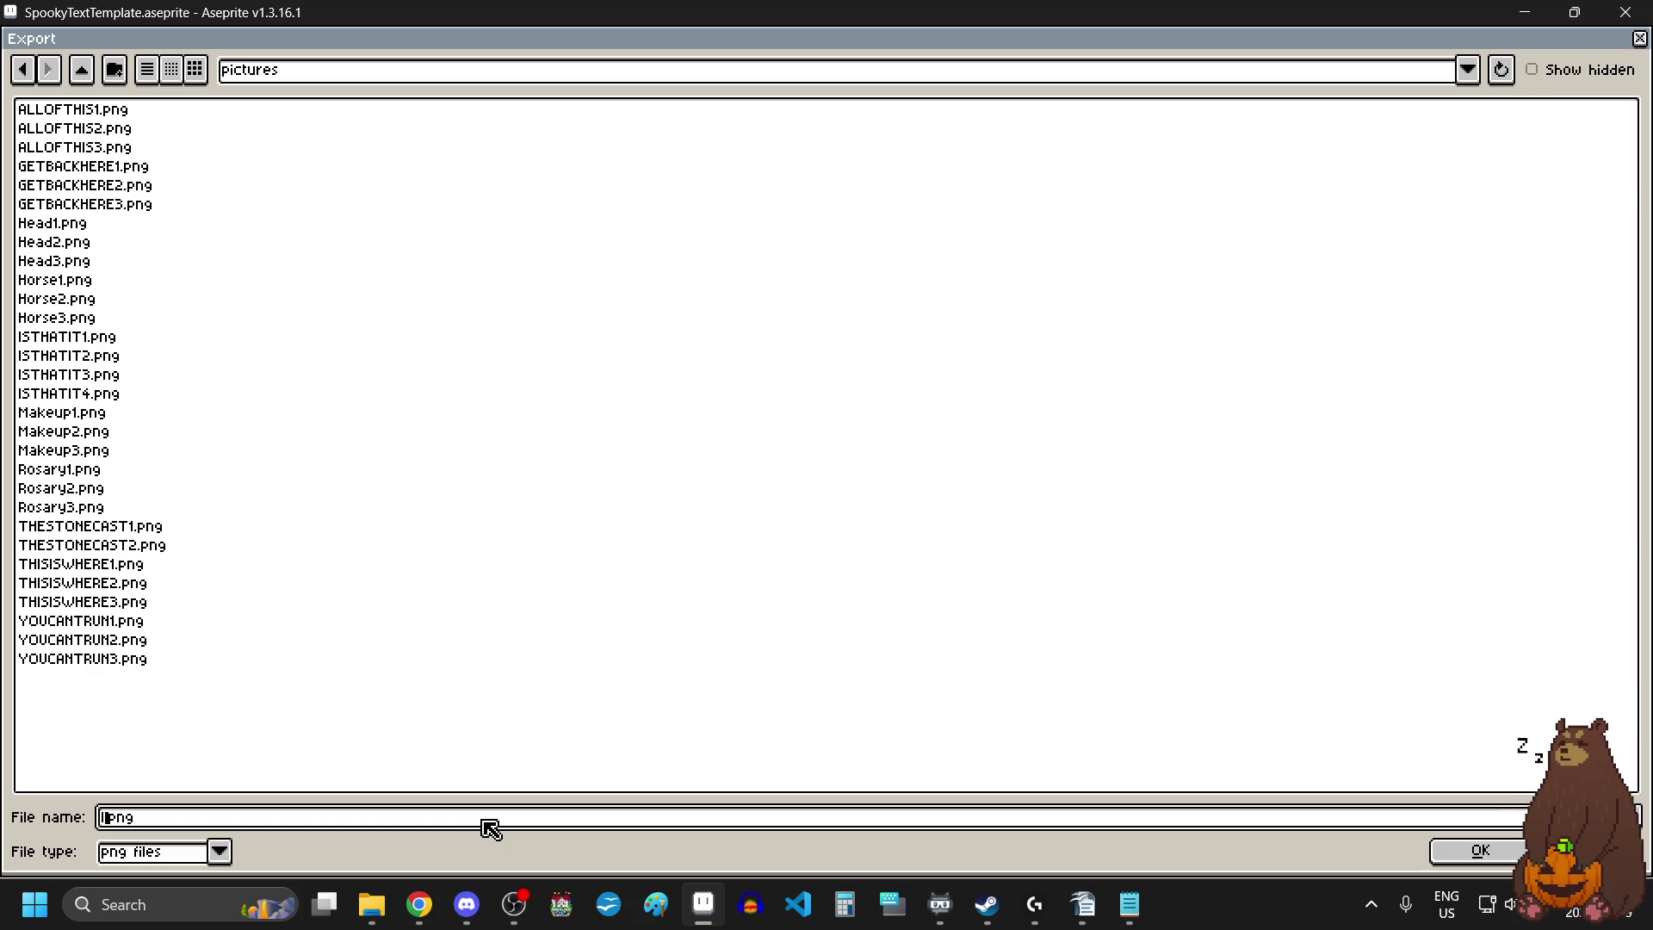
pyautogui.write('NTAINS1')
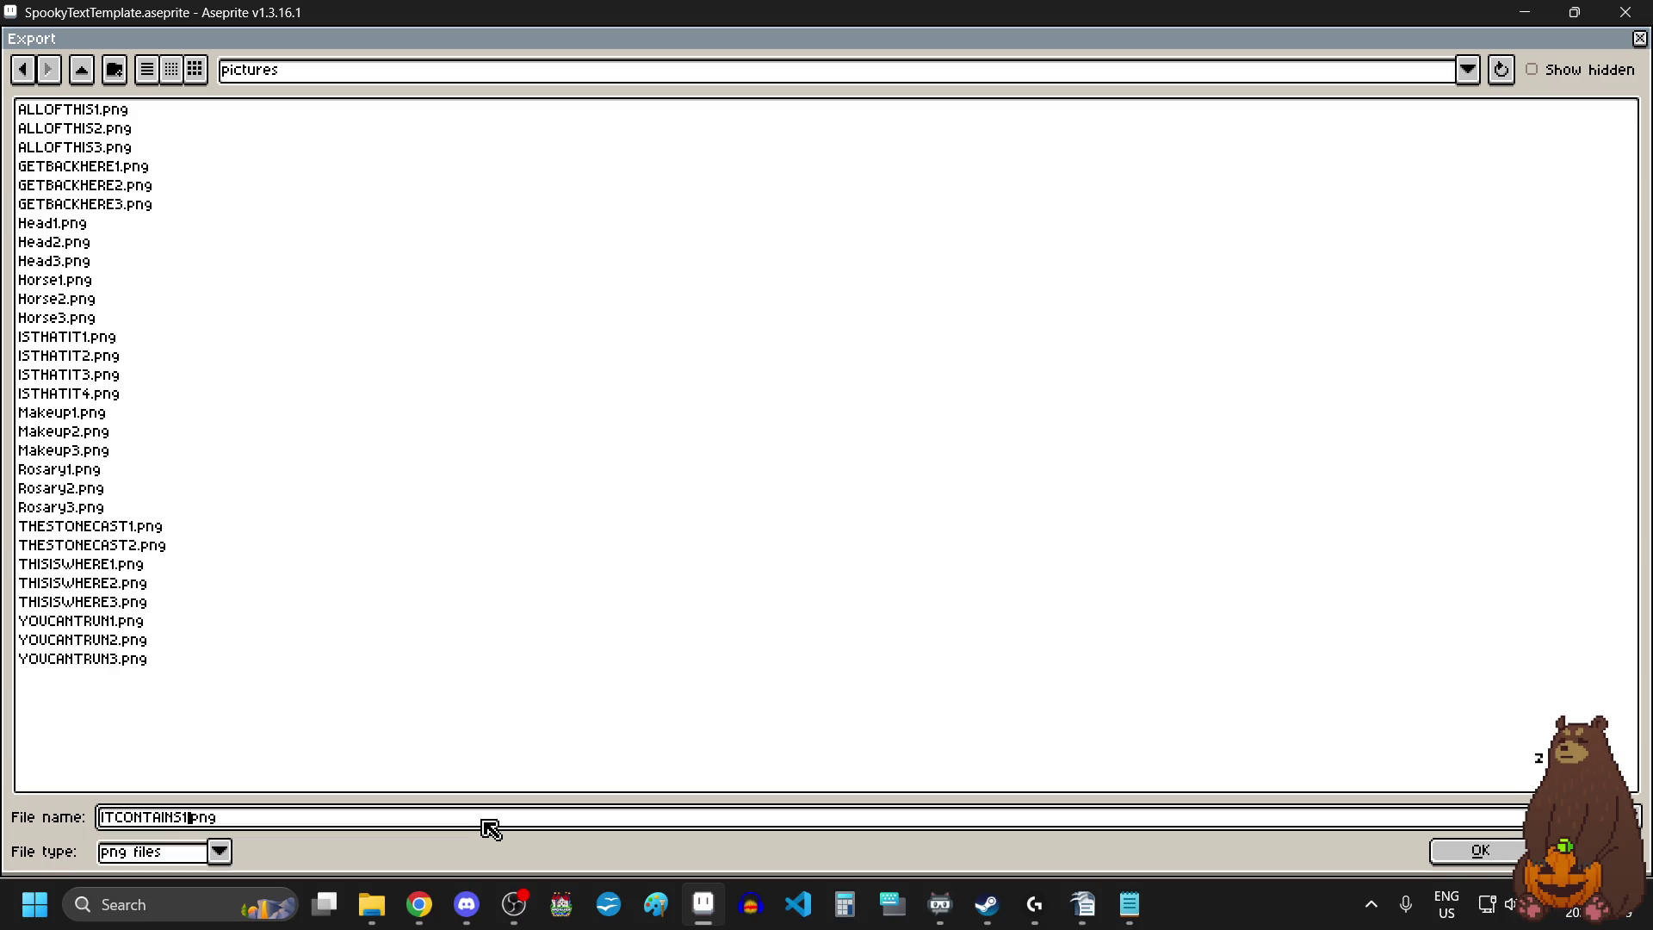
pyautogui.click(1438, 842)
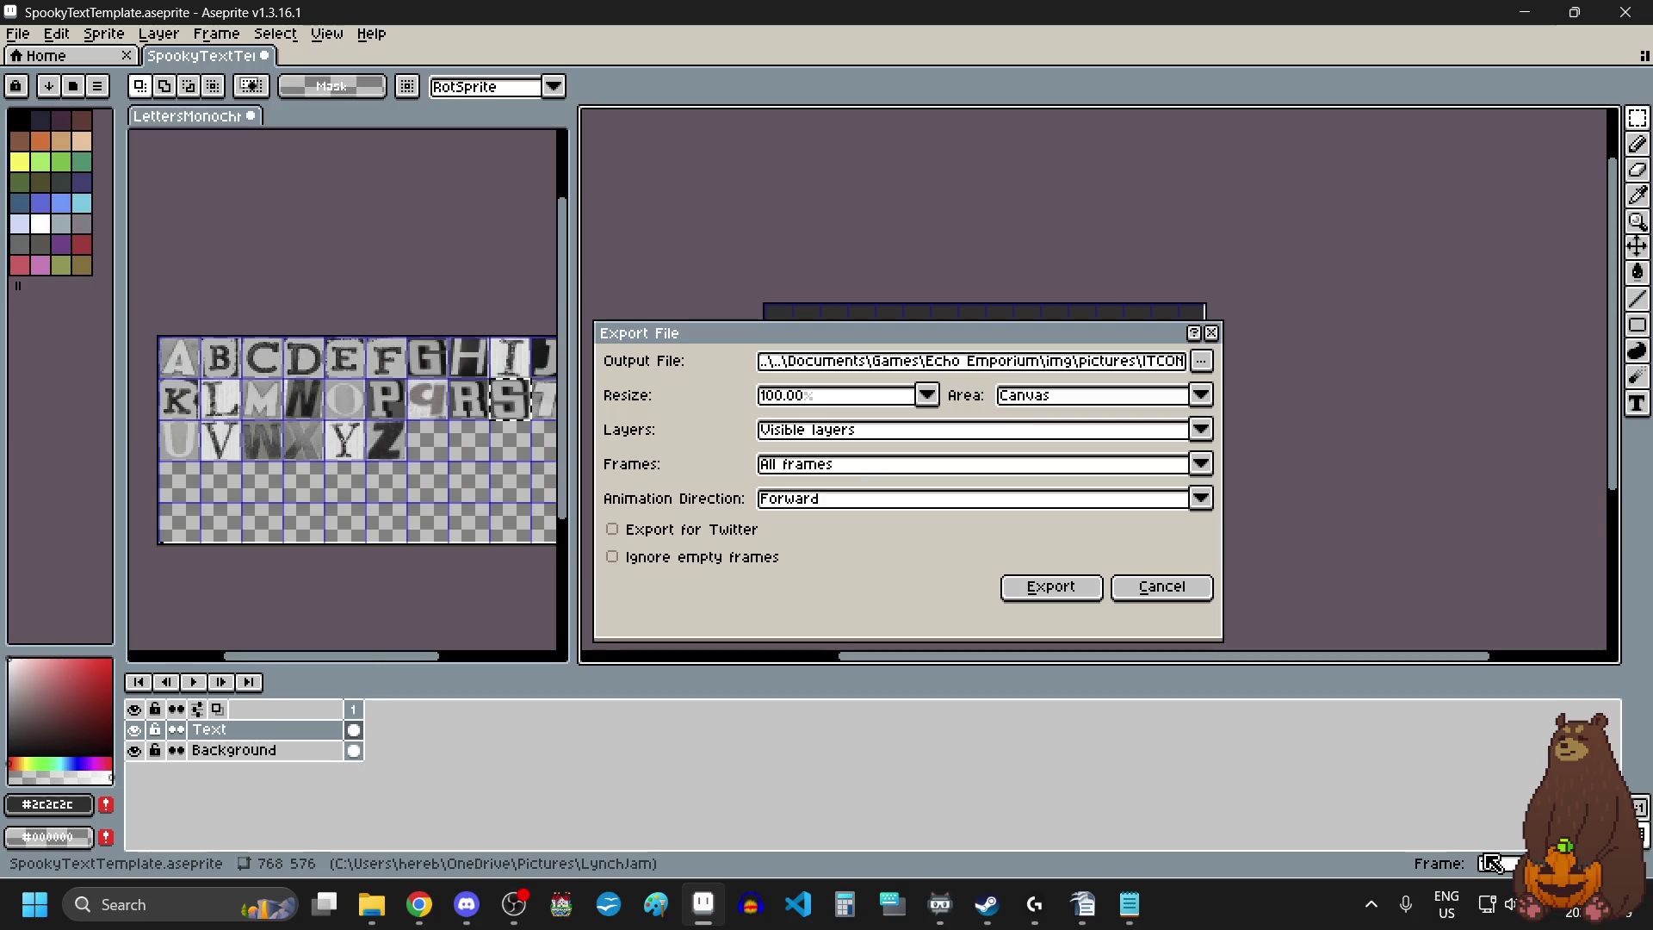
pyautogui.click(1037, 588)
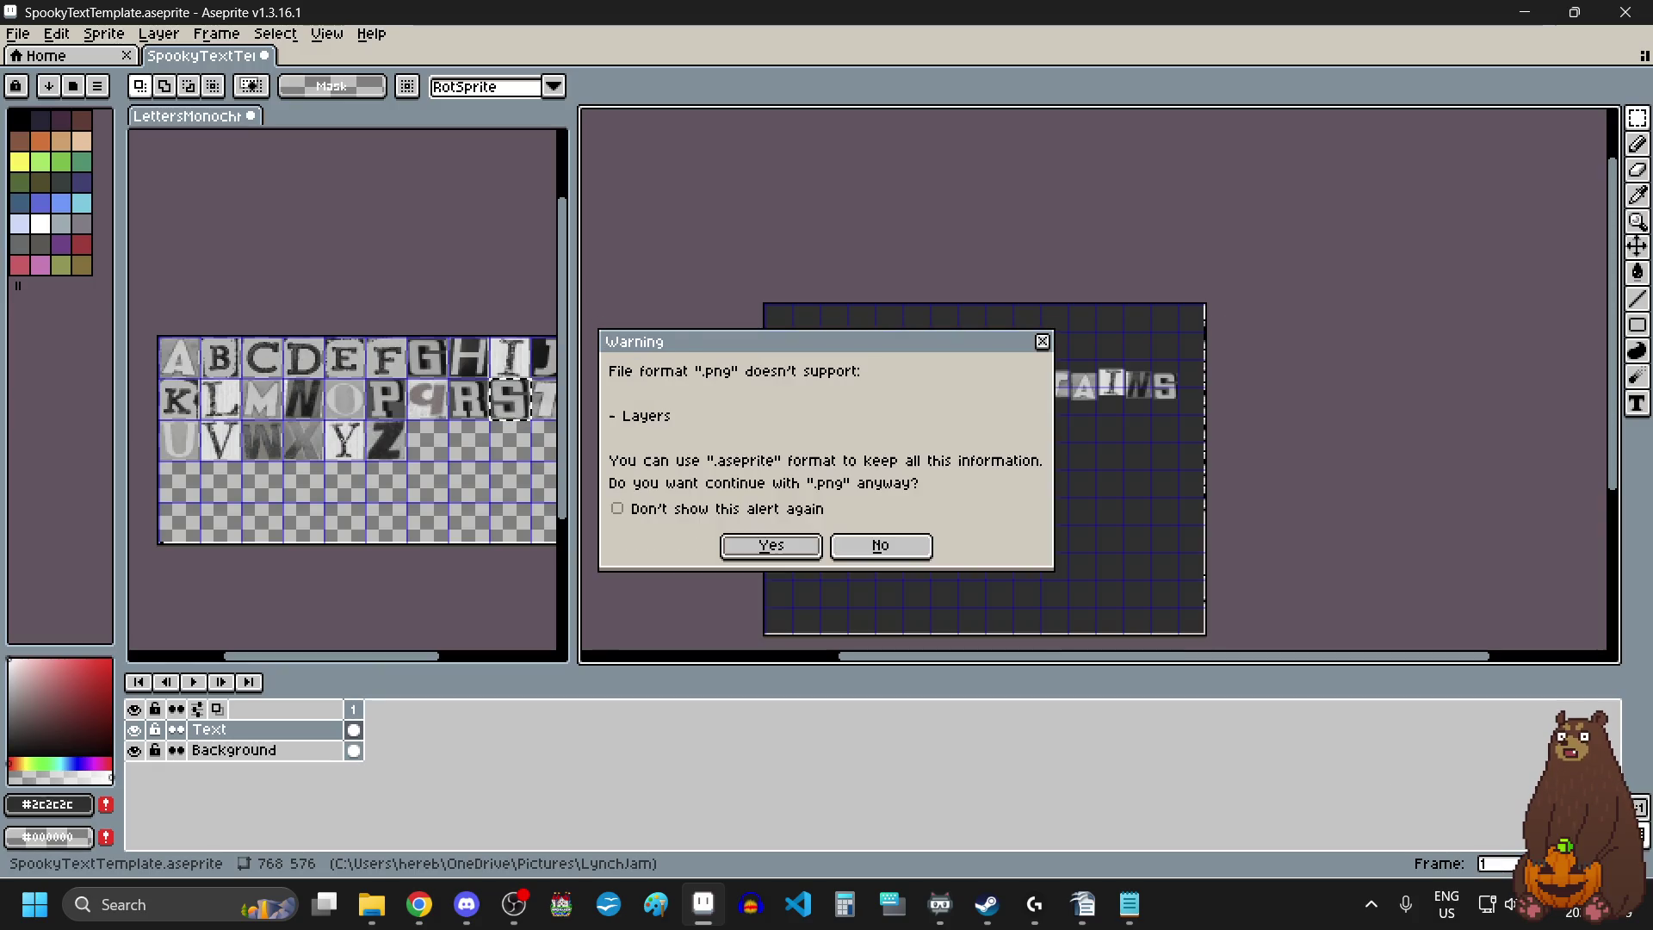
pyautogui.click(789, 544)
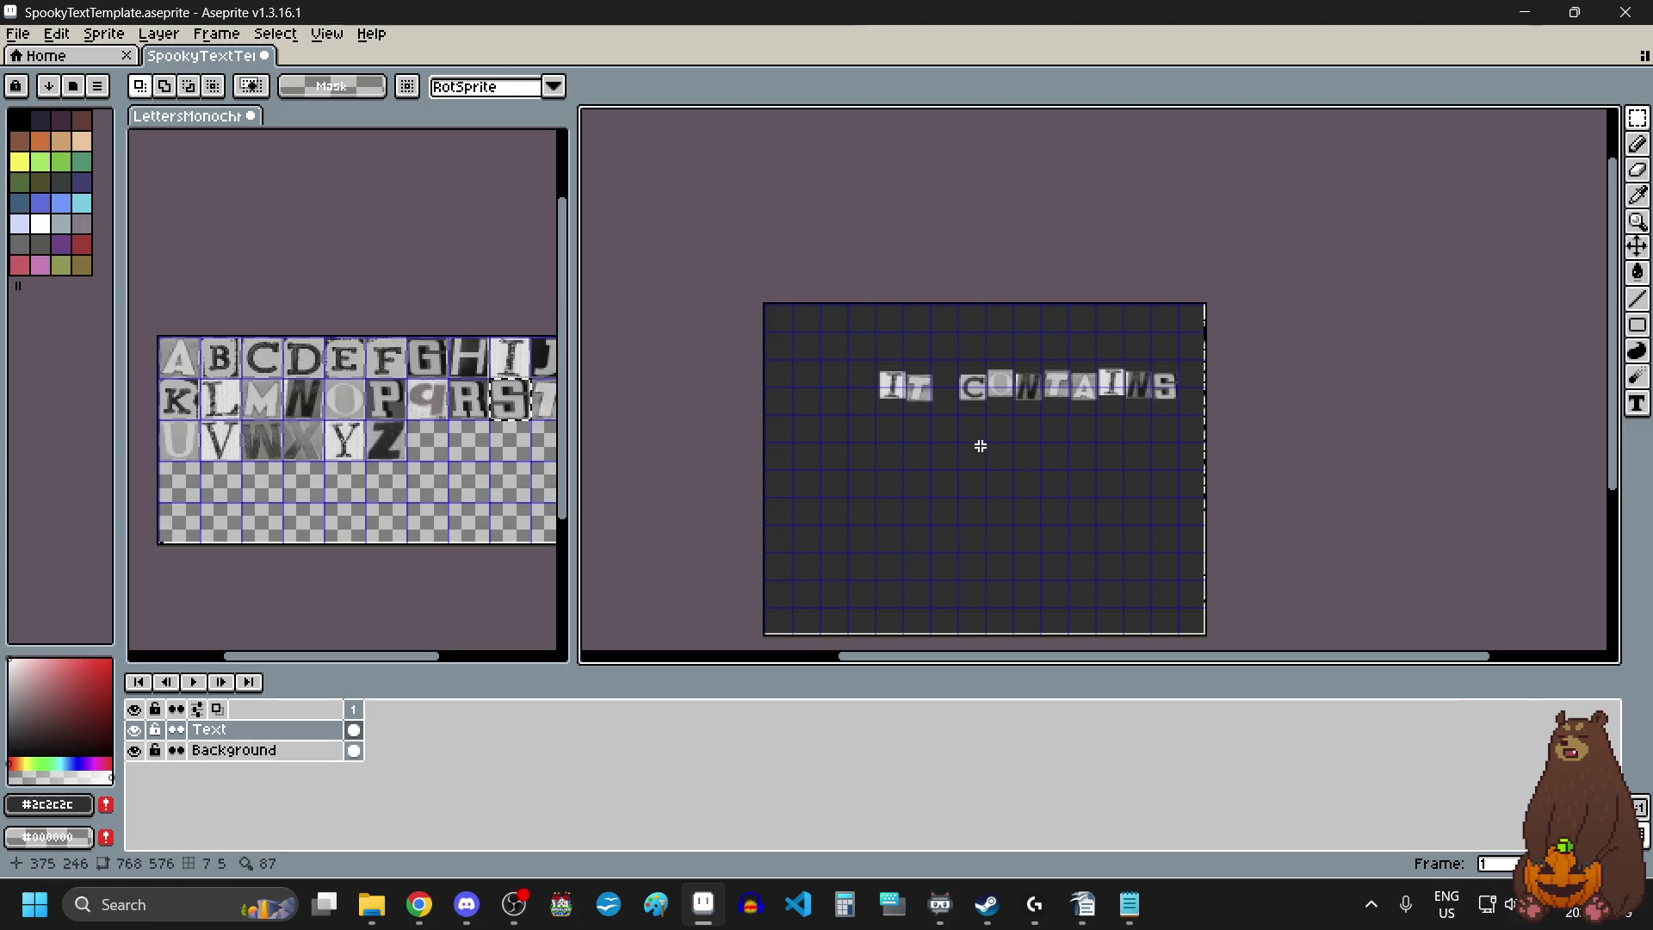
pyautogui.scroll(1, 979, 446)
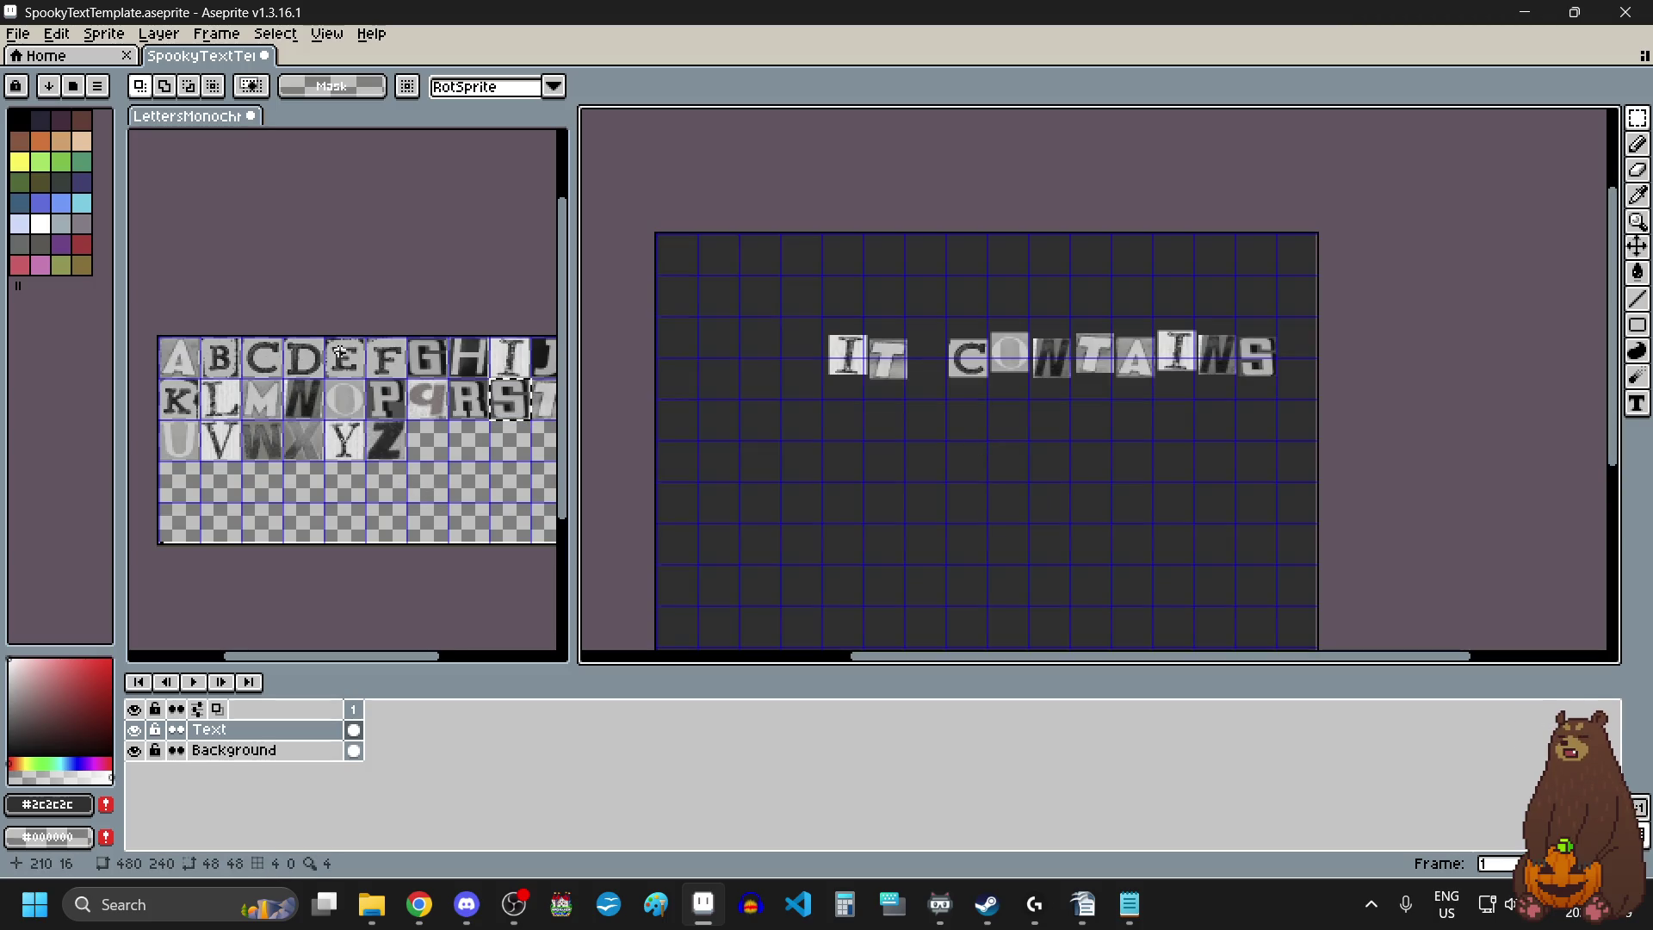
pyautogui.hotkey('alt', 'Tab')
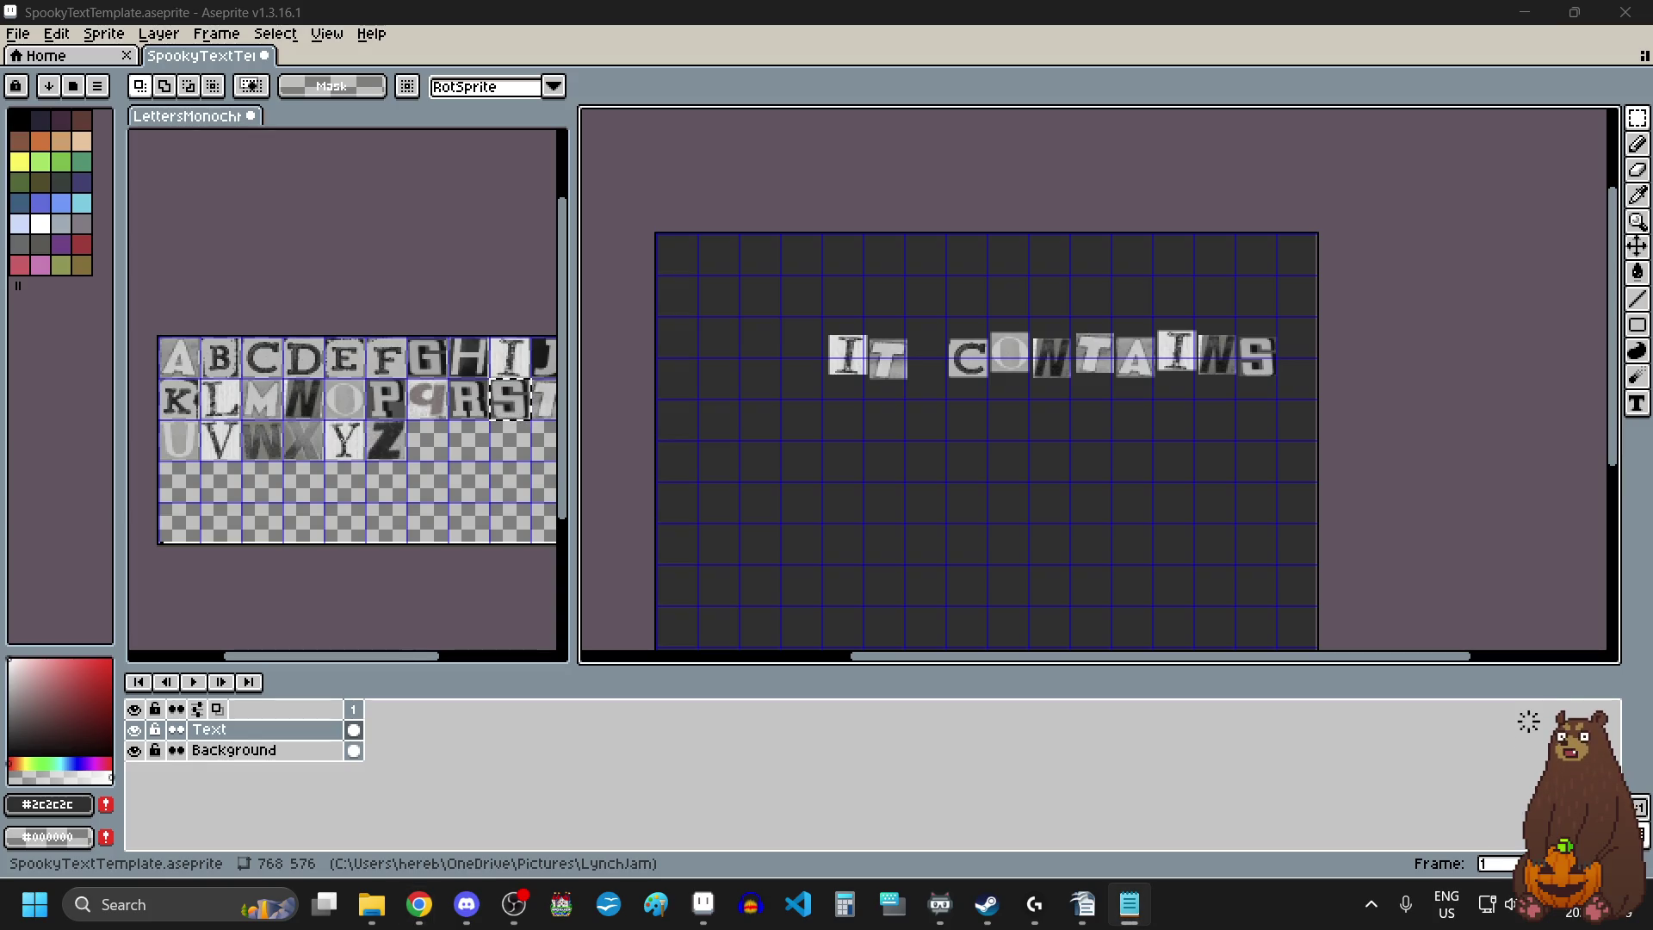
# Copy the E and V tiles from the letter sheet and place them below IT CONTAINS.
pyautogui.click(356, 359)
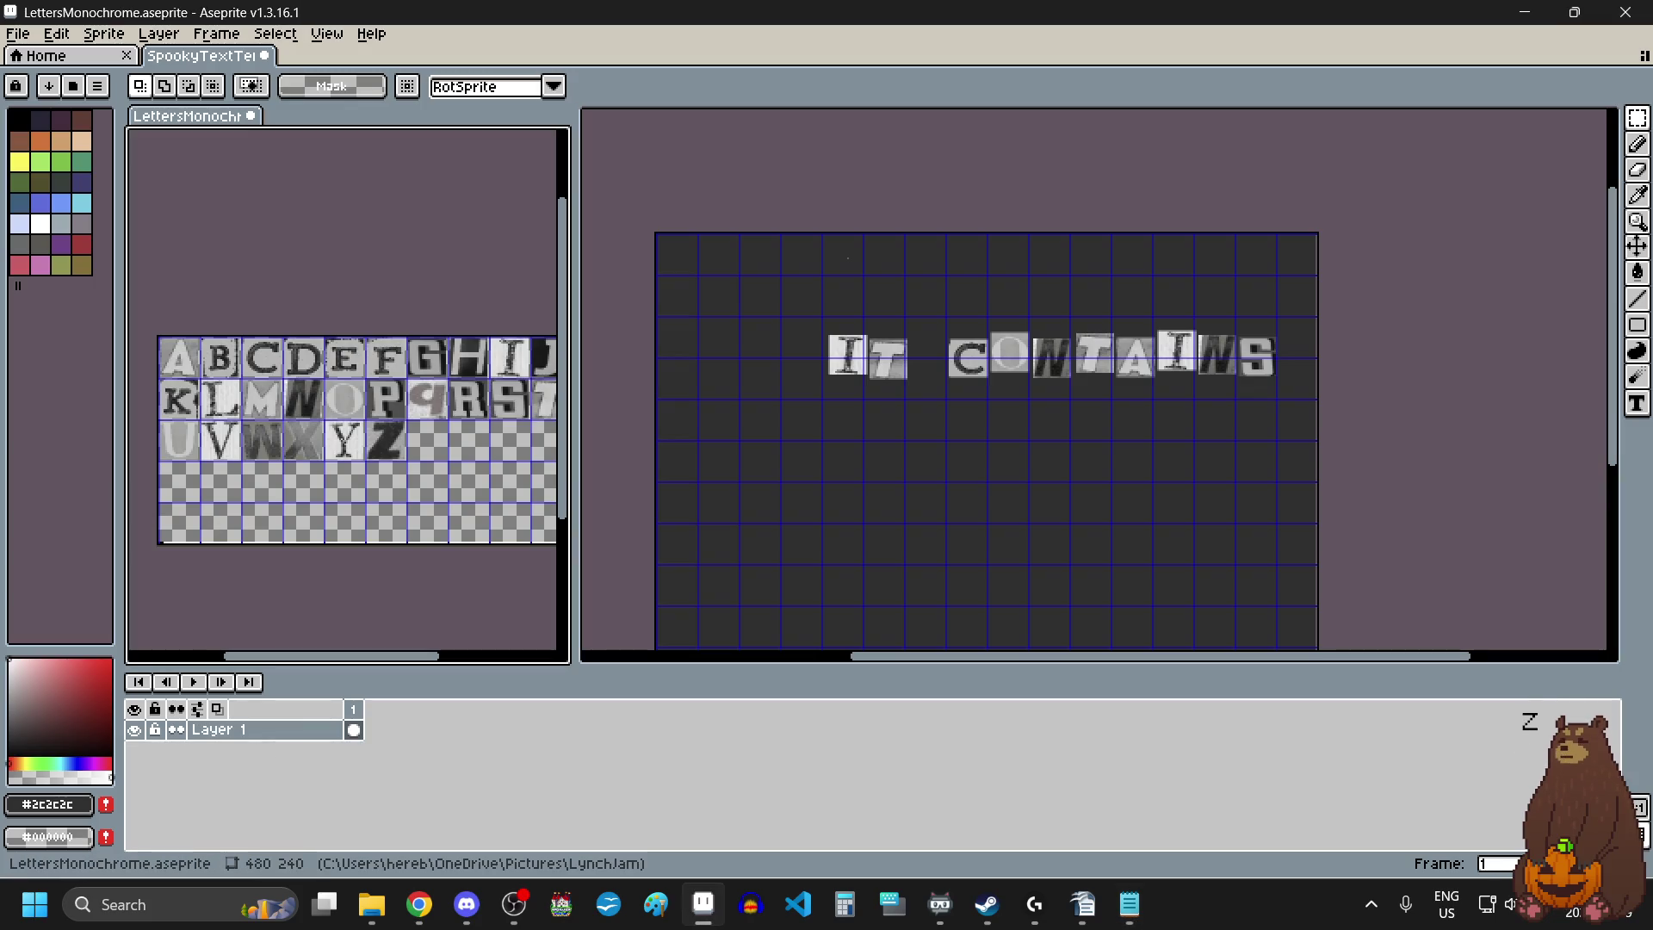
pyautogui.click(359, 358)
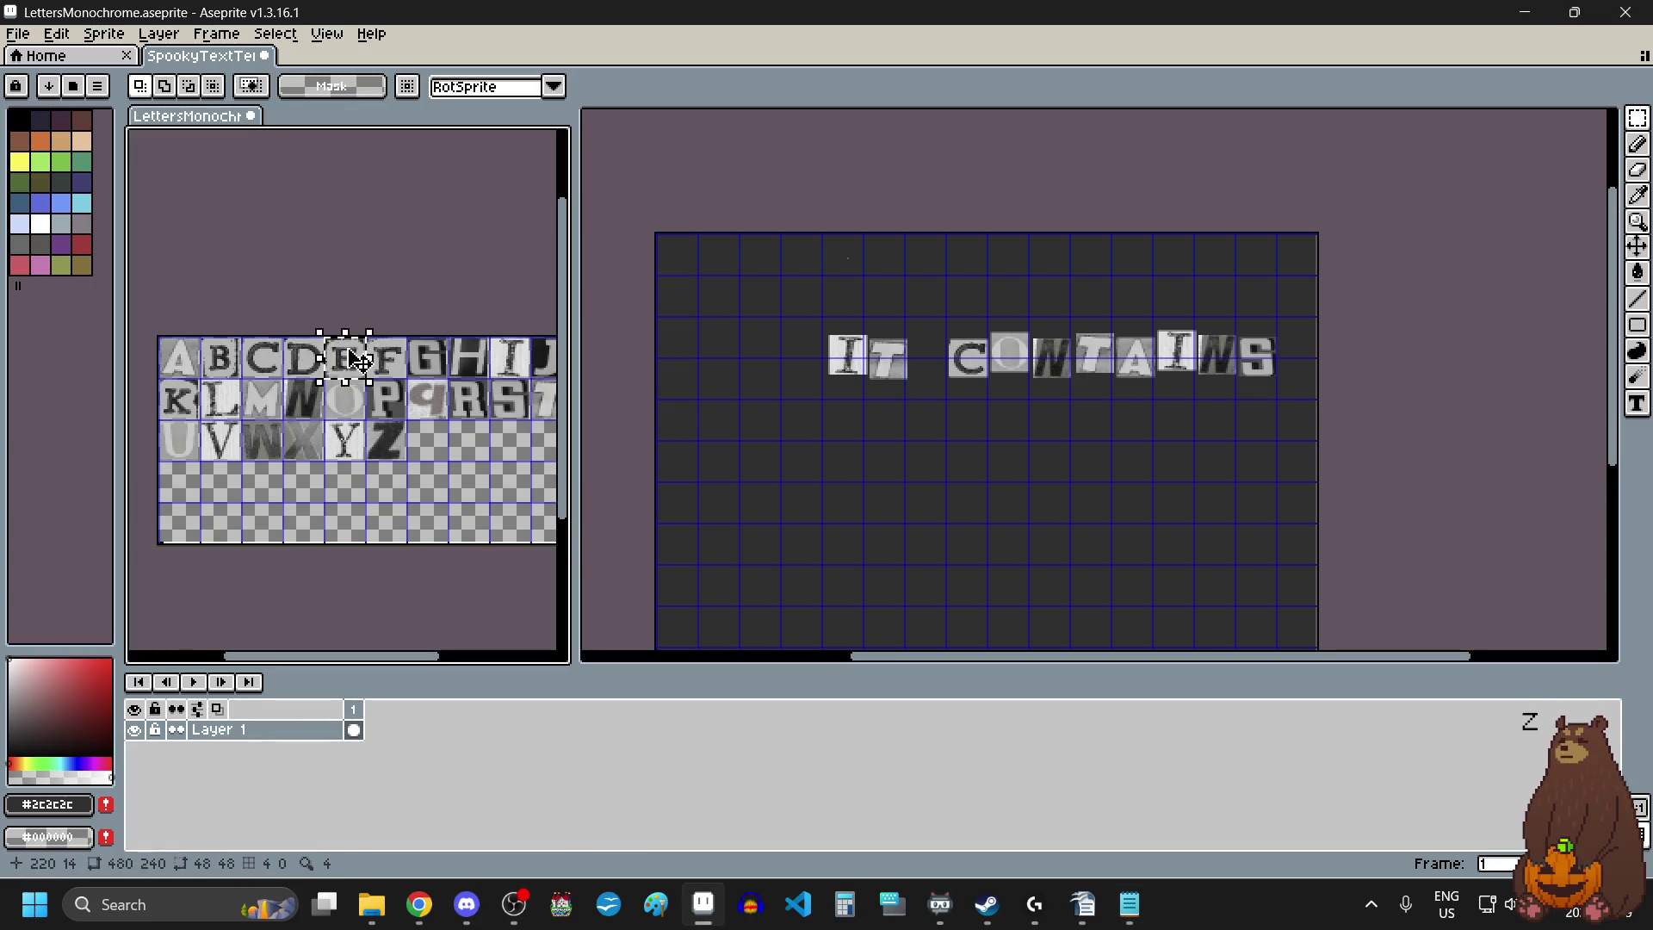
pyautogui.click(775, 454)
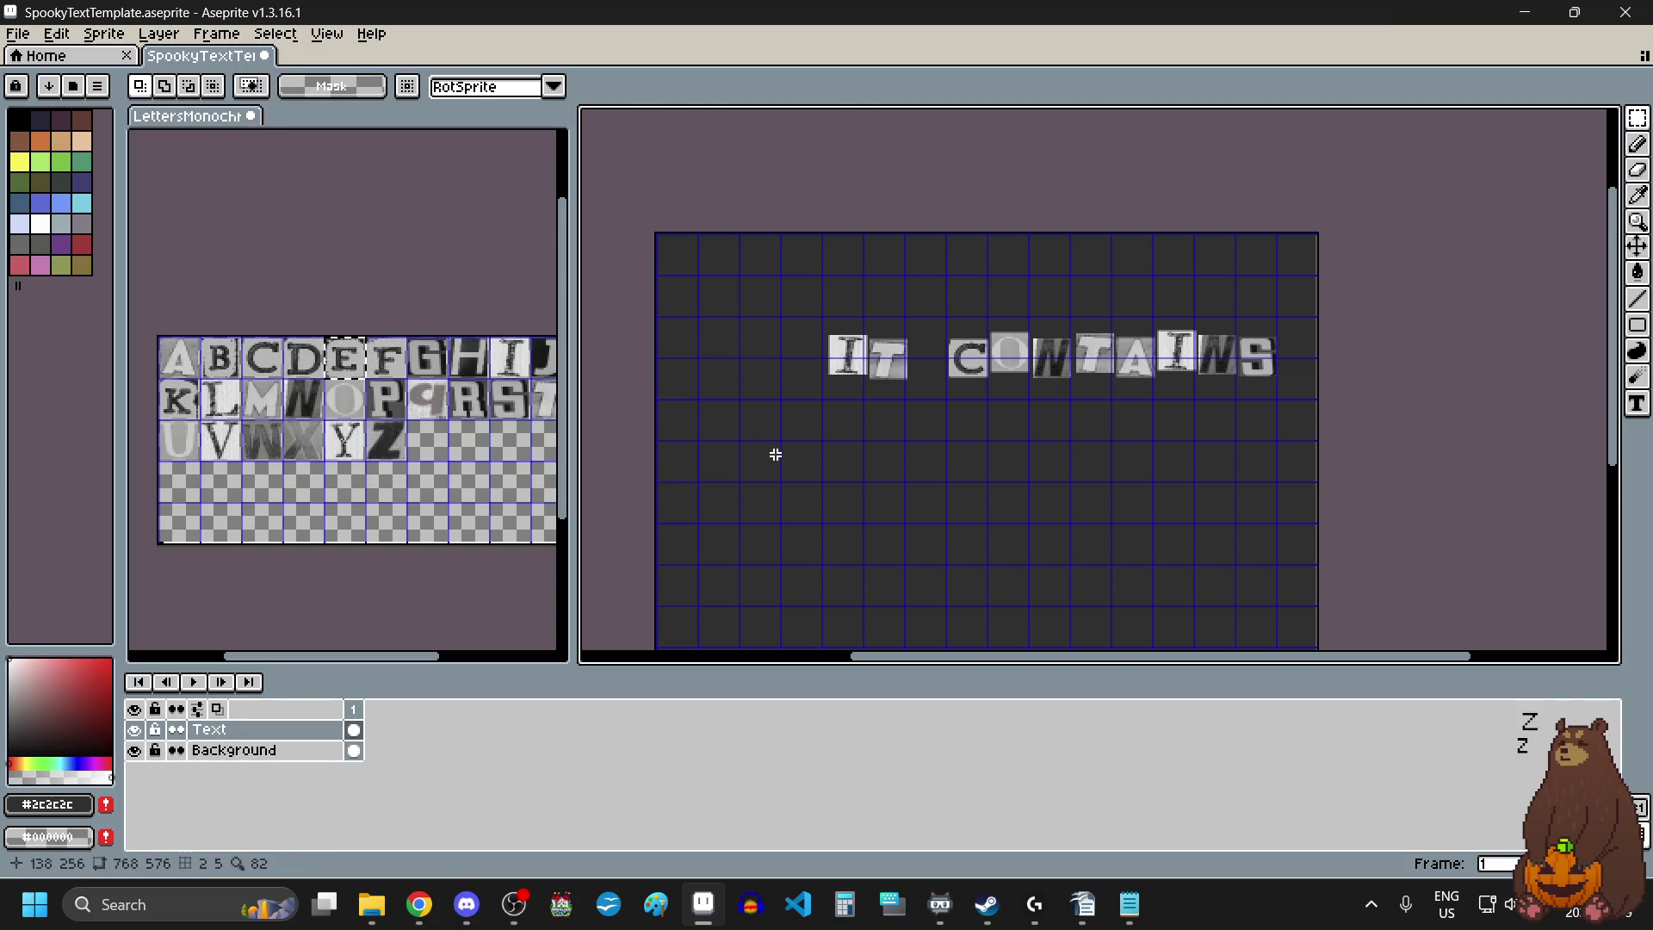
pyautogui.hotkey('ctrl', 'v')
pyautogui.moveTo(859, 260)
pyautogui.mouseDown()
pyautogui.moveTo(799, 455)
pyautogui.moveTo(773, 488)
pyautogui.moveTo(734, 474)
pyautogui.moveTo(779, 463)
pyautogui.moveTo(747, 442)
pyautogui.mouseUp()
pyautogui.scroll(2, 748, 470)
pyautogui.scroll(-2, 747, 443)
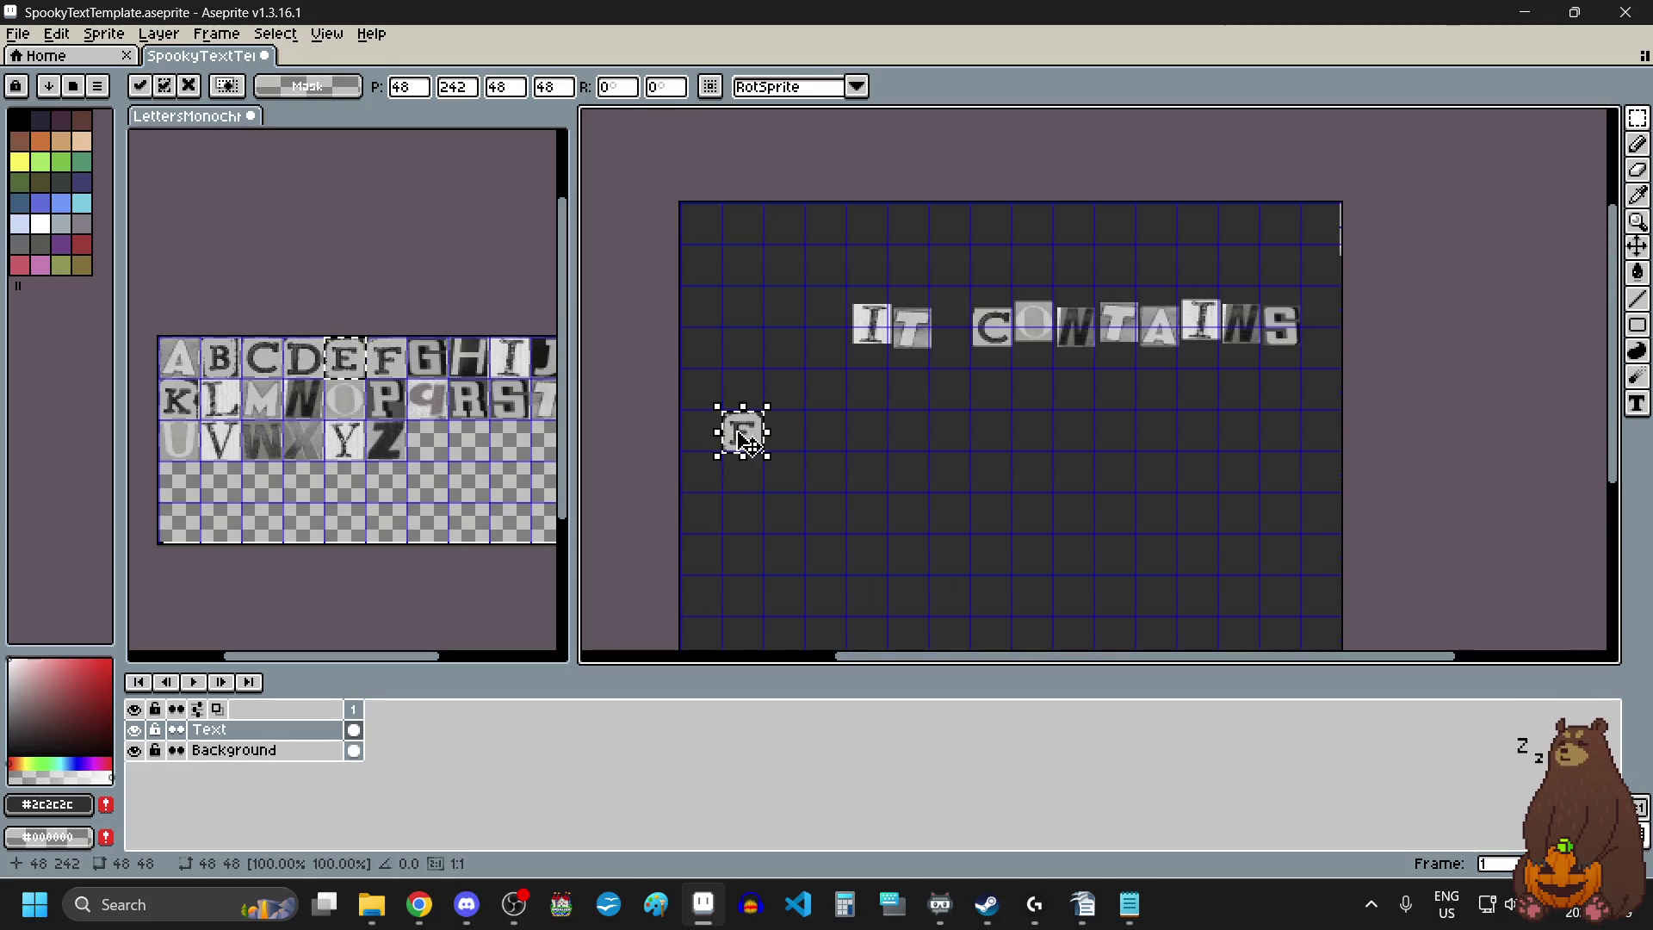
pyautogui.click(848, 457)
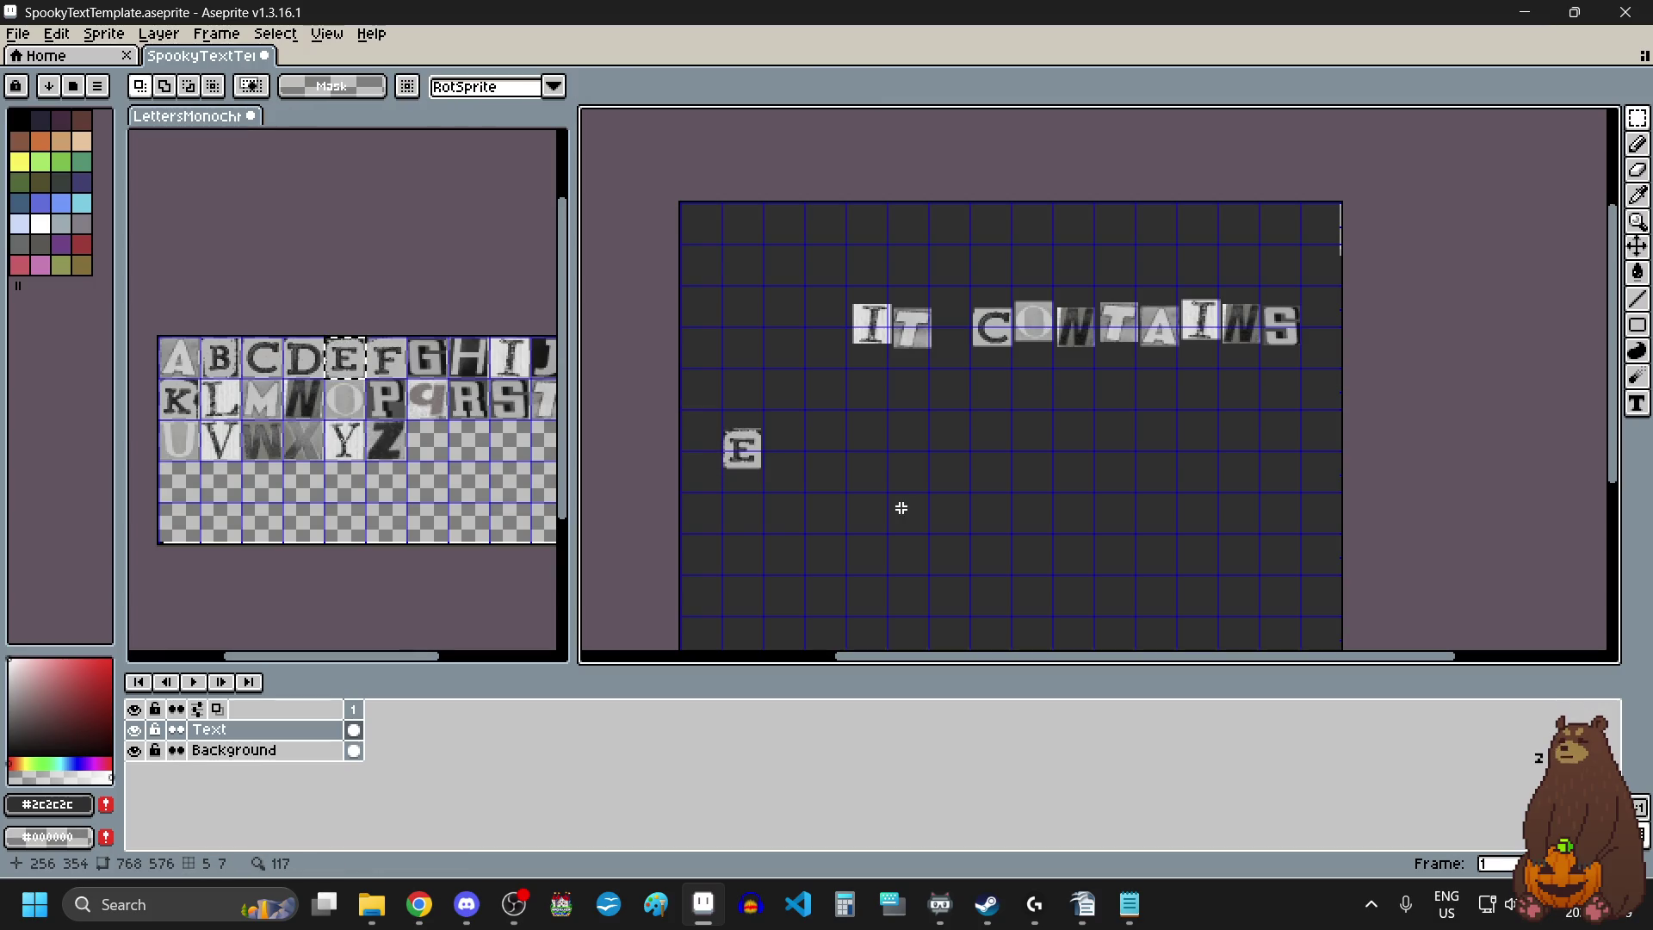
pyautogui.click(212, 442)
pyautogui.moveTo(211, 442); pyautogui.dragTo(222, 452)
pyautogui.hotkey('ctrl', 'c')
pyautogui.click(801, 459)
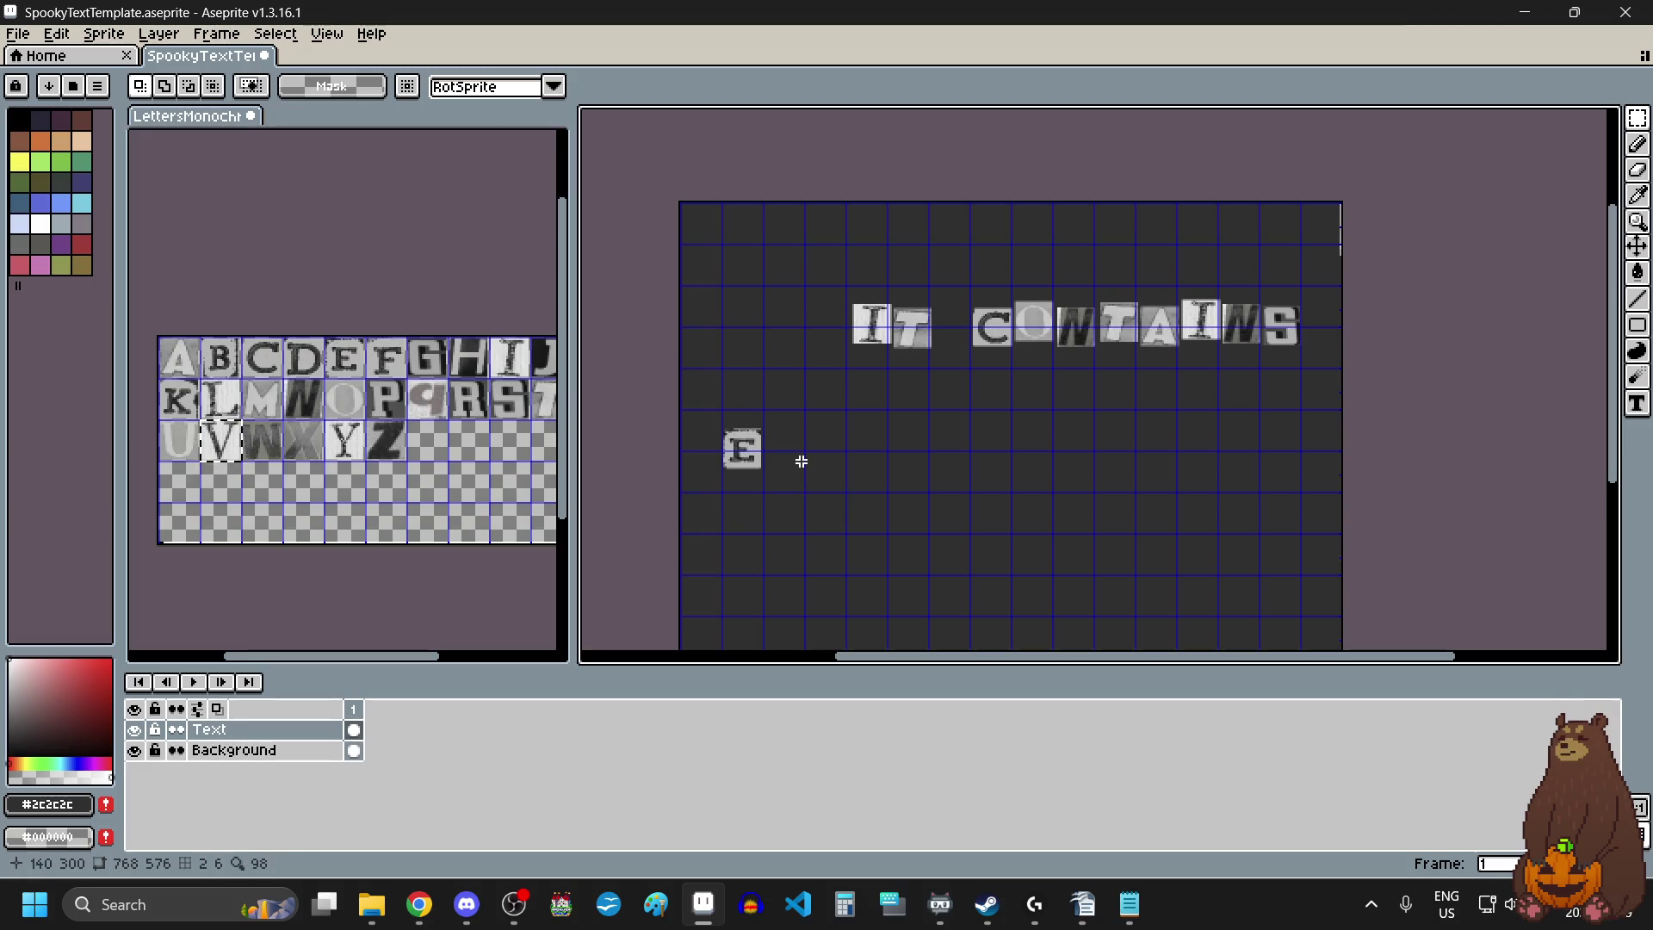
pyautogui.hotkey('ctrl', 'v')
pyautogui.moveTo(754, 331); pyautogui.dragTo(797, 473)
pyautogui.scroll(4, 797, 472)
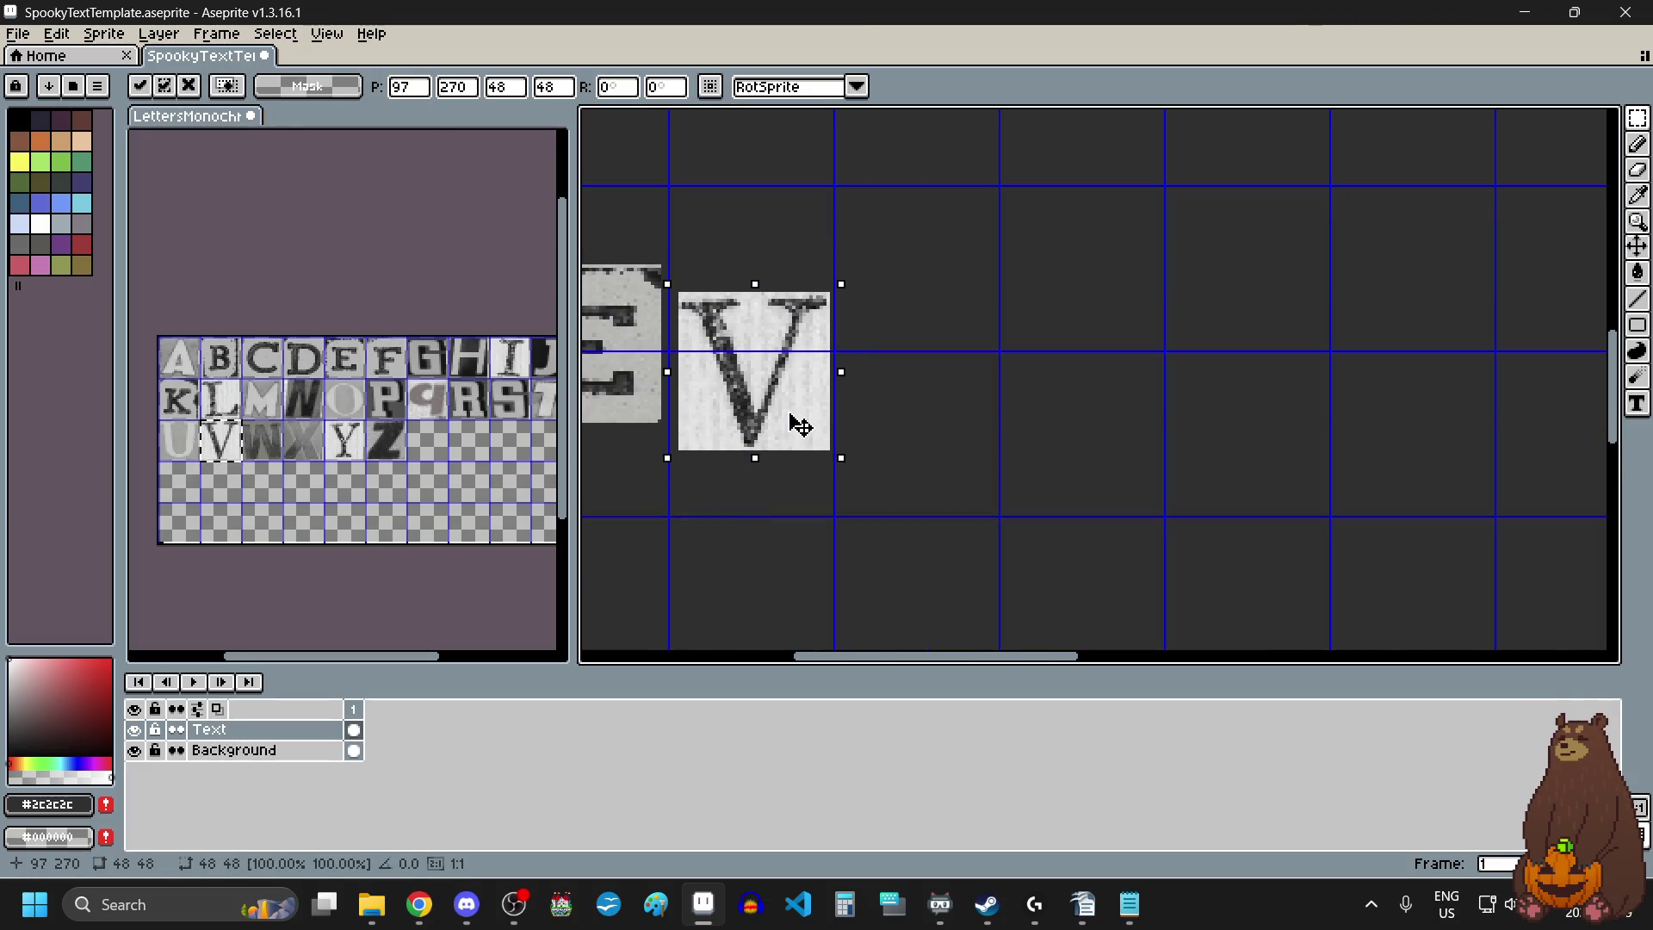
# Add a second E tile and an R tile after the V.
pyautogui.moveTo(330, 343); pyautogui.dragTo(360, 372)
pyautogui.click(987, 400)
pyautogui.hotkey('ctrl', 'v')
pyautogui.moveTo(1098, 374); pyautogui.dragTo(941, 343)
pyautogui.moveTo(456, 383); pyautogui.dragTo(481, 413)
pyautogui.hotkey('ctrl', 'c')
pyautogui.click(1118, 410)
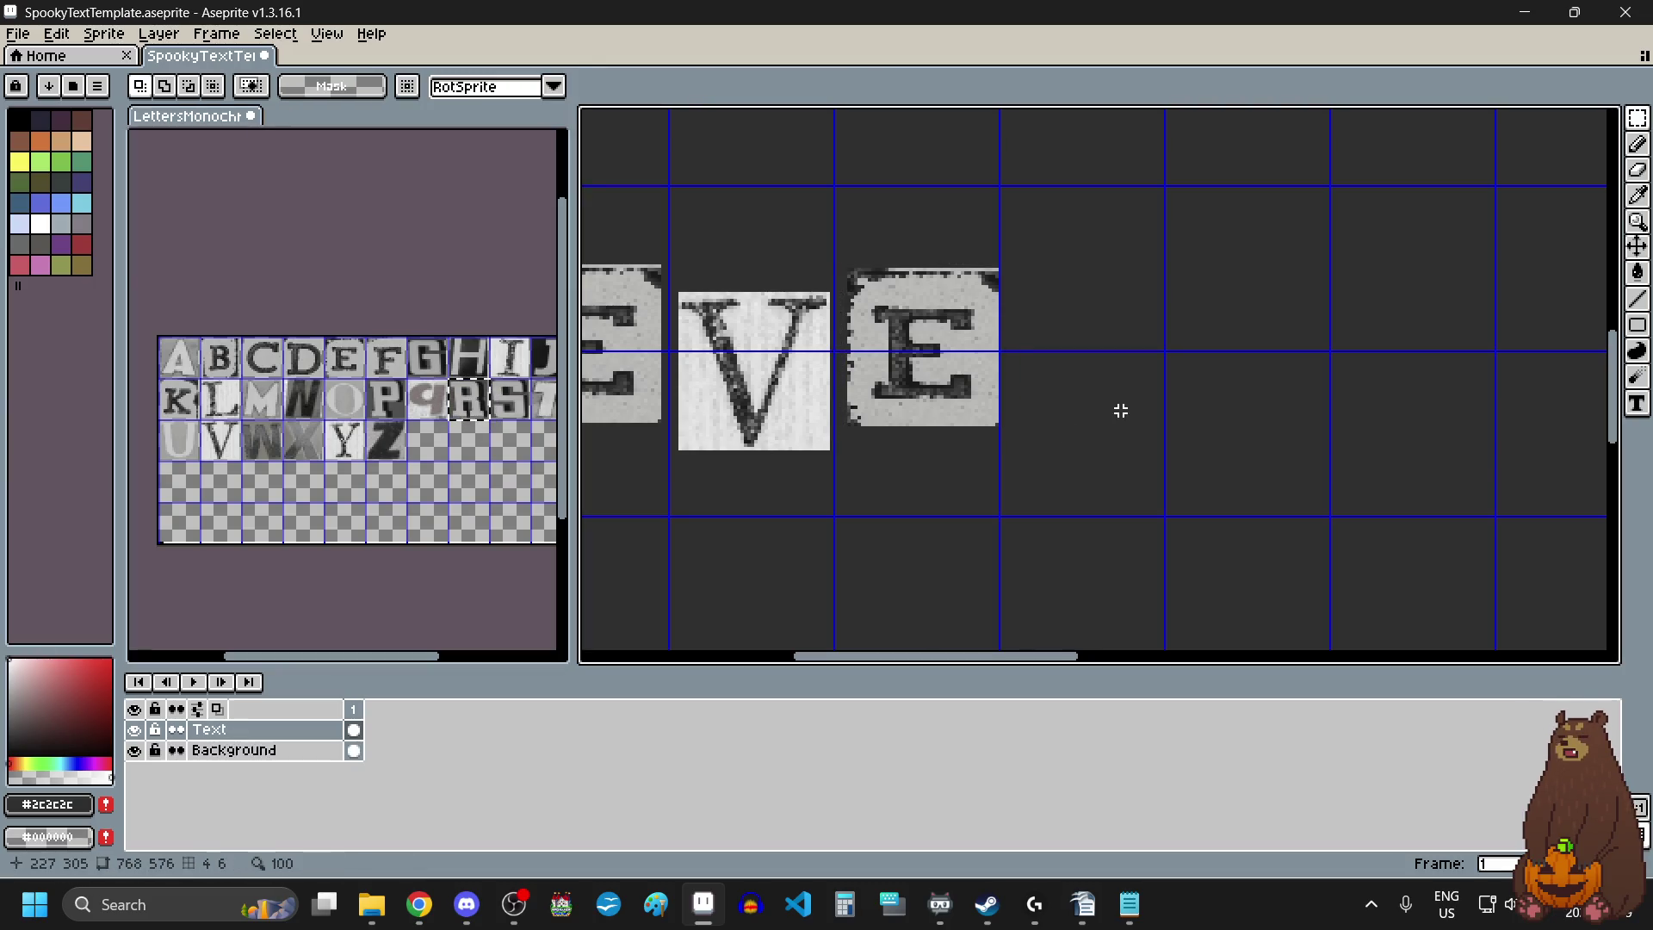
pyautogui.hotkey('ctrl', 'v')
pyautogui.moveTo(1565, 377)
pyautogui.mouseDown()
pyautogui.moveTo(1100, 362)
pyautogui.moveTo(1074, 343)
pyautogui.mouseUp()
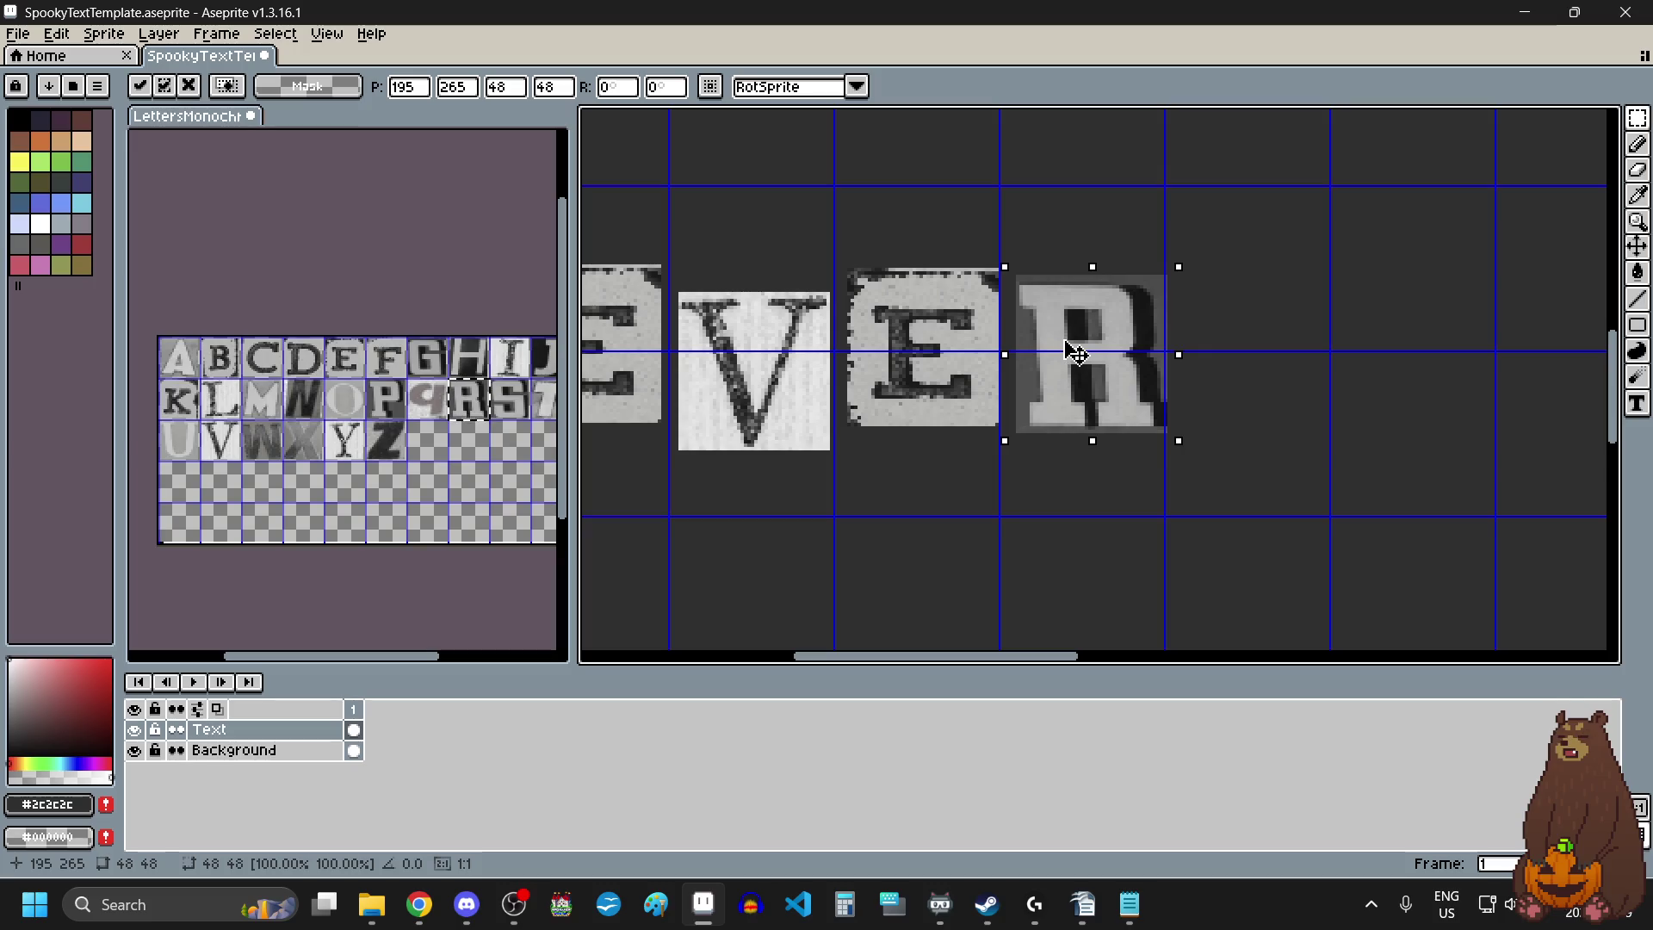
pyautogui.moveTo(354, 657); pyautogui.dragTo(367, 661)
# Copy the Y tile, place it after the R, and drop it in place.
pyautogui.moveTo(320, 436); pyautogui.dragTo(331, 474)
pyautogui.hotkey('ctrl', 'c')
pyautogui.click(1292, 324)
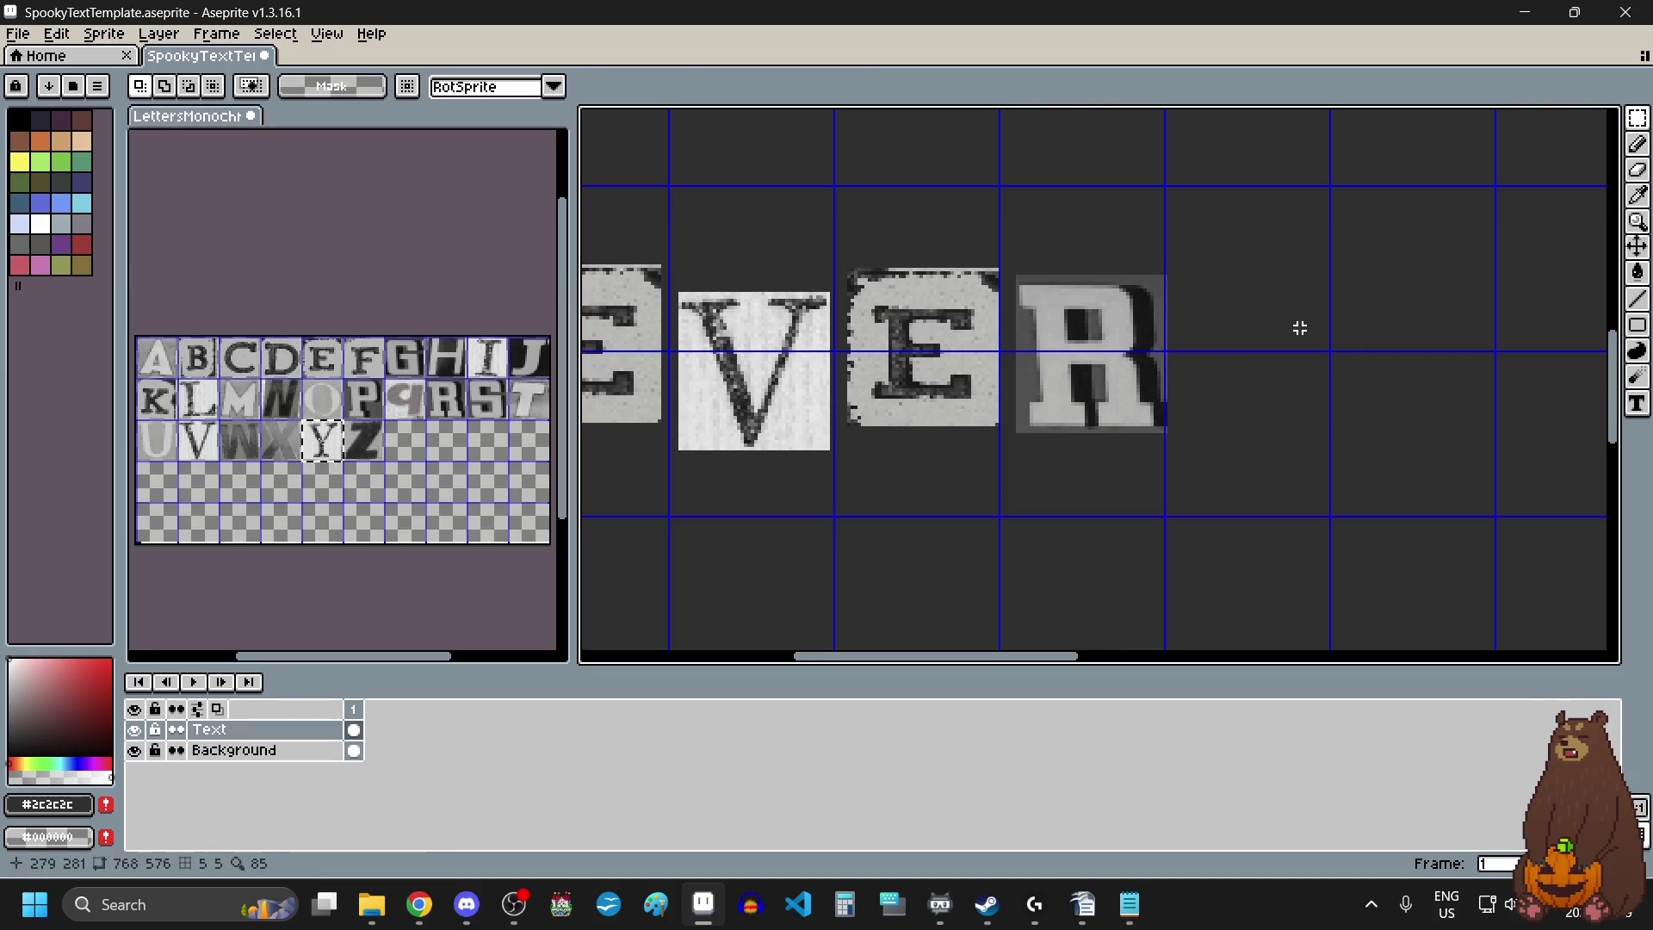
pyautogui.hotkey('ctrl', 'v')
pyautogui.moveTo(1078, 379); pyautogui.dragTo(1250, 345)
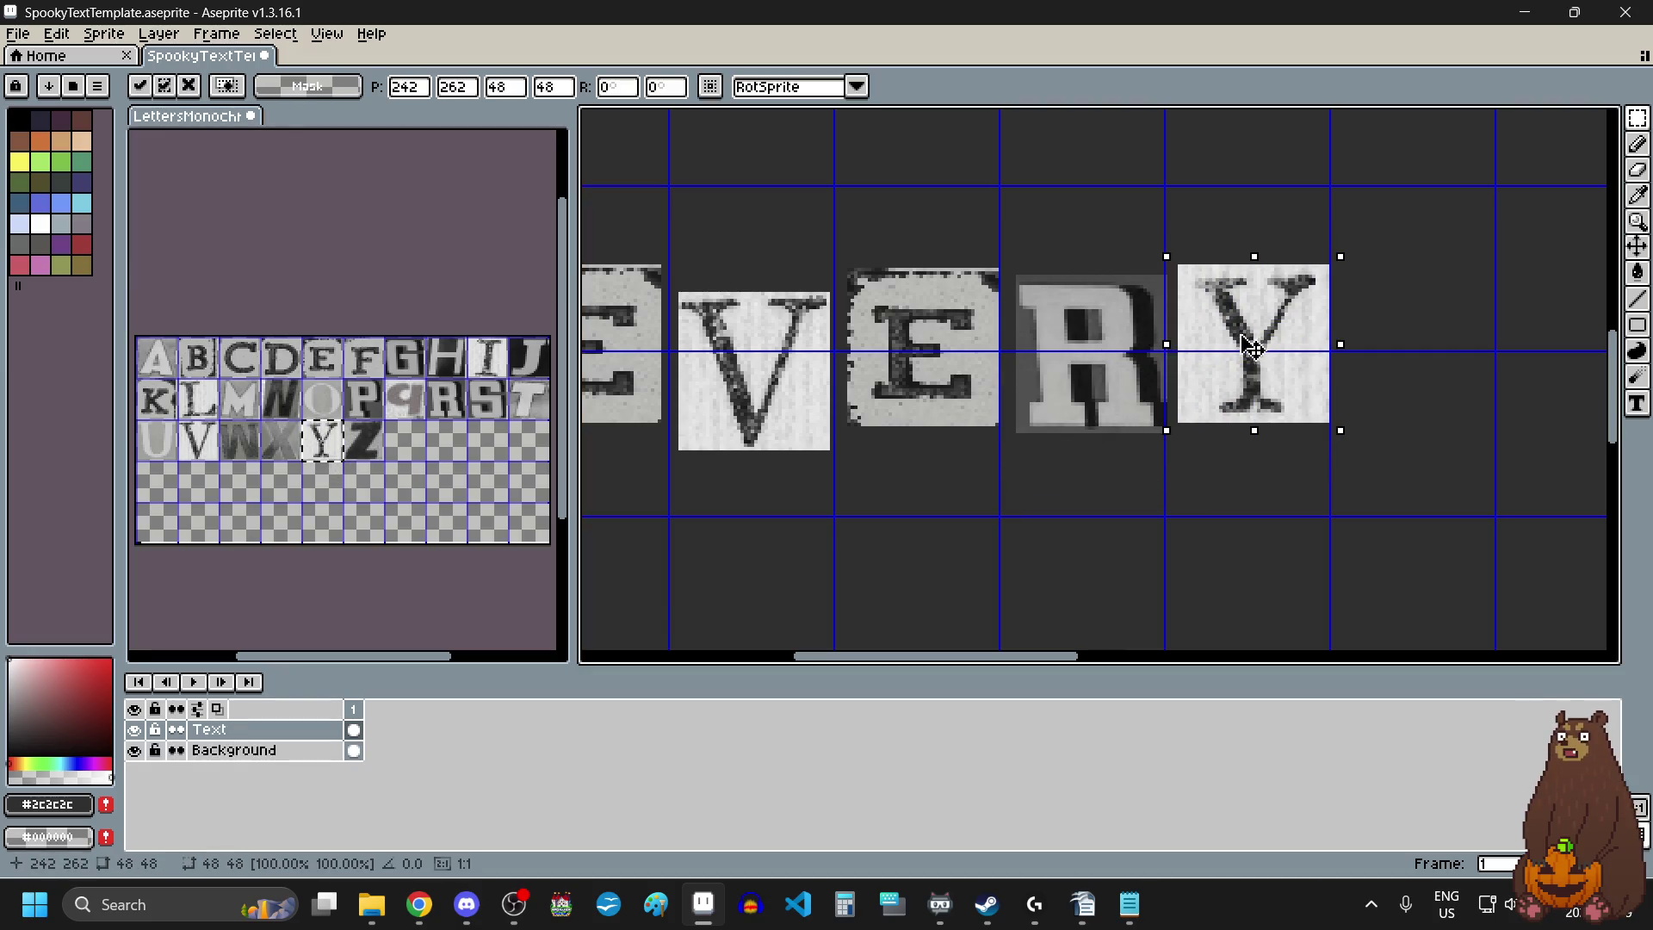
pyautogui.scroll(-2, 990, 443)
pyautogui.scroll(-1, 990, 443)
pyautogui.scroll(1, 1163, 428)
pyautogui.click(1163, 428)
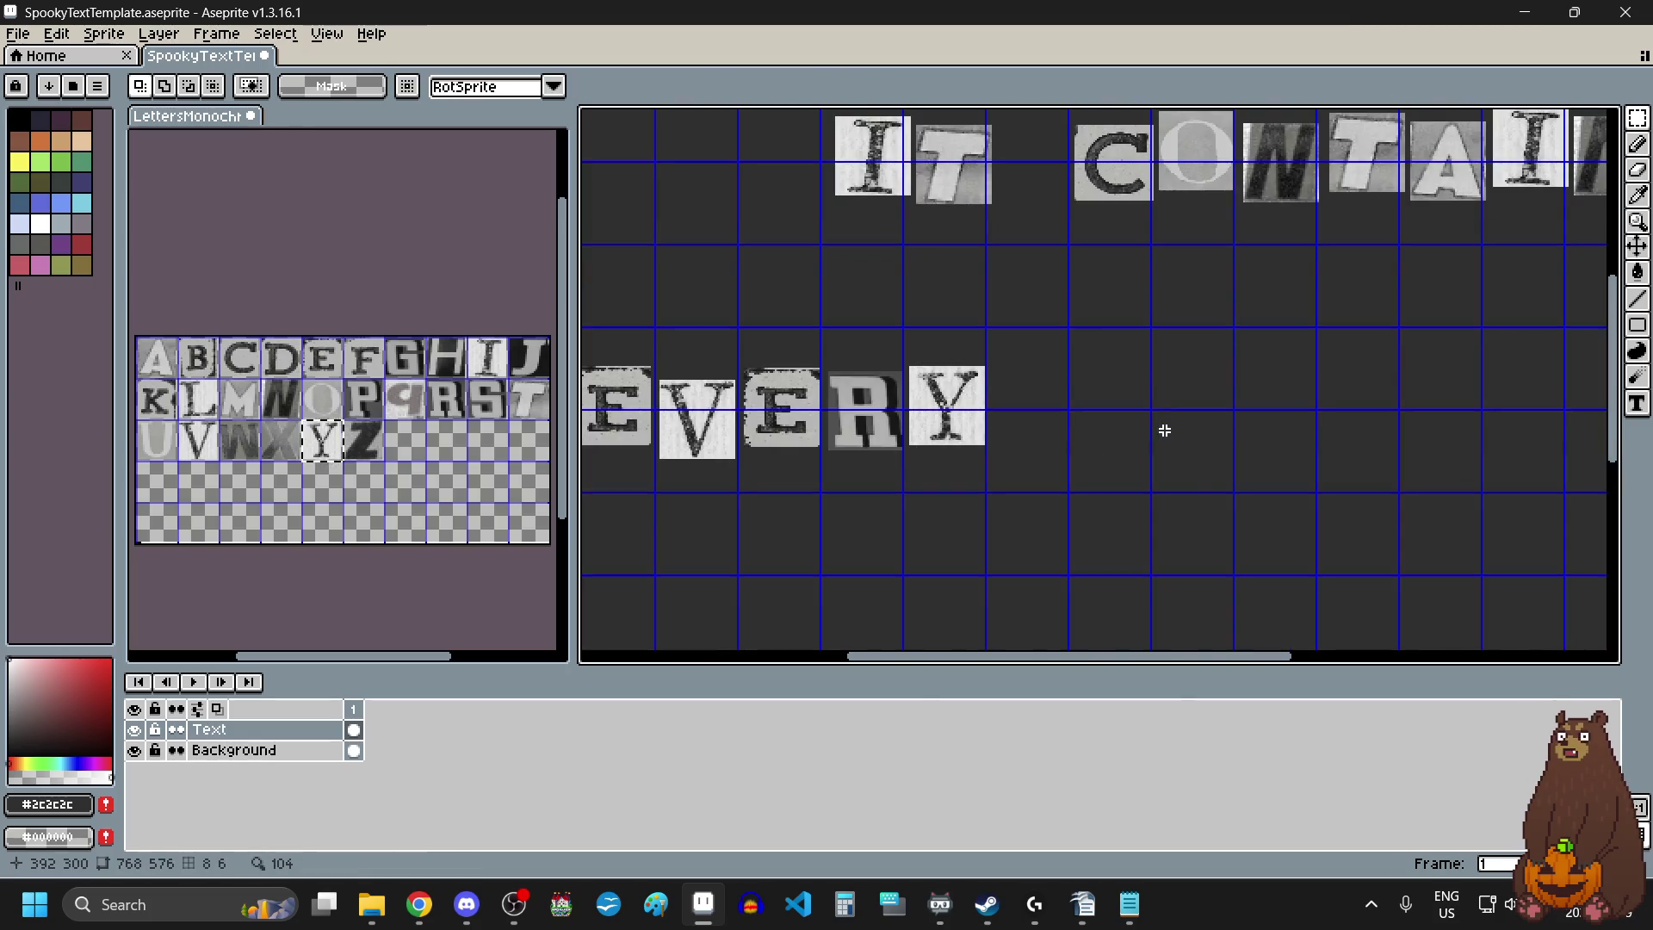
# Paste C and O letter tiles into the empty cells after EVERY.
pyautogui.moveTo(219, 338); pyautogui.dragTo(259, 366)
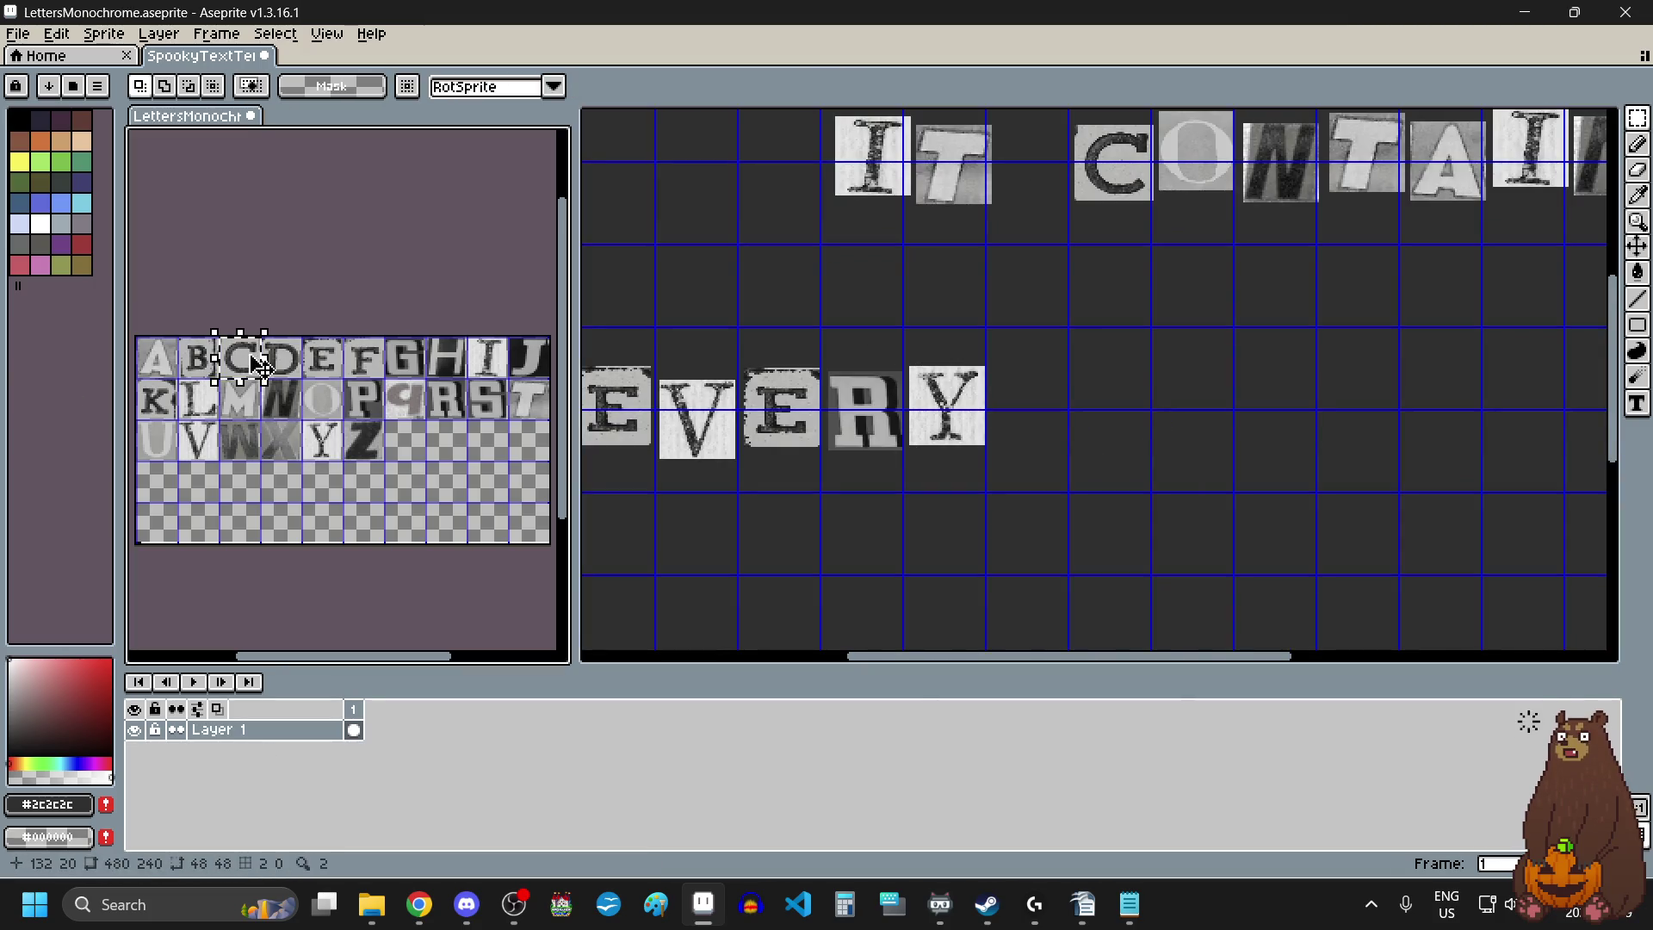
pyautogui.hotkey('ctrl', 'c')
pyautogui.click(1158, 401)
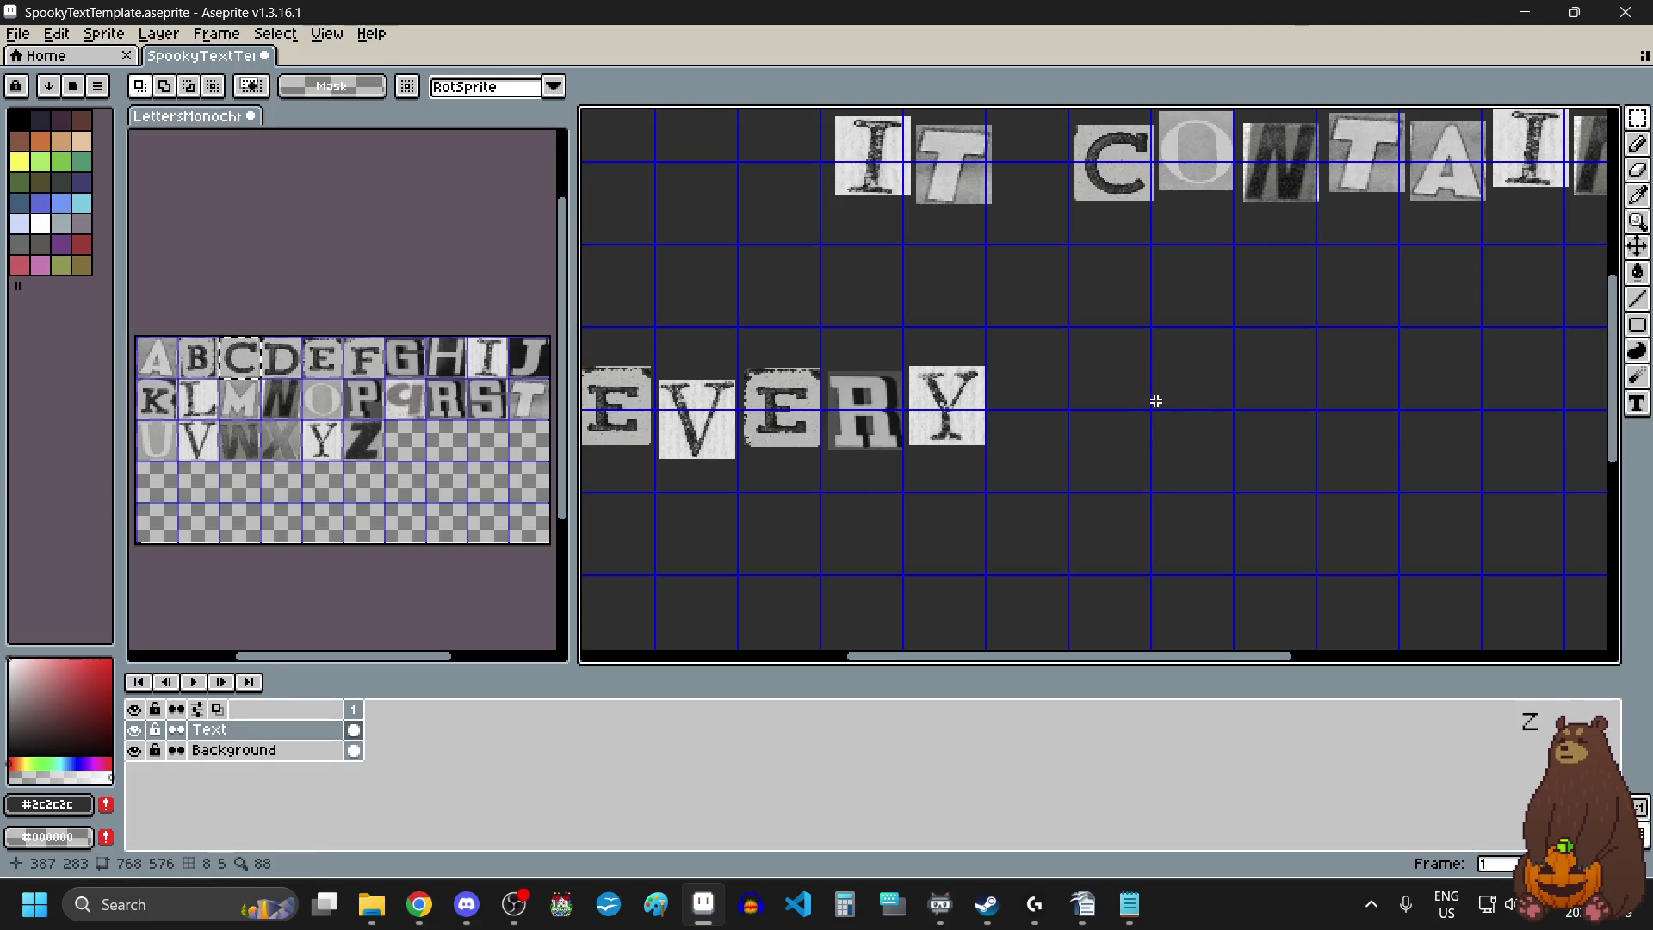
pyautogui.hotkey('ctrl', 'v')
pyautogui.moveTo(738, 377)
pyautogui.mouseDown()
pyautogui.moveTo(1143, 425)
pyautogui.moveTo(1151, 408)
pyautogui.mouseUp()
pyautogui.moveTo(316, 402); pyautogui.dragTo(329, 406)
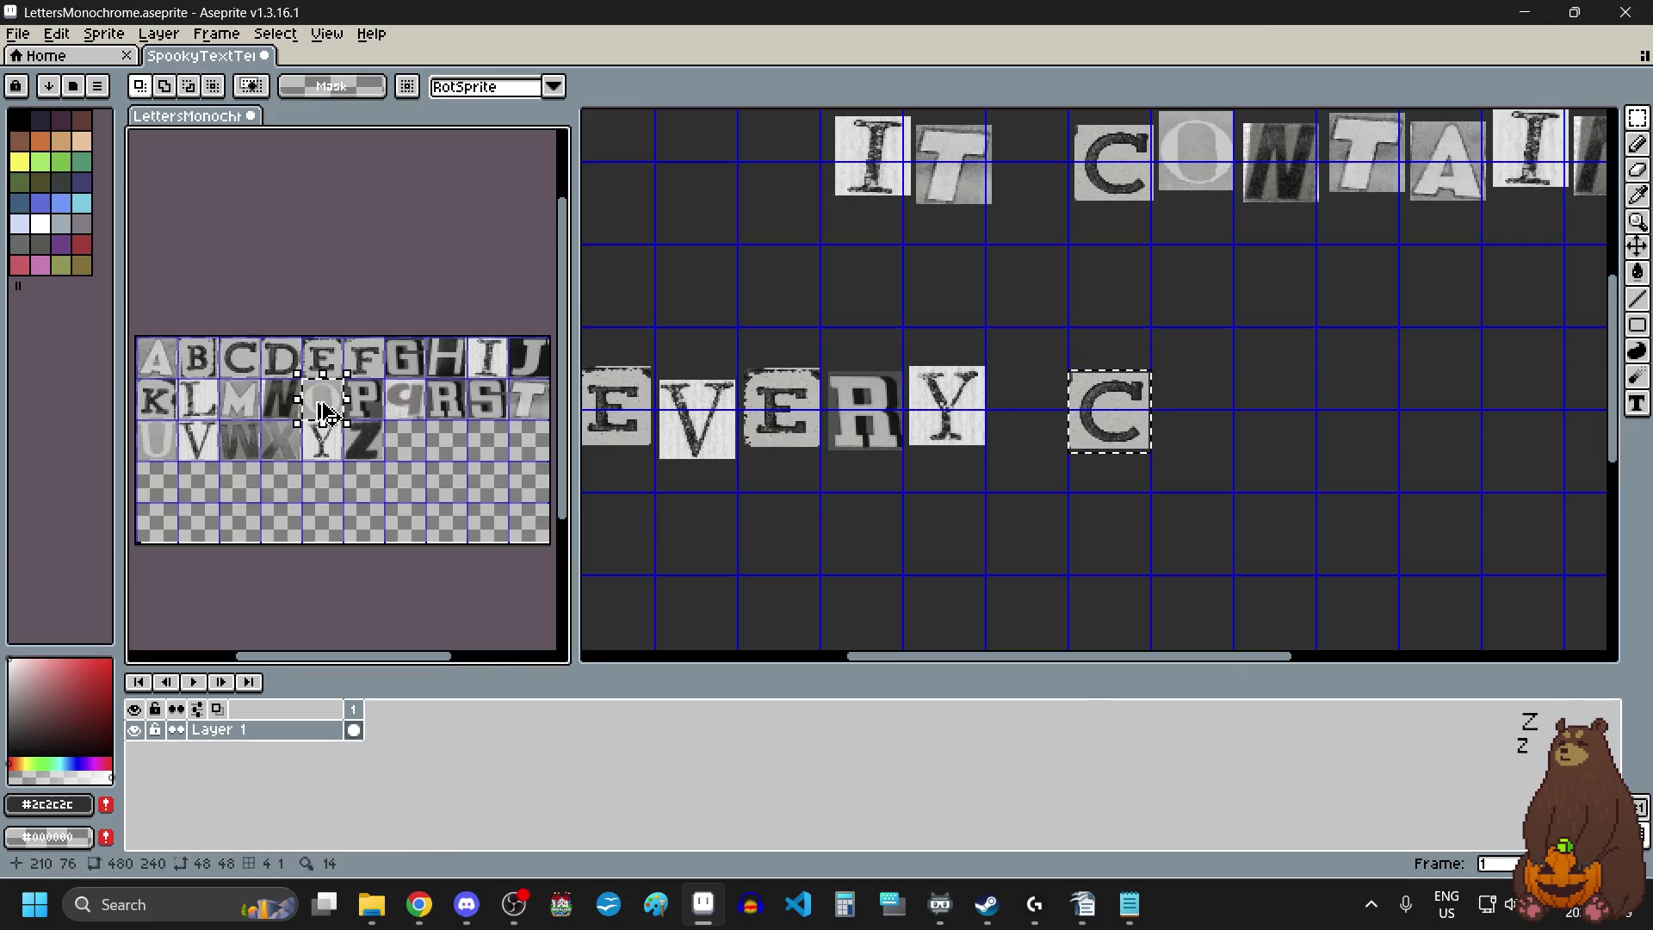
pyautogui.hotkey('ctrl', 'c')
pyautogui.click(1240, 402)
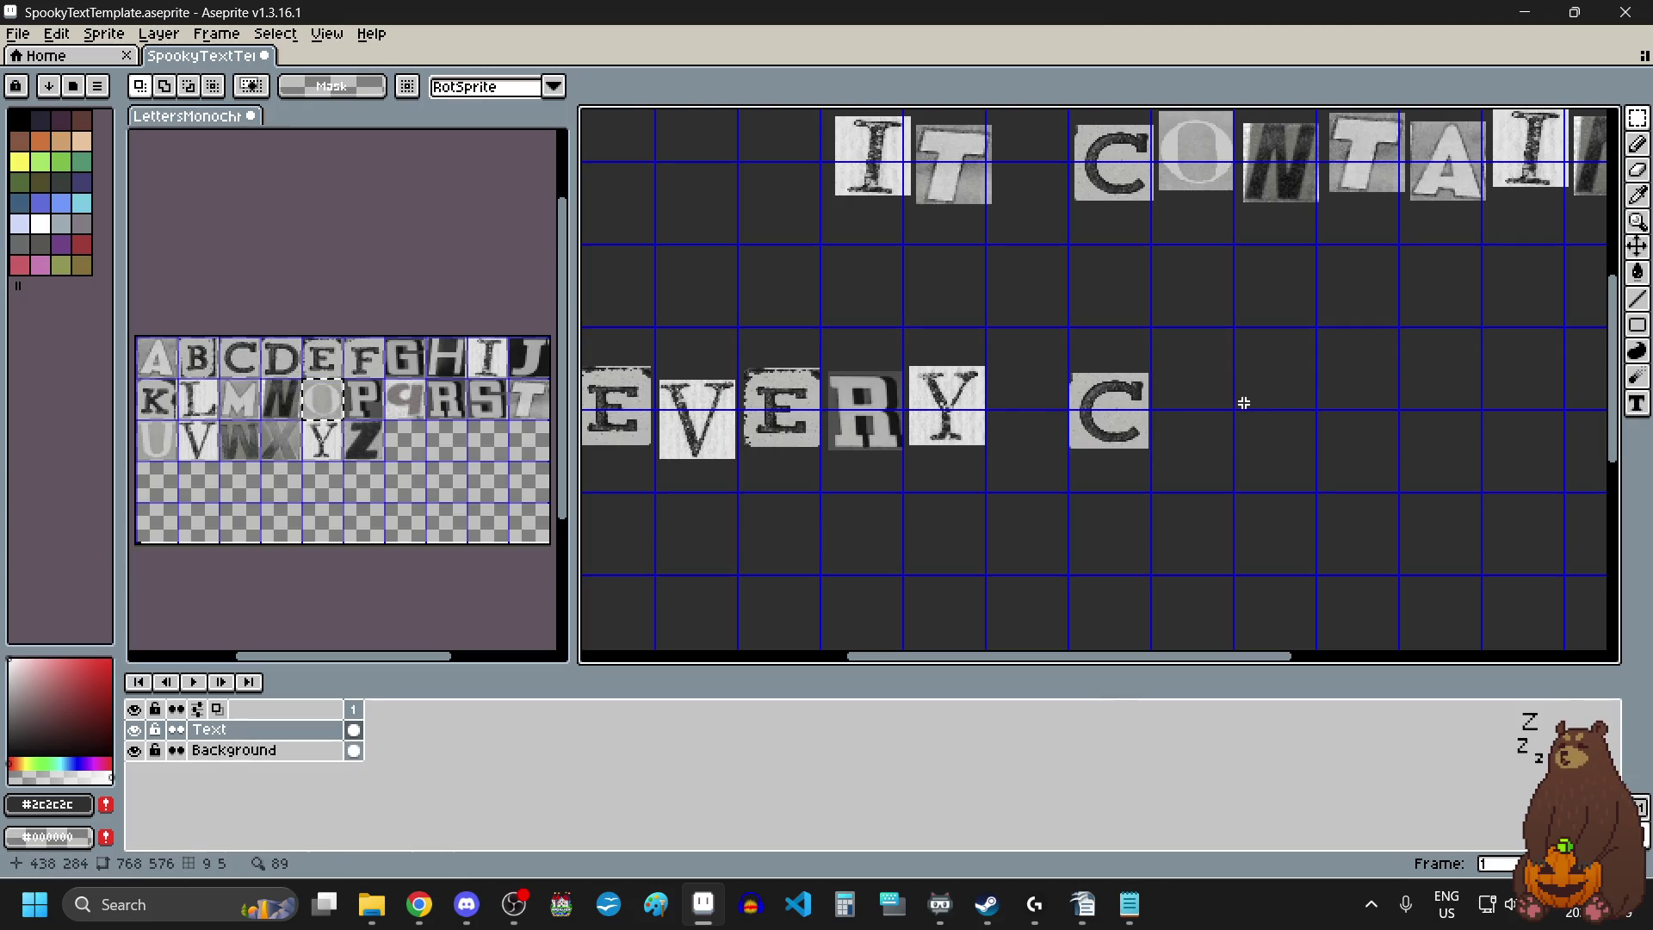
pyautogui.hotkey('ctrl', 'v')
pyautogui.moveTo(879, 391); pyautogui.dragTo(1204, 400)
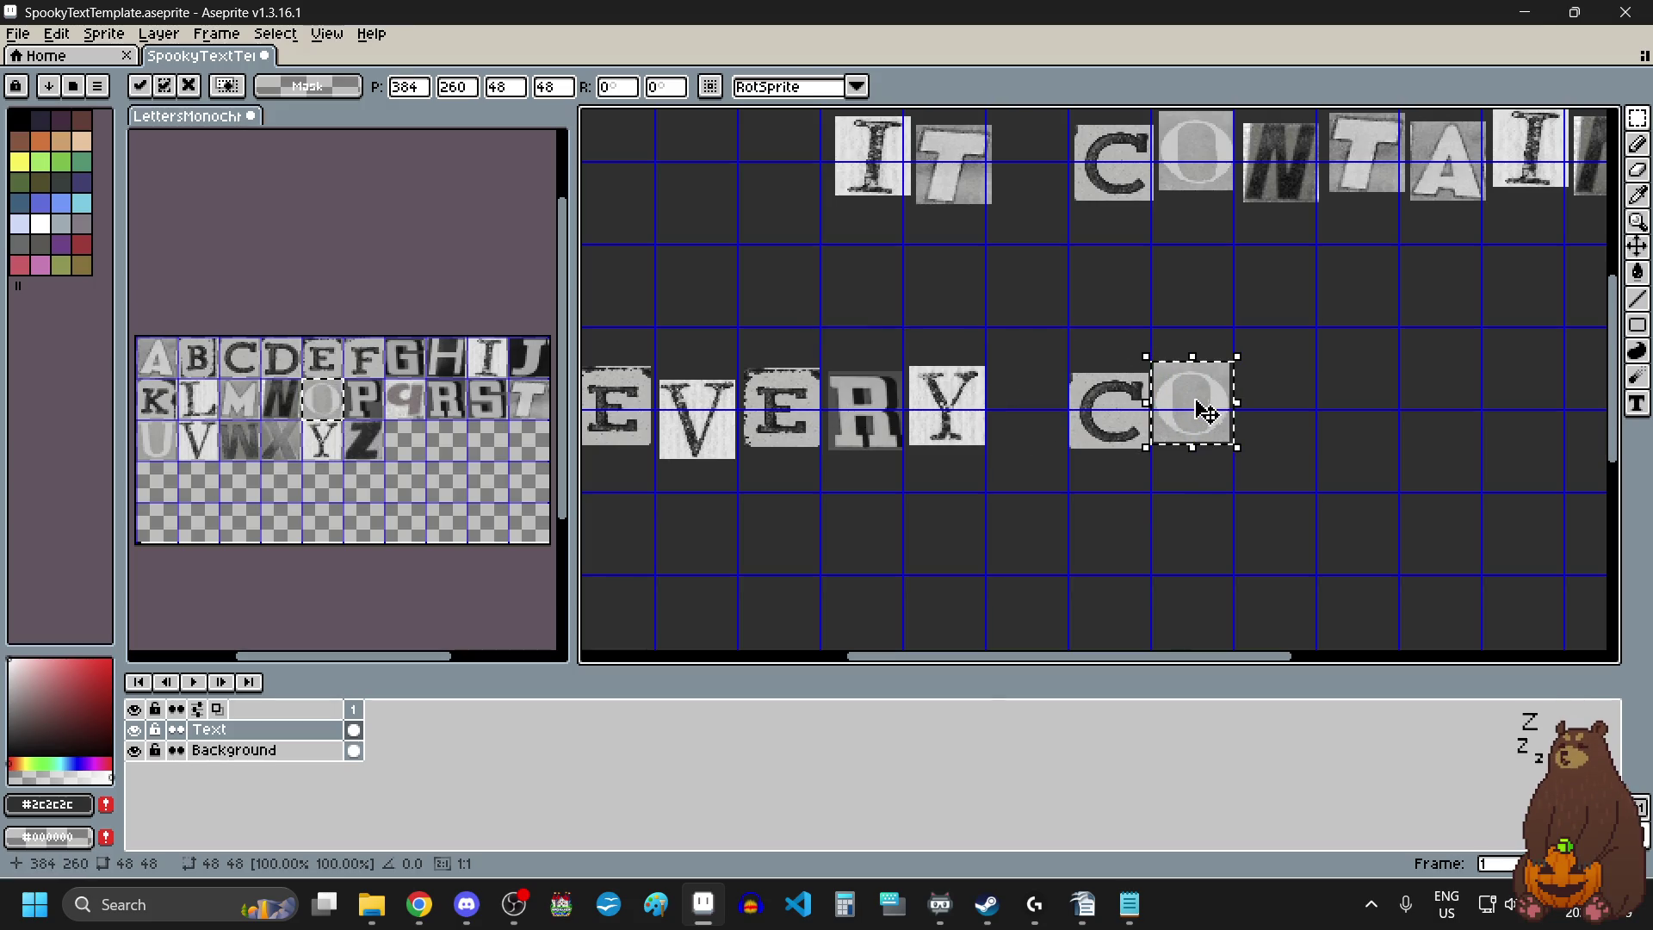
# Add L and O tiles after CO to make COLO.
pyautogui.moveTo(189, 389); pyautogui.dragTo(201, 411)
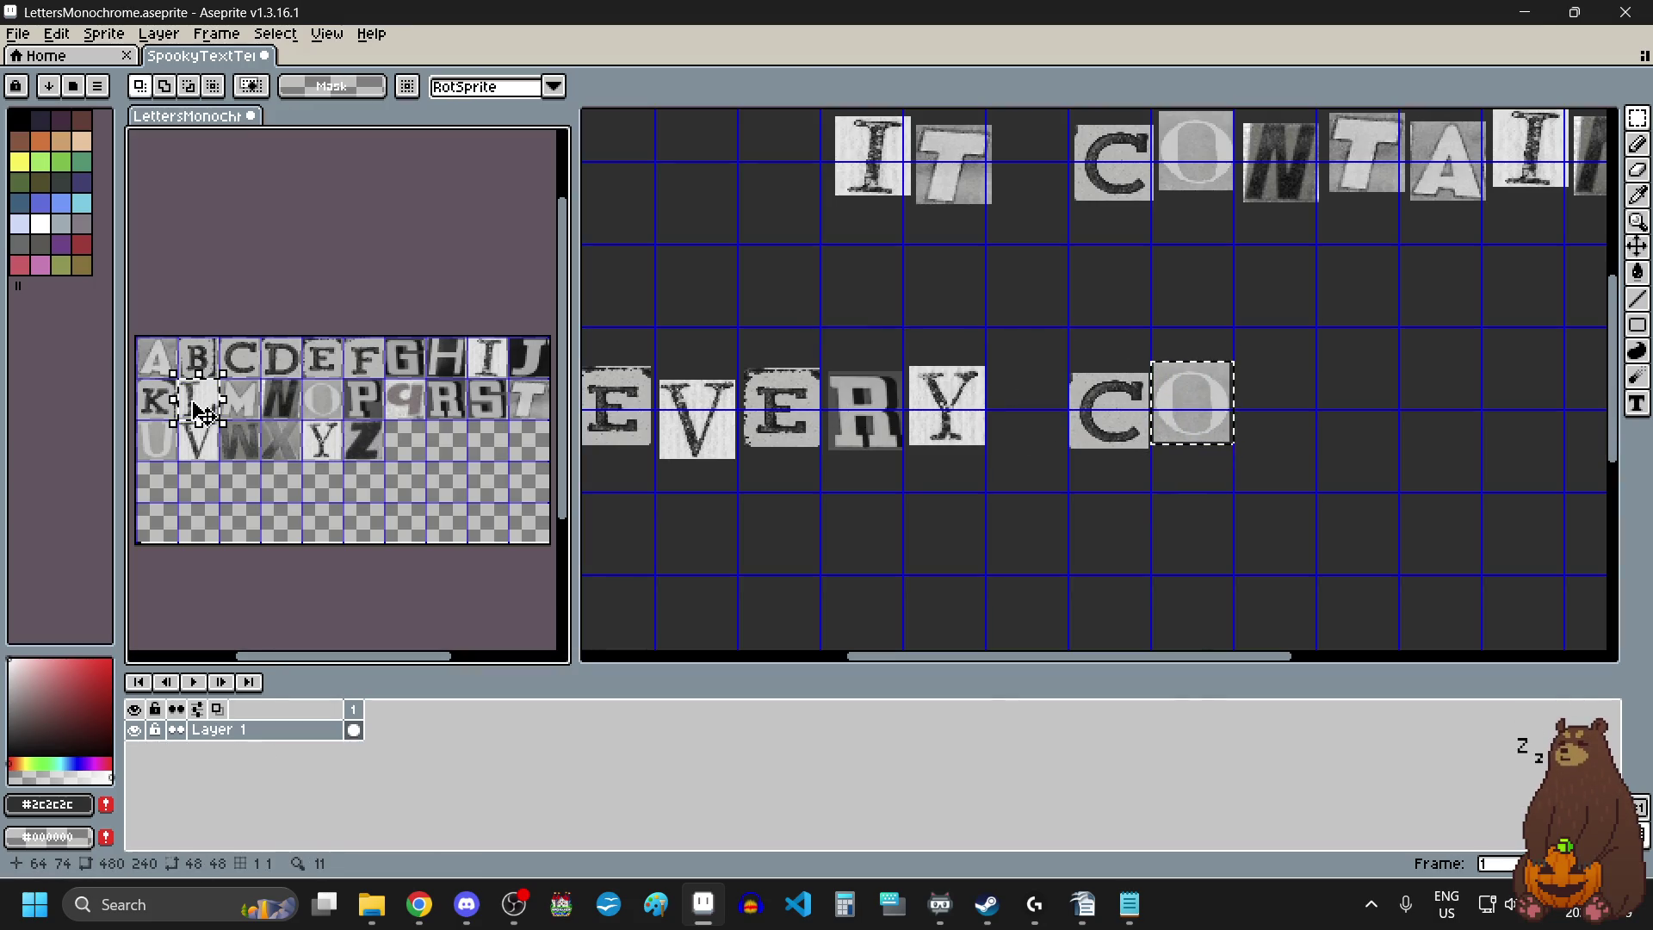
pyautogui.hotkey('ctrl', 'c')
pyautogui.click(1292, 391)
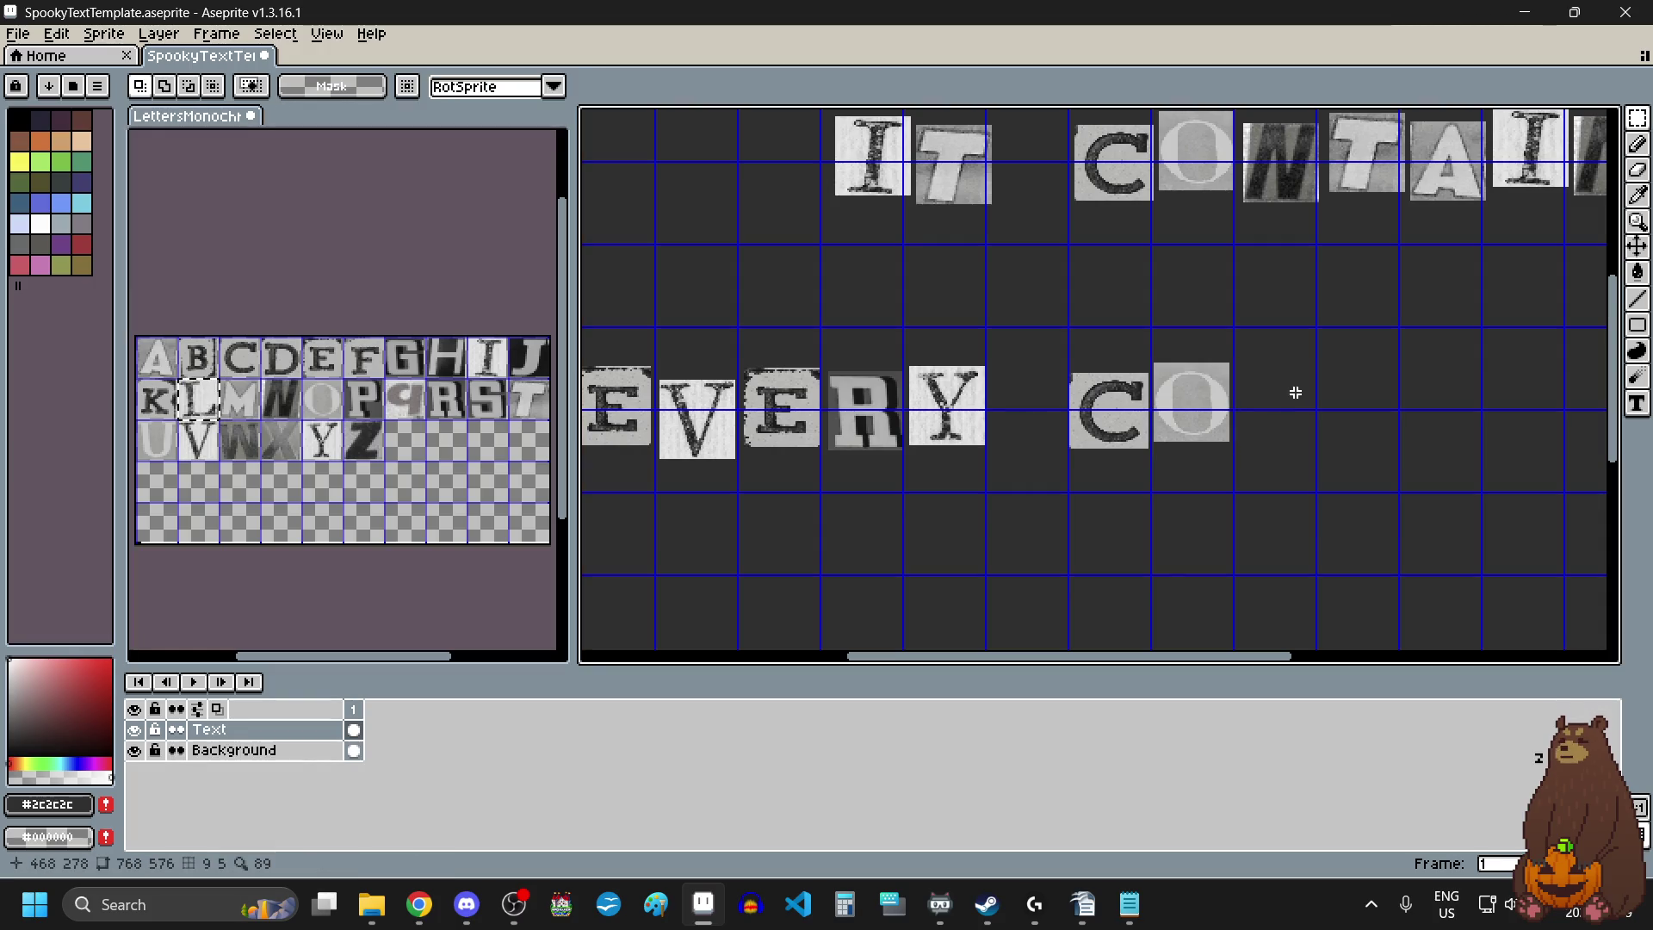
pyautogui.hotkey('ctrl', 'v')
pyautogui.moveTo(625, 379)
pyautogui.mouseDown()
pyautogui.moveTo(1292, 405)
pyautogui.moveTo(1284, 434)
pyautogui.mouseUp()
pyautogui.moveTo(314, 388); pyautogui.dragTo(327, 420)
pyautogui.hotkey('ctrl', 'c')
pyautogui.click(1395, 410)
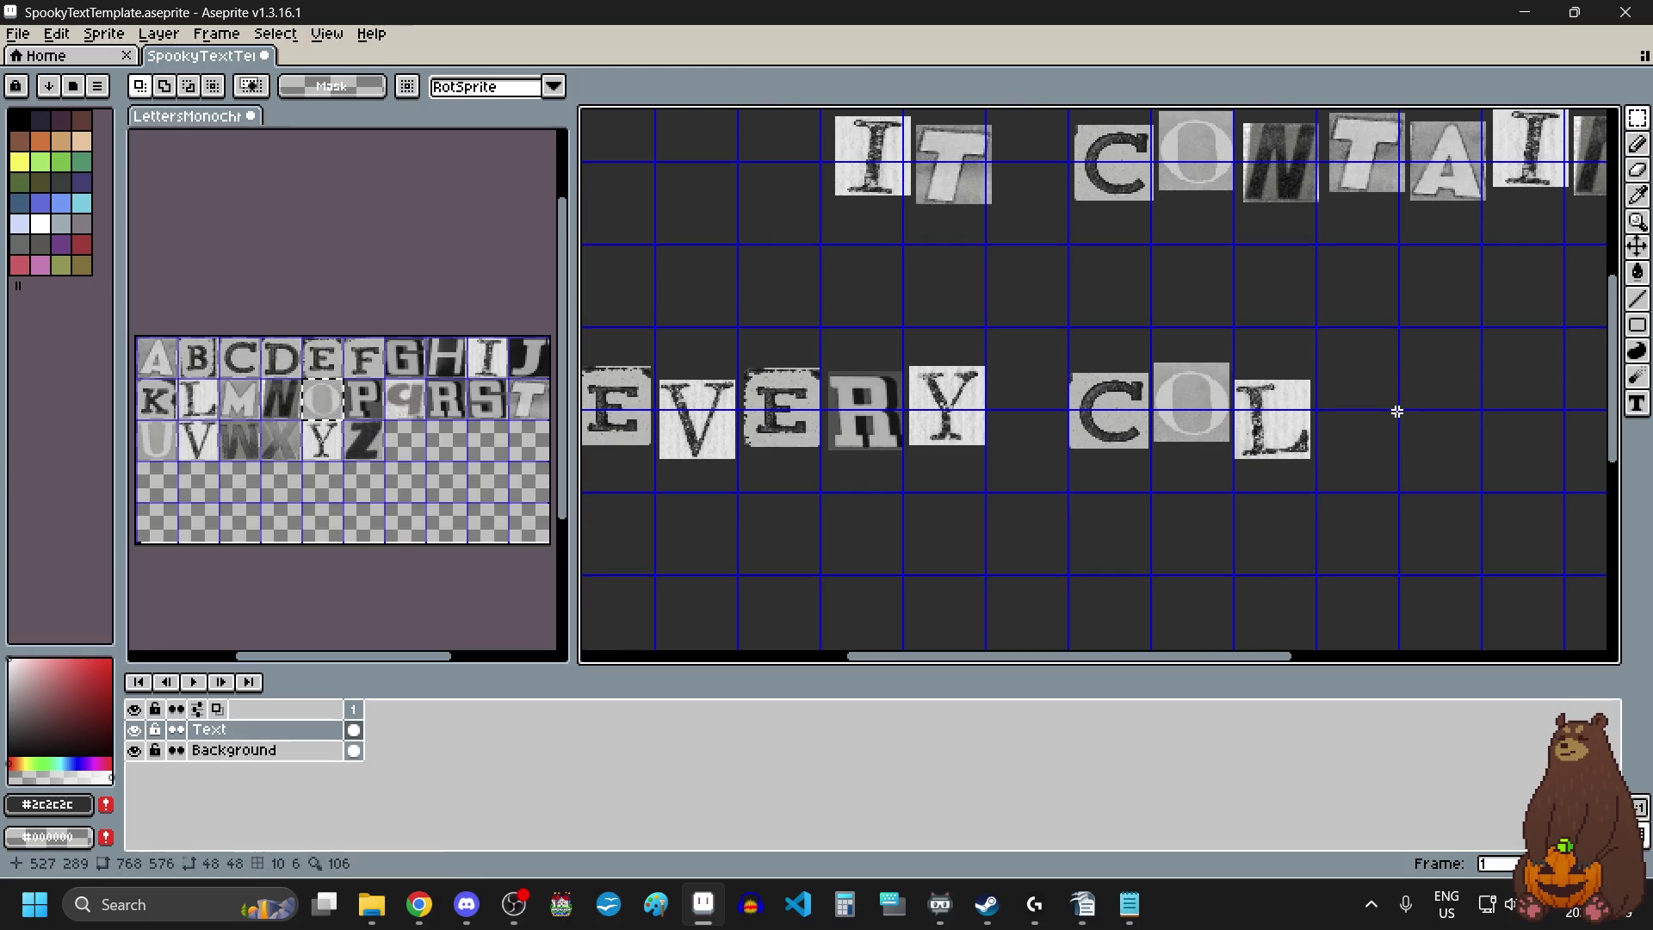
pyautogui.hotkey('ctrl', 'v')
pyautogui.moveTo(878, 405)
pyautogui.mouseDown()
pyautogui.moveTo(1406, 442)
pyautogui.moveTo(1373, 429)
pyautogui.mouseUp()
# Place the U tile after COLO, redoing the misplaced first attempt.
pyautogui.moveTo(153, 427); pyautogui.dragTo(176, 458)
pyautogui.hotkey('ctrl', 'c')
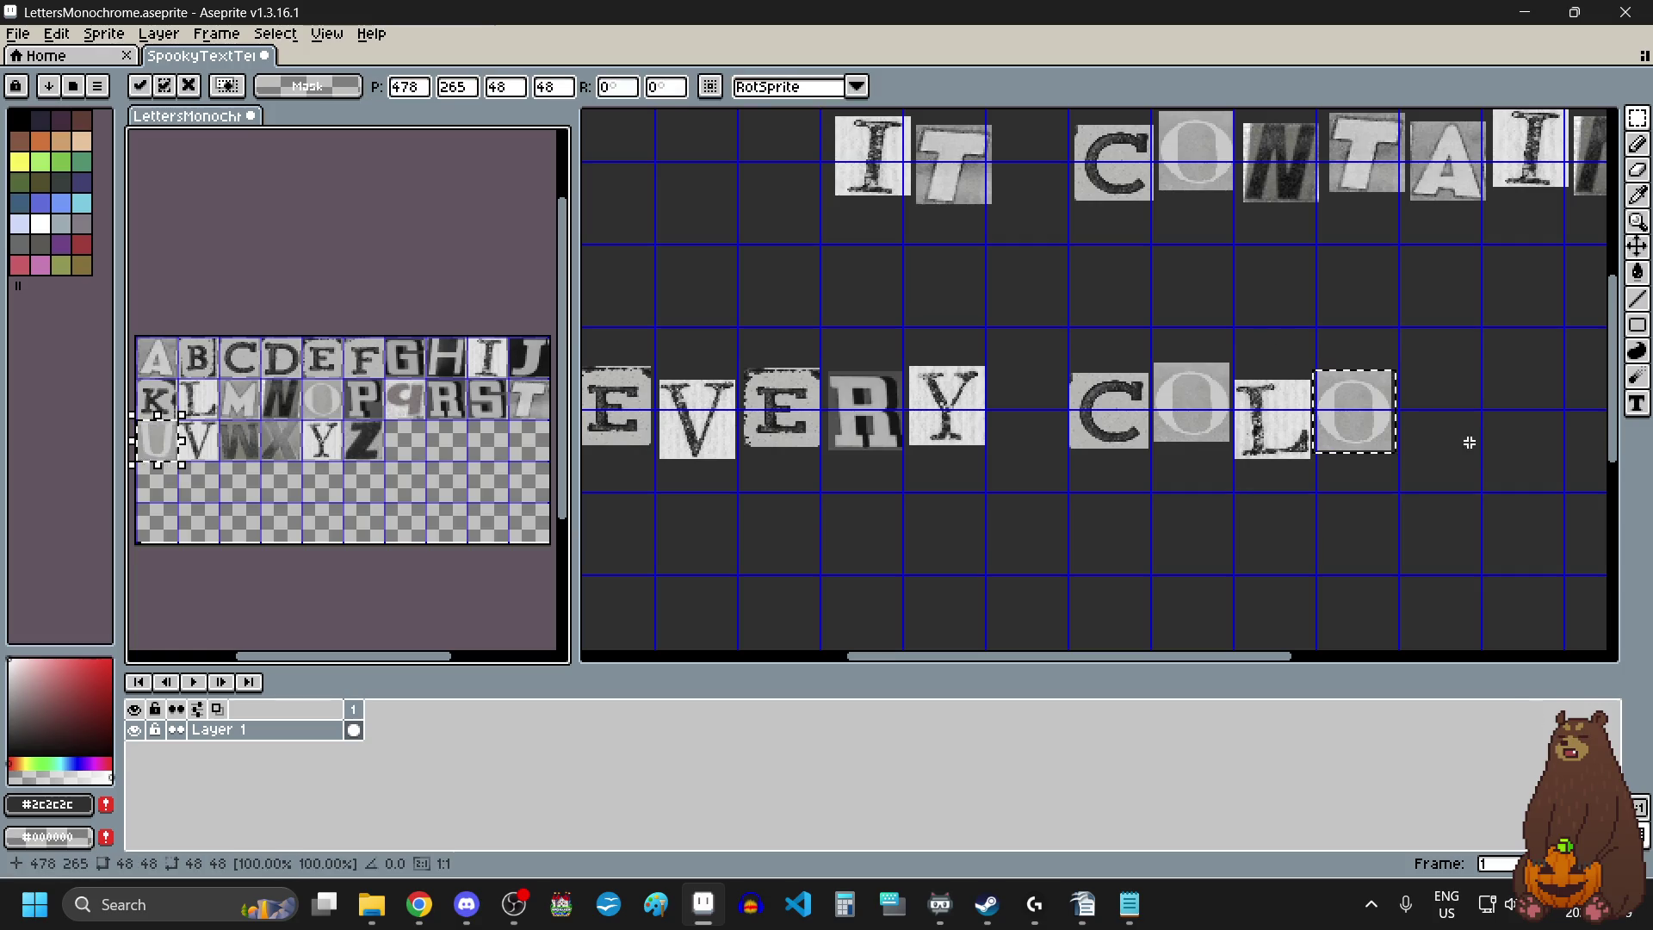
pyautogui.click(1469, 442)
pyautogui.hotkey('ctrl', 'v')
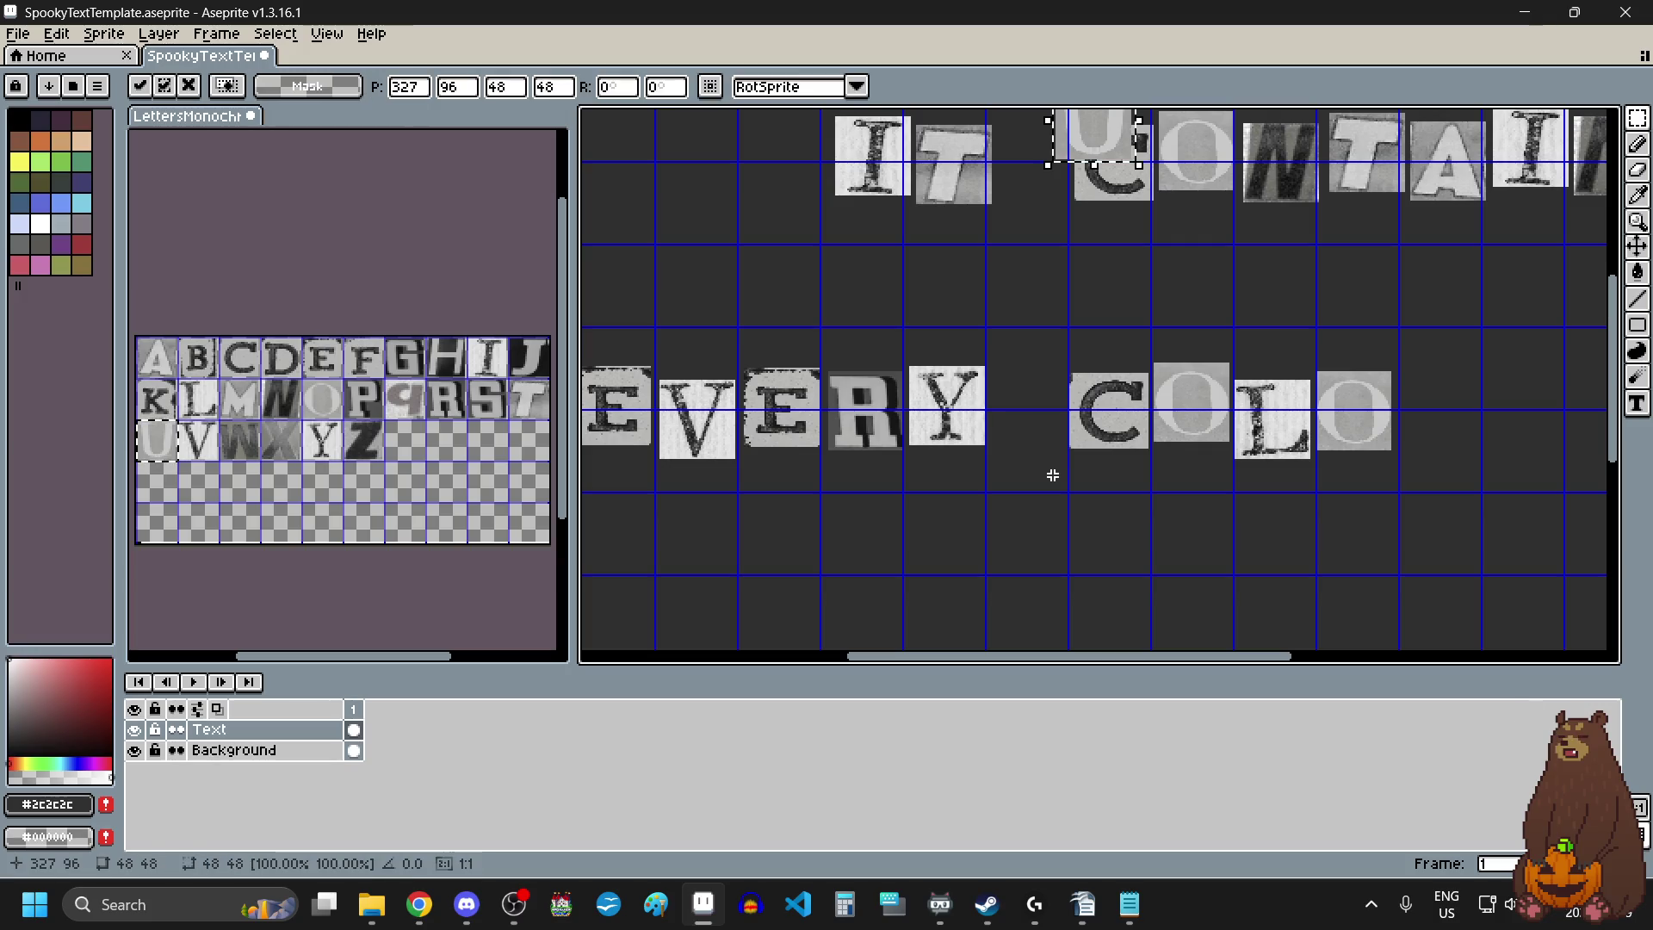
pyautogui.moveTo(1088, 141)
pyautogui.mouseDown()
pyautogui.moveTo(1133, 295)
pyautogui.moveTo(1292, 390)
pyautogui.mouseUp()
pyautogui.scroll(-1, 1110, 216)
pyautogui.hotkey('ctrl', 'z')
pyautogui.hotkey('ctrl', 'z')
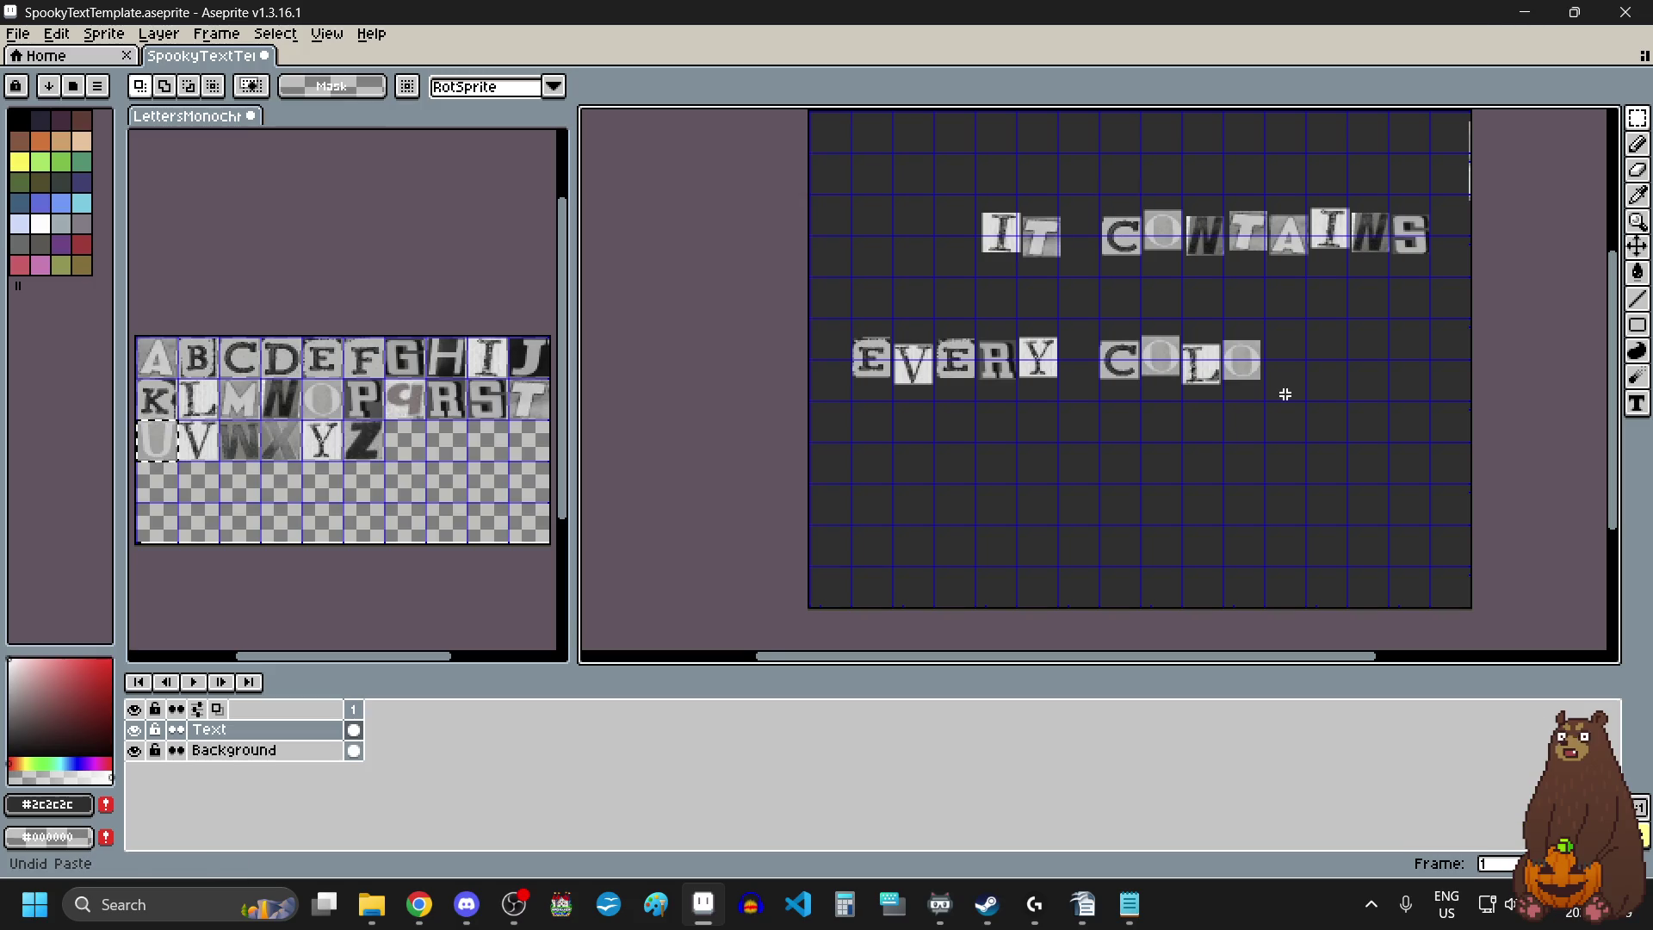
pyautogui.hotkey('ctrl', 'v')
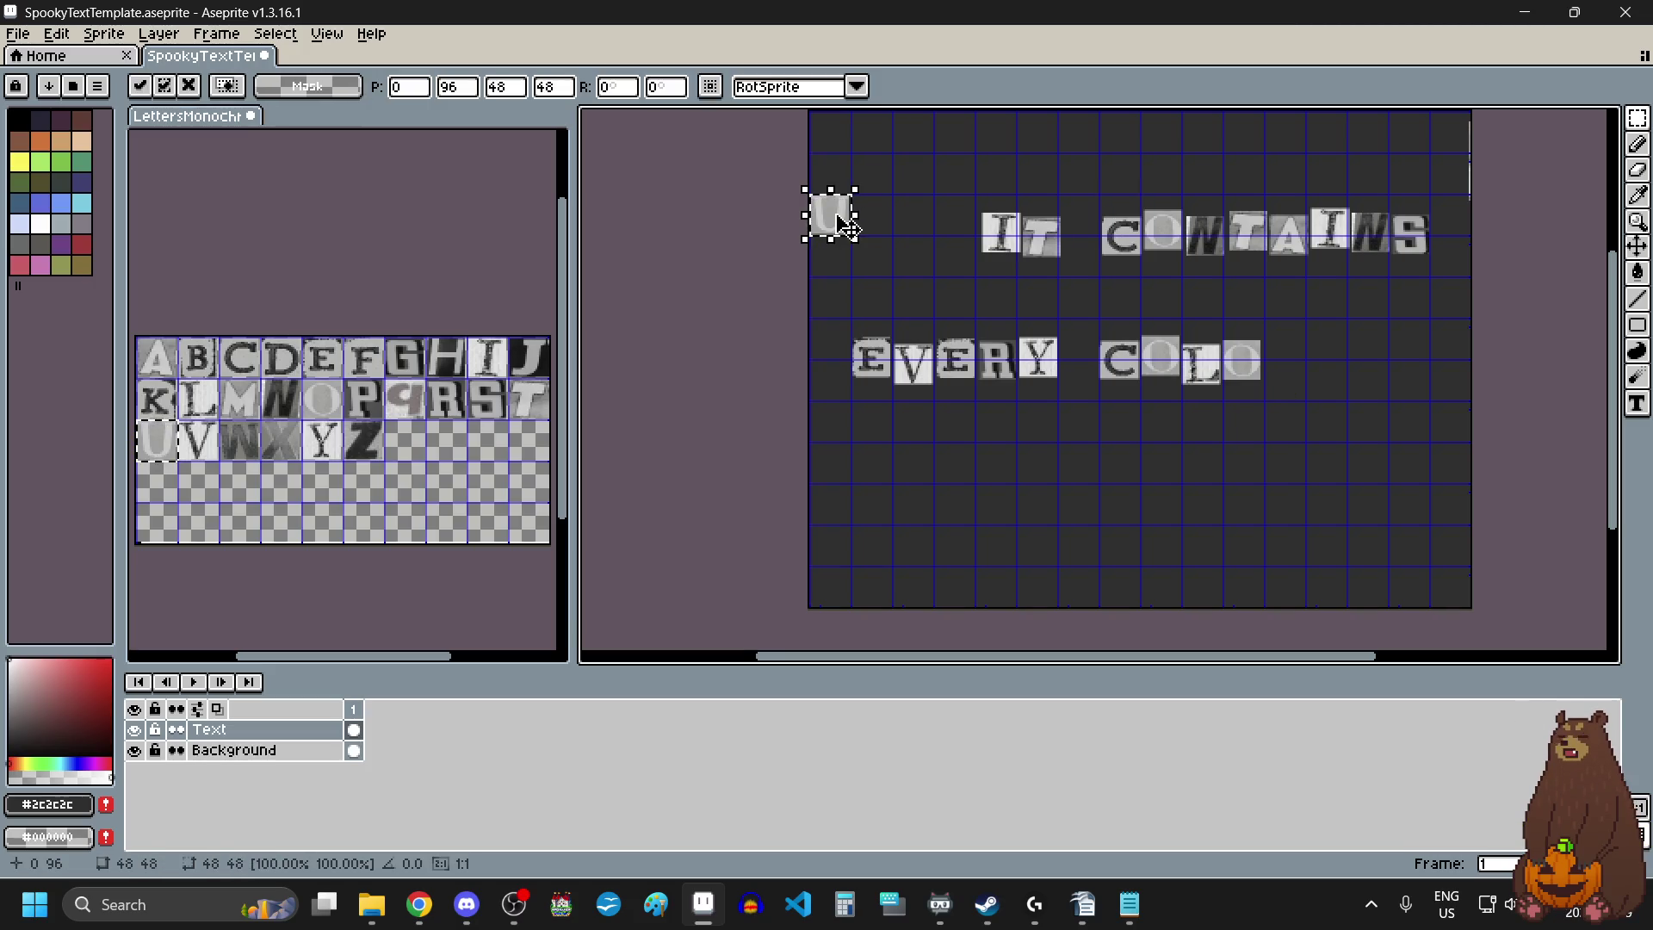
pyautogui.moveTo(848, 225)
pyautogui.mouseDown()
pyautogui.moveTo(1255, 342)
pyautogui.moveTo(1351, 399)
pyautogui.moveTo(1393, 394)
pyautogui.mouseUp()
pyautogui.scroll(3, 1255, 342)
pyautogui.scroll(-4, 1077, 426)
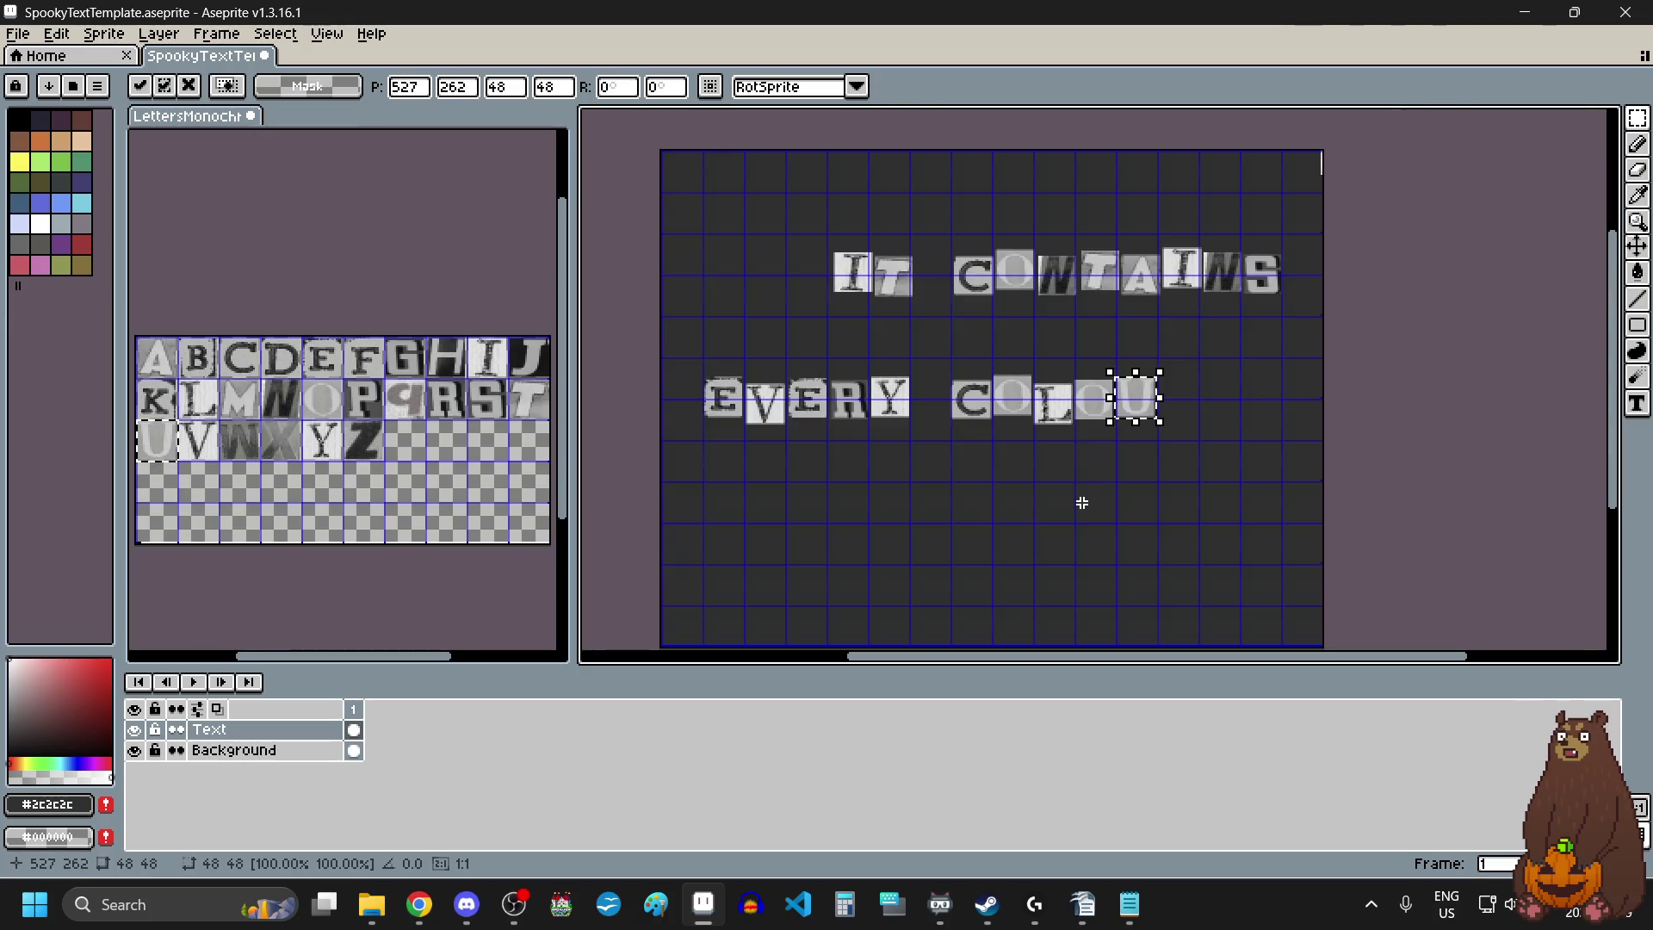
pyautogui.click(1082, 502)
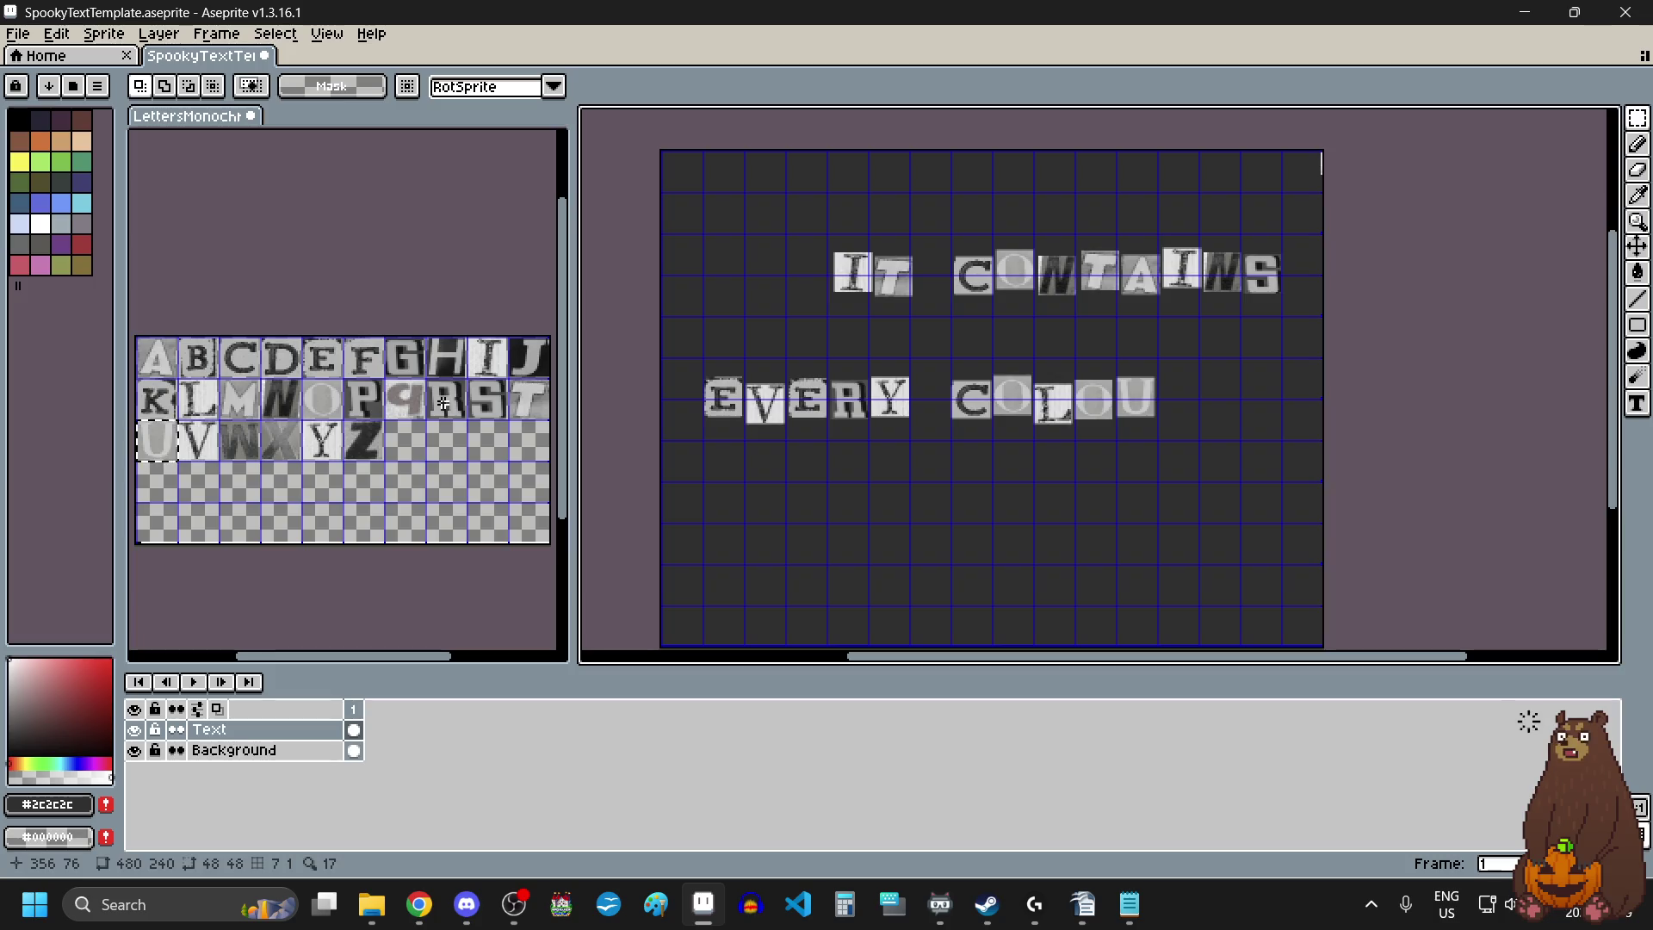
# Place the R tile after COLOU, commit it, and clear the selection.
pyautogui.moveTo(430, 382); pyautogui.dragTo(454, 413)
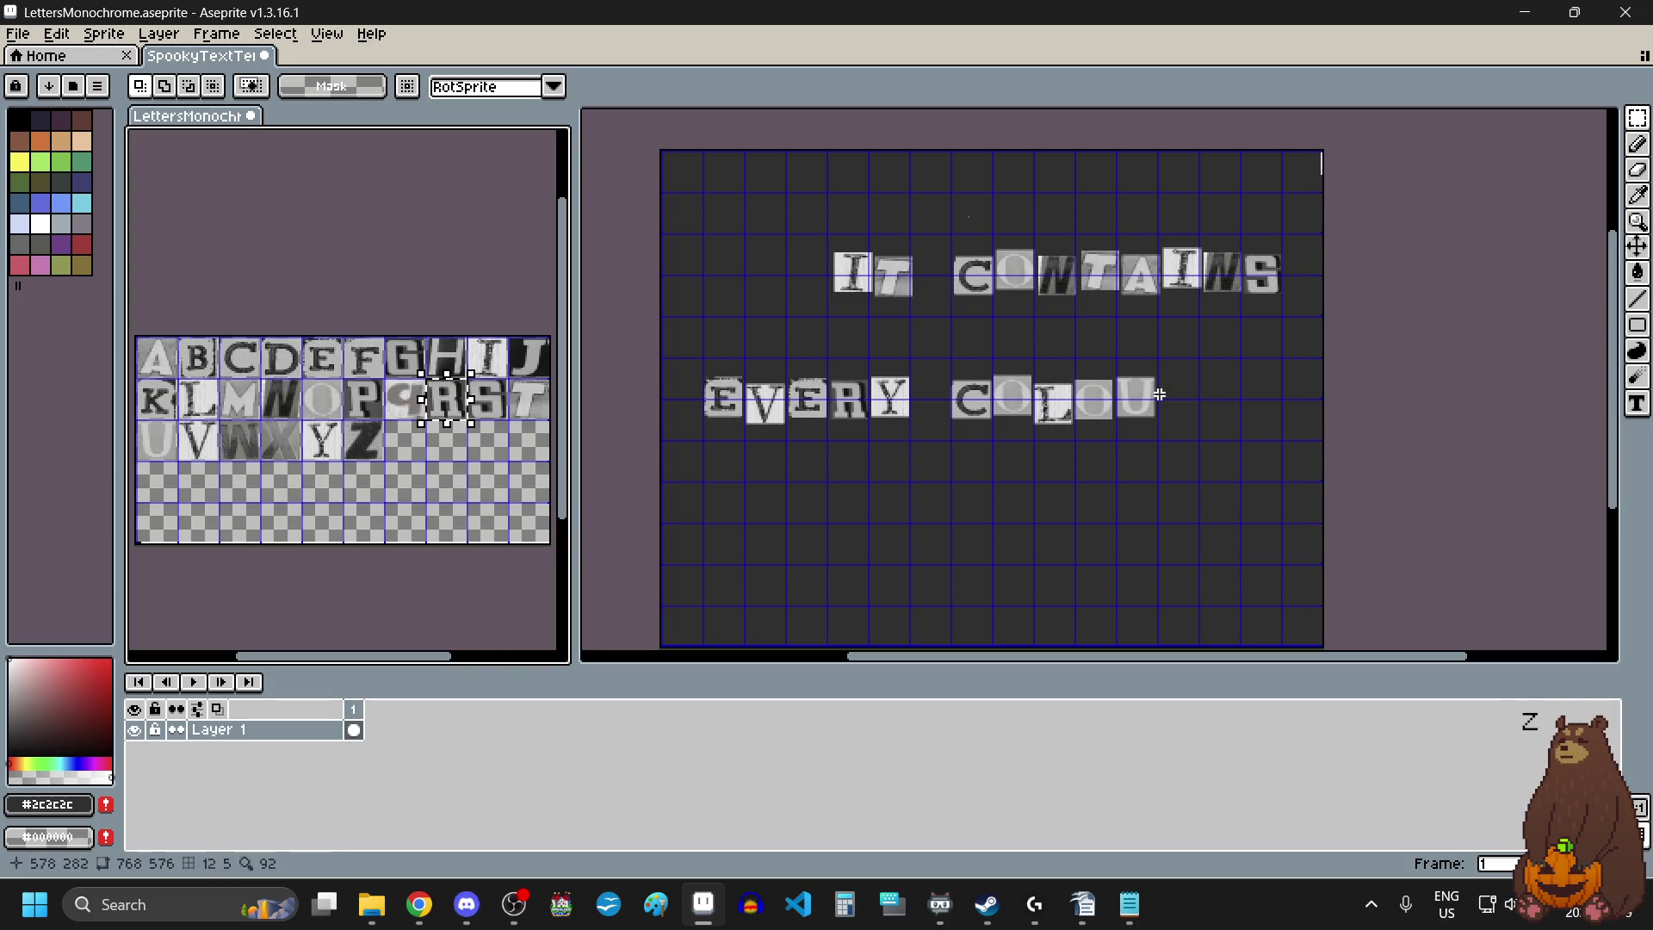
pyautogui.click(1208, 417)
pyautogui.hotkey('ctrl', 'v')
pyautogui.moveTo(978, 215)
pyautogui.mouseDown()
pyautogui.moveTo(1198, 398)
pyautogui.moveTo(1155, 414)
pyautogui.mouseUp()
pyautogui.scroll(3, 1197, 398)
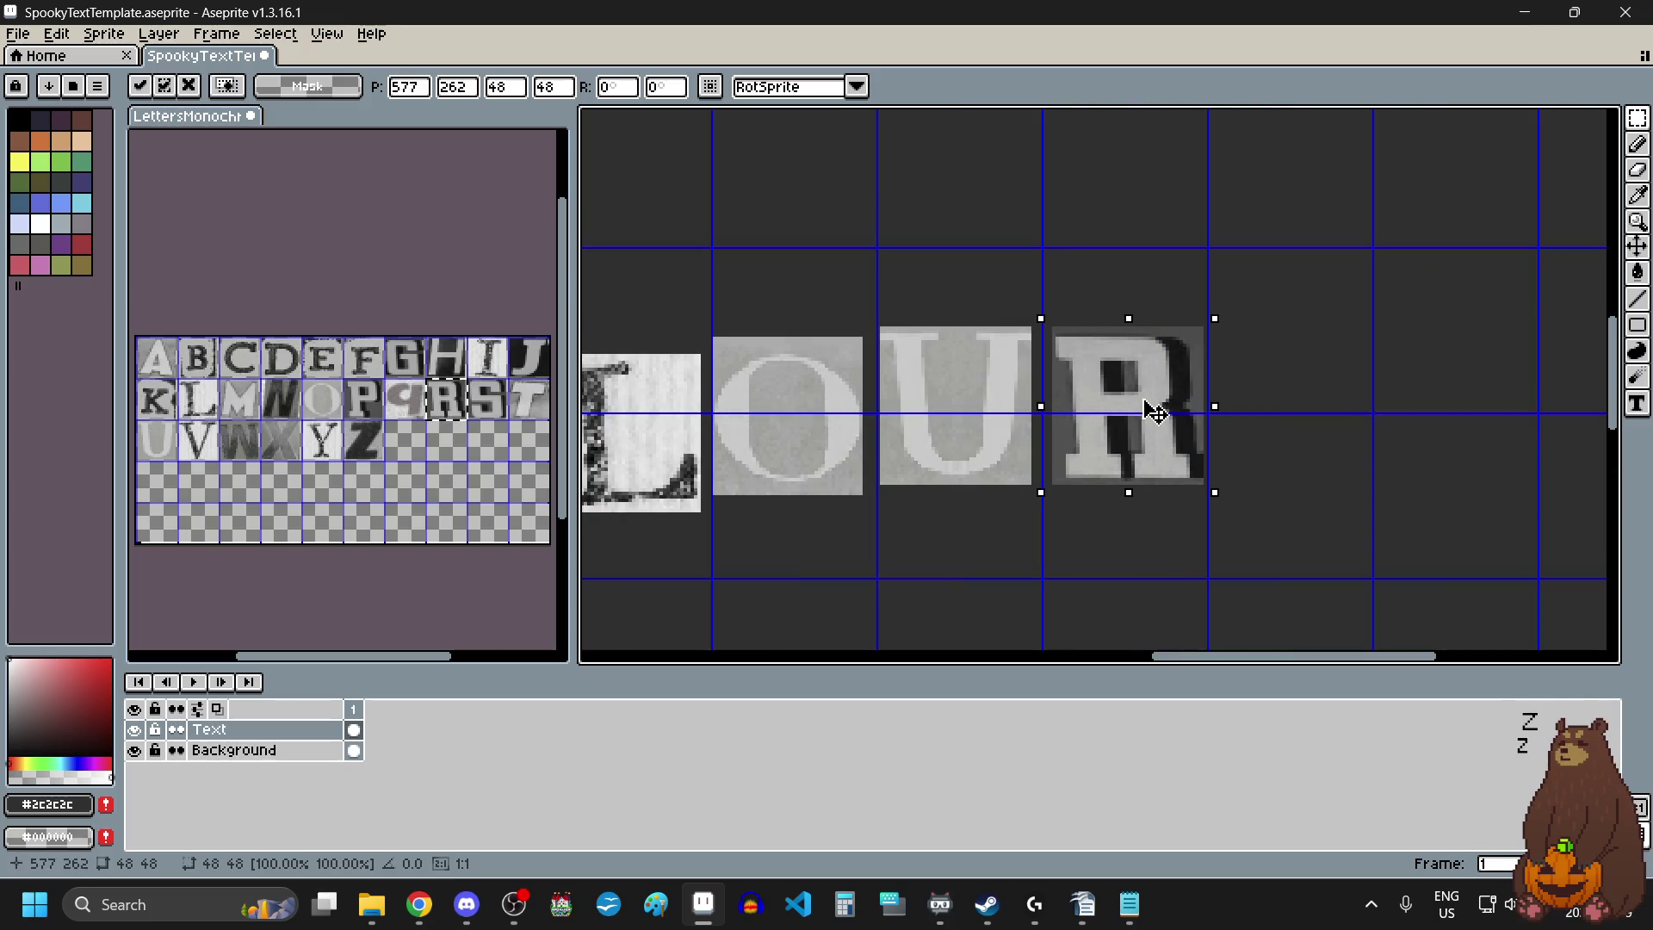
pyautogui.press('Return')
pyautogui.scroll(-3, 1133, 416)
pyautogui.hotkey('ctrl', 'd')
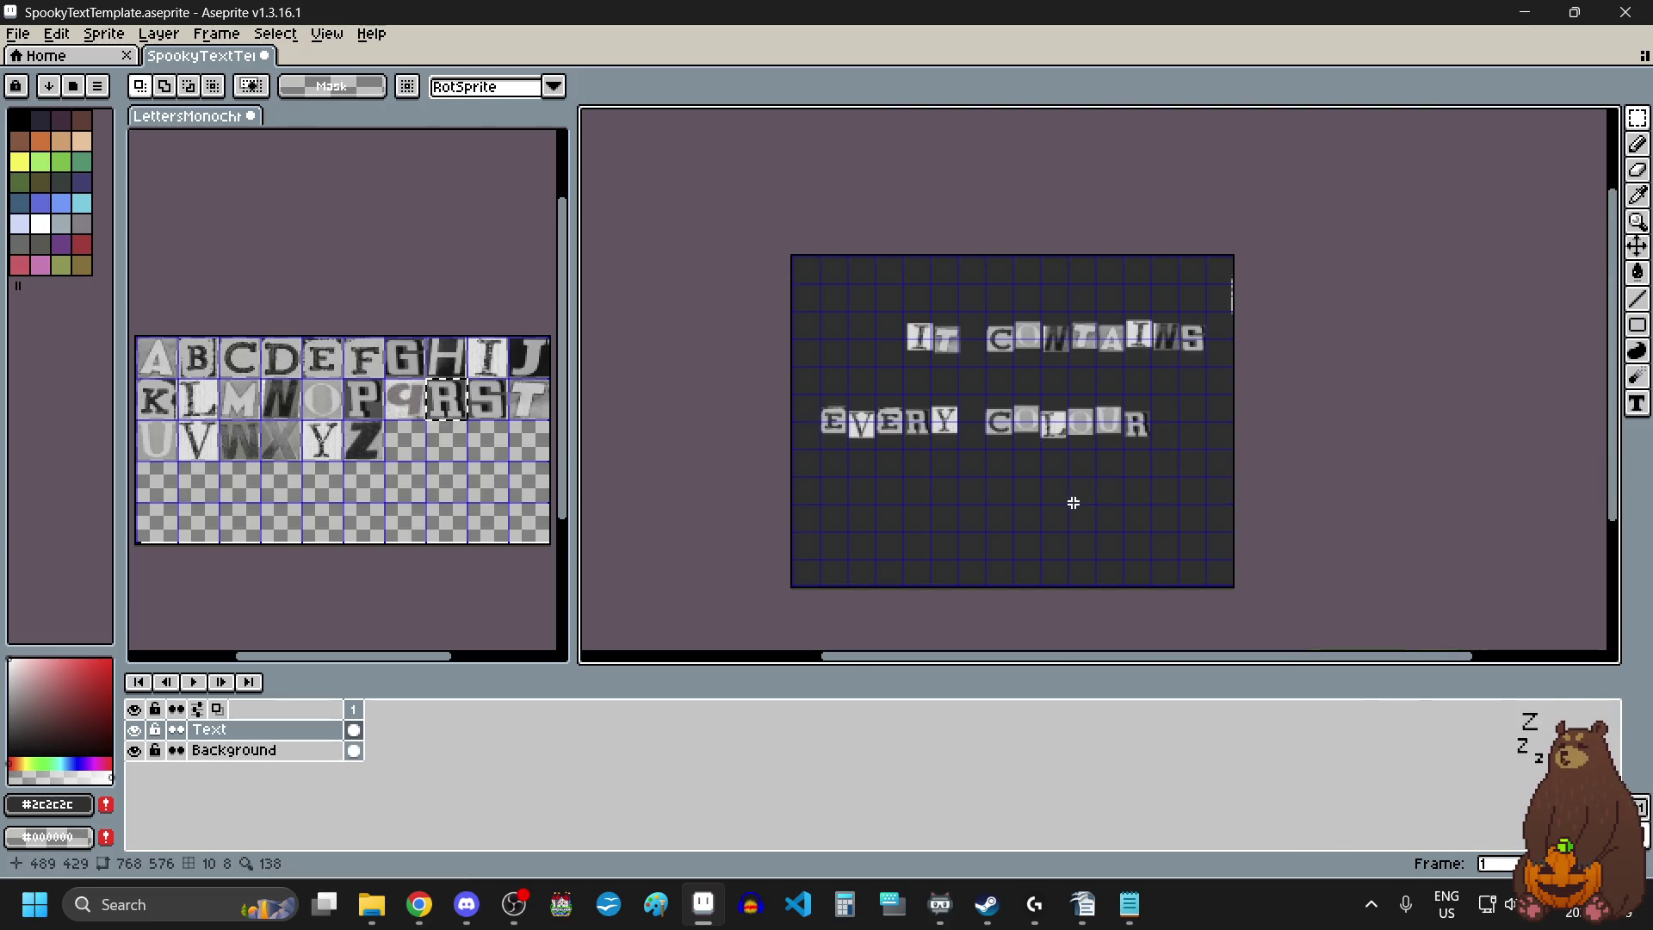
# Shift the word IT slightly up and left.
pyautogui.scroll(3, 959, 307)
pyautogui.moveTo(756, 323)
pyautogui.mouseDown()
pyautogui.moveTo(1029, 483)
pyautogui.moveTo(996, 480)
pyautogui.mouseUp()
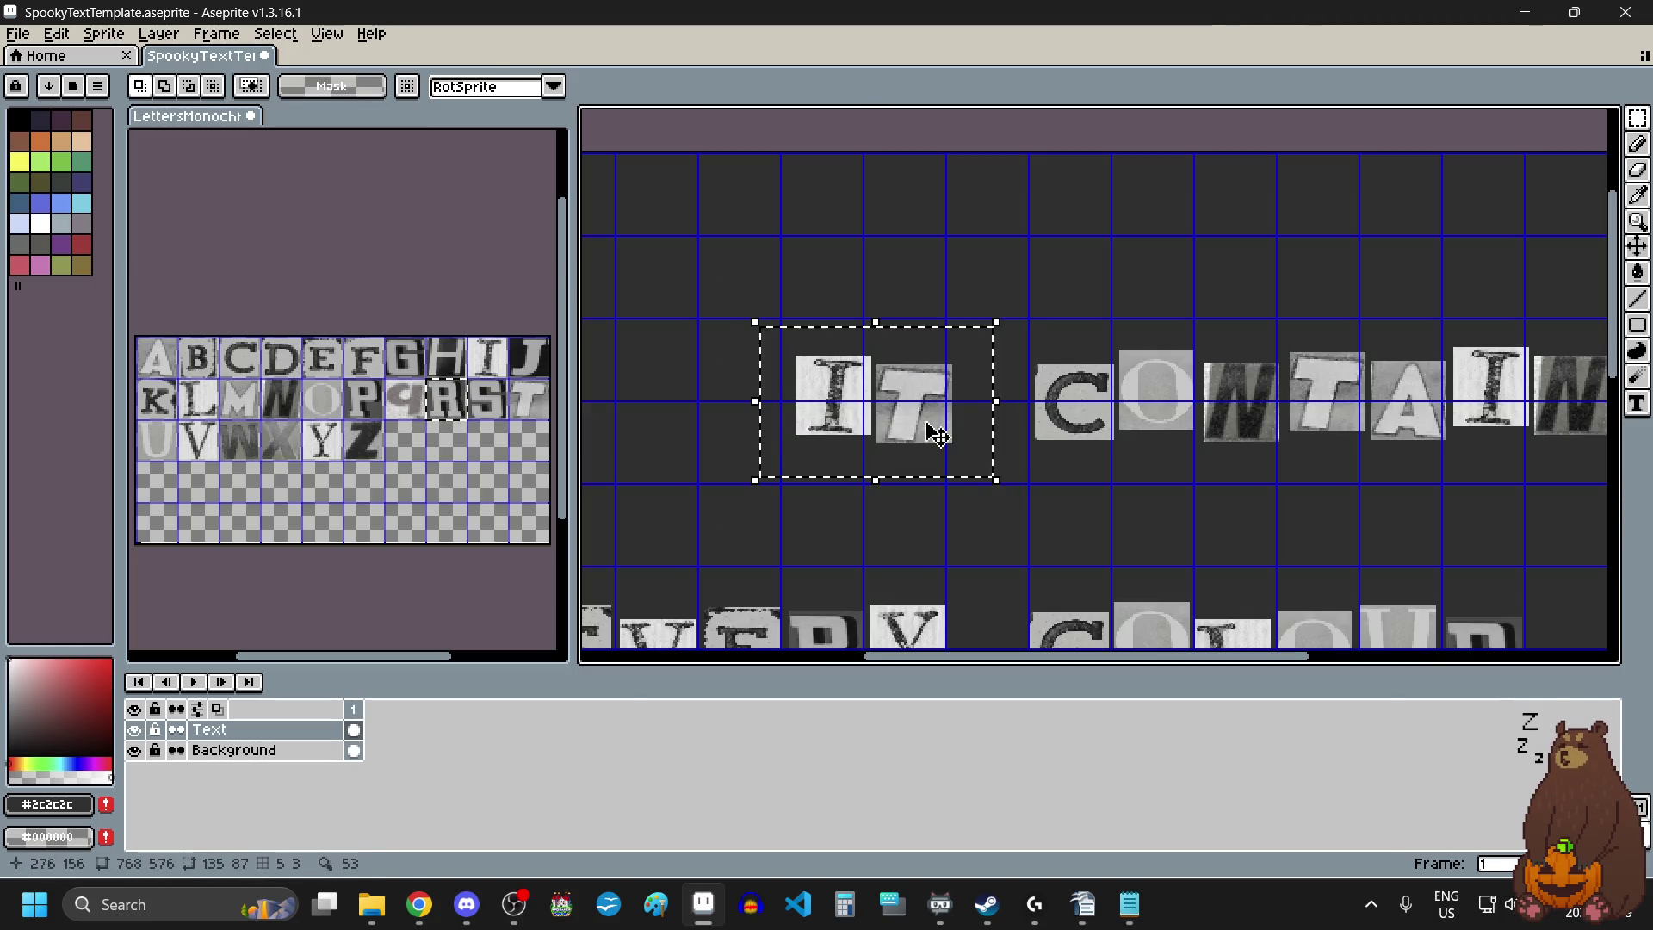
pyautogui.moveTo(937, 435); pyautogui.dragTo(913, 418)
pyautogui.hotkey('ctrl', 'd')
# Nudge the T tile up and to the right.
pyautogui.scroll(2, 964, 336)
pyautogui.moveTo(953, 304)
pyautogui.mouseDown()
pyautogui.moveTo(920, 370)
pyautogui.moveTo(755, 535)
pyautogui.mouseUp()
pyautogui.moveTo(797, 465); pyautogui.dragTo(812, 461)
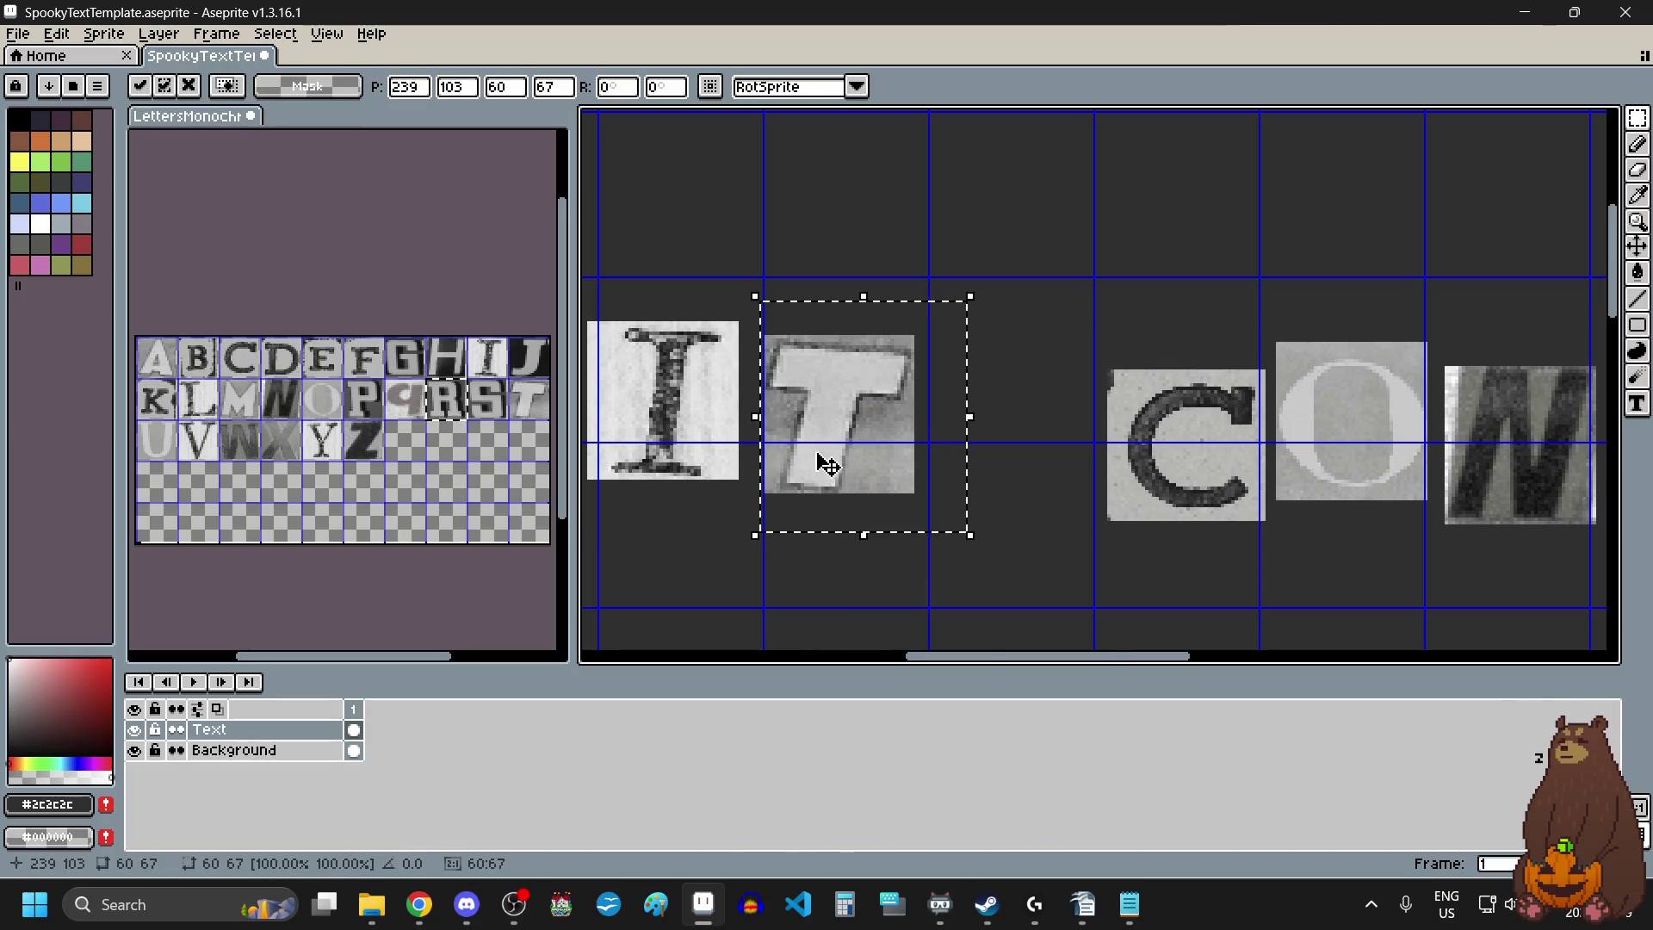
pyautogui.scroll(-2, 1089, 531)
pyautogui.hotkey('ctrl', 'd')
# Raise the whole word CONTAINS slightly.
pyautogui.scroll(-1, 1068, 564)
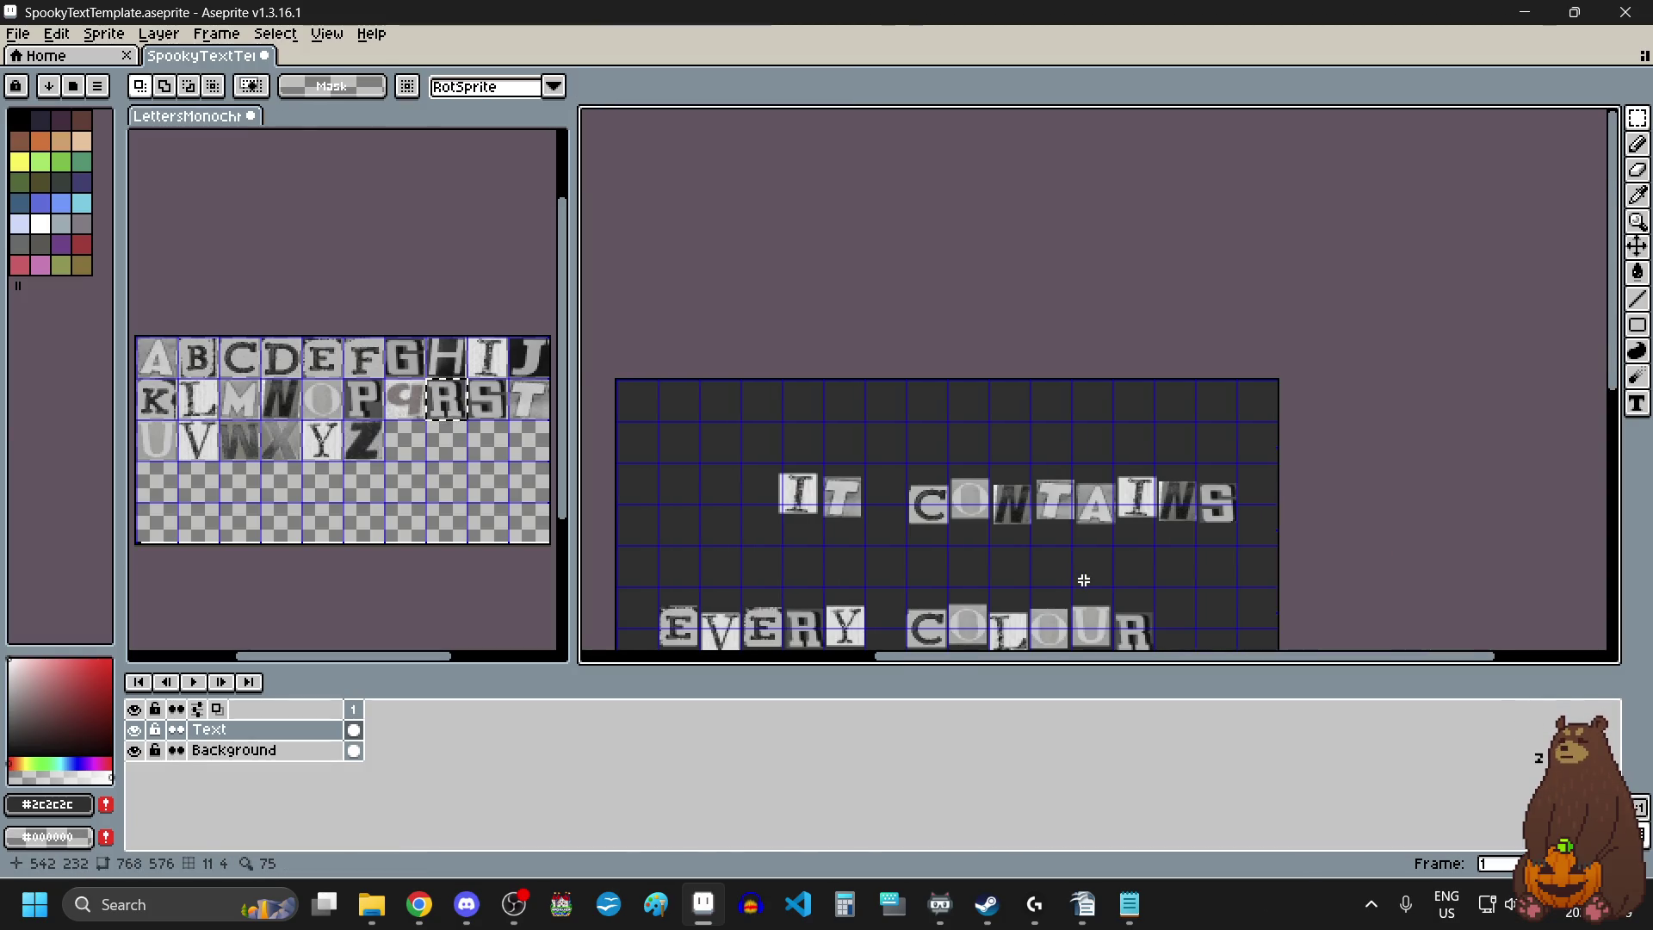
pyautogui.scroll(2, 1084, 581)
pyautogui.moveTo(709, 342)
pyautogui.mouseDown()
pyautogui.moveTo(1096, 502)
pyautogui.moveTo(1395, 497)
pyautogui.moveTo(1404, 512)
pyautogui.mouseUp()
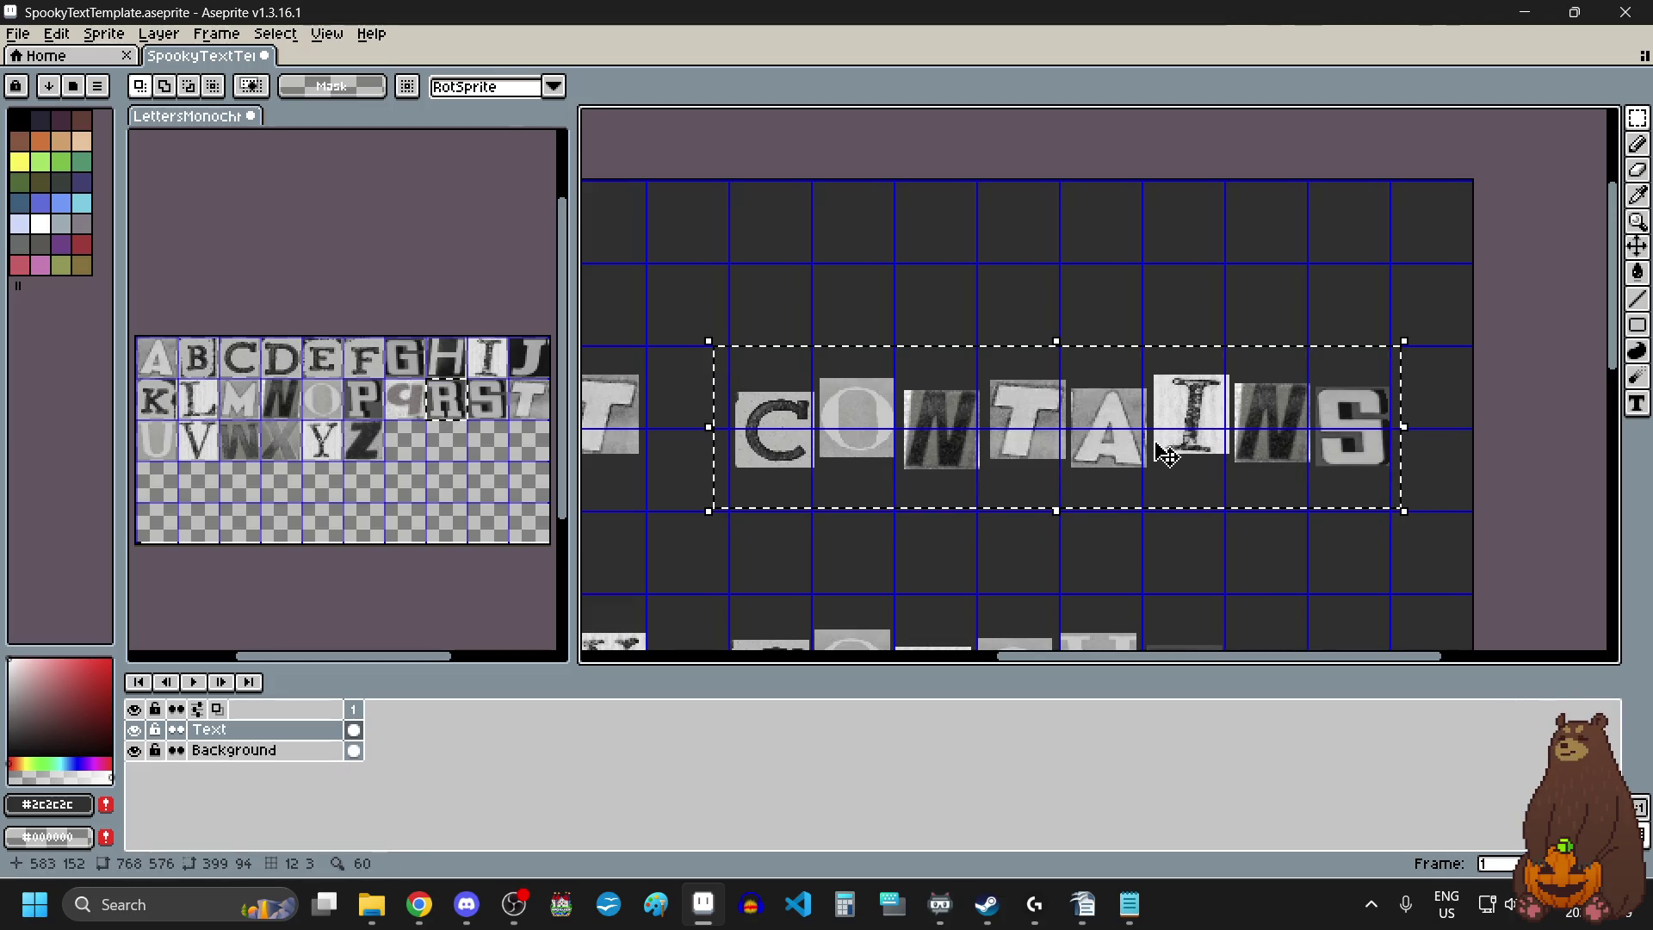
pyautogui.moveTo(1167, 455); pyautogui.dragTo(1173, 441)
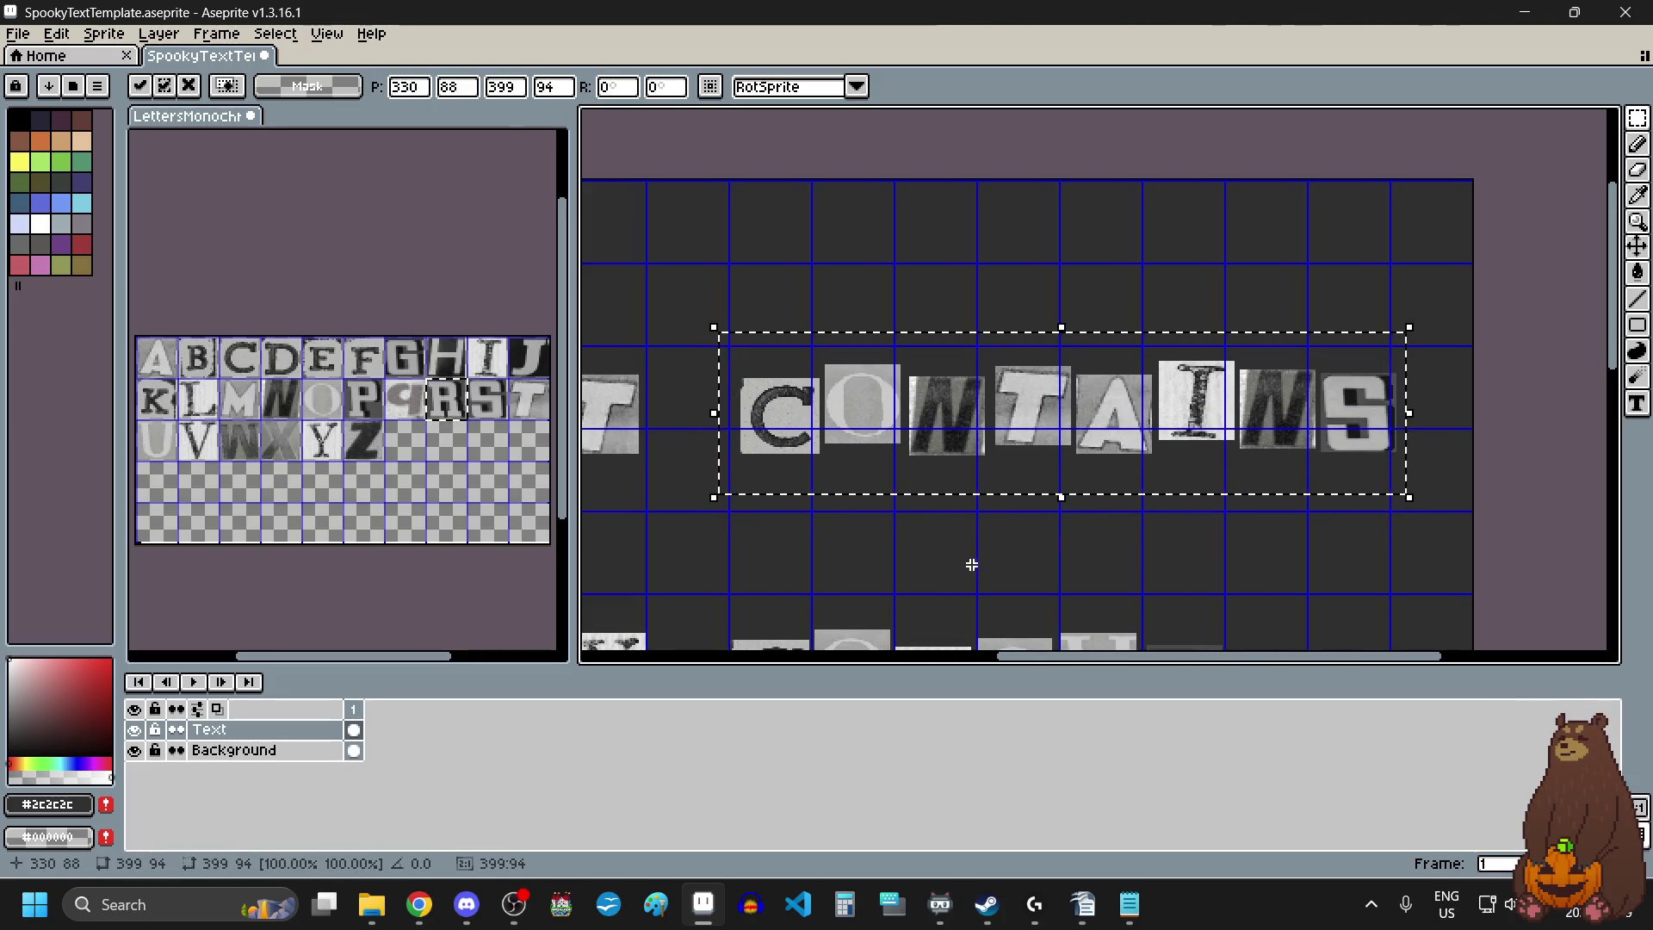
pyautogui.hotkey('ctrl', 'd')
# Nudge the O in CONTAINS down a little and raise the N.
pyautogui.scroll(3, 896, 349)
pyautogui.moveTo(926, 375)
pyautogui.mouseDown()
pyautogui.moveTo(786, 591)
pyautogui.moveTo(680, 635)
pyautogui.mouseUp()
pyautogui.scroll(-3, 758, 570)
pyautogui.scroll(3, 758, 570)
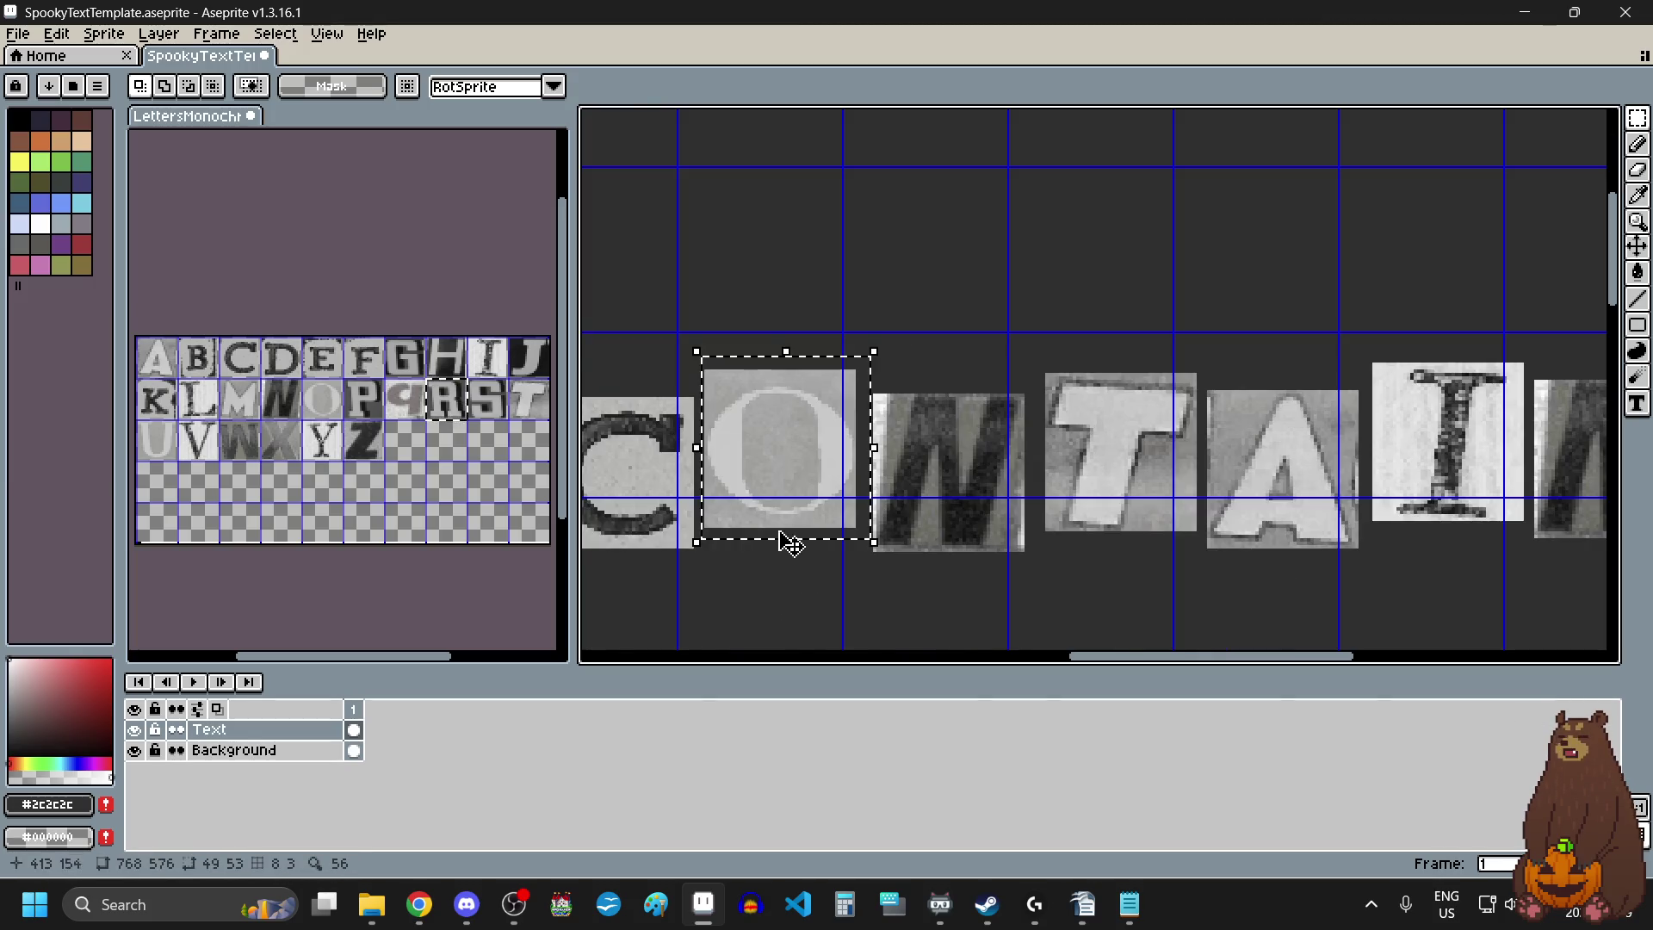
pyautogui.moveTo(787, 542); pyautogui.dragTo(779, 561)
pyautogui.moveTo(1039, 355)
pyautogui.mouseDown()
pyautogui.moveTo(953, 517)
pyautogui.moveTo(862, 563)
pyautogui.mouseUp()
pyautogui.moveTo(923, 501); pyautogui.dragTo(923, 467)
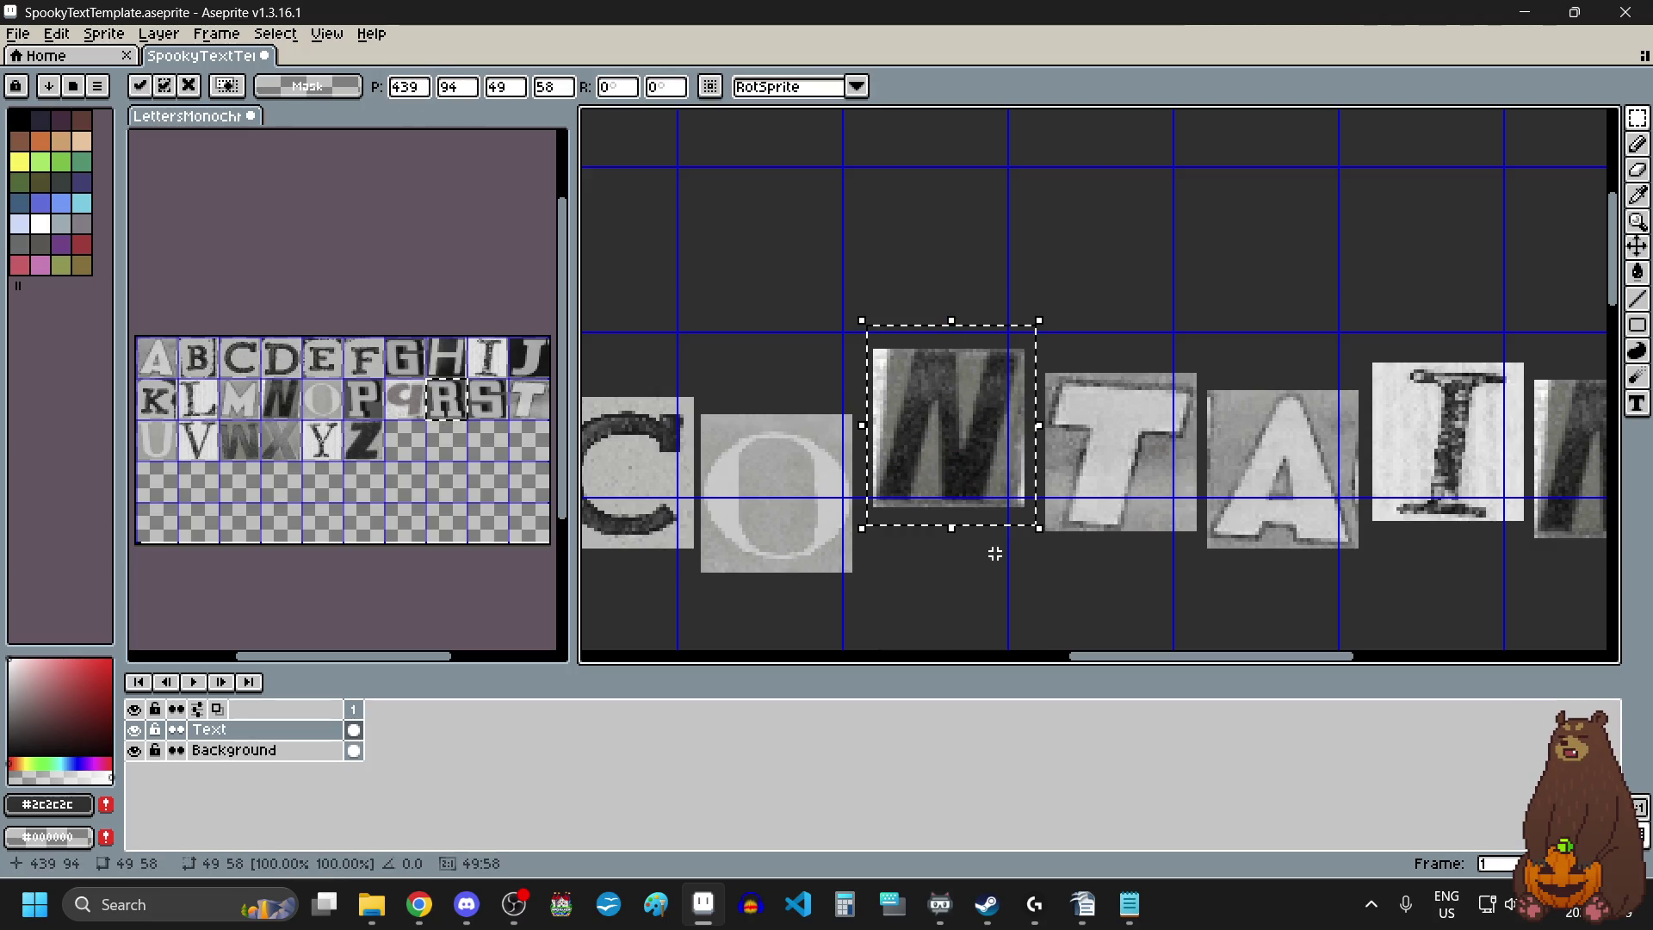
pyautogui.hscroll(2, 1011, 583)
pyautogui.click(1010, 583)
# Shift TAINS slightly right and down, then drop the A, I, N, S tiles lower.
pyautogui.scroll(-1, 972, 370)
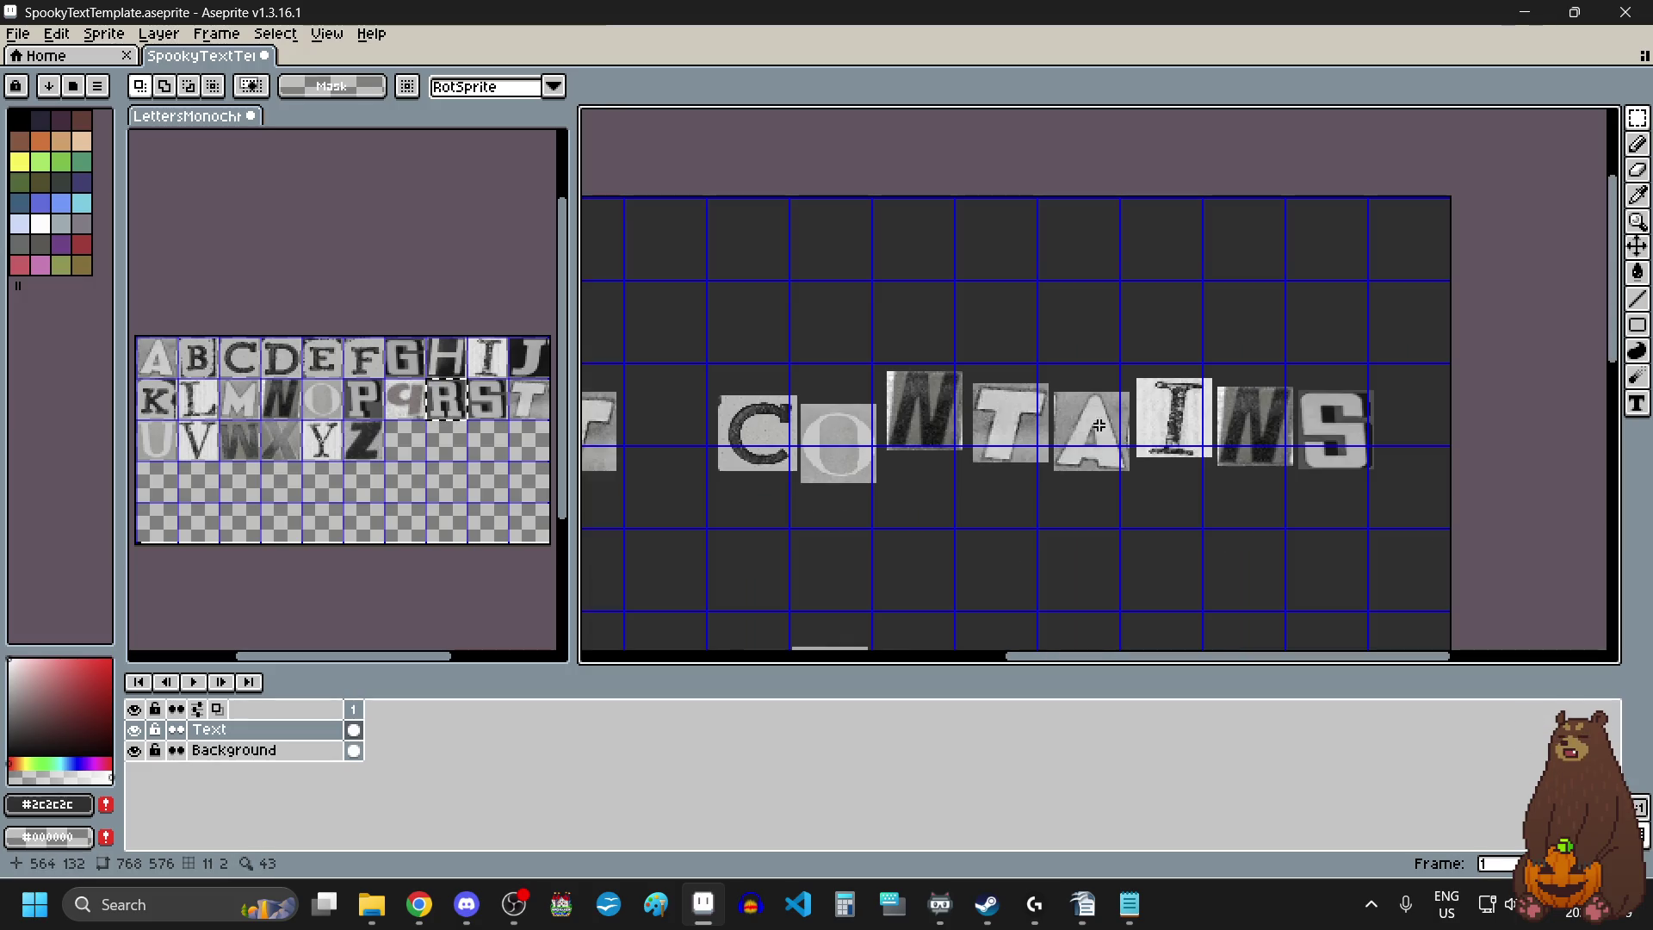
pyautogui.scroll(1, 1298, 404)
pyautogui.moveTo(1467, 318); pyautogui.dragTo(606, 592)
pyautogui.moveTo(753, 472); pyautogui.dragTo(764, 485)
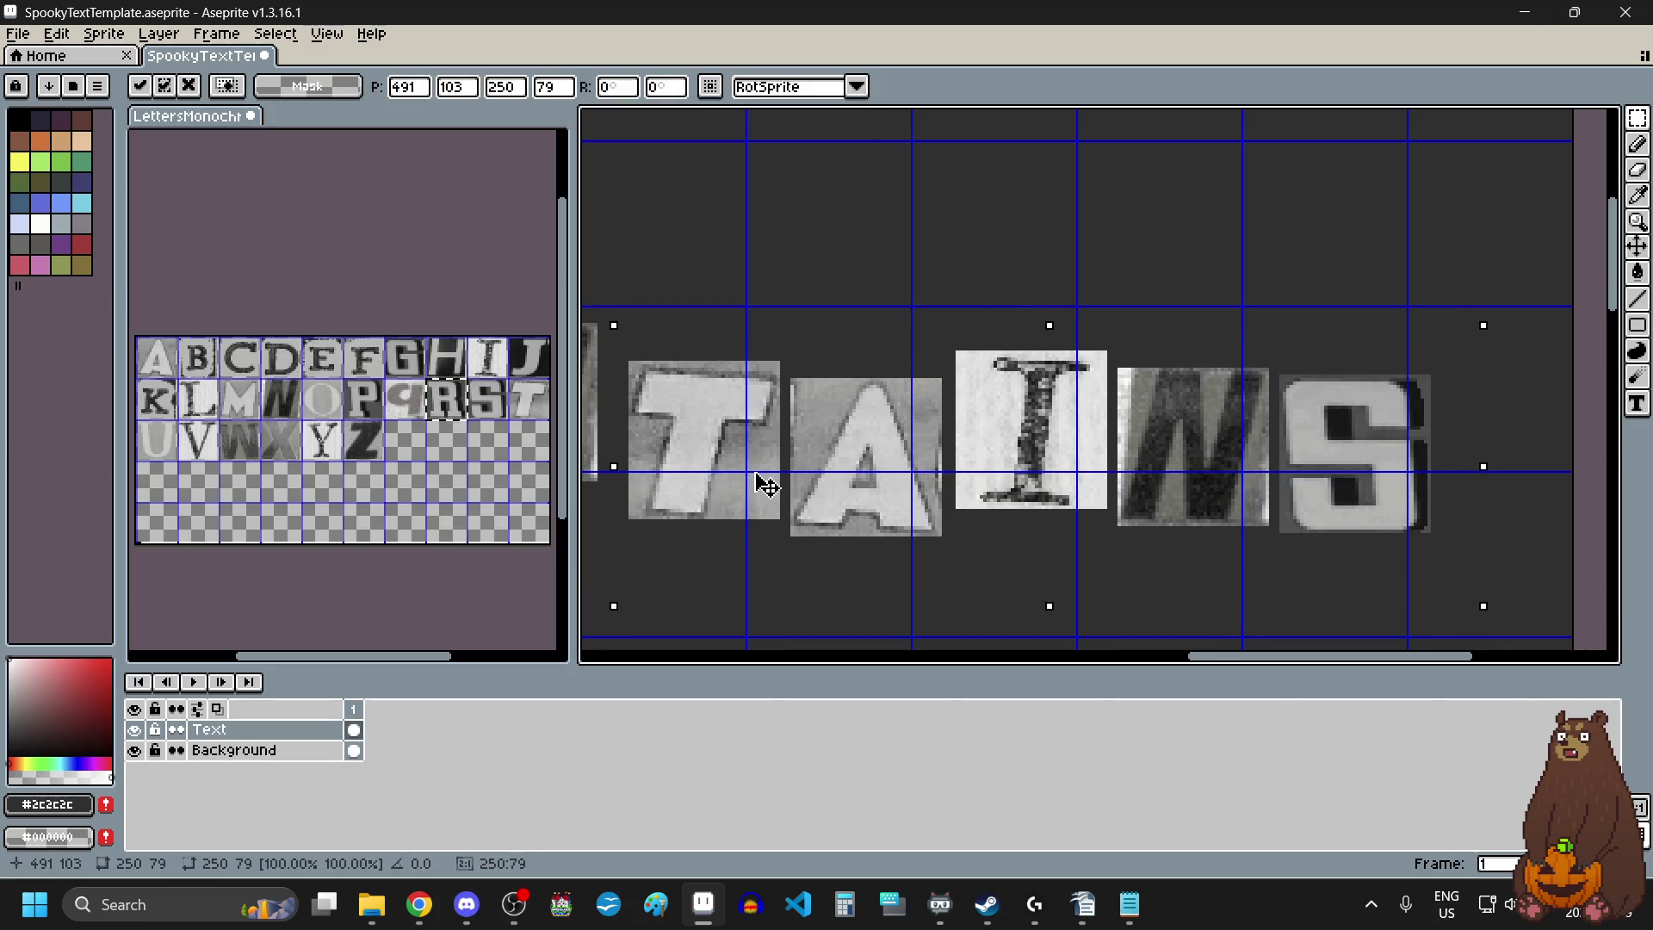
pyautogui.click(1015, 258)
pyautogui.moveTo(1474, 314)
pyautogui.mouseDown()
pyautogui.moveTo(892, 602)
pyautogui.moveTo(779, 613)
pyautogui.mouseUp()
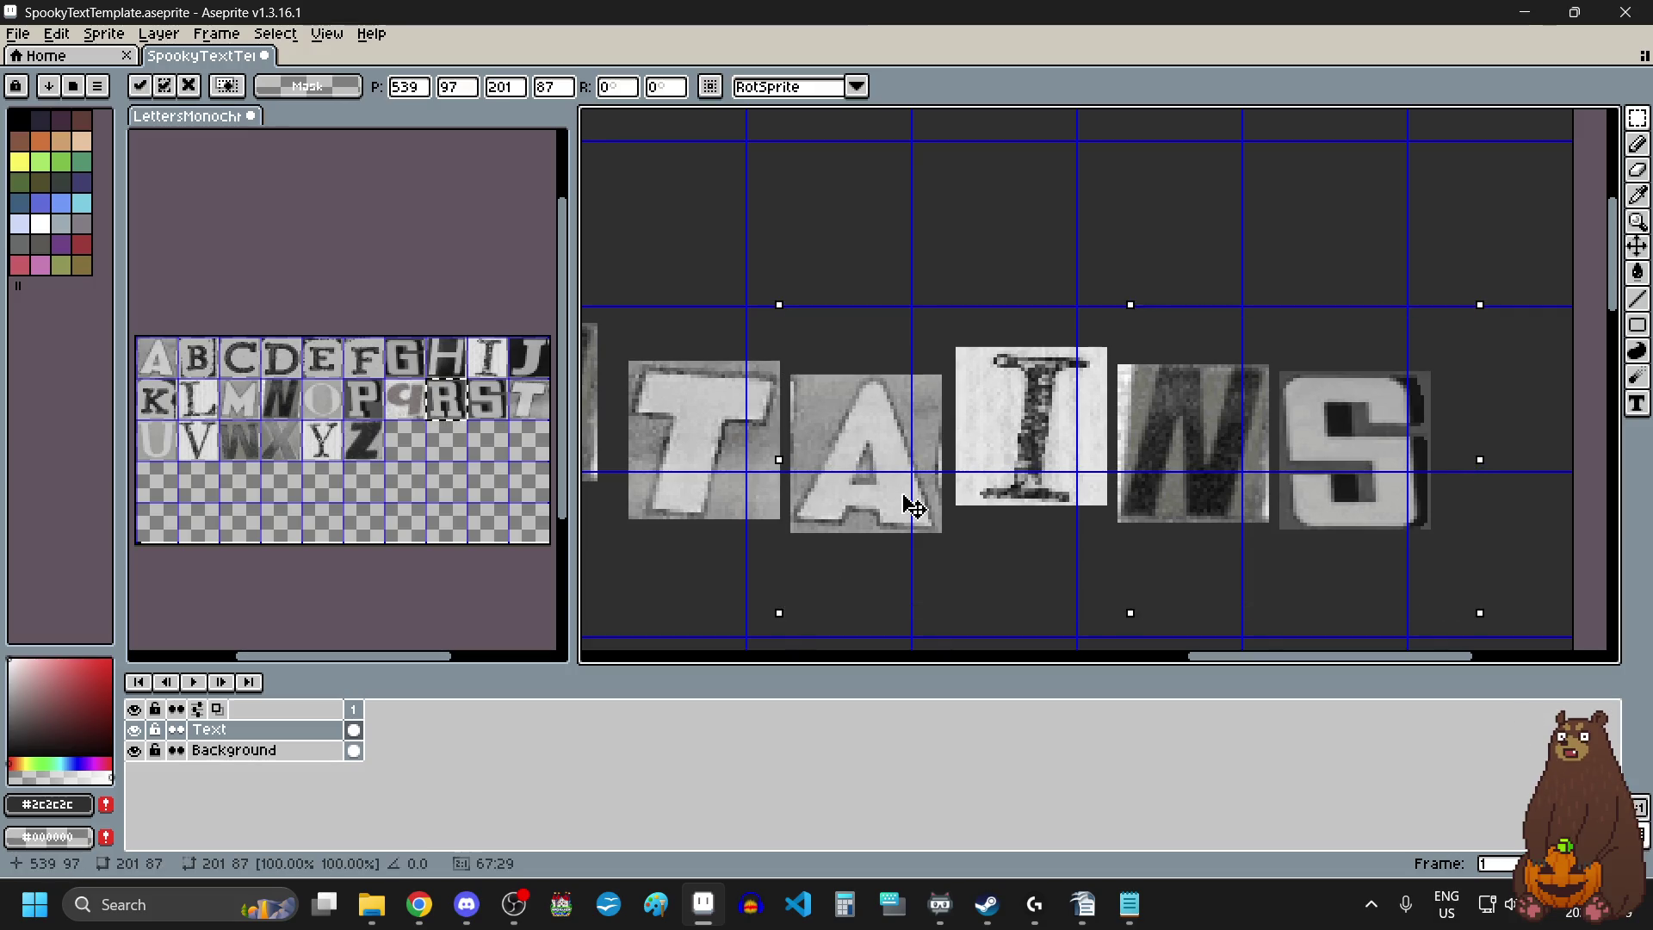
pyautogui.moveTo(914, 508); pyautogui.dragTo(921, 542)
pyautogui.click(1529, 321)
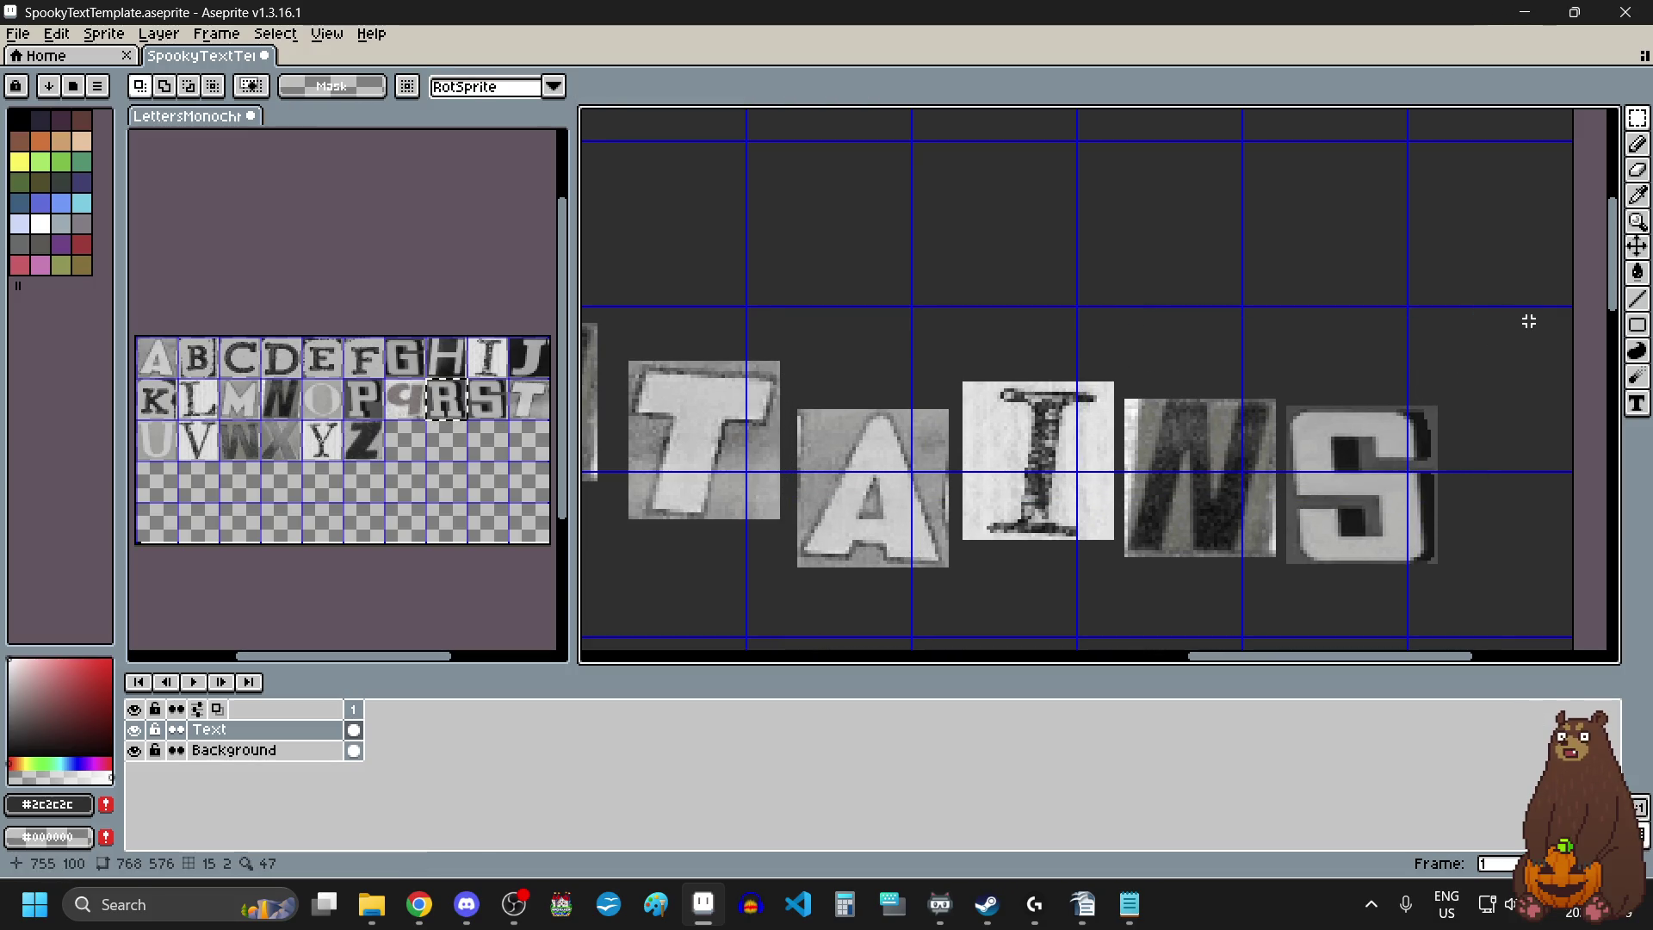
# Fine-tune the ending: raise I, N, S, shift N and S down-left, lower S.
pyautogui.moveTo(1520, 290)
pyautogui.mouseDown()
pyautogui.moveTo(989, 602)
pyautogui.moveTo(961, 596)
pyautogui.mouseUp()
pyautogui.moveTo(1107, 508); pyautogui.dragTo(1123, 481)
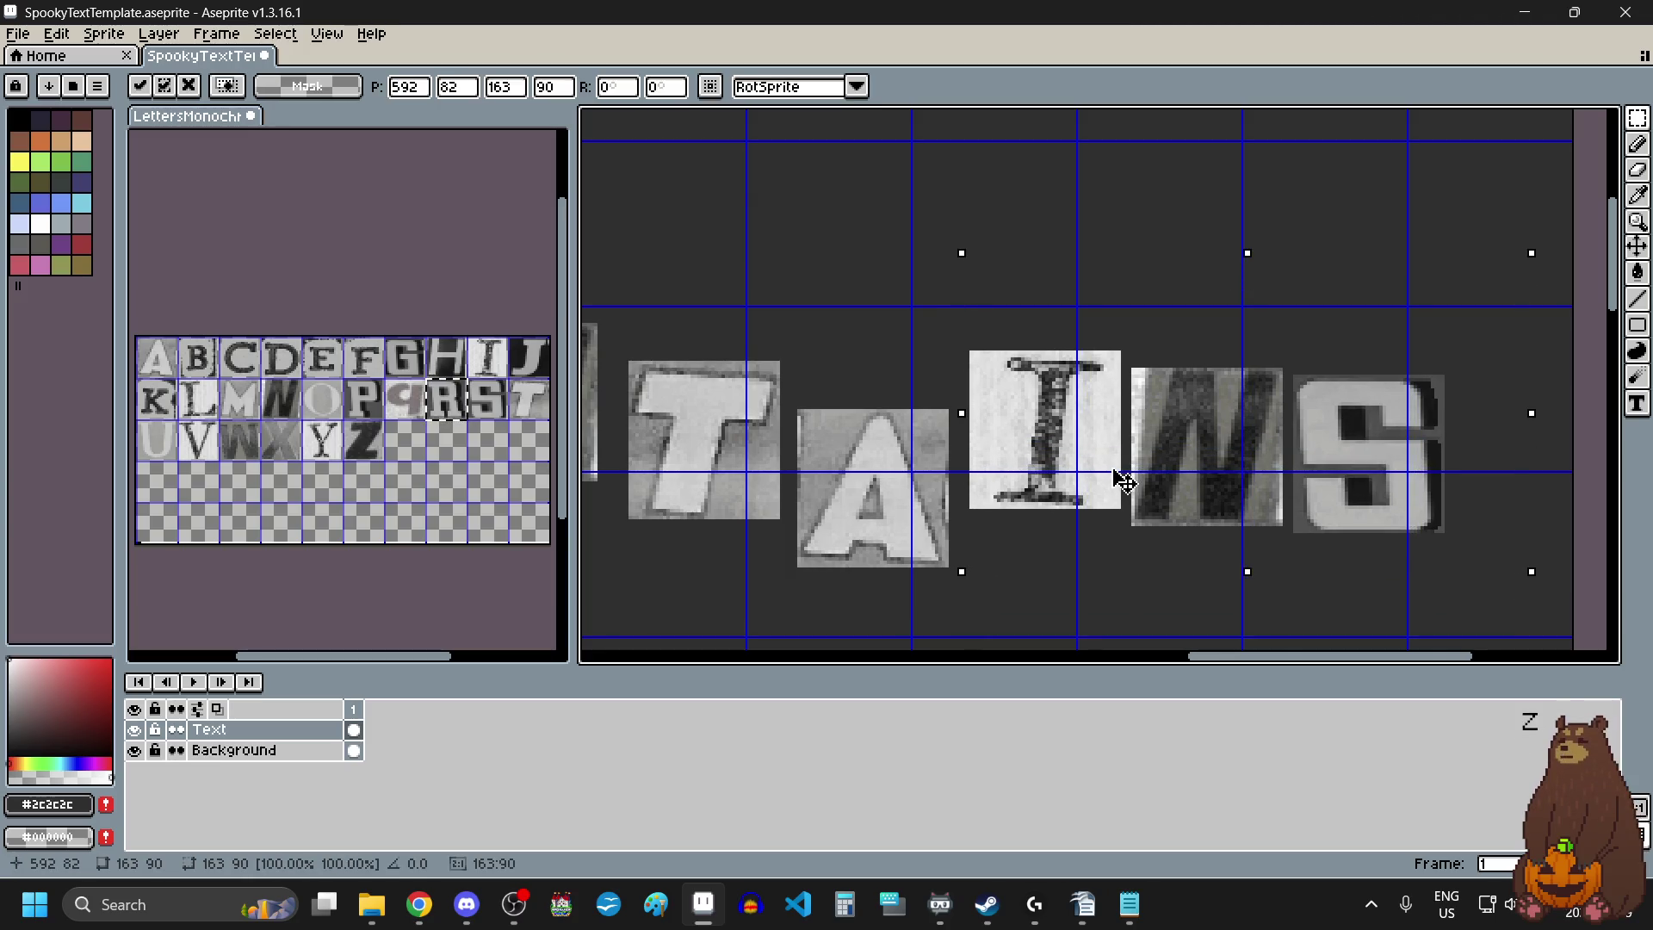
pyautogui.click(1426, 216)
pyautogui.moveTo(1504, 287)
pyautogui.mouseDown()
pyautogui.moveTo(1317, 457)
pyautogui.moveTo(1120, 575)
pyautogui.mouseUp()
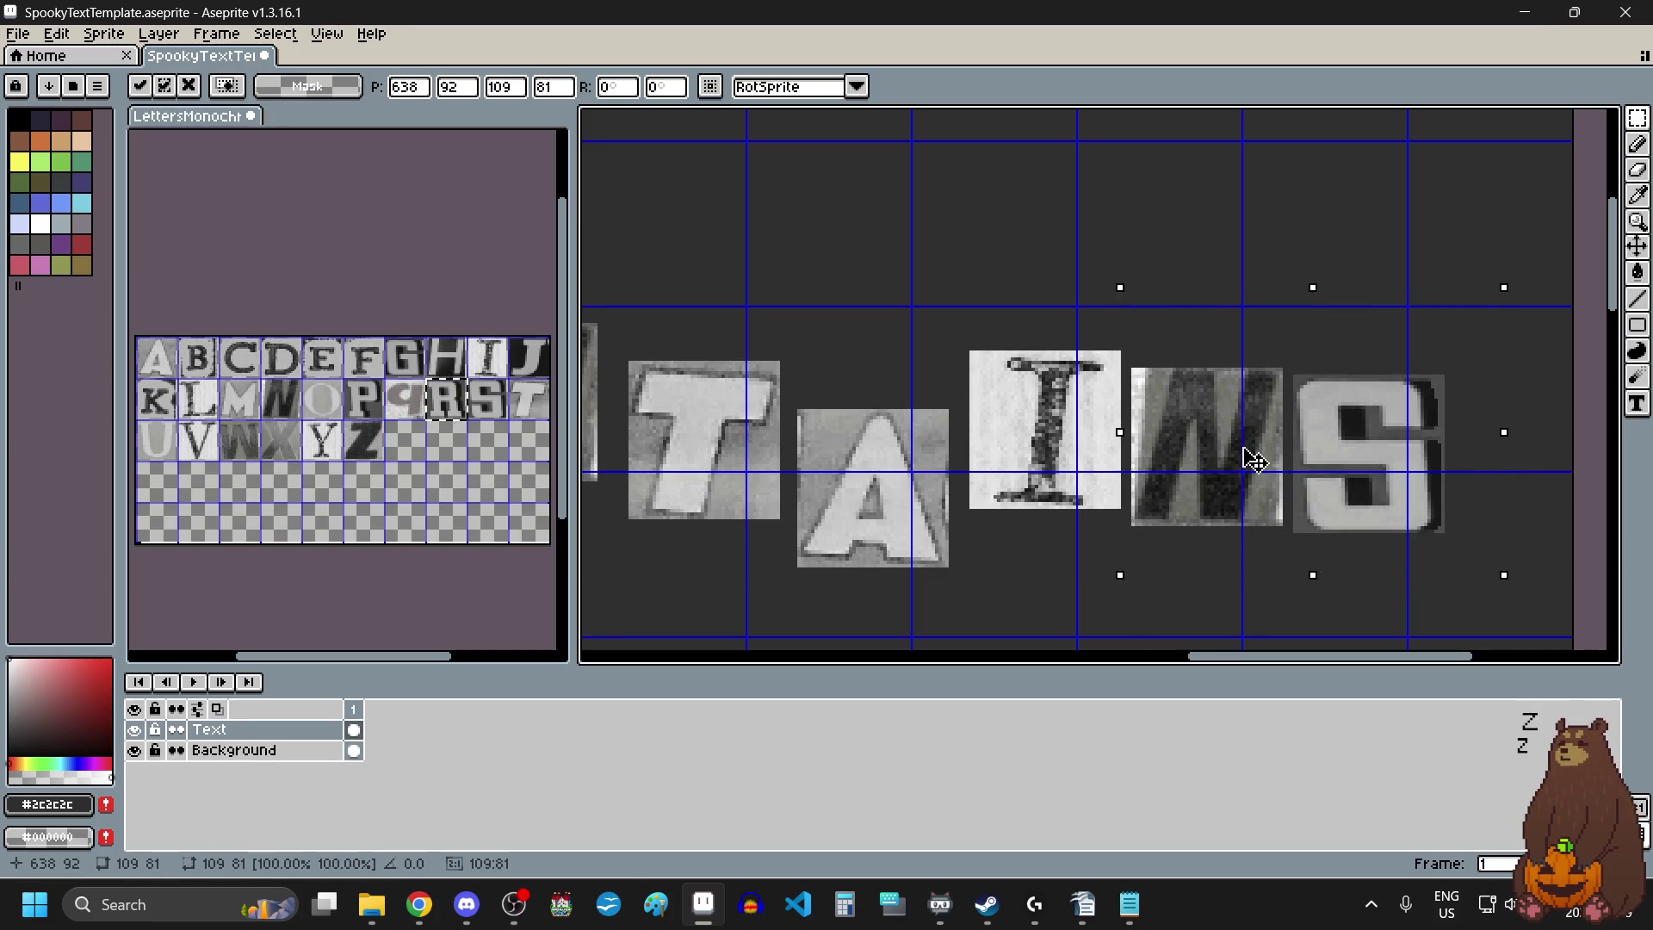
pyautogui.moveTo(1255, 461); pyautogui.dragTo(1247, 476)
pyautogui.click(1529, 439)
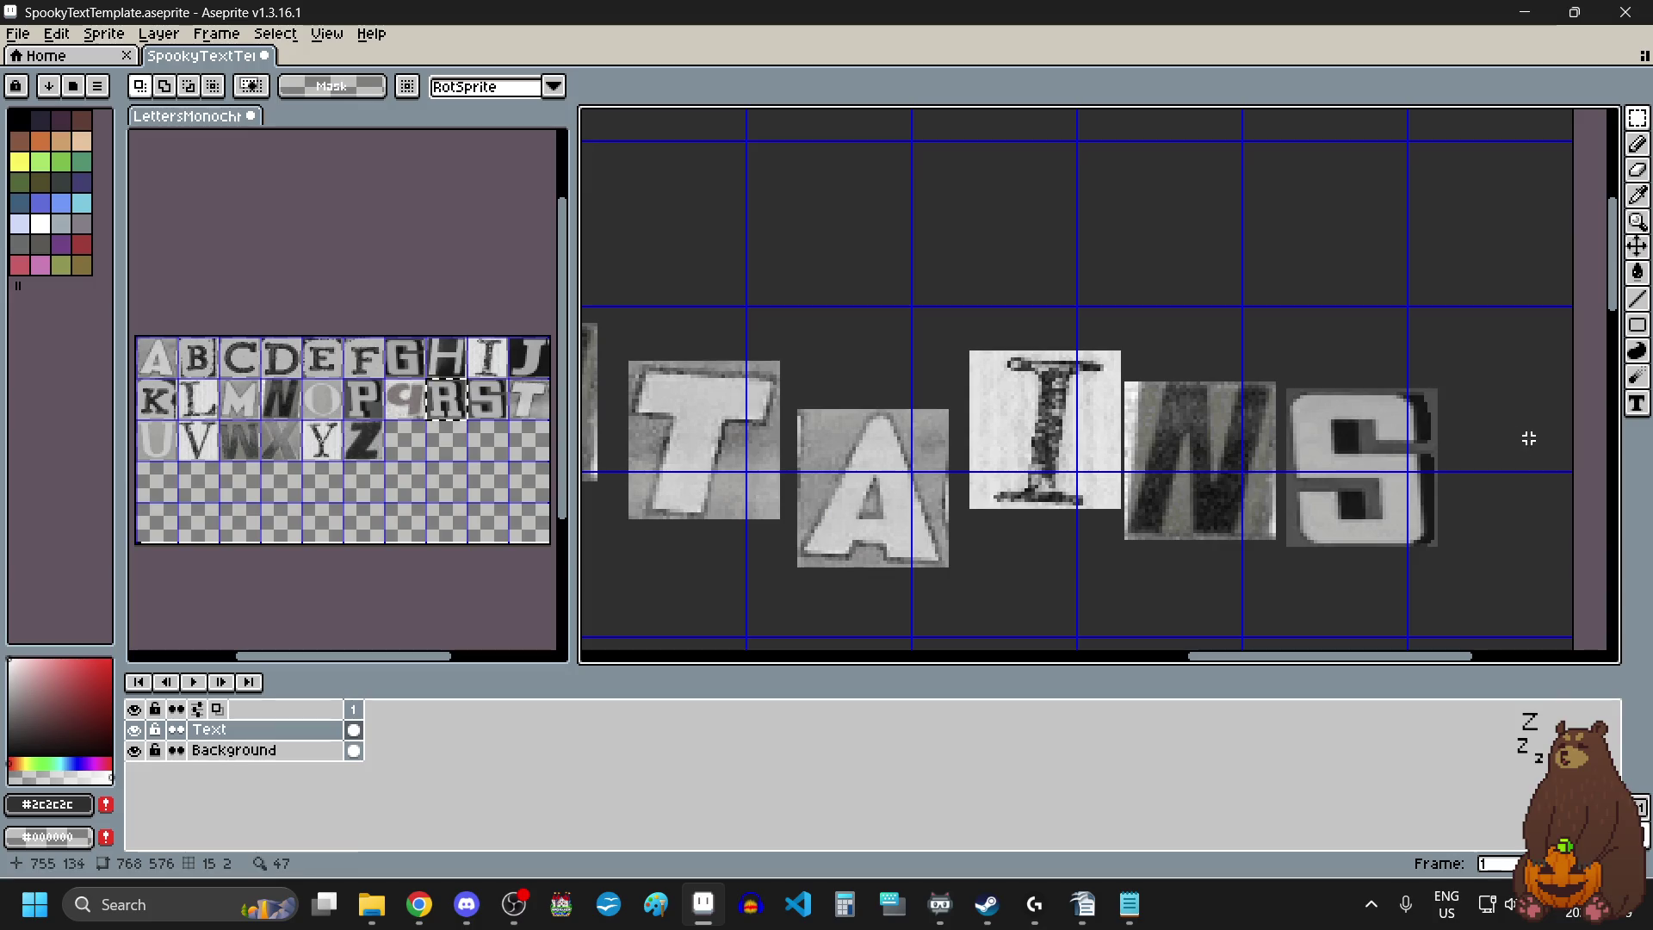
pyautogui.moveTo(1507, 333); pyautogui.dragTo(1275, 585)
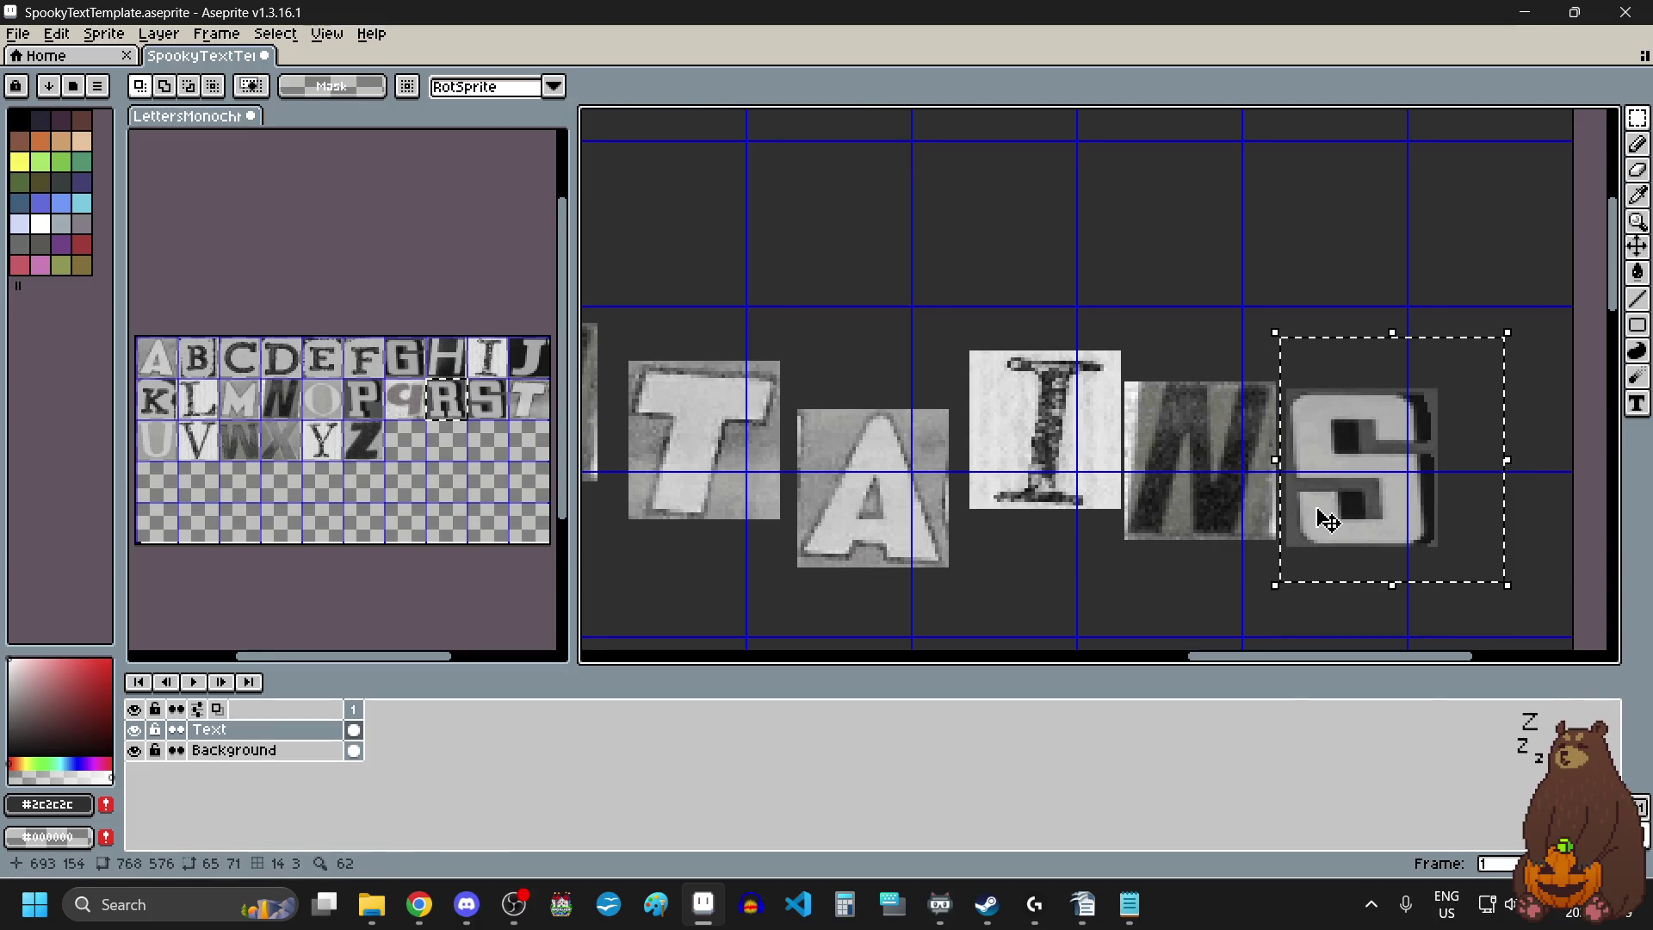
pyautogui.moveTo(1326, 521); pyautogui.dragTo(1321, 539)
pyautogui.scroll(-4, 1302, 503)
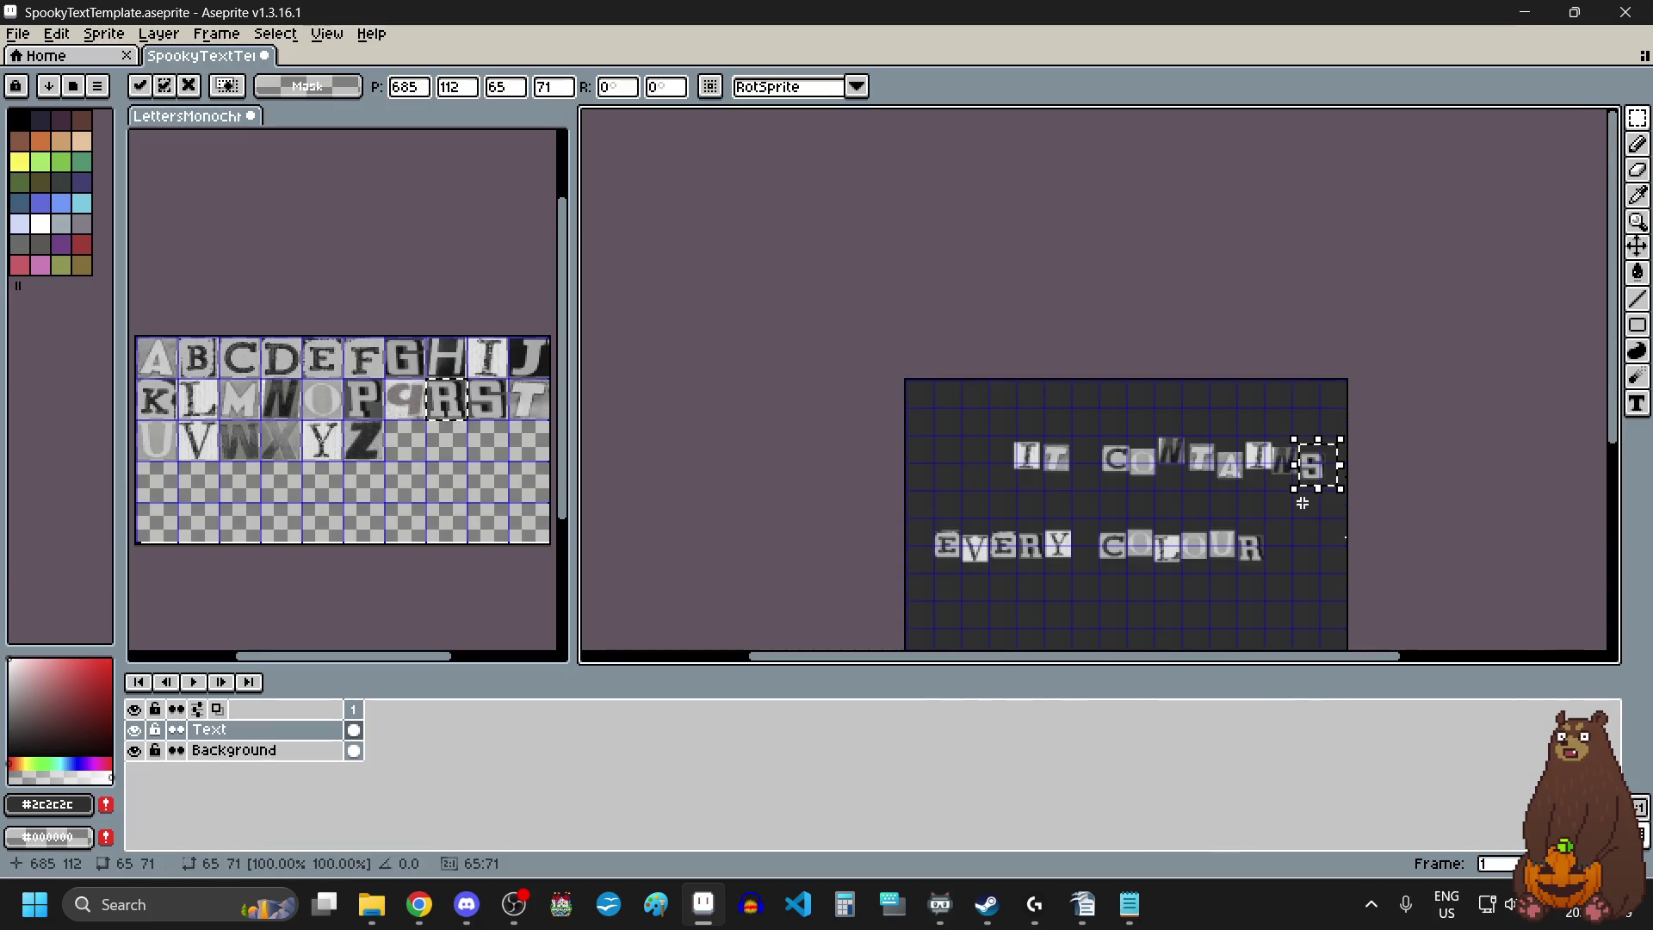
pyautogui.click(1295, 561)
# Move the EVERY COLOUR line down a bit, nudge it up slightly, and drop it.
pyautogui.scroll(-1, 1289, 575)
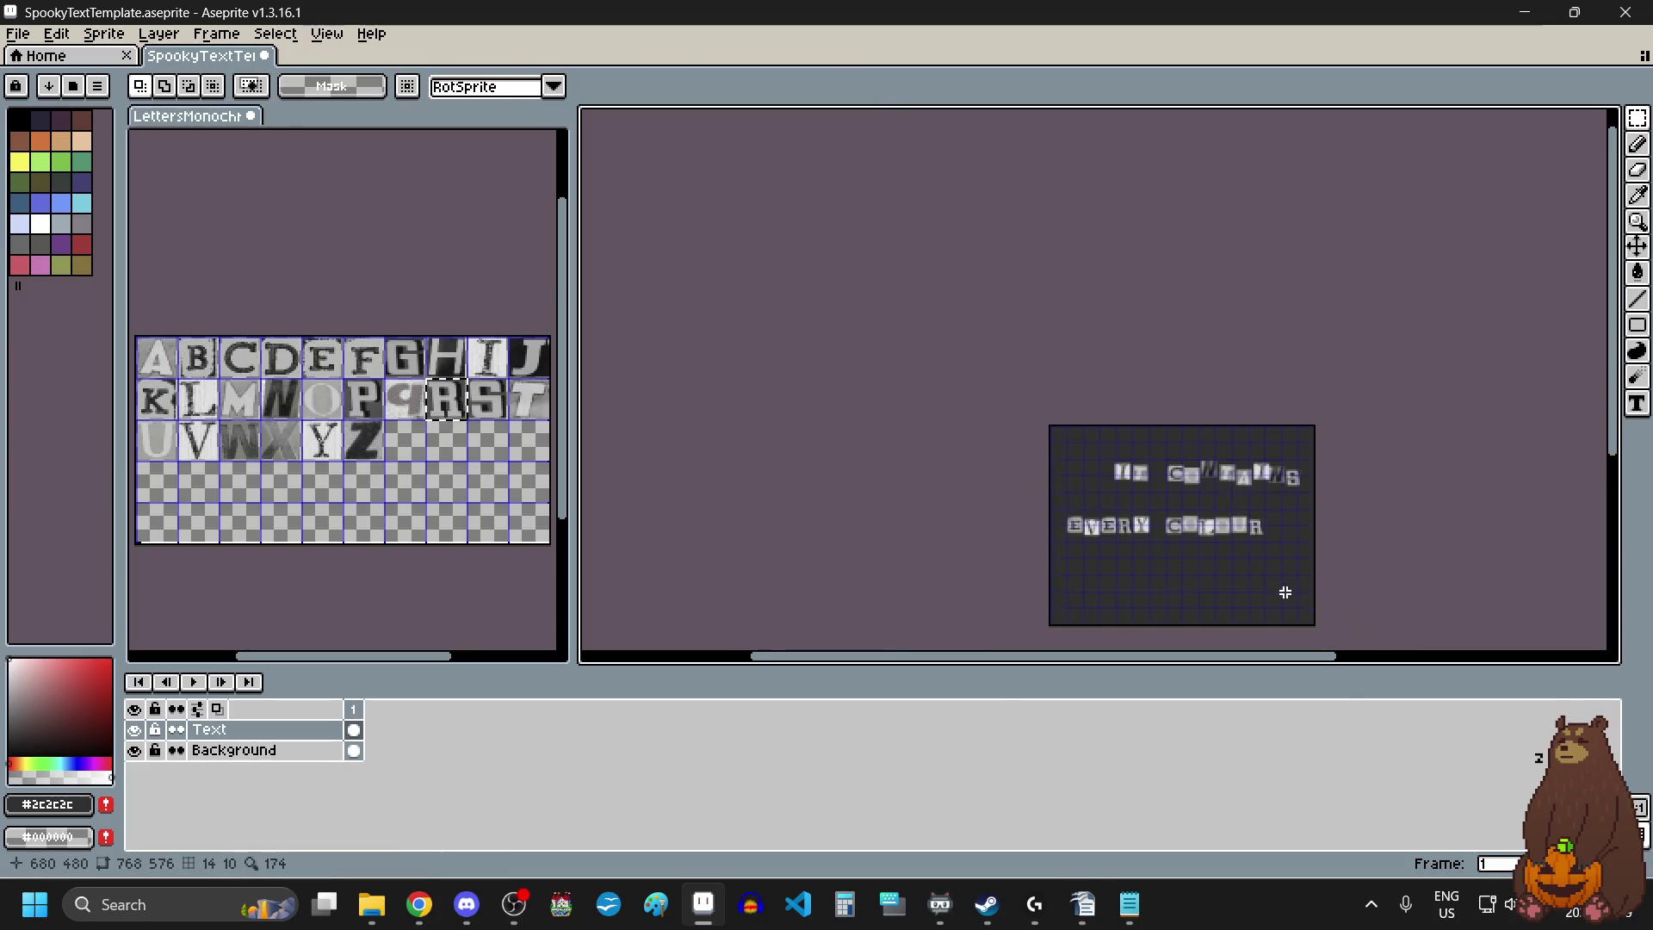
pyautogui.scroll(2, 1285, 592)
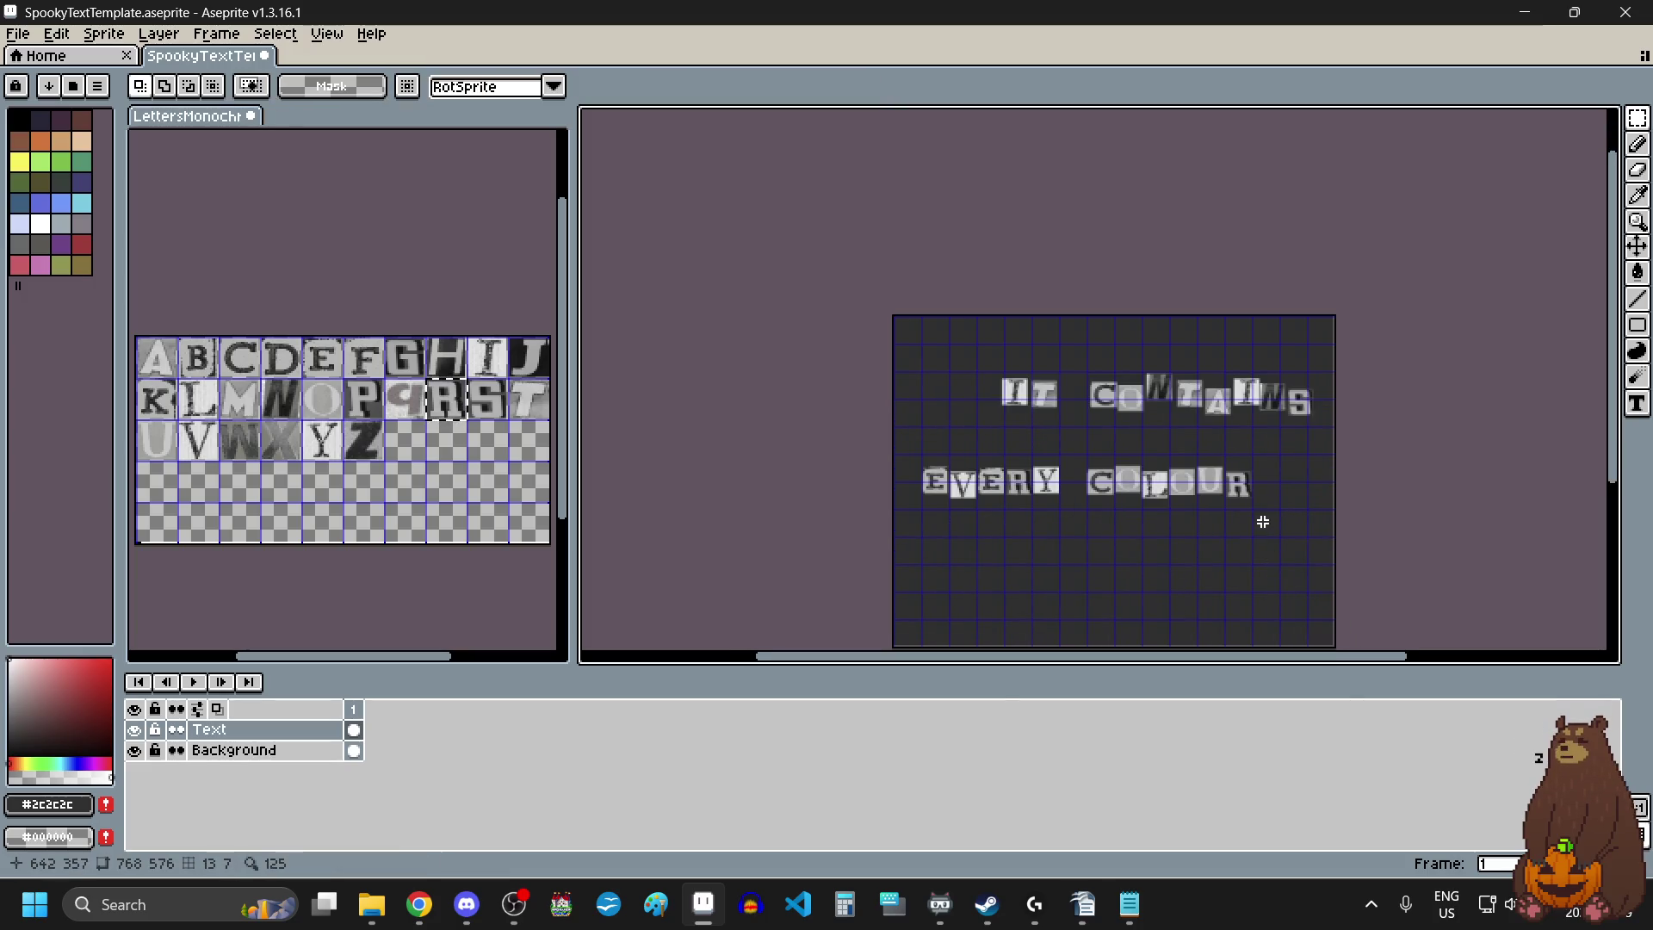
pyautogui.scroll(-1, 1262, 516)
pyautogui.scroll(1, 1259, 568)
pyautogui.moveTo(1272, 419); pyautogui.dragTo(904, 565)
pyautogui.moveTo(1039, 483); pyautogui.dragTo(1042, 508)
pyautogui.press('Up')
pyautogui.press('Up')
pyautogui.press('Up')
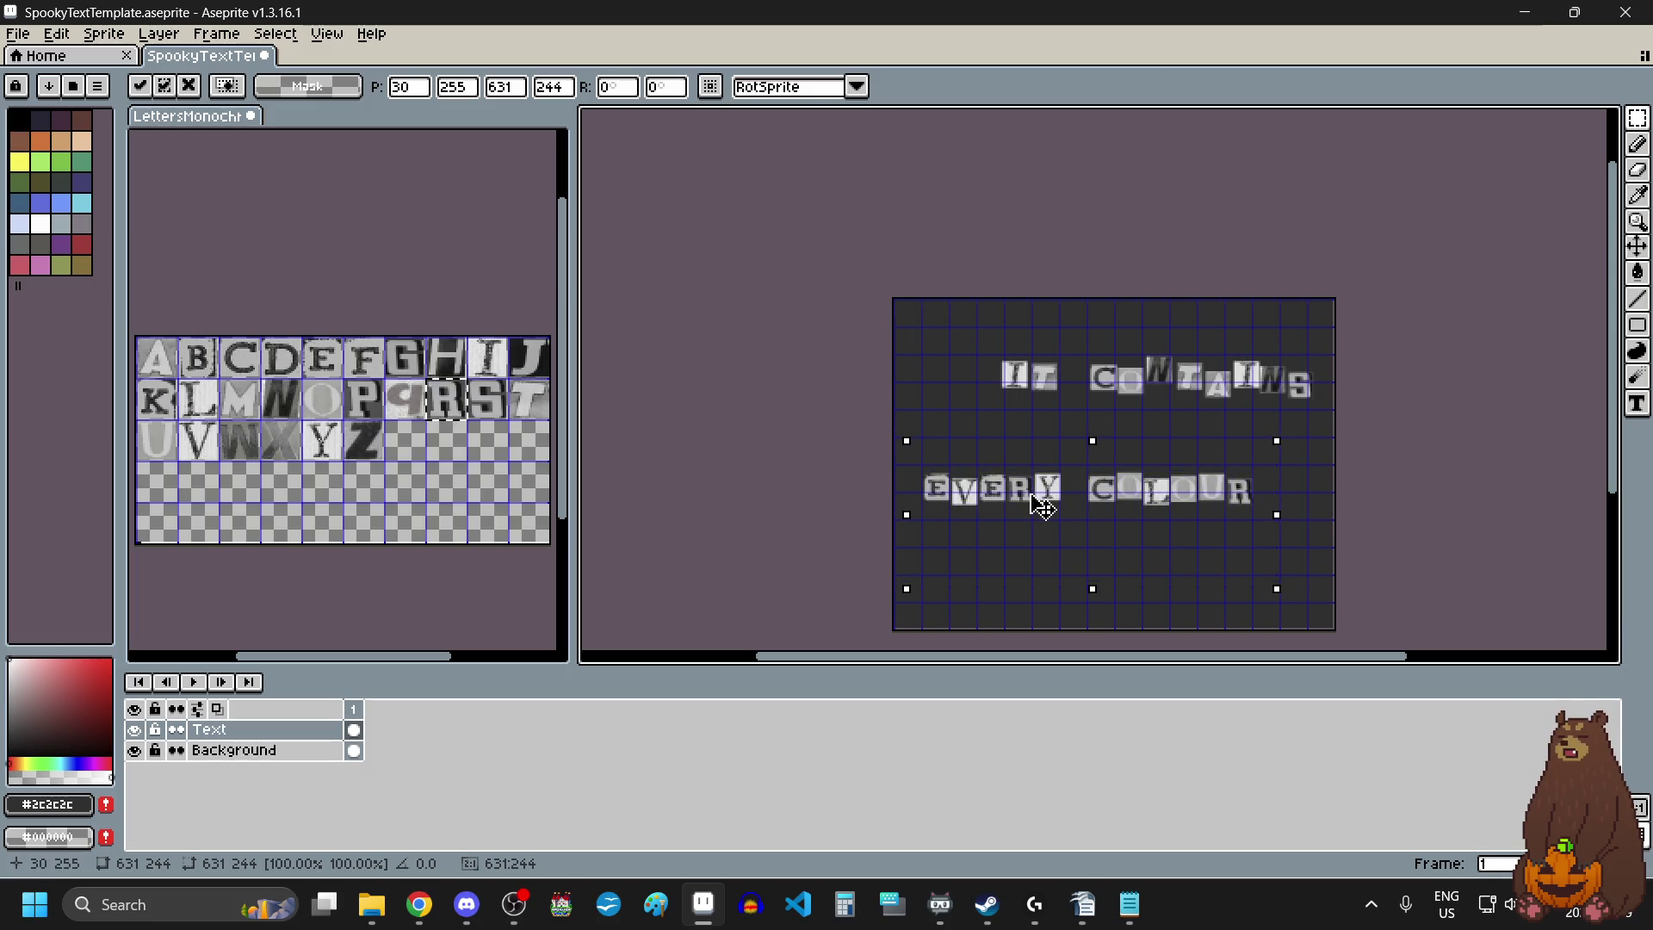
pyautogui.click(989, 435)
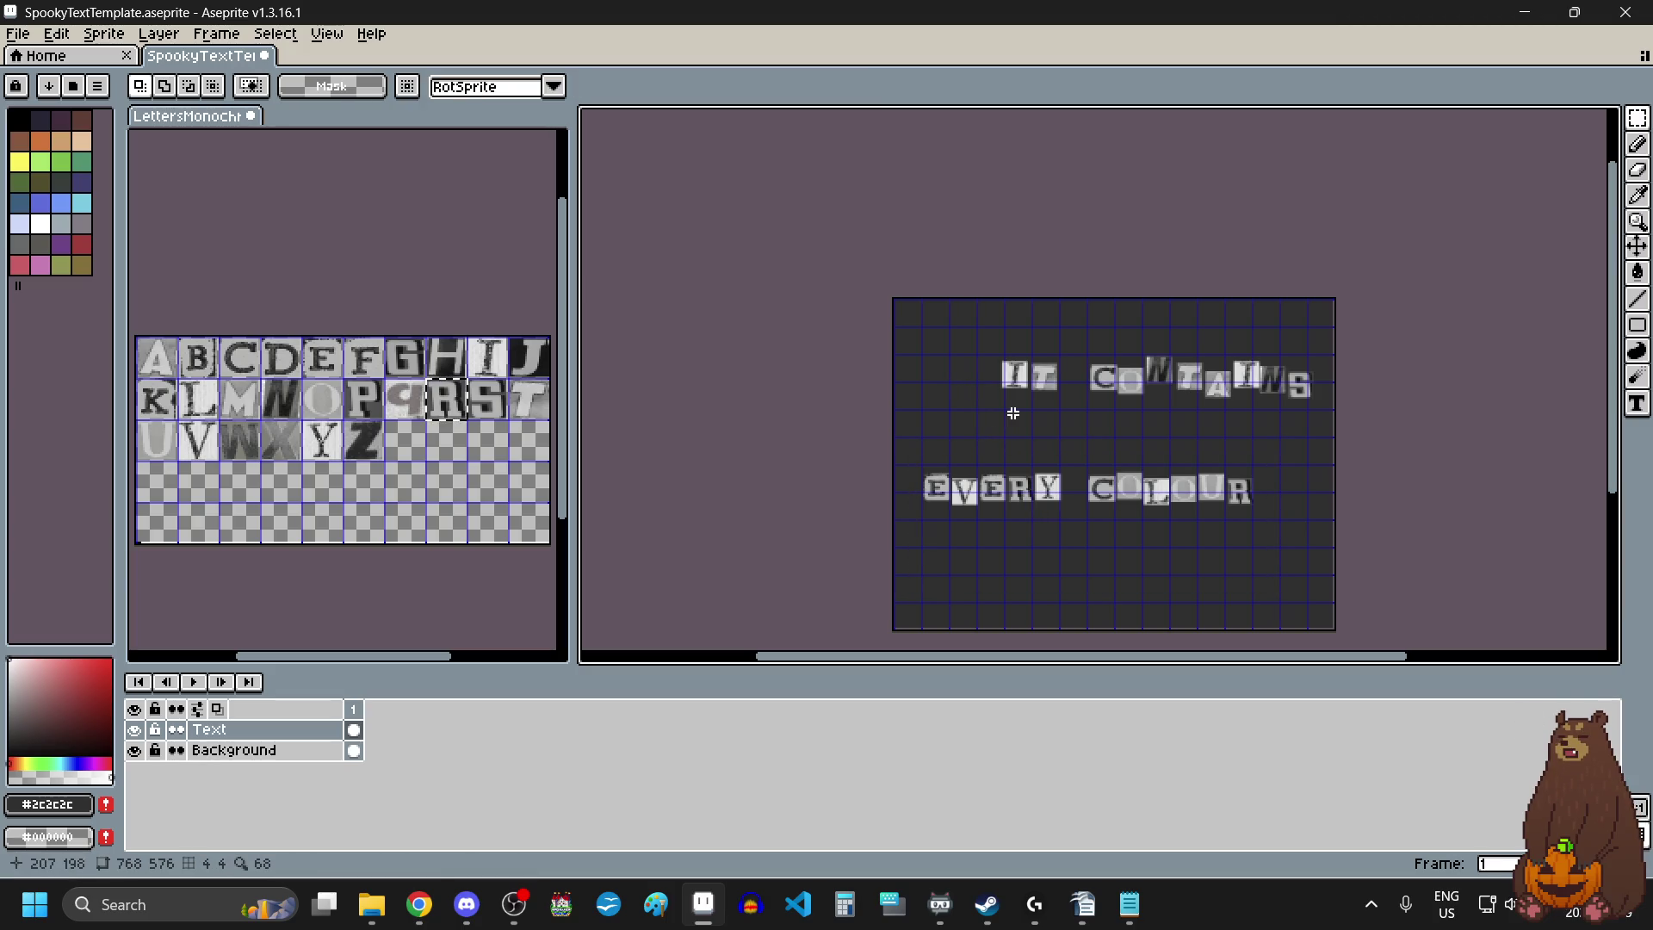
# Start Export As and browse to the recent Echo Emporium pictures folder.
pyautogui.click(18, 34)
pyautogui.moveTo(110, 207)
pyautogui.click(278, 209)
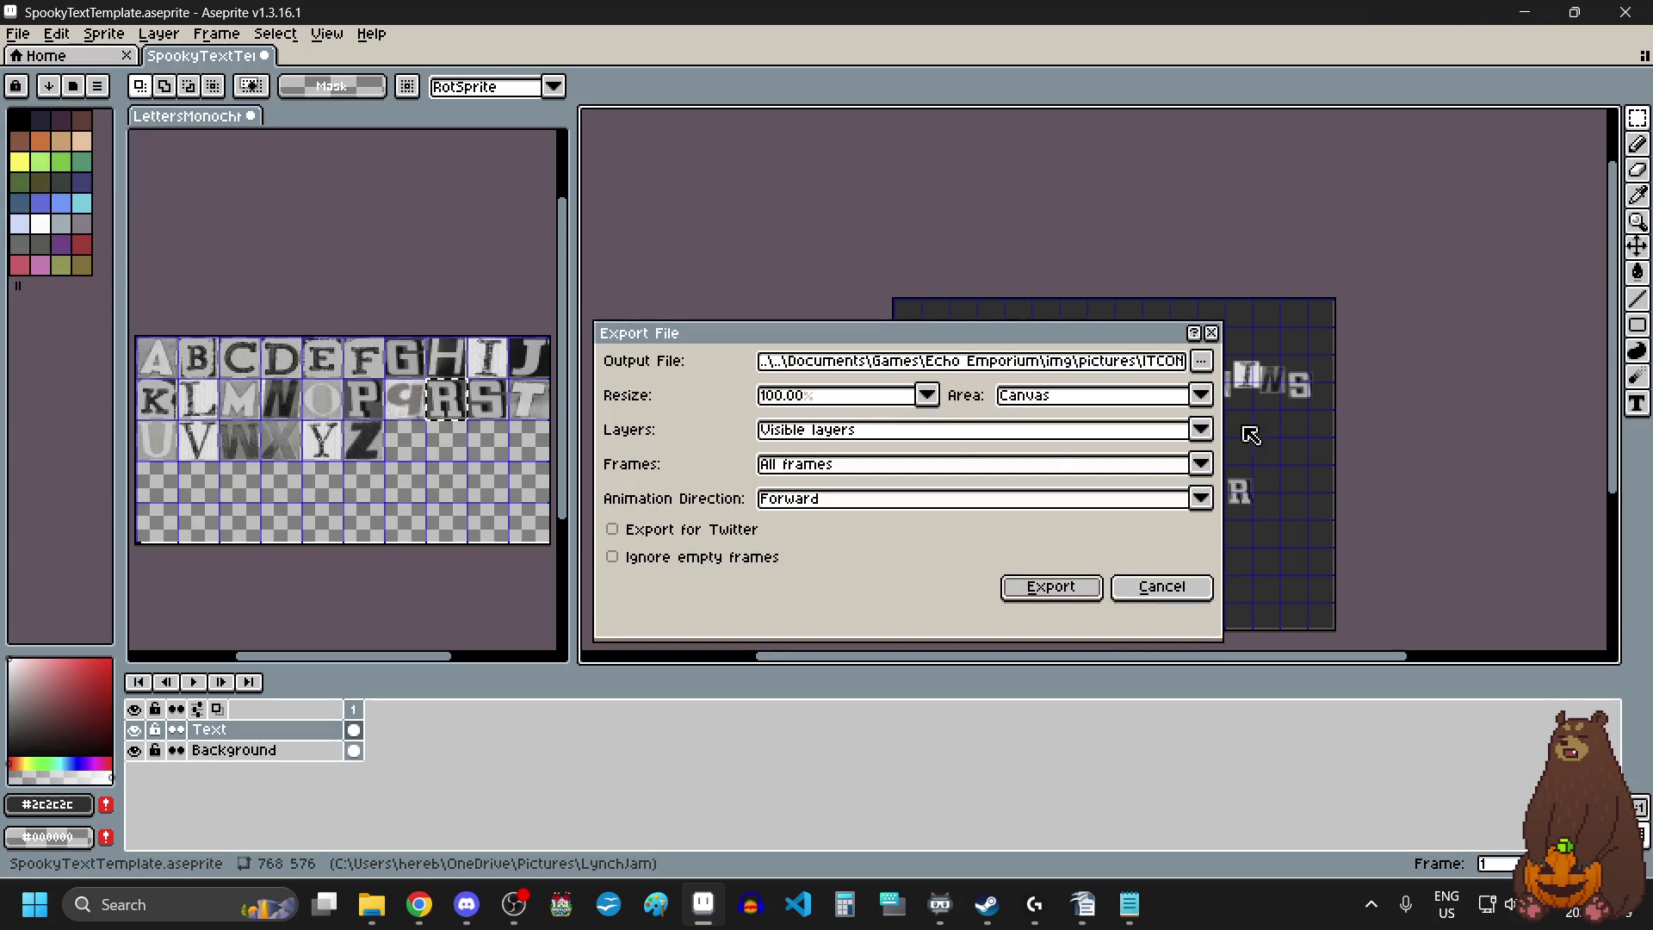
pyautogui.click(1199, 362)
pyautogui.click(1222, 394)
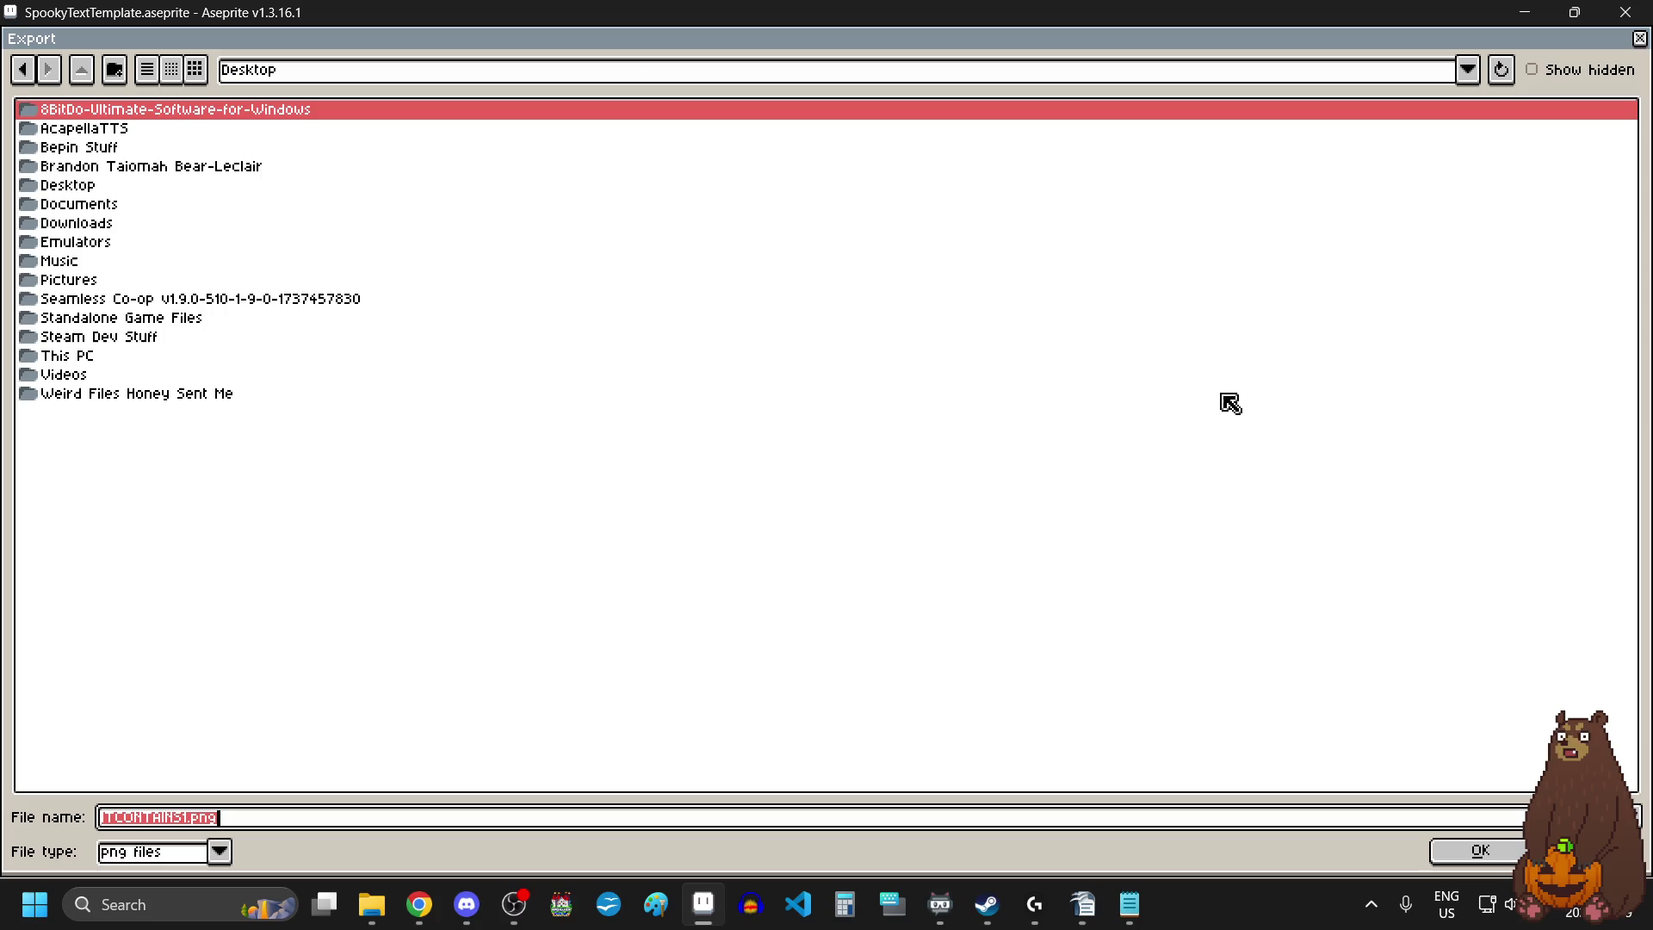
pyautogui.click(1468, 69)
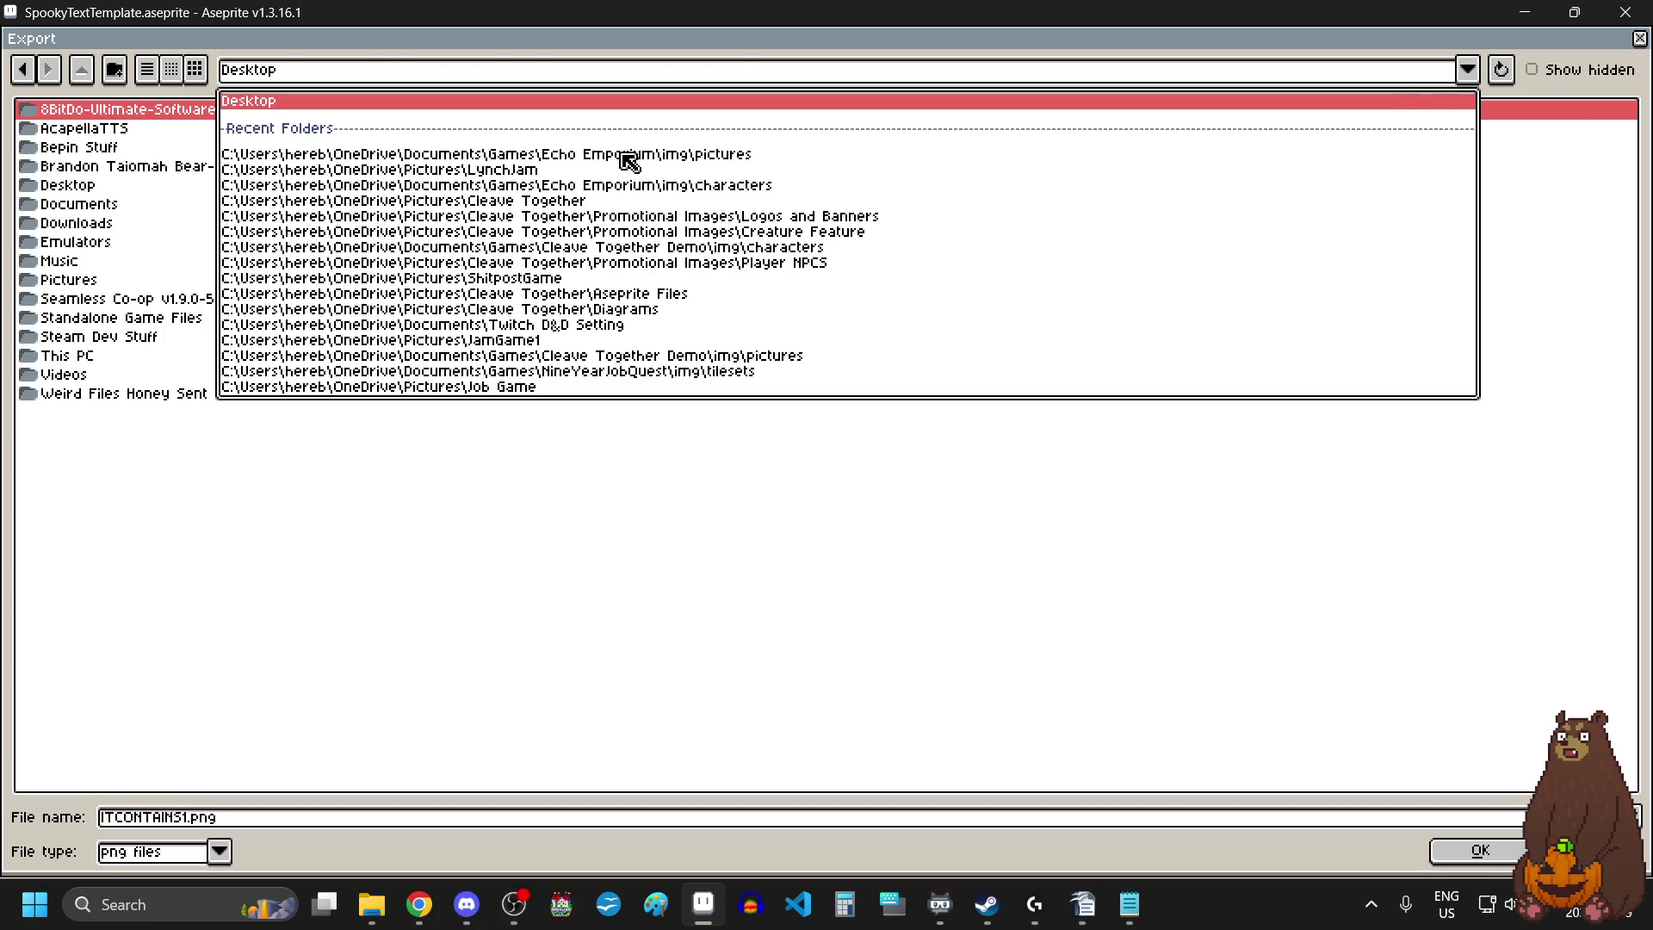
pyautogui.click(633, 155)
# Name the file ITCONTAINS2.png, export it, and accept the PNG layers warning.
pyautogui.click(370, 820)
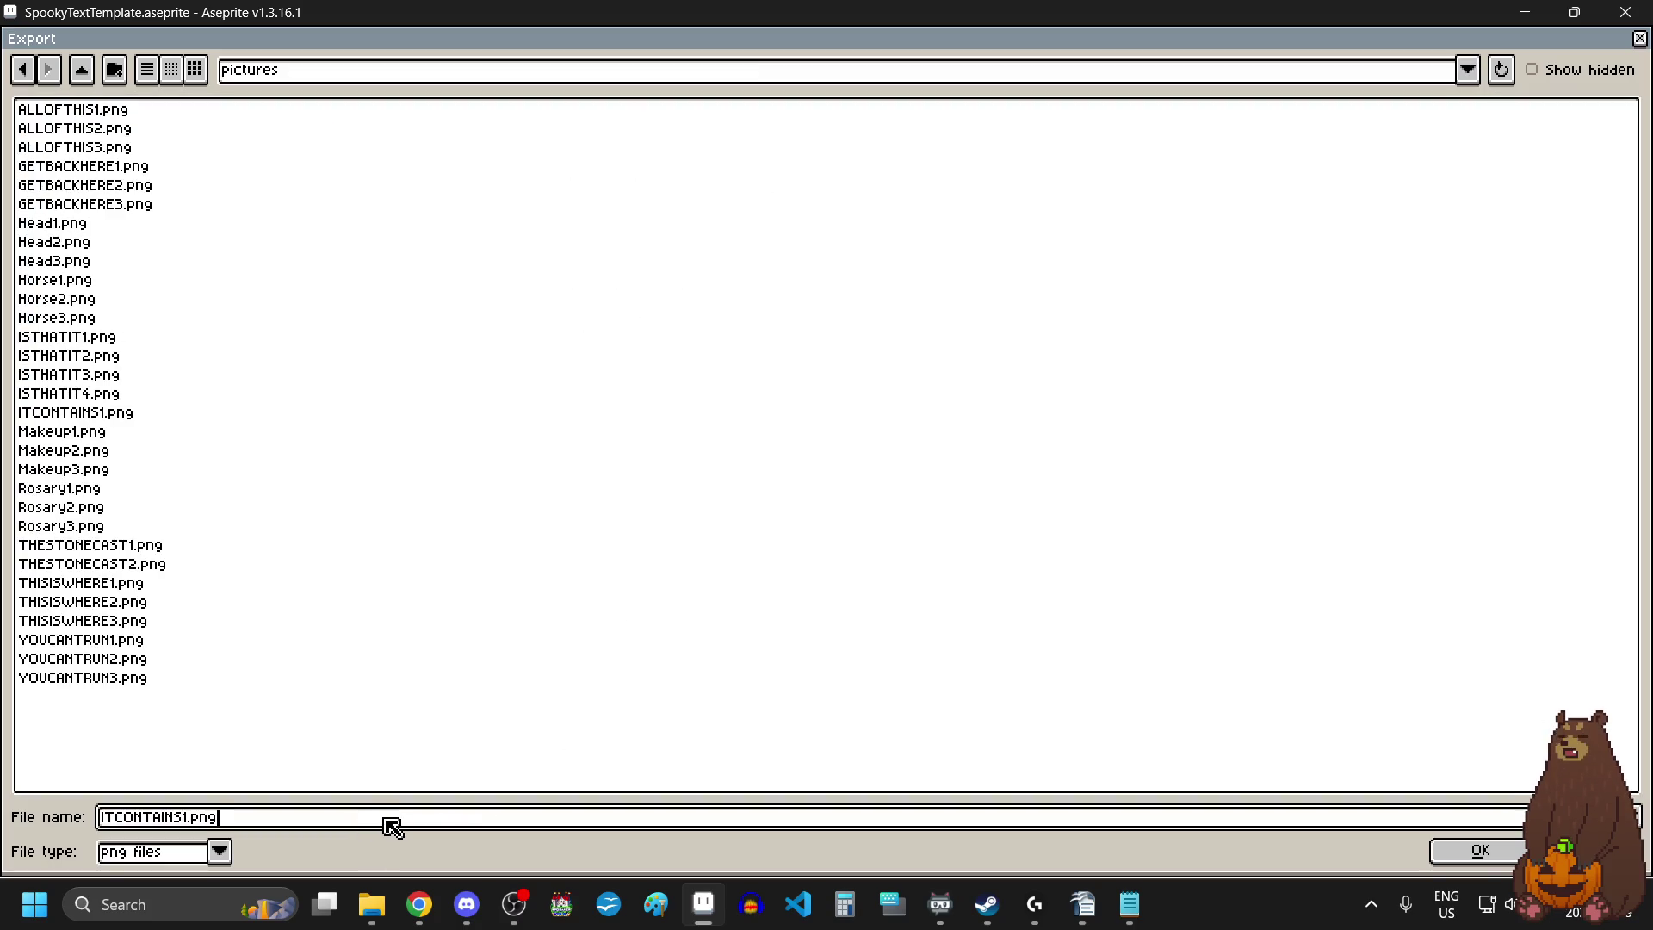
pyautogui.press('BackSpace')
pyautogui.click(1477, 851)
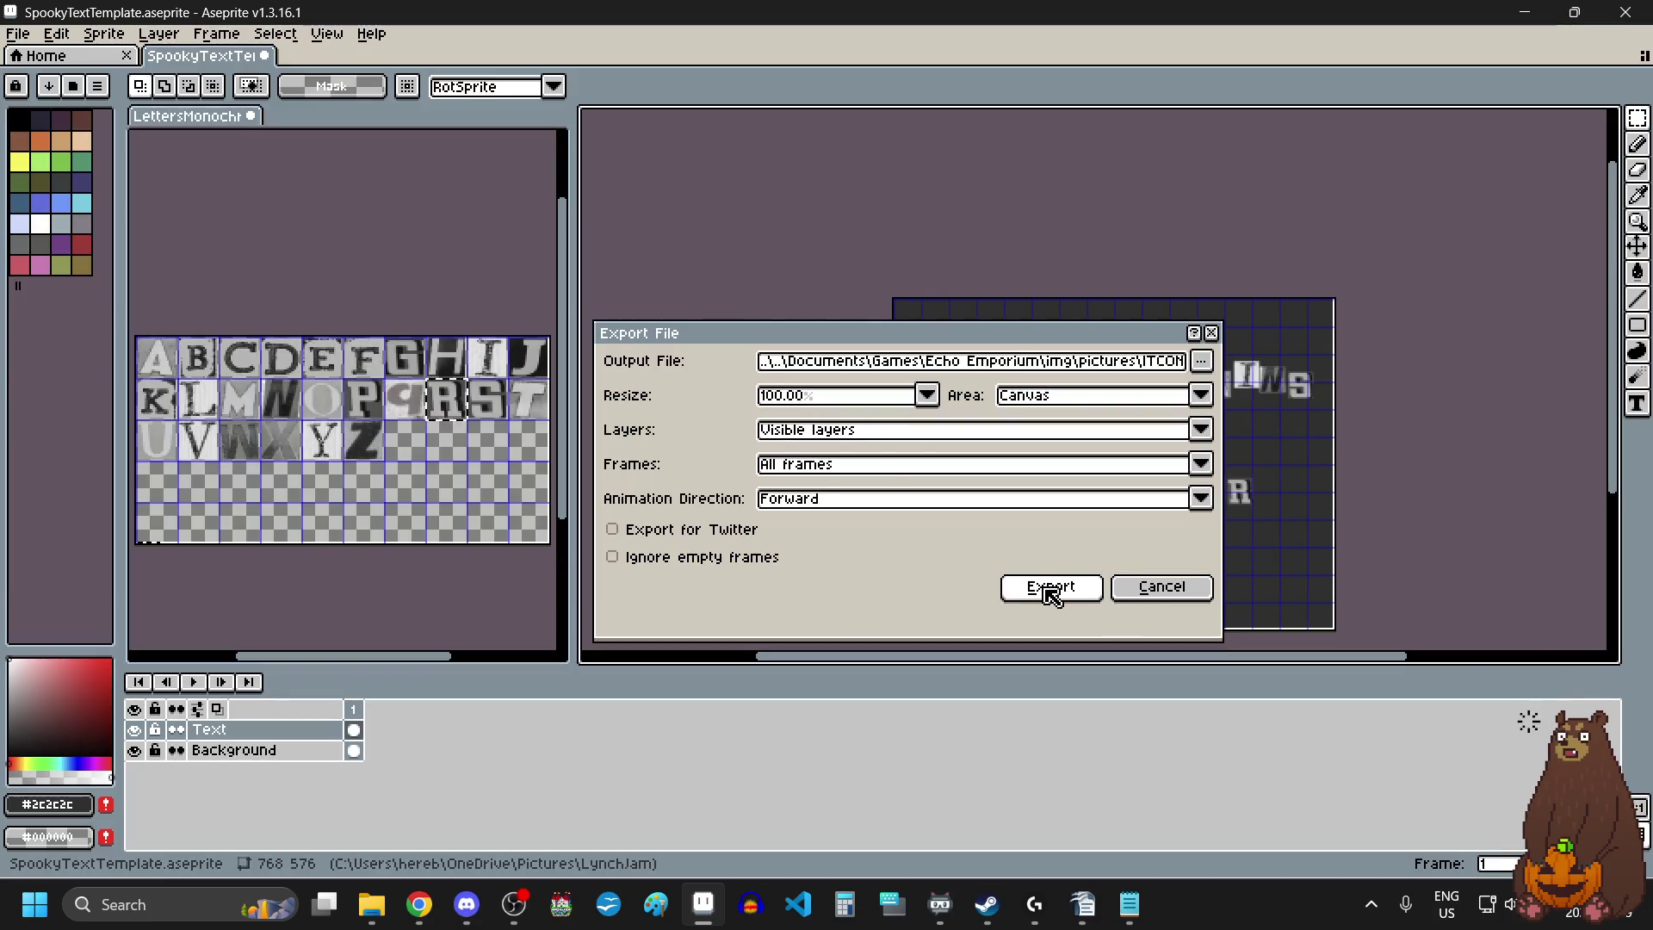
pyautogui.click(1068, 589)
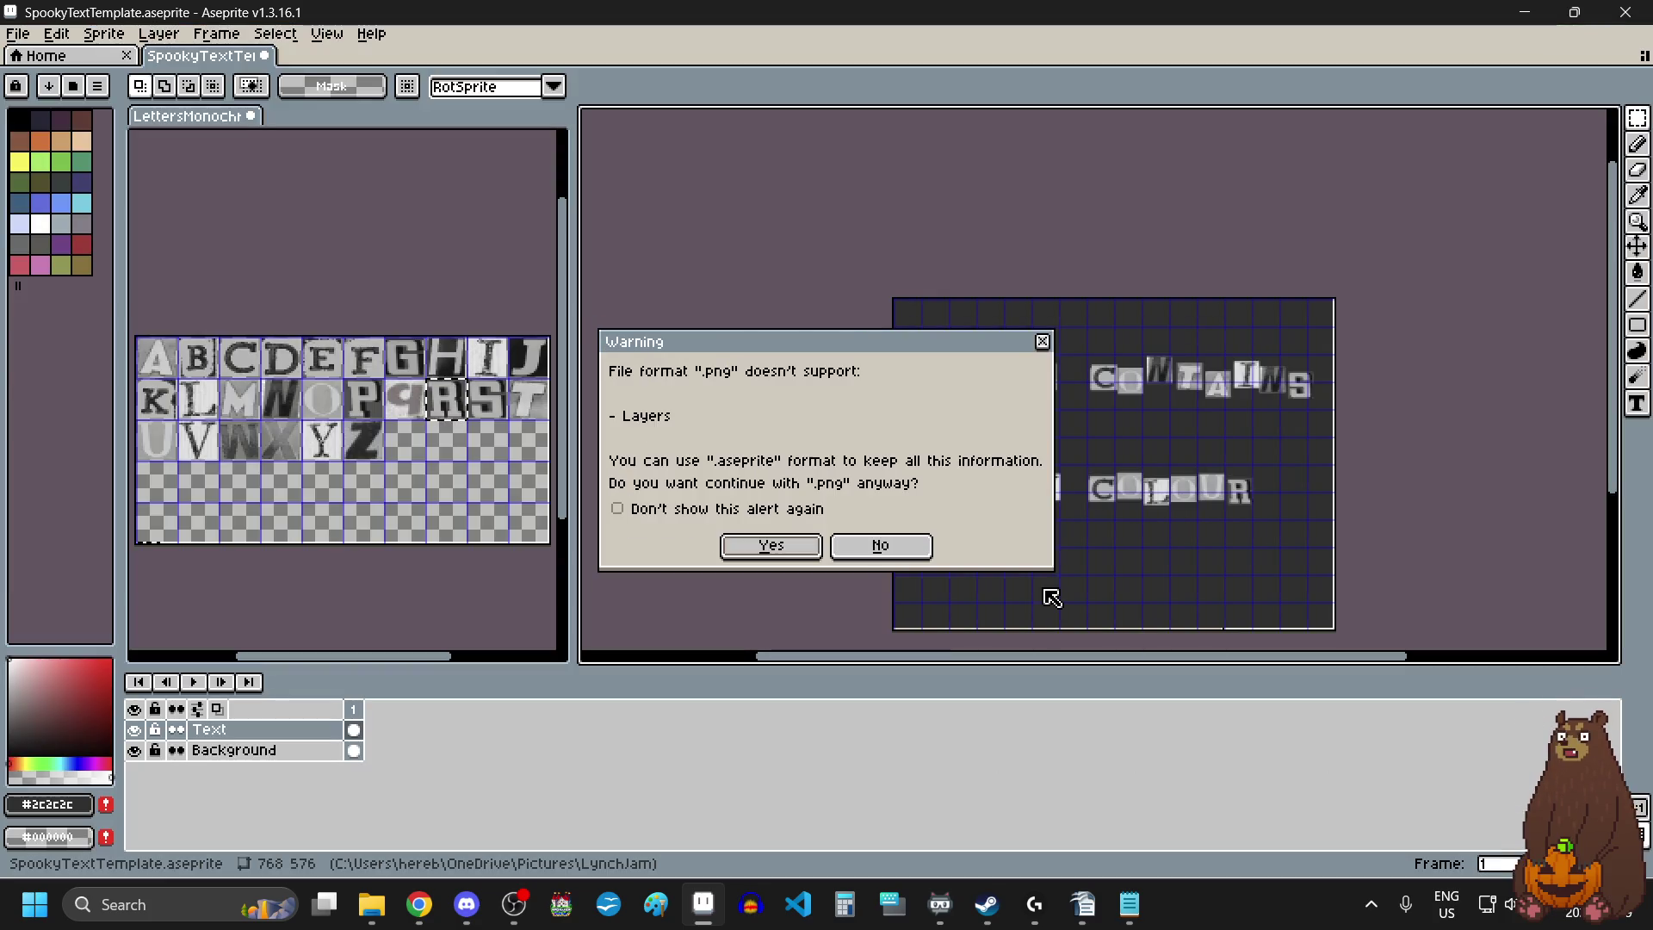
pyautogui.click(786, 552)
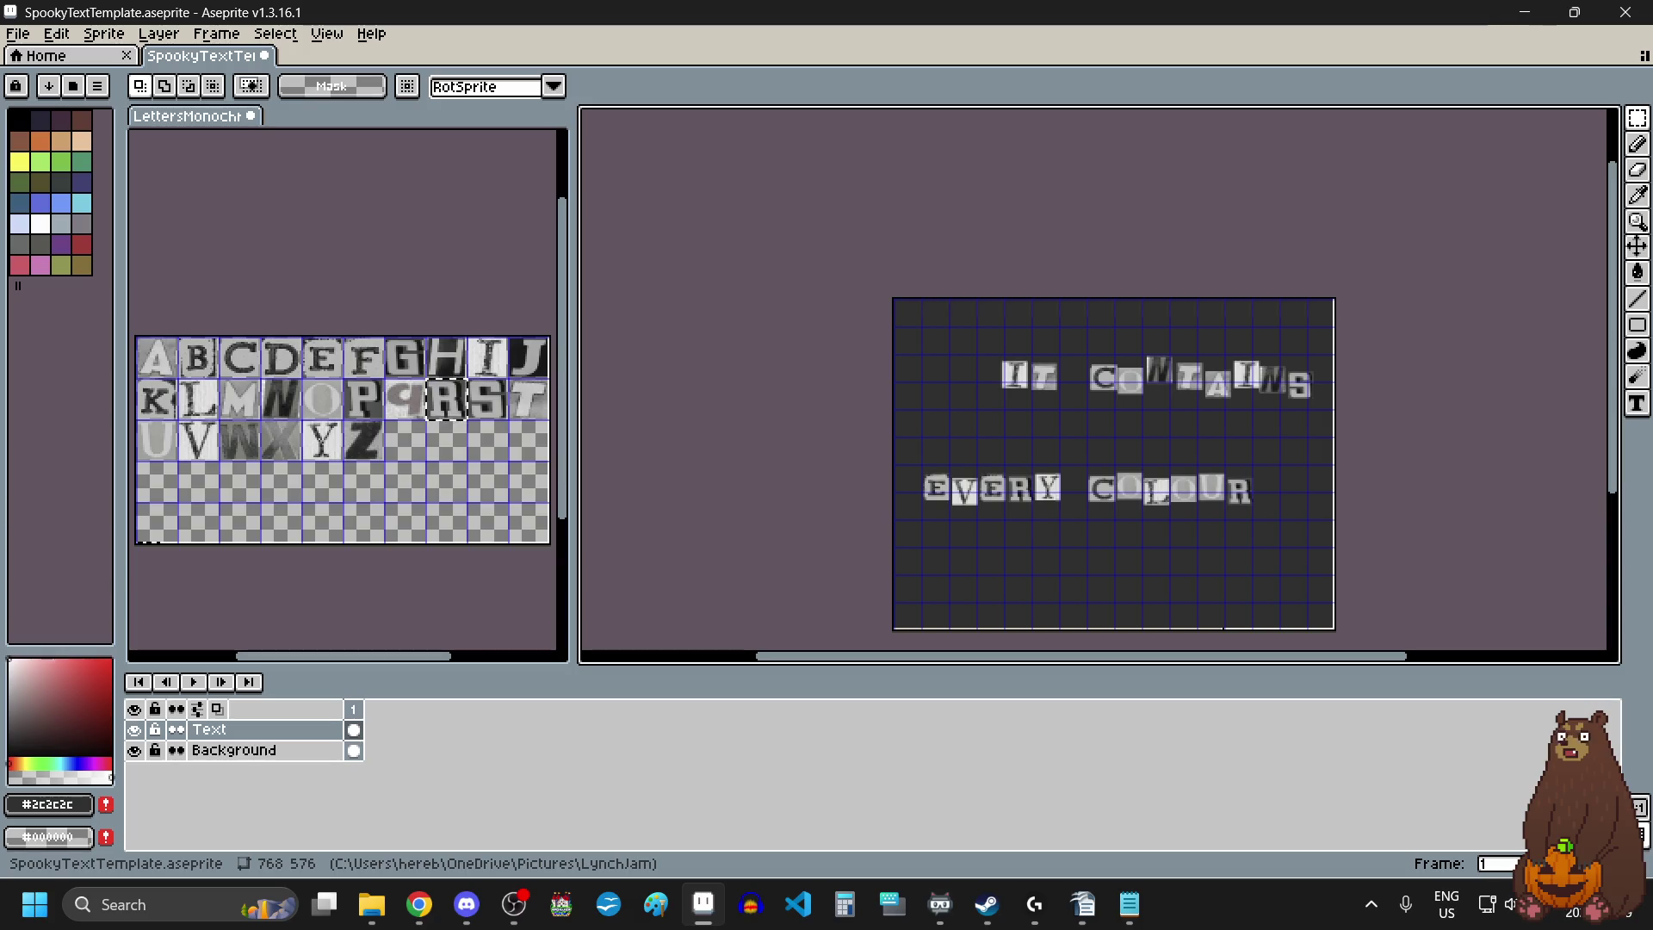
pyautogui.hotkey('alt', 'Tab')
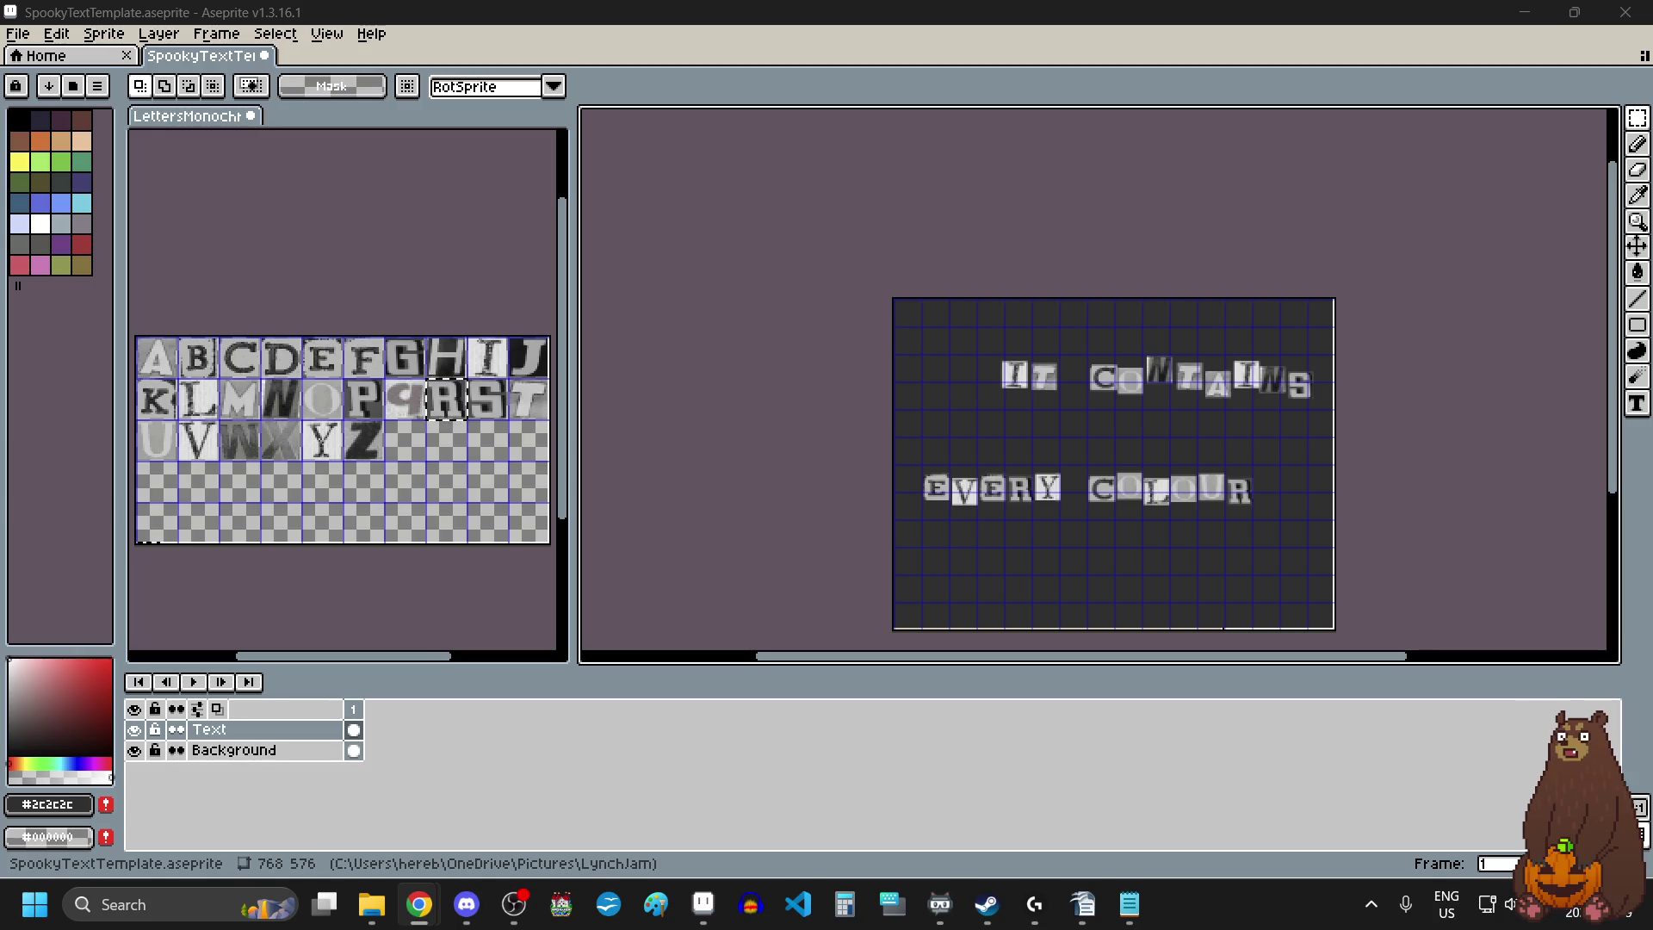
pyautogui.hotkey('alt', 'Tab')
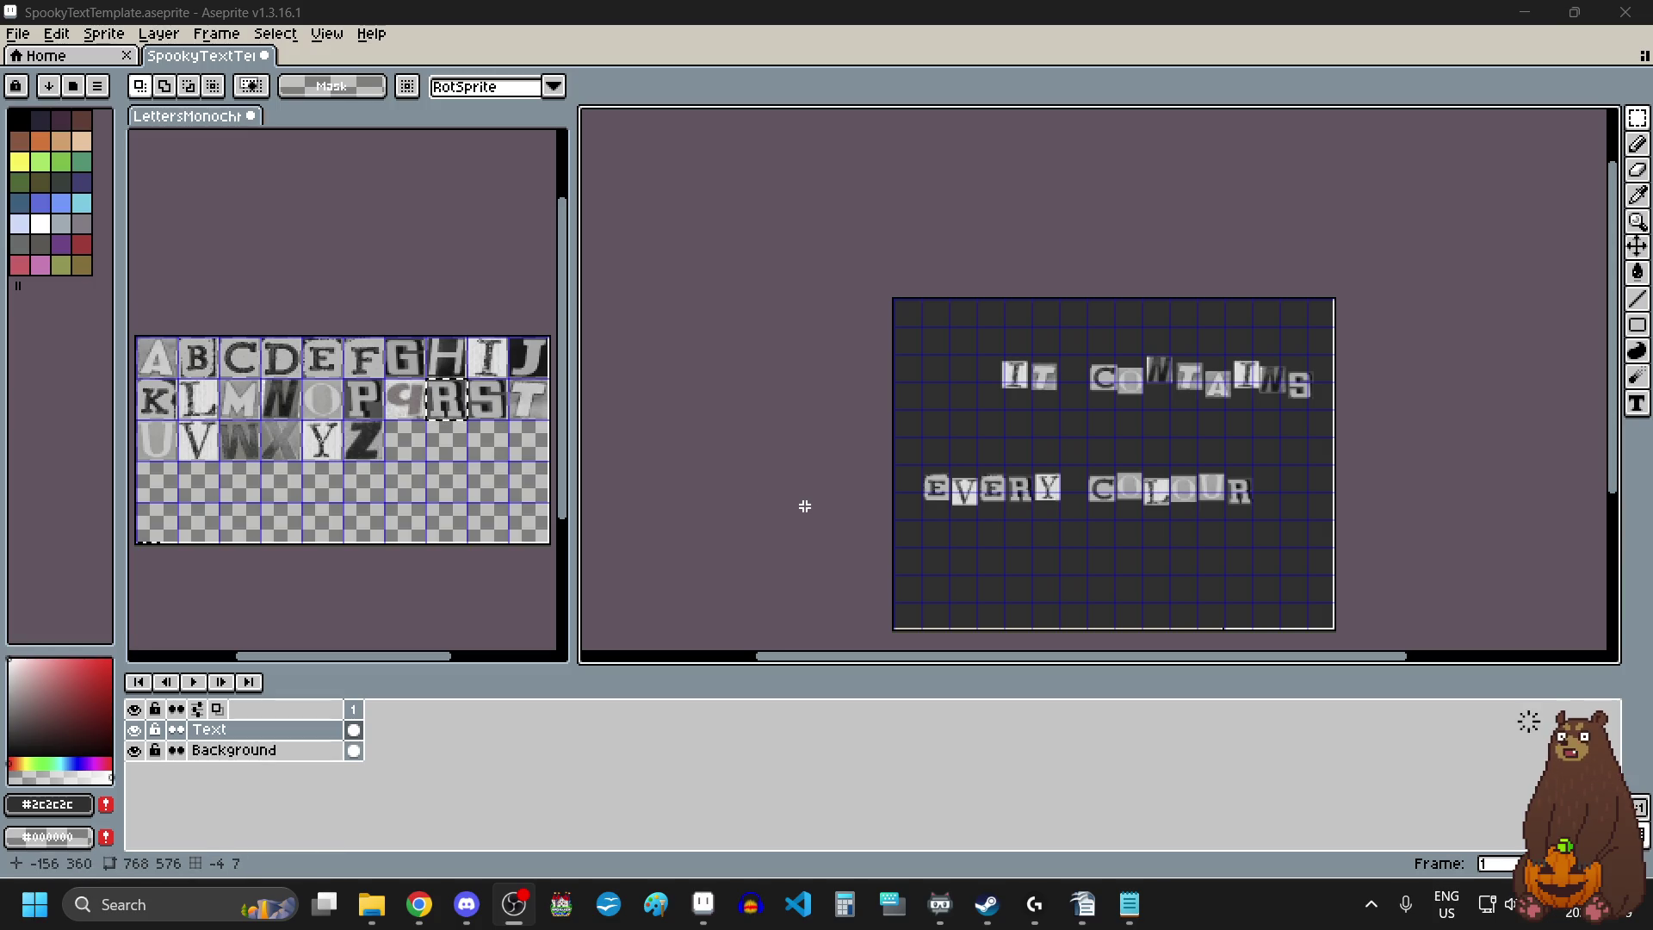
pyautogui.hotkey('alt', 'Tab')
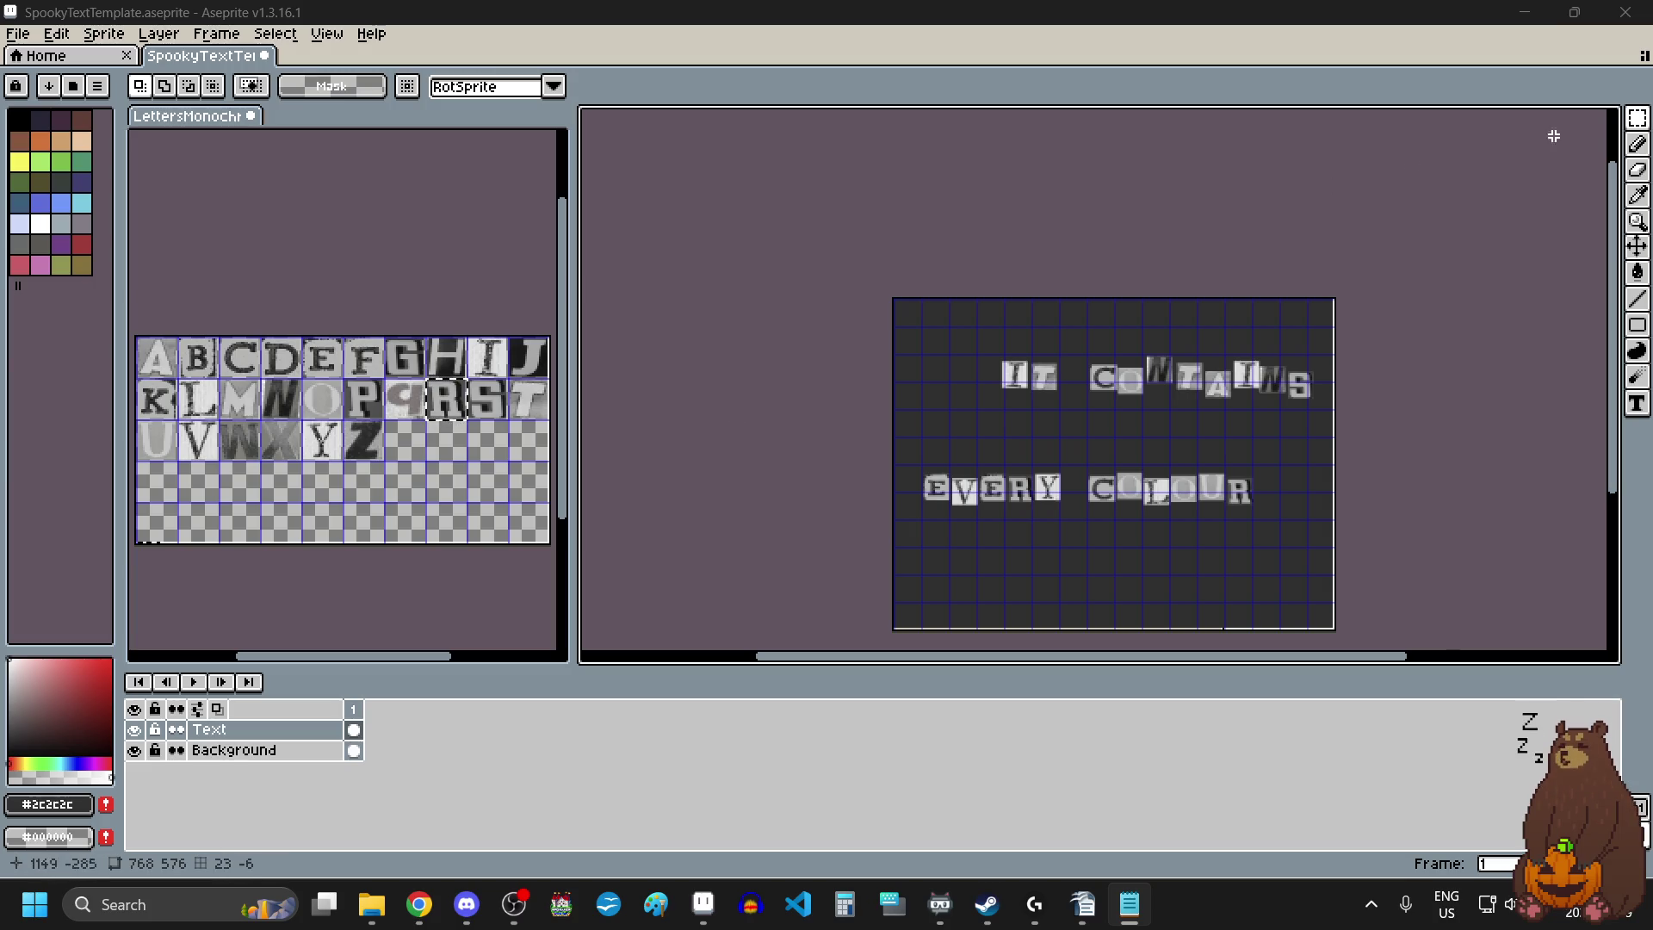
pyautogui.moveTo(1528, 123)
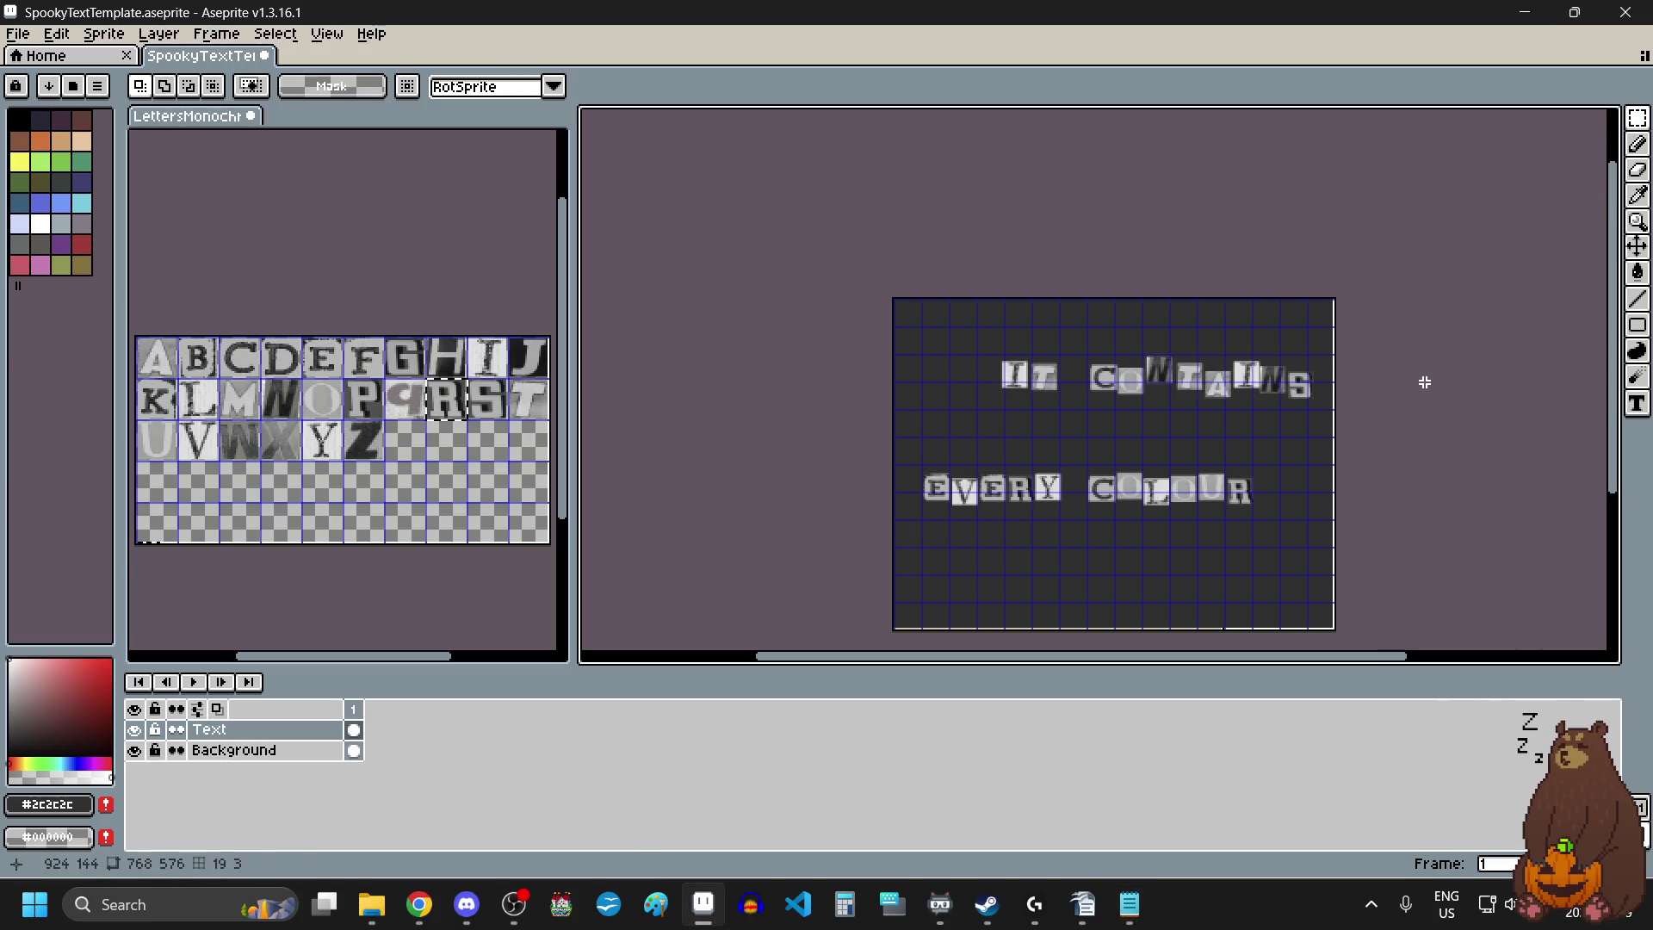
pyautogui.hotkey('ctrl', 'a')
# Clear the Text layer and paste a W tile near the top-left of the grid.
pyautogui.press('Delete')
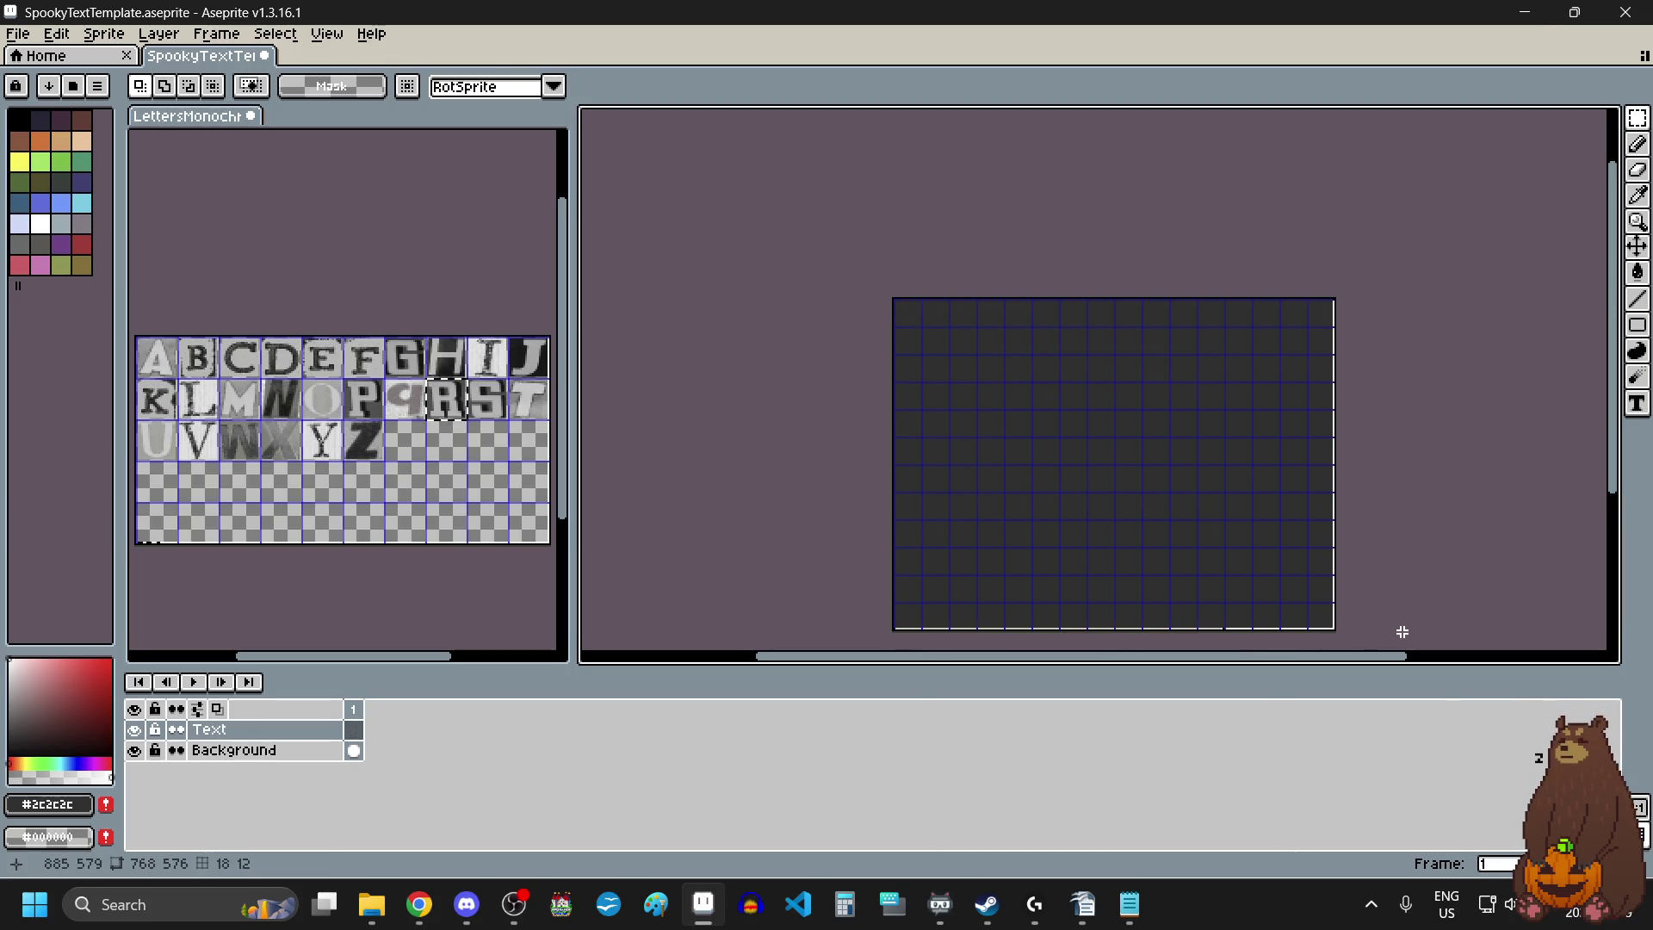
pyautogui.click(249, 452)
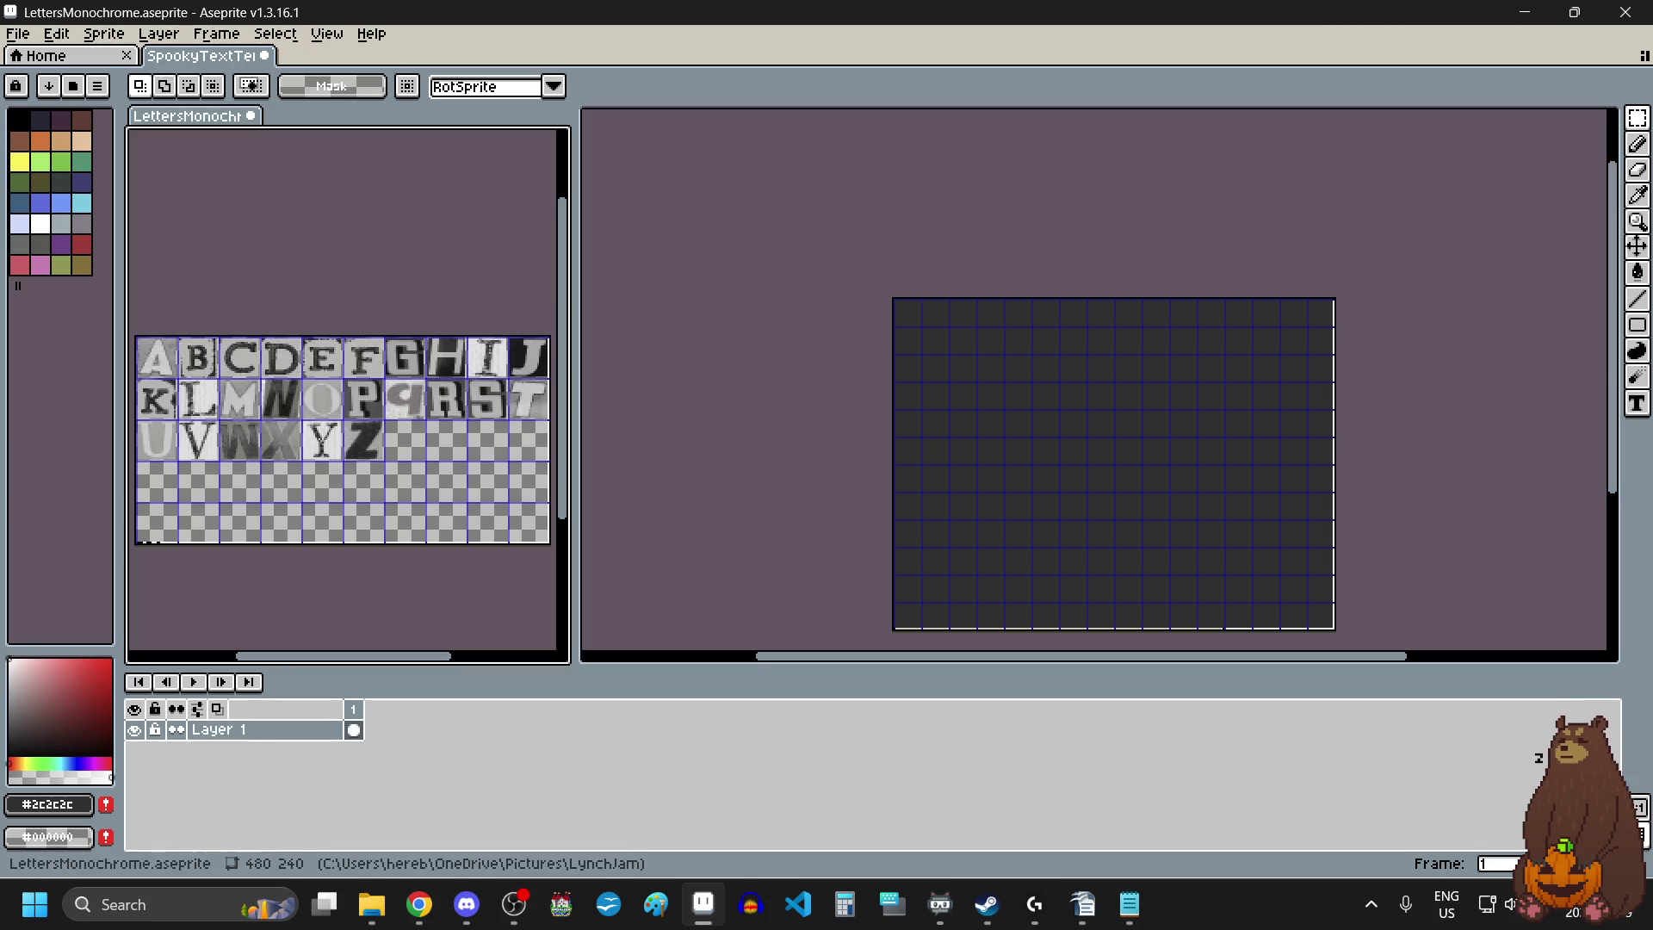
pyautogui.moveTo(231, 428); pyautogui.dragTo(249, 452)
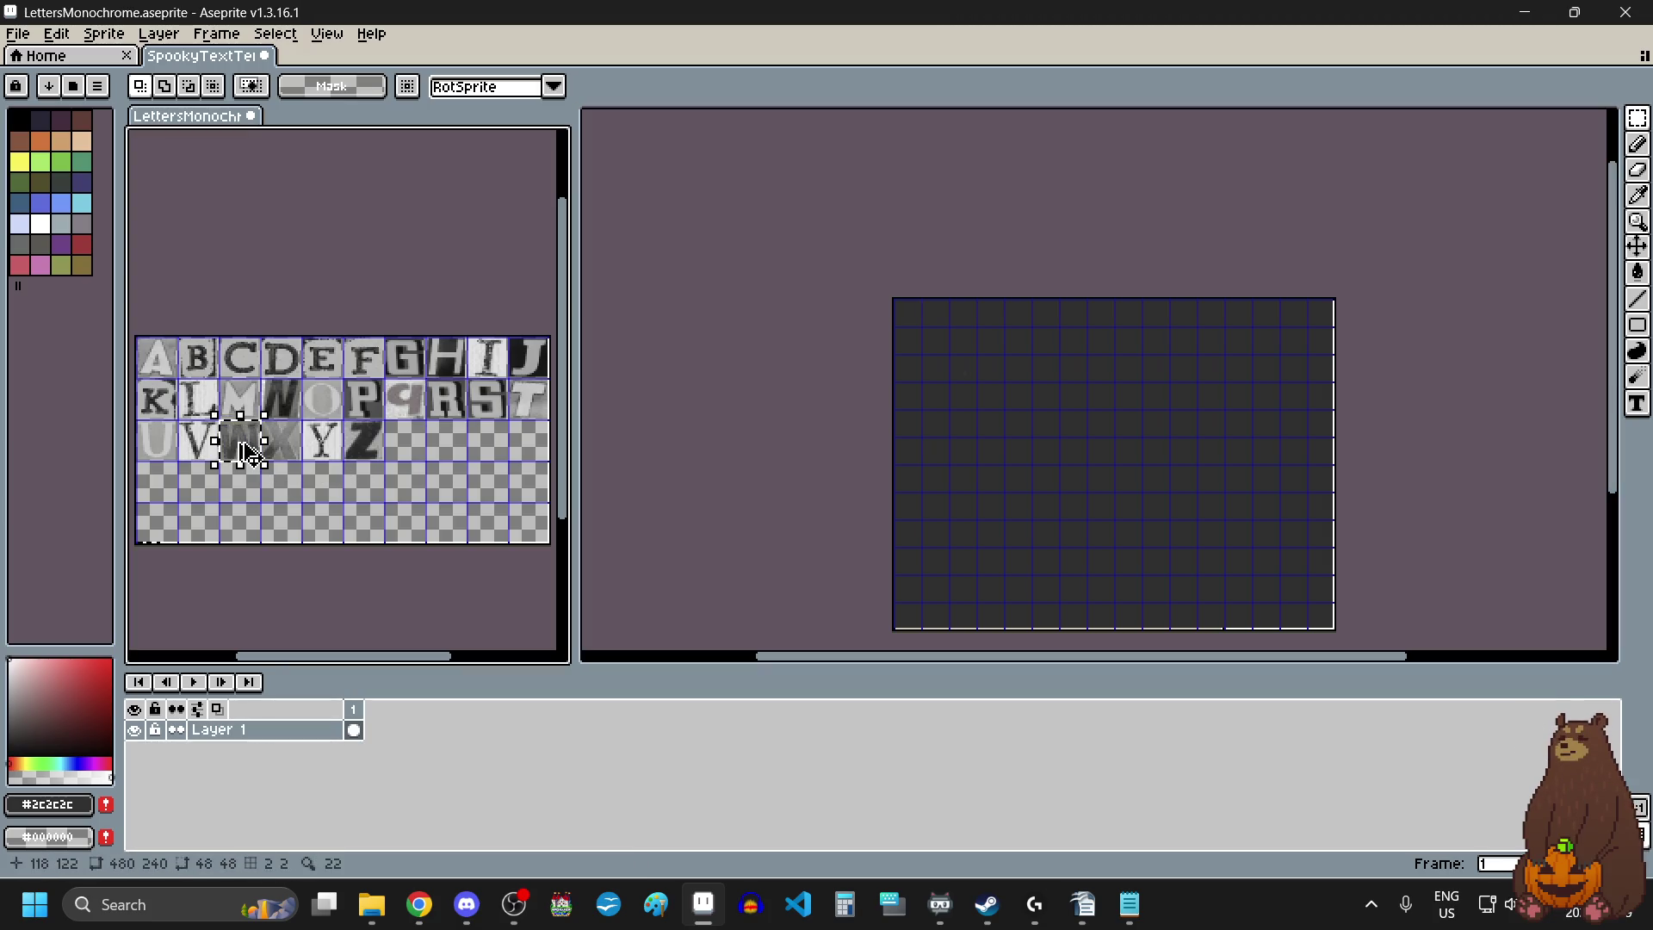
pyautogui.click(942, 339)
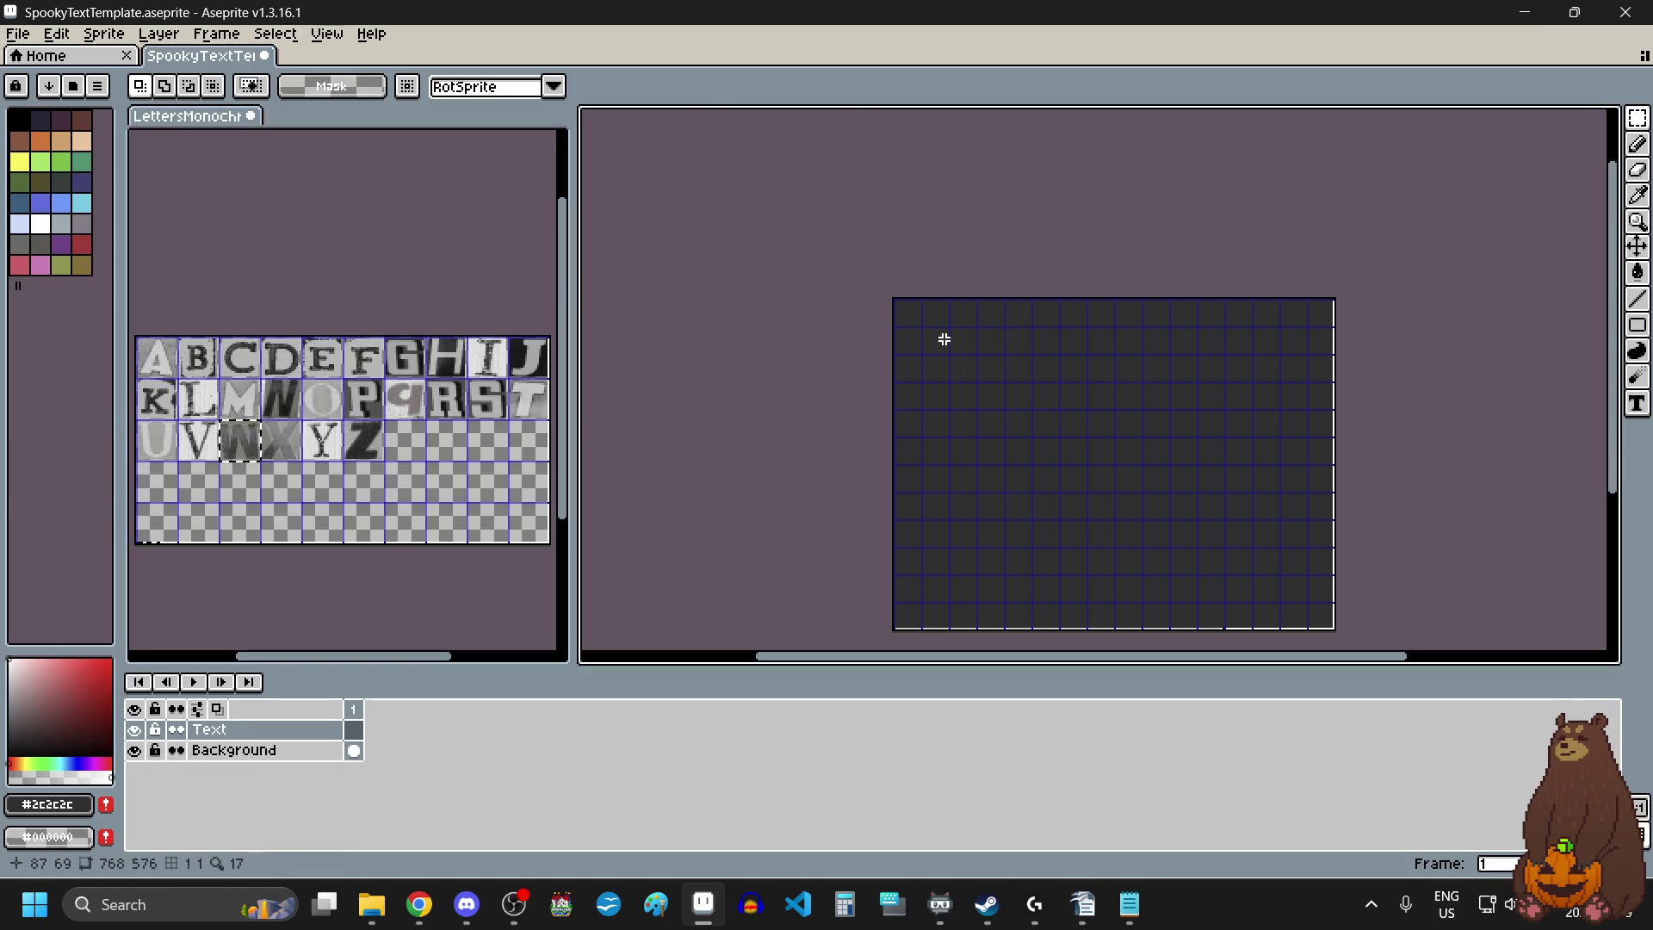
pyautogui.hotkey('ctrl', 'v')
pyautogui.scroll(4, 933, 317)
pyautogui.moveTo(1070, 580); pyautogui.dragTo(922, 450)
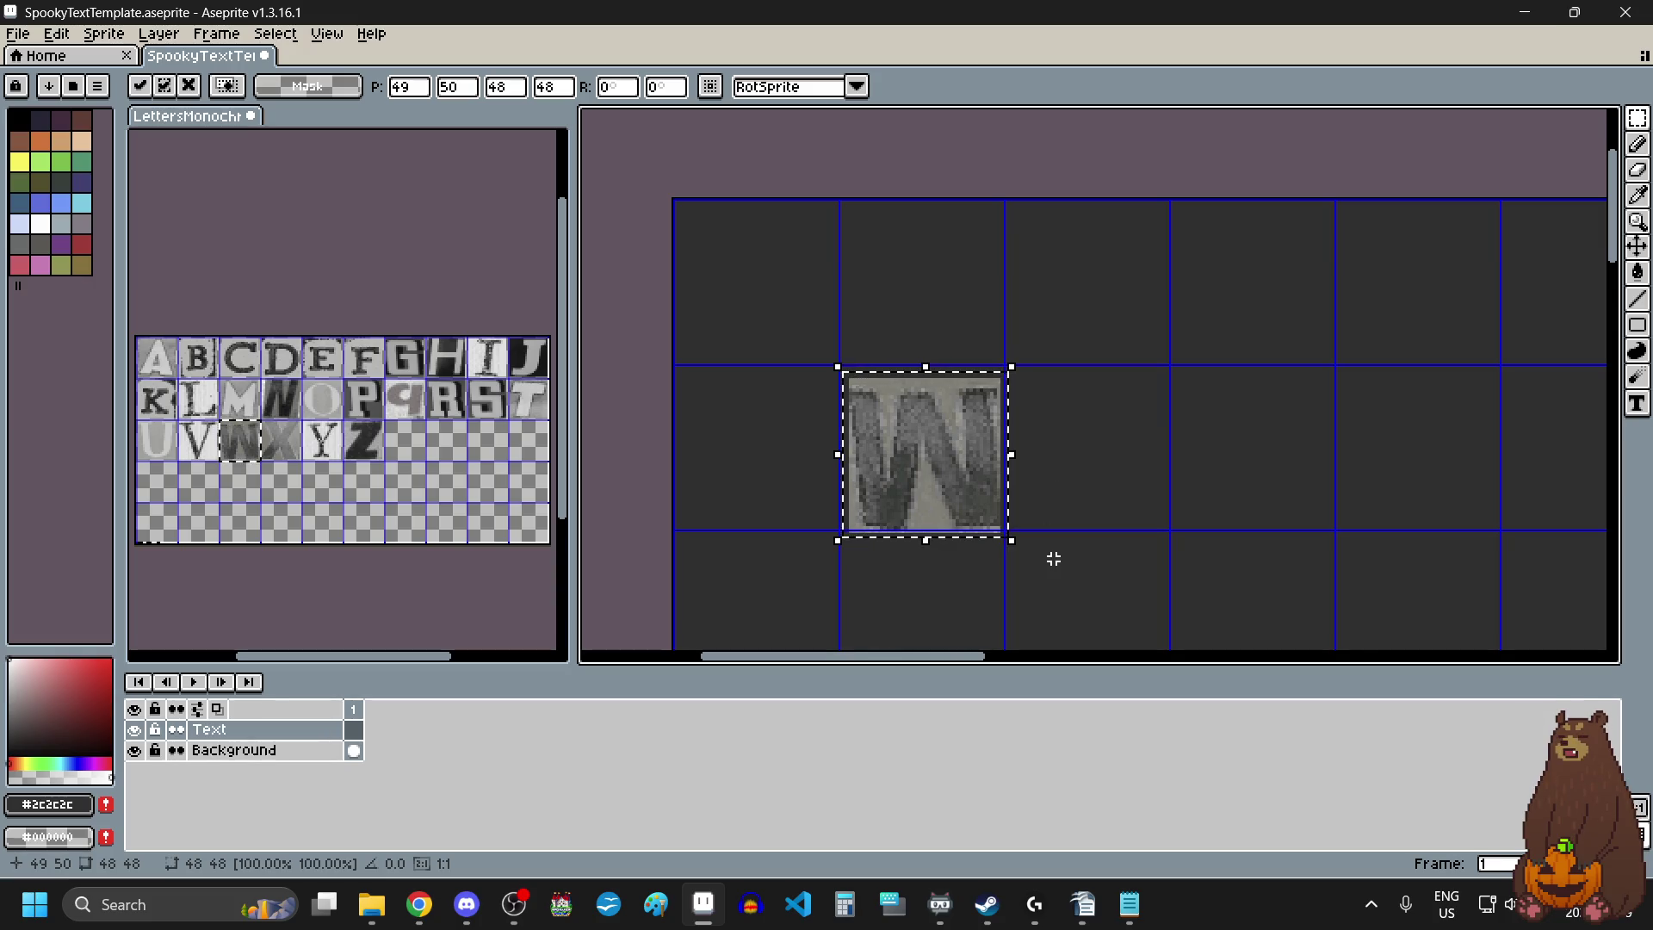
pyautogui.scroll(-3, 1053, 559)
pyautogui.scroll(1, 1051, 428)
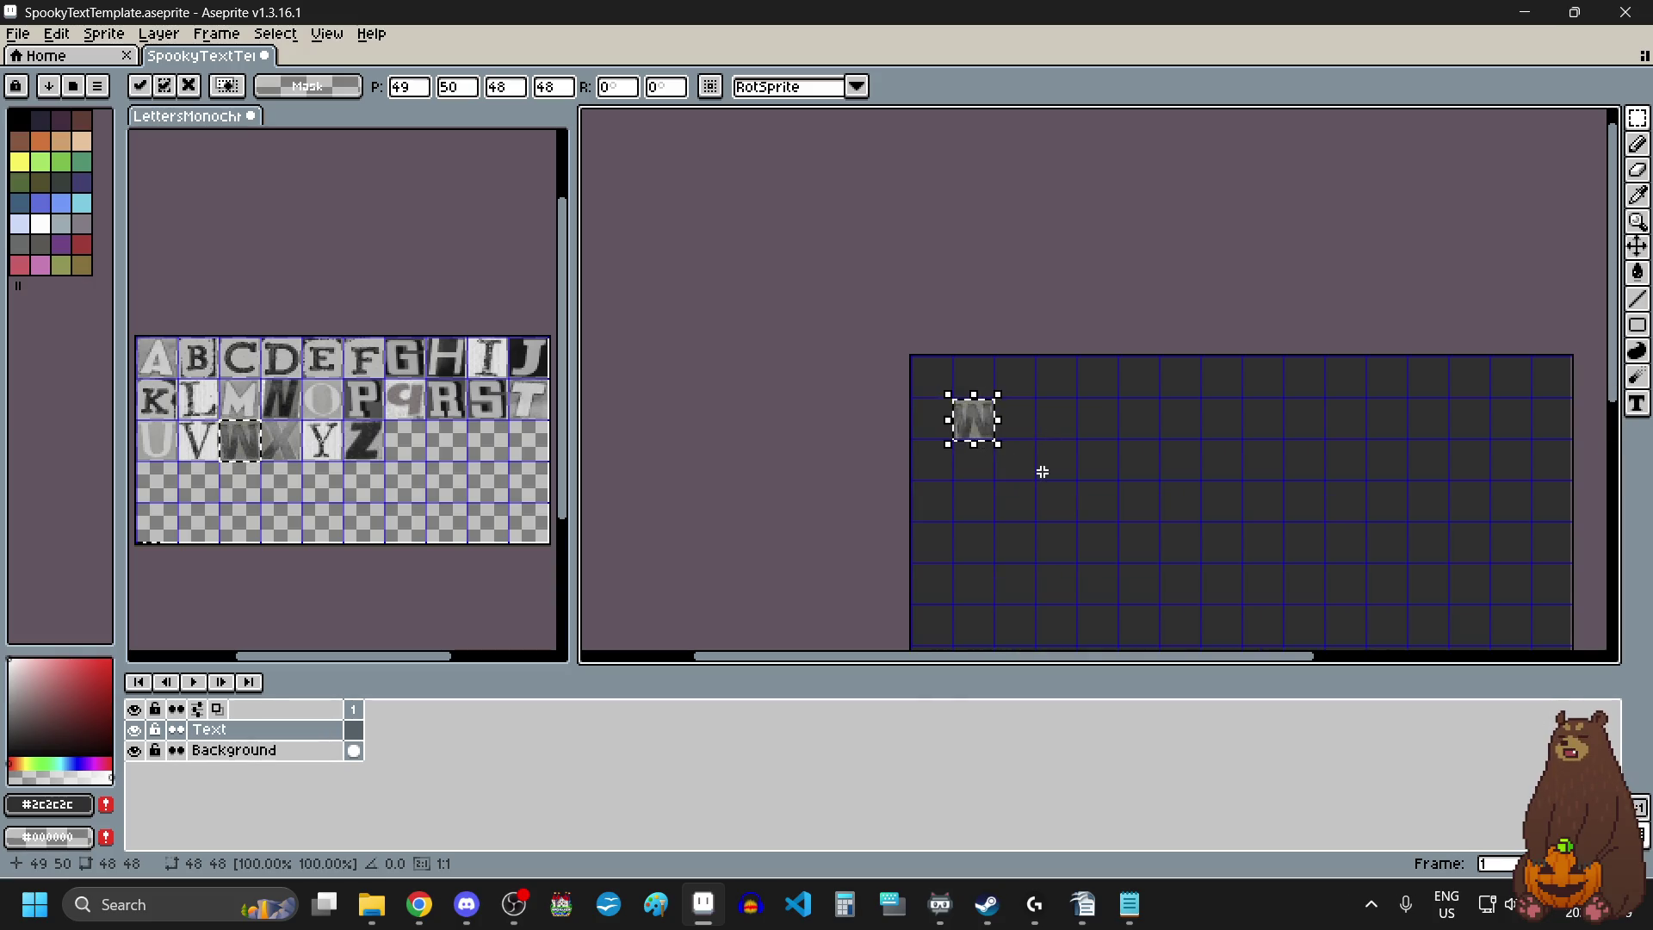
# Paste an I tile from the letters sheet beside the W.
pyautogui.click(508, 376)
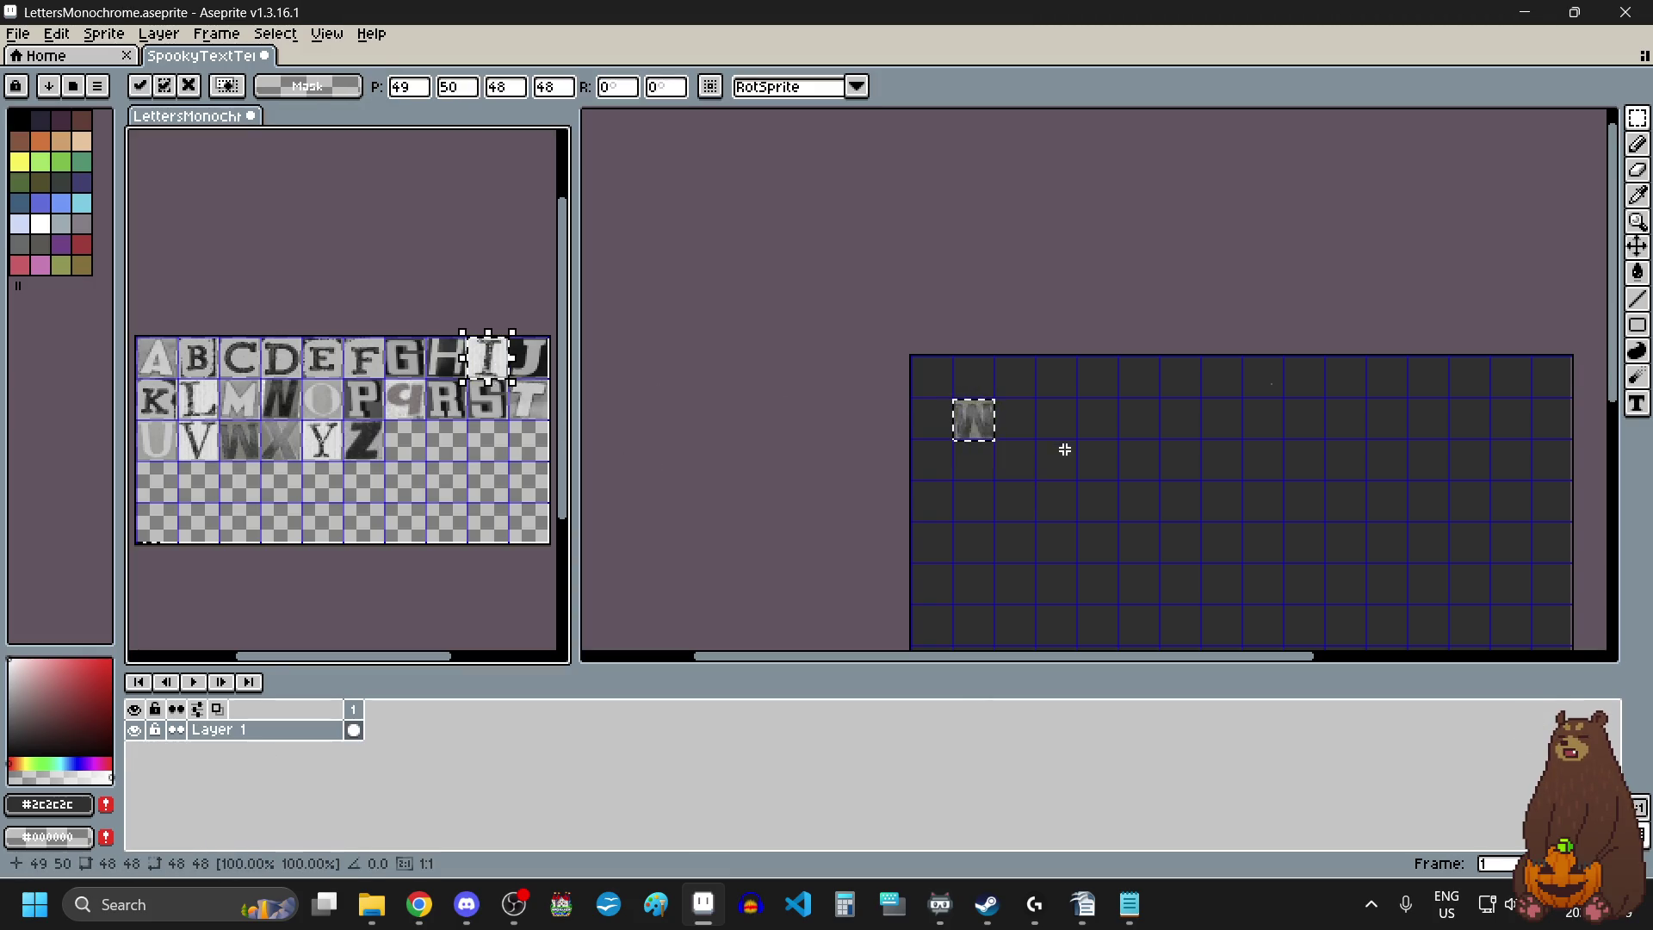
pyautogui.click(1033, 435)
pyautogui.hotkey('ctrl', 'v')
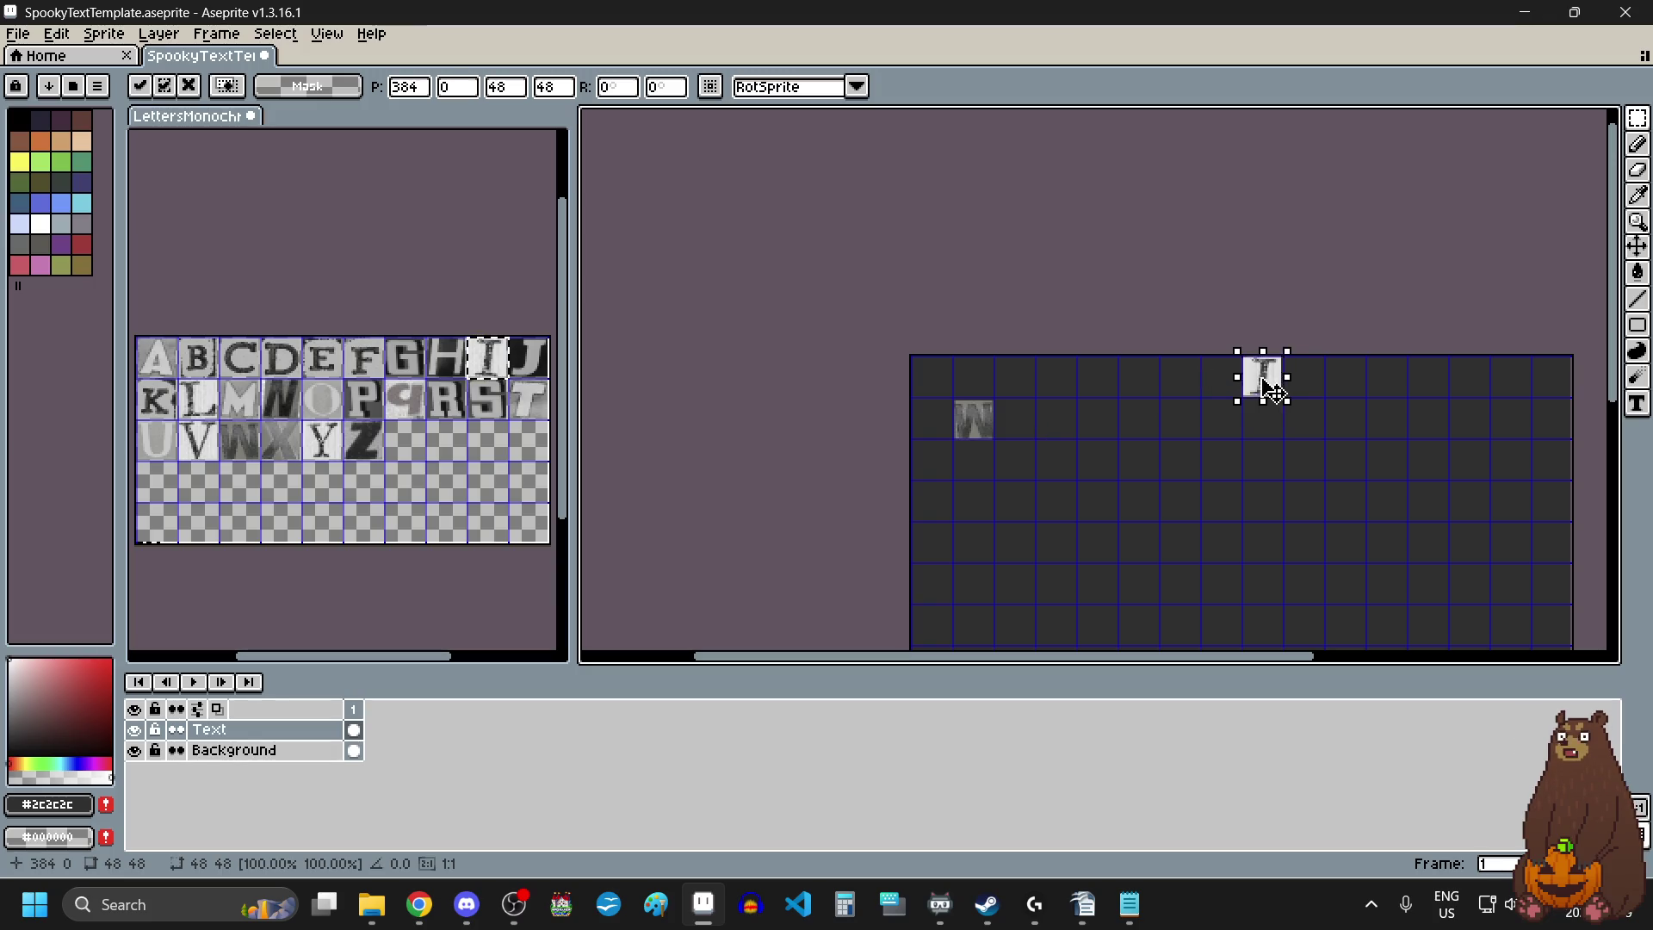
pyautogui.moveTo(1264, 379); pyautogui.dragTo(1016, 430)
pyautogui.scroll(3, 1012, 431)
pyautogui.press('Return')
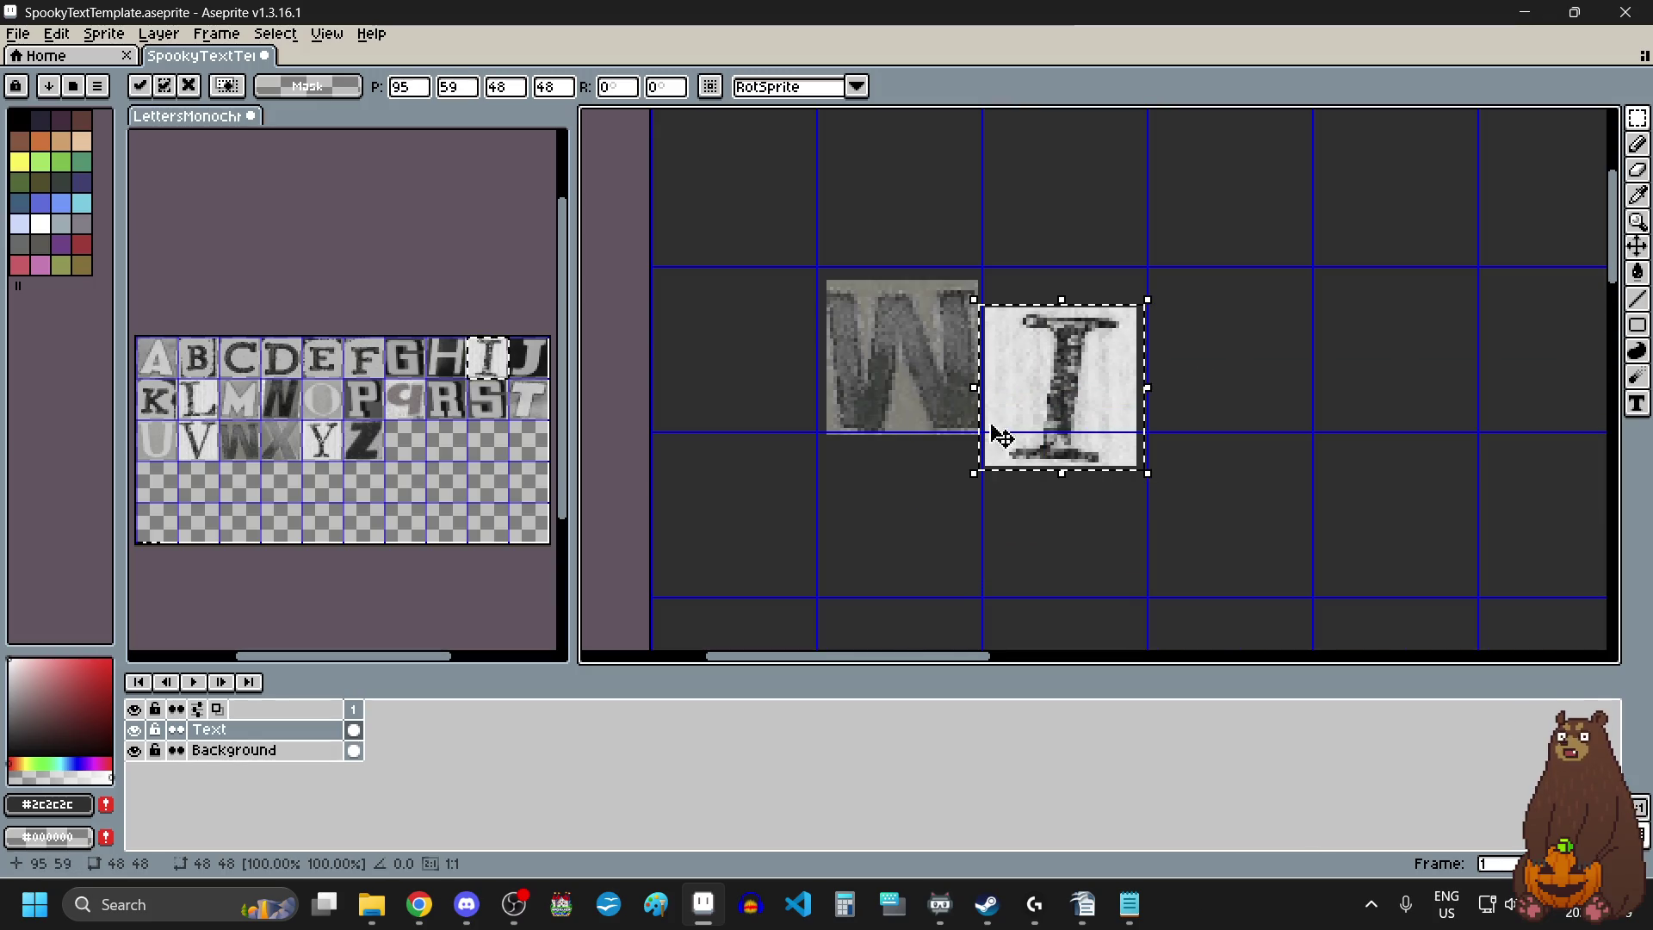
# Paste a T tile from the letters sheet beside the I.
pyautogui.moveTo(510, 383); pyautogui.dragTo(546, 419)
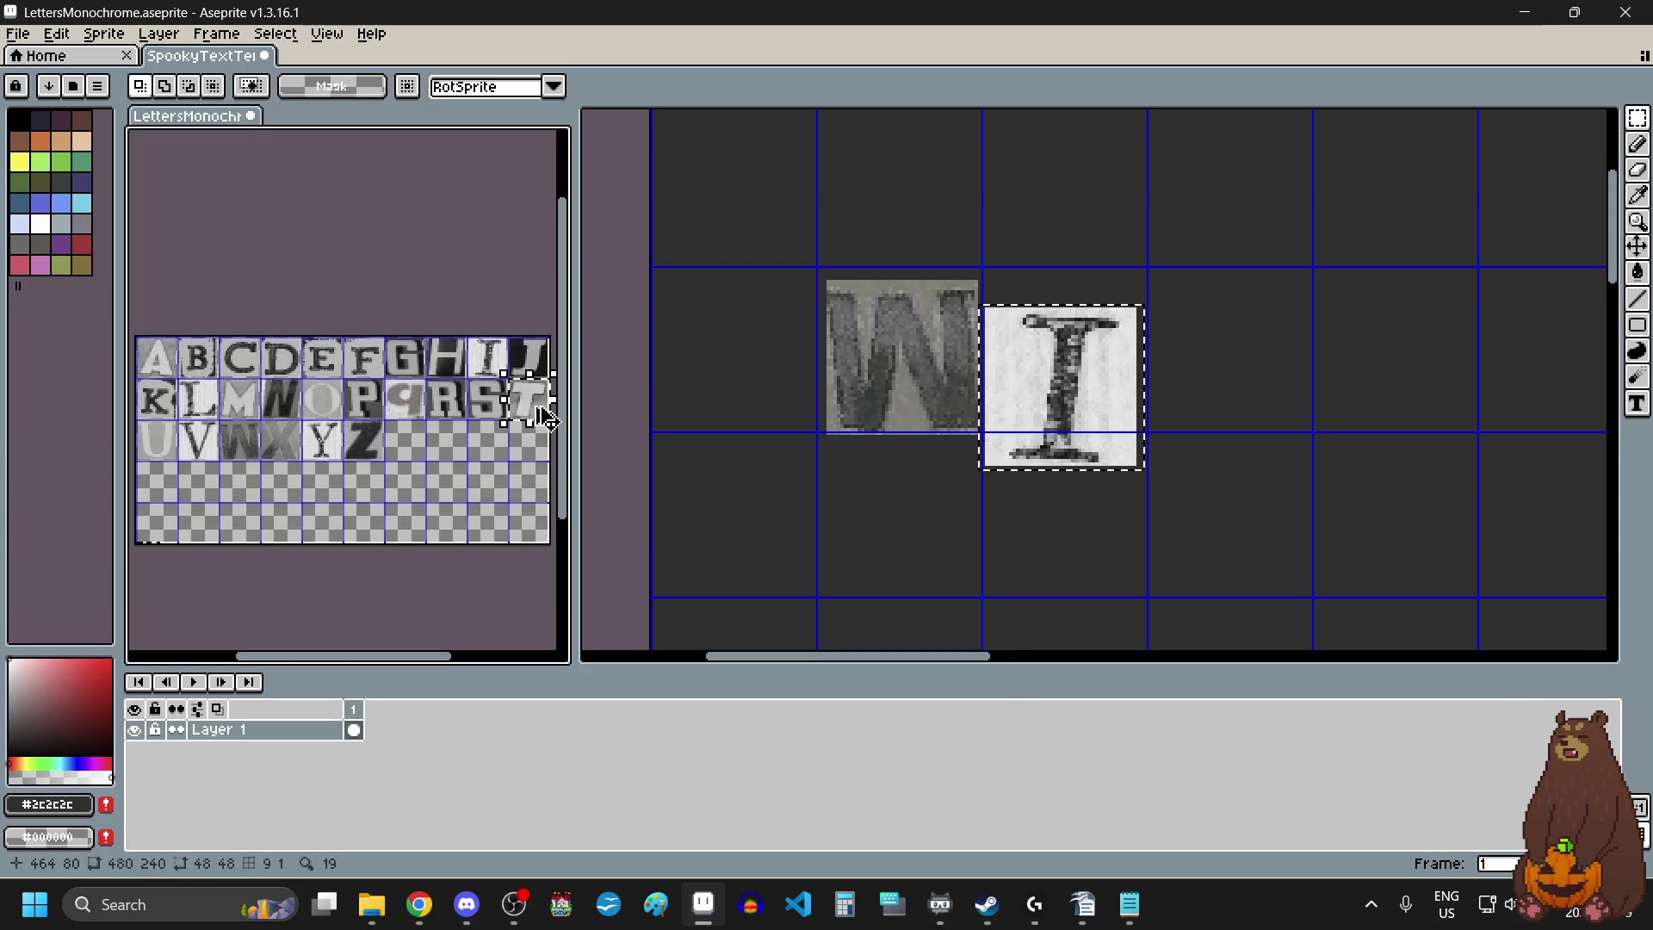
pyautogui.click(1256, 386)
pyautogui.hotkey('ctrl', 'v')
pyautogui.moveTo(1107, 384); pyautogui.dragTo(1236, 384)
pyautogui.scroll(-4, 1233, 389)
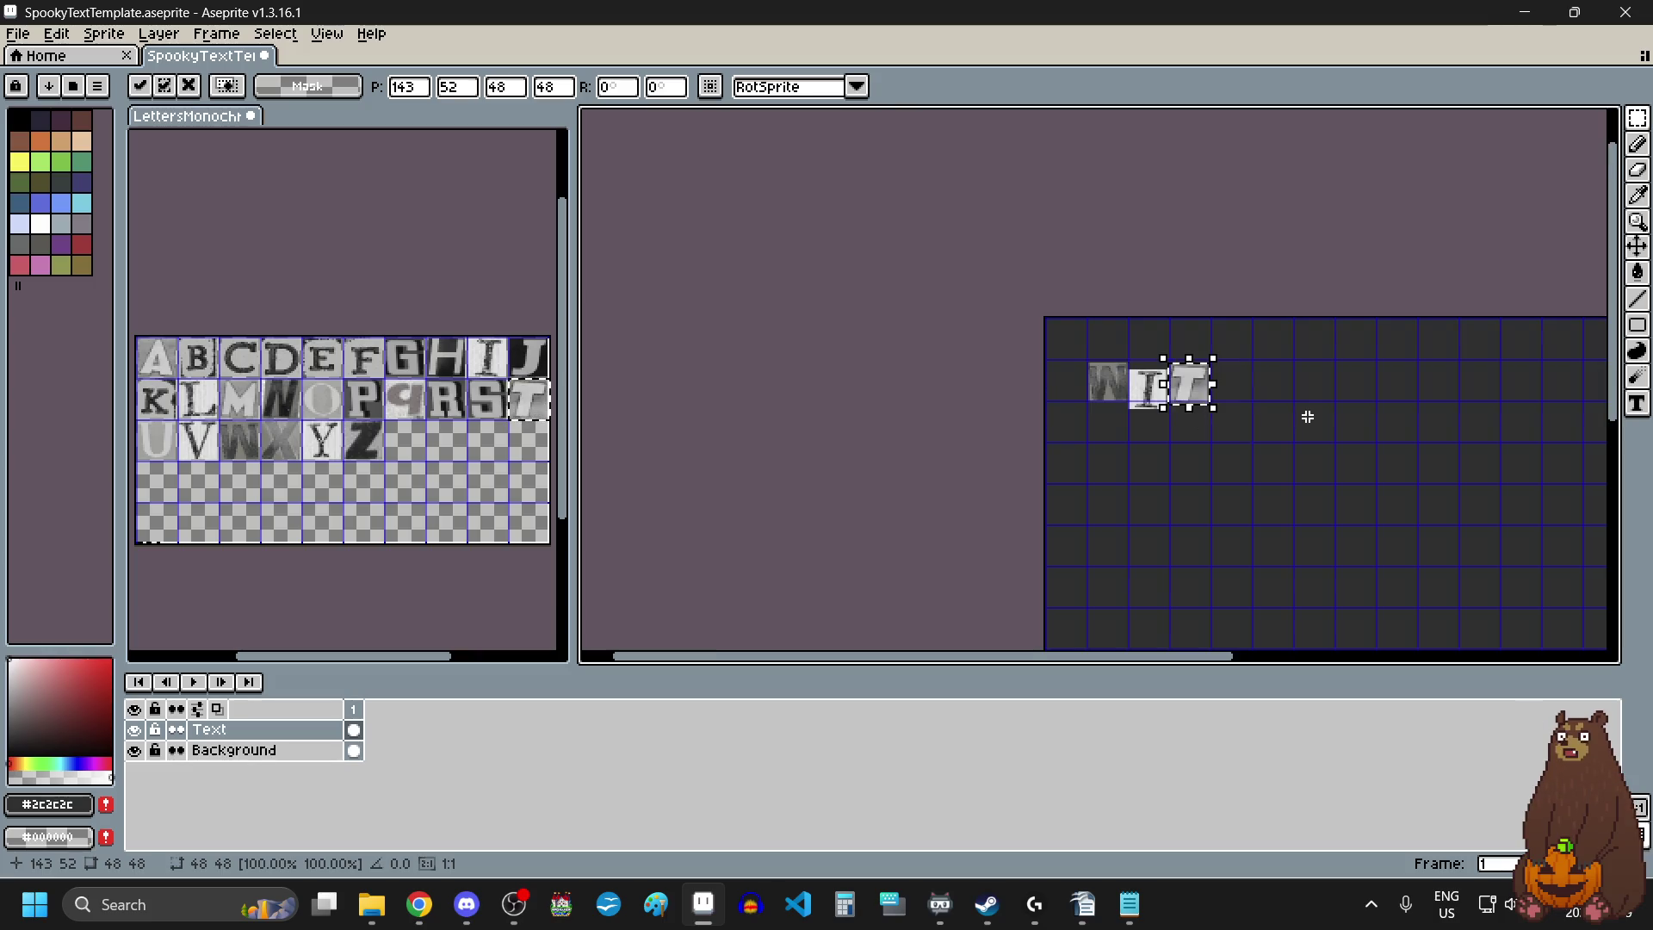
pyautogui.scroll(2, 1306, 413)
pyautogui.press('Return')
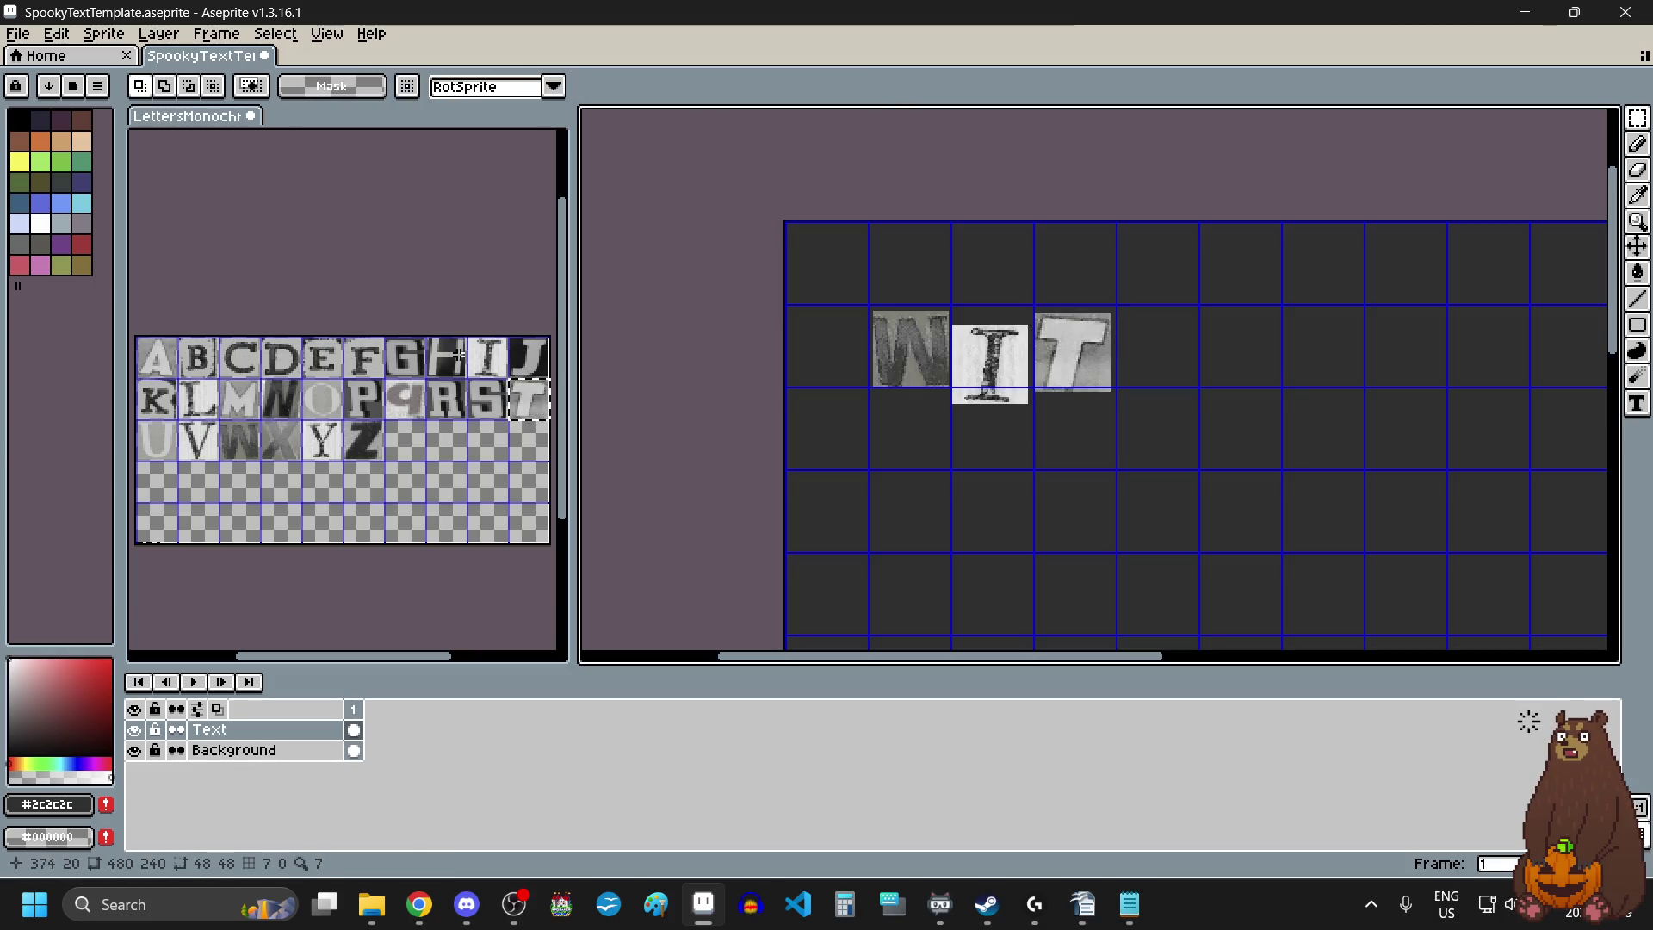
# Add an H and a second I after the T to spell WITHI.
pyautogui.moveTo(423, 336); pyautogui.dragTo(465, 371)
pyautogui.hotkey('ctrl', 'c')
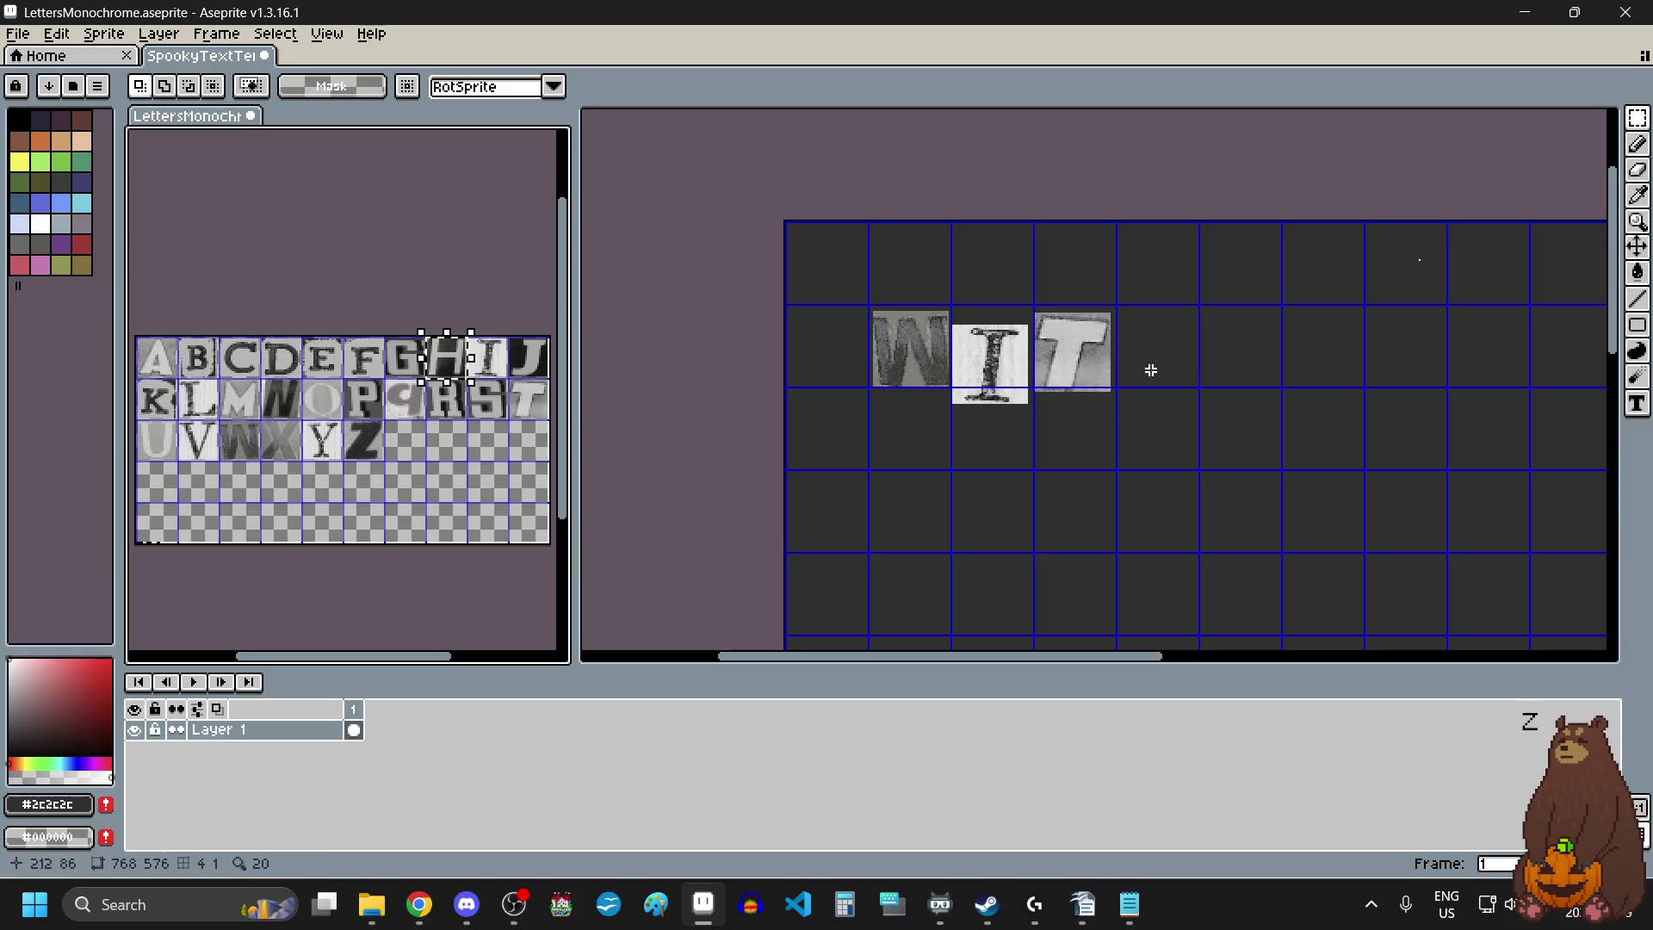
pyautogui.click(1170, 374)
pyautogui.hotkey('ctrl', 'v')
pyautogui.moveTo(1401, 267)
pyautogui.mouseDown()
pyautogui.moveTo(1233, 351)
pyautogui.moveTo(1160, 363)
pyautogui.mouseUp()
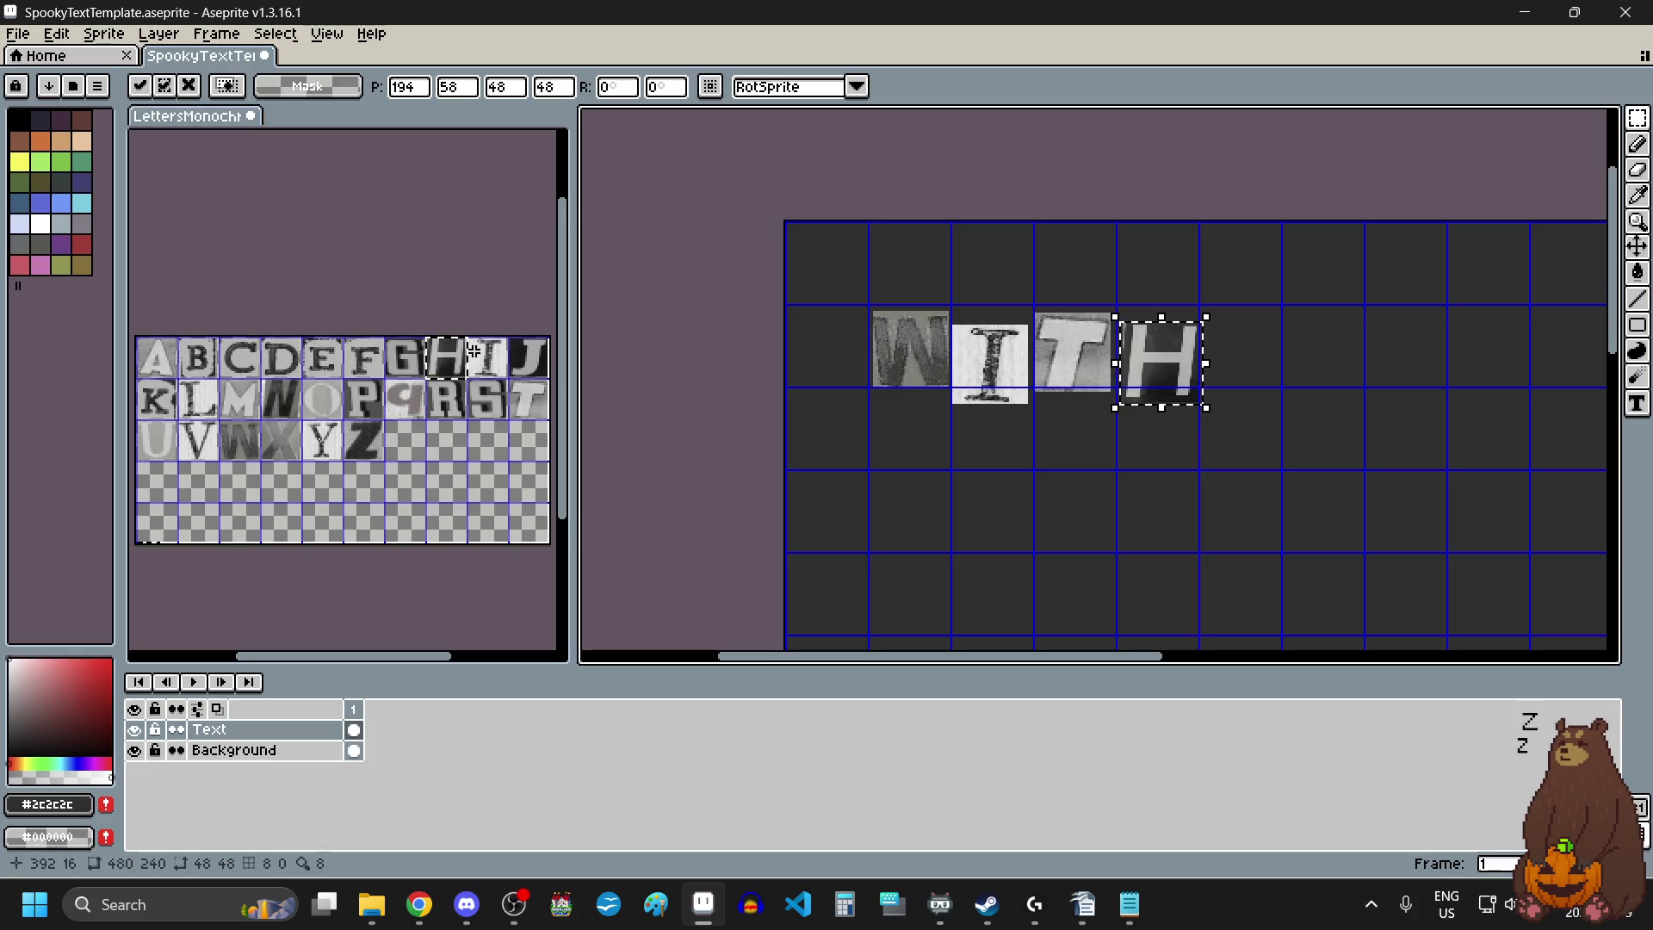
pyautogui.moveTo(467, 336); pyautogui.dragTo(508, 372)
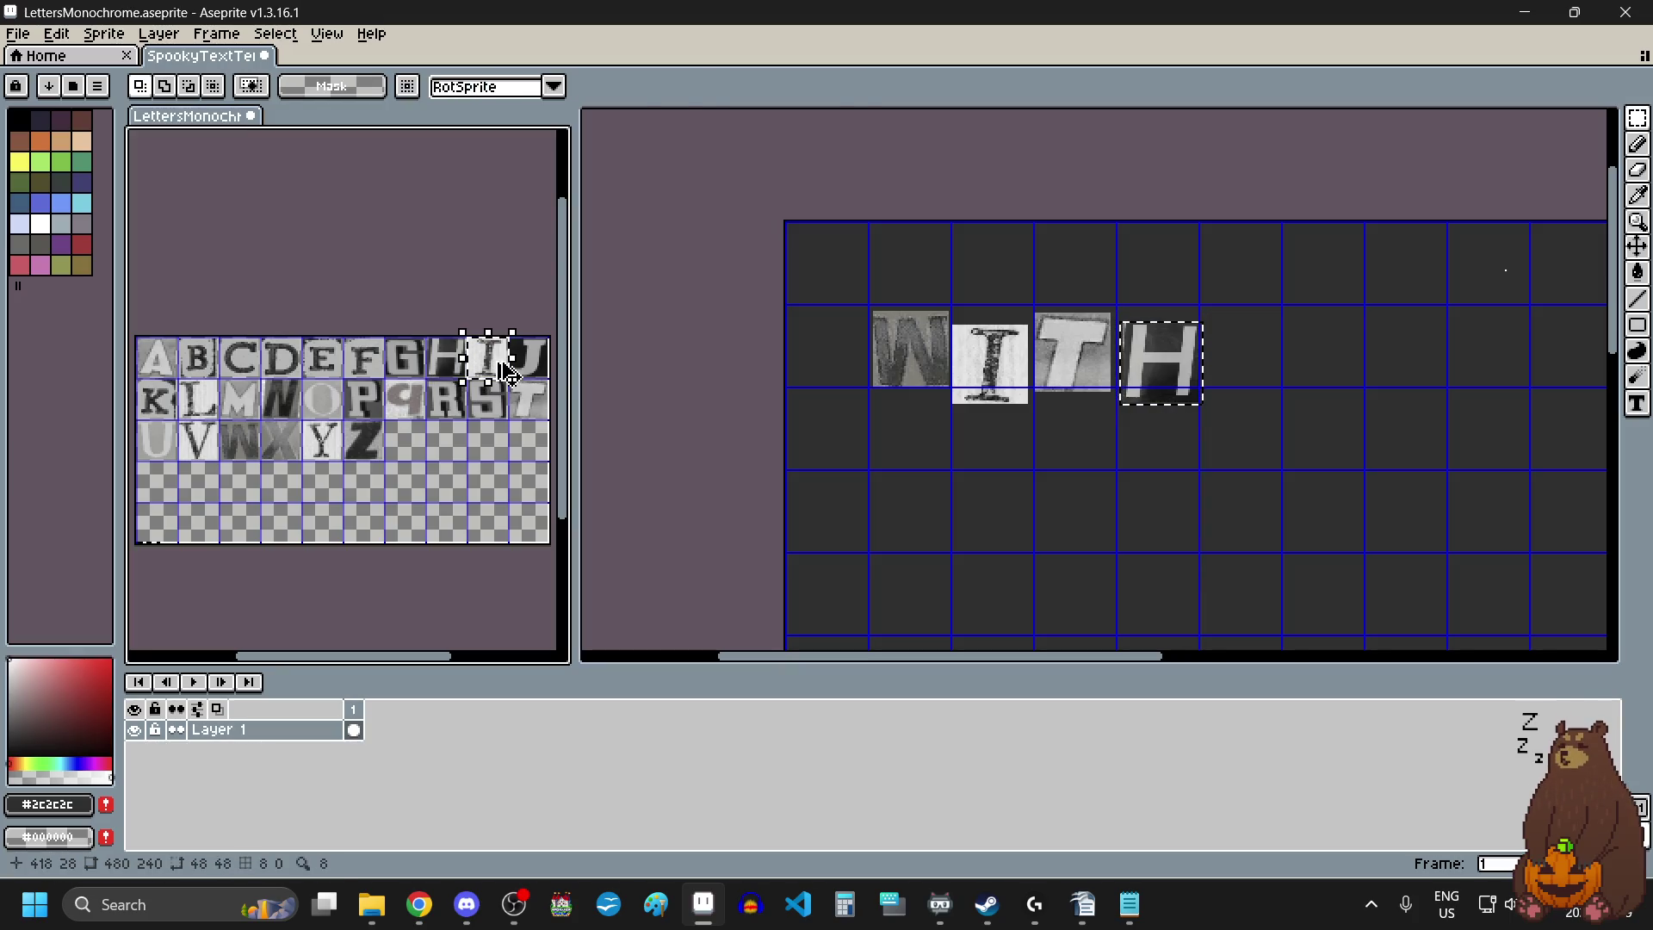
pyautogui.click(1290, 369)
pyautogui.hotkey('ctrl', 'v')
pyautogui.moveTo(1503, 272)
pyautogui.mouseDown()
pyautogui.moveTo(1280, 399)
pyautogui.moveTo(1262, 385)
pyautogui.moveTo(1271, 363)
pyautogui.mouseUp()
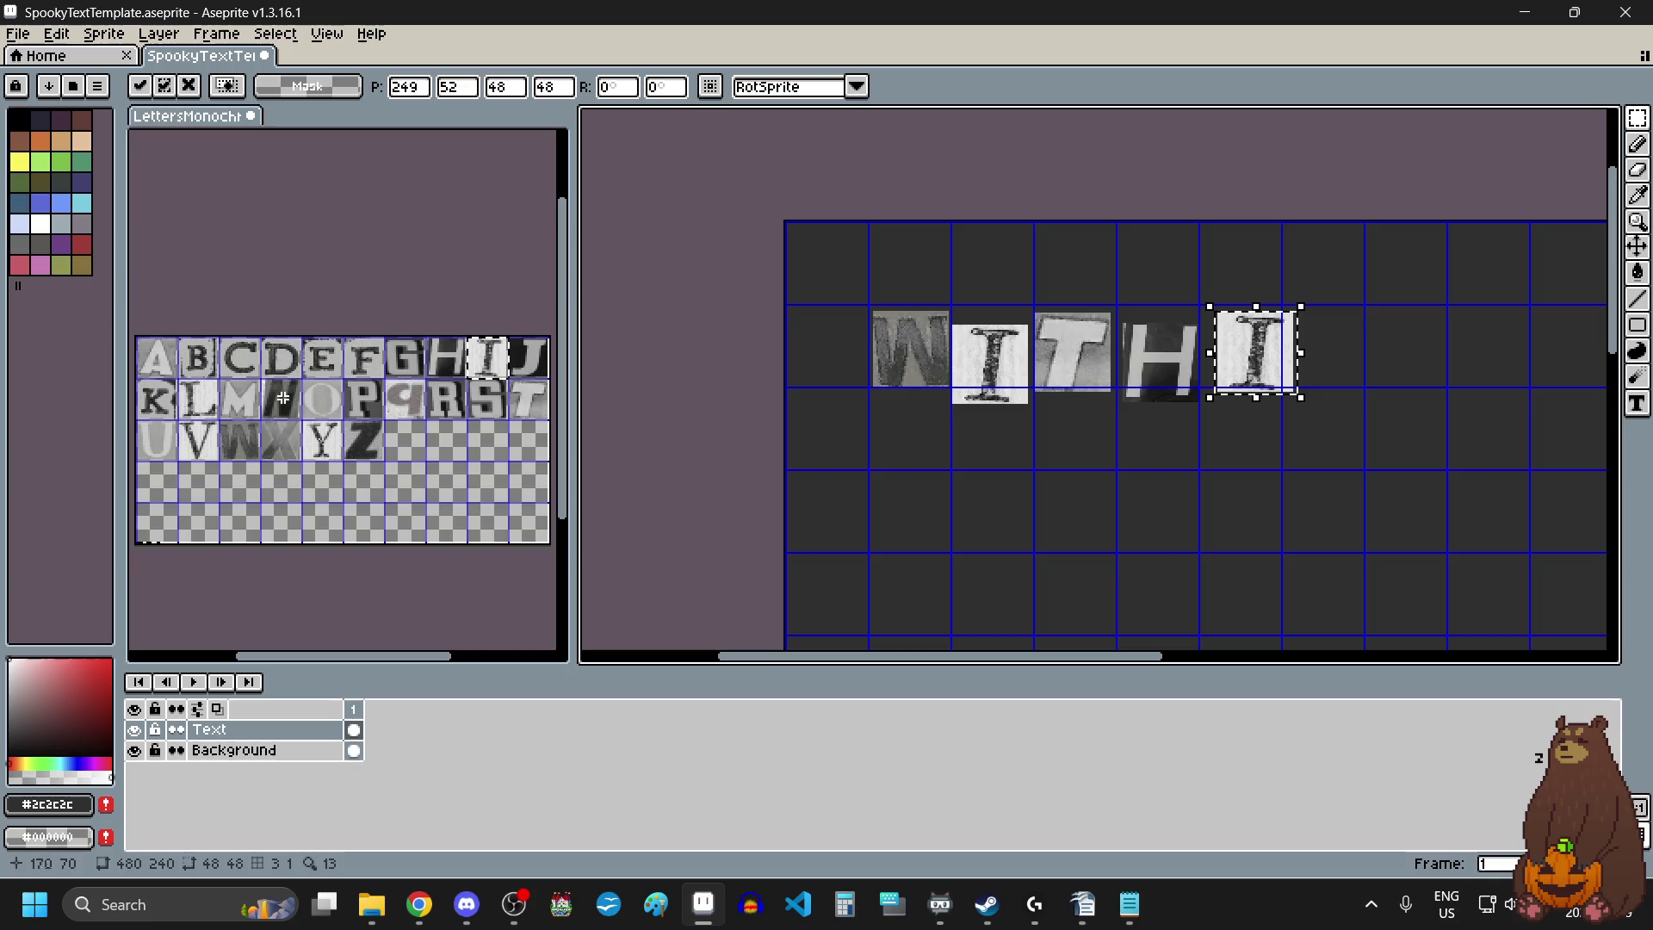
# Paste an N tile right after the second I to spell WITHIN.
pyautogui.moveTo(263, 380); pyautogui.dragTo(293, 410)
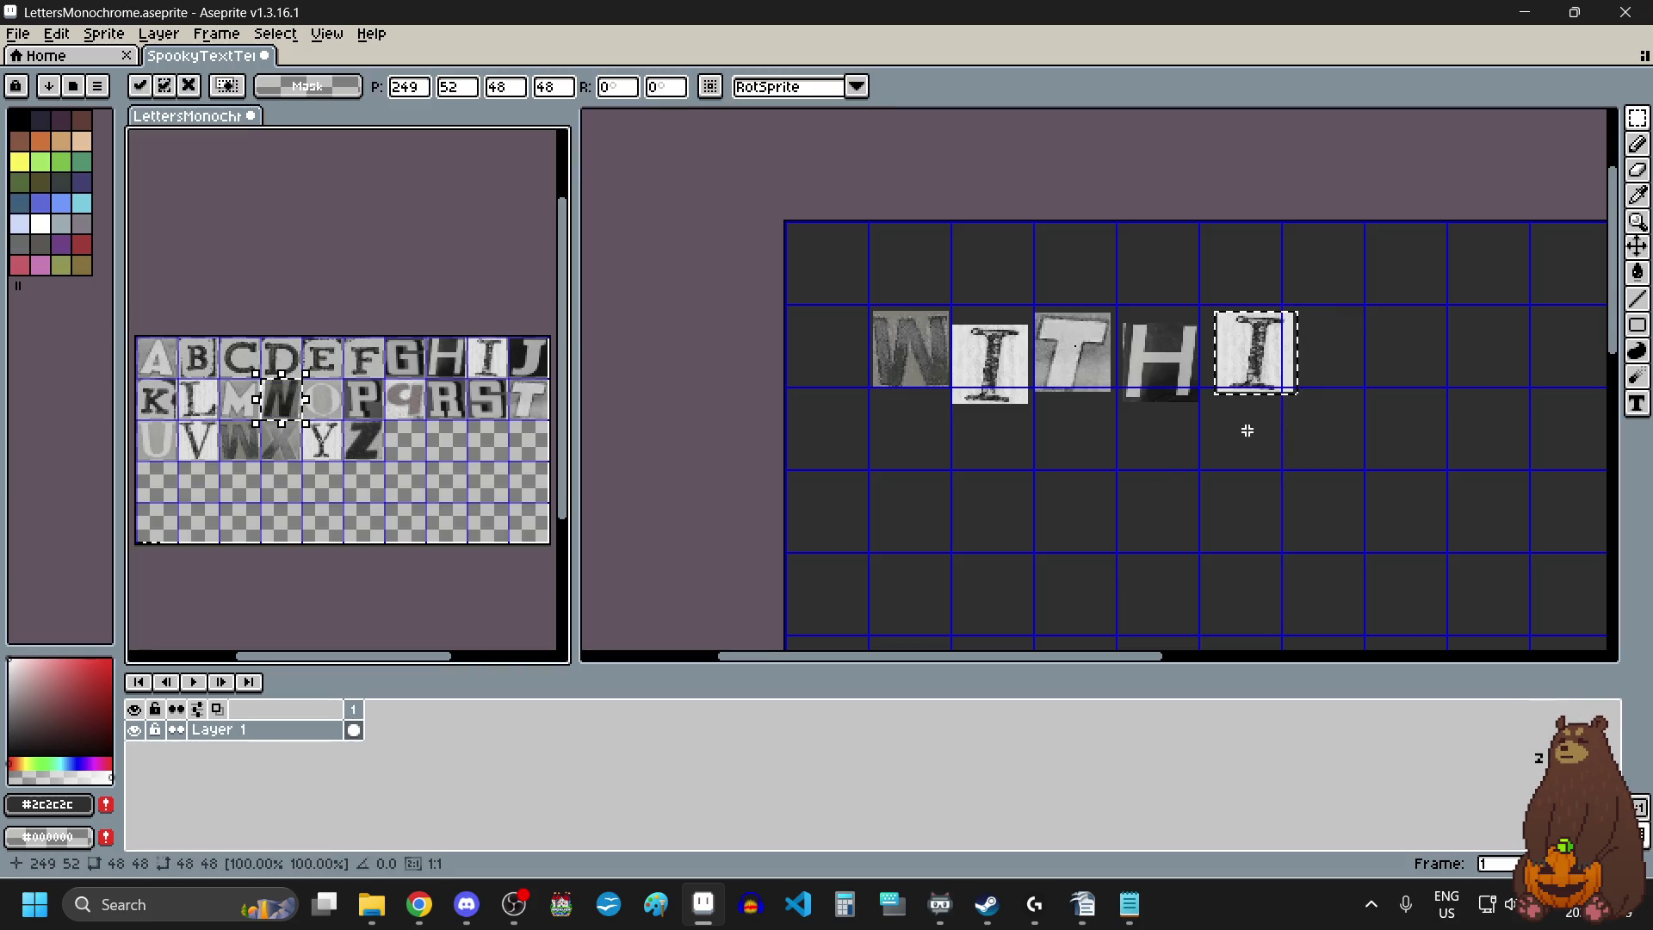
pyautogui.click(1368, 372)
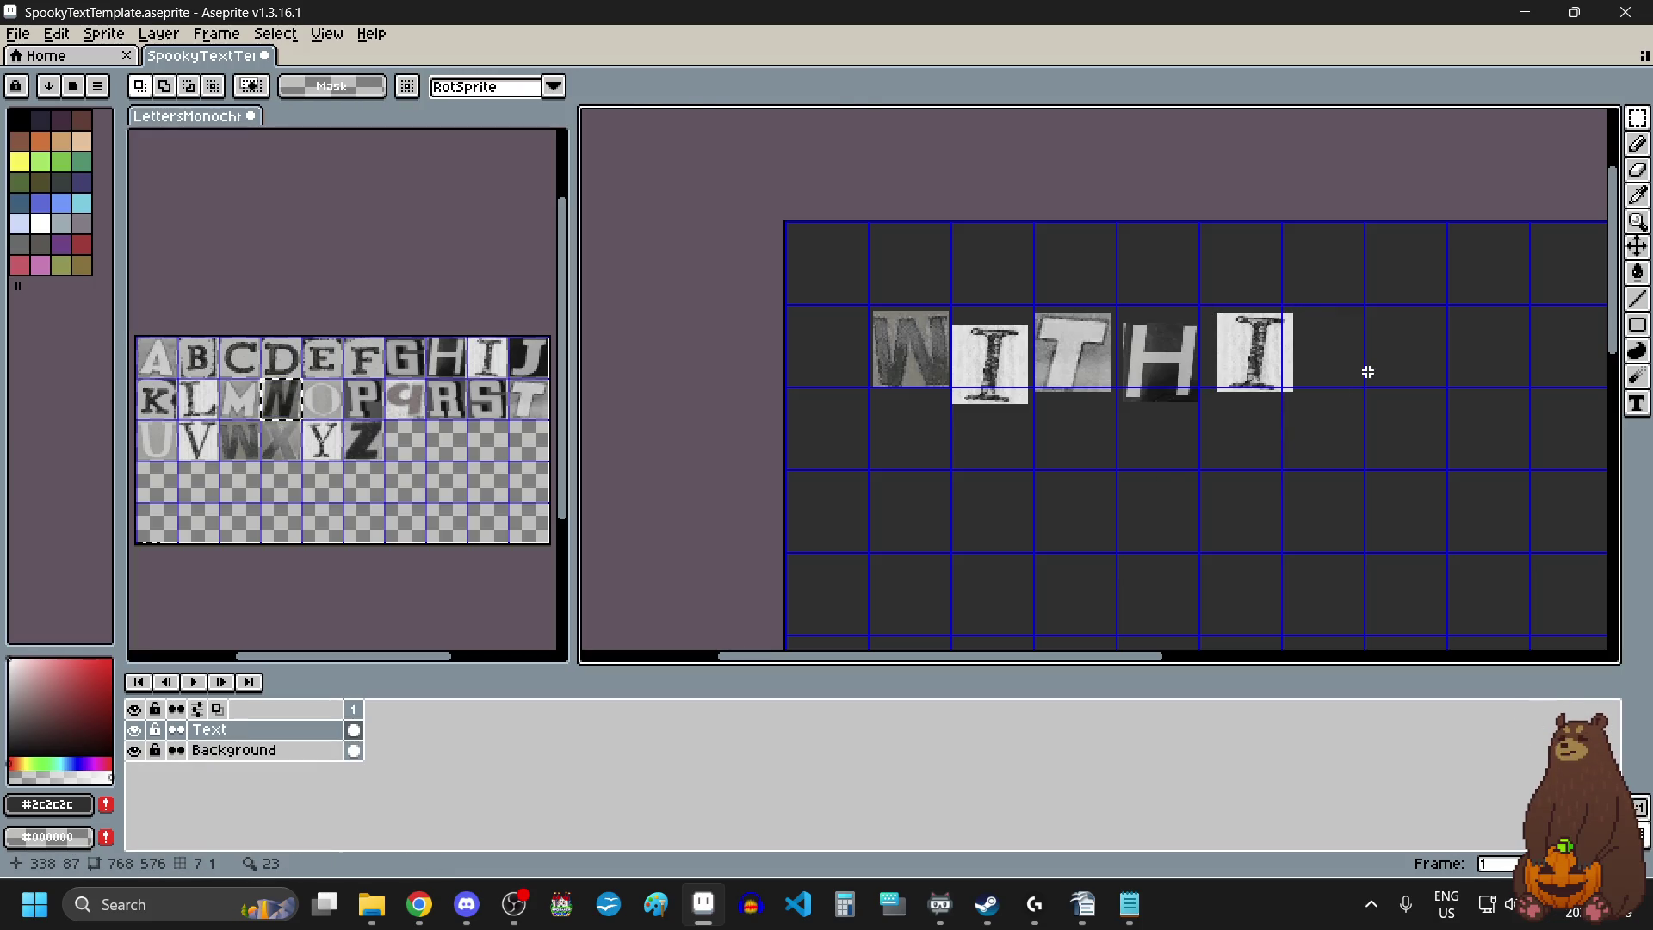
pyautogui.hotkey('ctrl', 'v')
pyautogui.moveTo(1088, 368)
pyautogui.mouseDown()
pyautogui.moveTo(1342, 365)
pyautogui.moveTo(1359, 387)
pyautogui.mouseUp()
# Commit the N tile and add a Y tile one space after it.
pyautogui.scroll(-2, 1077, 505)
pyautogui.scroll(2, 1144, 443)
pyautogui.click(1119, 394)
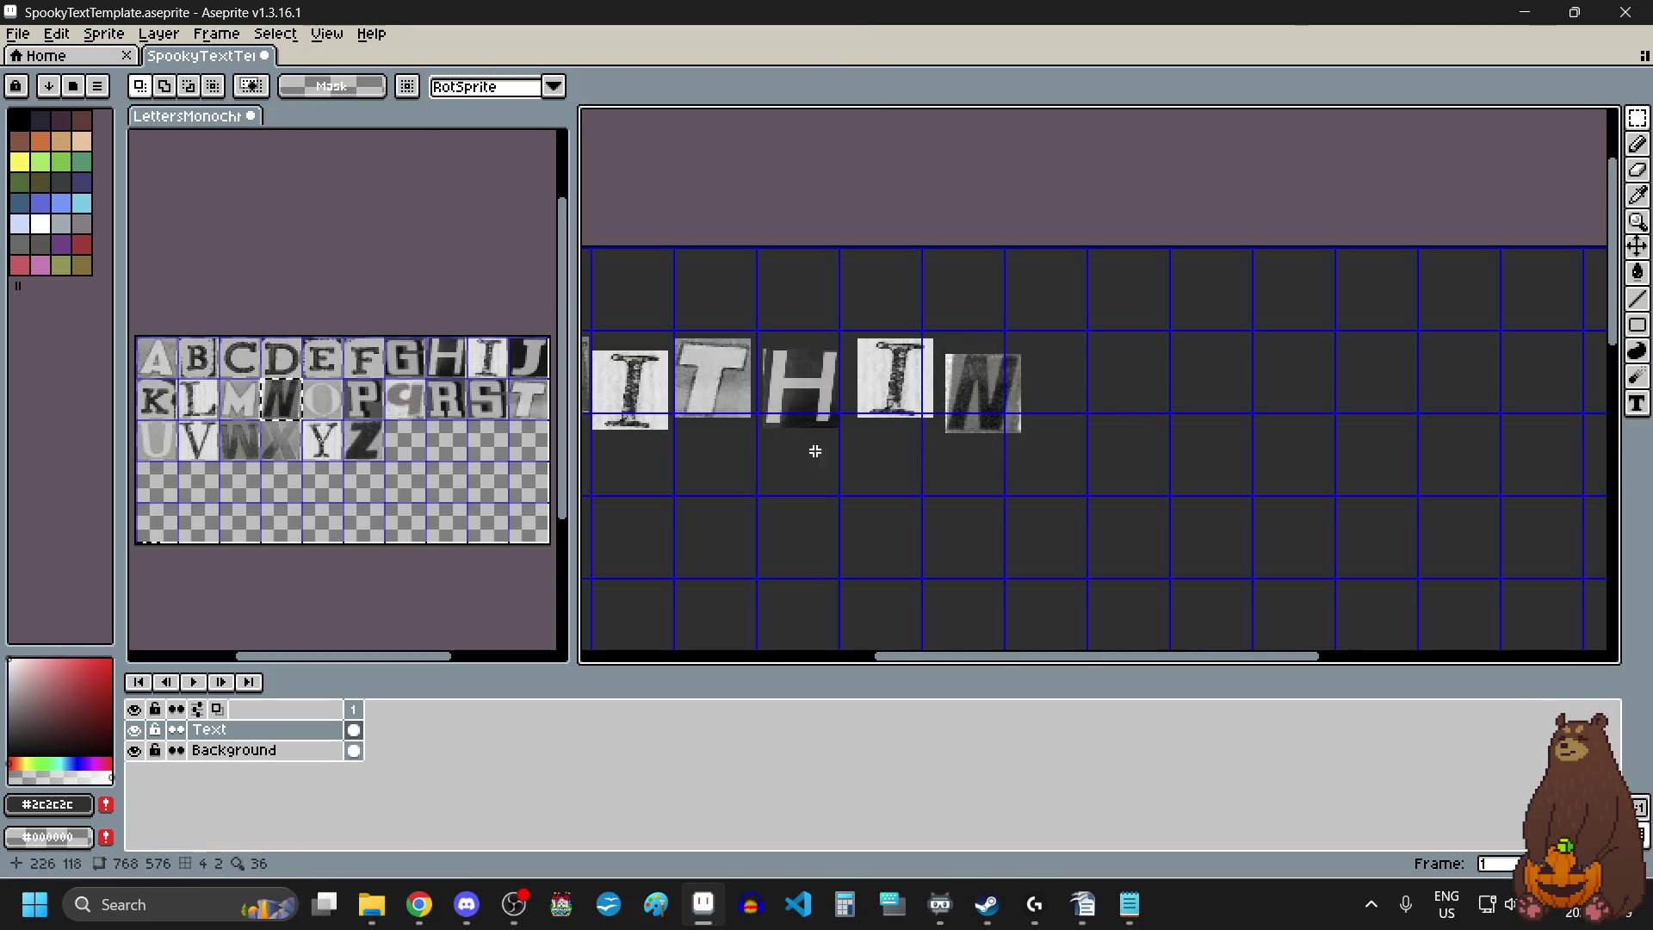
pyautogui.click(327, 435)
pyautogui.hotkey('ctrl', 'c')
pyautogui.click(1166, 421)
pyautogui.hotkey('ctrl', 'v')
pyautogui.moveTo(814, 473)
pyautogui.mouseDown()
pyautogui.moveTo(1018, 448)
pyautogui.moveTo(1141, 407)
pyautogui.mouseUp()
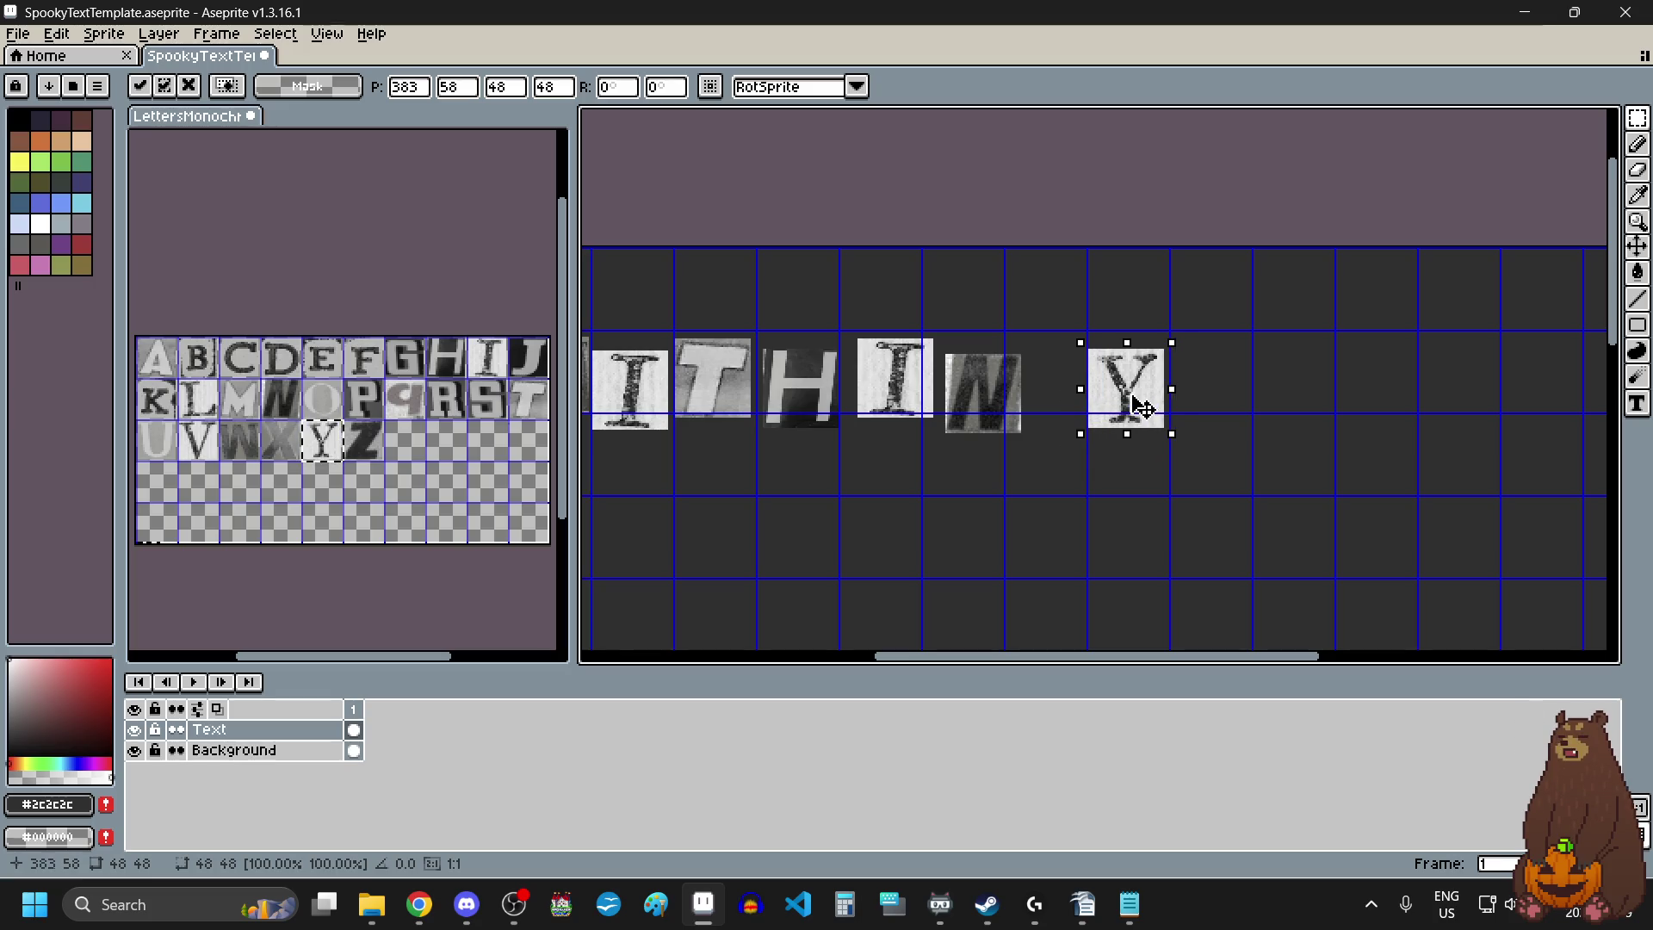
pyautogui.press('Return')
# Copy the O tile from the letters sheet and place it right after the Y.
pyautogui.click(336, 419)
pyautogui.hotkey('ctrl', 'c')
pyautogui.click(1232, 389)
pyautogui.hotkey('ctrl', 'v')
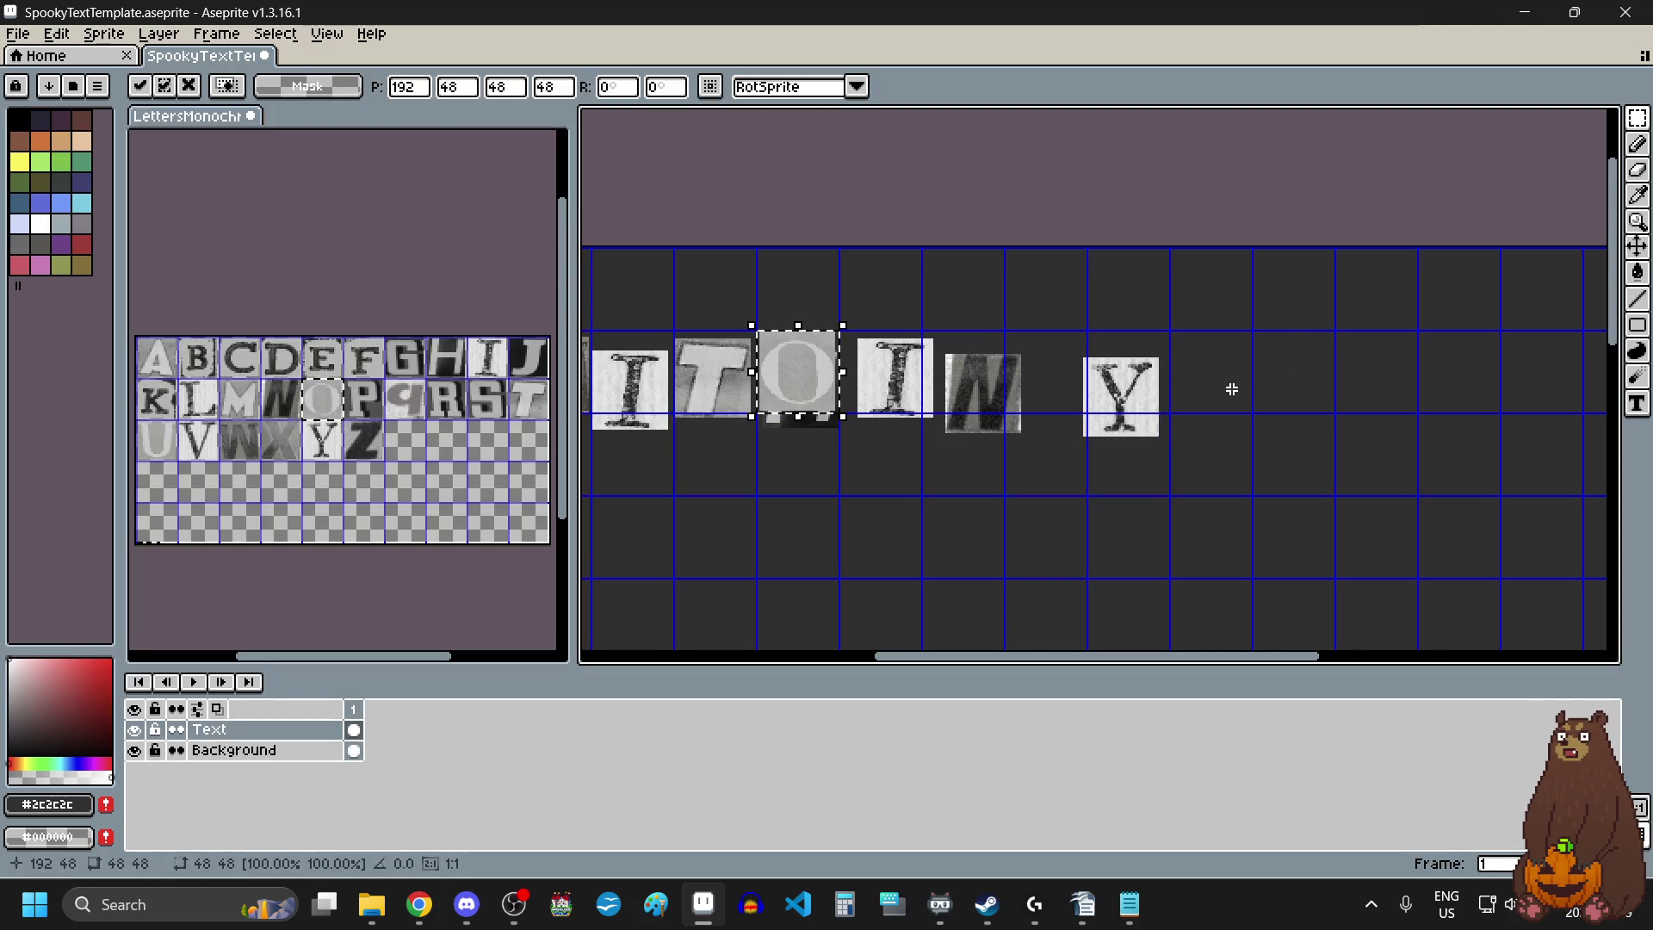
pyautogui.moveTo(817, 390)
pyautogui.mouseDown()
pyautogui.moveTo(1273, 425)
pyautogui.moveTo(1237, 420)
pyautogui.moveTo(1234, 402)
pyautogui.mouseUp()
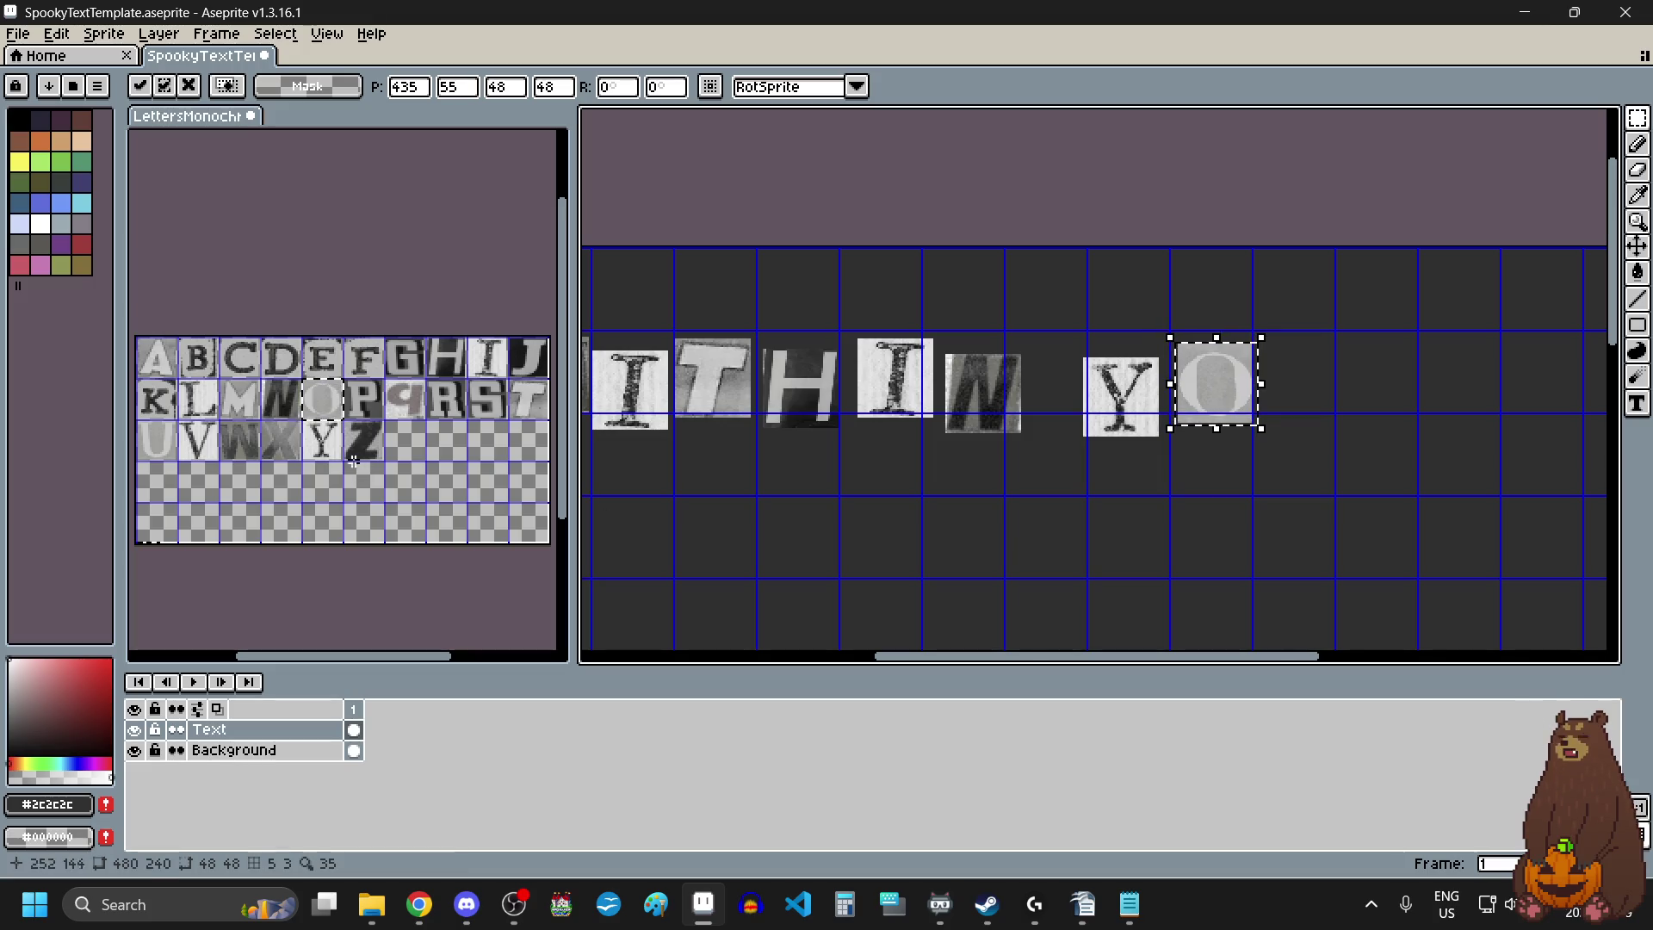
pyautogui.click(147, 448)
# Place a U tile after the O to complete YOU.
pyautogui.moveTo(138, 422); pyautogui.dragTo(159, 457)
pyautogui.hotkey('ctrl', 'c')
pyautogui.click(1392, 435)
pyautogui.hotkey('ctrl', 'v')
pyautogui.moveTo(1108, 476); pyautogui.dragTo(1314, 431)
pyautogui.scroll(-2, 1238, 478)
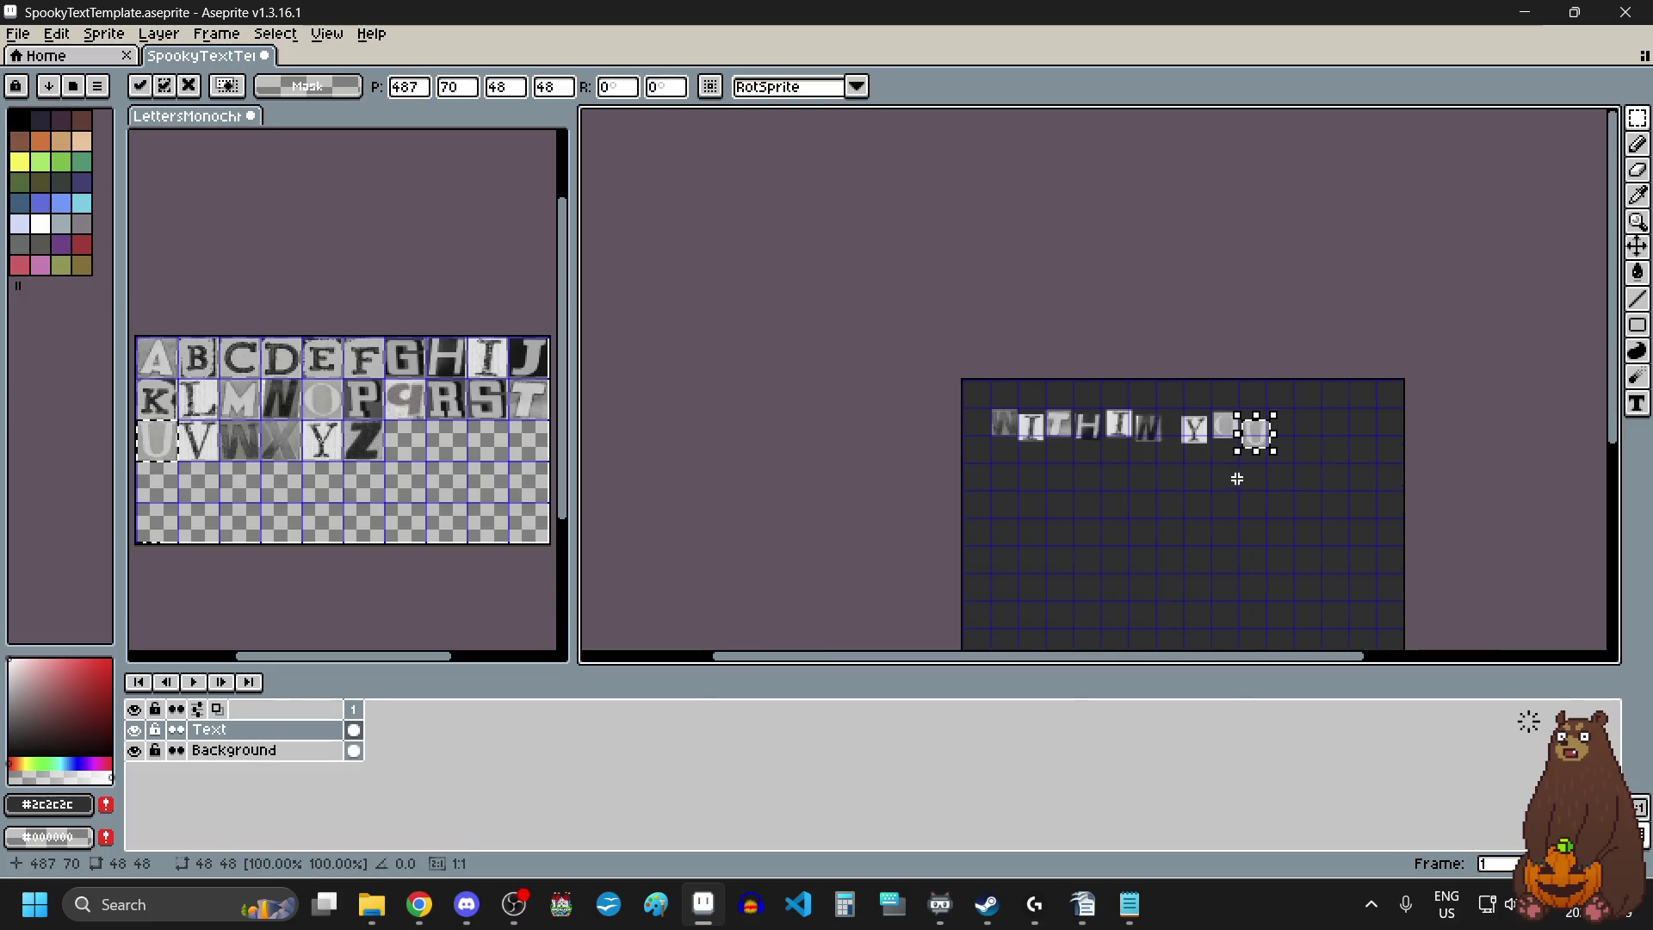
pyautogui.click(1336, 448)
pyautogui.scroll(1, 1336, 448)
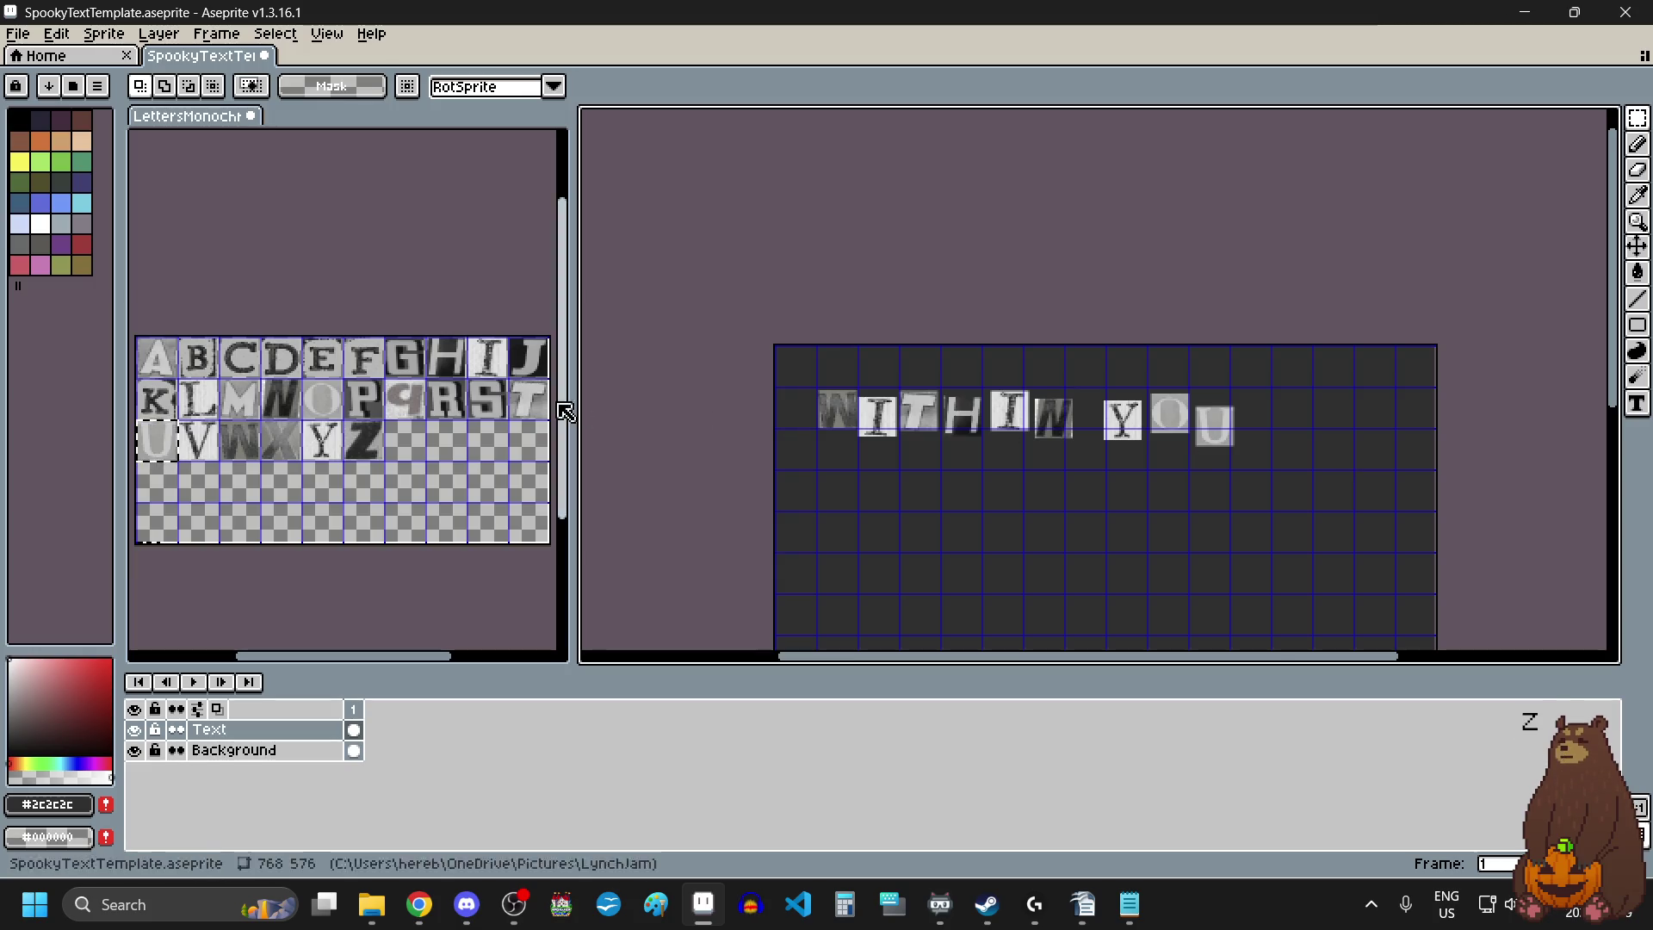
# Place an I tile one space after YOU.
pyautogui.click(499, 359)
pyautogui.moveTo(465, 343); pyautogui.dragTo(508, 372)
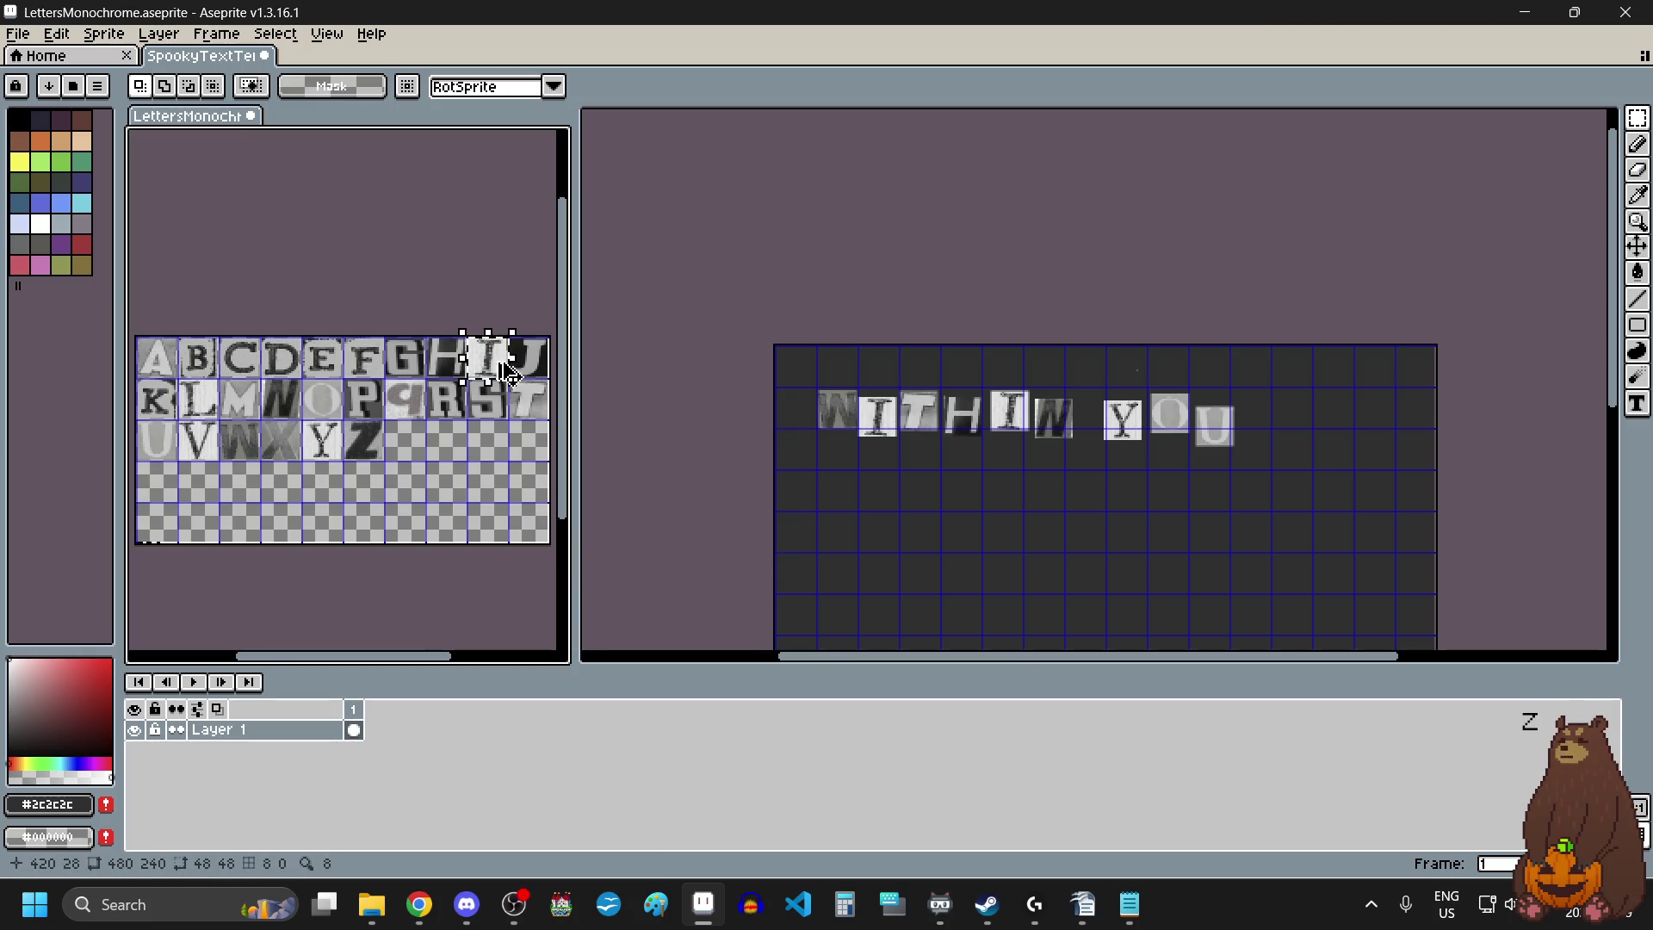
pyautogui.hotkey('ctrl', 'c')
pyautogui.click(1292, 422)
pyautogui.hotkey('ctrl', 'v')
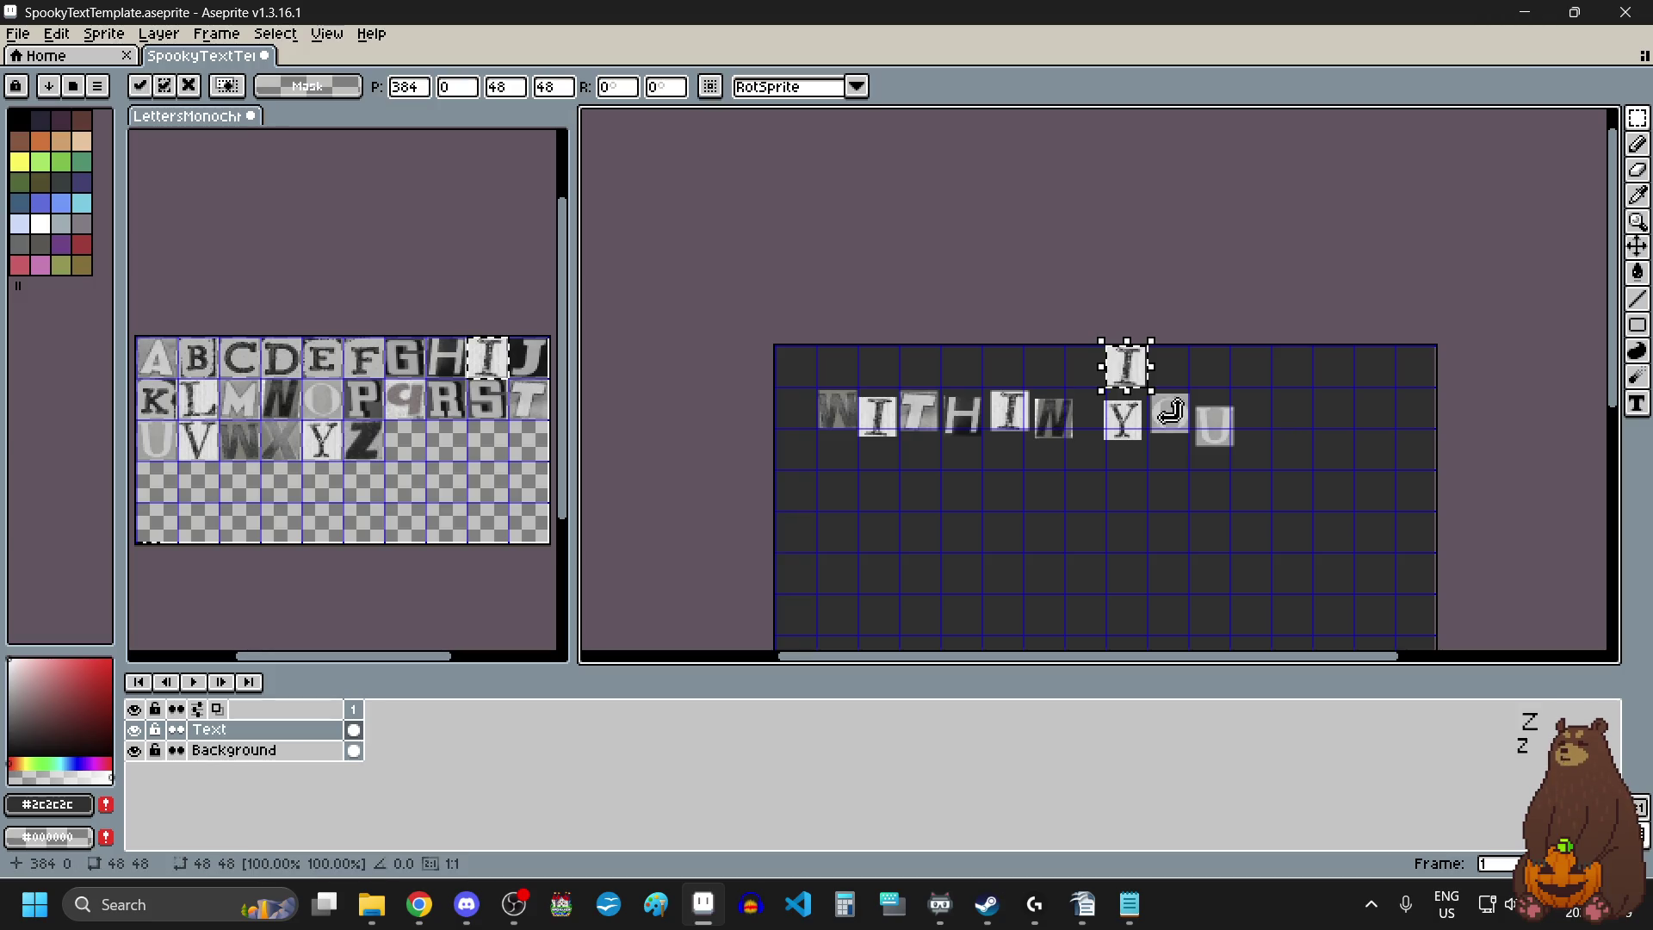
pyautogui.moveTo(1128, 370); pyautogui.dragTo(1330, 431)
pyautogui.scroll(2, 1288, 424)
pyautogui.scroll(-3, 1321, 428)
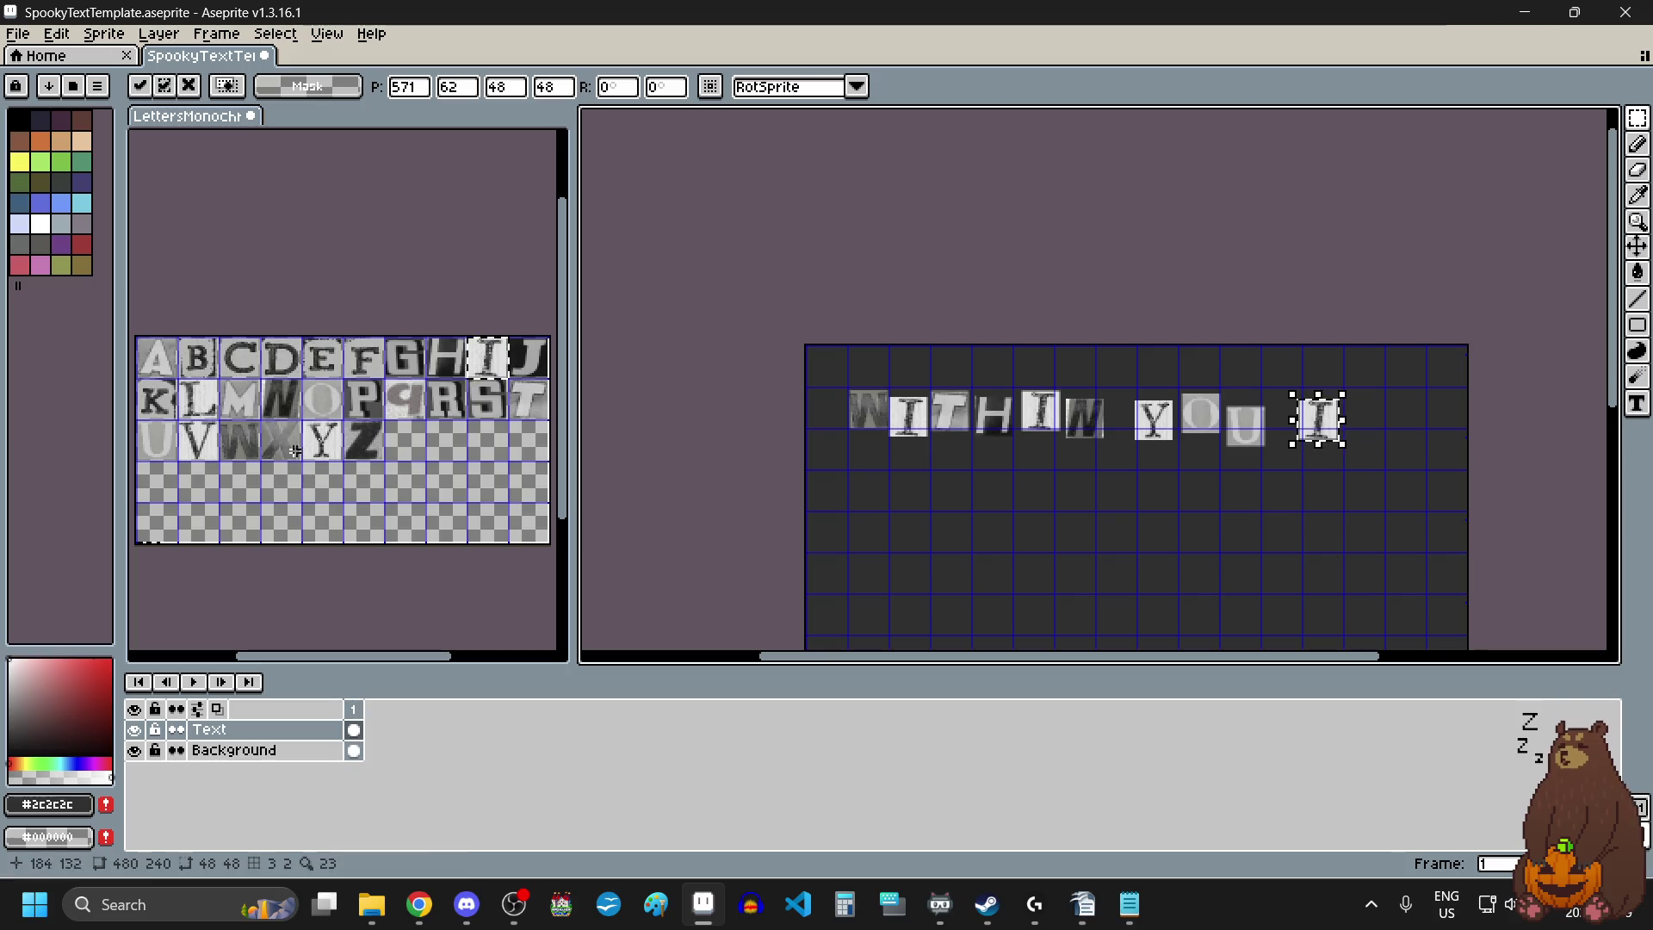
# Add an S tile after the I to spell IS.
pyautogui.moveTo(469, 381); pyautogui.dragTo(502, 419)
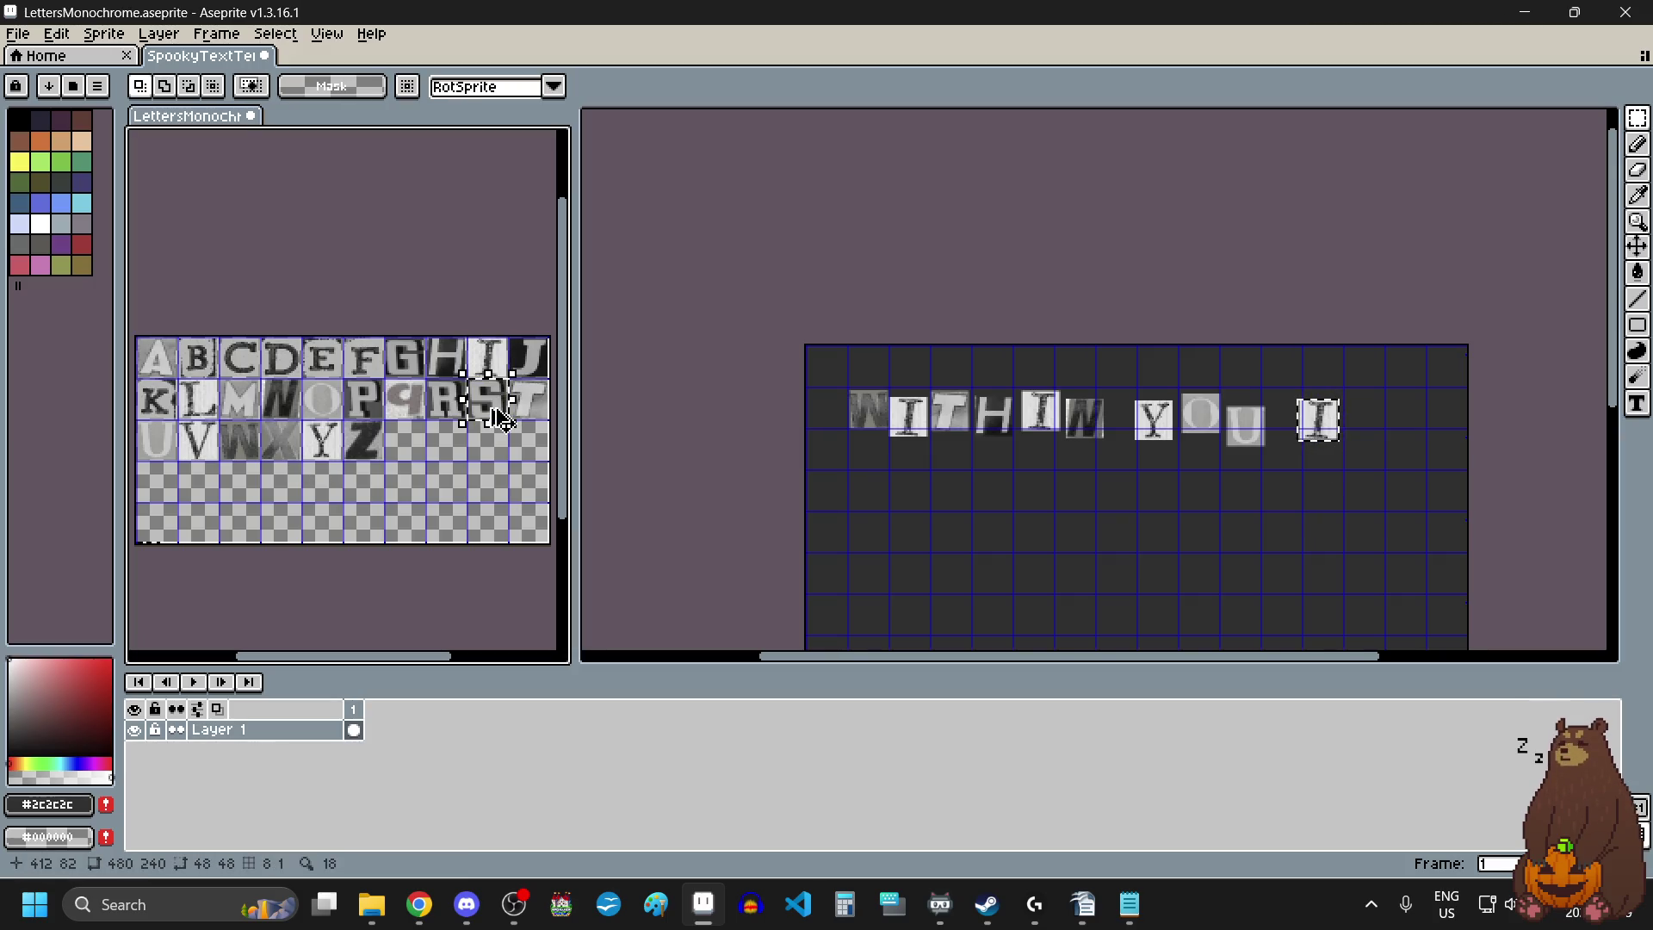
pyautogui.click(752, 424)
pyautogui.scroll(3, 1345, 444)
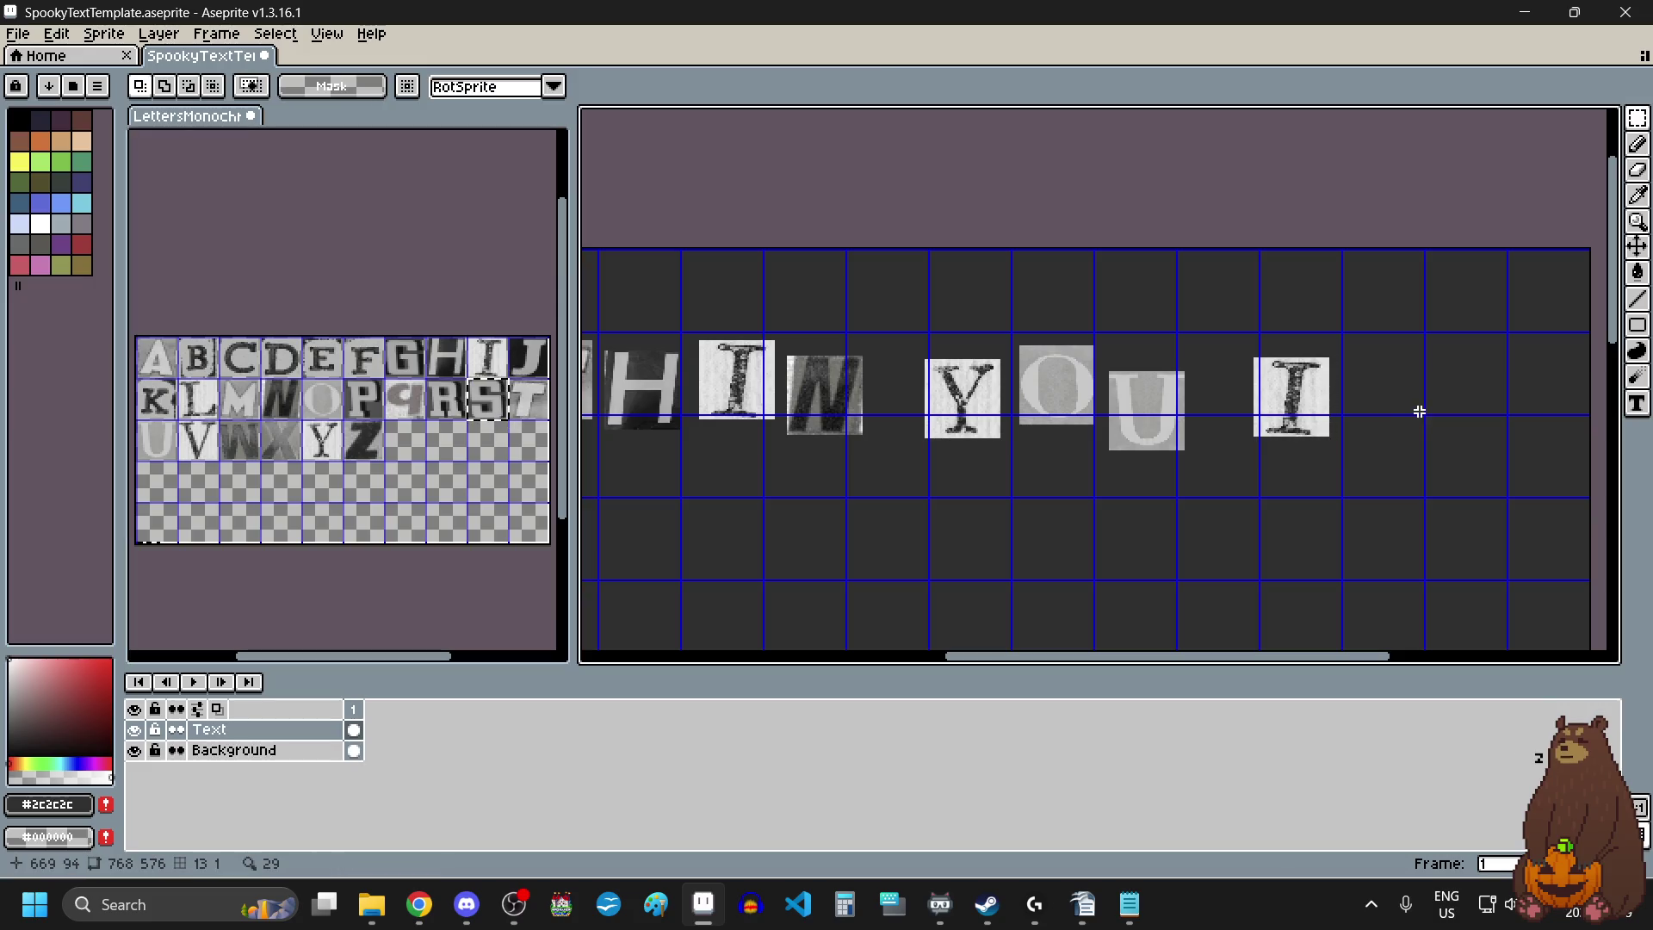
pyautogui.hotkey('ctrl', 'v')
pyautogui.moveTo(971, 394); pyautogui.dragTo(1375, 414)
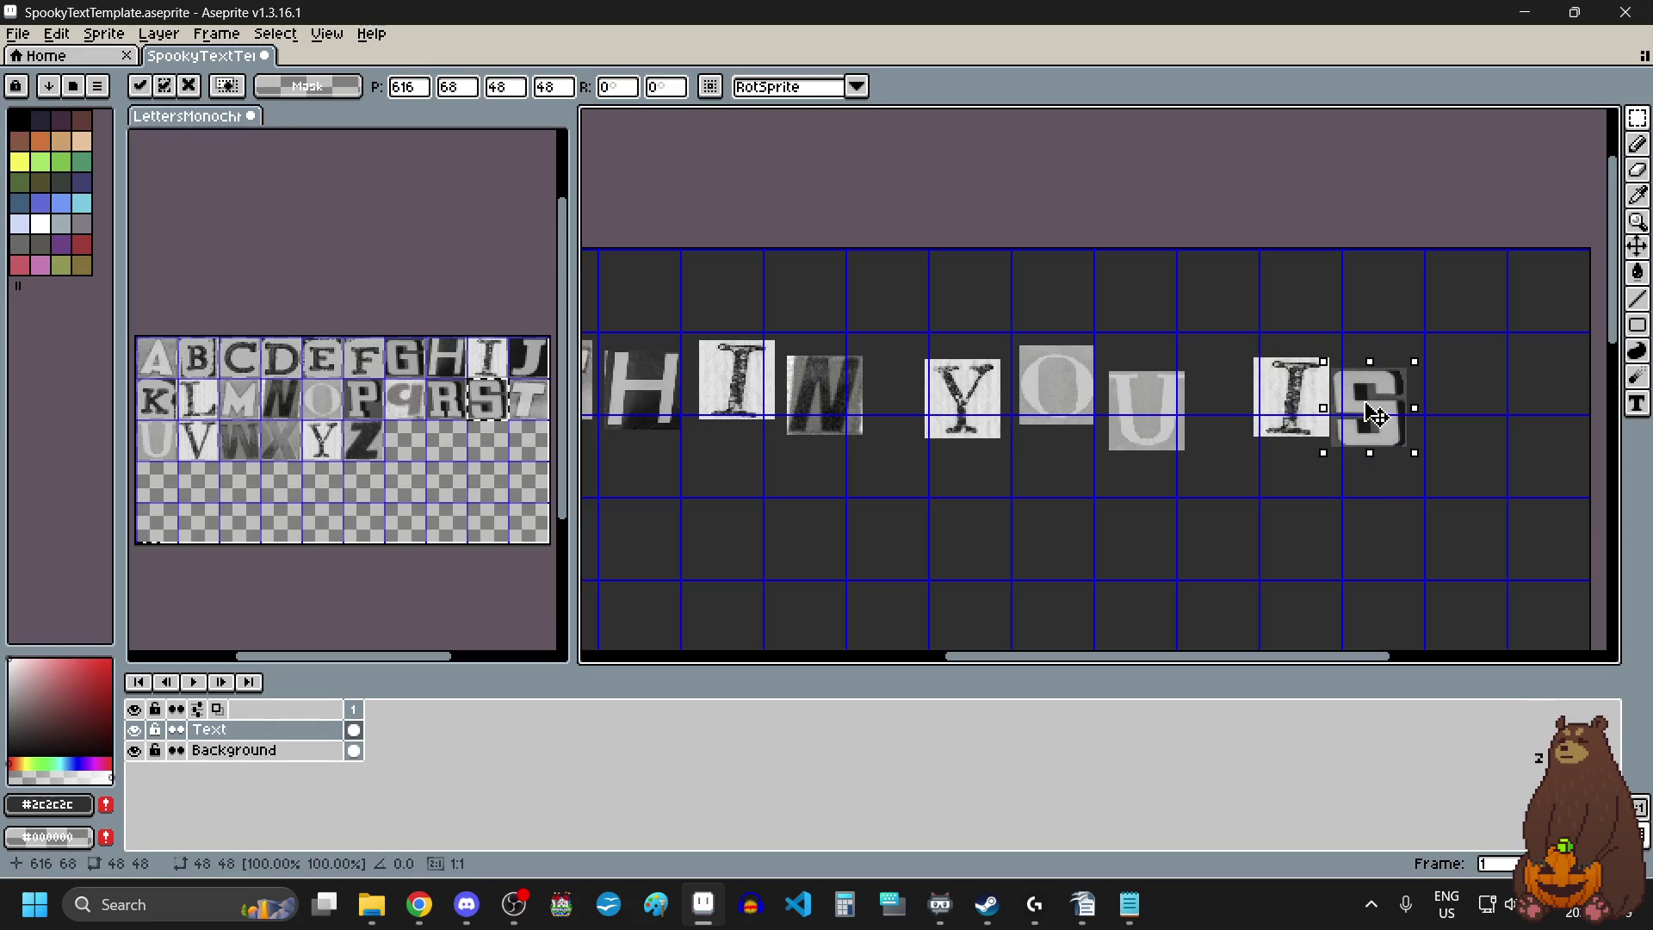
pyautogui.click(1155, 534)
pyautogui.scroll(-2, 1158, 534)
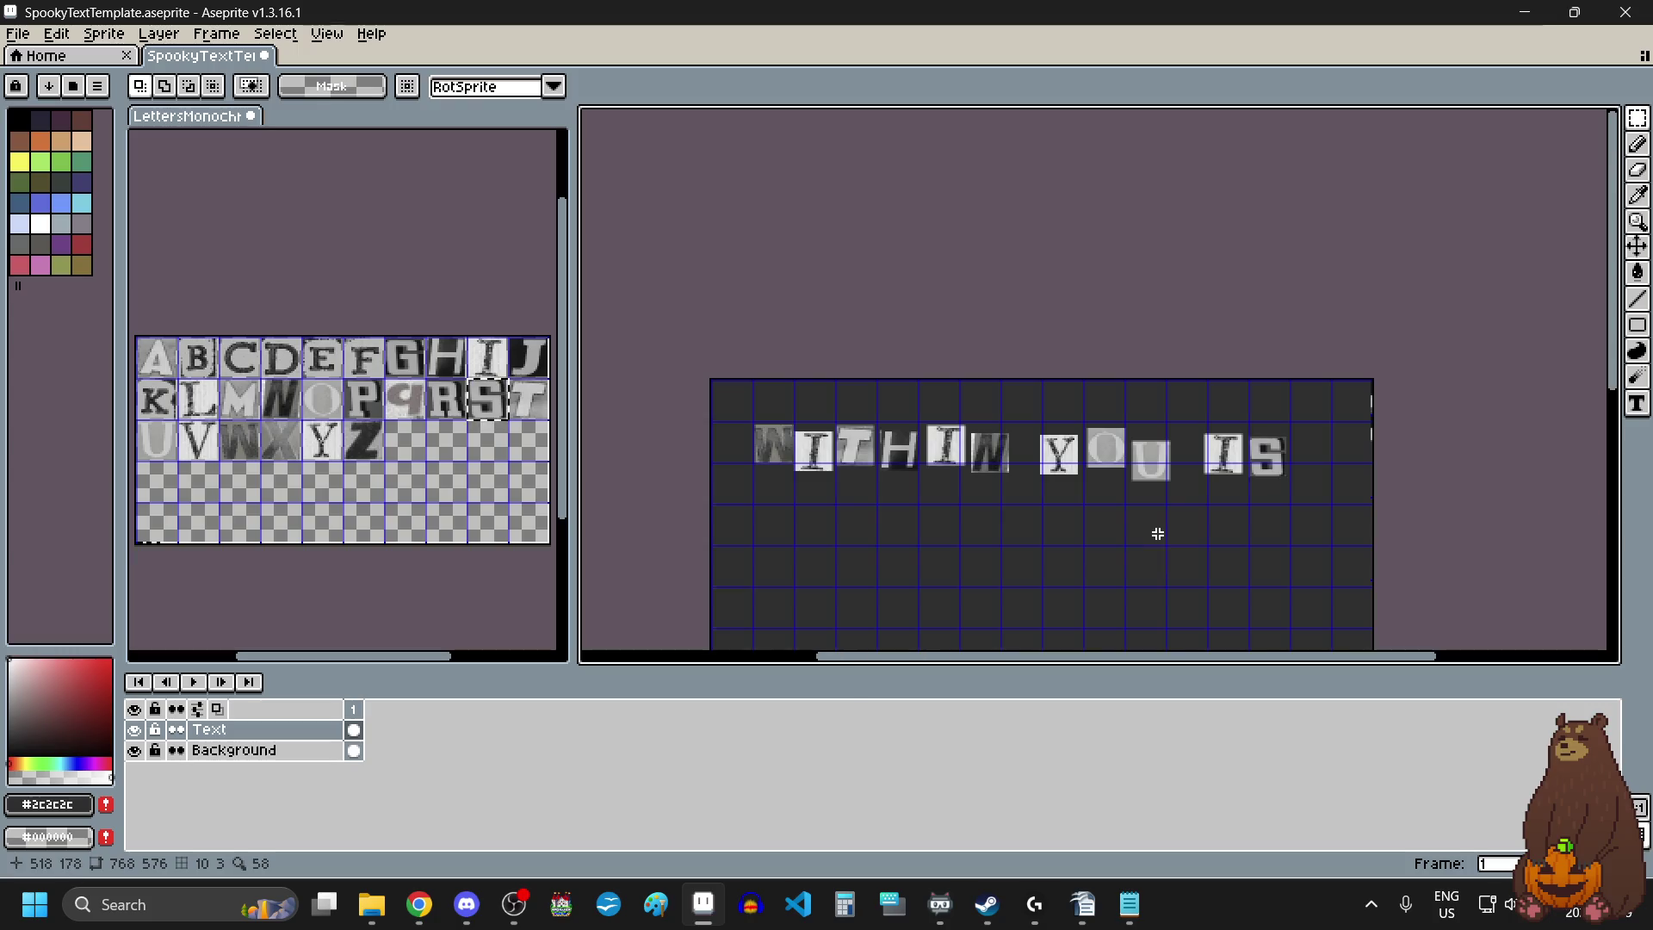
# Select the whole WITHIN YOU IS row and nudge it slightly right and down.
pyautogui.moveTo(1345, 396)
pyautogui.mouseDown()
pyautogui.moveTo(974, 506)
pyautogui.moveTo(724, 534)
pyautogui.mouseUp()
pyautogui.click(904, 477)
pyautogui.moveTo(904, 478); pyautogui.dragTo(919, 488)
pyautogui.scroll(-1, 937, 436)
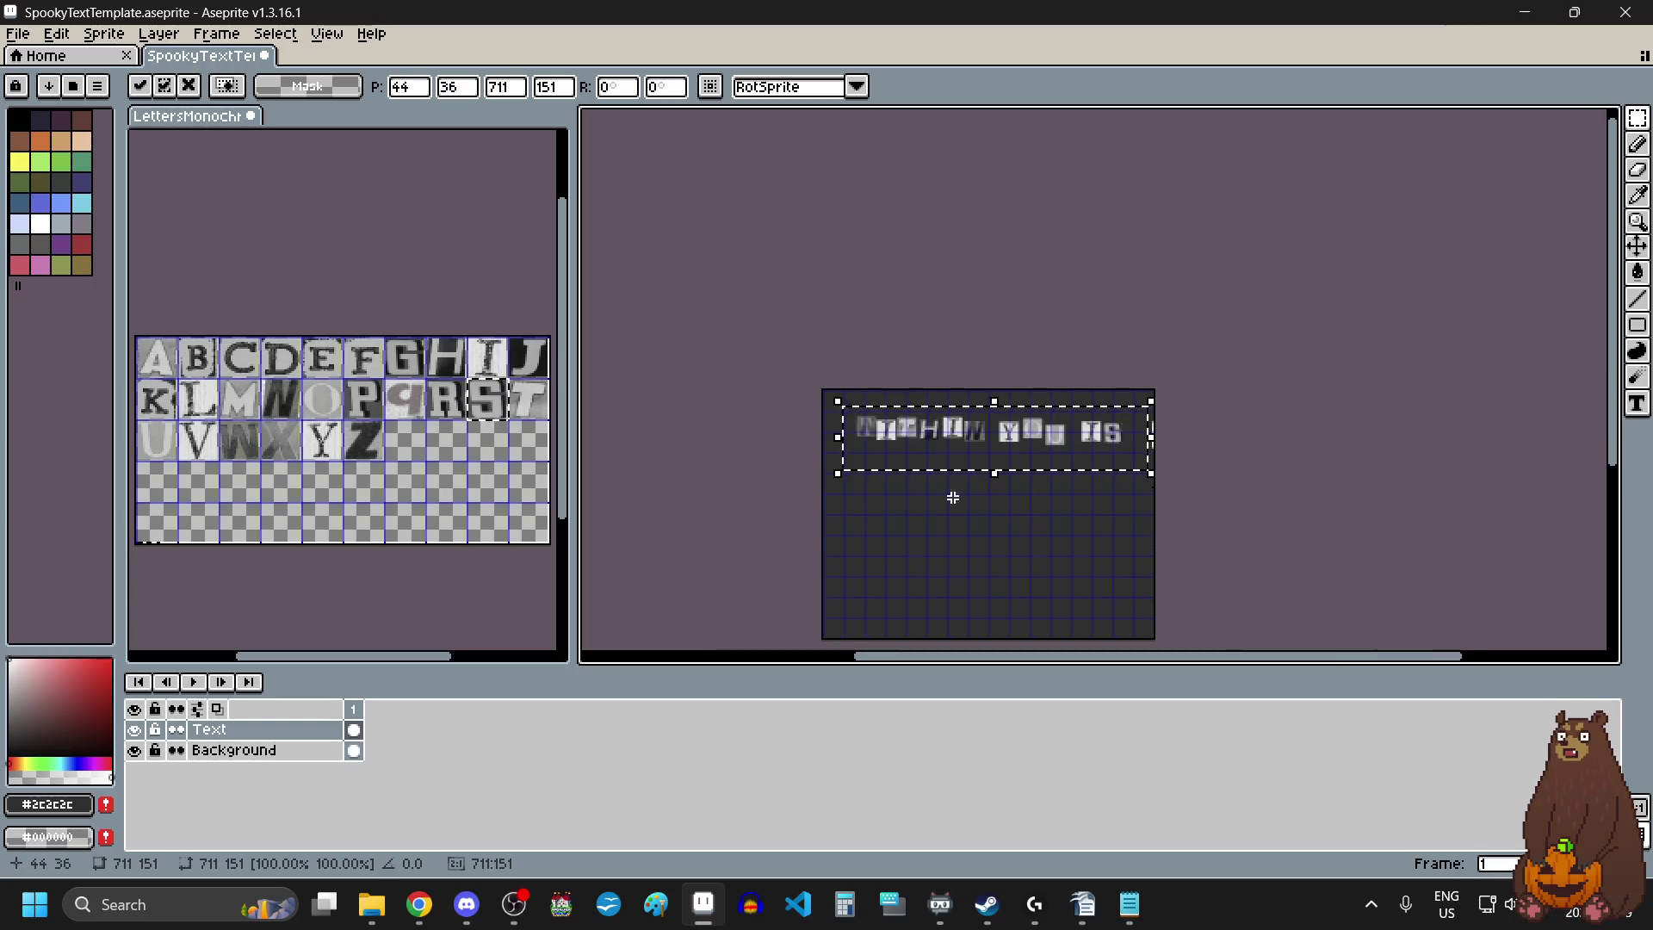
pyautogui.scroll(1, 948, 576)
pyautogui.click(948, 576)
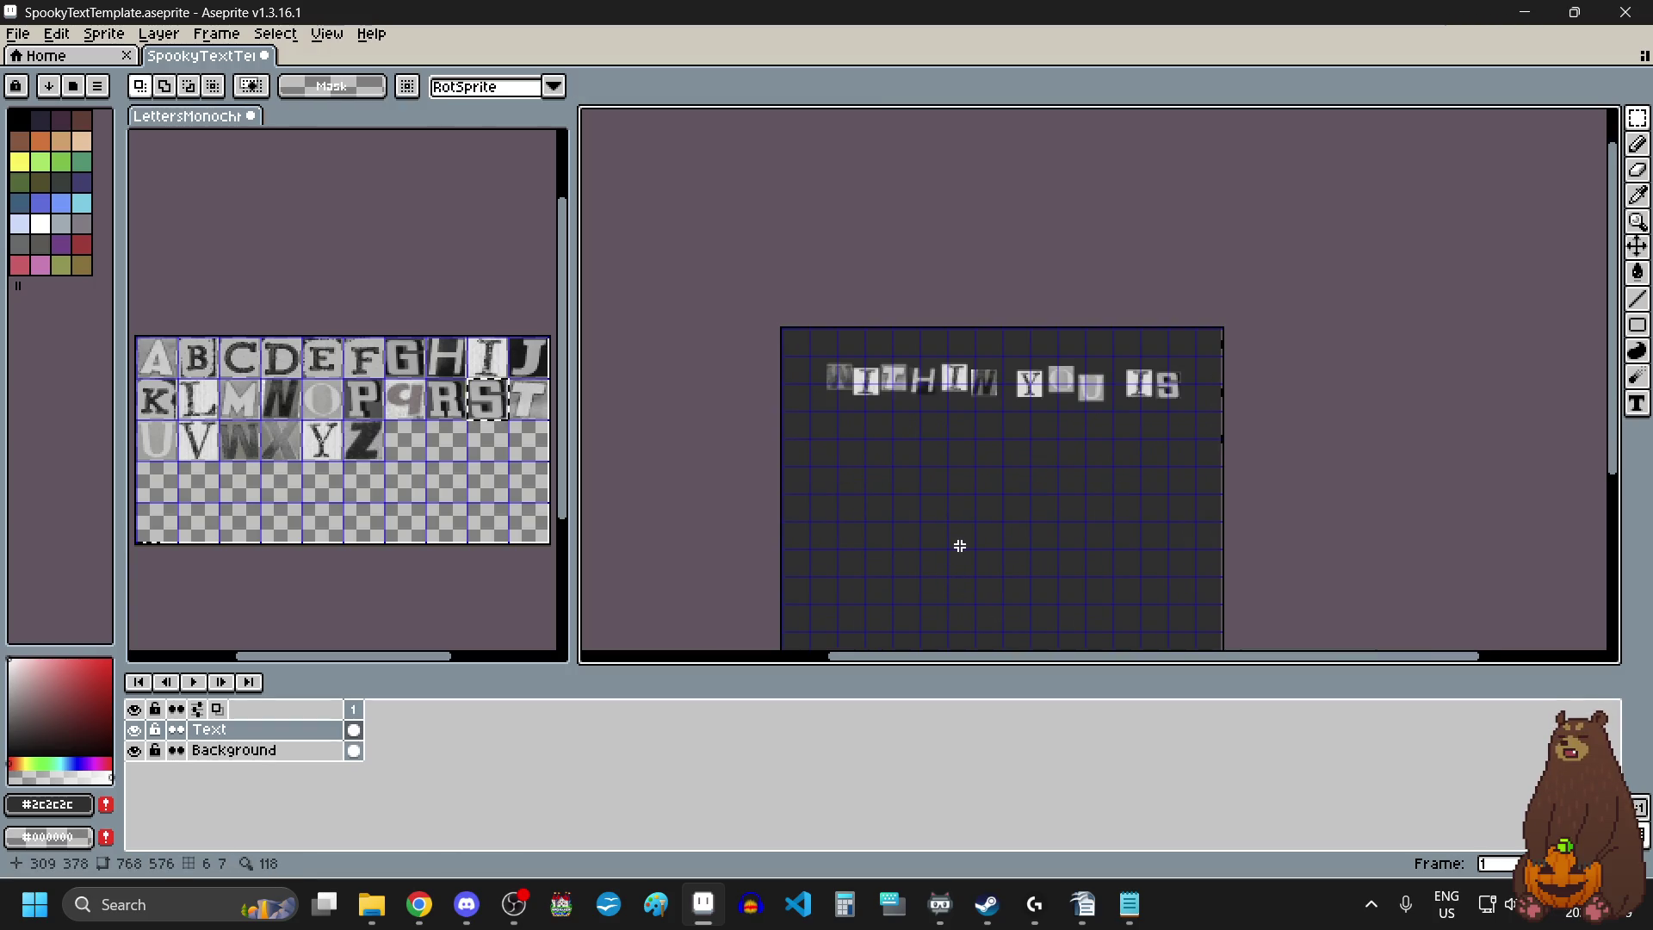
pyautogui.click(18, 36)
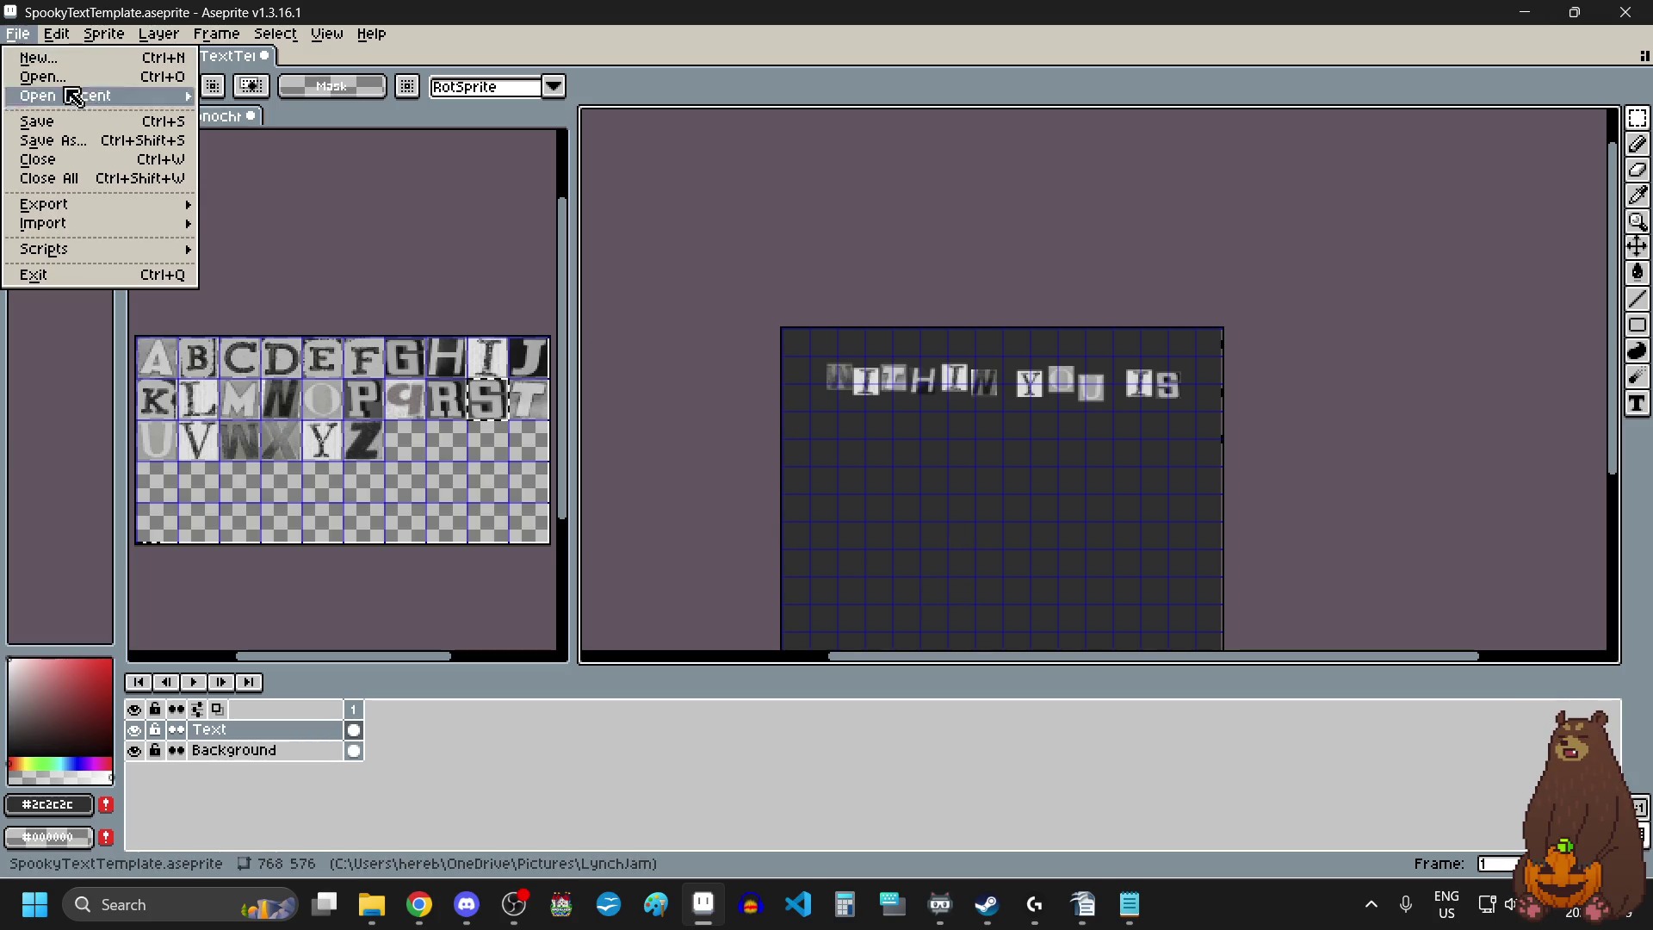
# Set the export location to the recent pictures folder with file name WITHINYOUIS1.png.
pyautogui.moveTo(169, 206)
pyautogui.click(344, 207)
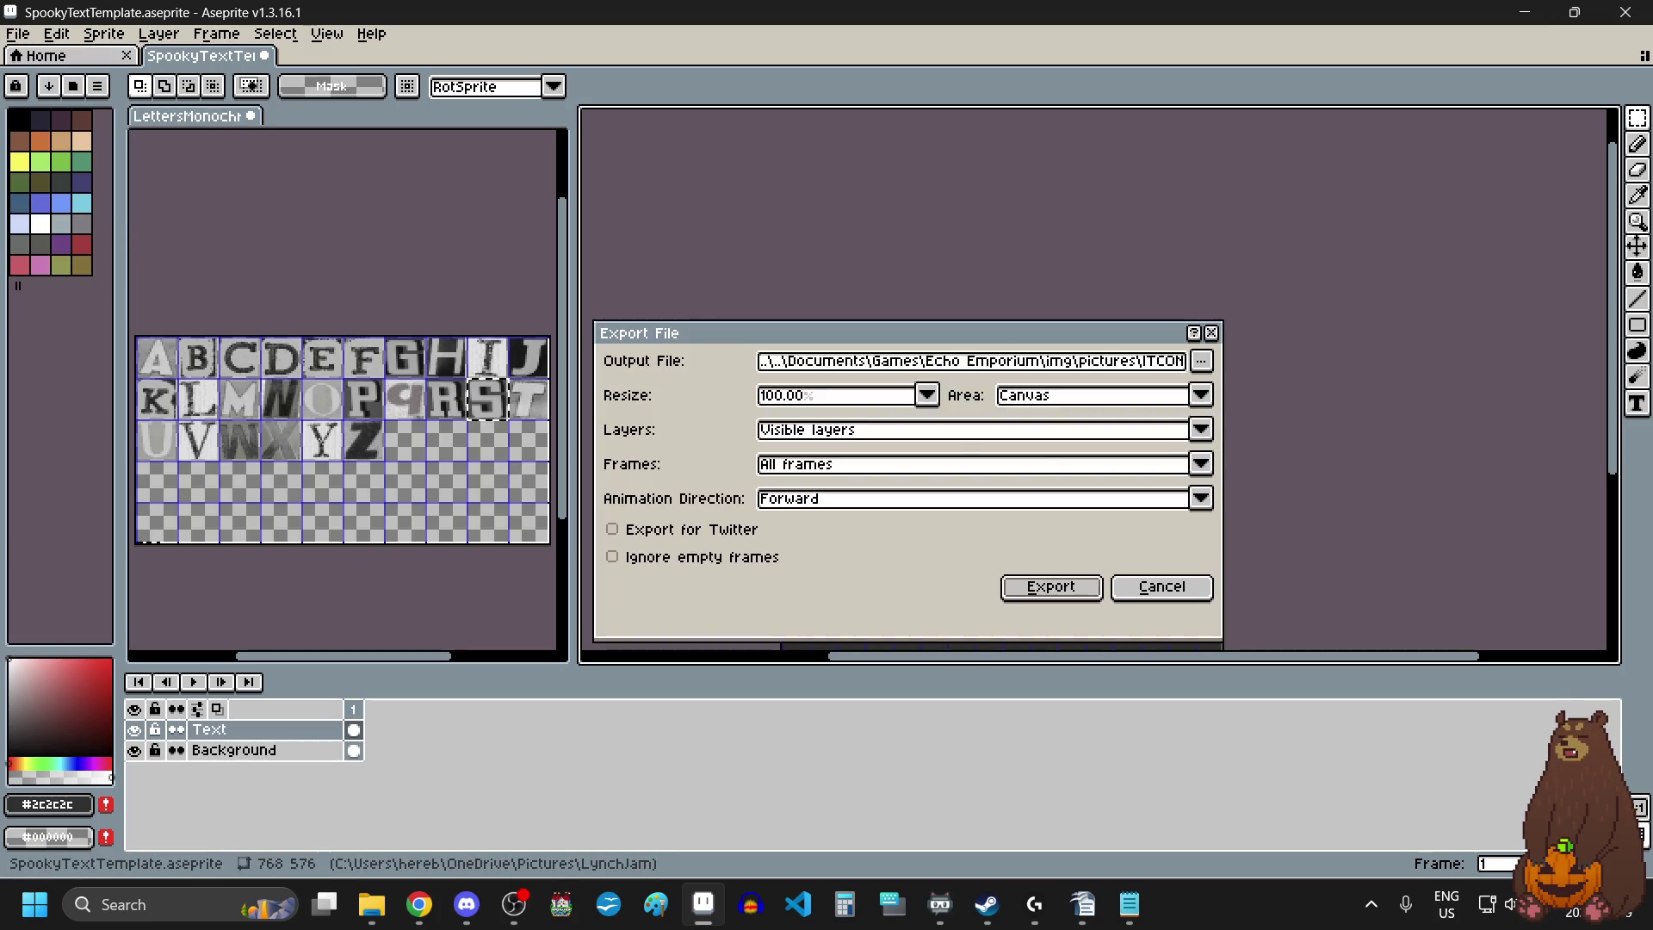
pyautogui.click(1202, 361)
pyautogui.click(1257, 389)
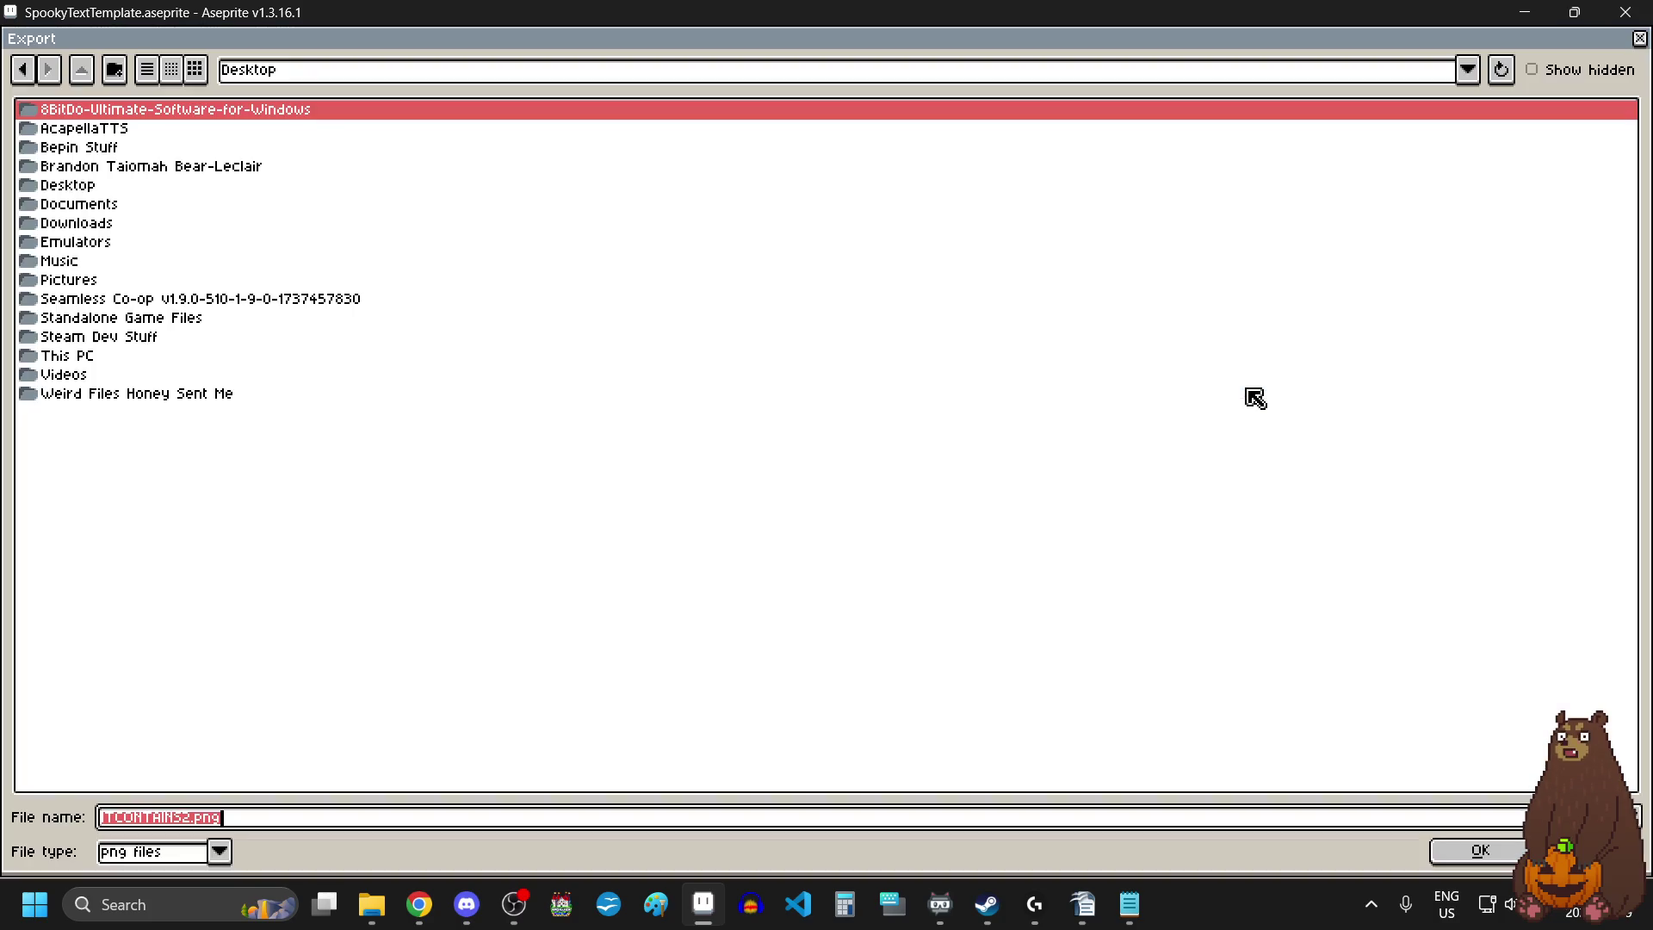
pyautogui.click(1467, 69)
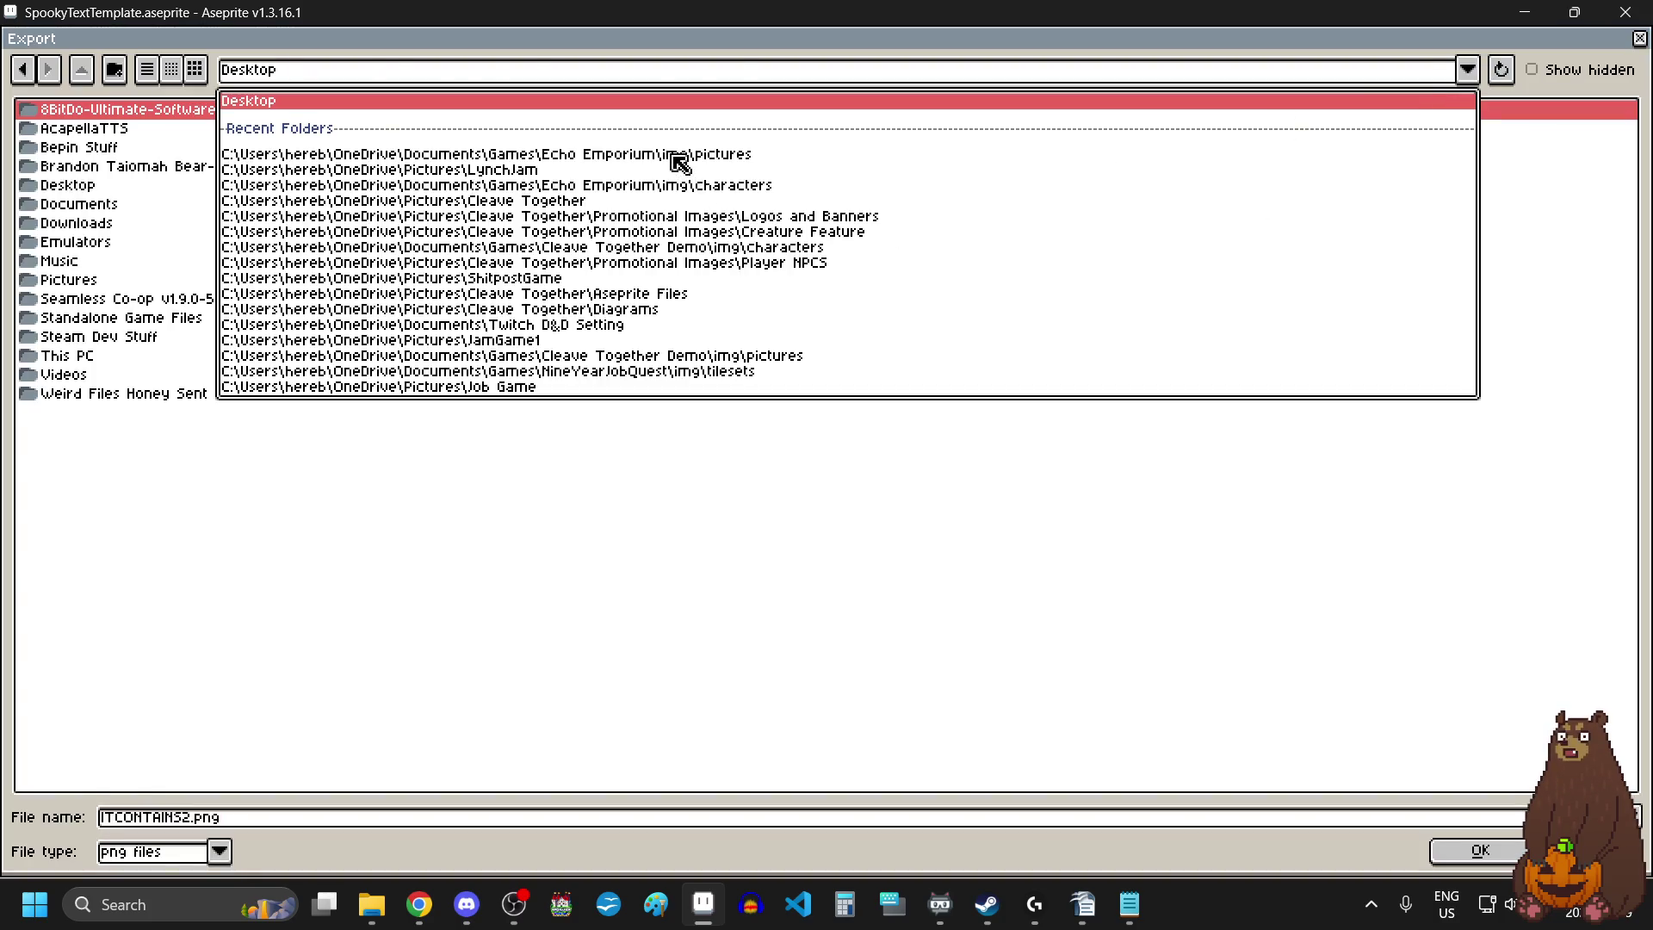
pyautogui.click(676, 155)
pyautogui.click(491, 822)
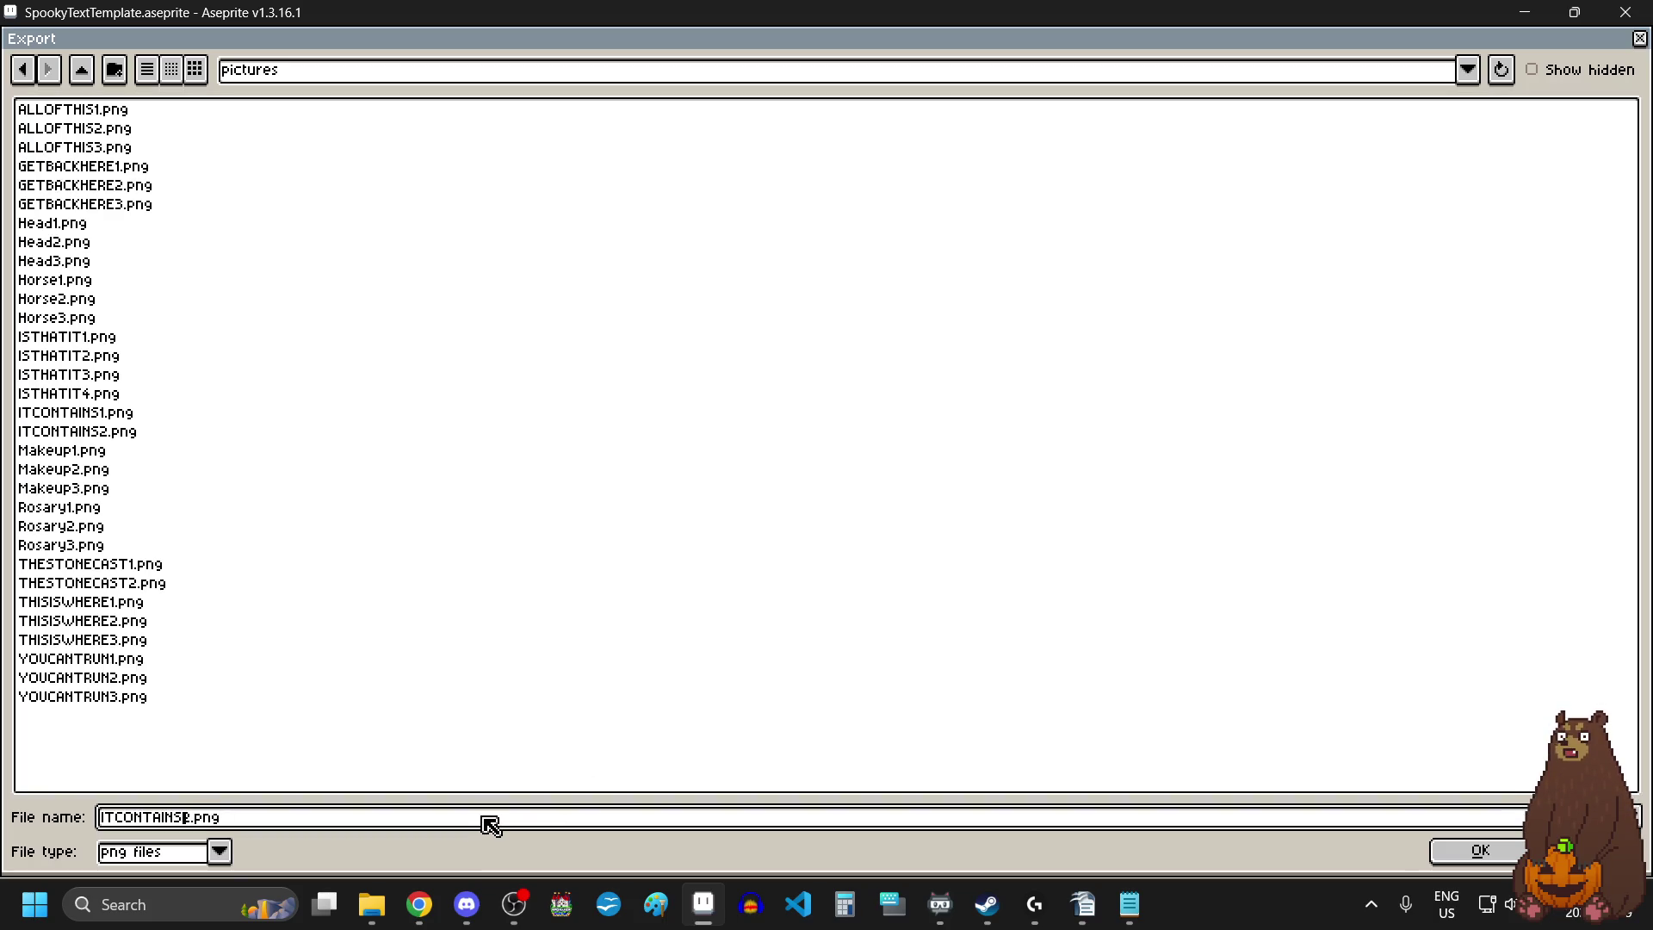
pyautogui.press('BackSpace')
pyautogui.press('BackSpace')
pyautogui.press('BackSpace')
pyautogui.write('YOUIS1')
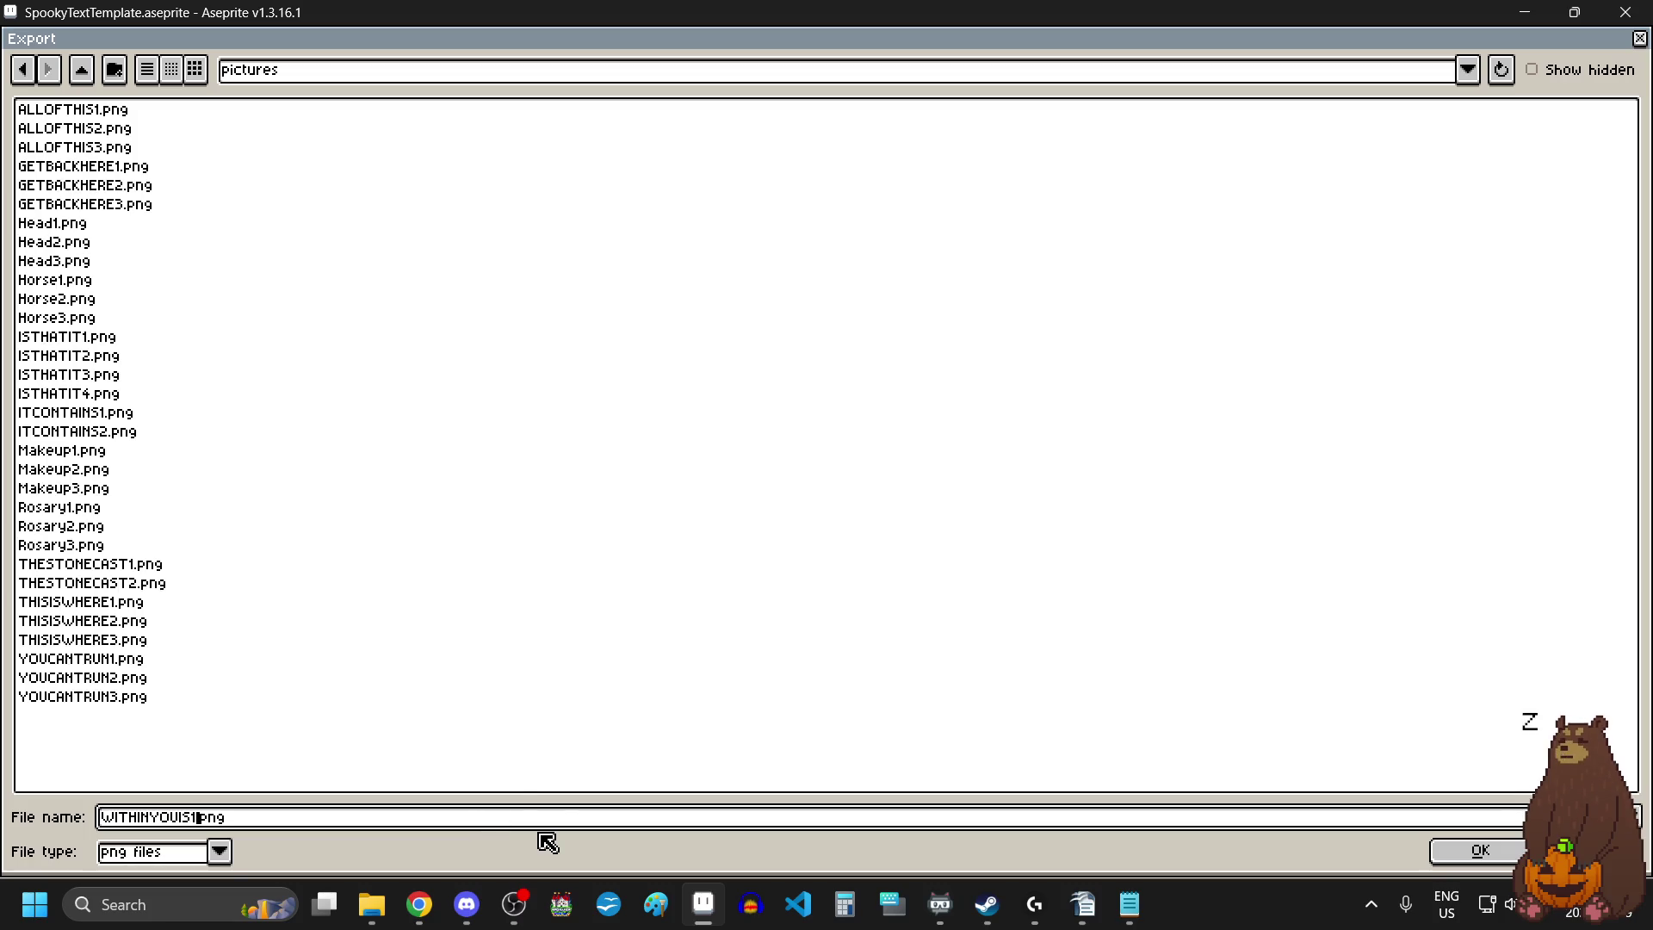
pyautogui.click(1468, 850)
# Run the export, accepting the PNG save without layers.
pyautogui.click(1075, 593)
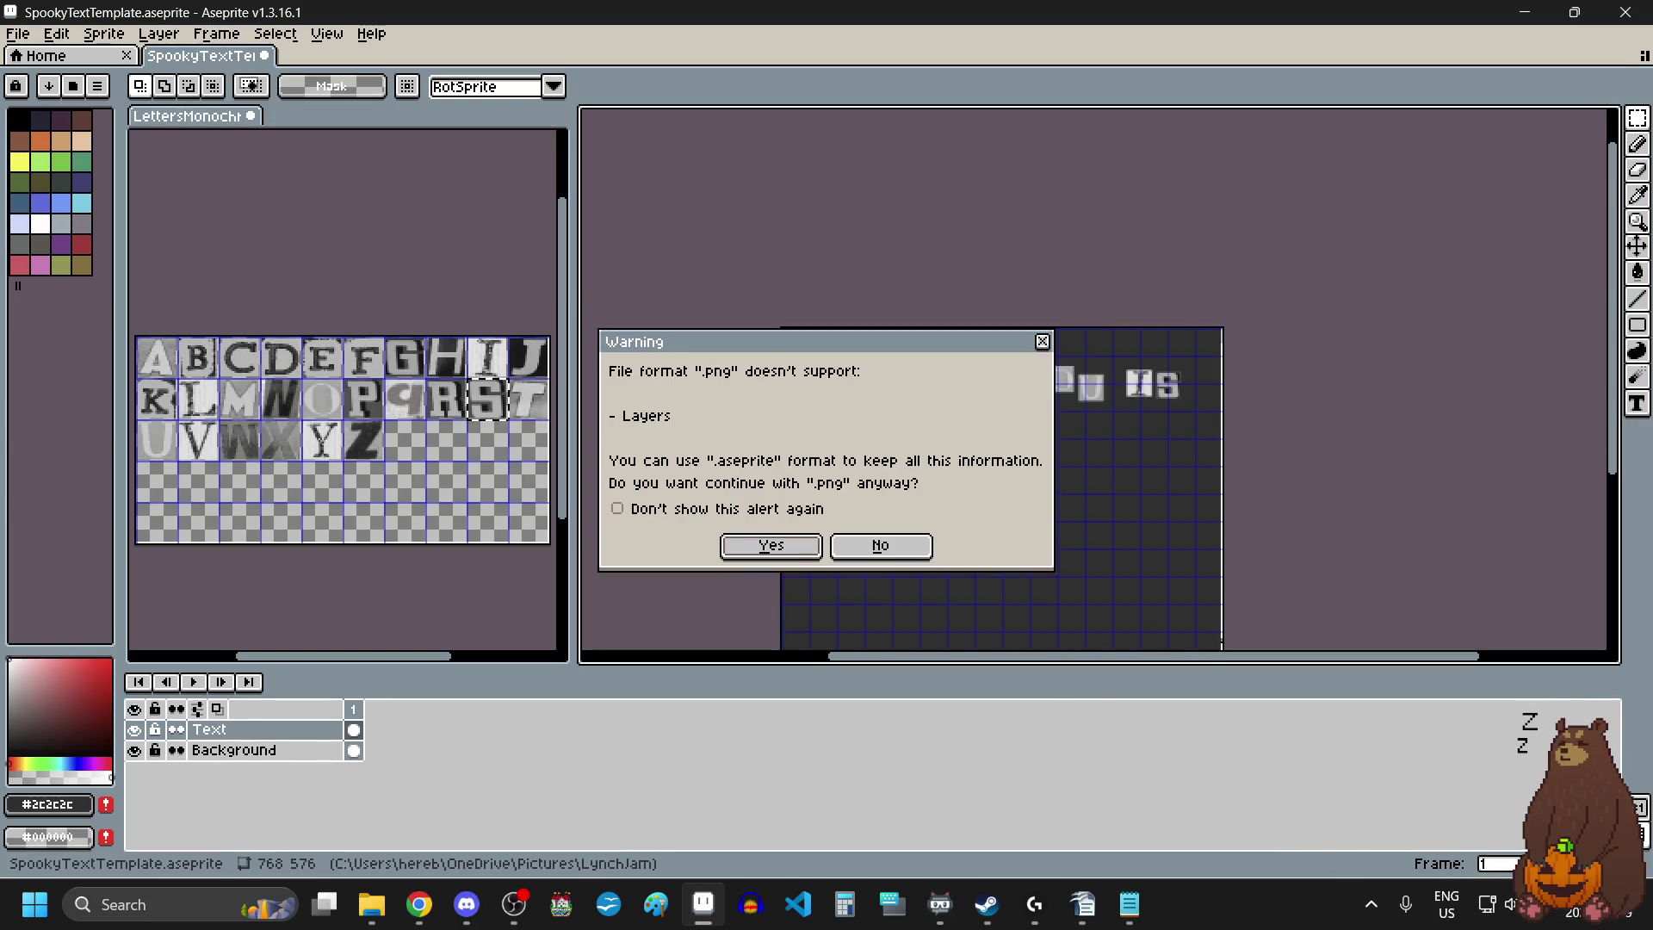
pyautogui.click(770, 545)
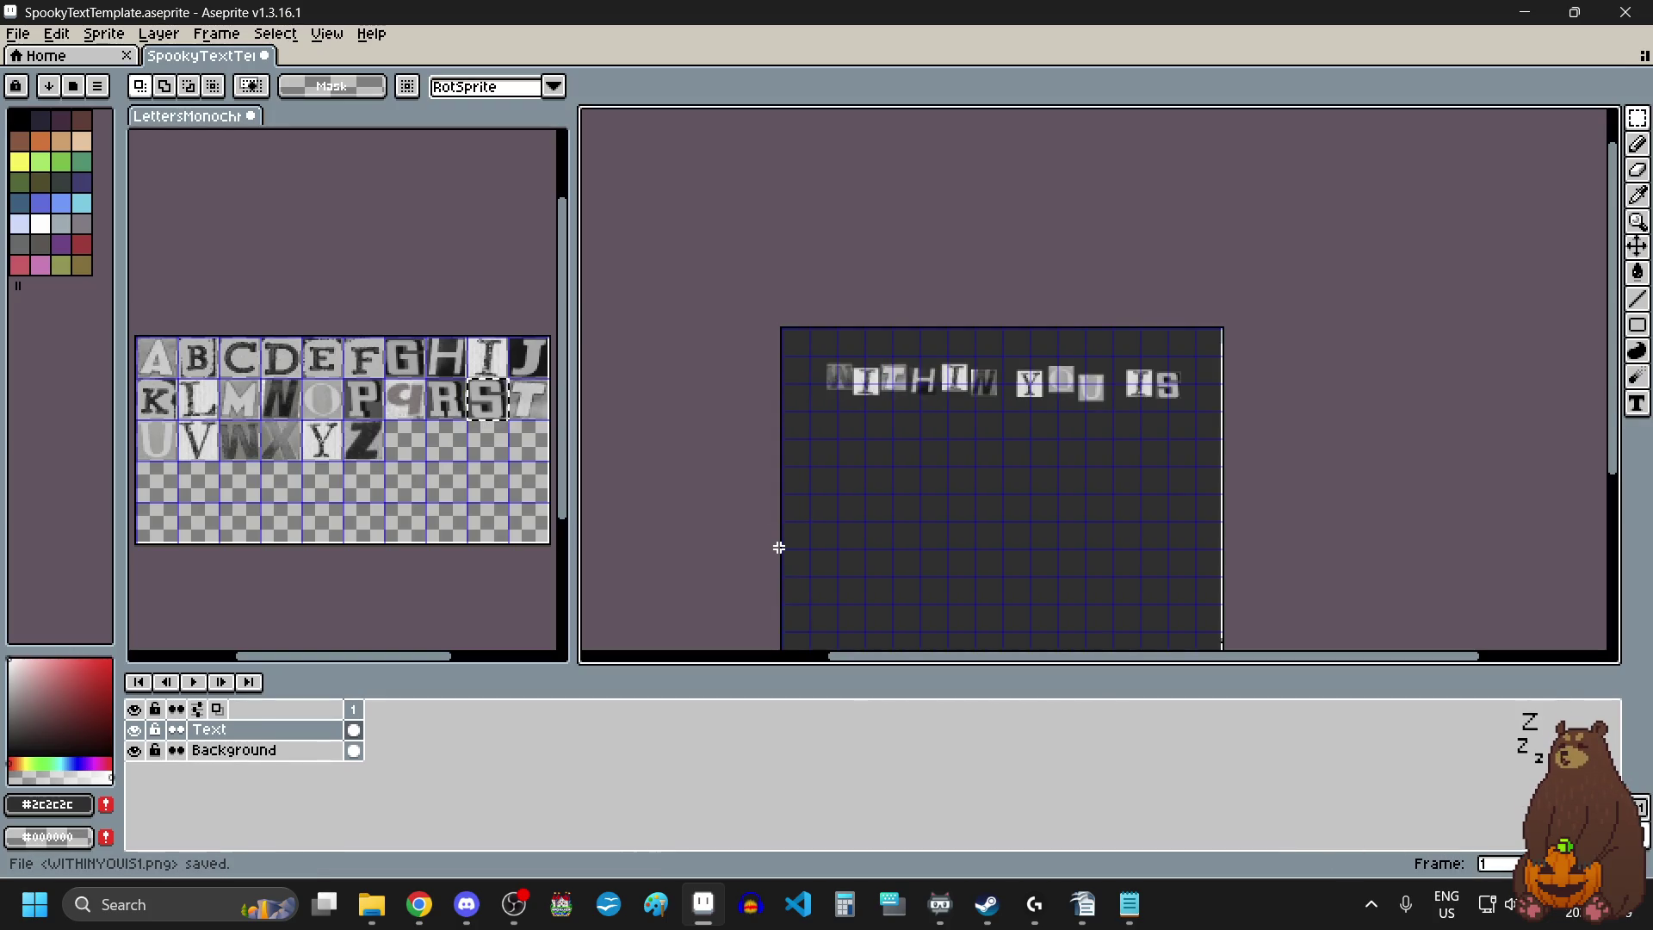
pyautogui.scroll(-1, 1245, 470)
pyautogui.scroll(1, 1346, 515)
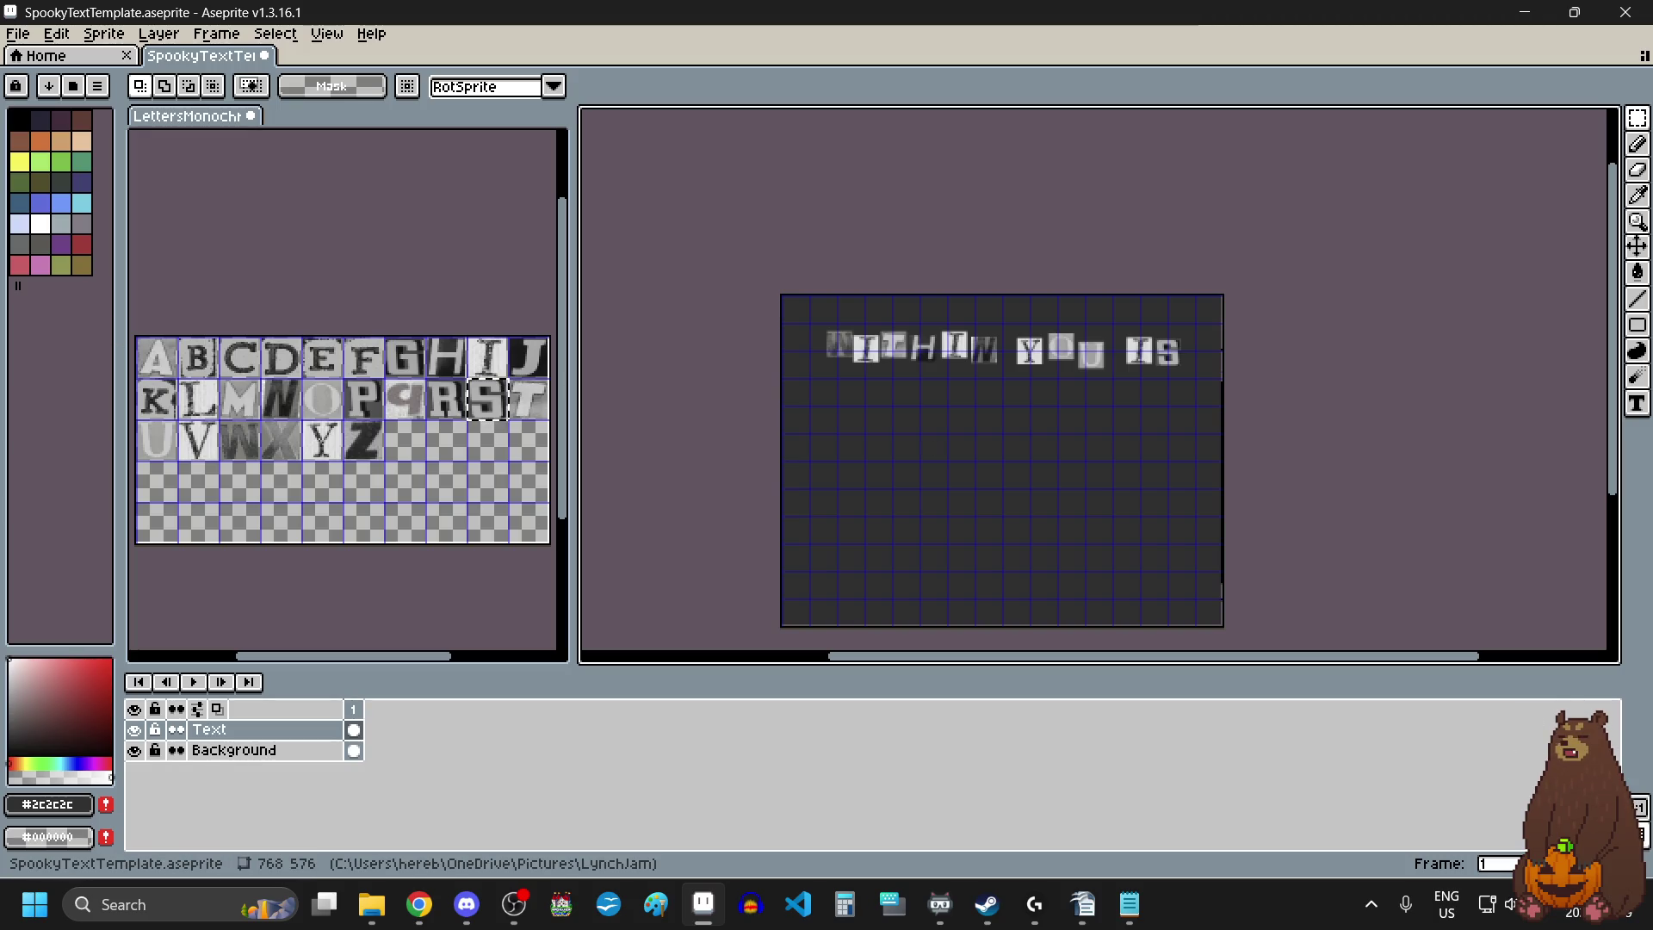
pyautogui.hotkey('alt', 'Tab')
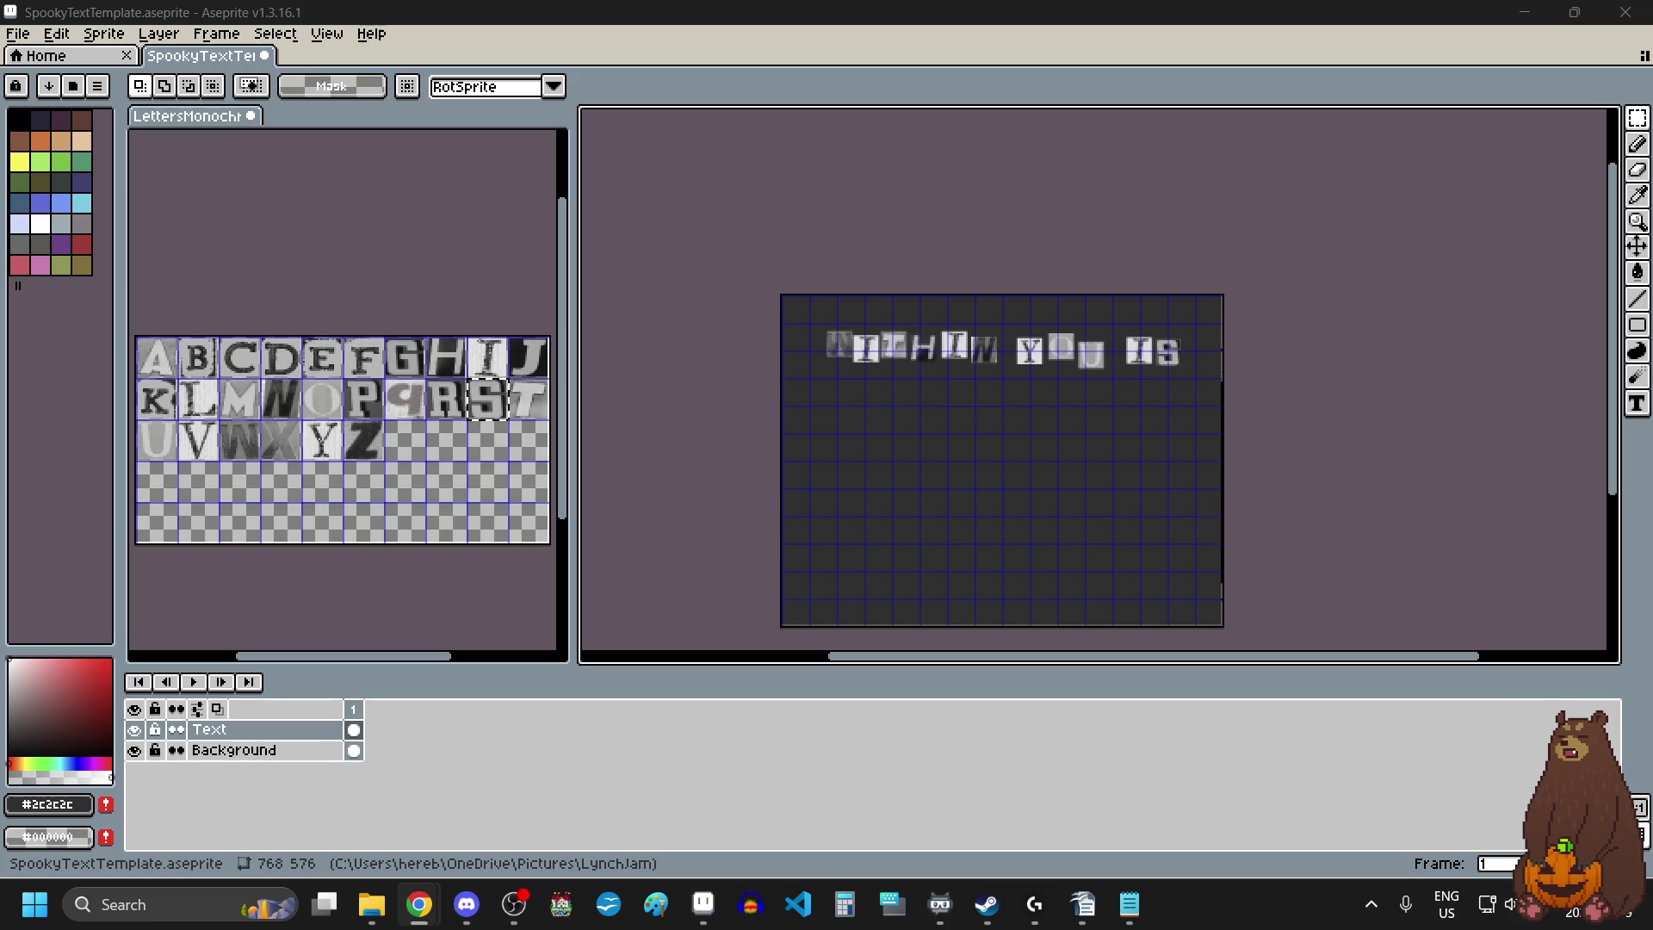
pyautogui.click(1129, 904)
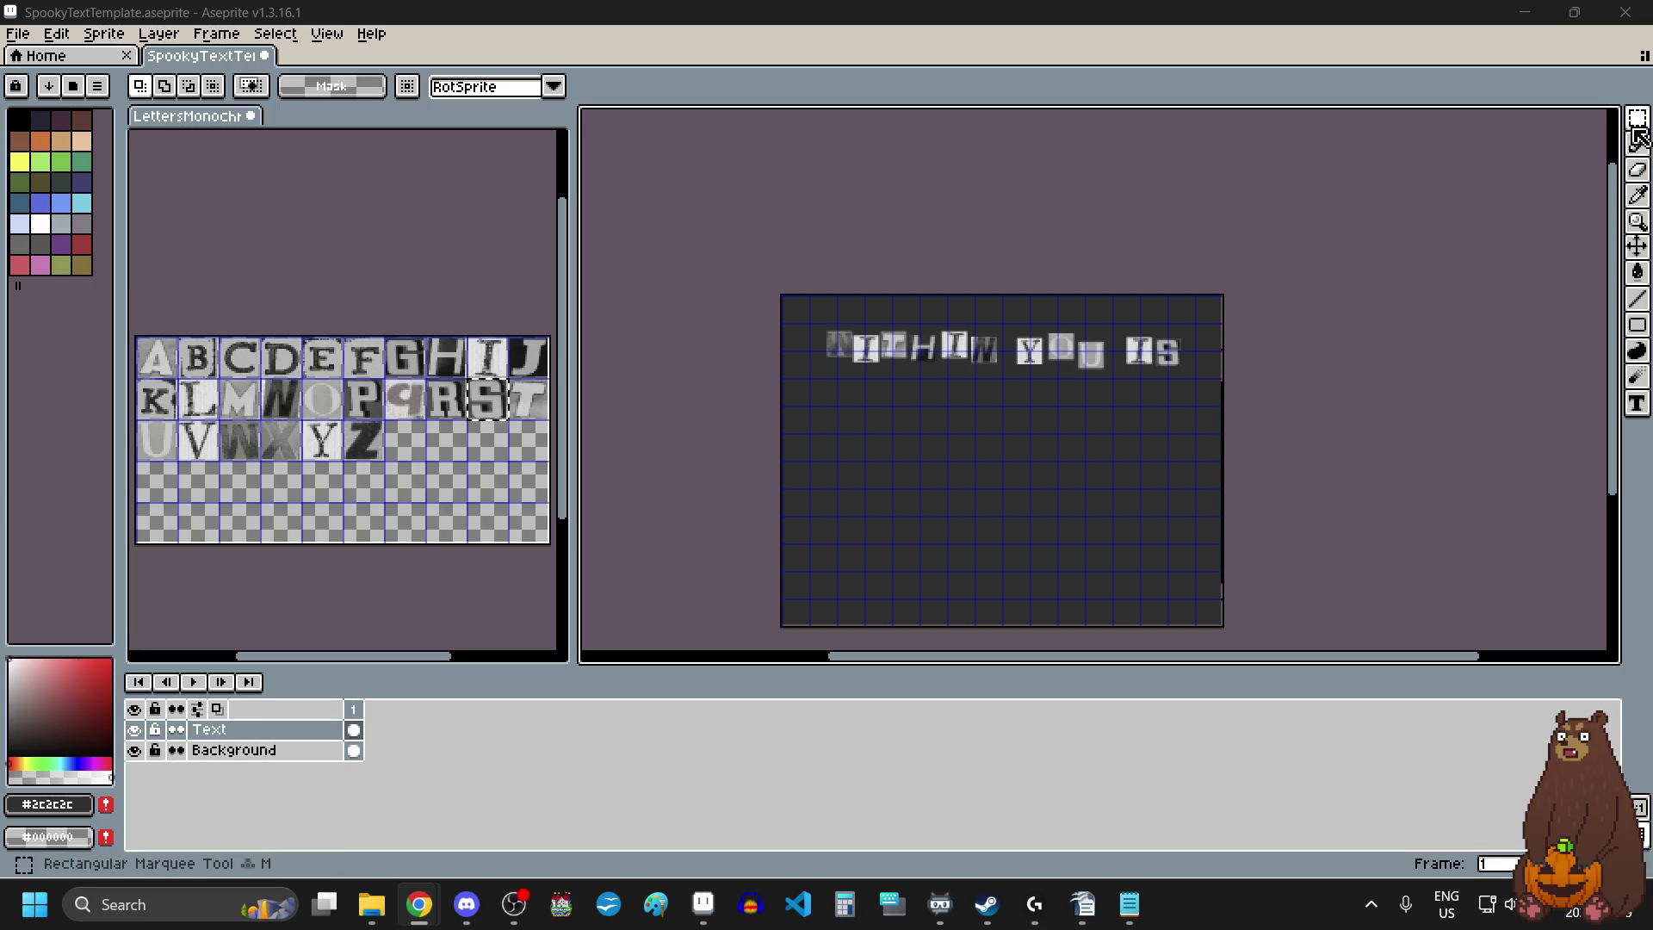
# Paste an E tile to start a new line below WITHIN YOU IS.
pyautogui.moveTo(1637, 118); pyautogui.dragTo(1568, 127)
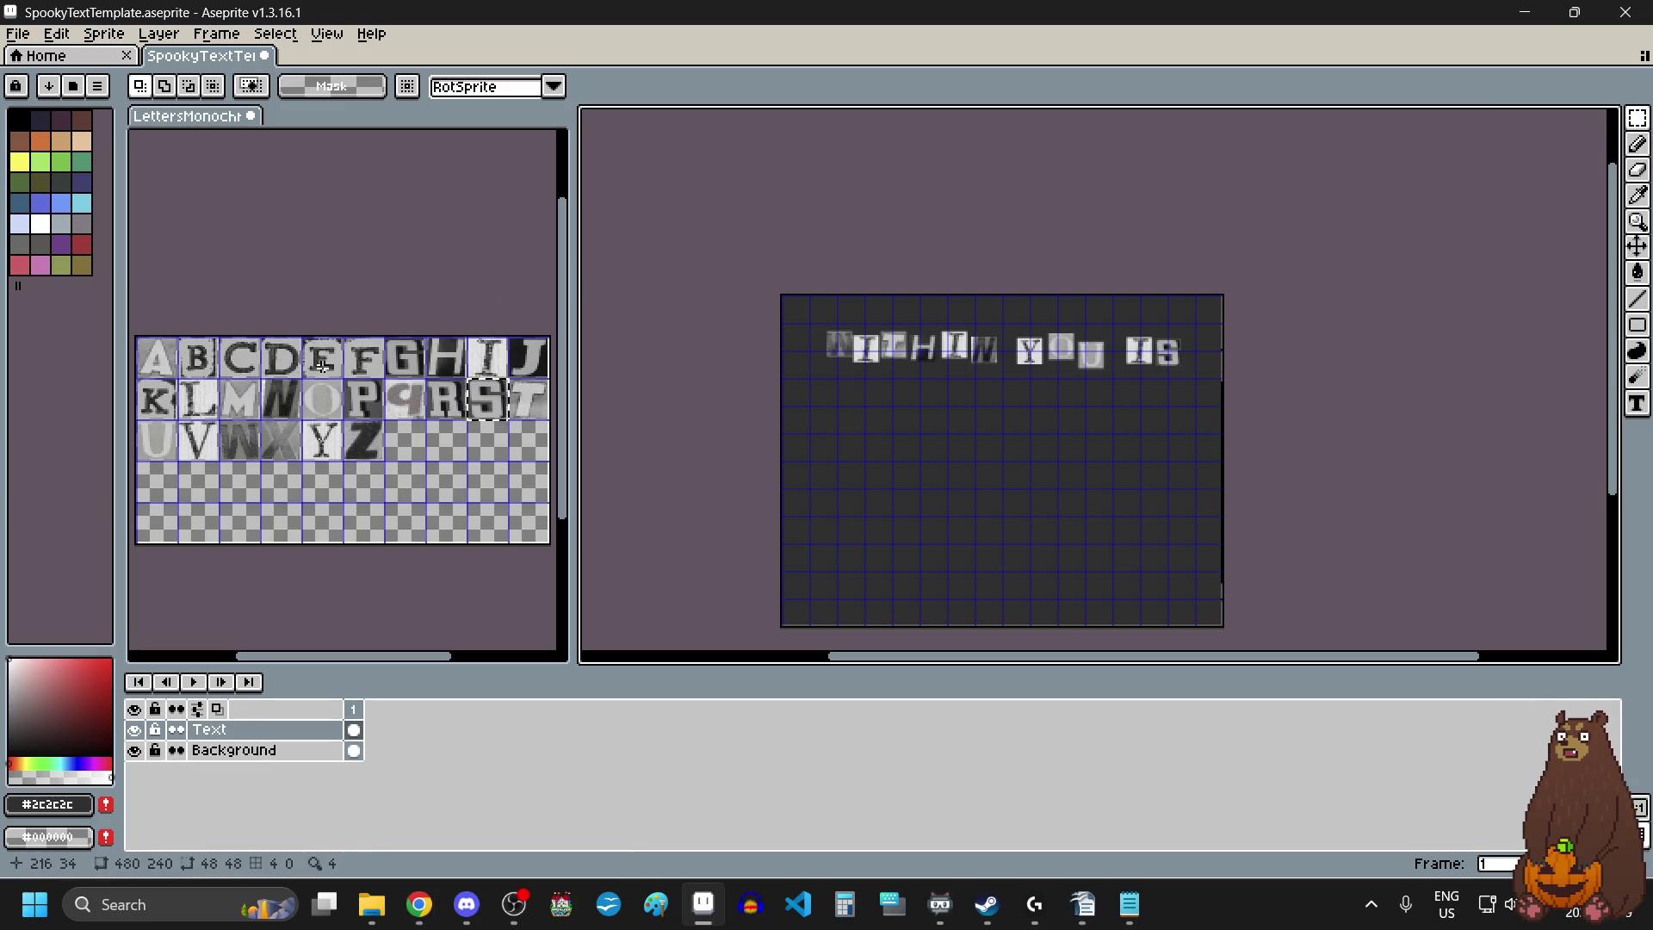
pyautogui.click(488, 301)
pyautogui.moveTo(301, 337); pyautogui.dragTo(329, 377)
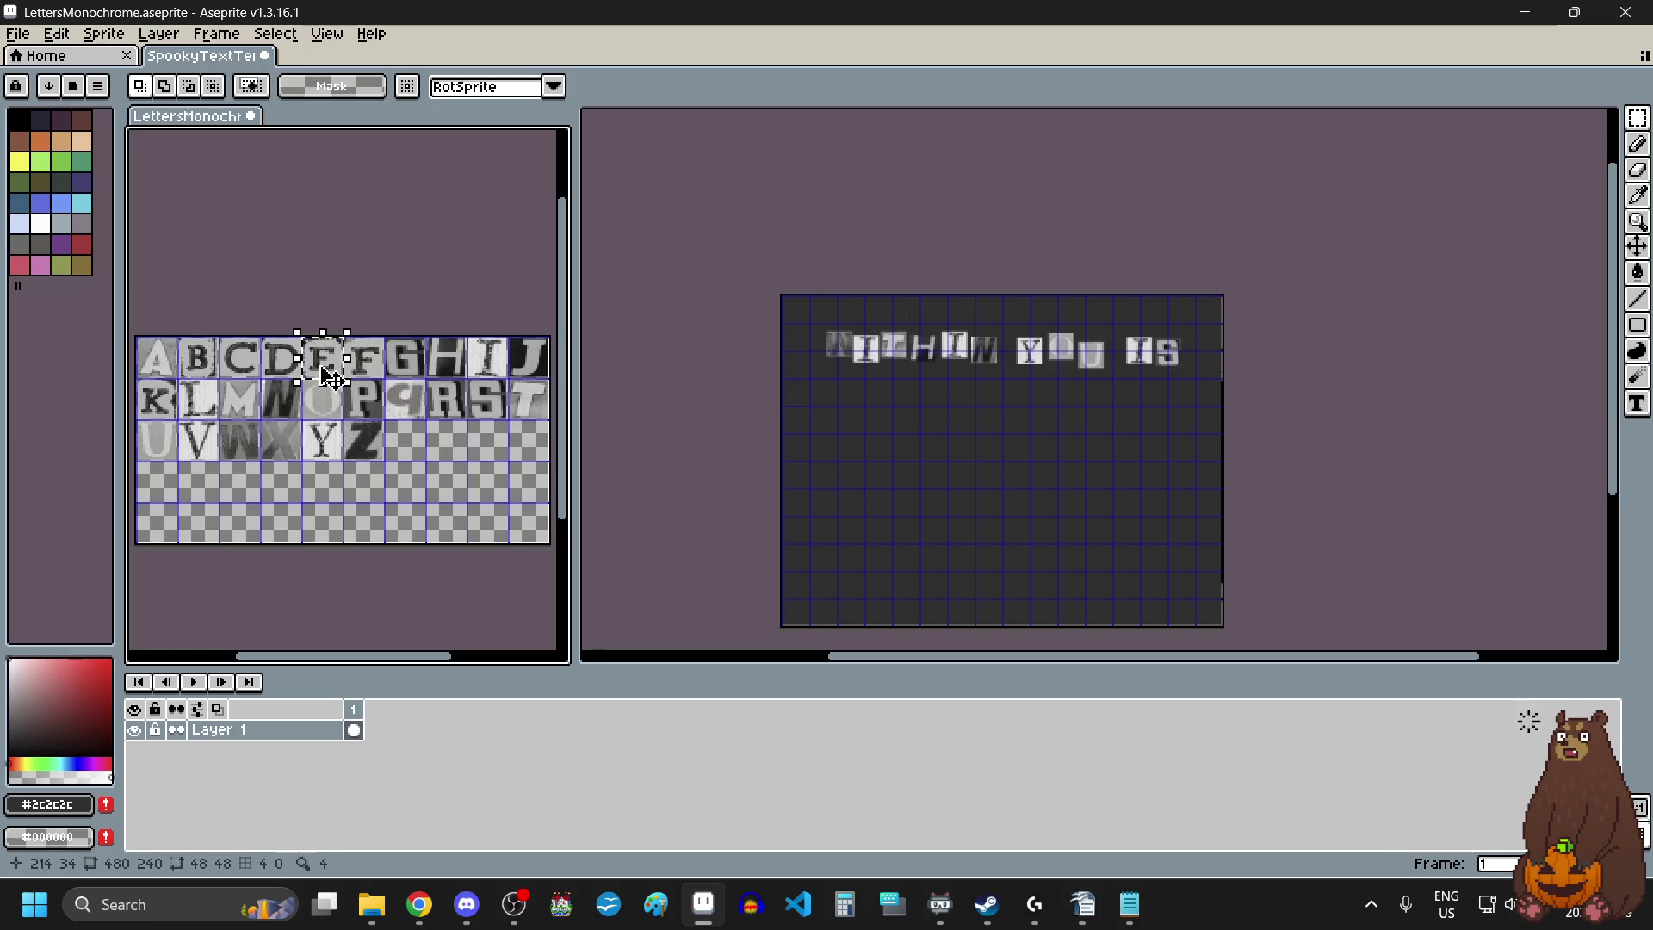
pyautogui.scroll(1, 981, 428)
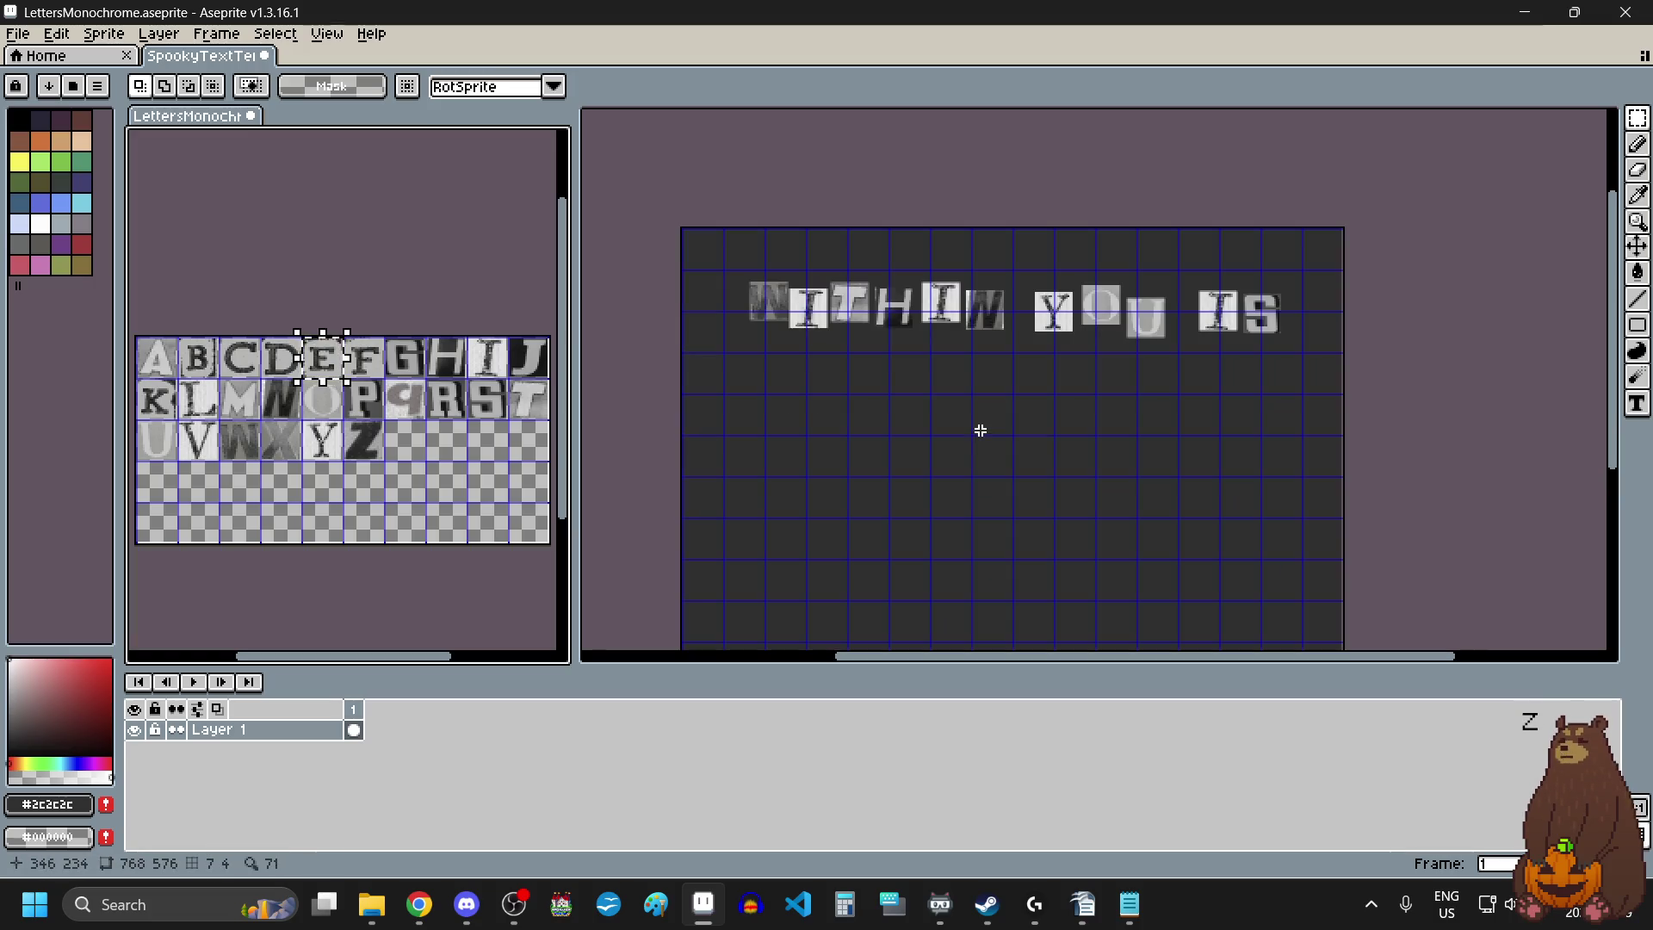
pyautogui.click(981, 428)
pyautogui.hotkey('ctrl', 'v')
pyautogui.moveTo(874, 253)
pyautogui.mouseDown()
pyautogui.moveTo(863, 416)
pyautogui.moveTo(796, 421)
pyautogui.mouseUp()
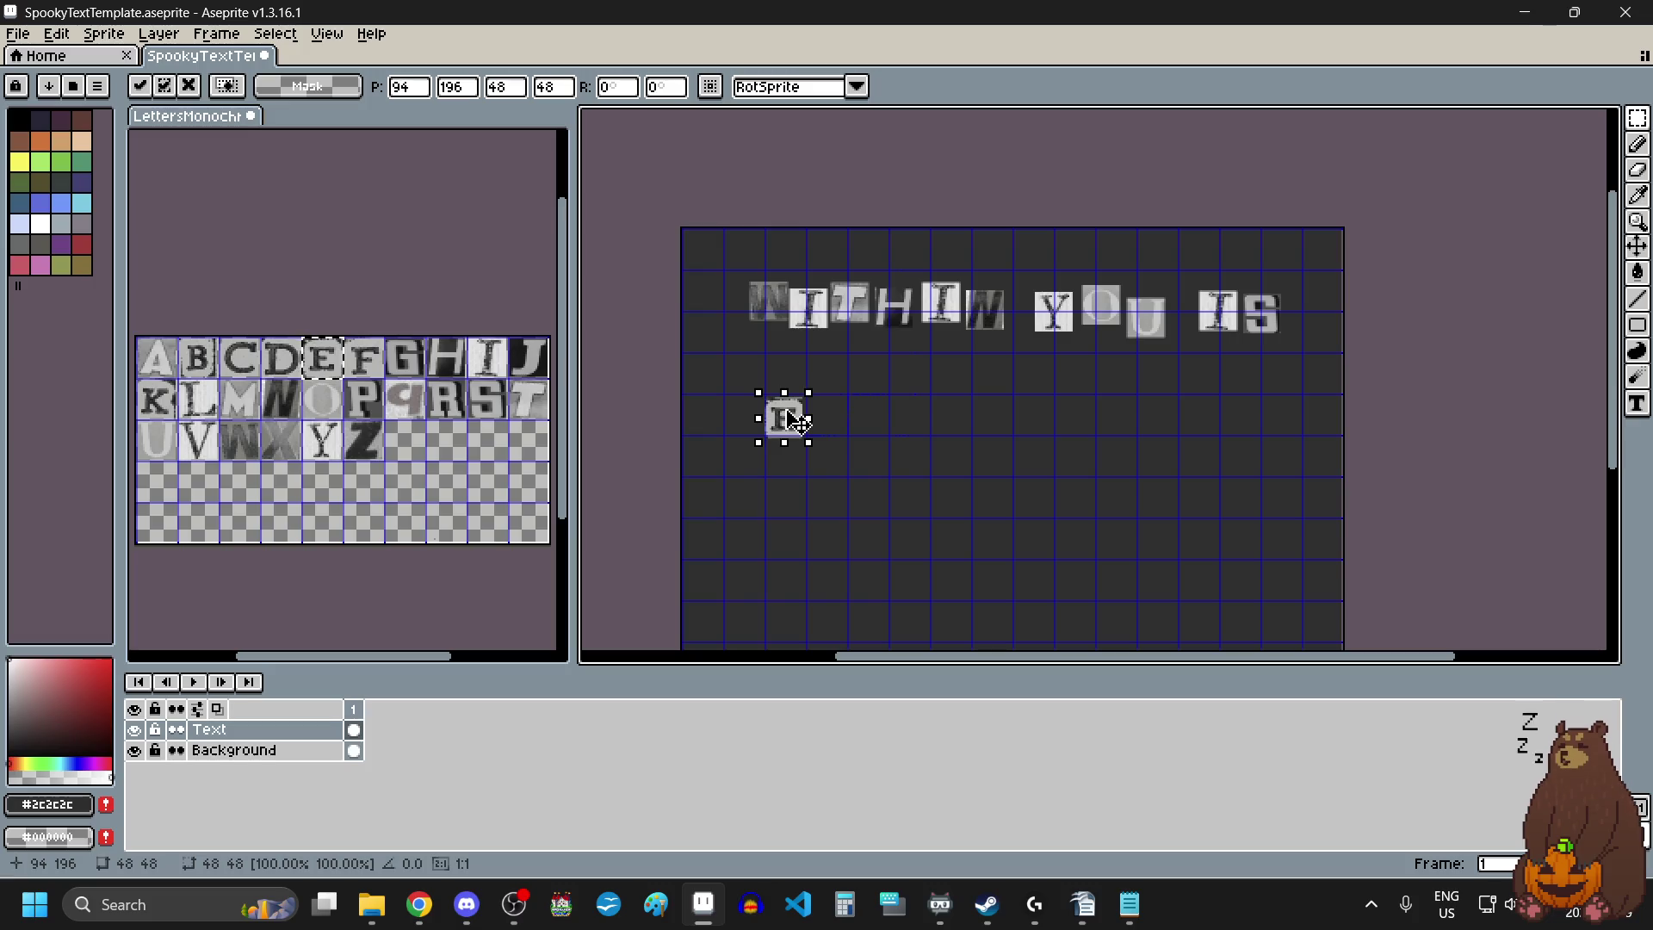
# Place V and E tiles after the first E.
pyautogui.moveTo(205, 453); pyautogui.dragTo(211, 457)
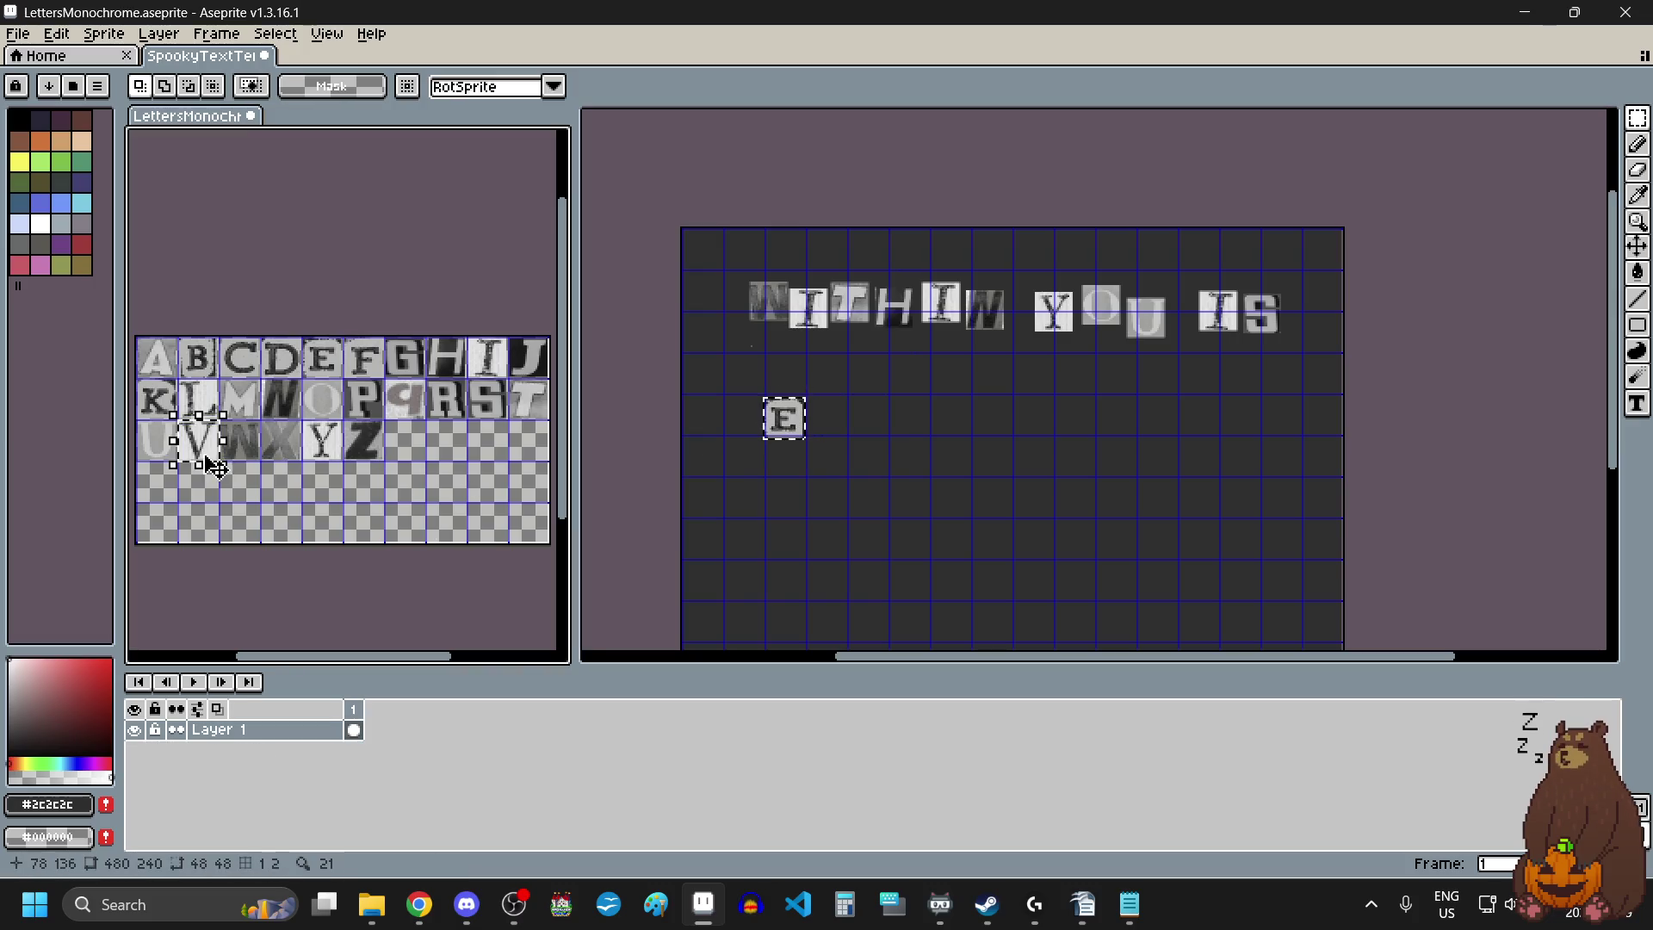
pyautogui.click(865, 433)
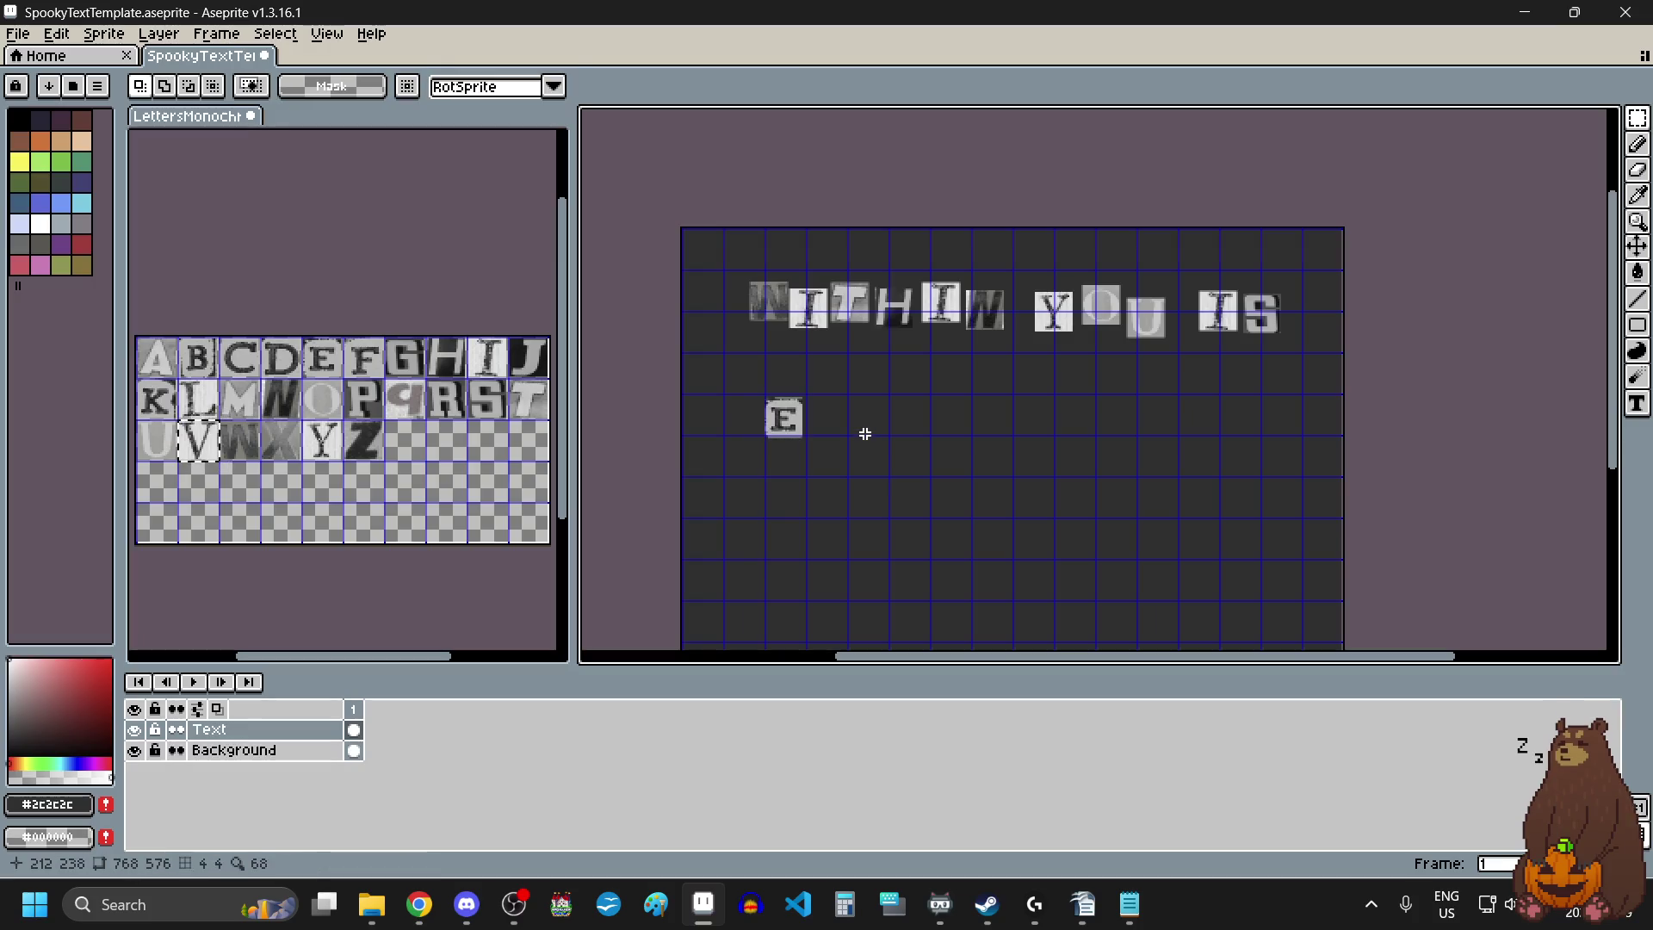
pyautogui.hotkey('ctrl', 'v')
pyautogui.scroll(3, 825, 413)
pyautogui.moveTo(750, 340)
pyautogui.mouseDown()
pyautogui.moveTo(825, 413)
pyautogui.moveTo(808, 414)
pyautogui.mouseUp()
pyautogui.press('Return')
pyautogui.click(323, 358)
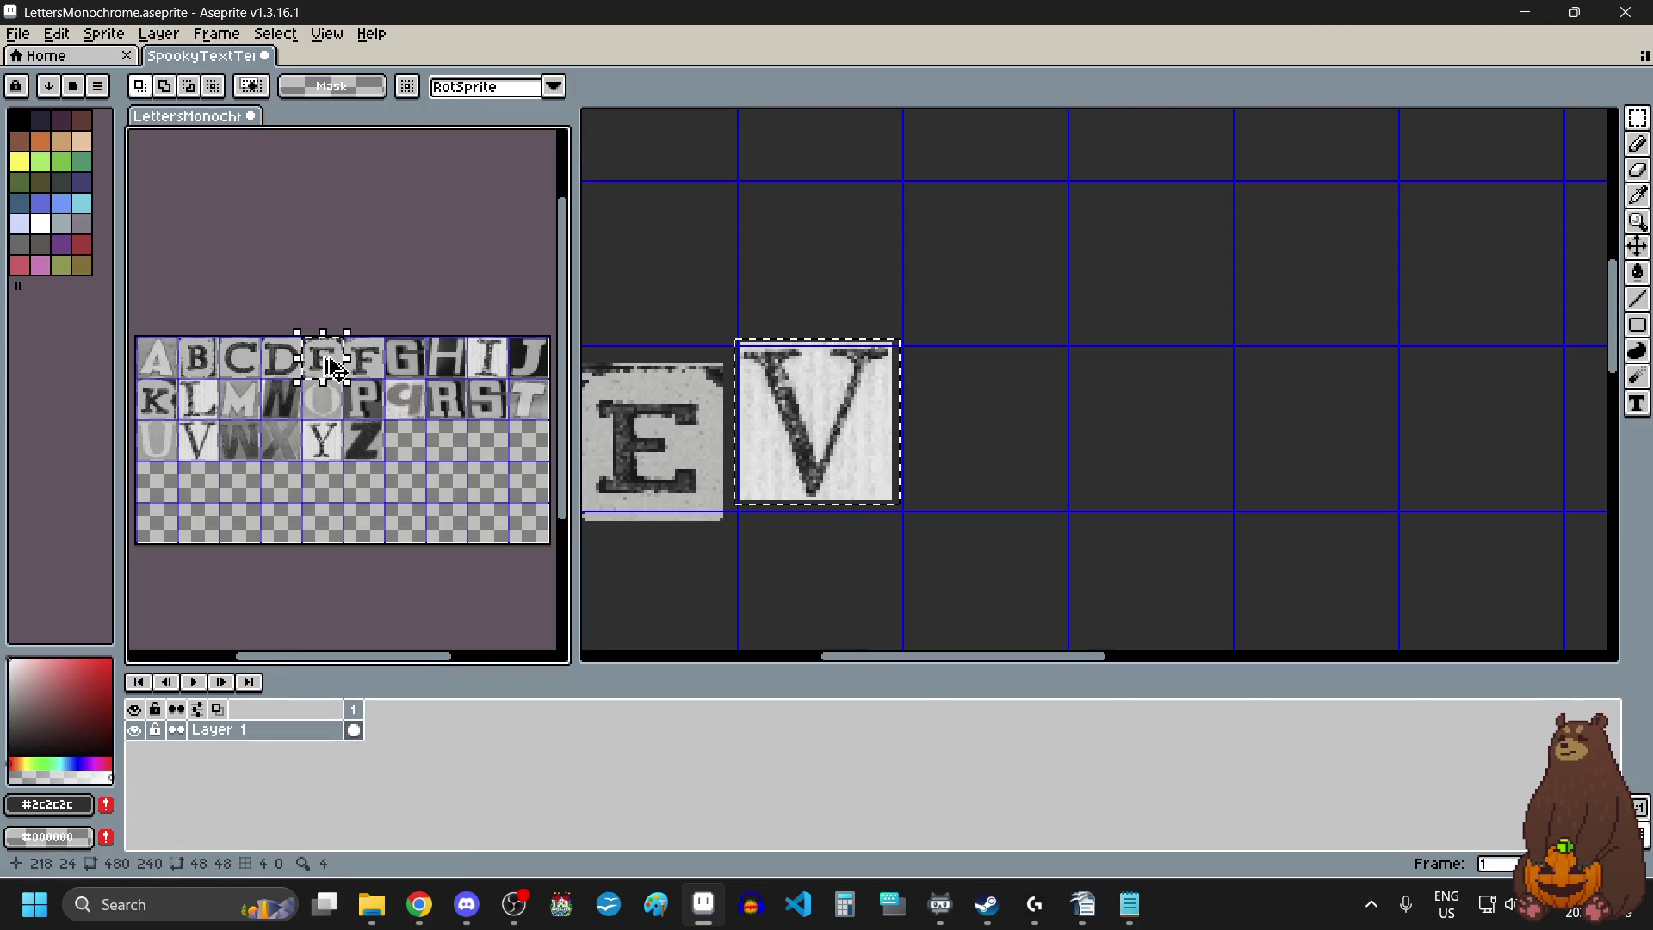
pyautogui.click(1038, 454)
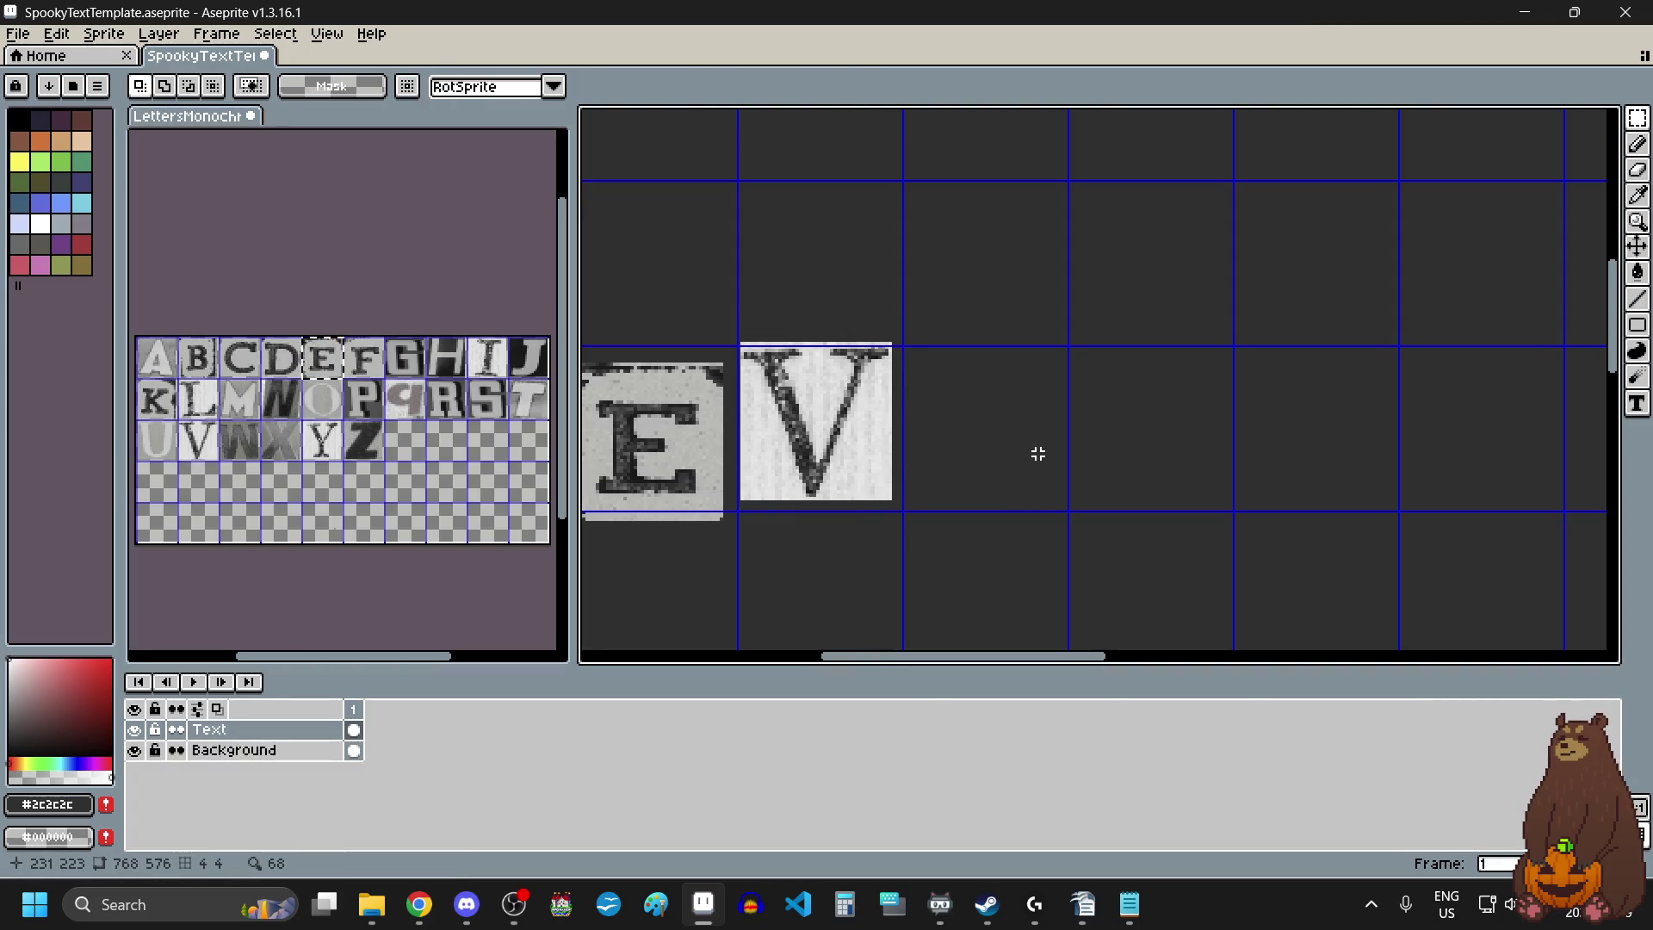
pyautogui.hotkey('ctrl', 'v')
pyautogui.moveTo(1013, 396); pyautogui.dragTo(999, 451)
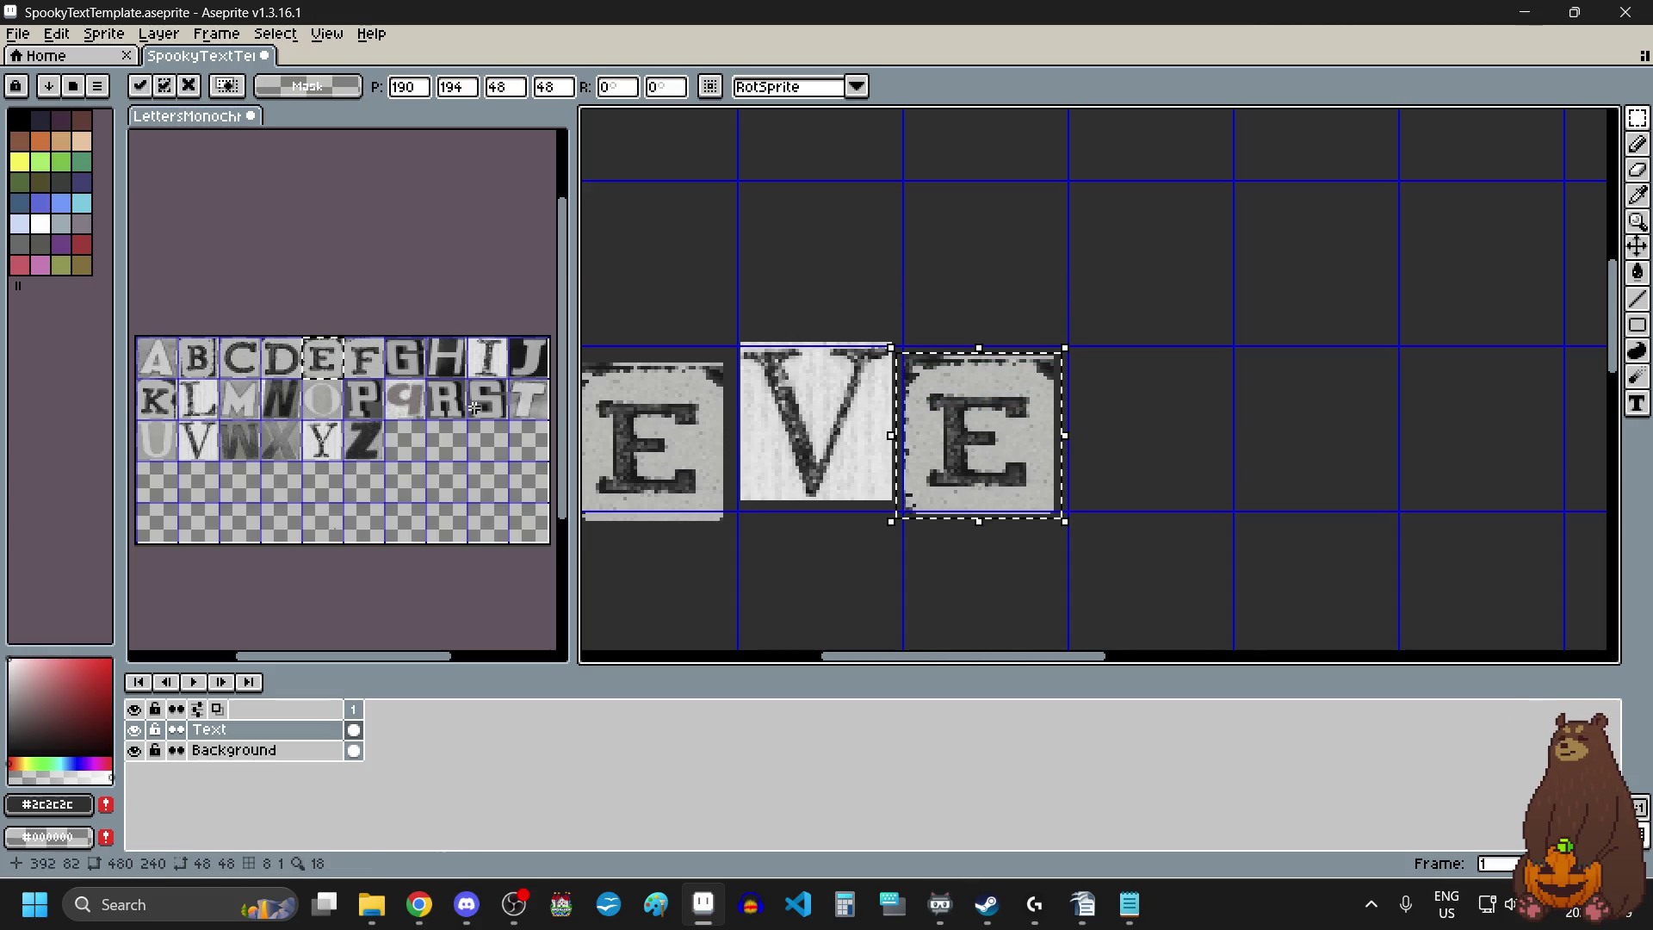
pyautogui.click(475, 407)
# Add R and Y tiles to finish EVERY, then deselect.
pyautogui.click(446, 398)
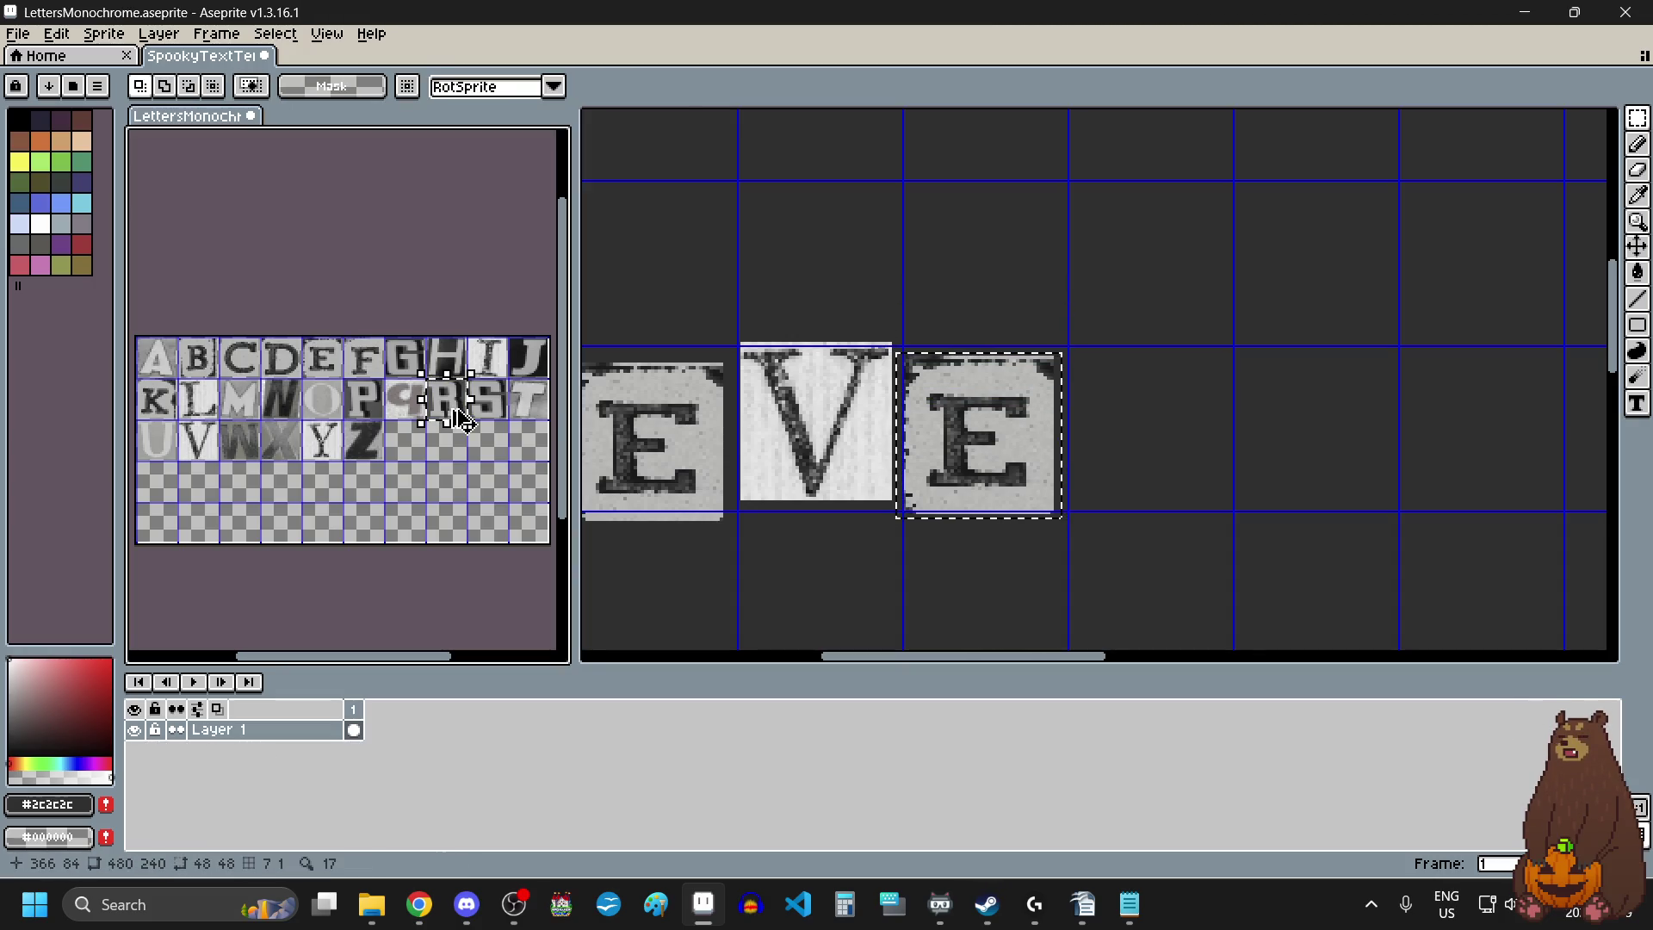
pyautogui.click(1120, 435)
pyautogui.hotkey('ctrl', 'v')
pyautogui.moveTo(1481, 396); pyautogui.dragTo(1140, 455)
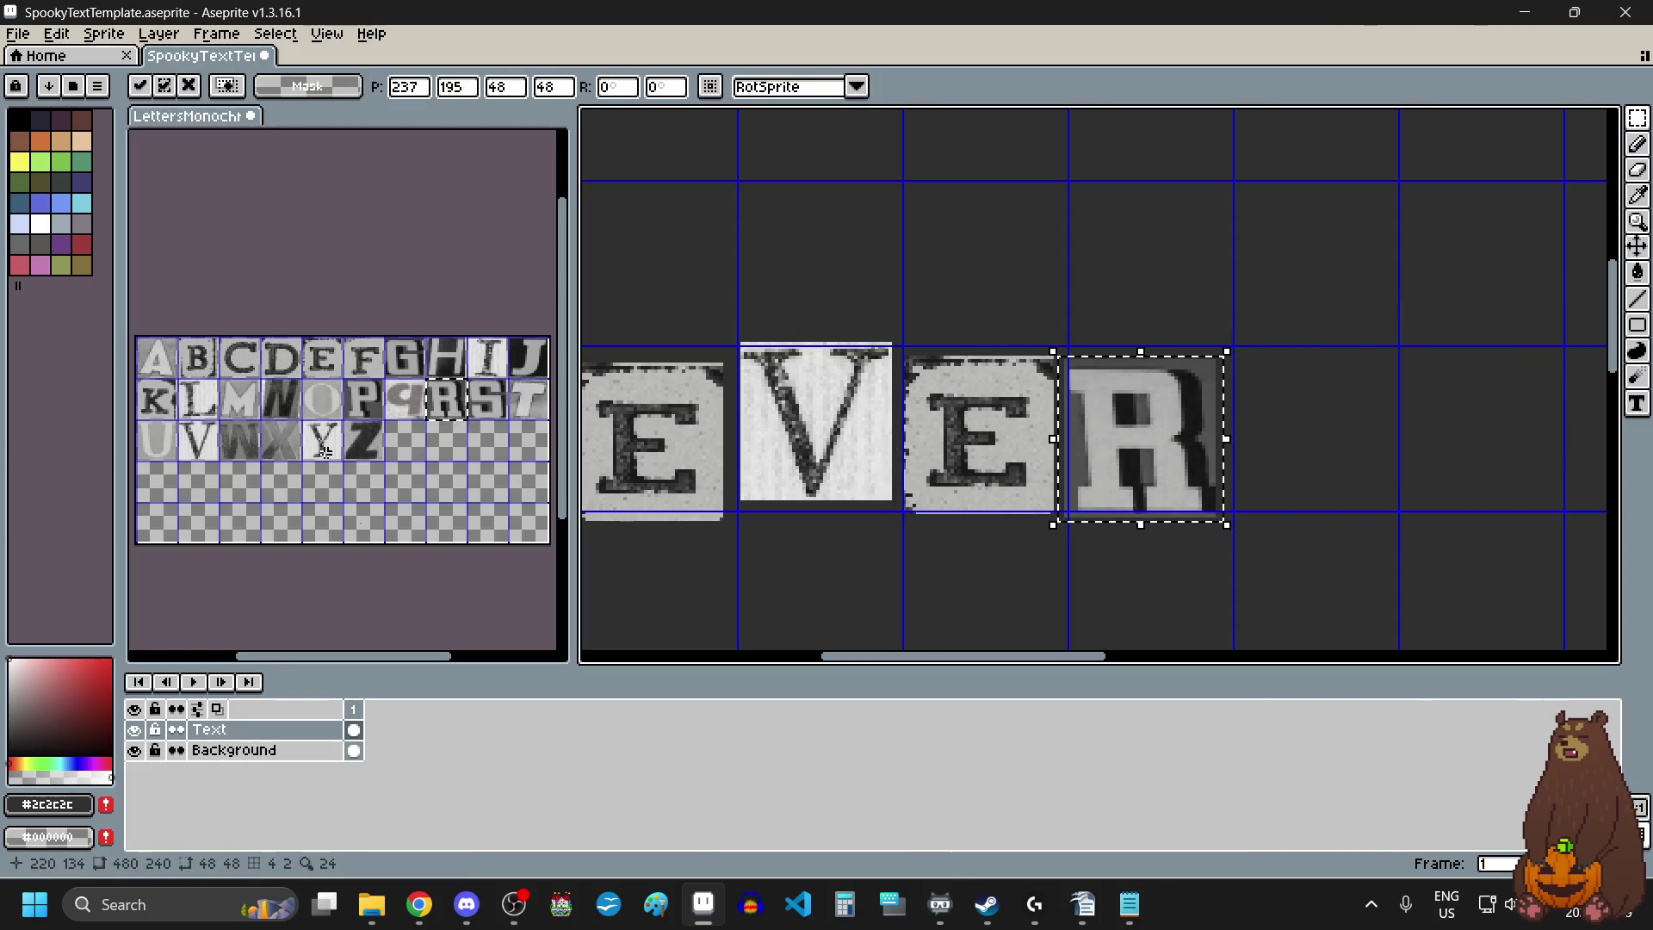
pyautogui.click(324, 452)
pyautogui.click(331, 456)
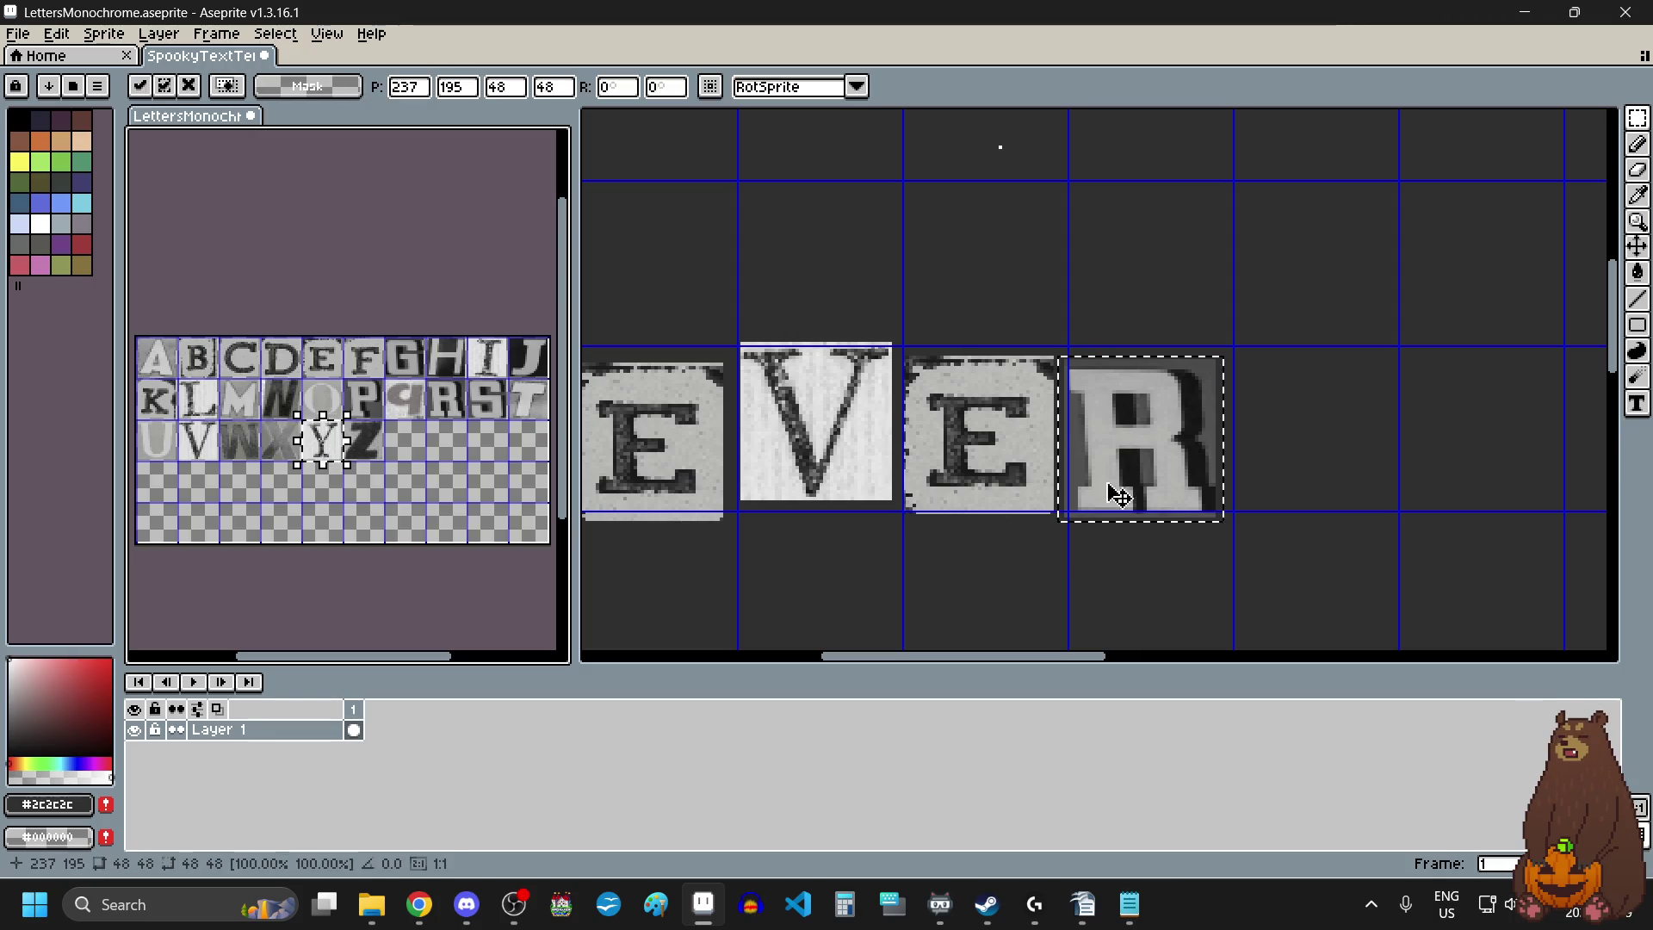
pyautogui.click(1369, 454)
pyautogui.hotkey('ctrl', 'v')
pyautogui.moveTo(1025, 396)
pyautogui.mouseDown()
pyautogui.moveTo(1366, 436)
pyautogui.moveTo(1349, 452)
pyautogui.mouseUp()
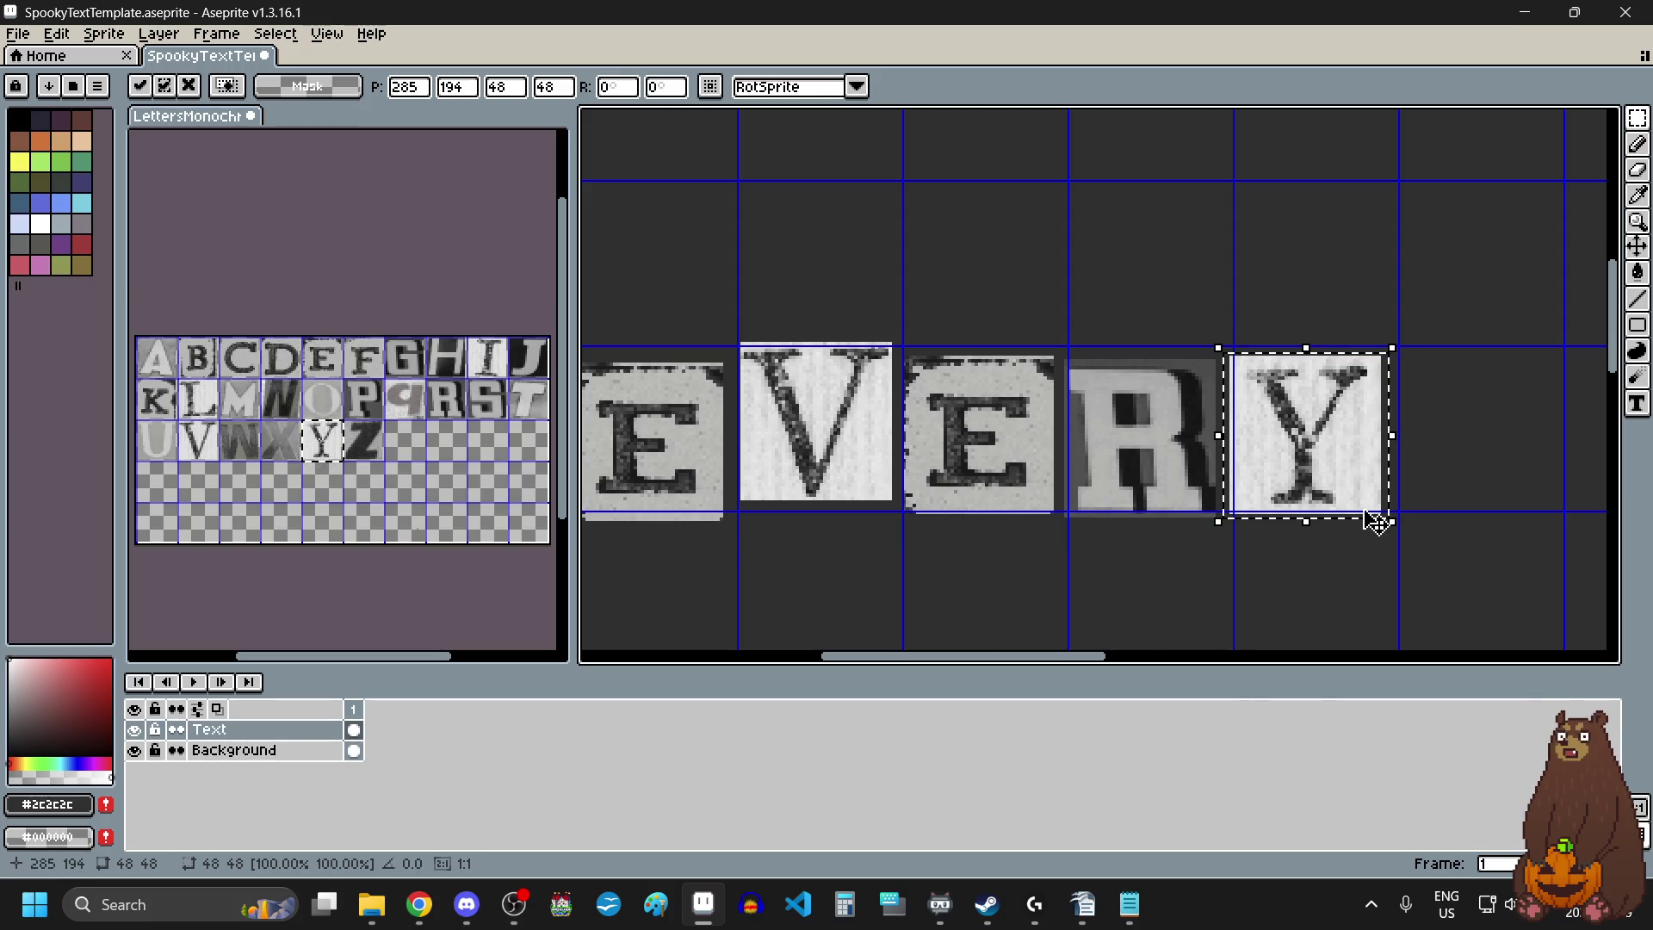
pyautogui.scroll(-3, 1343, 380)
pyautogui.scroll(1, 1210, 373)
pyautogui.hotkey('ctrl', 'd')
pyautogui.scroll(2, 1257, 428)
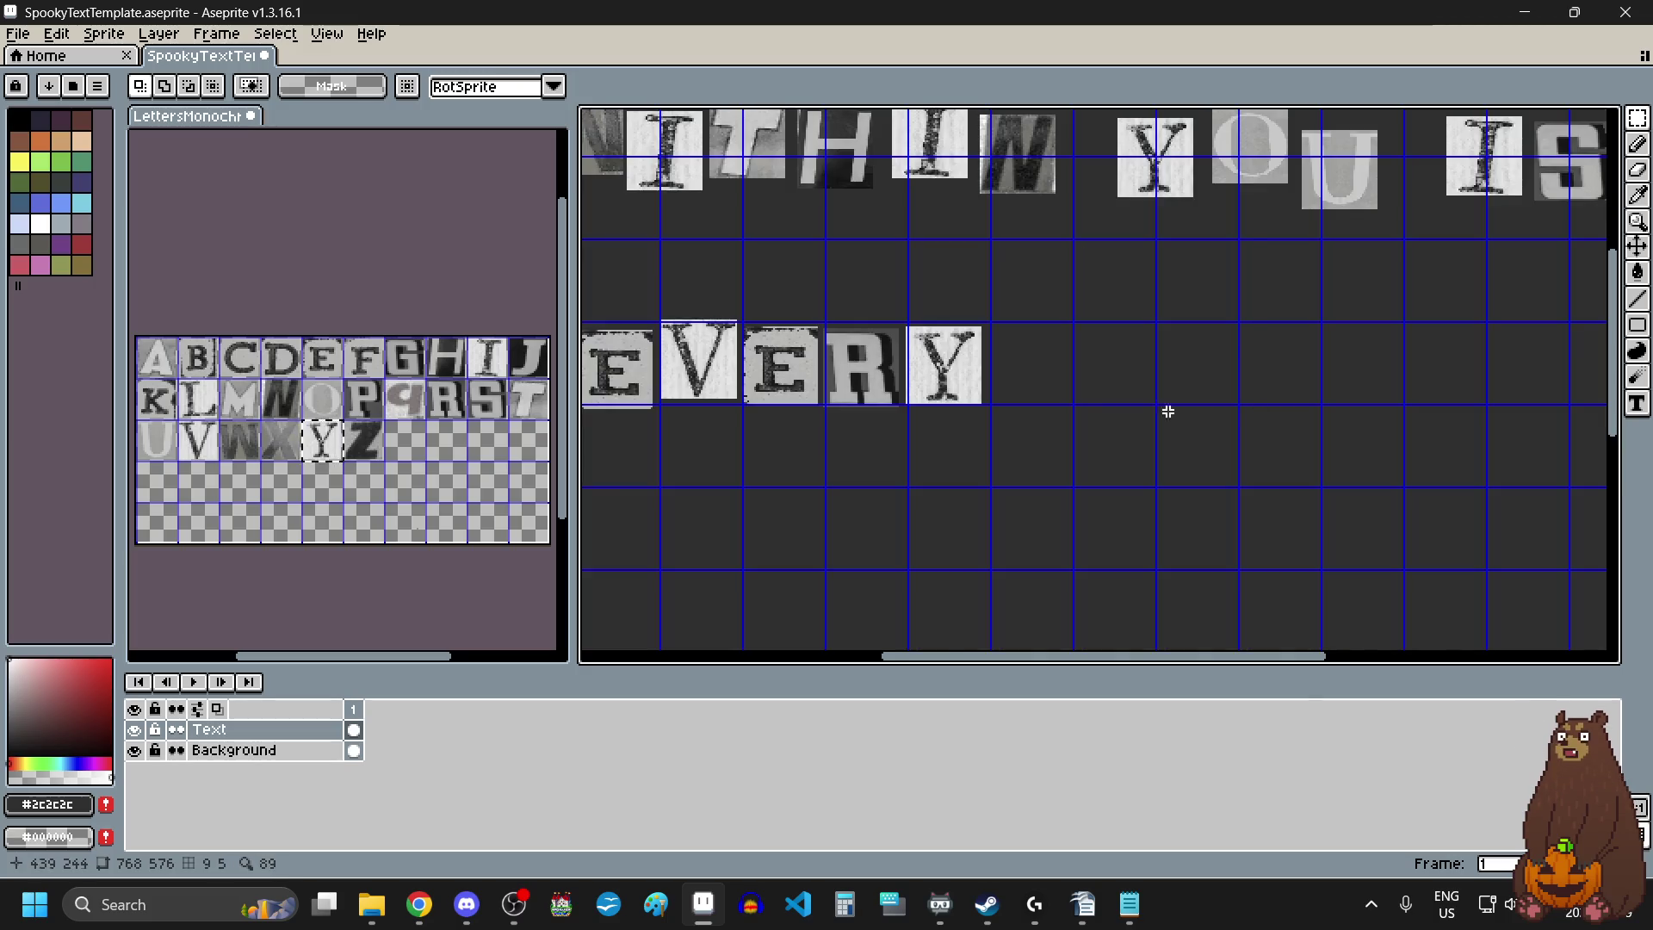
# Place C and O tiles after a one-cell gap following EVERY.
pyautogui.moveTo(242, 361); pyautogui.dragTo(252, 372)
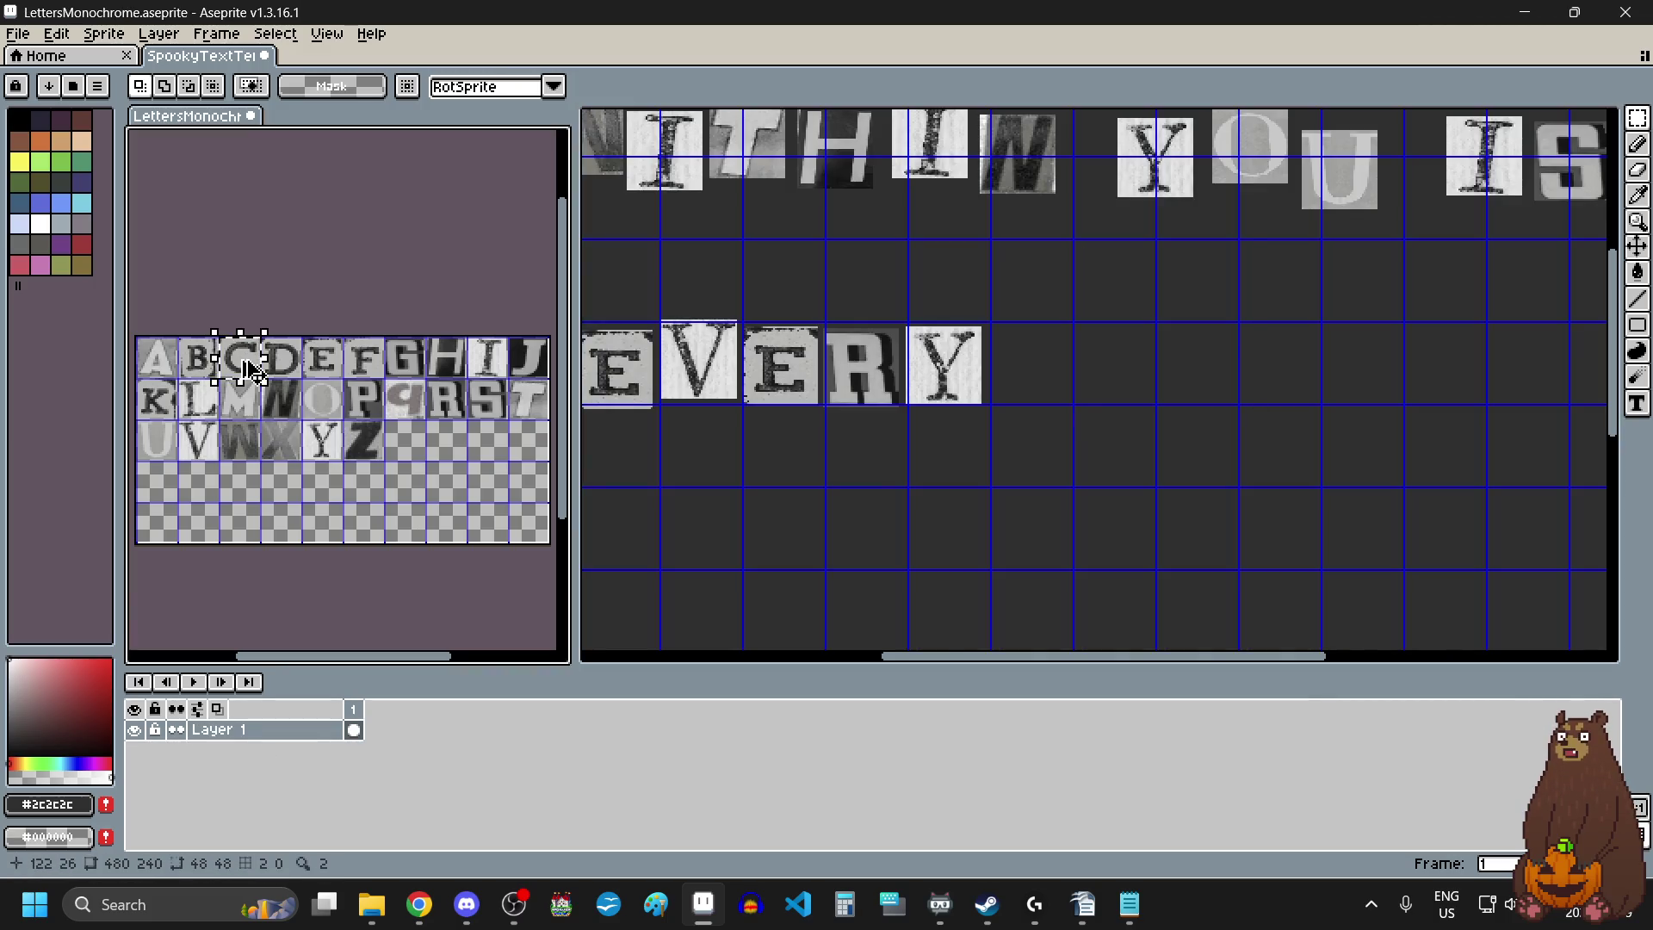
pyautogui.hotkey('ctrl', 'c')
pyautogui.click(989, 384)
pyautogui.hotkey('ctrl', 'v')
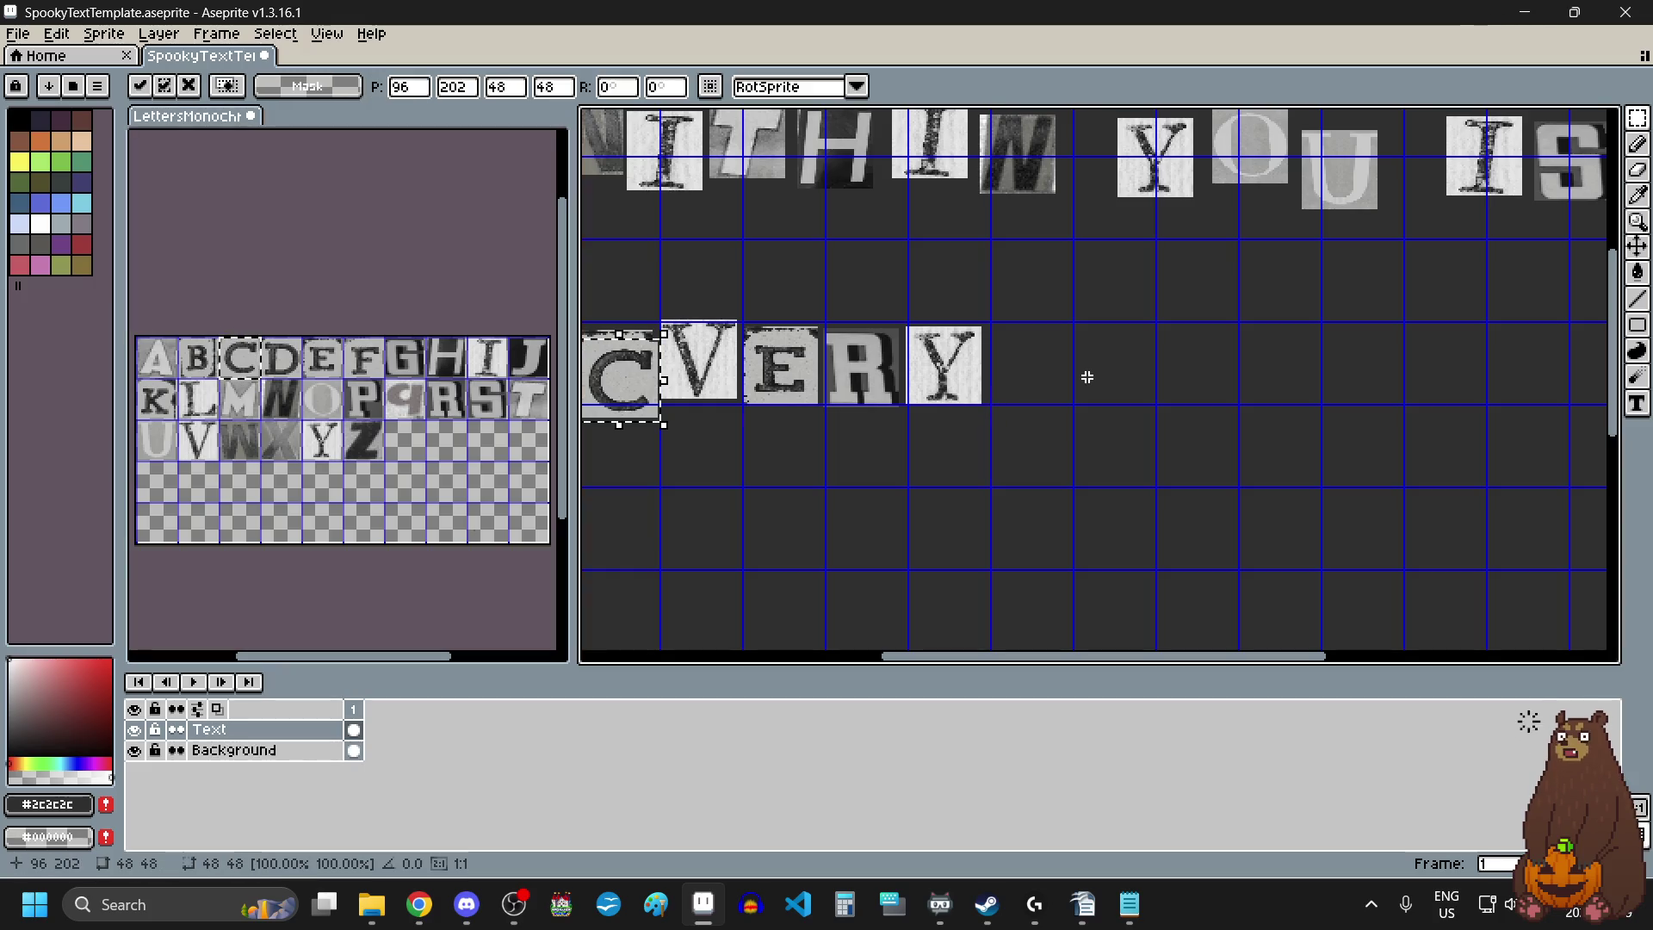
pyautogui.moveTo(605, 416); pyautogui.dragTo(1119, 379)
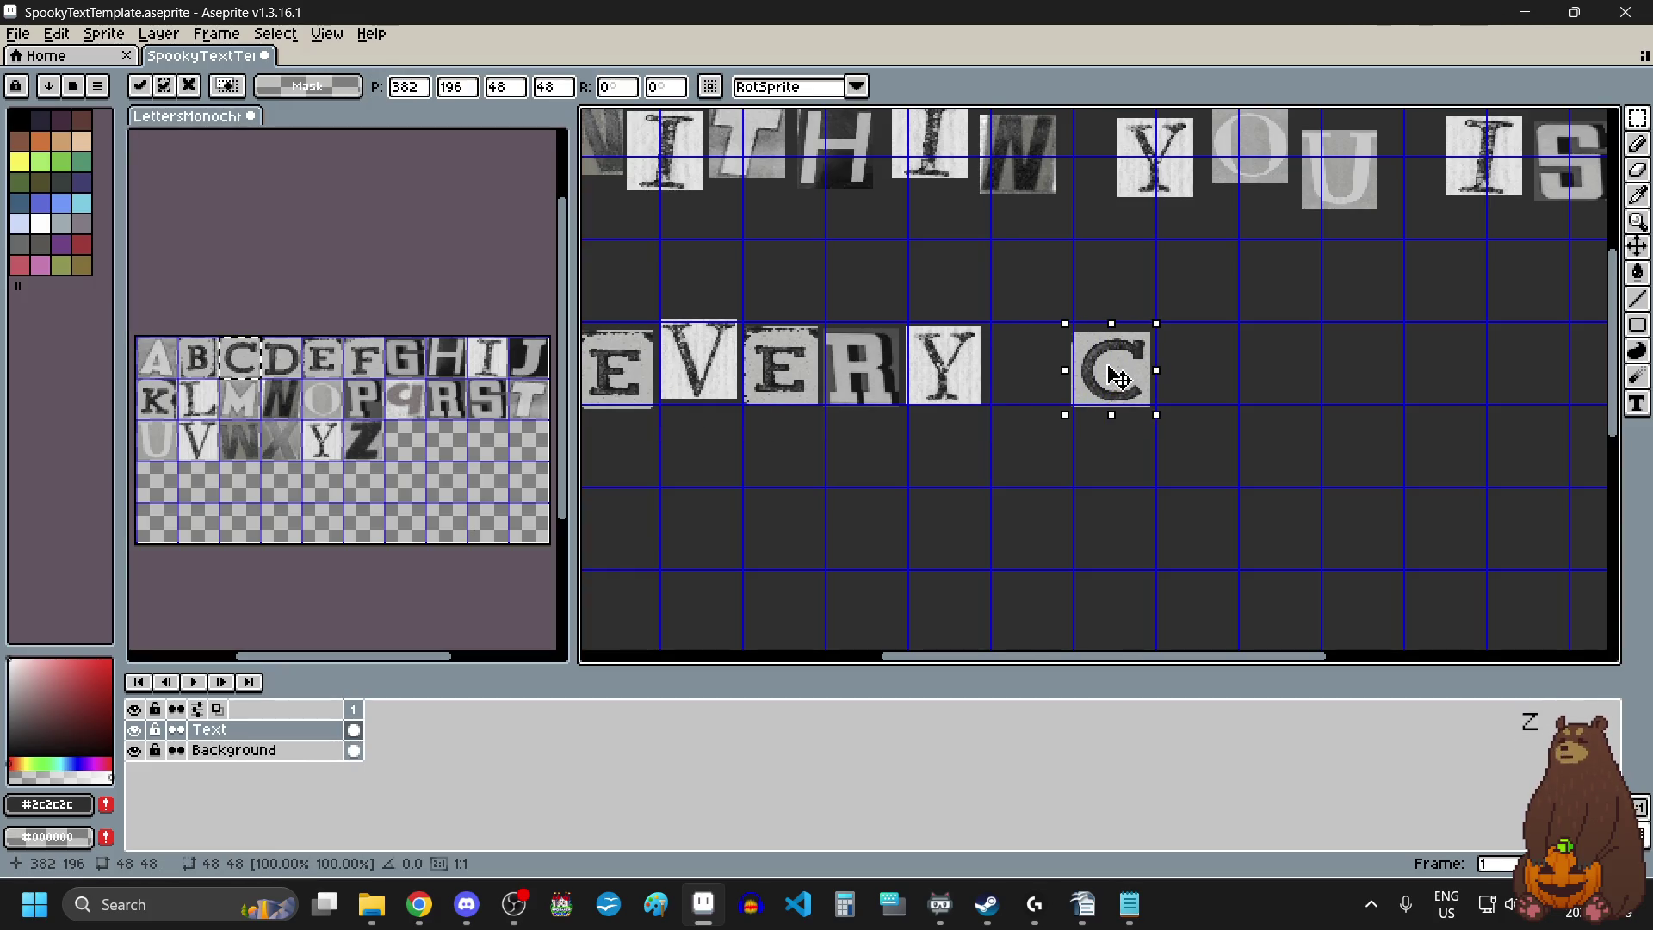
pyautogui.press('Return')
pyautogui.moveTo(307, 382); pyautogui.dragTo(342, 411)
pyautogui.hotkey('ctrl', 'c')
pyautogui.click(1274, 413)
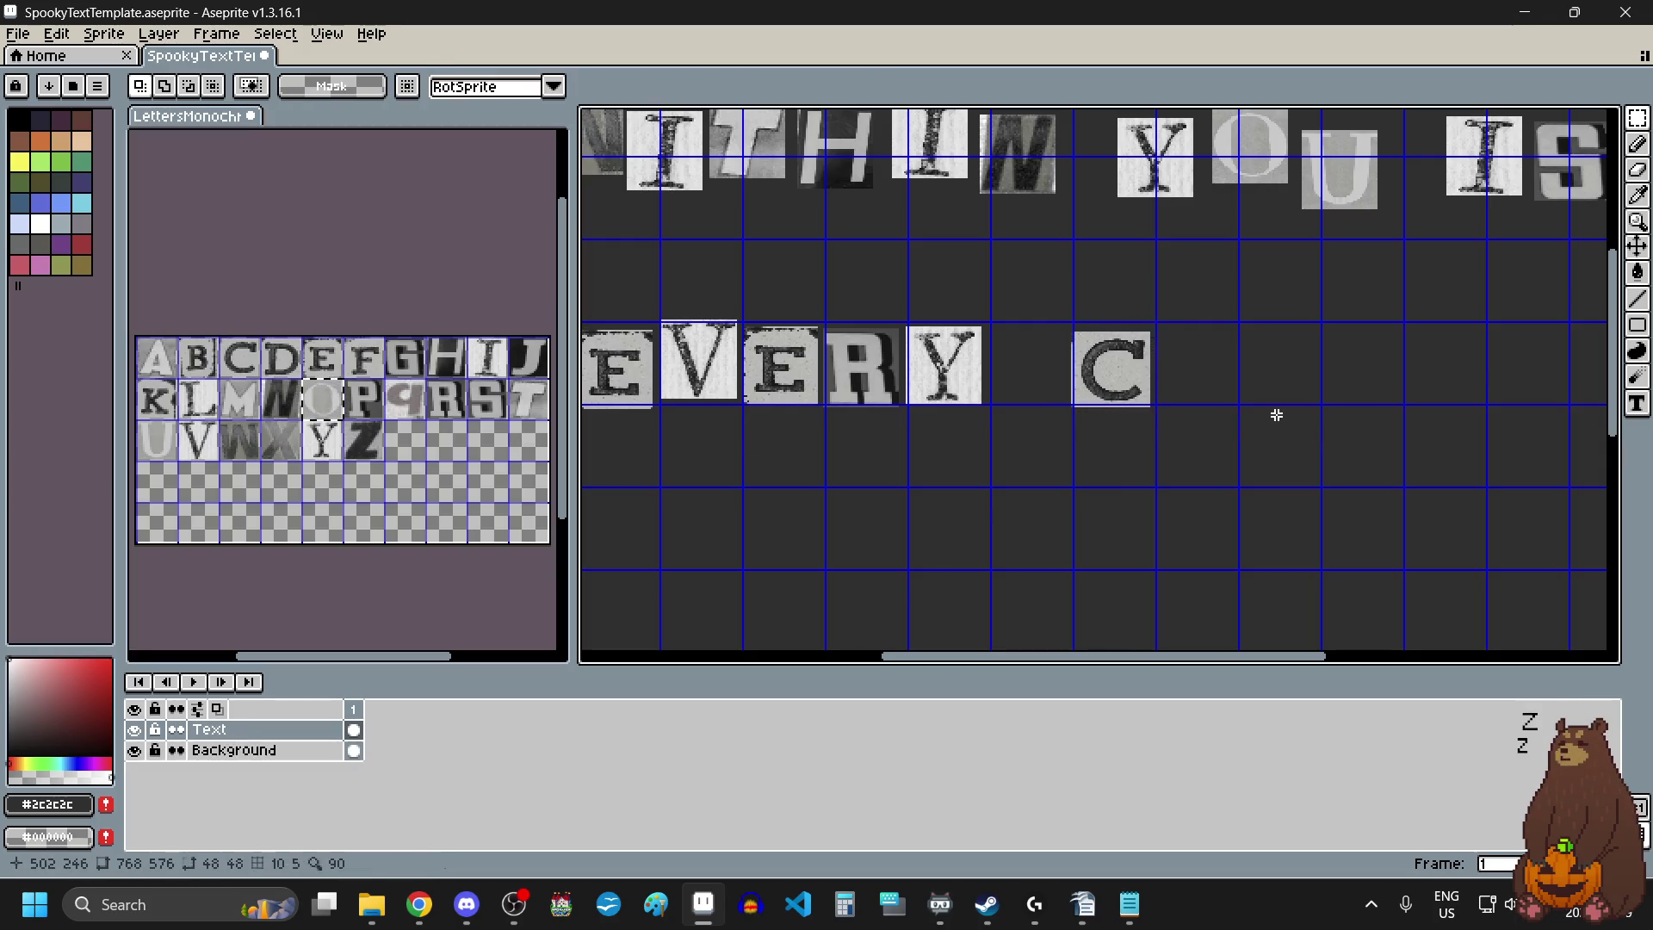
pyautogui.hotkey('ctrl', 'v')
pyautogui.moveTo(783, 138)
pyautogui.mouseDown()
pyautogui.moveTo(1292, 388)
pyautogui.moveTo(1259, 417)
pyautogui.moveTo(1185, 401)
pyautogui.mouseUp()
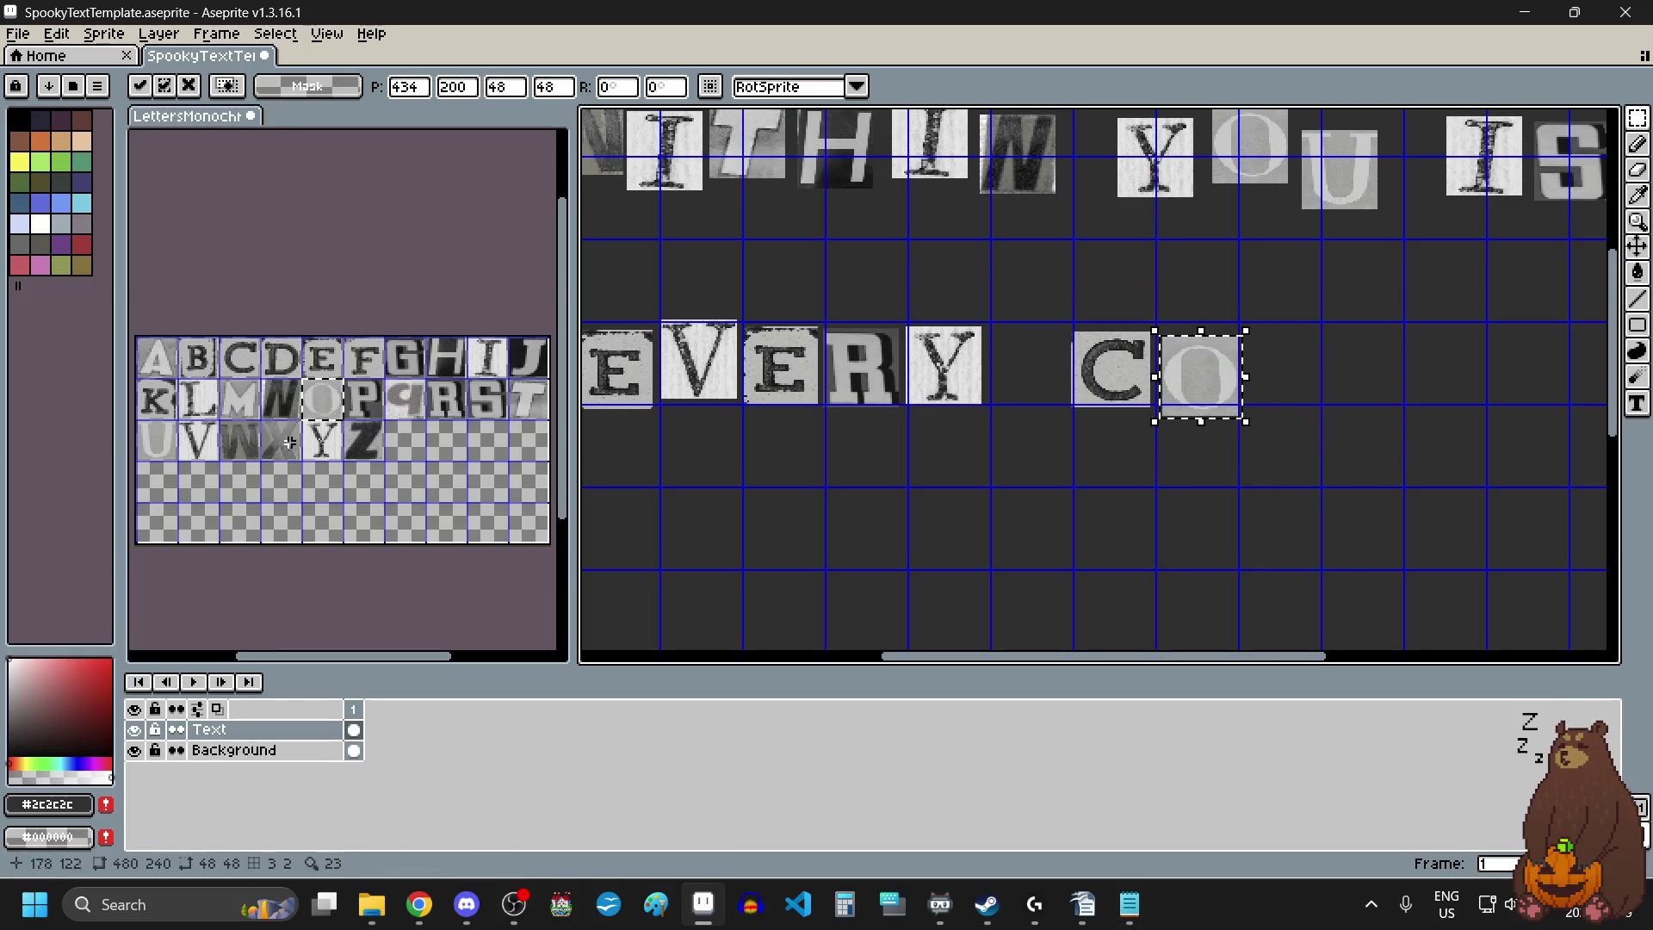
pyautogui.click(198, 394)
# Add an L and a second O tile to continue COLO.
pyautogui.click(198, 394)
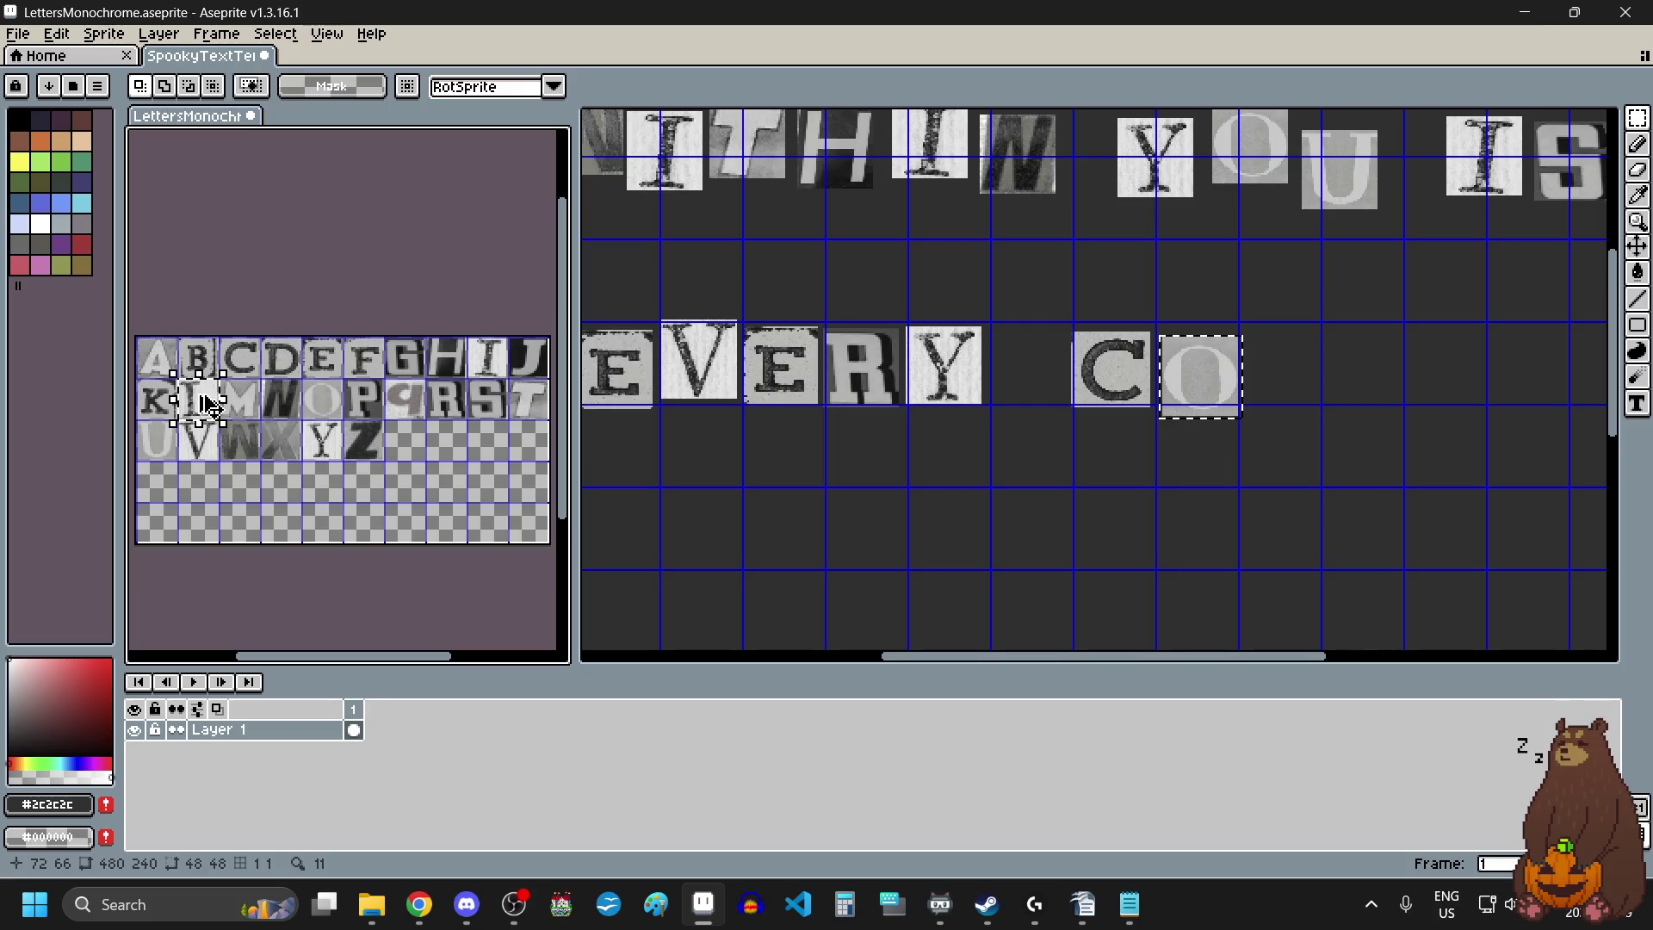
pyautogui.click(1320, 405)
pyautogui.hotkey('ctrl', 'v')
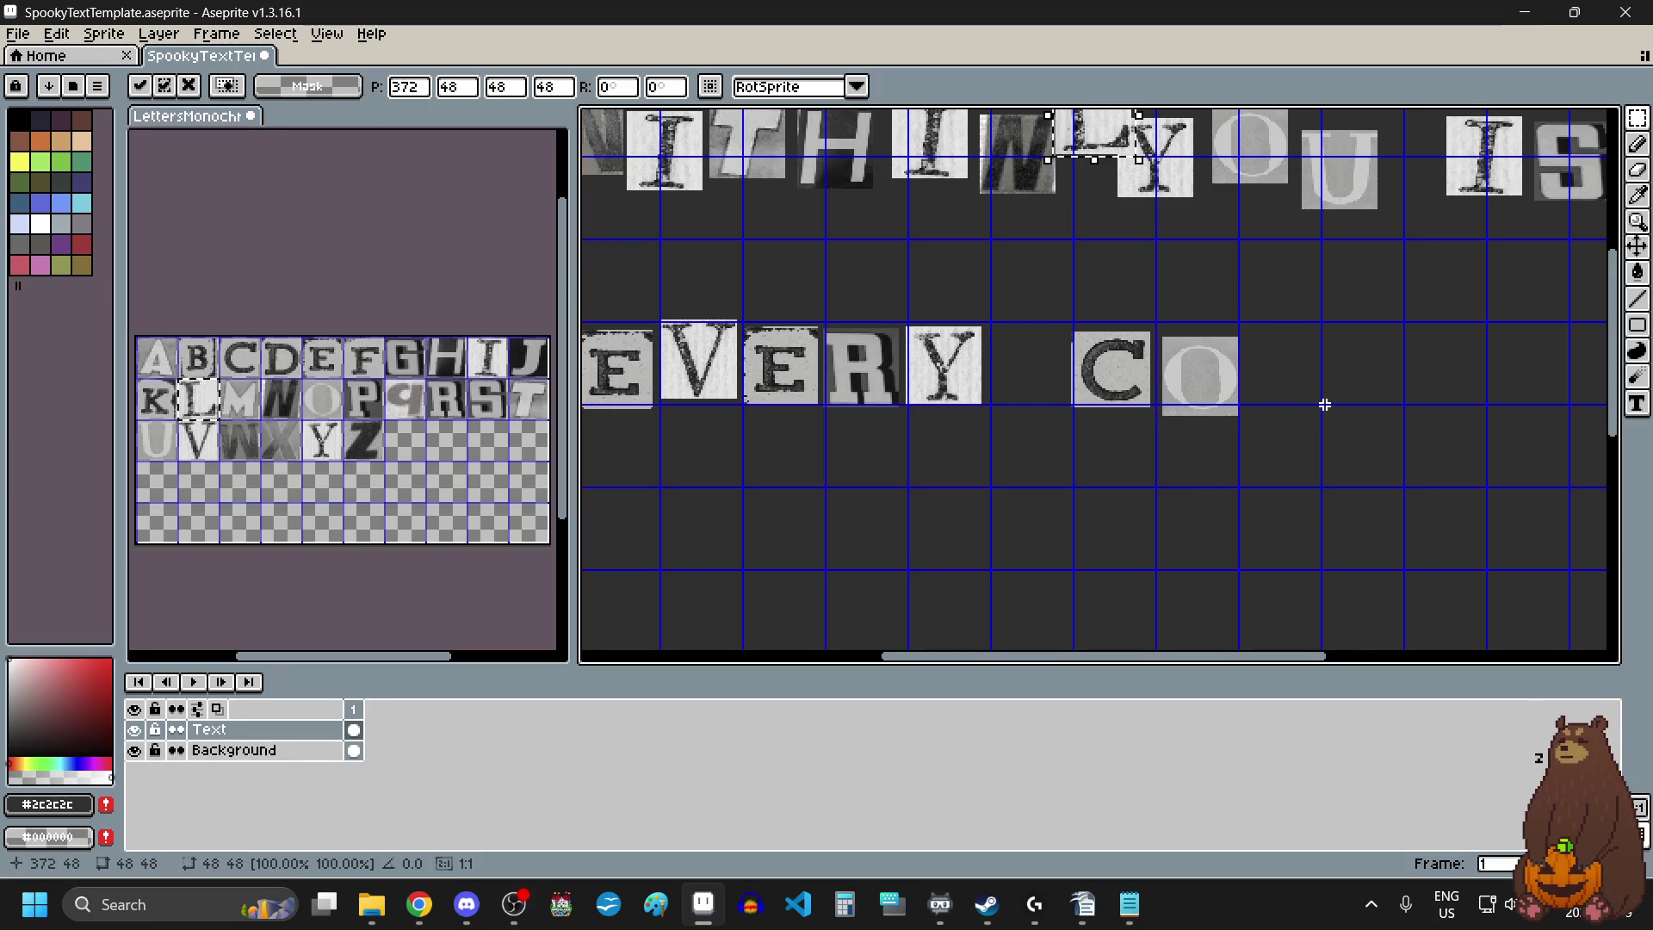
pyautogui.moveTo(1111, 137)
pyautogui.mouseDown()
pyautogui.moveTo(1326, 371)
pyautogui.moveTo(1303, 387)
pyautogui.mouseUp()
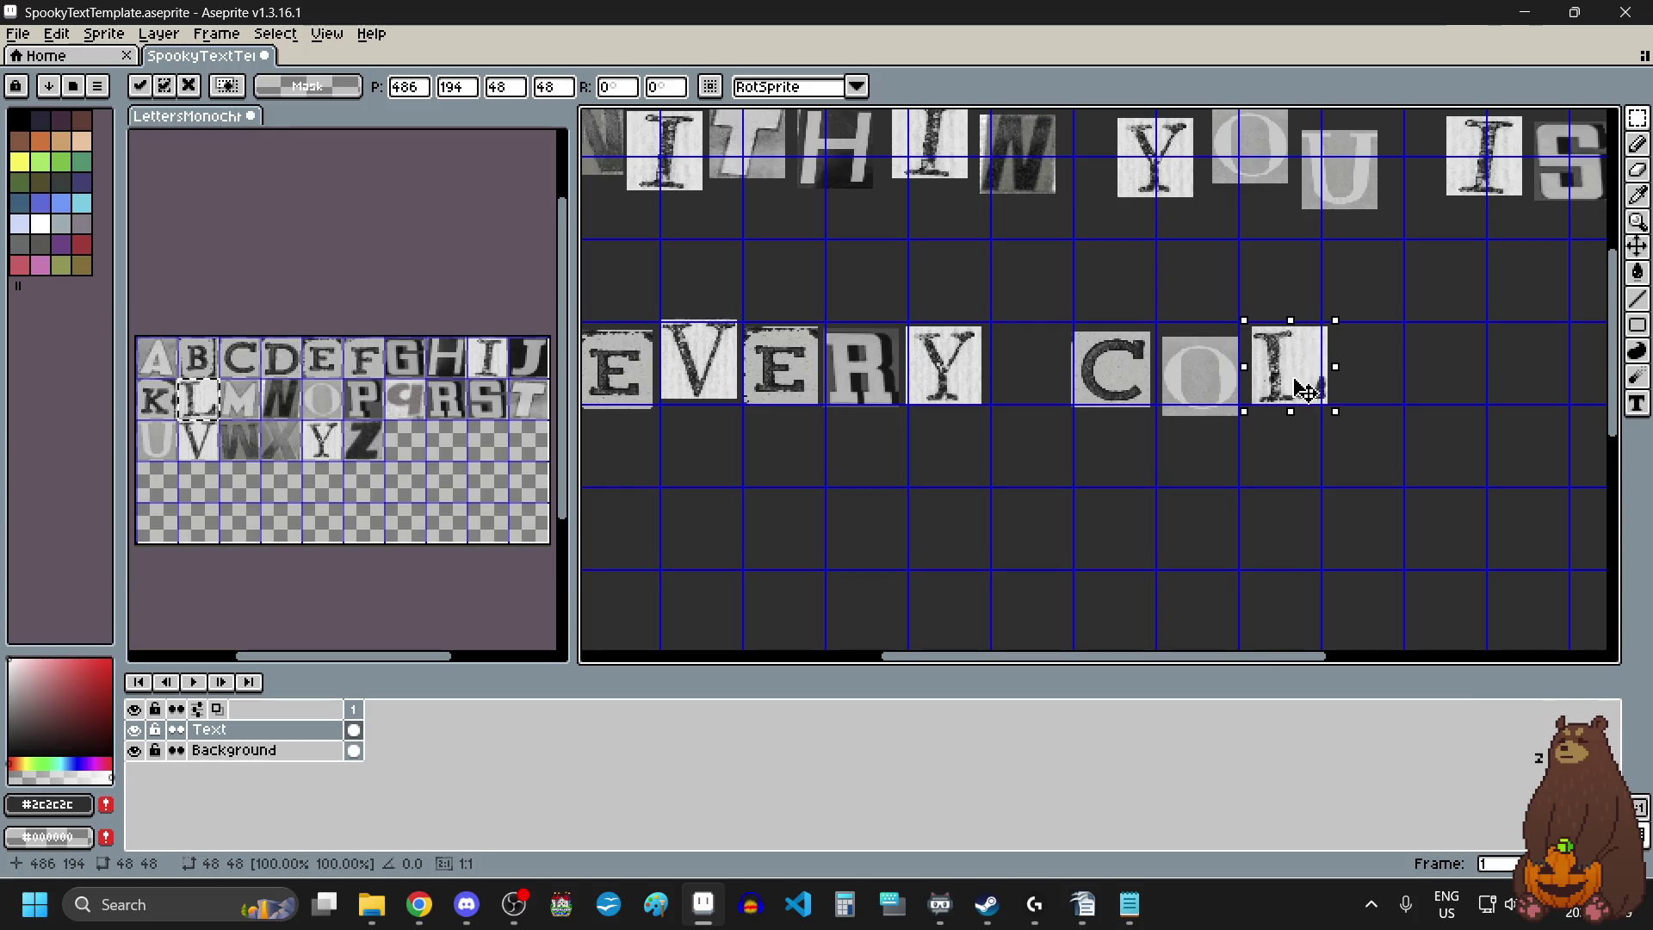
pyautogui.click(331, 396)
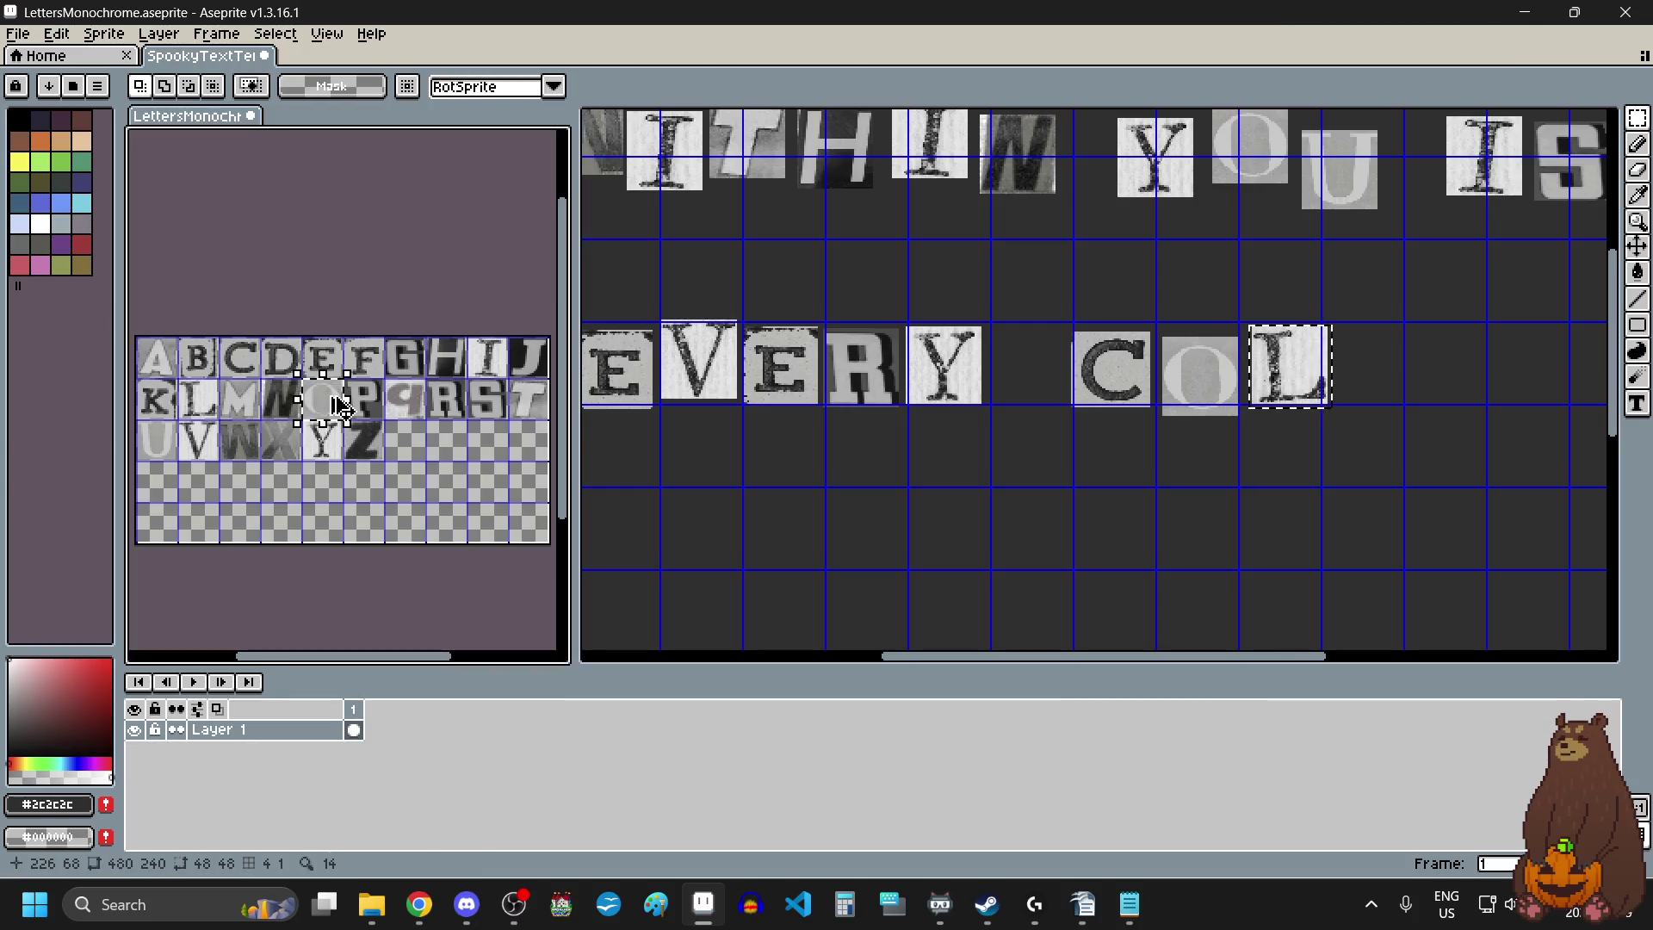
pyautogui.hotkey('ctrl', 'c')
pyautogui.click(1391, 408)
pyautogui.hotkey('ctrl', 'v')
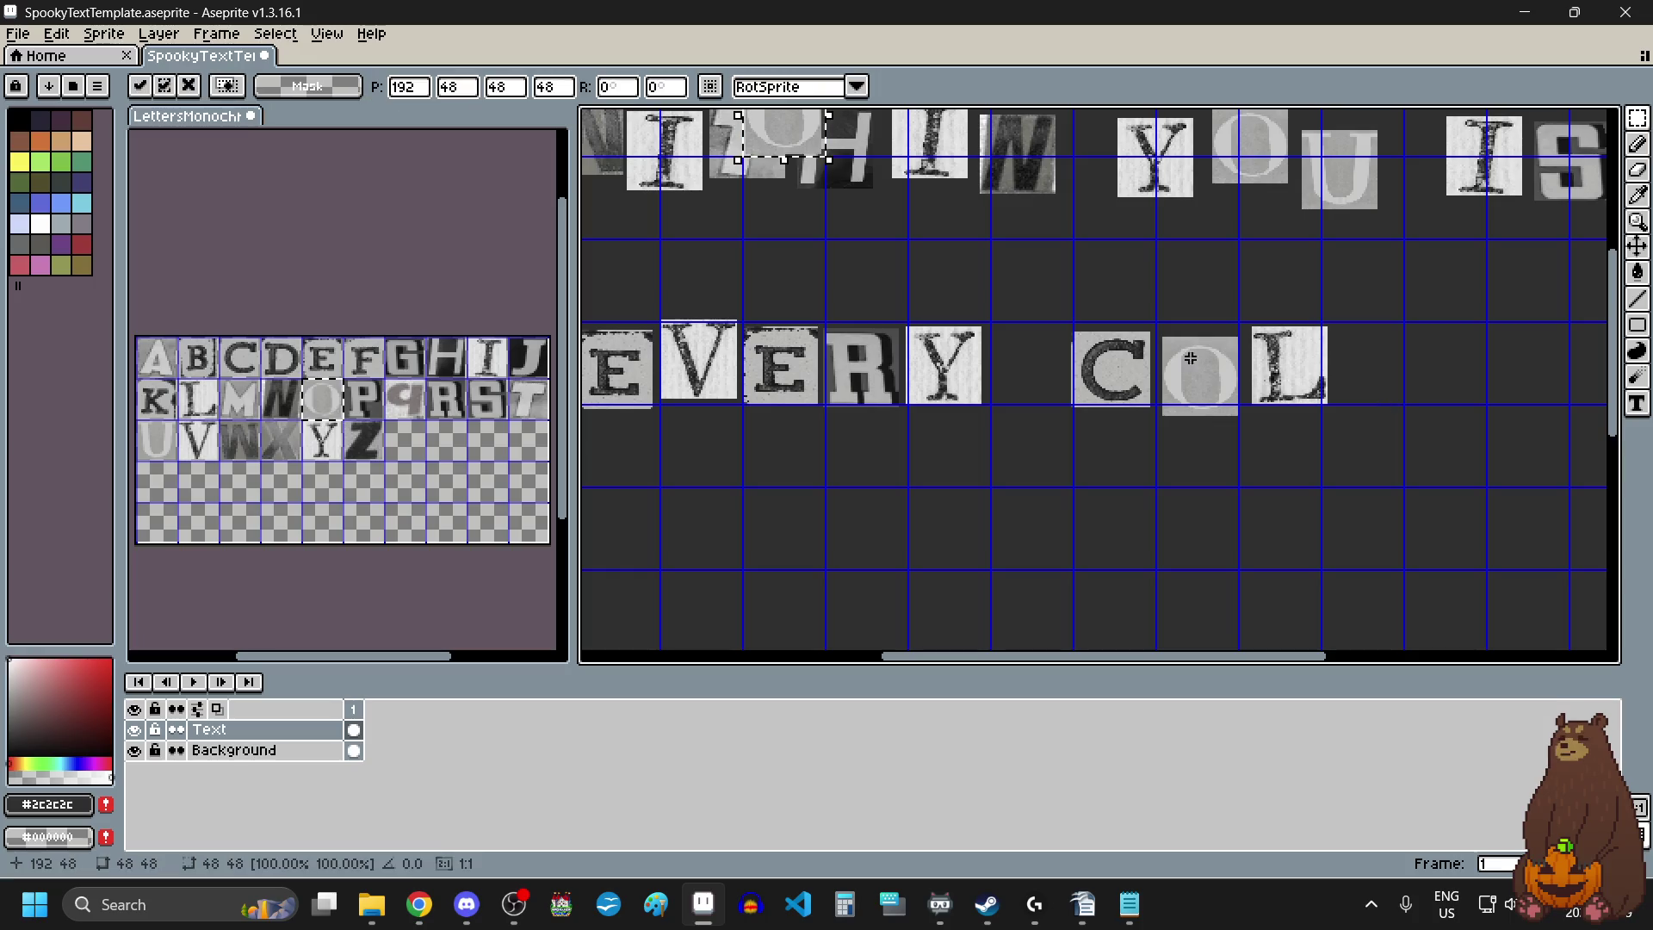
pyautogui.moveTo(782, 155)
pyautogui.mouseDown()
pyautogui.moveTo(1475, 369)
pyautogui.moveTo(1392, 376)
pyautogui.moveTo(1402, 398)
pyautogui.mouseUp()
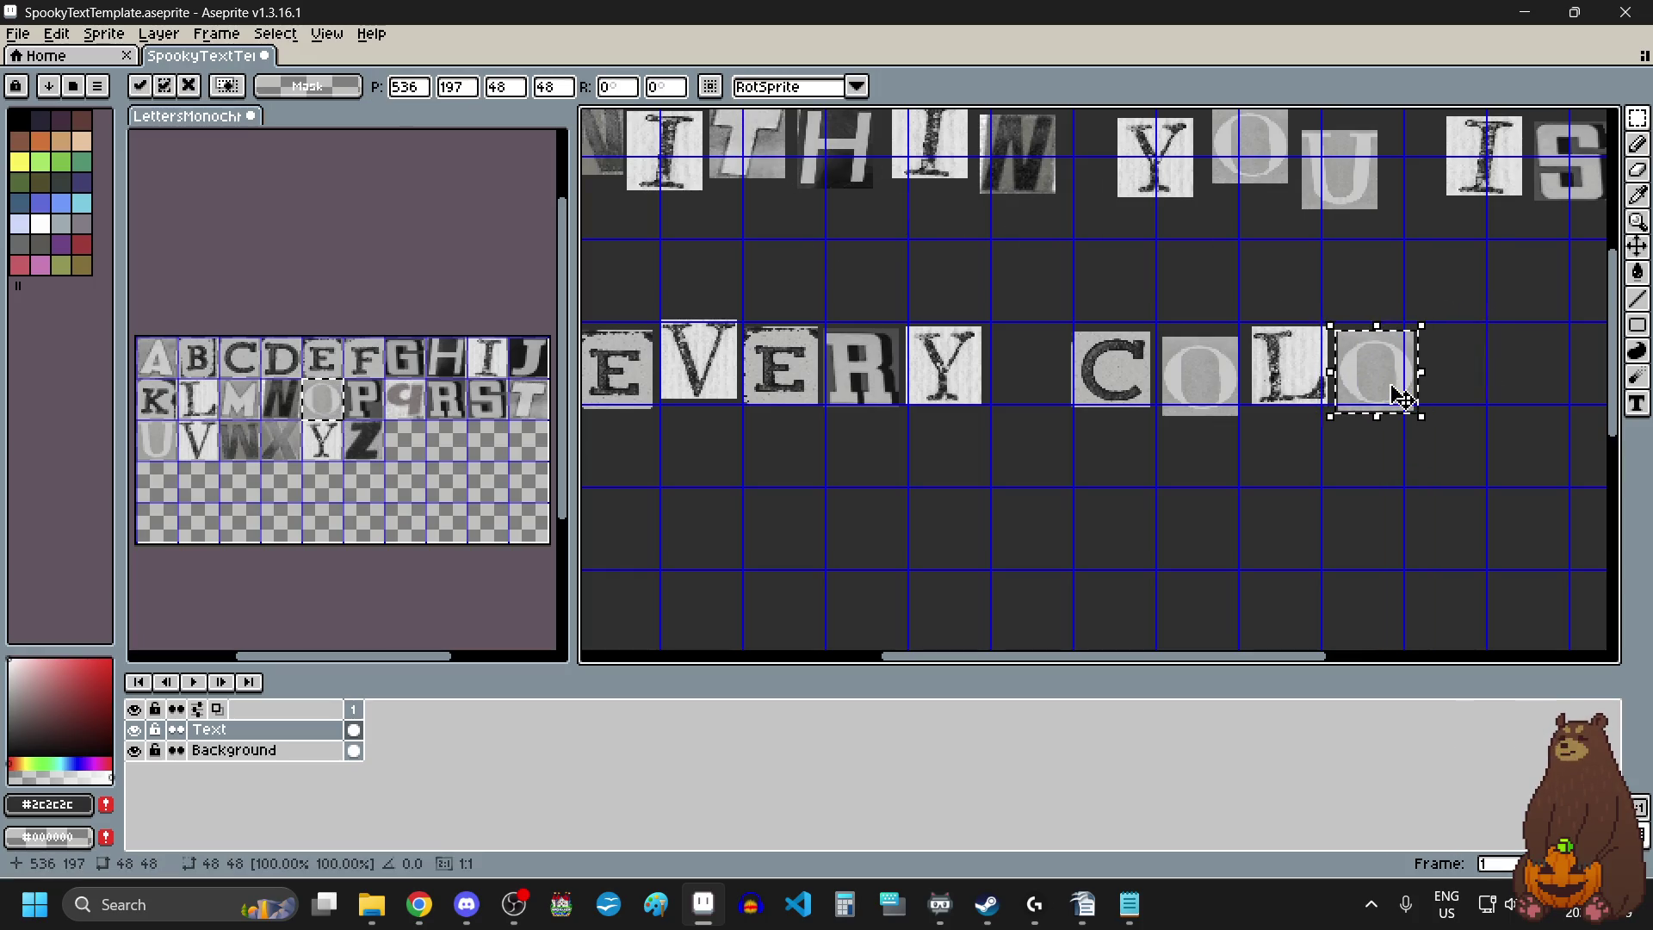
pyautogui.click(157, 444)
# Place a U tile after the second O.
pyautogui.moveTo(157, 444); pyautogui.dragTo(167, 436)
pyautogui.click(1478, 410)
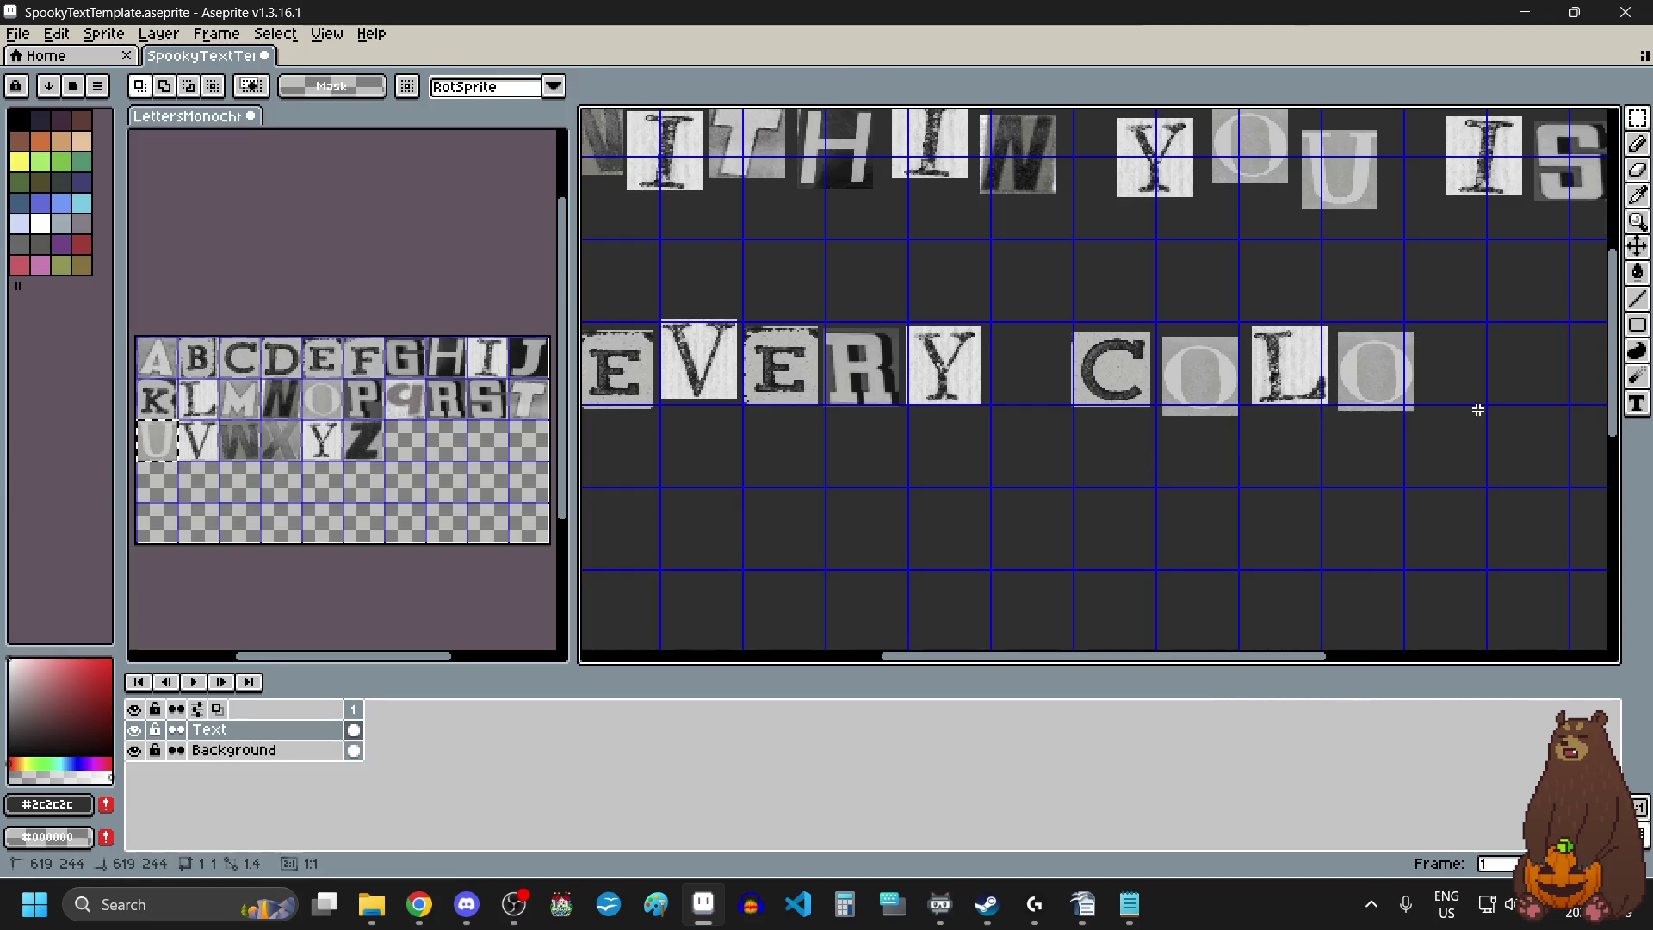
pyautogui.hotkey('ctrl', 'v')
pyautogui.moveTo(1093, 210)
pyautogui.mouseDown()
pyautogui.moveTo(1445, 390)
pyautogui.moveTo(1466, 370)
pyautogui.mouseUp()
pyautogui.scroll(-1, 1465, 370)
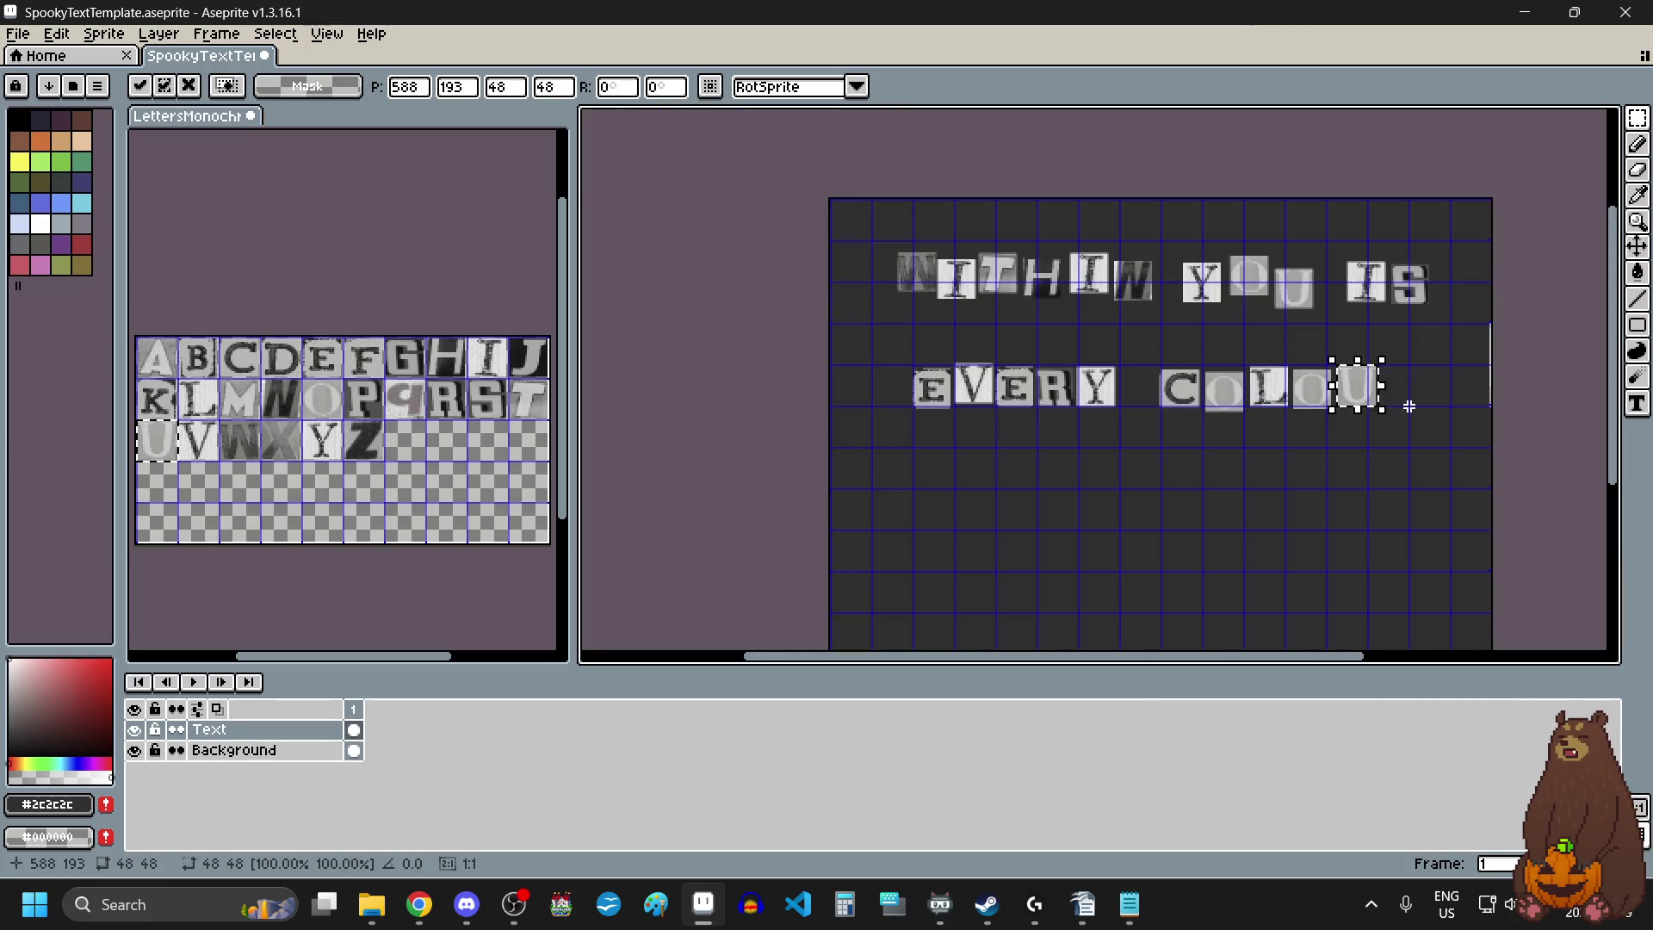
pyautogui.scroll(1, 1253, 487)
pyautogui.click(1329, 473)
pyautogui.scroll(-2, 1211, 465)
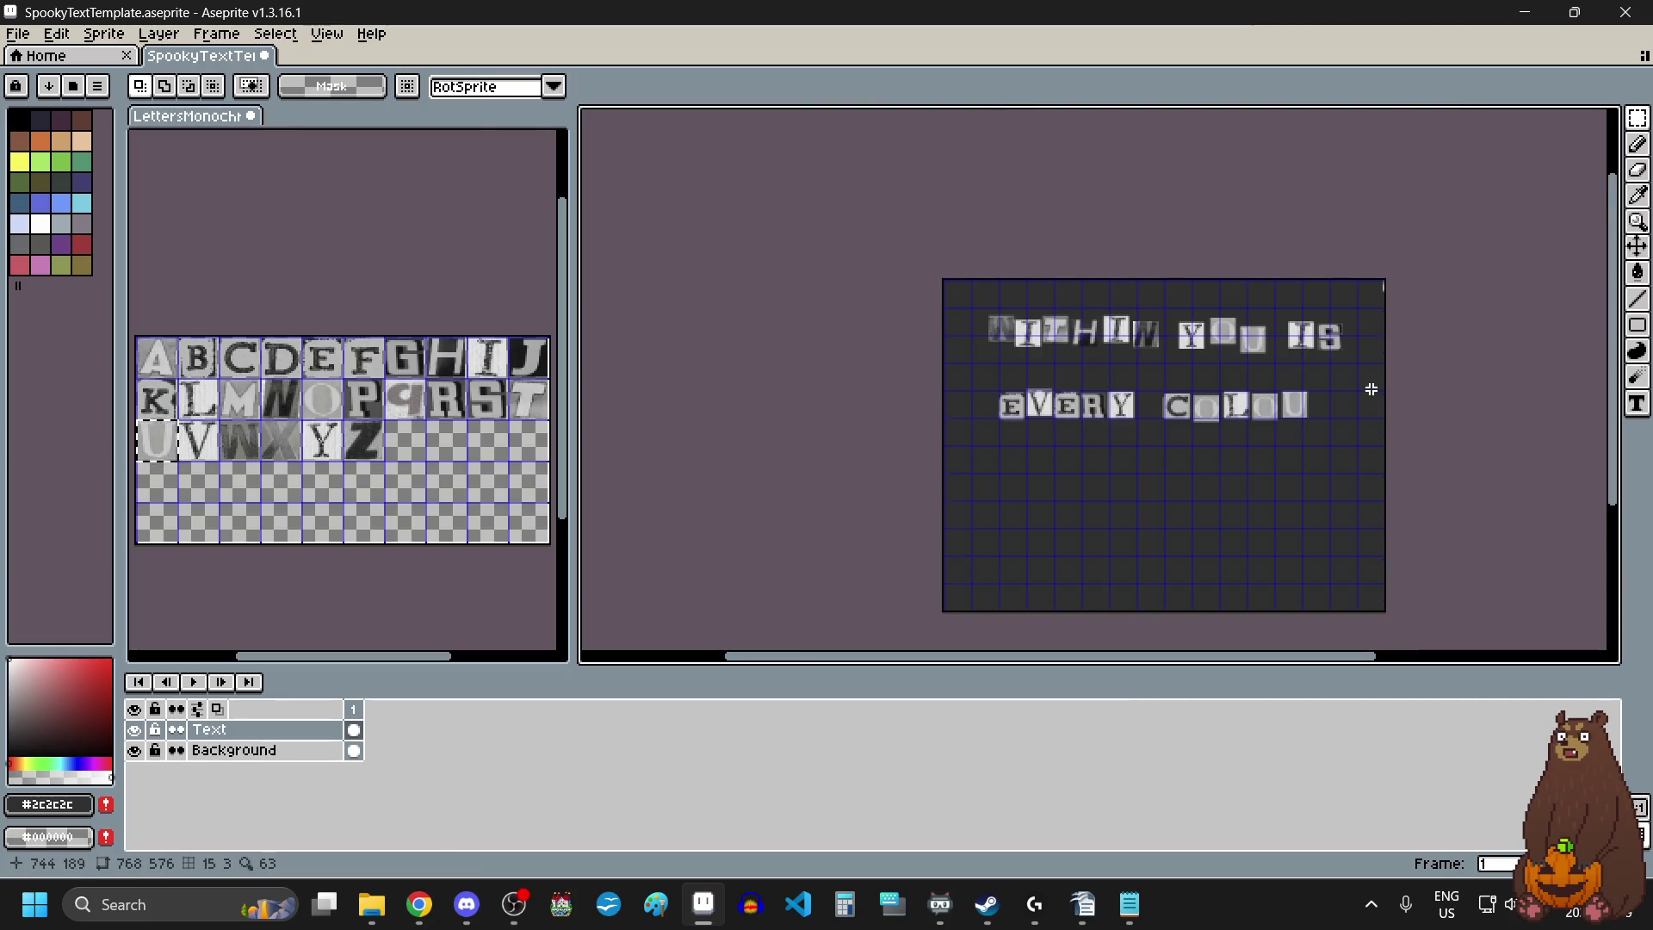
pyautogui.scroll(1, 1369, 391)
# Add the R tile to finish COLOUR, then marquee-select the EVERY COLOUR row.
pyautogui.moveTo(429, 379); pyautogui.dragTo(452, 419)
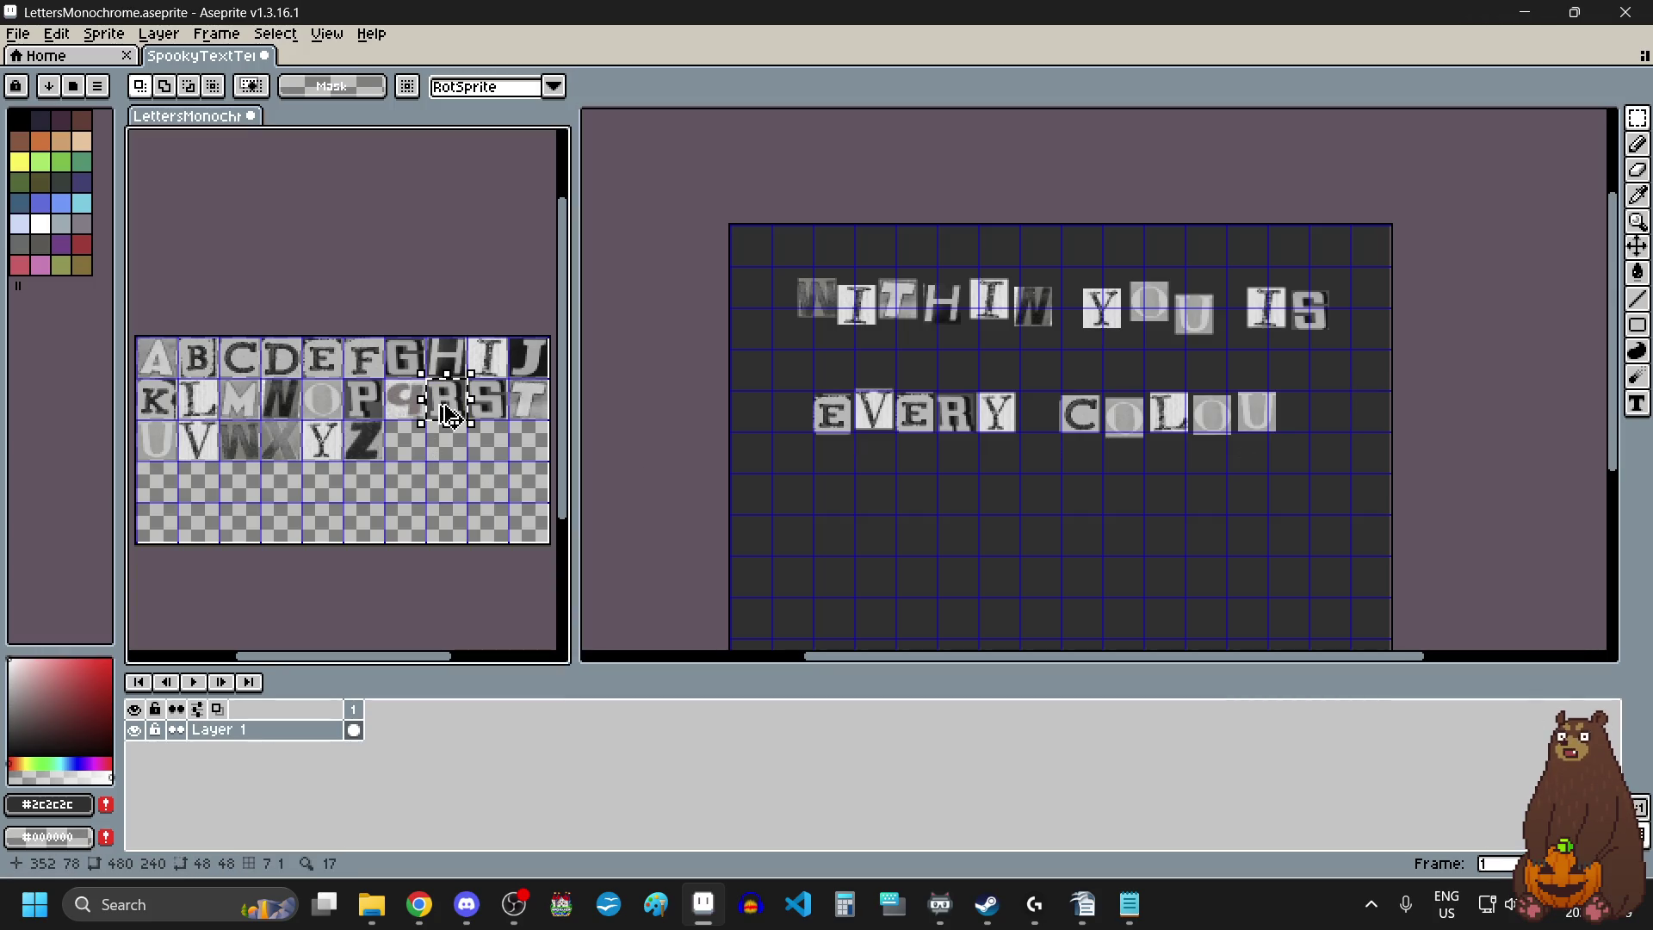
pyautogui.click(1309, 418)
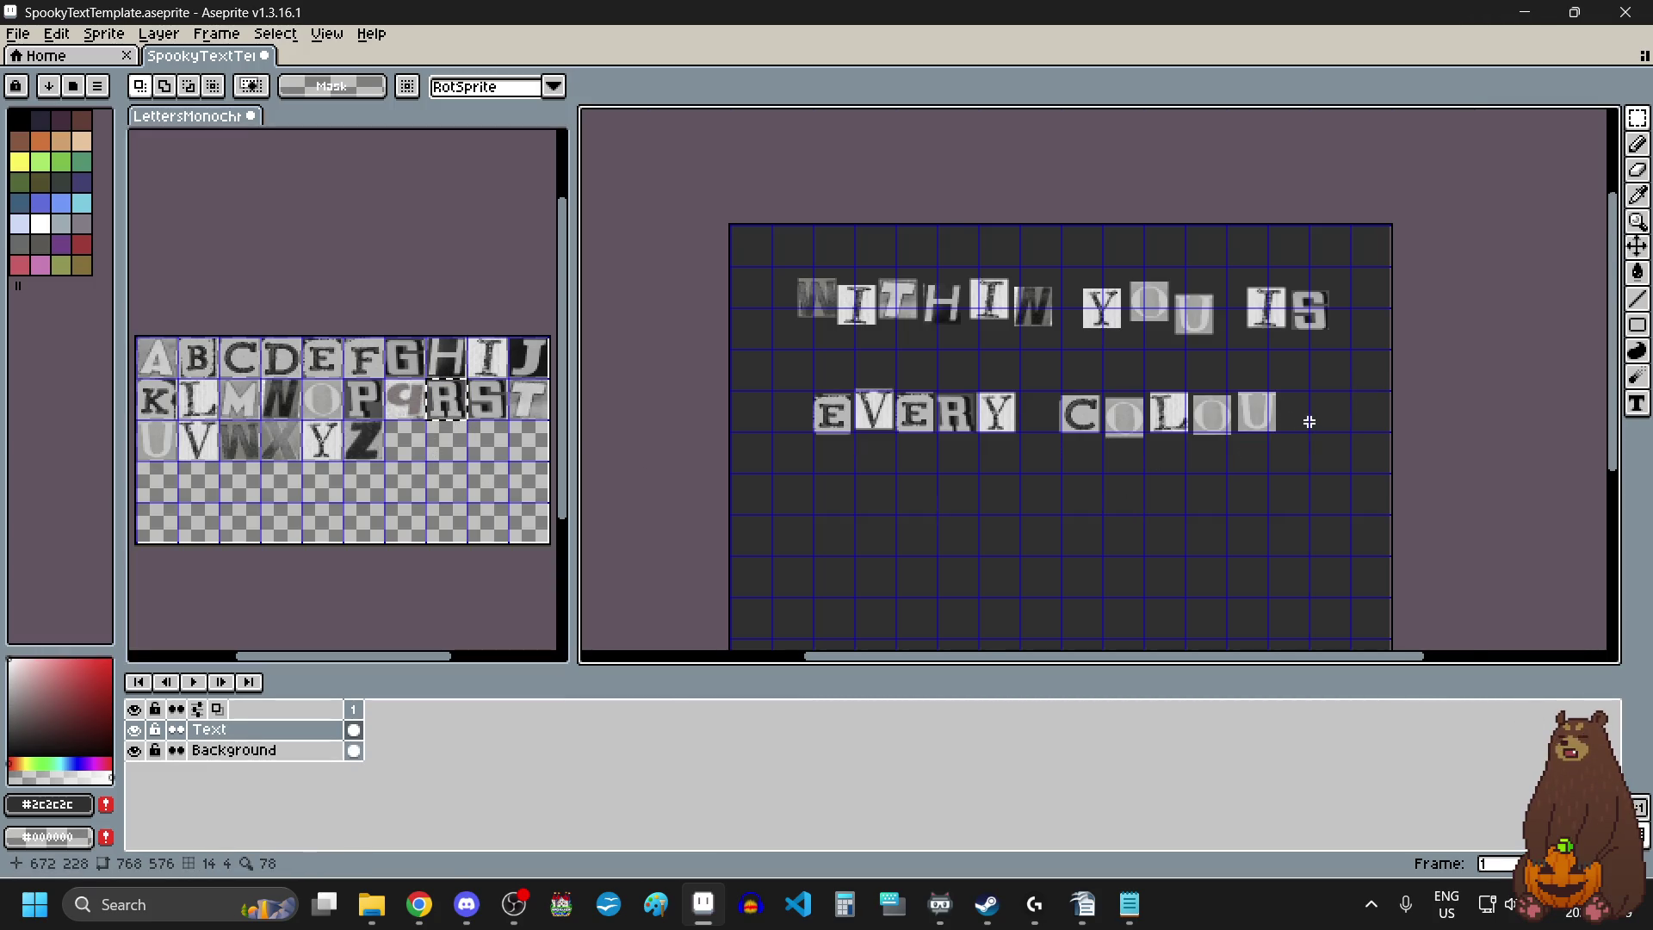
pyautogui.scroll(1, 1309, 421)
pyautogui.hotkey('ctrl', 'v')
pyautogui.moveTo(805, 166)
pyautogui.mouseDown()
pyautogui.moveTo(1319, 399)
pyautogui.moveTo(1315, 417)
pyautogui.mouseUp()
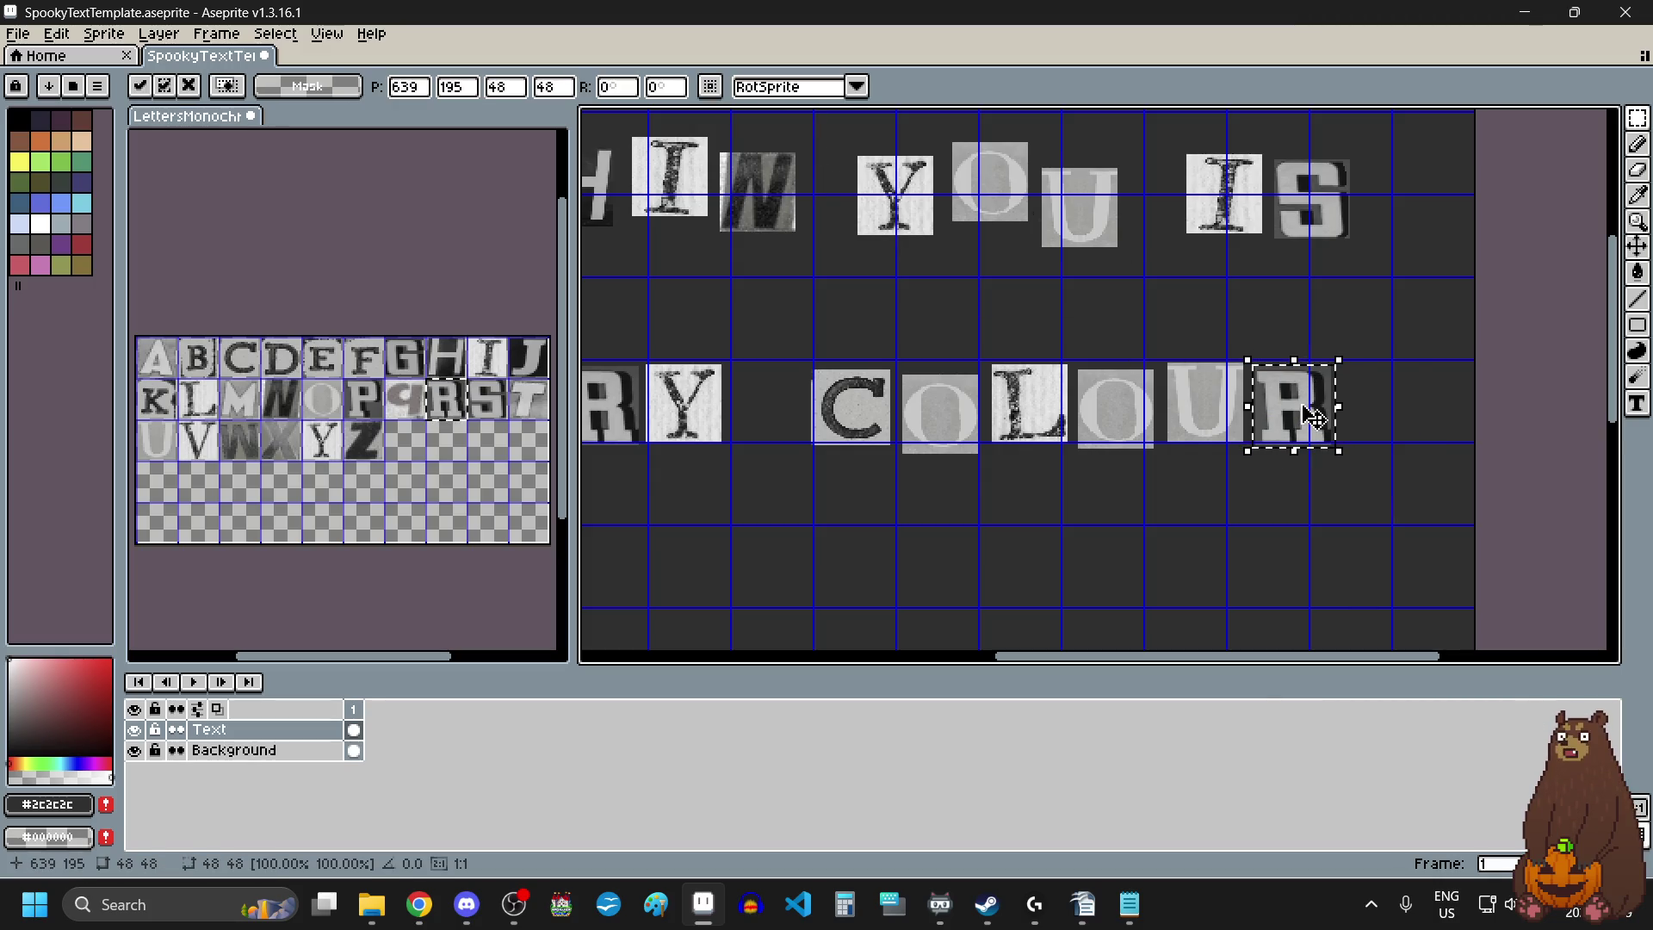
pyautogui.click(1181, 557)
pyautogui.scroll(-1, 1181, 557)
pyautogui.moveTo(740, 445)
pyautogui.mouseDown()
pyautogui.moveTo(1286, 533)
pyautogui.moveTo(1209, 508)
pyautogui.mouseUp()
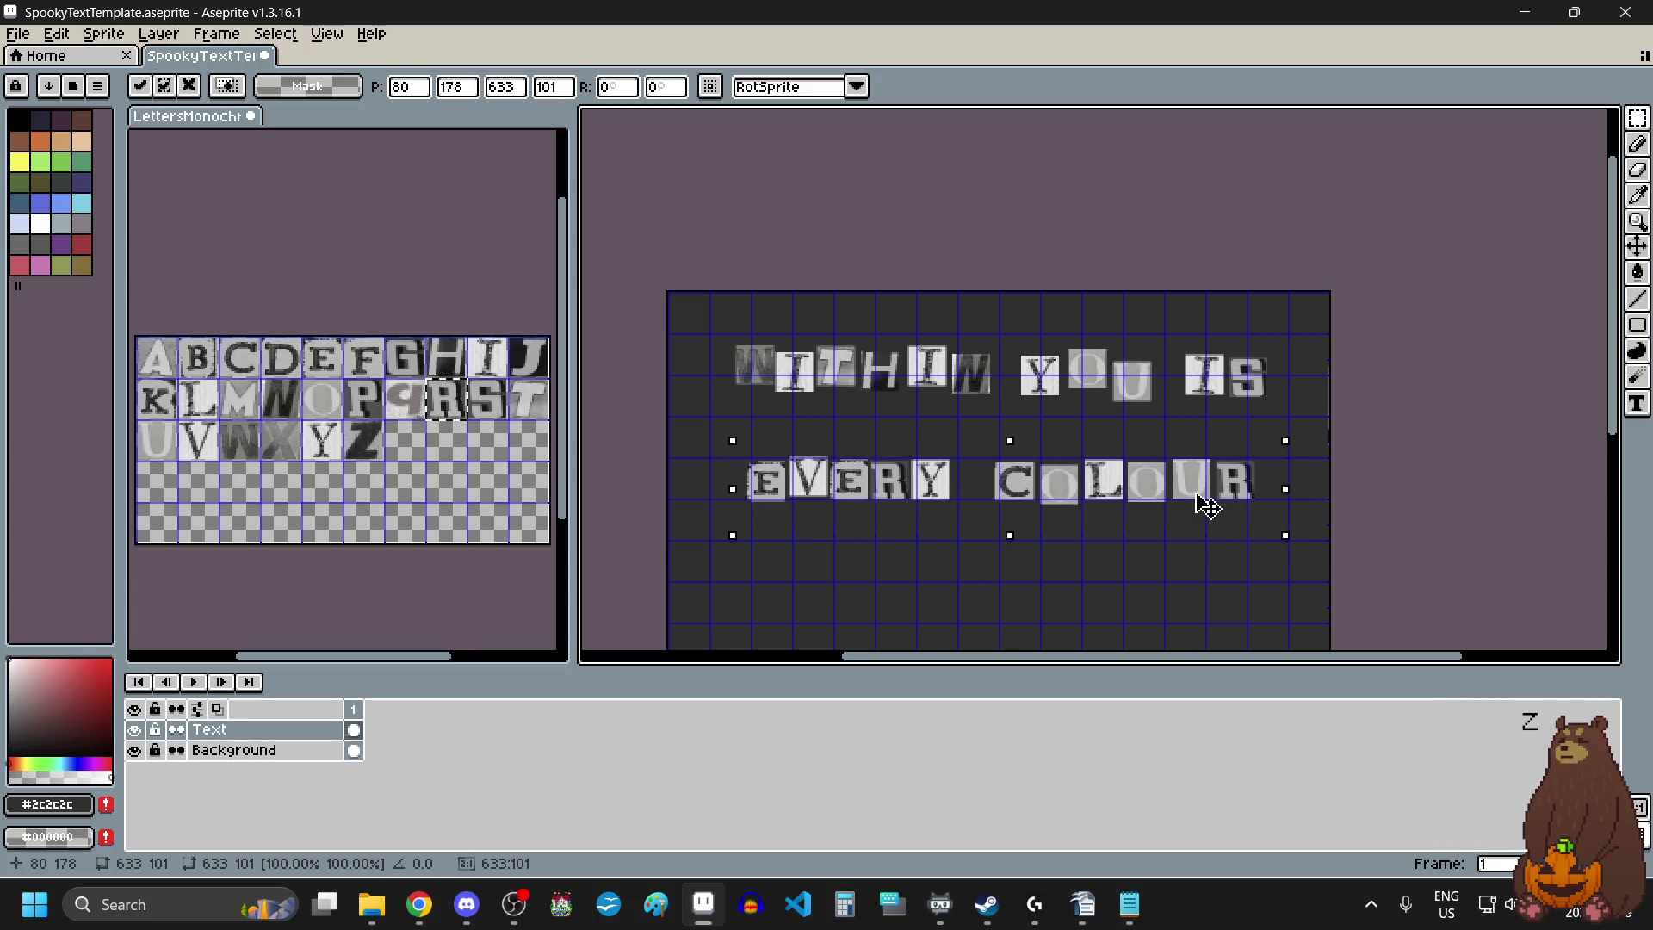
# Drag the selected EVERY COLOUR row about 14 px lower and commit it.
pyautogui.scroll(-3, 1085, 513)
pyautogui.scroll(3, 1067, 558)
pyautogui.moveTo(1085, 471); pyautogui.dragTo(1086, 482)
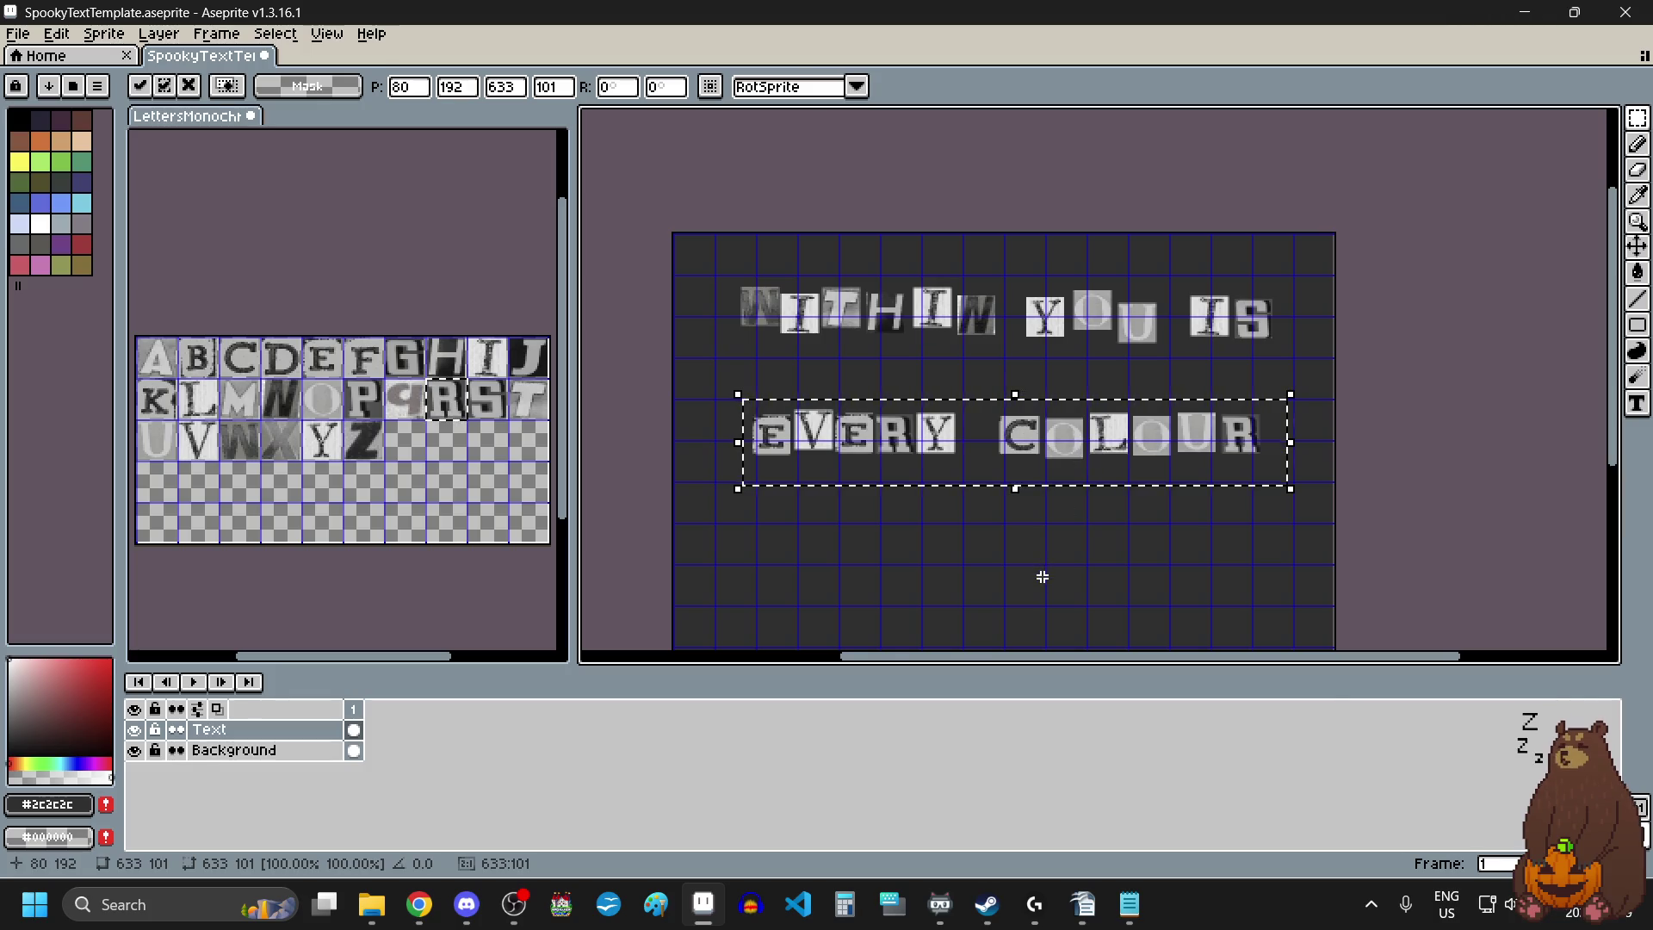
pyautogui.click(1041, 577)
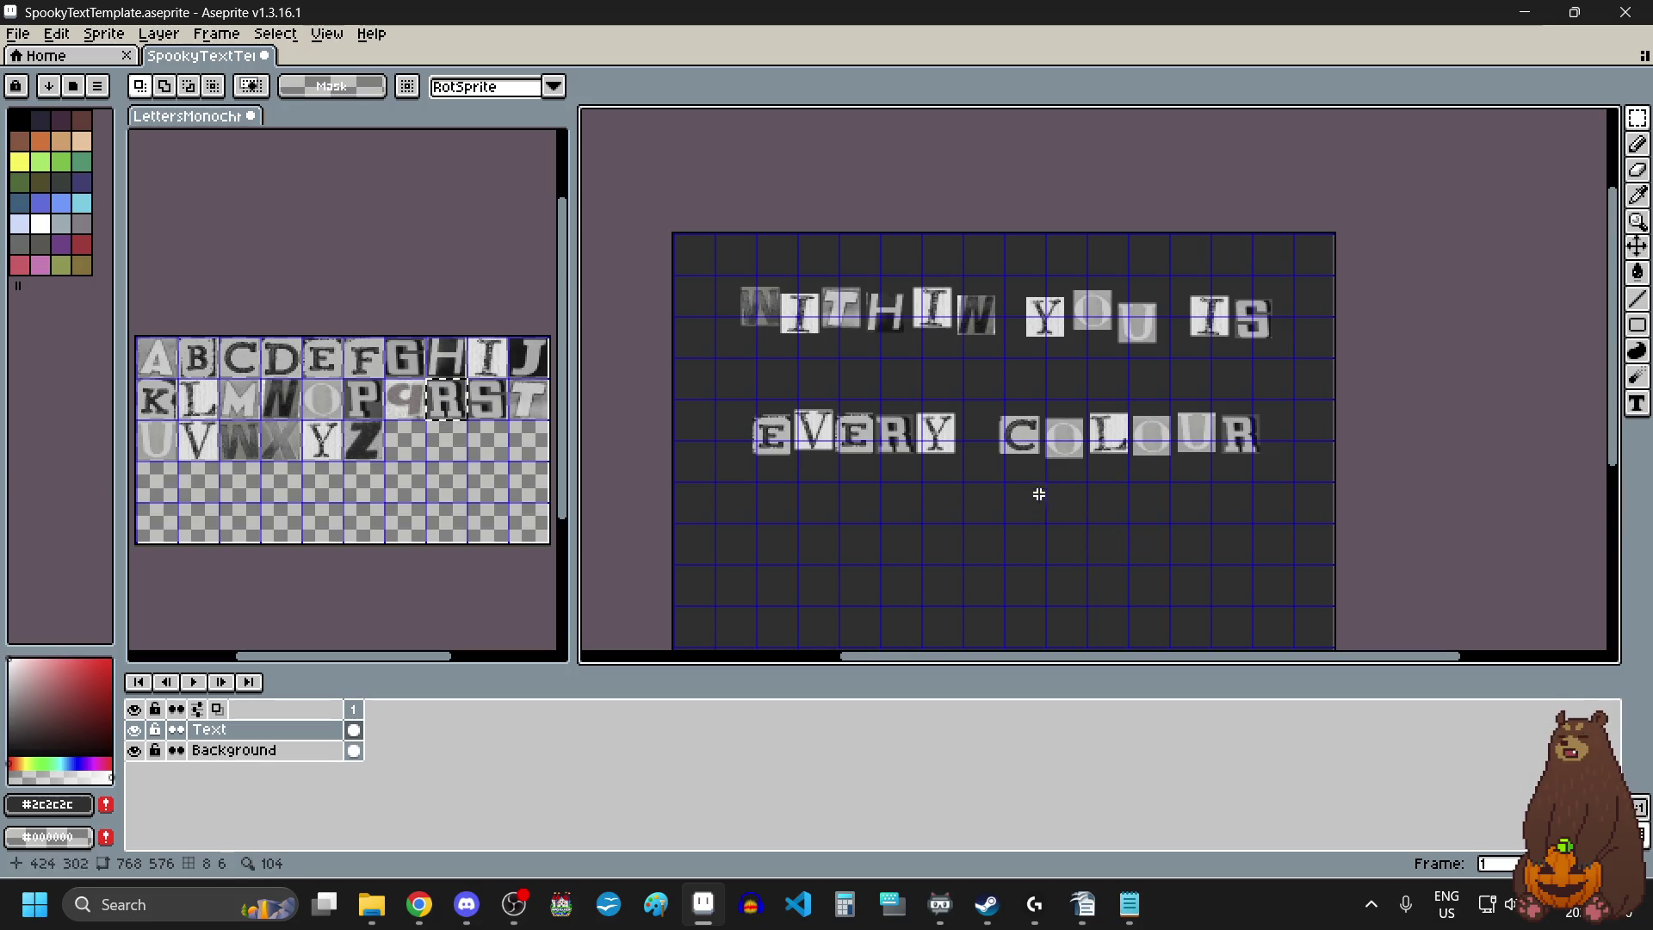
# Nudge the W and I tiles of WITHIN slightly left and down.
pyautogui.scroll(3, 864, 328)
pyautogui.scroll(-3, 801, 315)
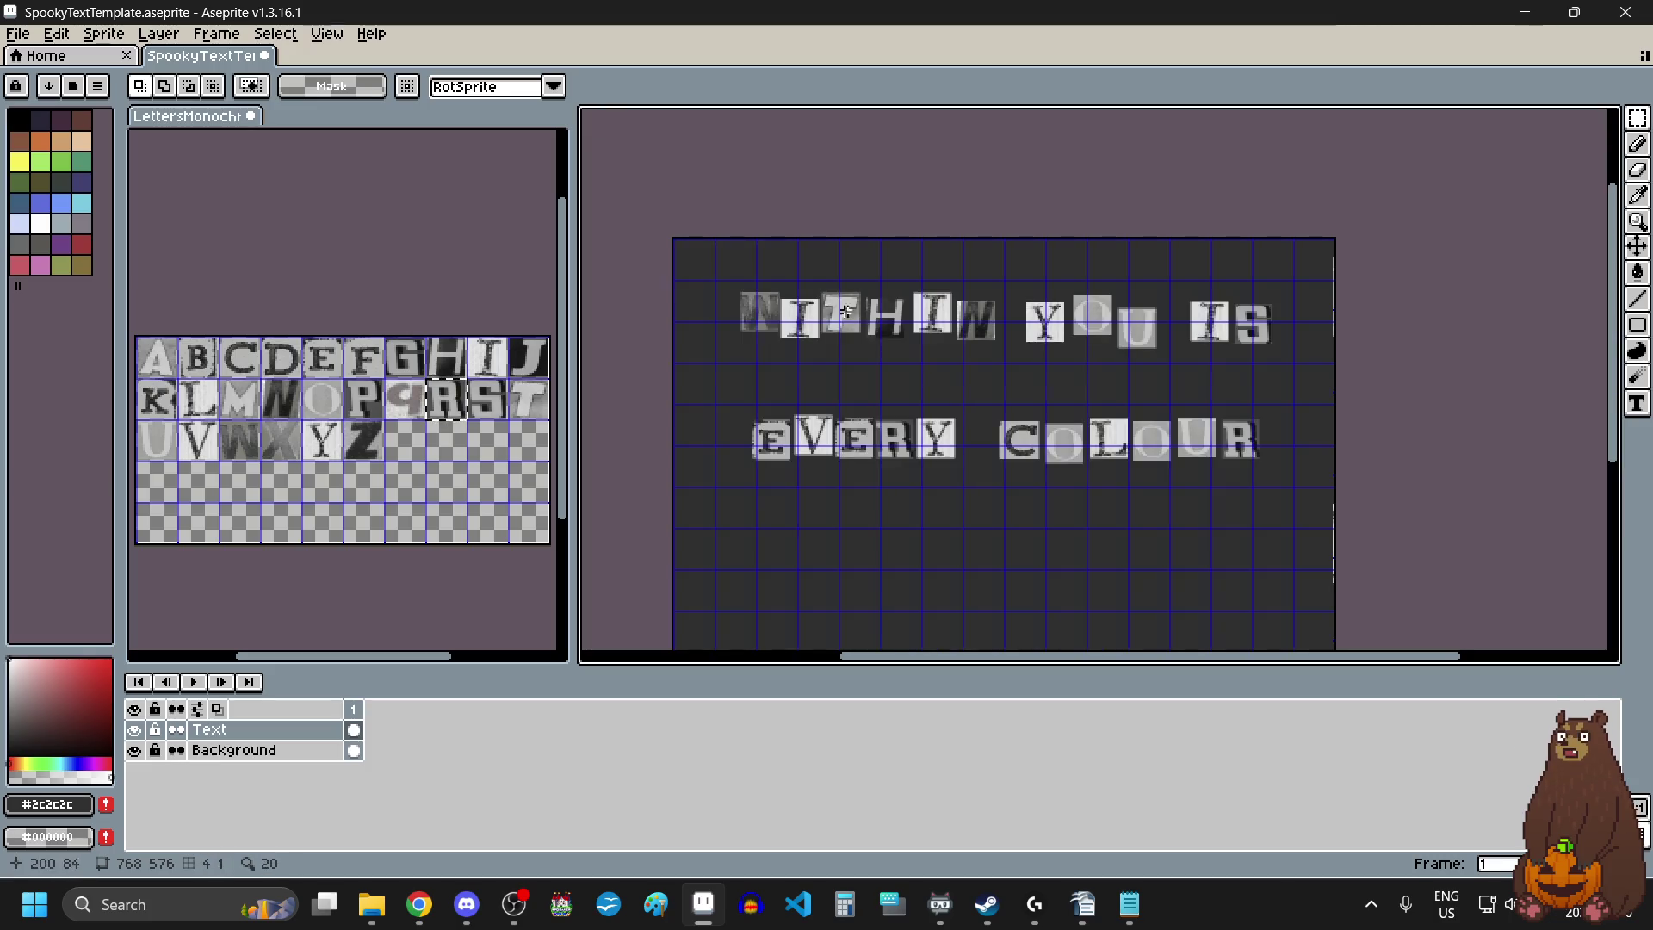
pyautogui.scroll(3, 737, 299)
pyautogui.moveTo(705, 227); pyautogui.dragTo(1068, 488)
pyautogui.press('Left')
pyautogui.press('Left')
pyautogui.press('Left')
pyautogui.press('Down')
pyautogui.press('Down')
pyautogui.click(1053, 519)
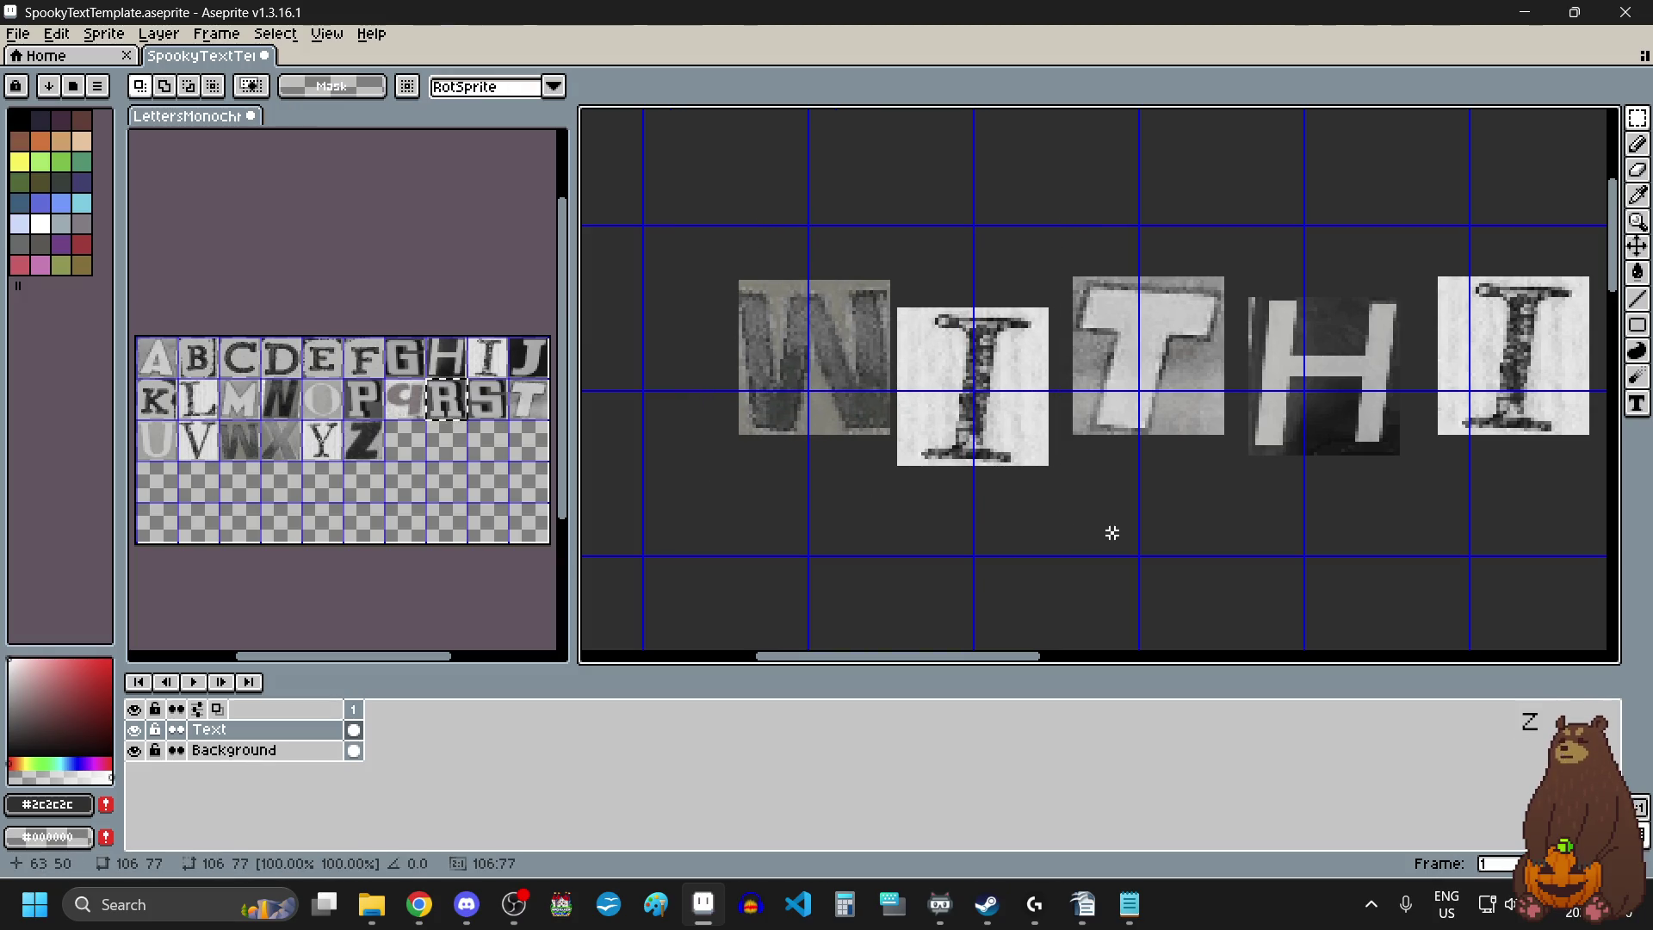
# Move the W up-left toward the I, then shift T, H, I, W slightly right and down.
pyautogui.scroll(1, 786, 260)
pyautogui.moveTo(661, 227)
pyautogui.mouseDown()
pyautogui.moveTo(827, 473)
pyautogui.moveTo(948, 540)
pyautogui.mouseUp()
pyautogui.moveTo(910, 478); pyautogui.dragTo(879, 450)
pyautogui.scroll(-3, 878, 450)
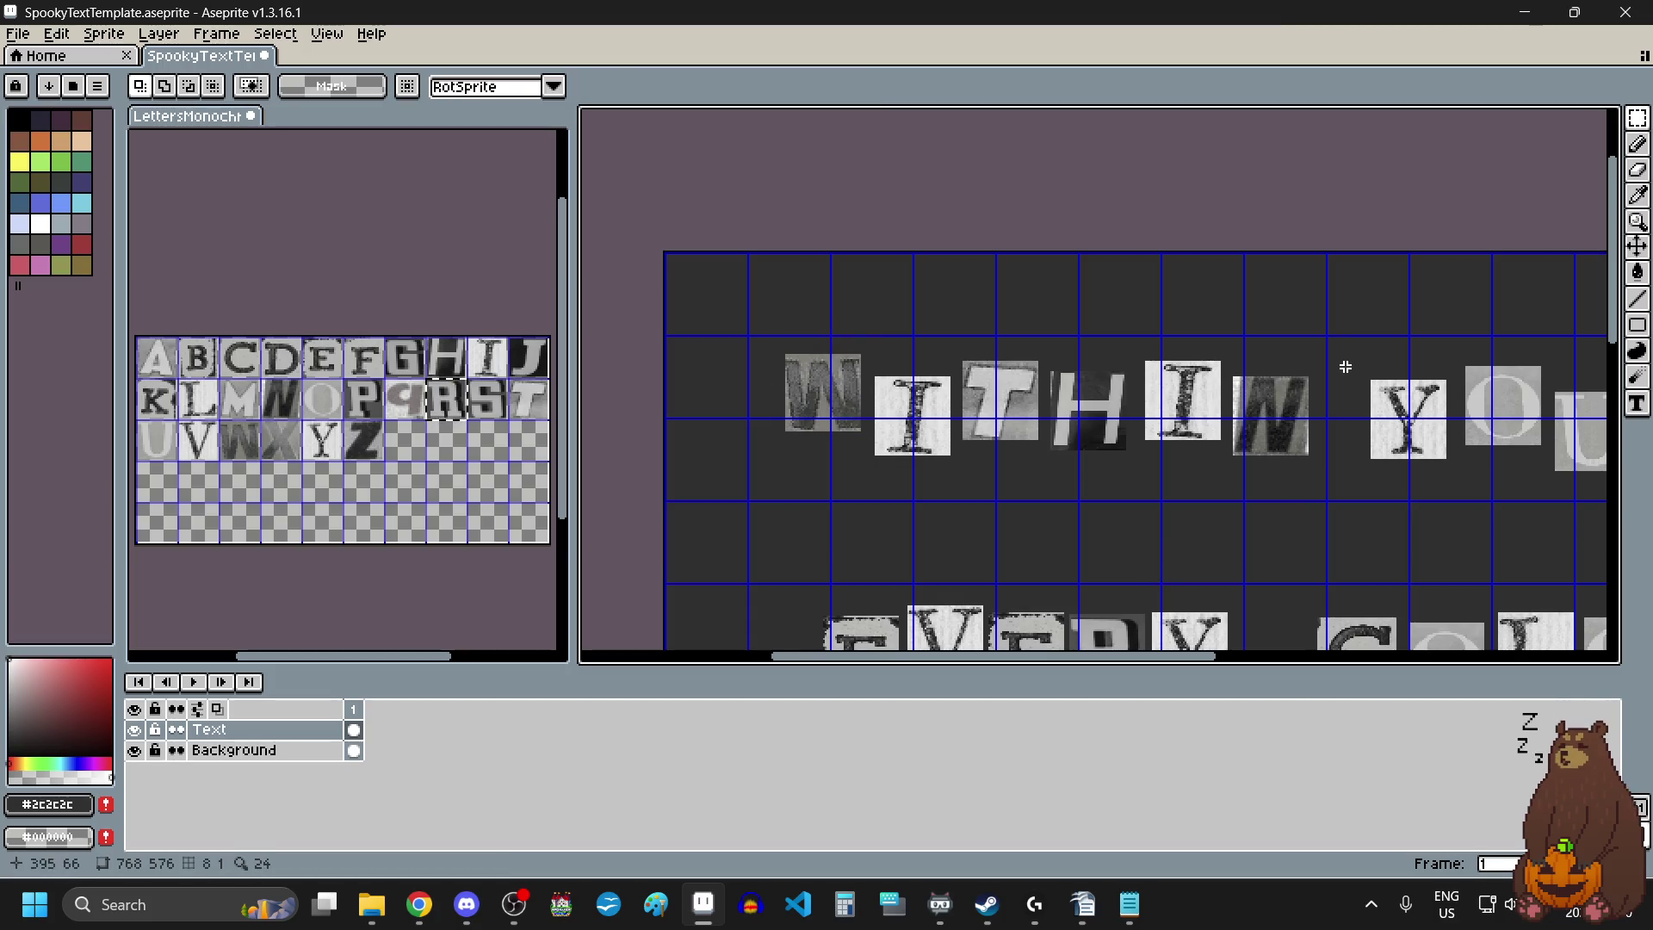
pyautogui.moveTo(1334, 337)
pyautogui.mouseDown()
pyautogui.moveTo(1125, 477)
pyautogui.moveTo(955, 511)
pyautogui.mouseUp()
pyautogui.moveTo(1030, 427); pyautogui.dragTo(1033, 433)
pyautogui.click(1413, 302)
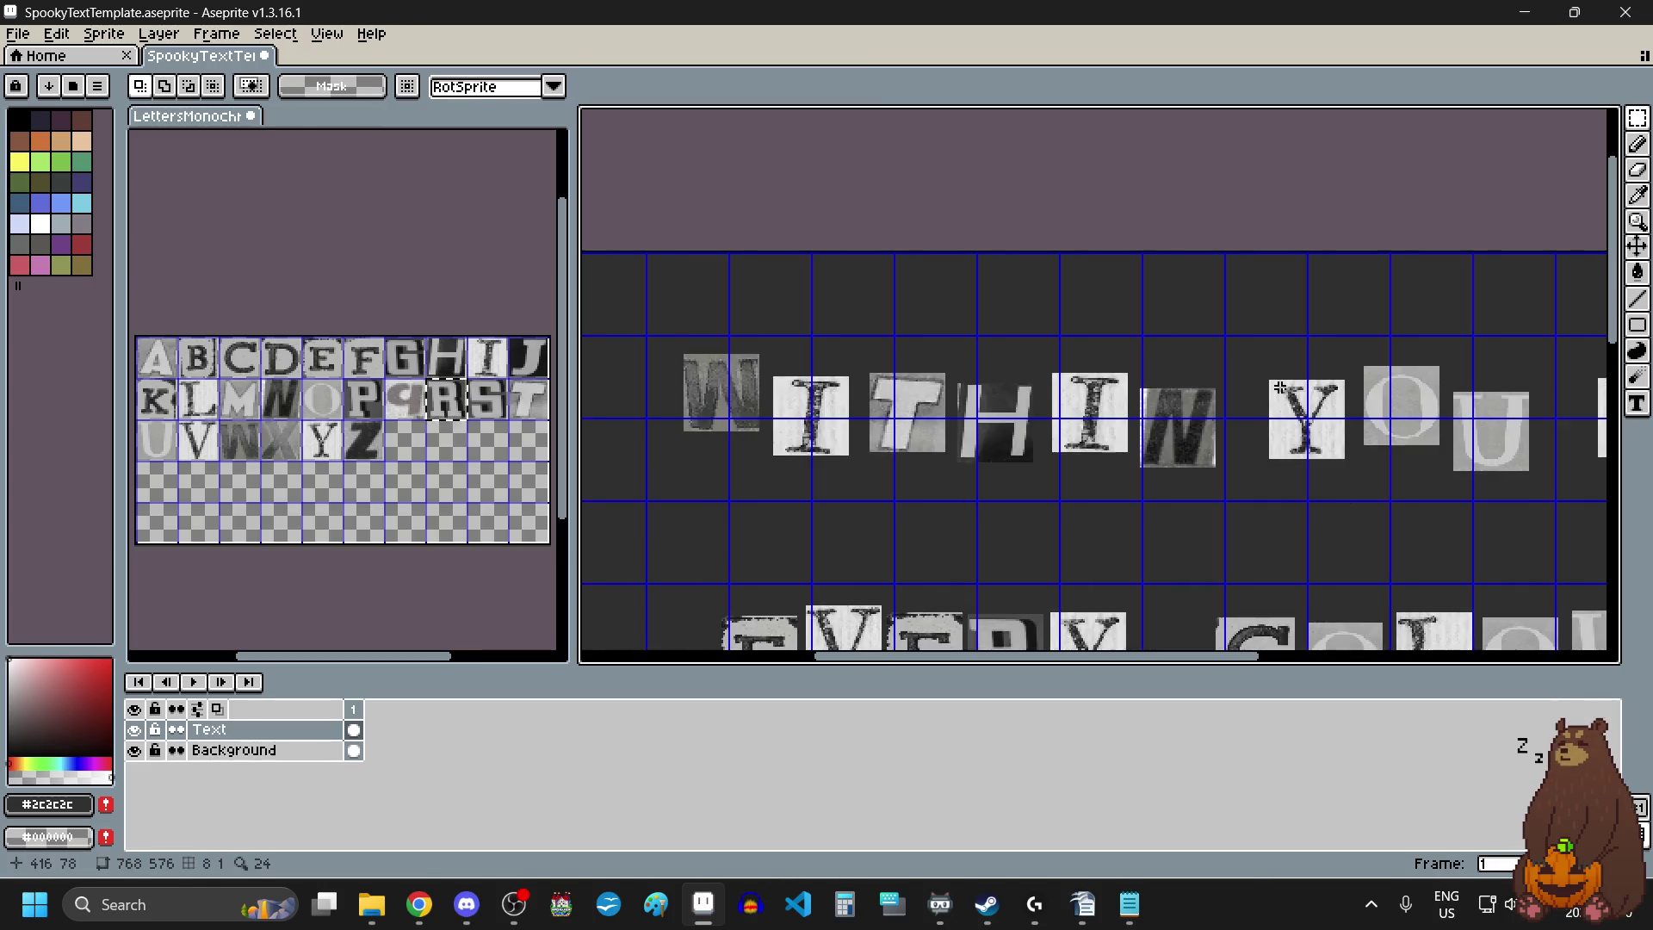
# Fine-tune the H, I and W tiles, ending with the W nudged slightly down.
pyautogui.hscroll(3, 1281, 389)
pyautogui.moveTo(1128, 343)
pyautogui.mouseDown()
pyautogui.moveTo(918, 491)
pyautogui.moveTo(845, 510)
pyautogui.mouseUp()
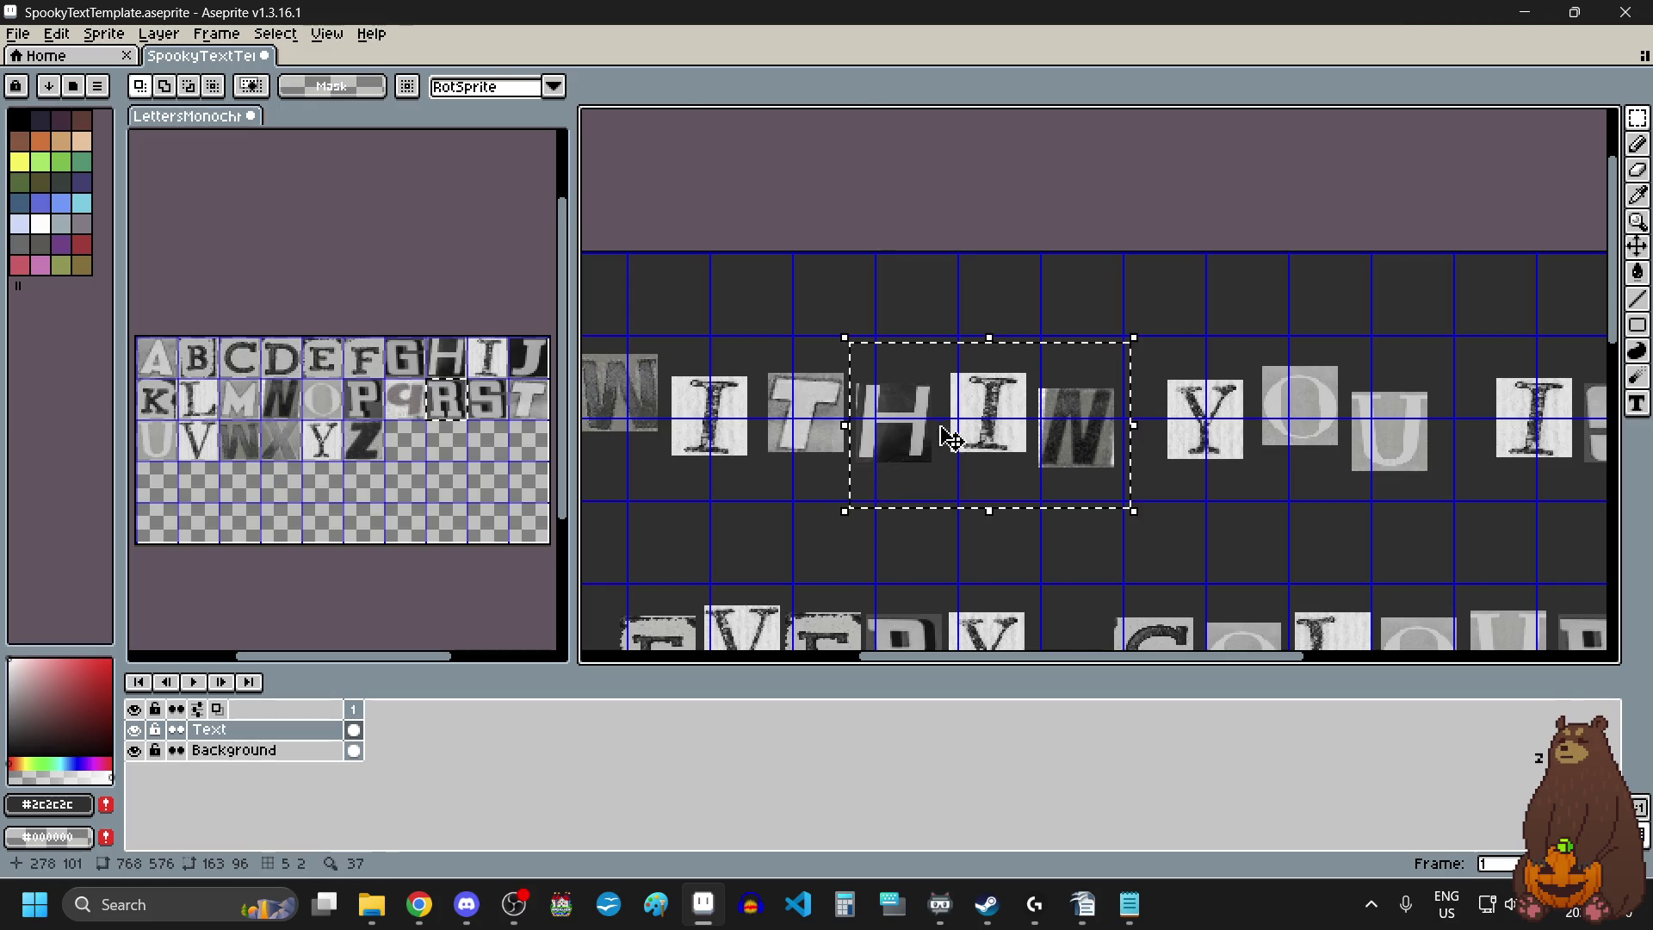
pyautogui.moveTo(950, 439); pyautogui.dragTo(987, 457)
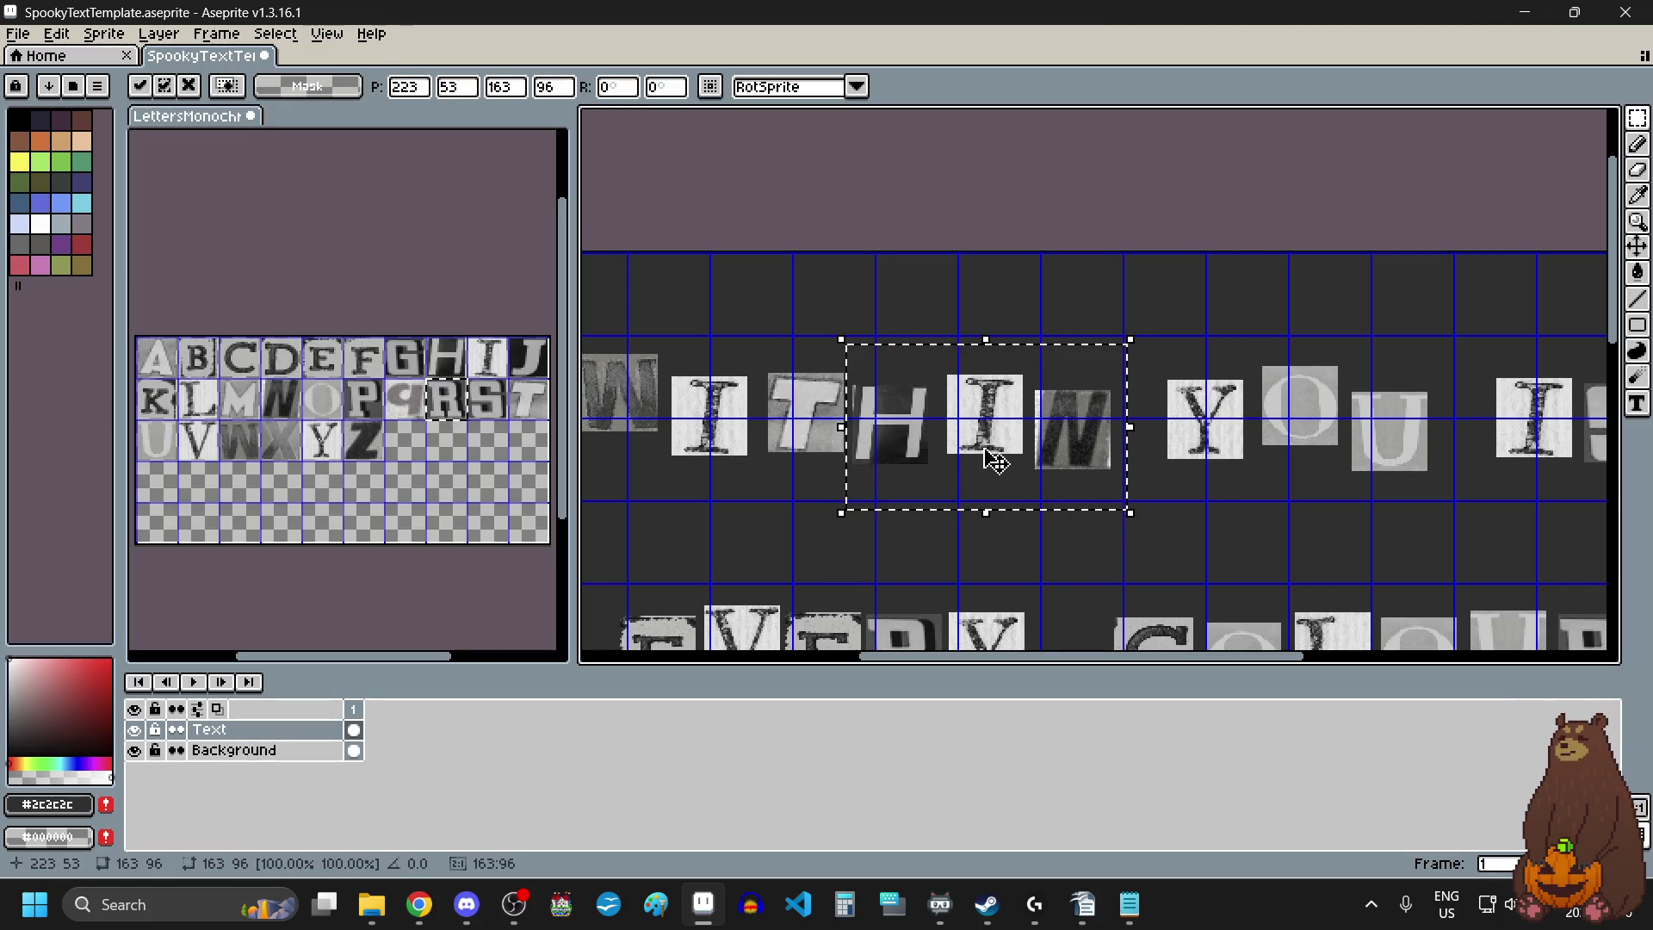
pyautogui.click(1108, 354)
pyautogui.moveTo(1130, 349); pyautogui.dragTo(944, 492)
pyautogui.moveTo(1109, 506); pyautogui.dragTo(1102, 495)
pyautogui.click(1154, 525)
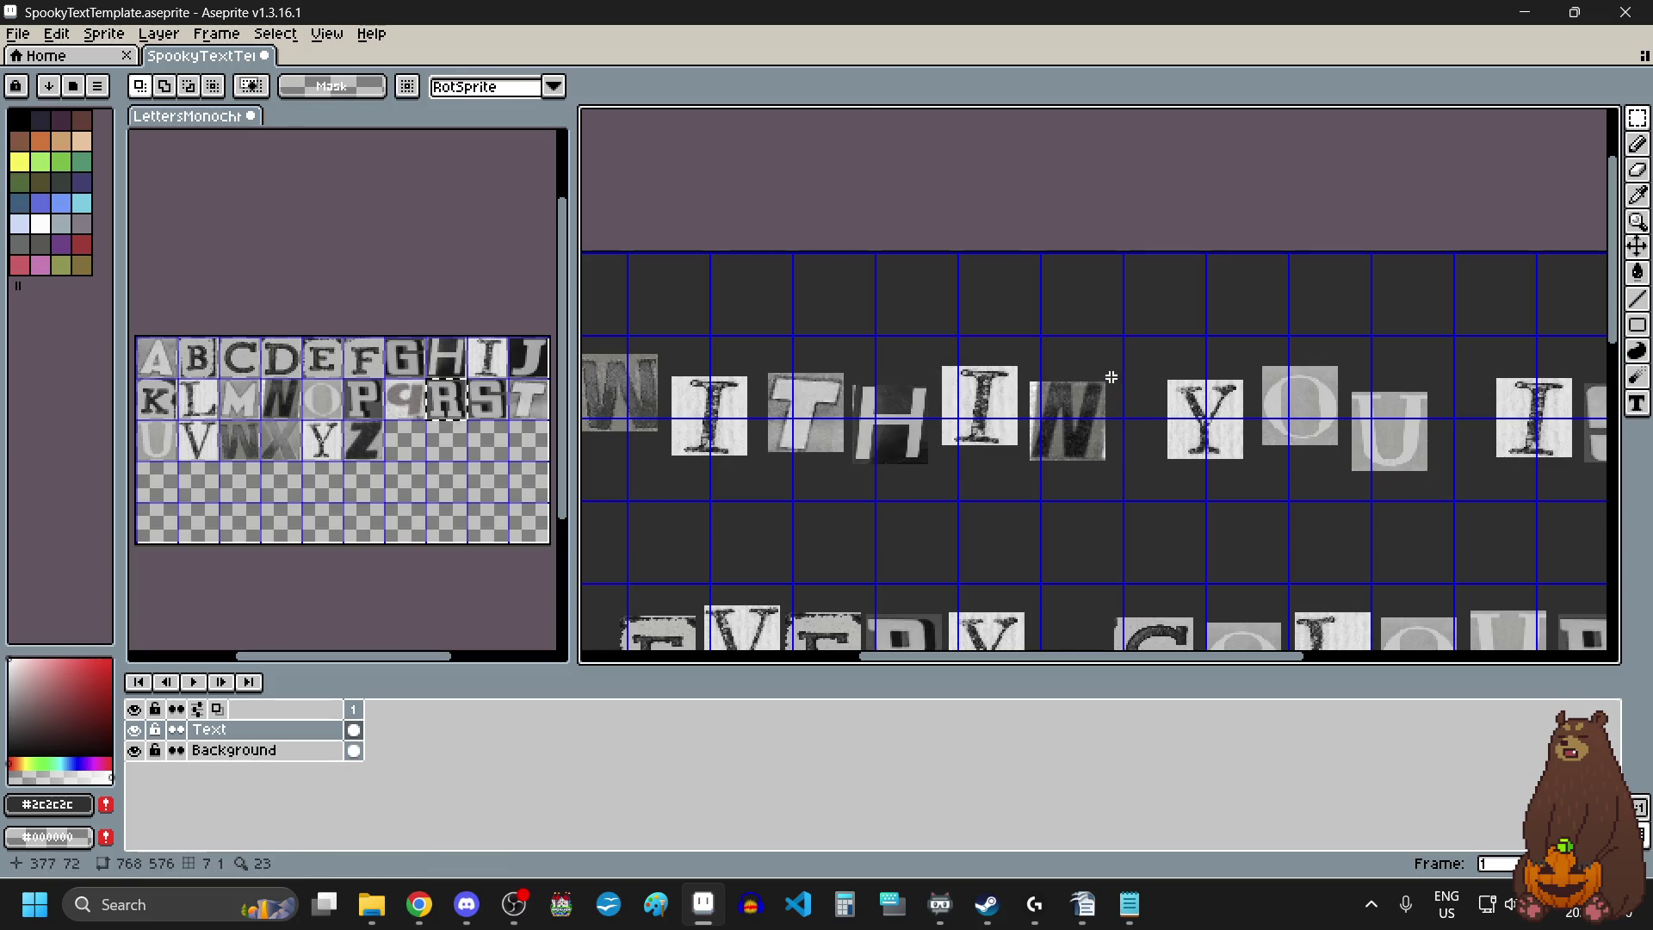
pyautogui.moveTo(1125, 364)
pyautogui.mouseDown()
pyautogui.moveTo(1028, 485)
pyautogui.moveTo(1060, 461)
pyautogui.mouseUp()
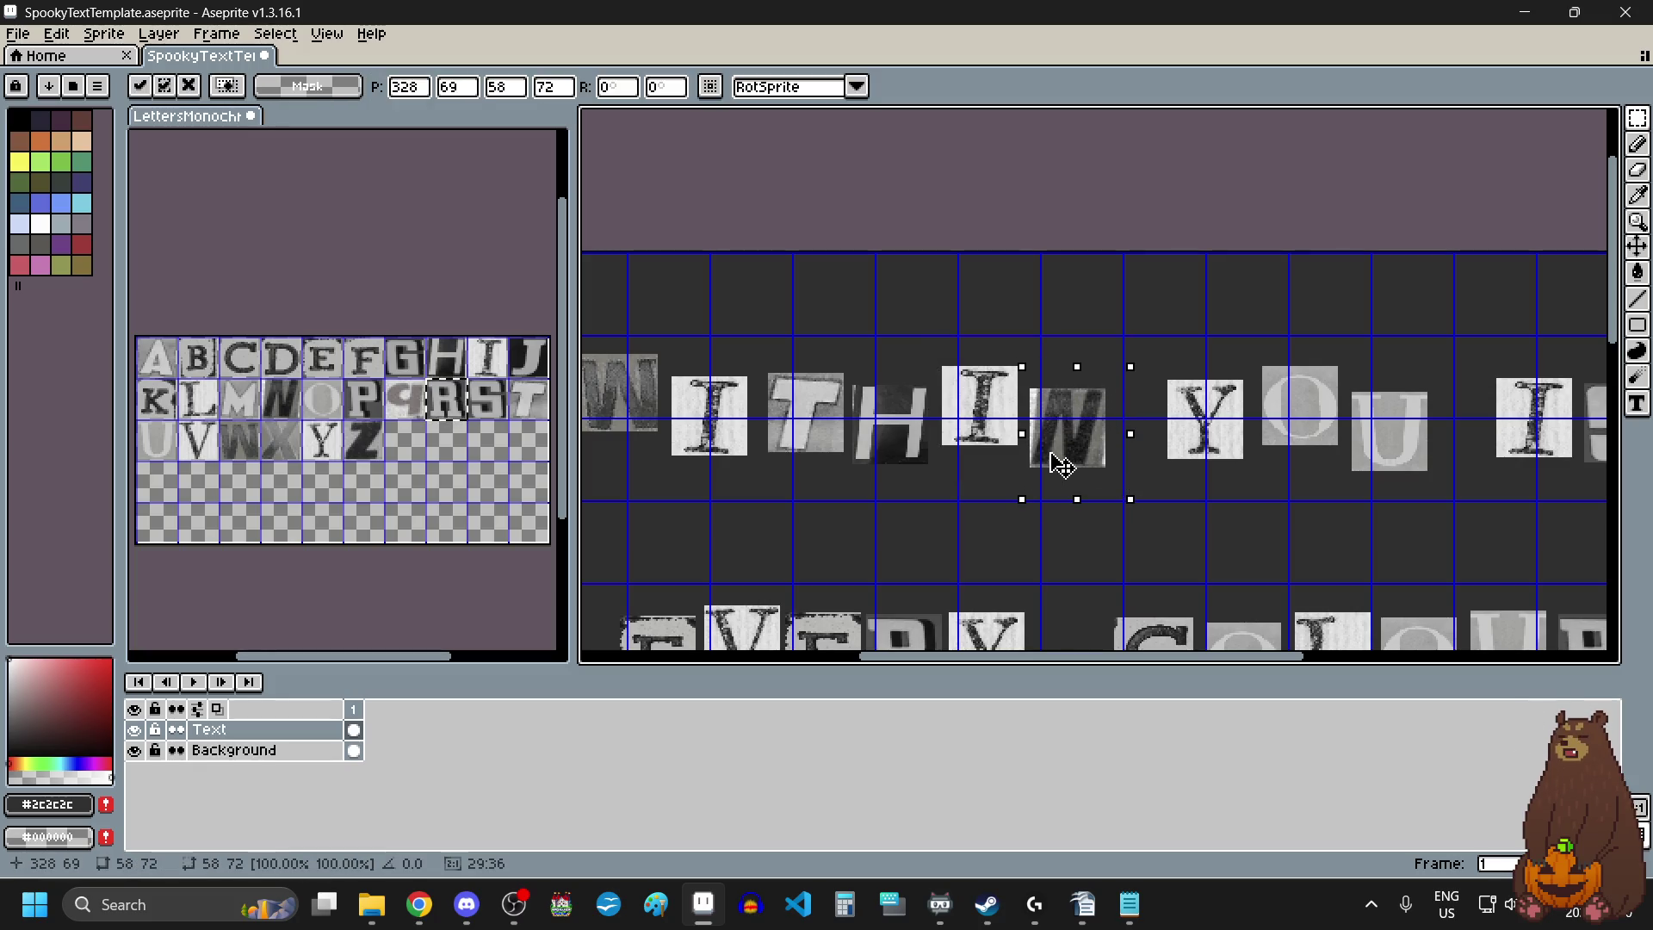
pyautogui.click(1199, 546)
# Move the YOU IS tiles up-left, then raise O, U, I, S slightly up-right.
pyautogui.scroll(-2, 1203, 469)
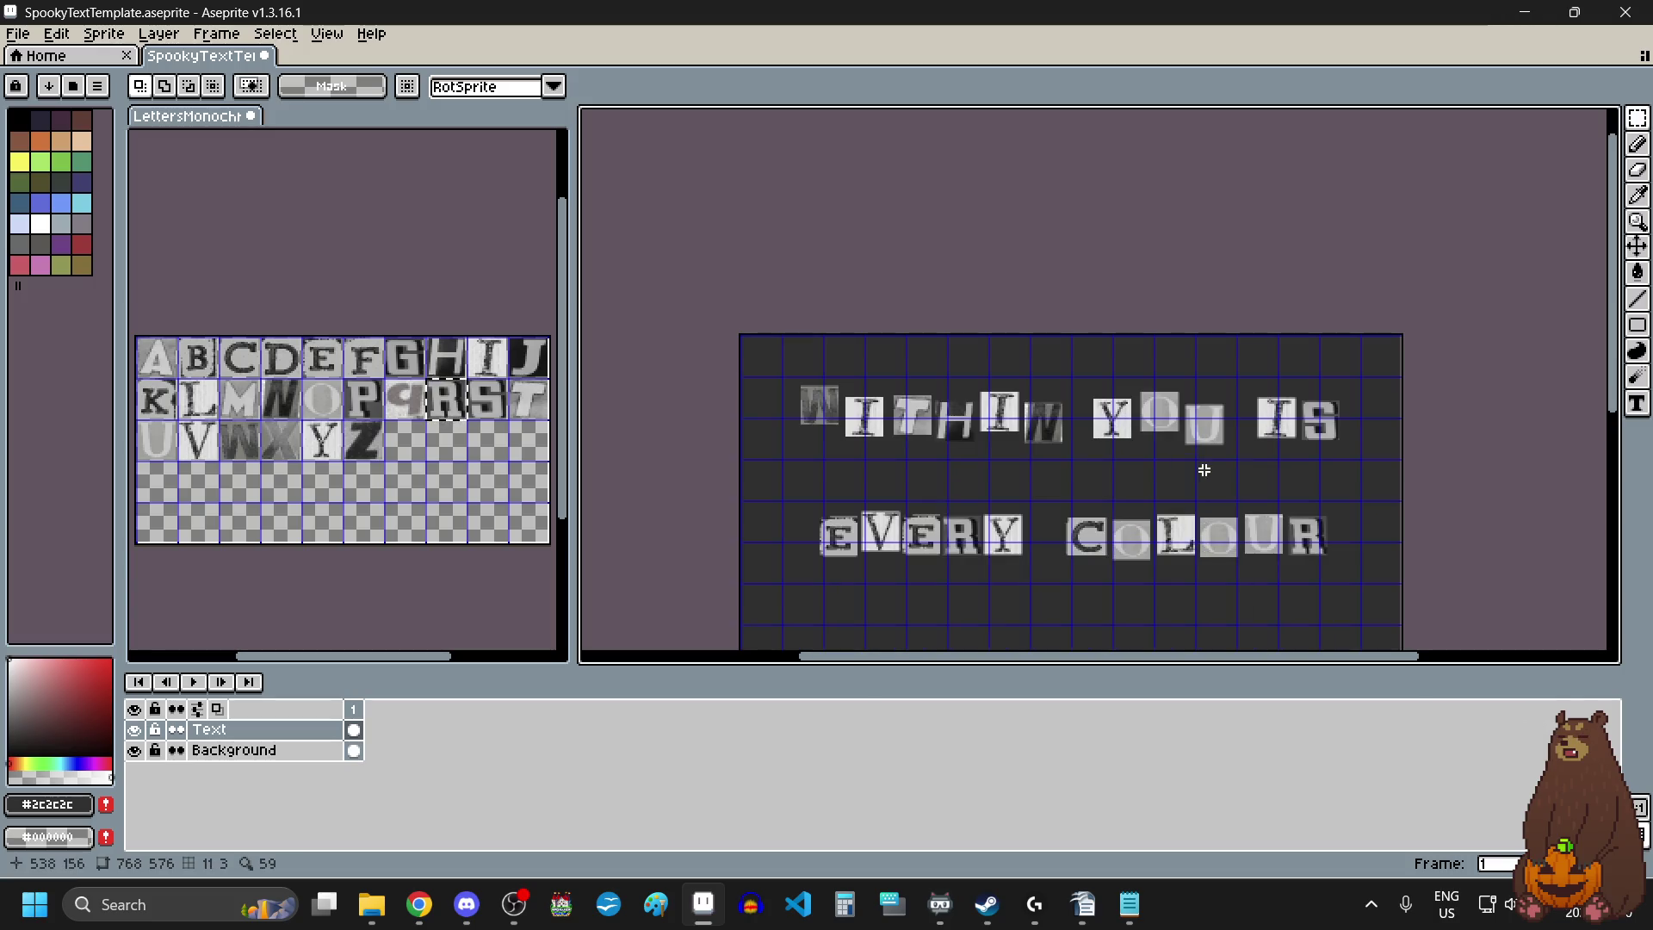
pyautogui.scroll(2, 1204, 470)
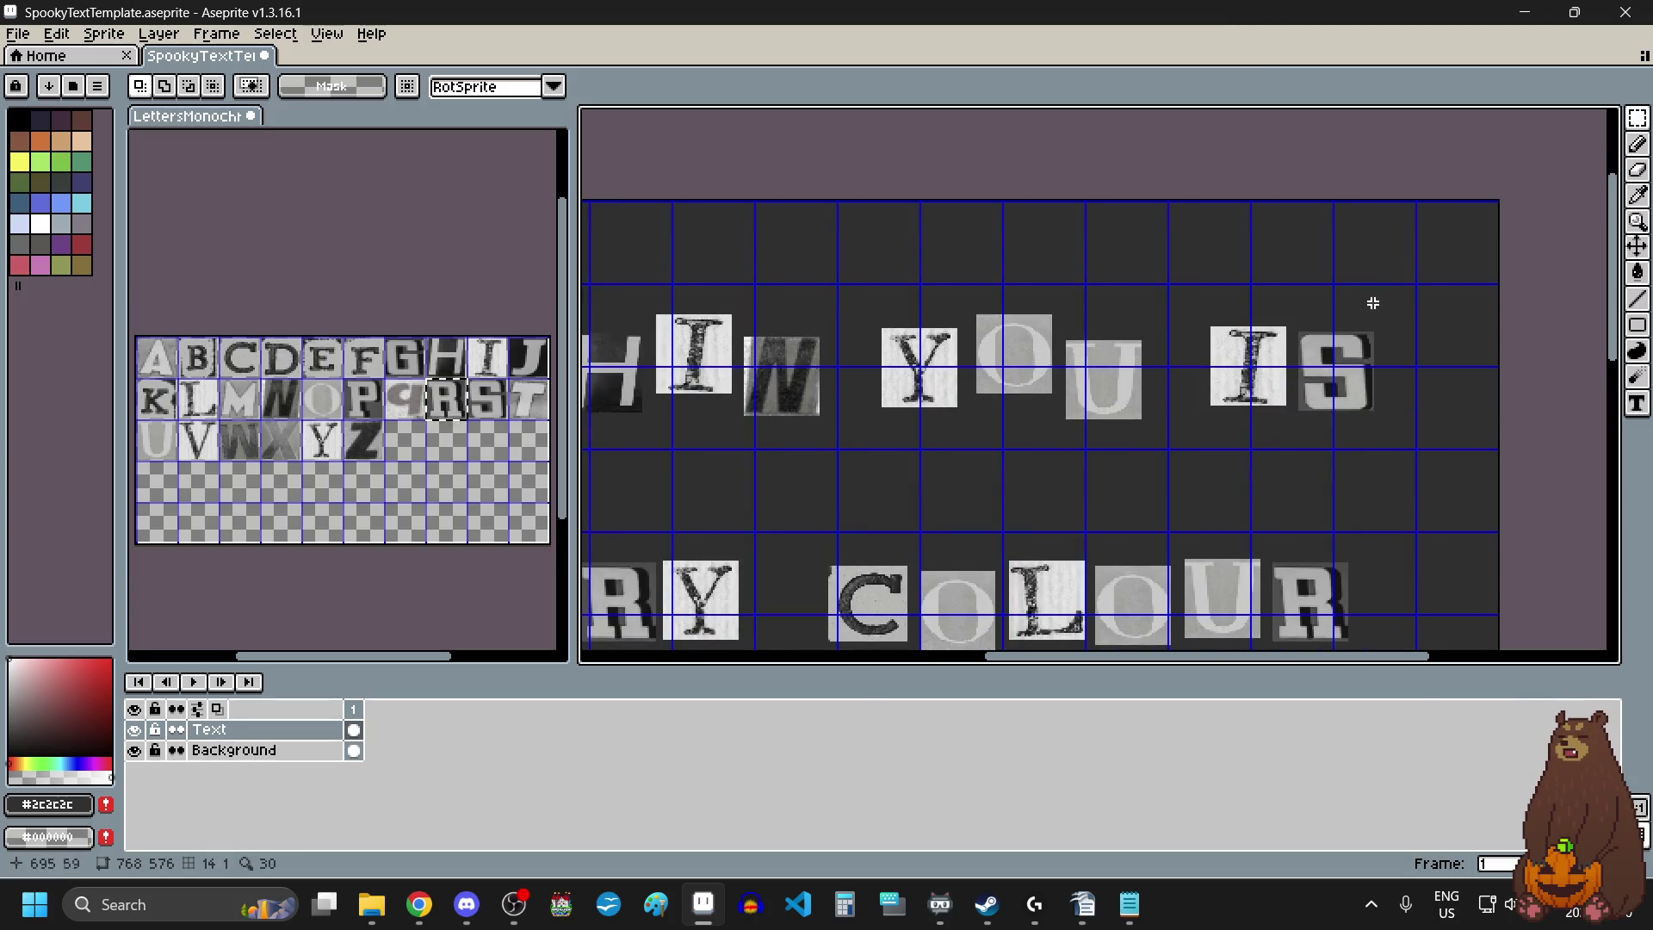
pyautogui.moveTo(1410, 276); pyautogui.dragTo(863, 482)
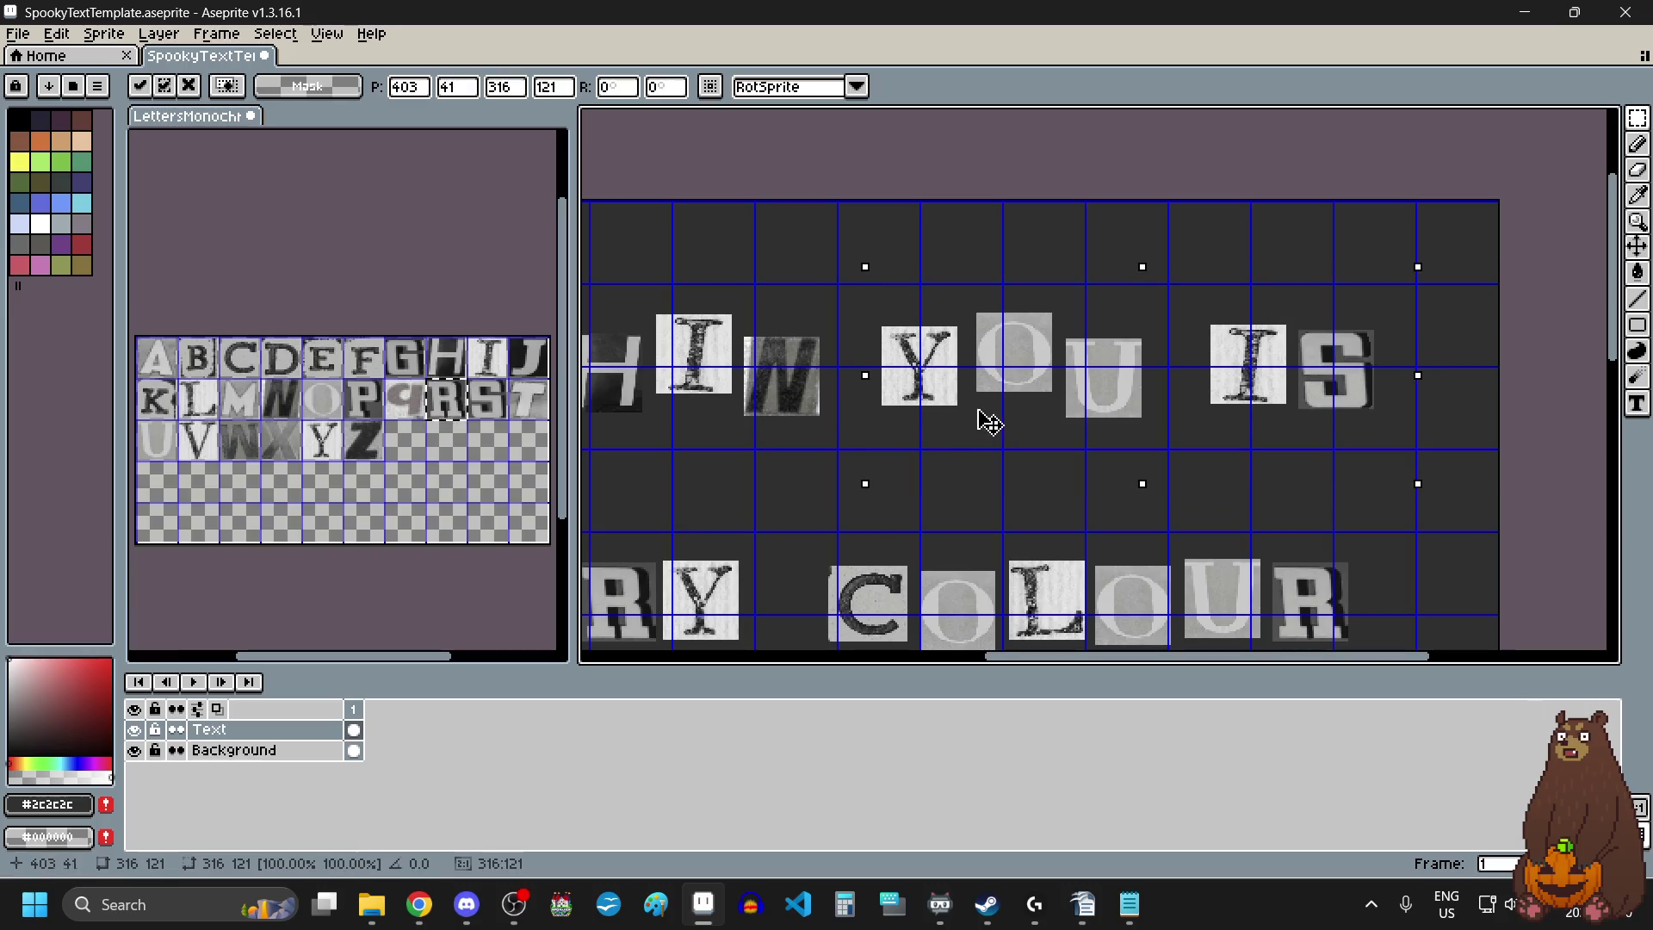
pyautogui.moveTo(984, 418); pyautogui.dragTo(975, 409)
pyautogui.click(1382, 526)
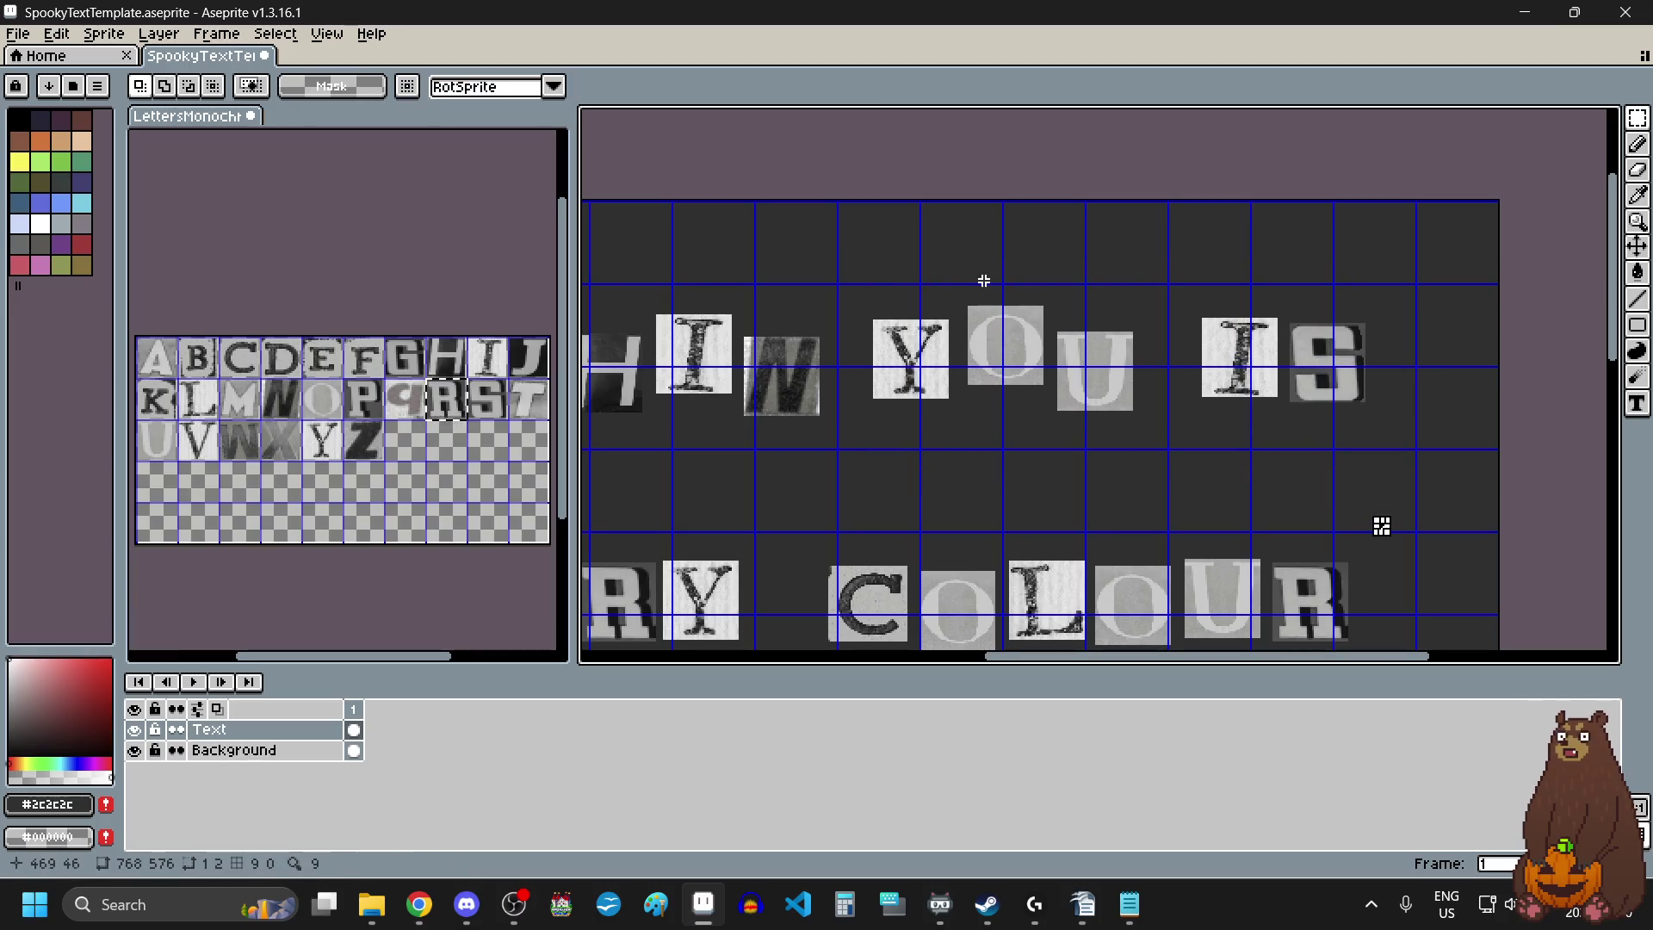
pyautogui.moveTo(951, 272); pyautogui.dragTo(1394, 448)
pyautogui.moveTo(1143, 348); pyautogui.dragTo(1147, 341)
pyautogui.click(1166, 513)
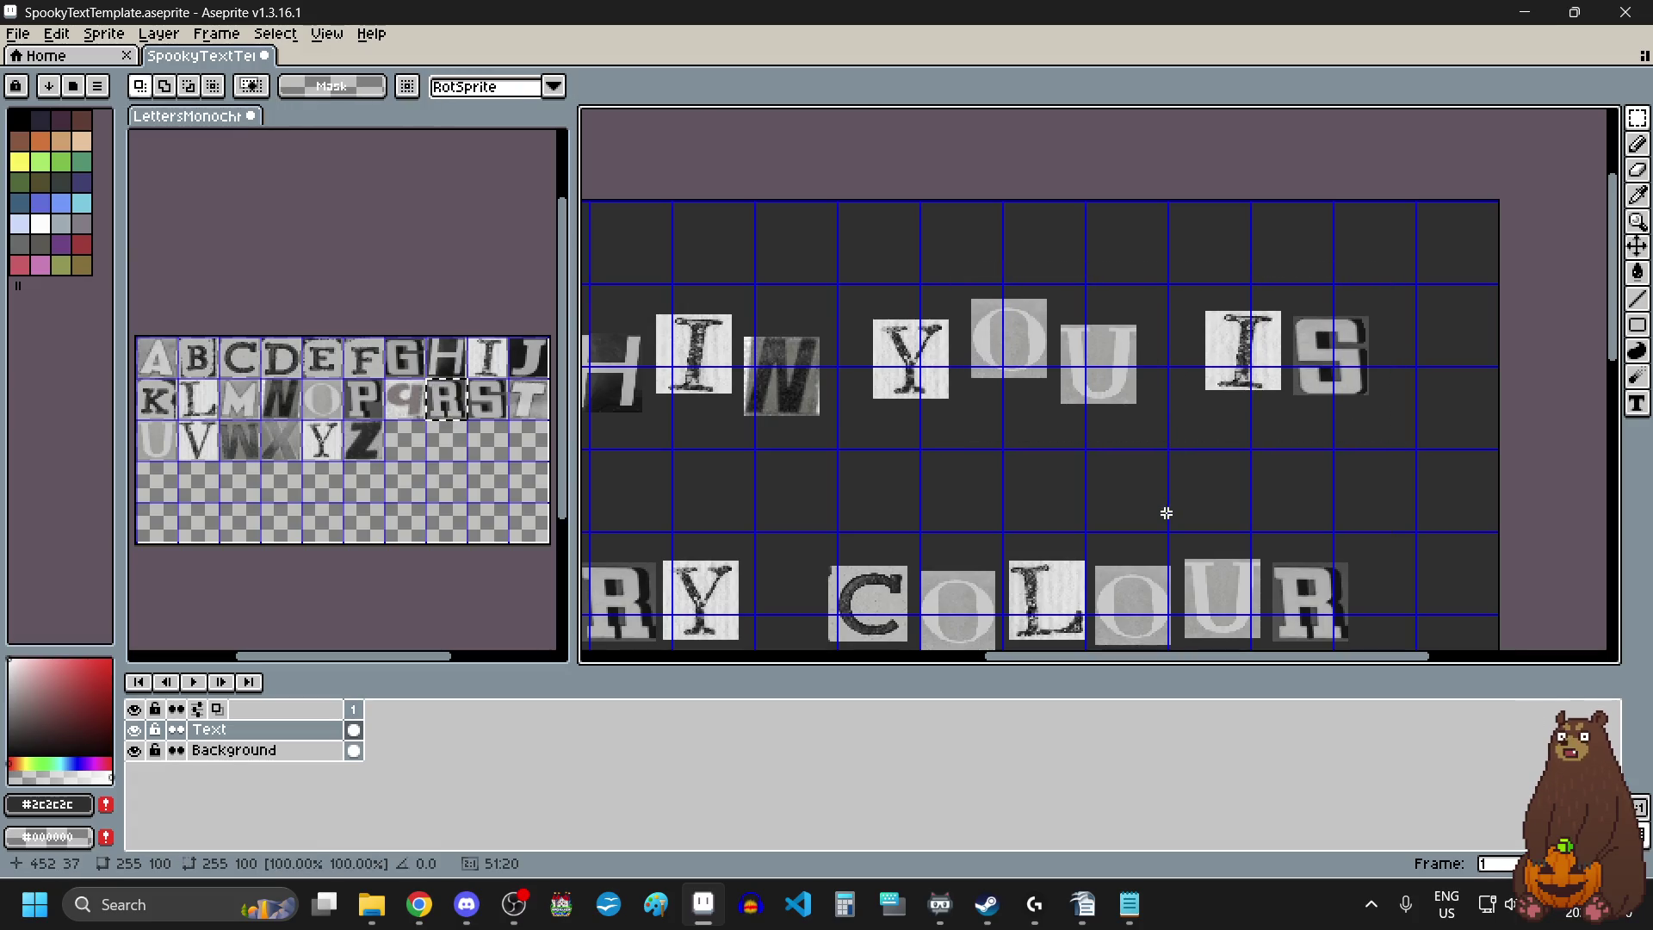
# Drop the U, I, S tiles slightly down-left and adjust the S tile alone.
pyautogui.moveTo(1407, 272); pyautogui.dragTo(1046, 489)
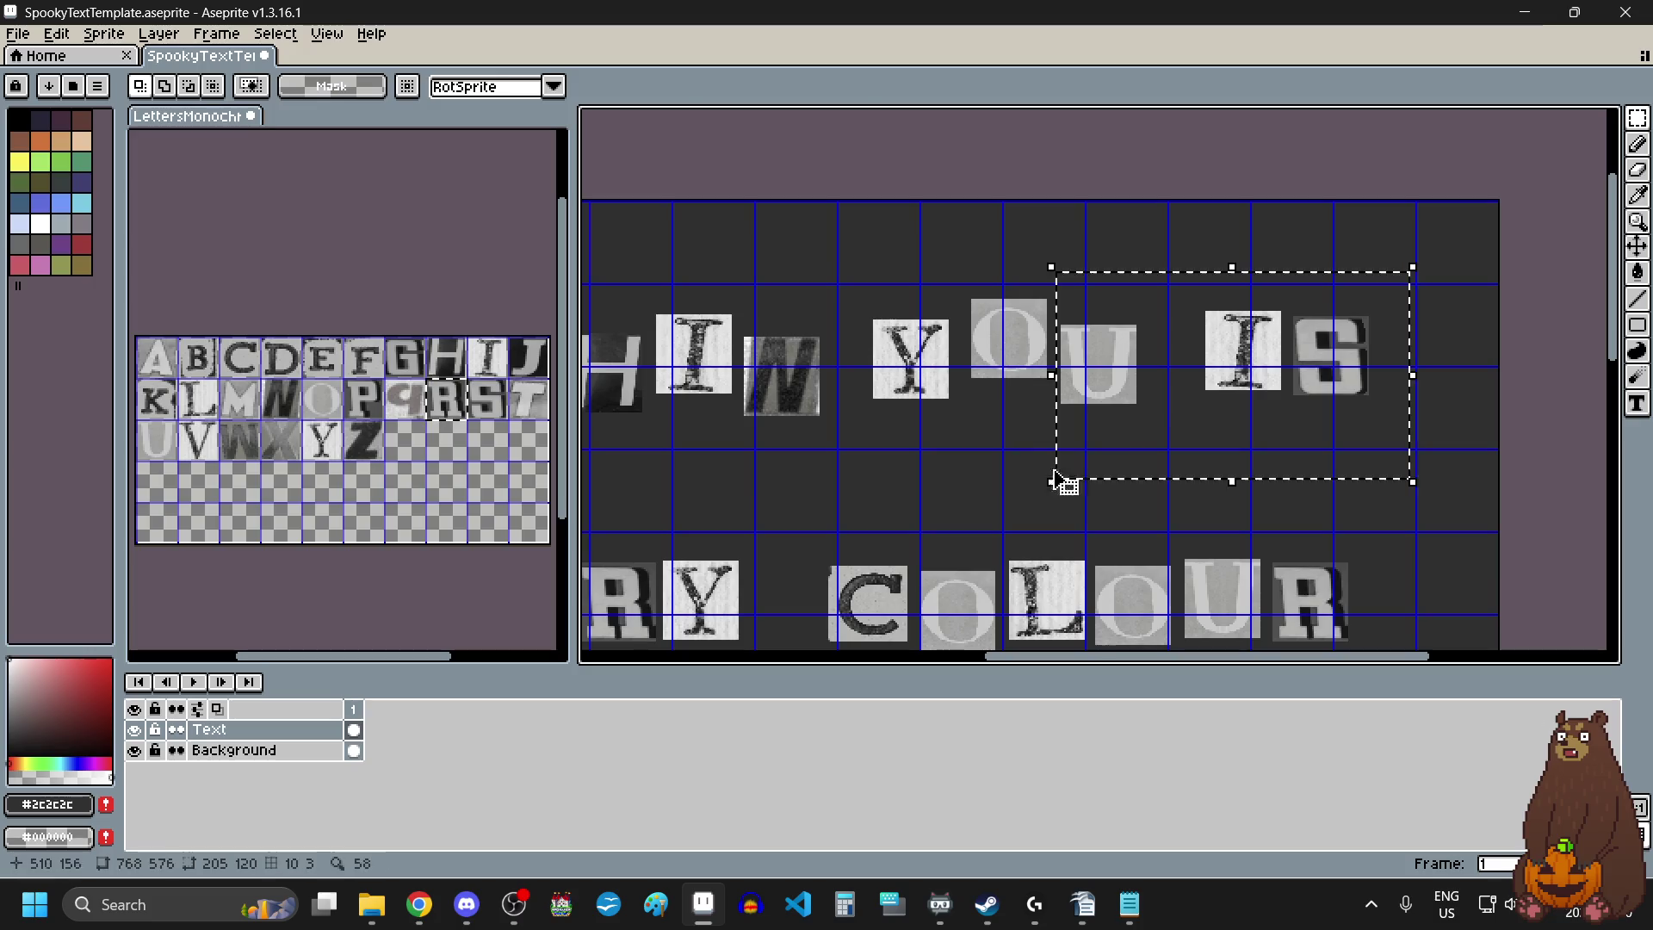
pyautogui.moveTo(1145, 414); pyautogui.dragTo(1140, 421)
pyautogui.click(1458, 417)
pyautogui.moveTo(1409, 292)
pyautogui.mouseDown()
pyautogui.moveTo(1282, 437)
pyautogui.moveTo(1322, 396)
pyautogui.mouseUp()
pyautogui.click(1199, 479)
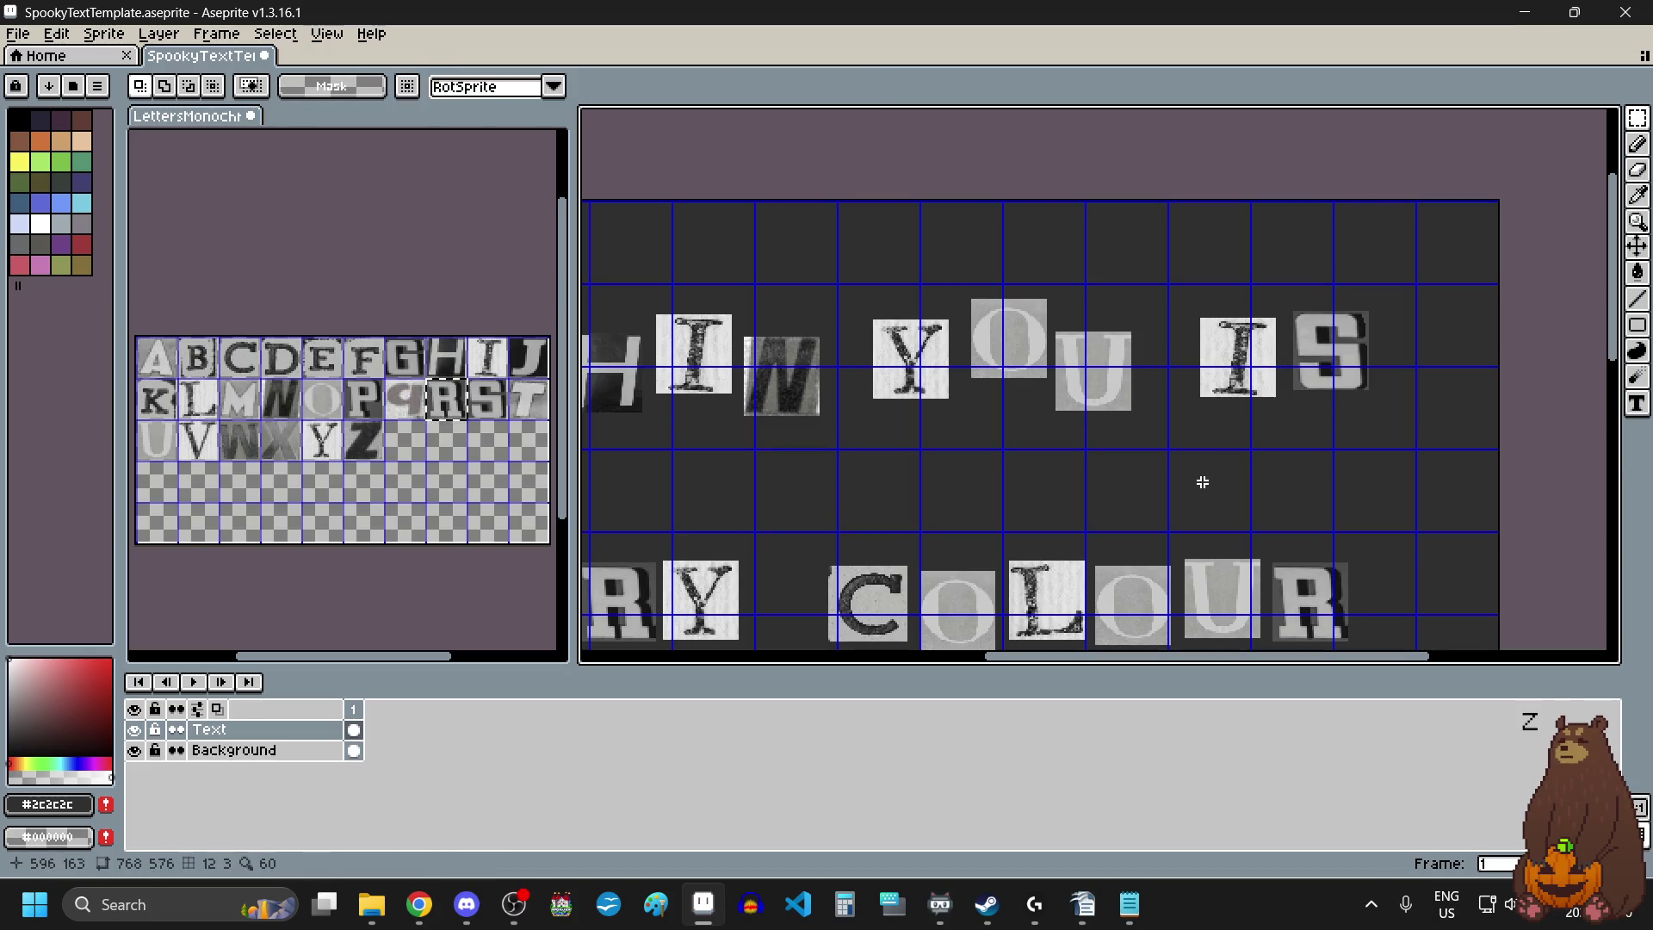
pyautogui.scroll(-3, 1229, 403)
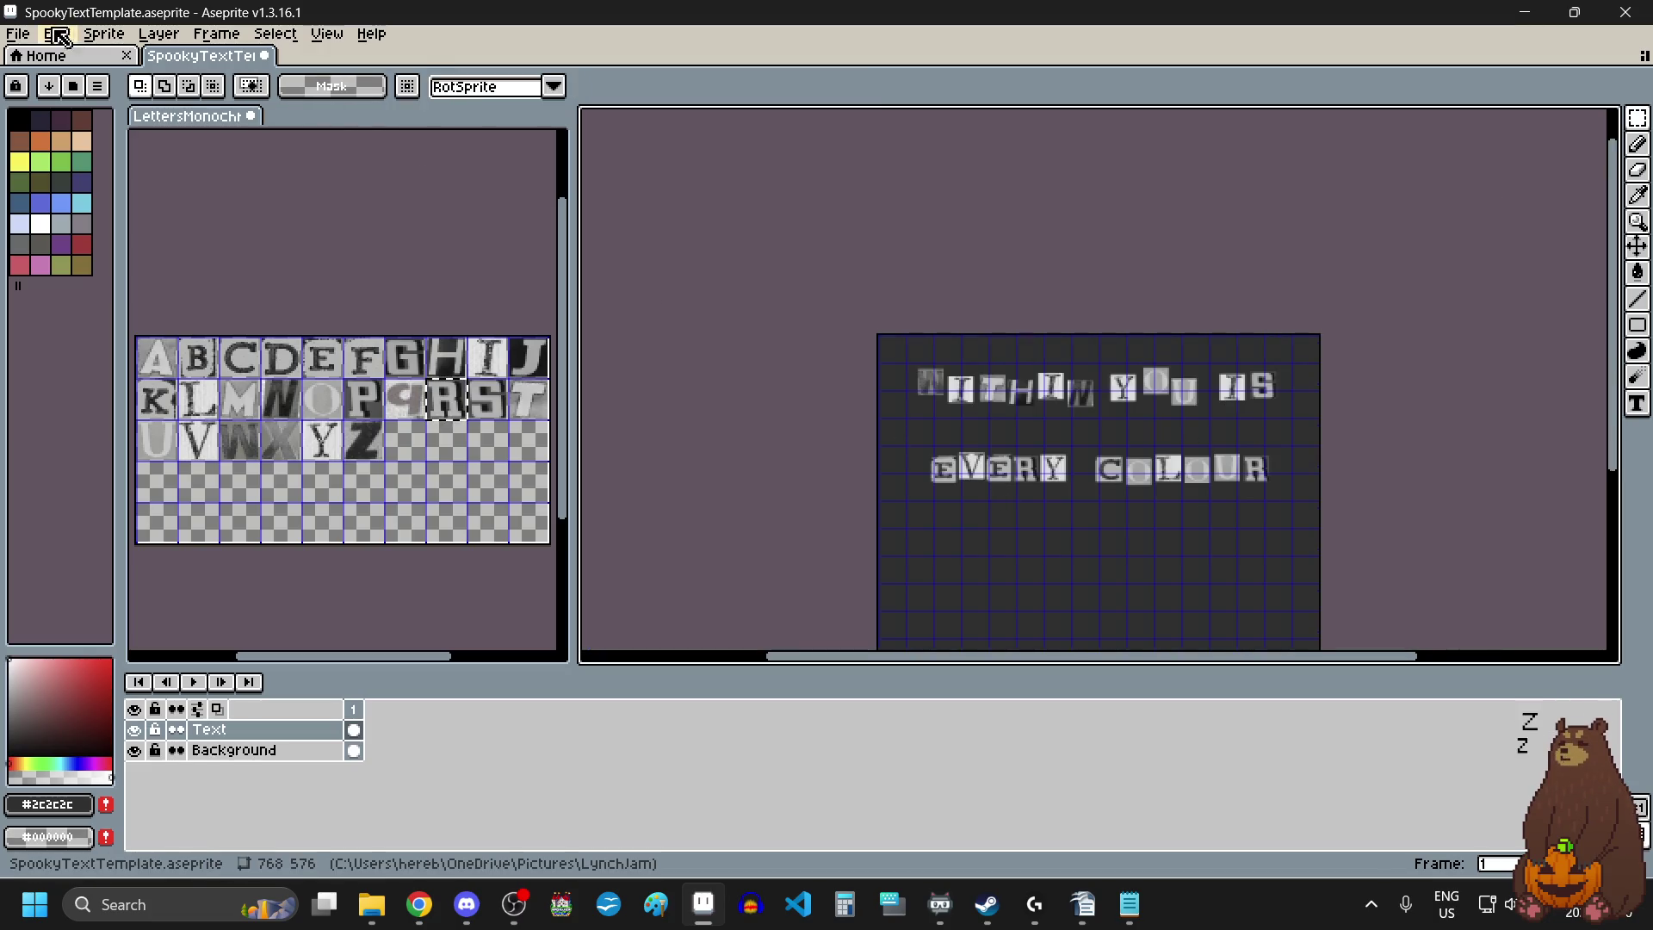
# Export the canvas as WITHINYOUIS2.png into the pictures folder, accepting PNG without layers.
pyautogui.click(18, 33)
pyautogui.moveTo(117, 218)
pyautogui.click(319, 205)
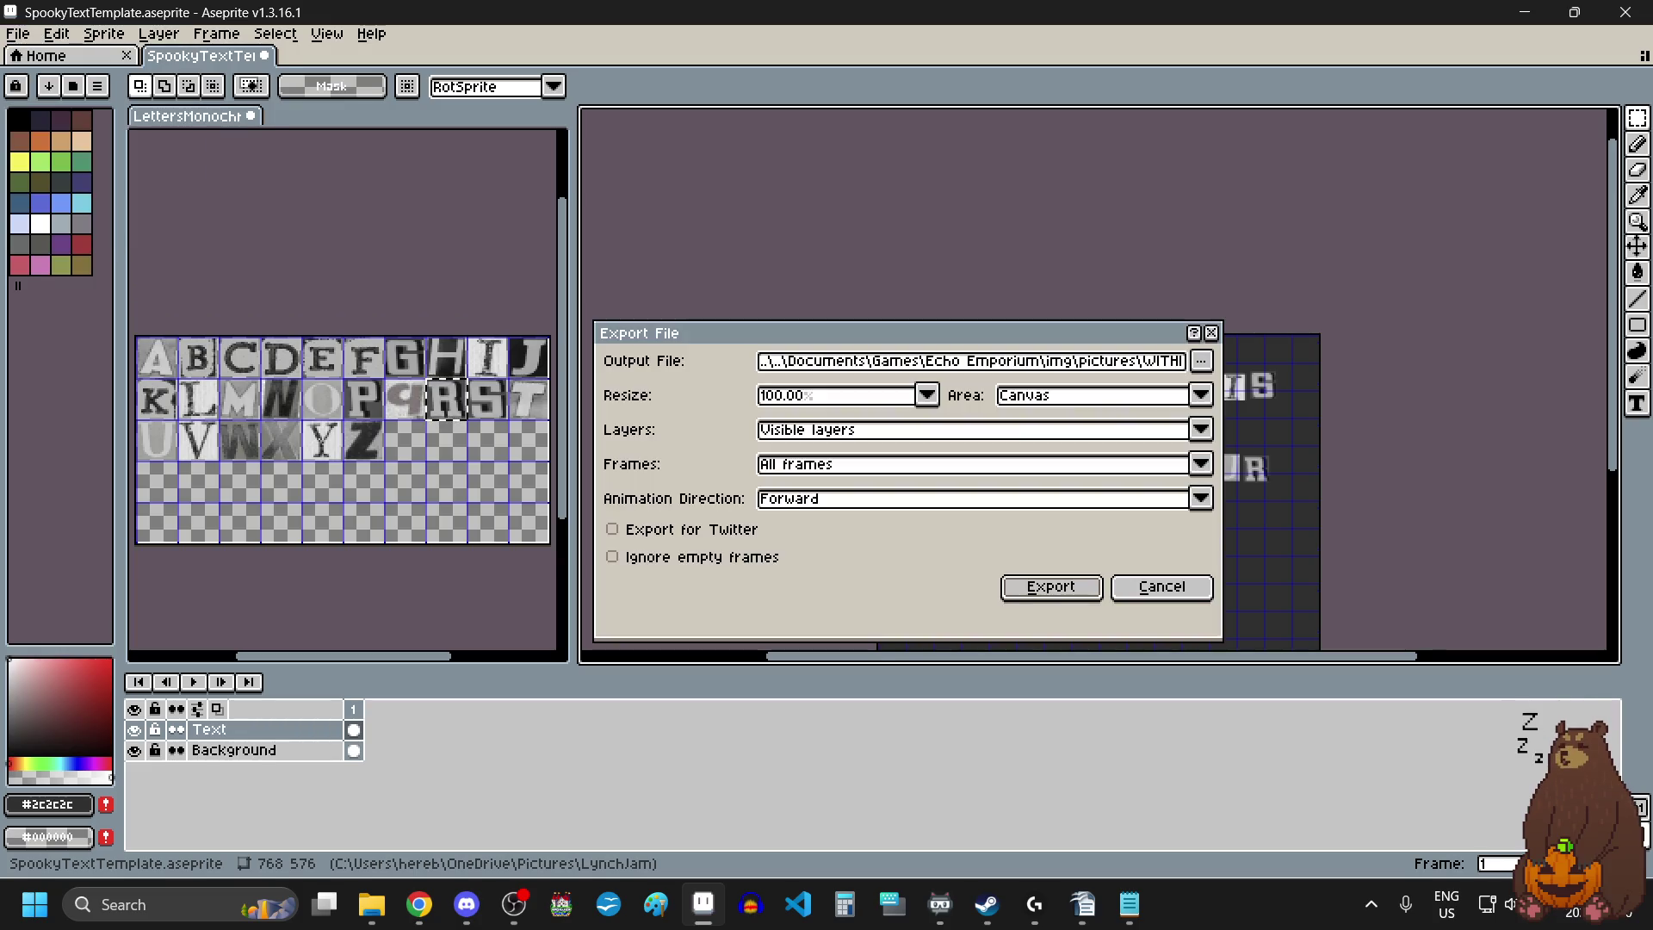
pyautogui.click(1199, 363)
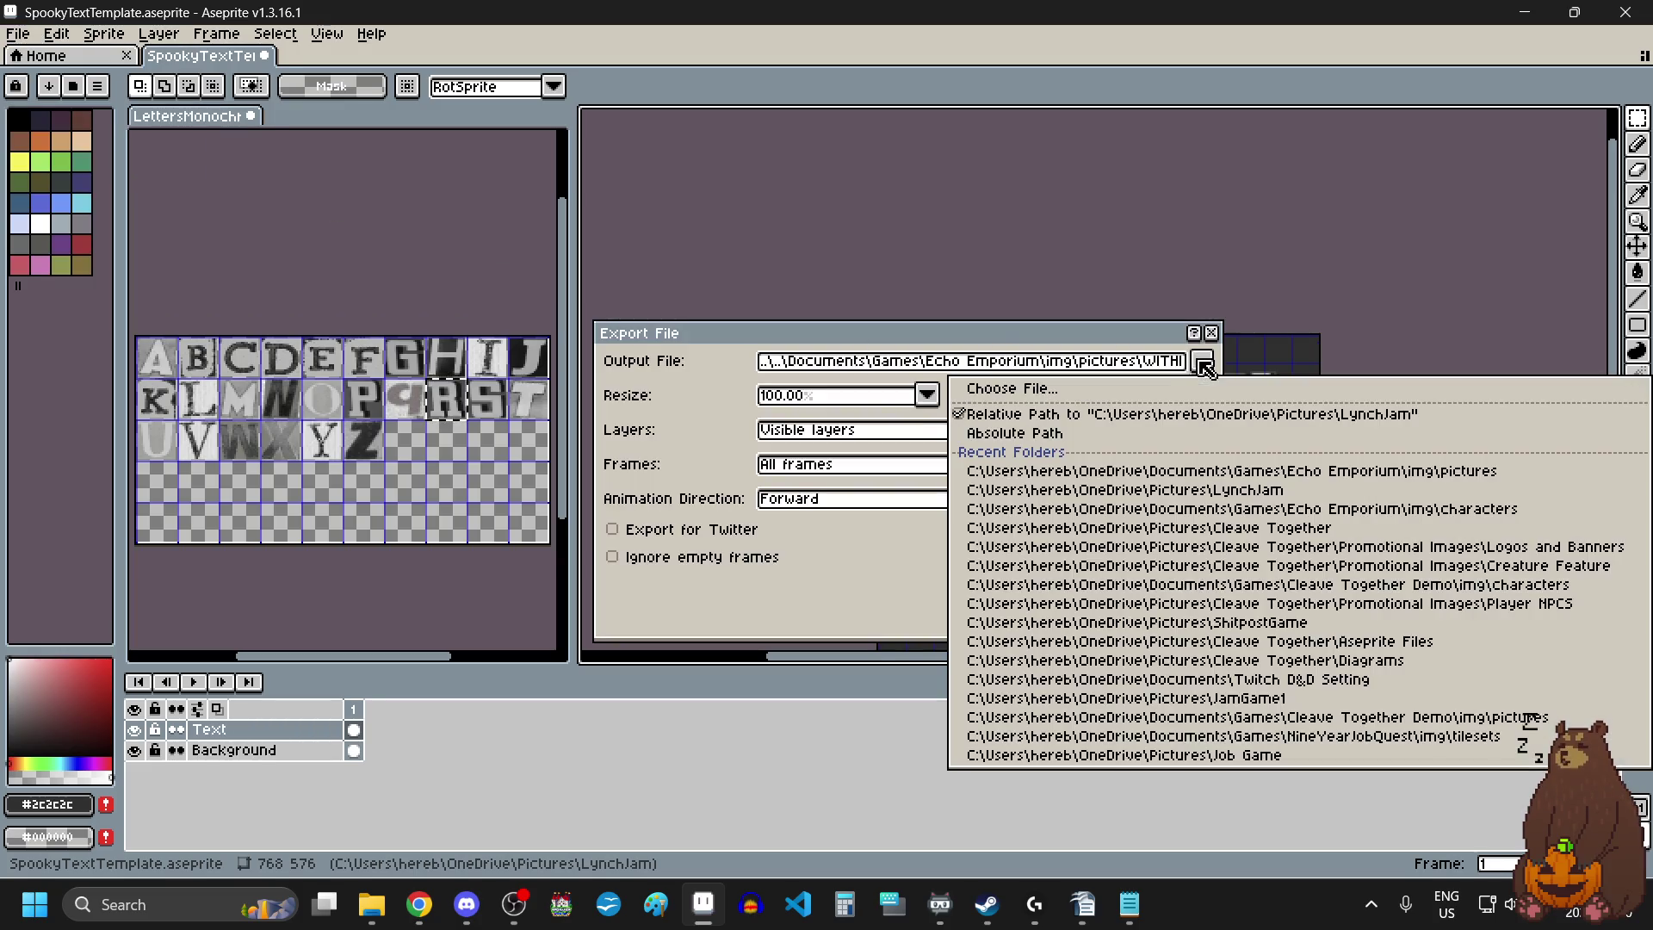
pyautogui.click(1331, 400)
pyautogui.click(1468, 73)
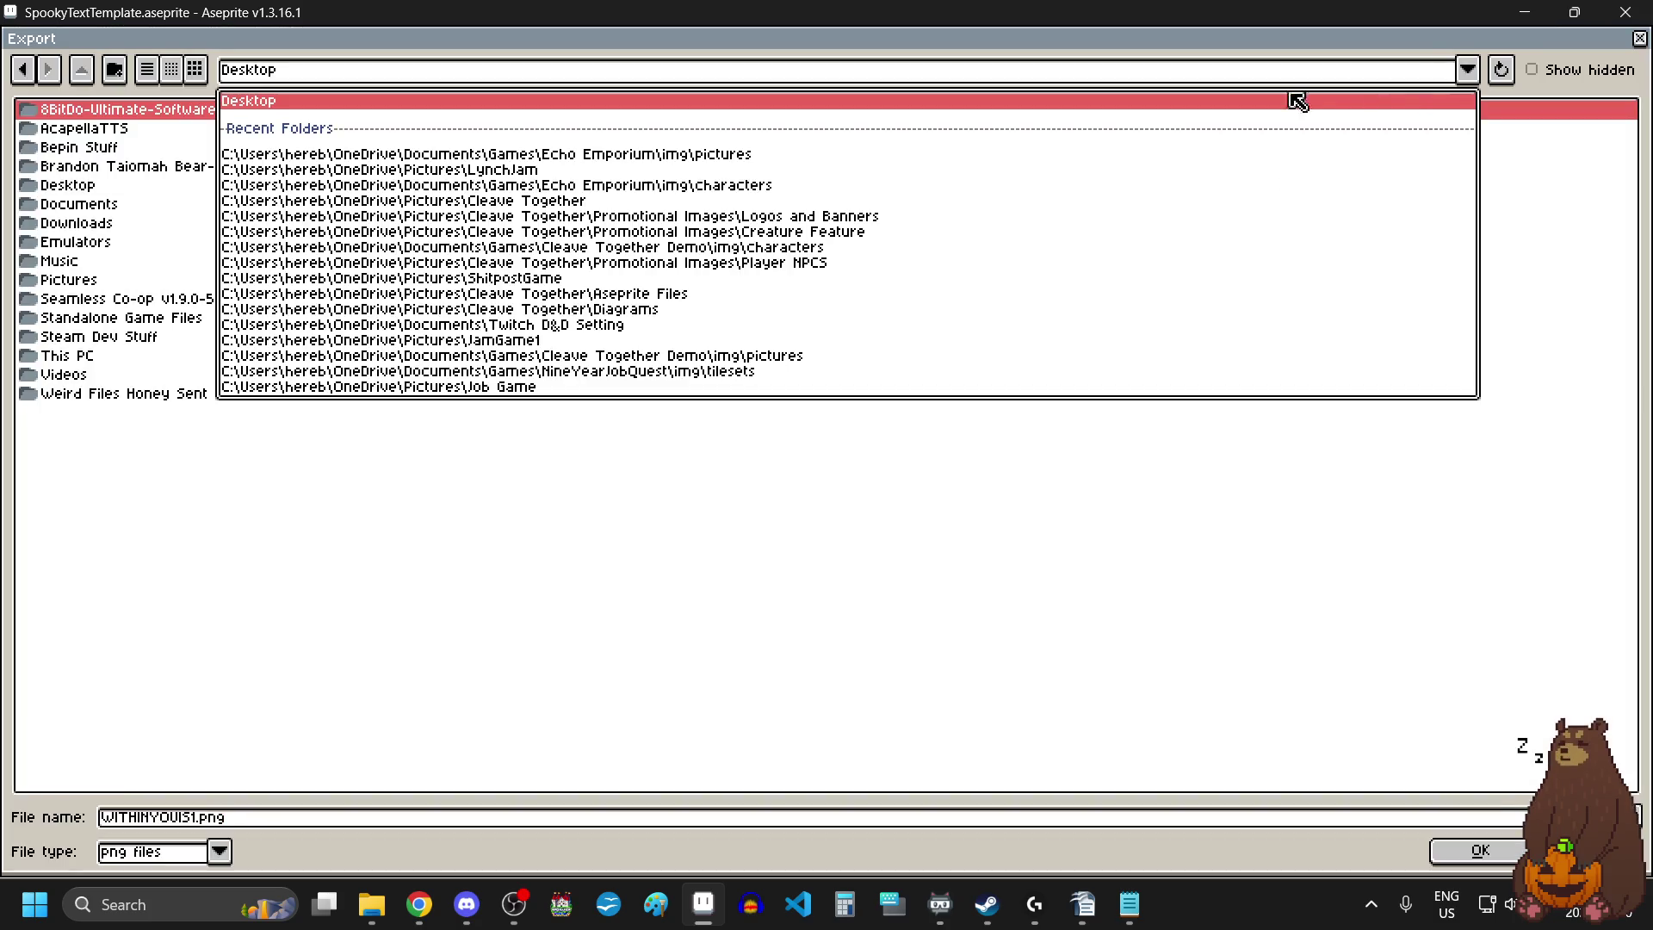
pyautogui.click(762, 157)
pyautogui.click(361, 816)
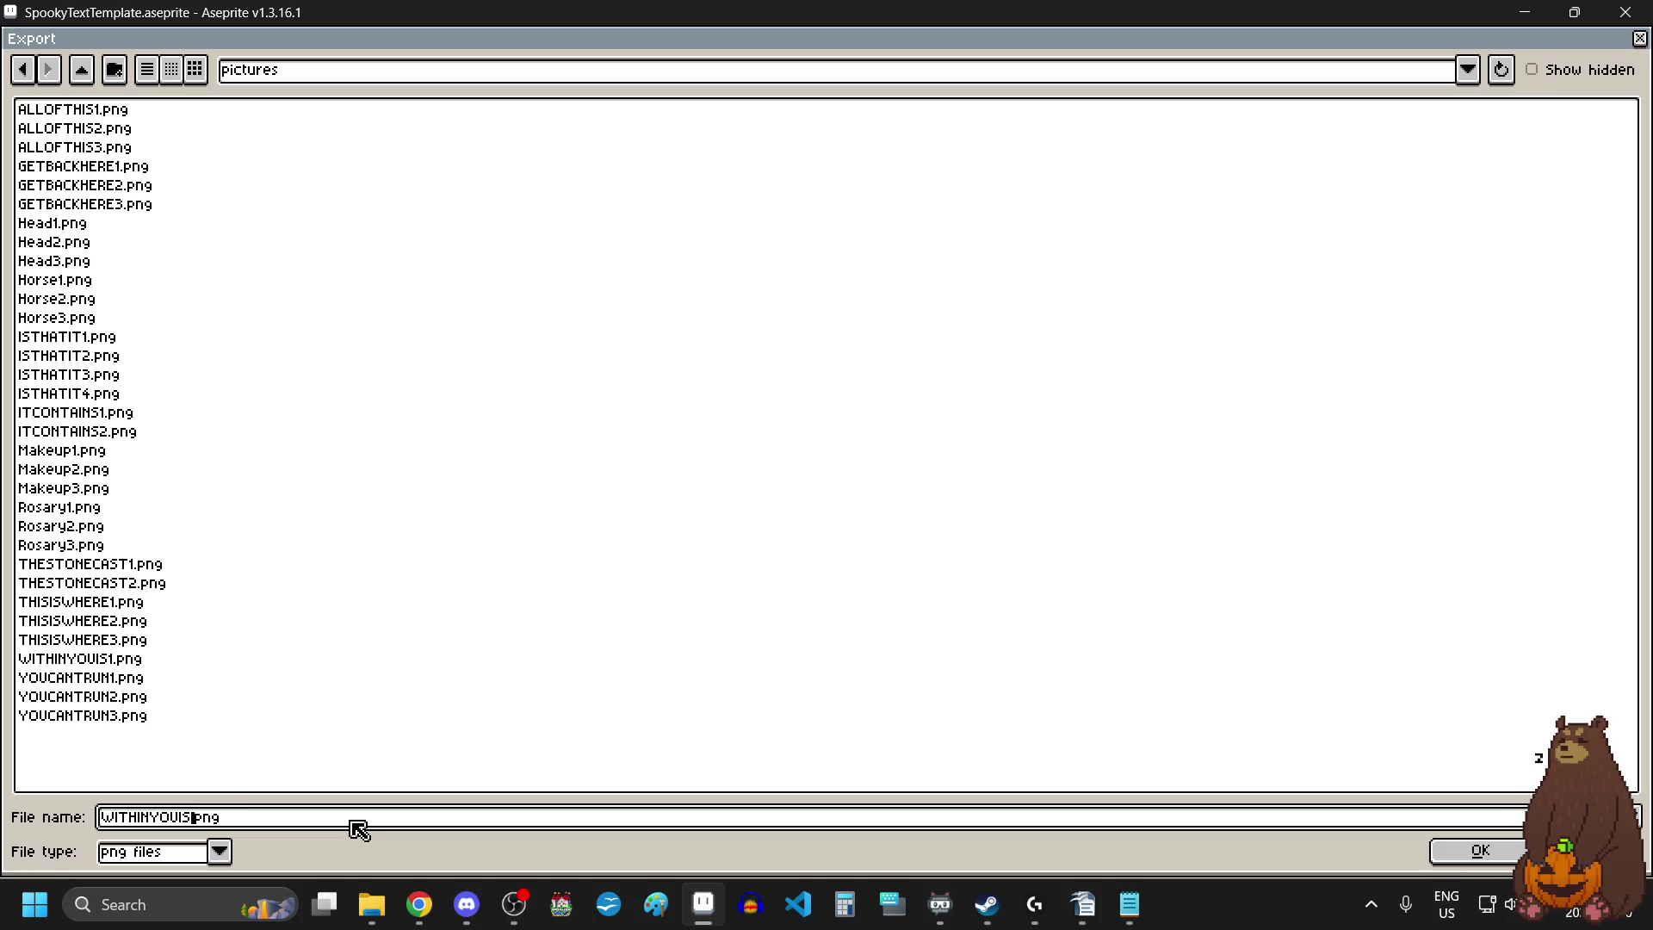
pyautogui.write('2')
pyautogui.press('Return')
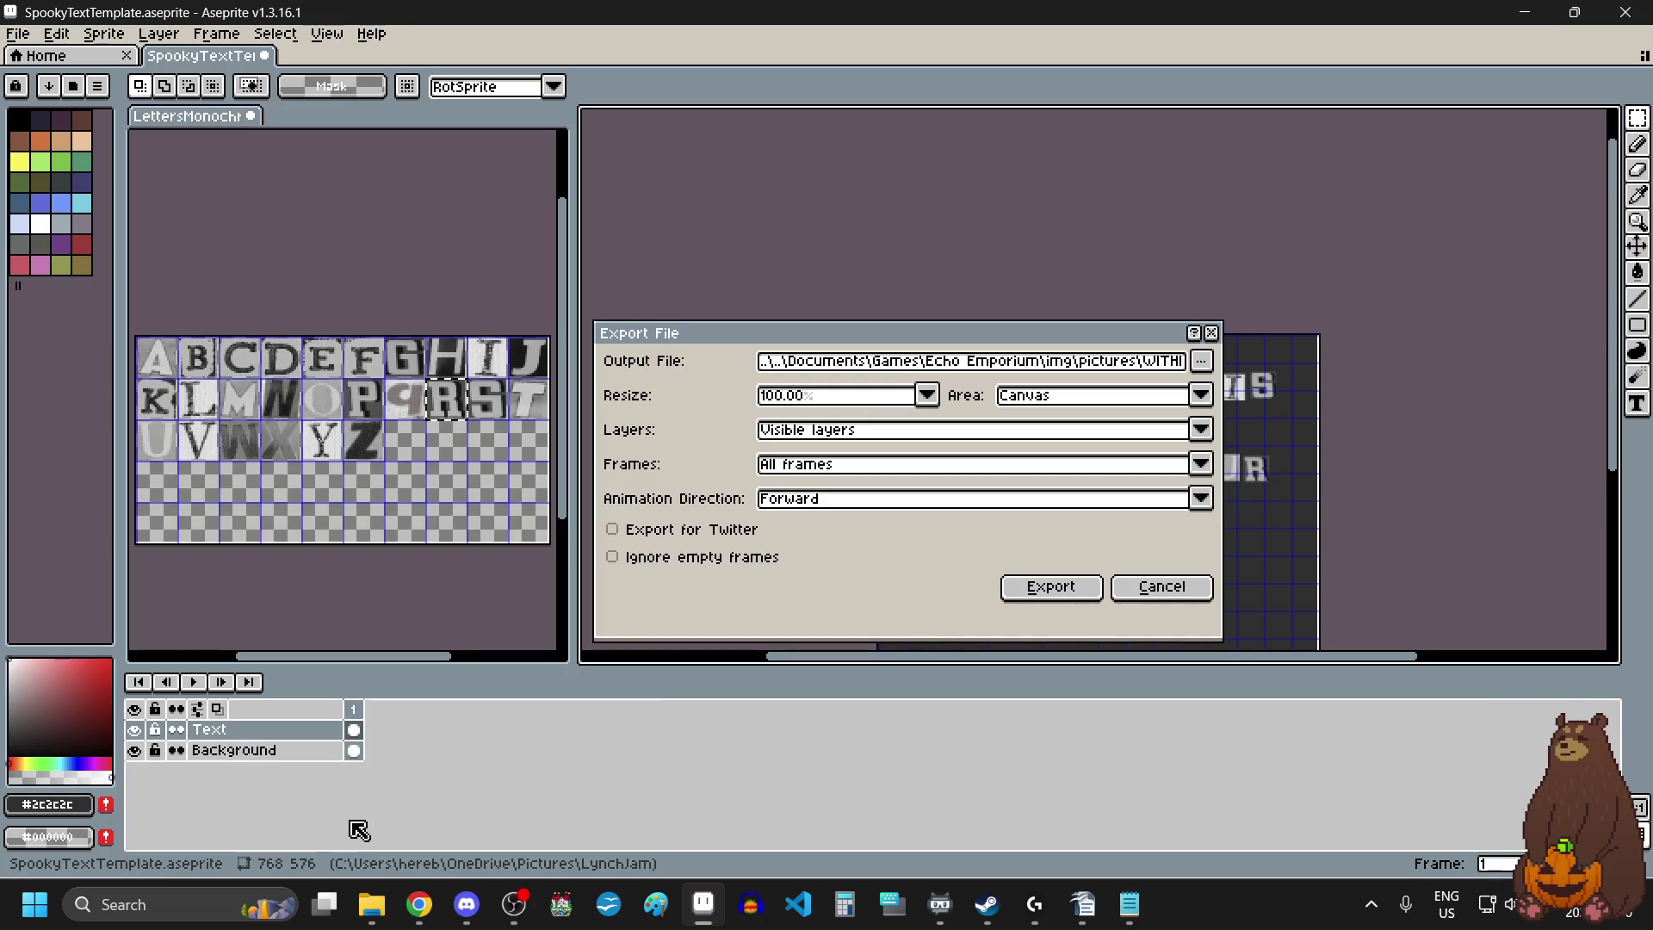
pyautogui.click(1066, 590)
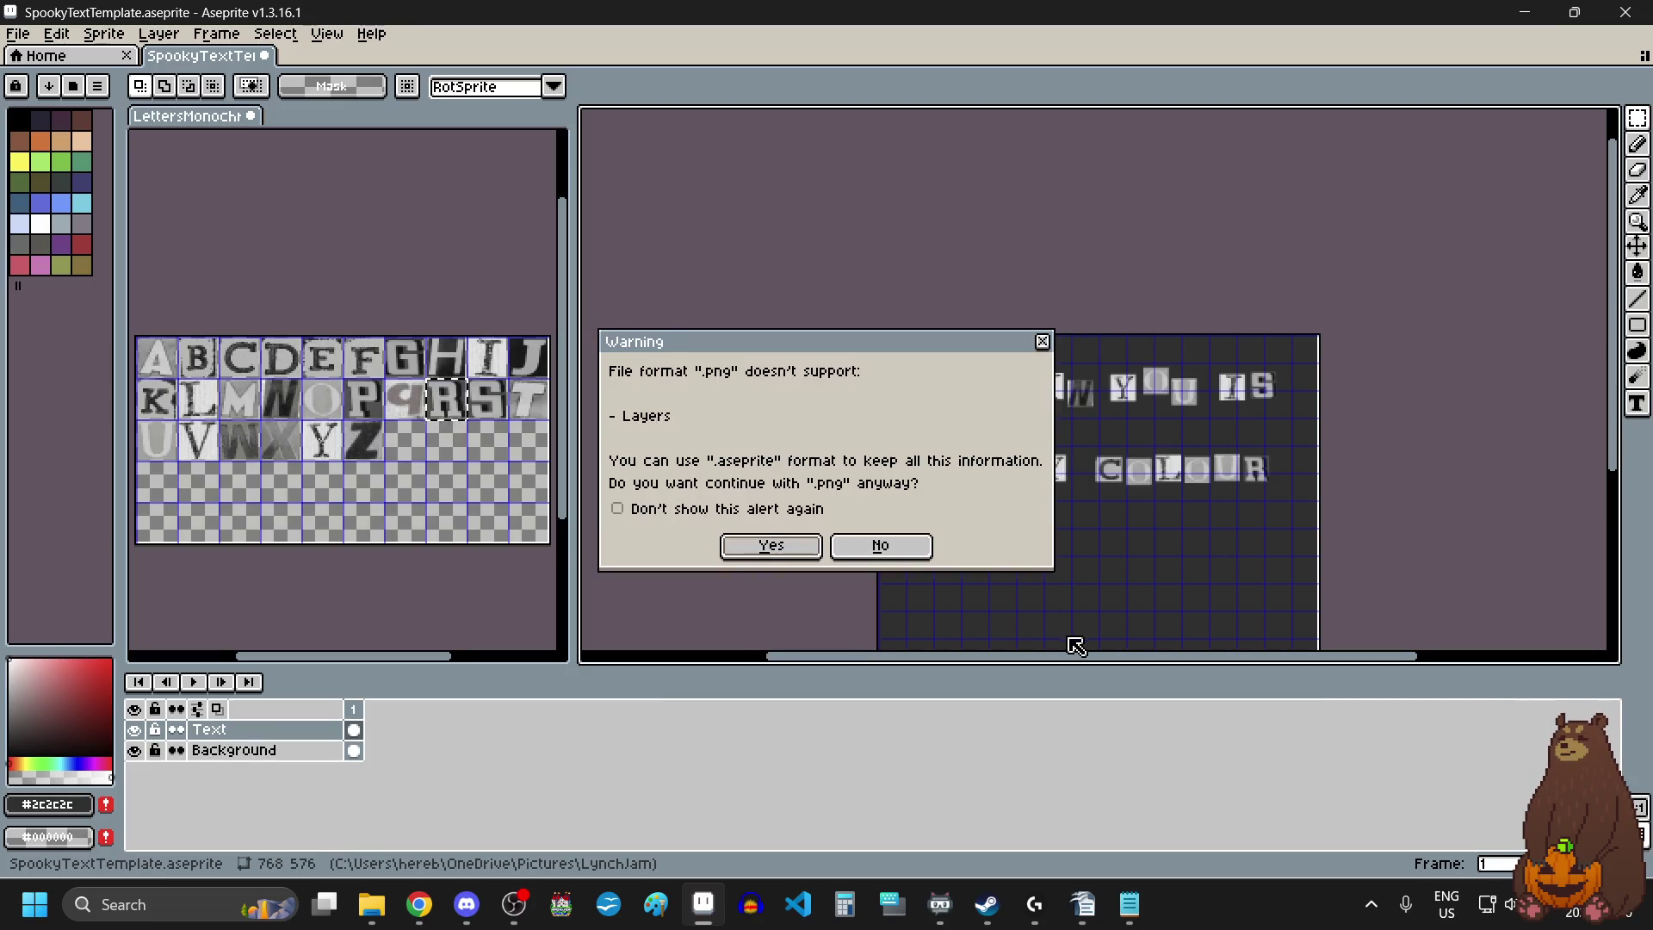
pyautogui.click(762, 547)
# Select the I tile on the LettersMonochrome letter sheet.
pyautogui.scroll(-1, 911, 489)
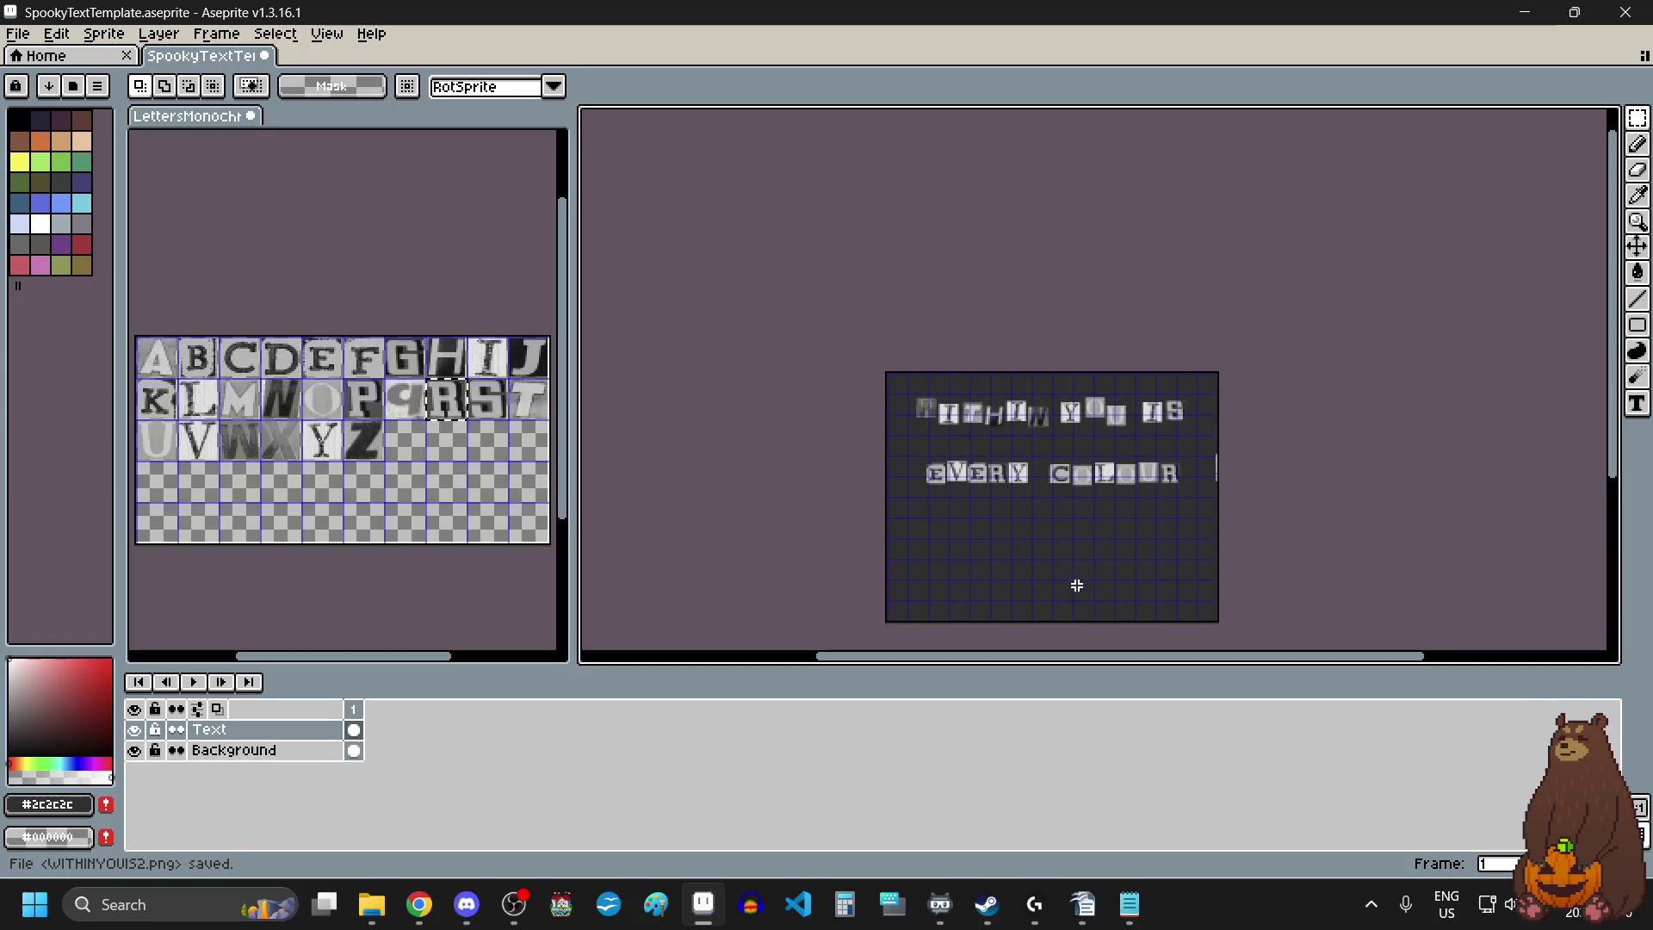
pyautogui.scroll(1, 1077, 583)
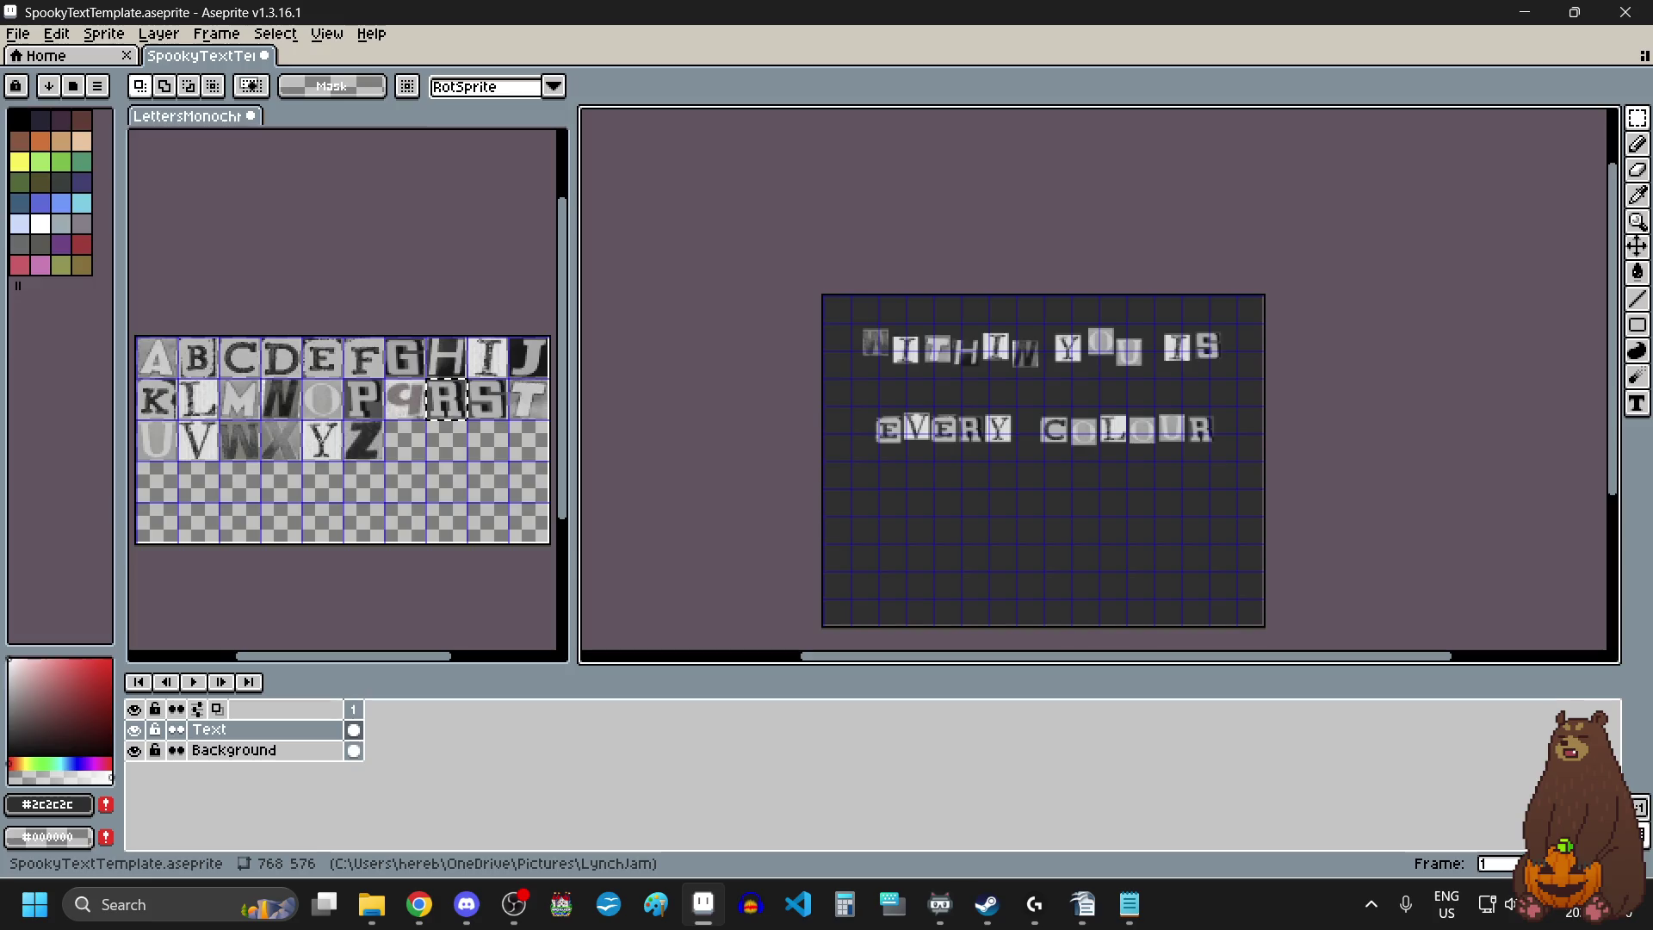
pyautogui.hotkey('alt', 'Tab')
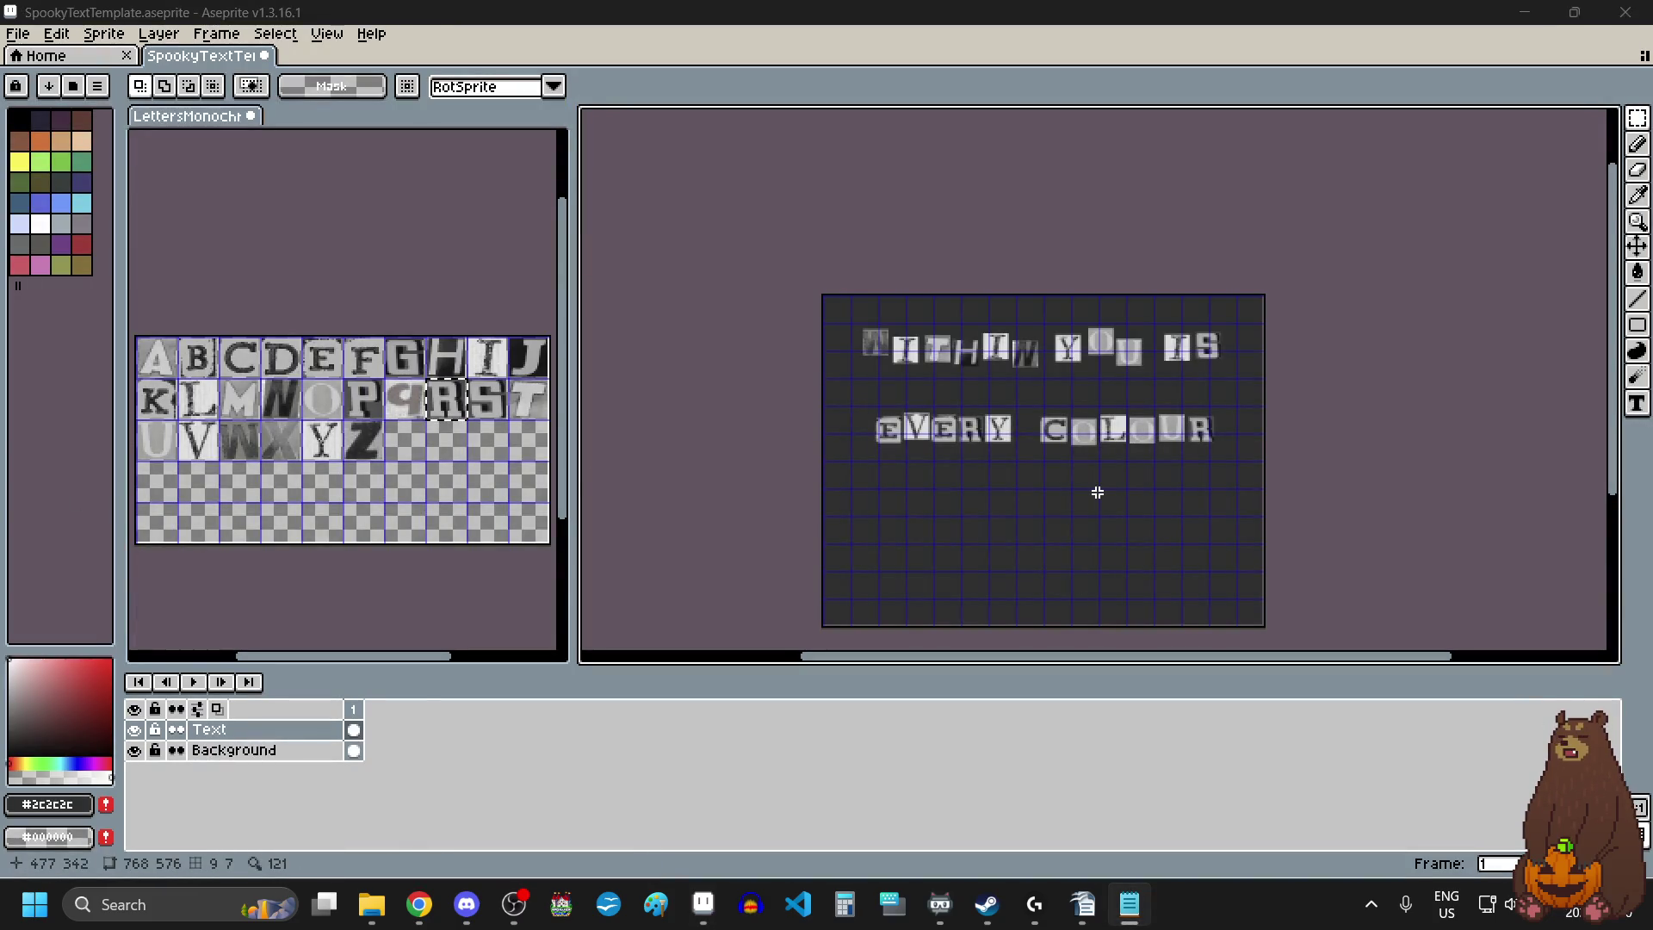
pyautogui.scroll(1, 1046, 560)
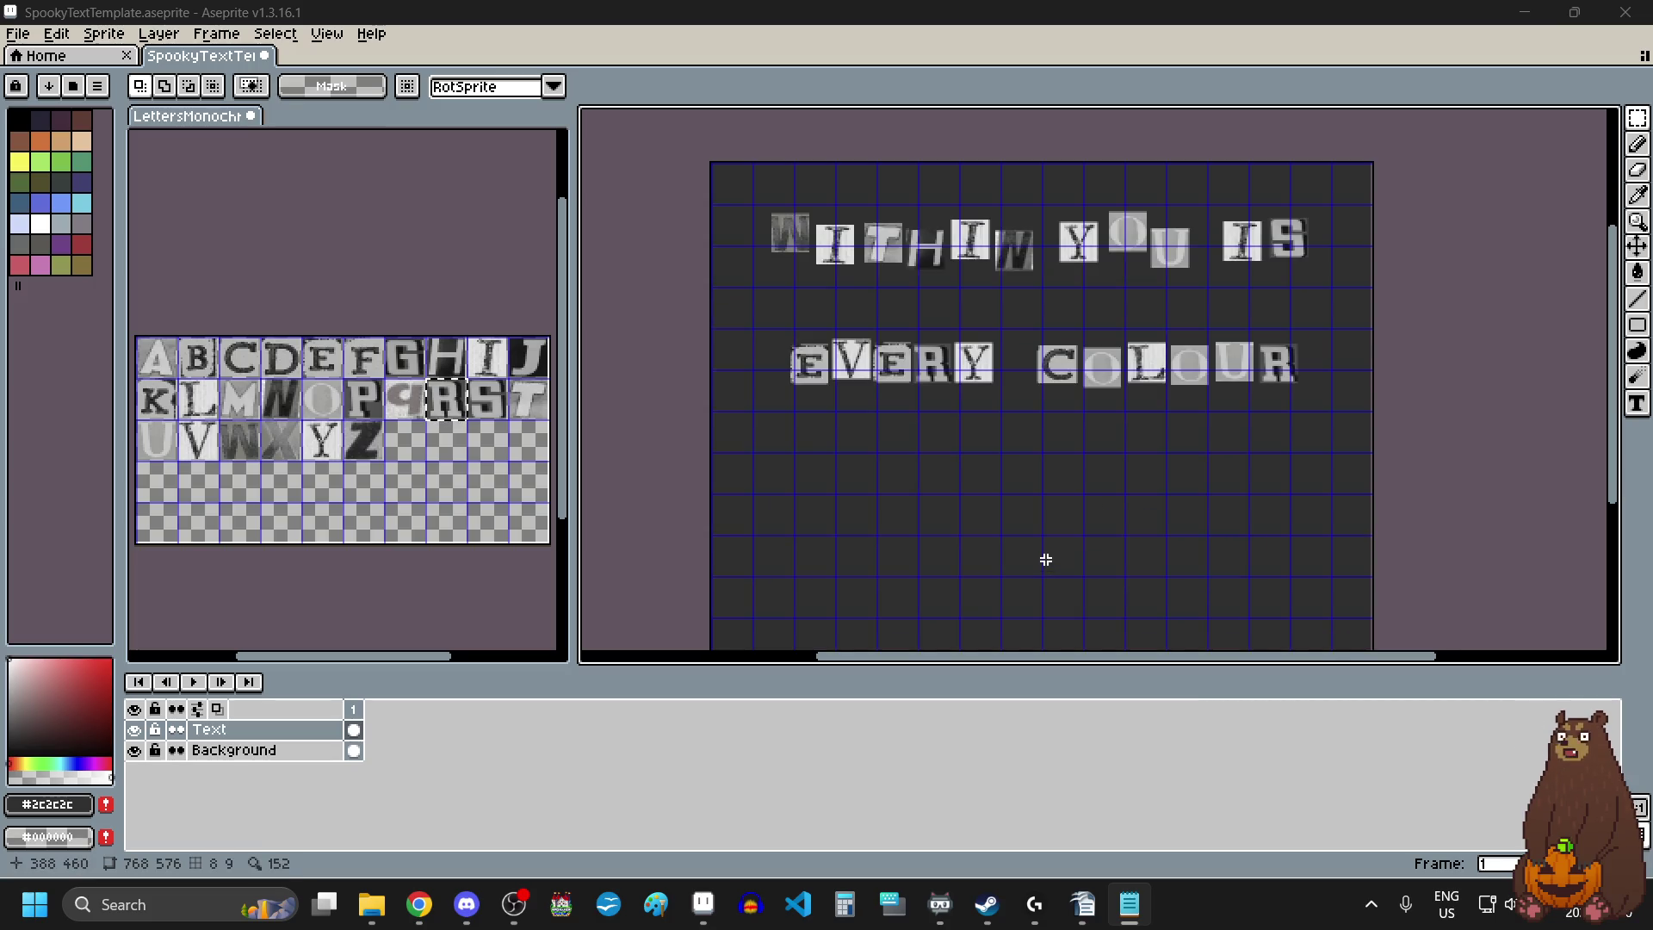
pyautogui.moveTo(492, 353); pyautogui.dragTo(508, 377)
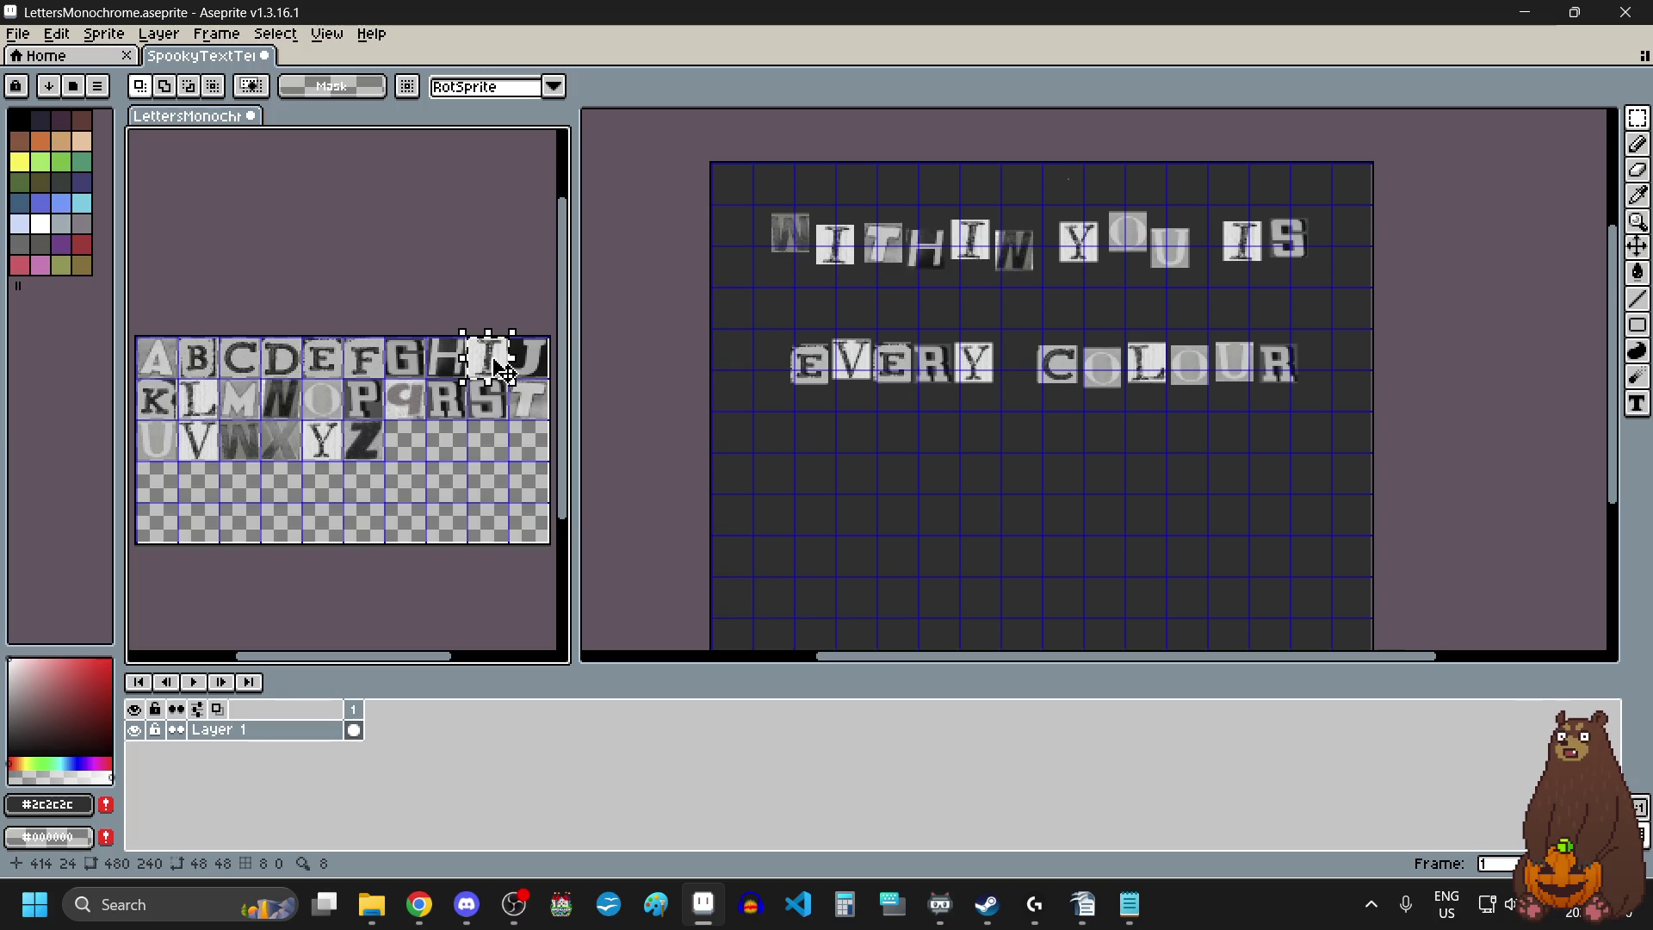
# Paste the I tile below EVERY at the left of the canvas.
pyautogui.click(848, 453)
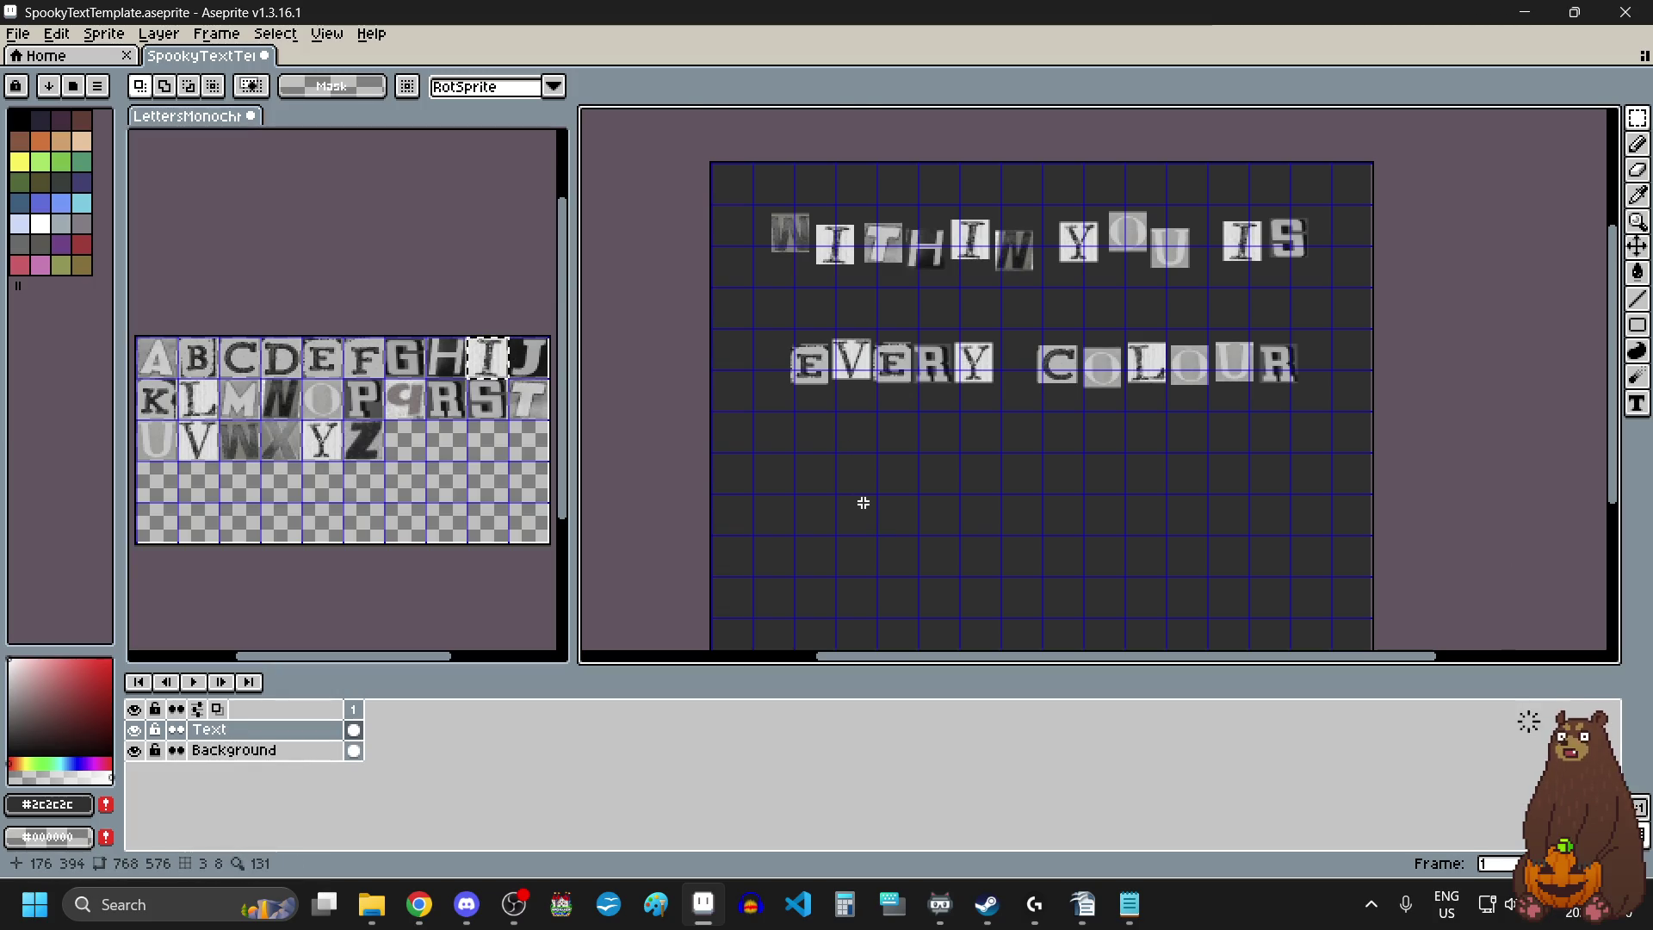
pyautogui.hotkey('ctrl', 'v')
pyautogui.moveTo(1061, 186)
pyautogui.mouseDown()
pyautogui.moveTo(860, 447)
pyautogui.moveTo(800, 461)
pyautogui.moveTo(779, 447)
pyautogui.moveTo(781, 499)
pyautogui.mouseUp()
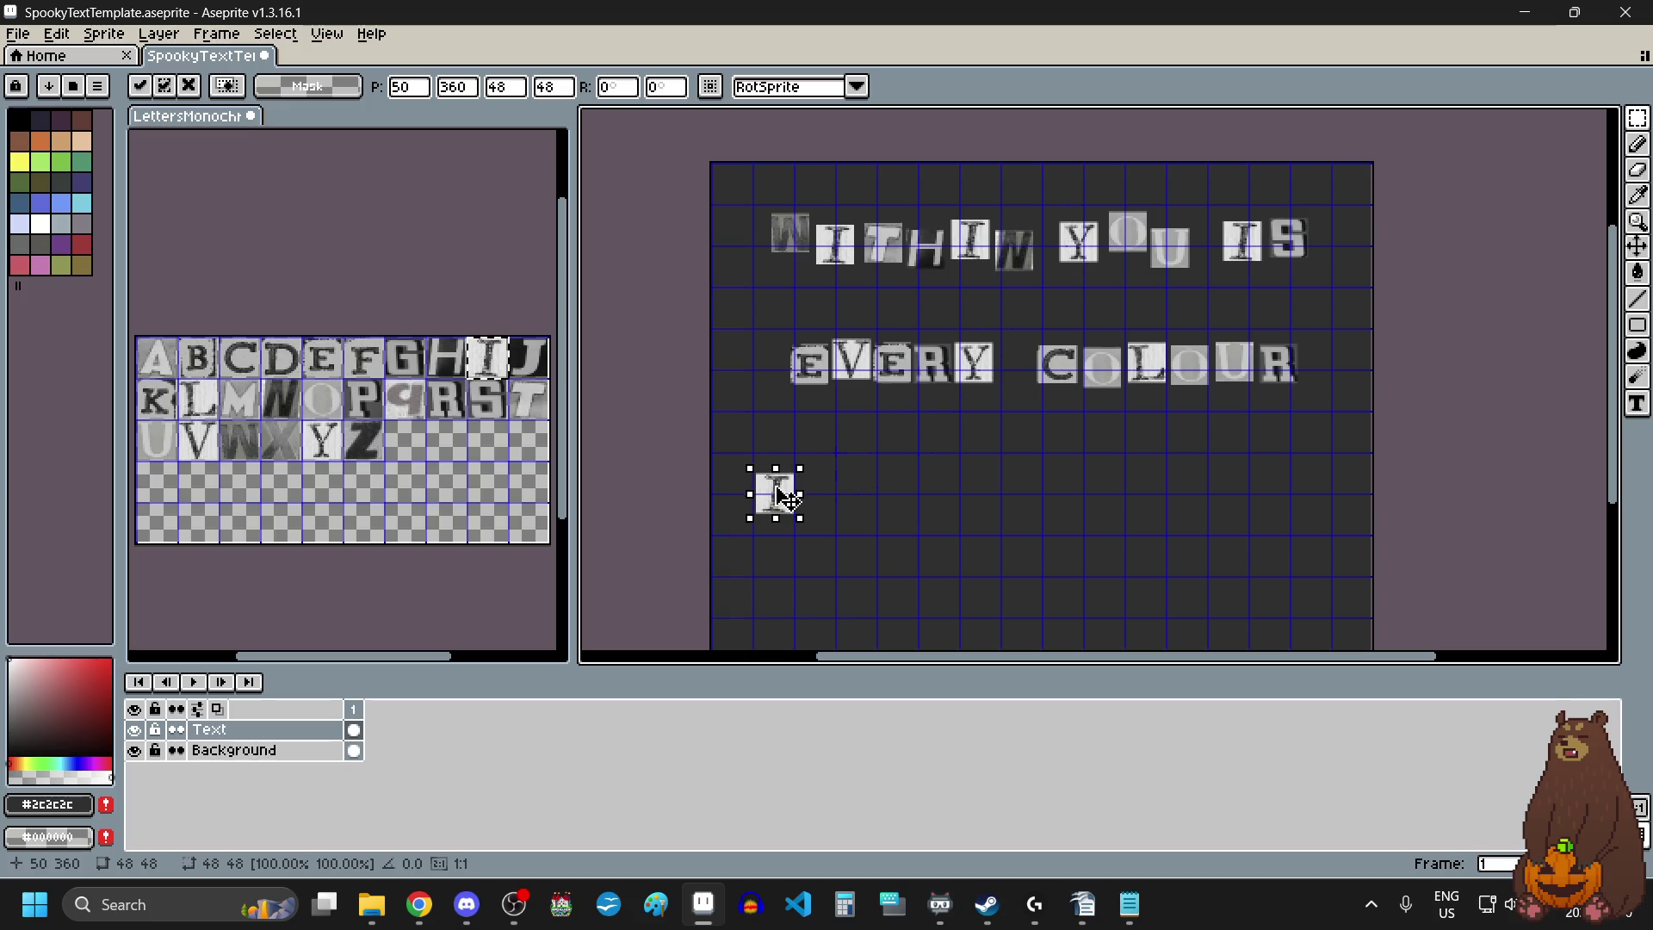
pyautogui.click(878, 538)
# Copy the N tile from the letters sheet and place it right beside the I.
pyautogui.click(294, 393)
pyautogui.click(293, 401)
pyautogui.hotkey('ctrl', 'c')
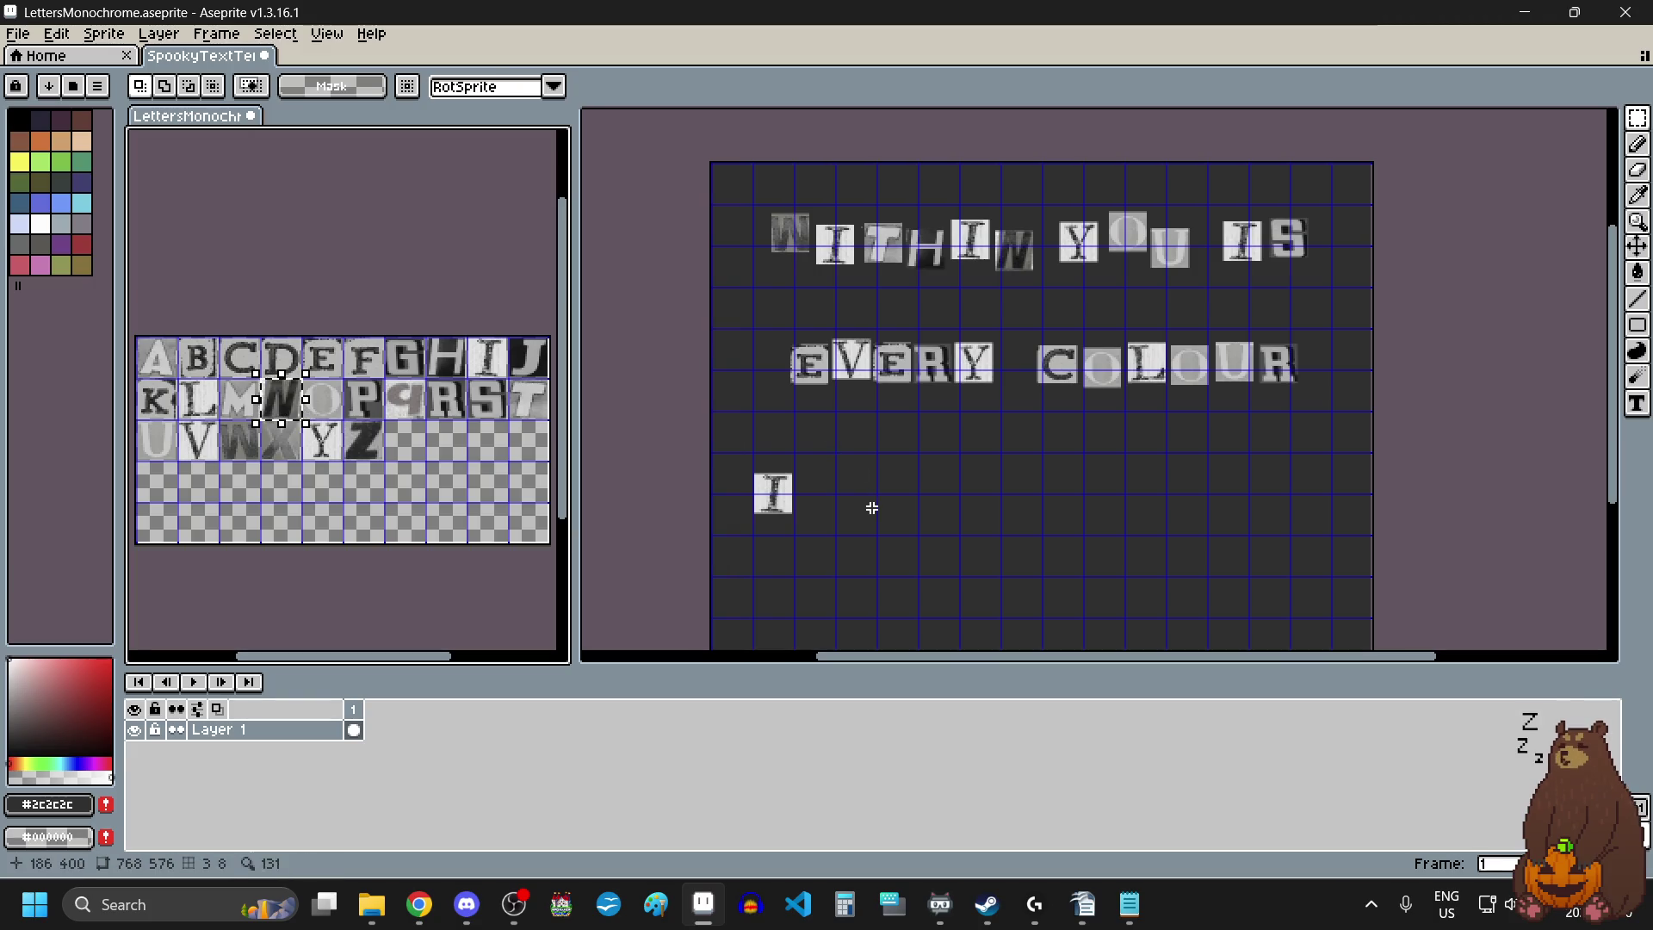
pyautogui.click(871, 509)
pyautogui.hotkey('ctrl', 'v')
pyautogui.moveTo(867, 249); pyautogui.dragTo(841, 472)
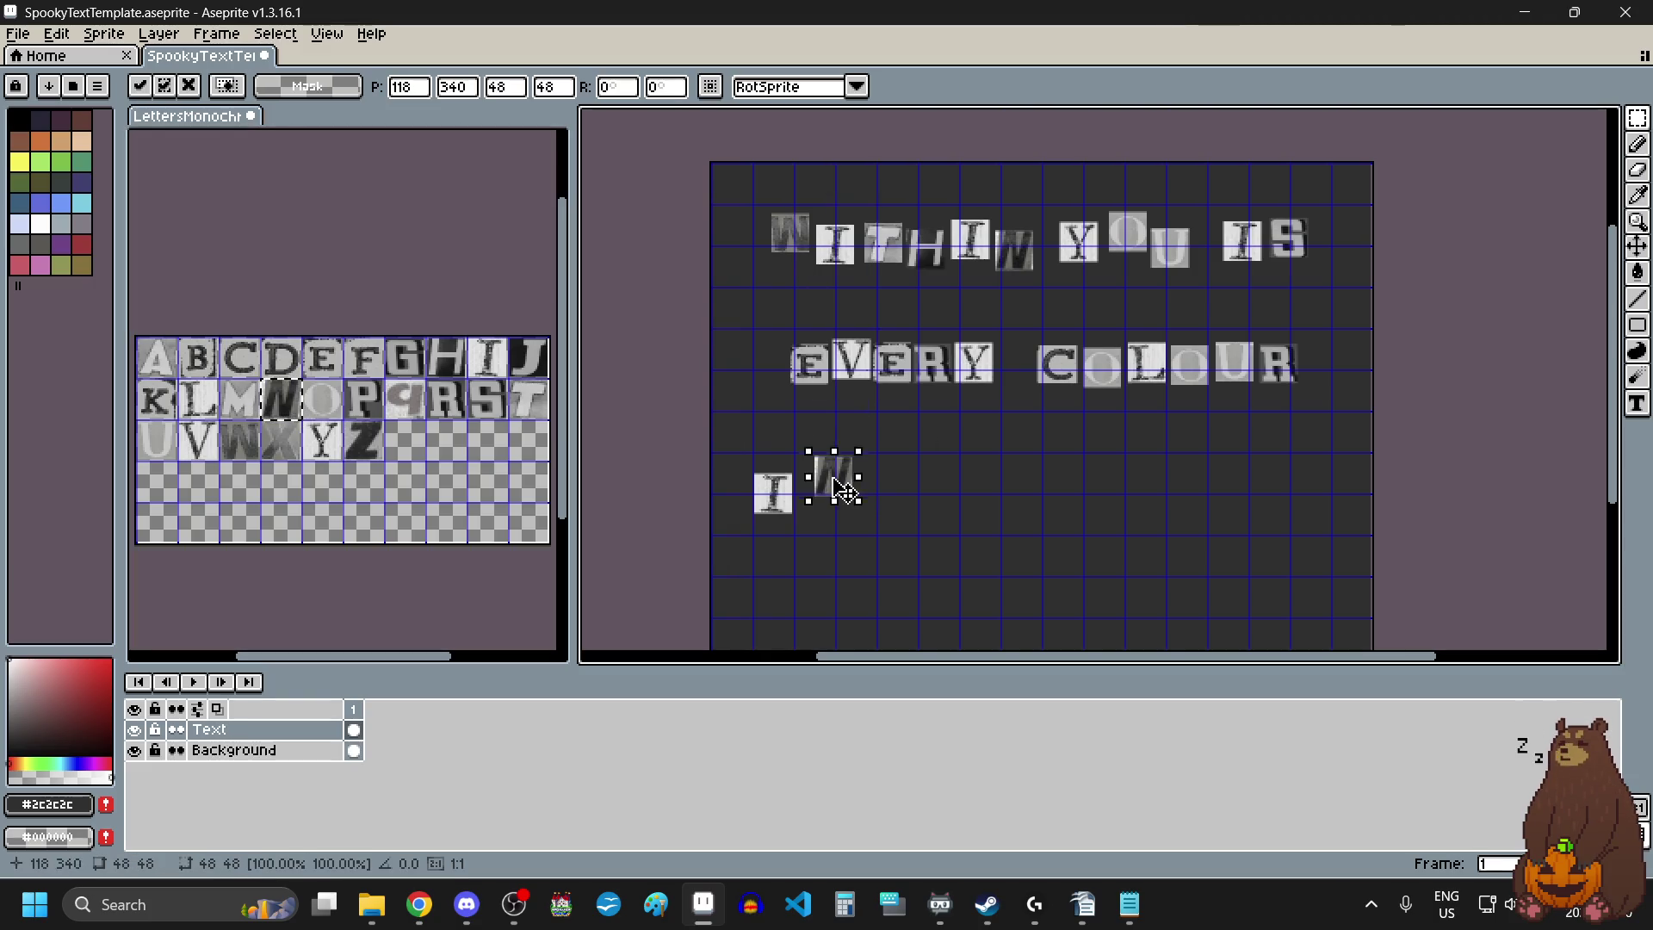
pyautogui.scroll(2, 841, 473)
pyautogui.moveTo(786, 565); pyautogui.dragTo(772, 576)
pyautogui.scroll(-4, 772, 576)
pyautogui.scroll(1, 798, 517)
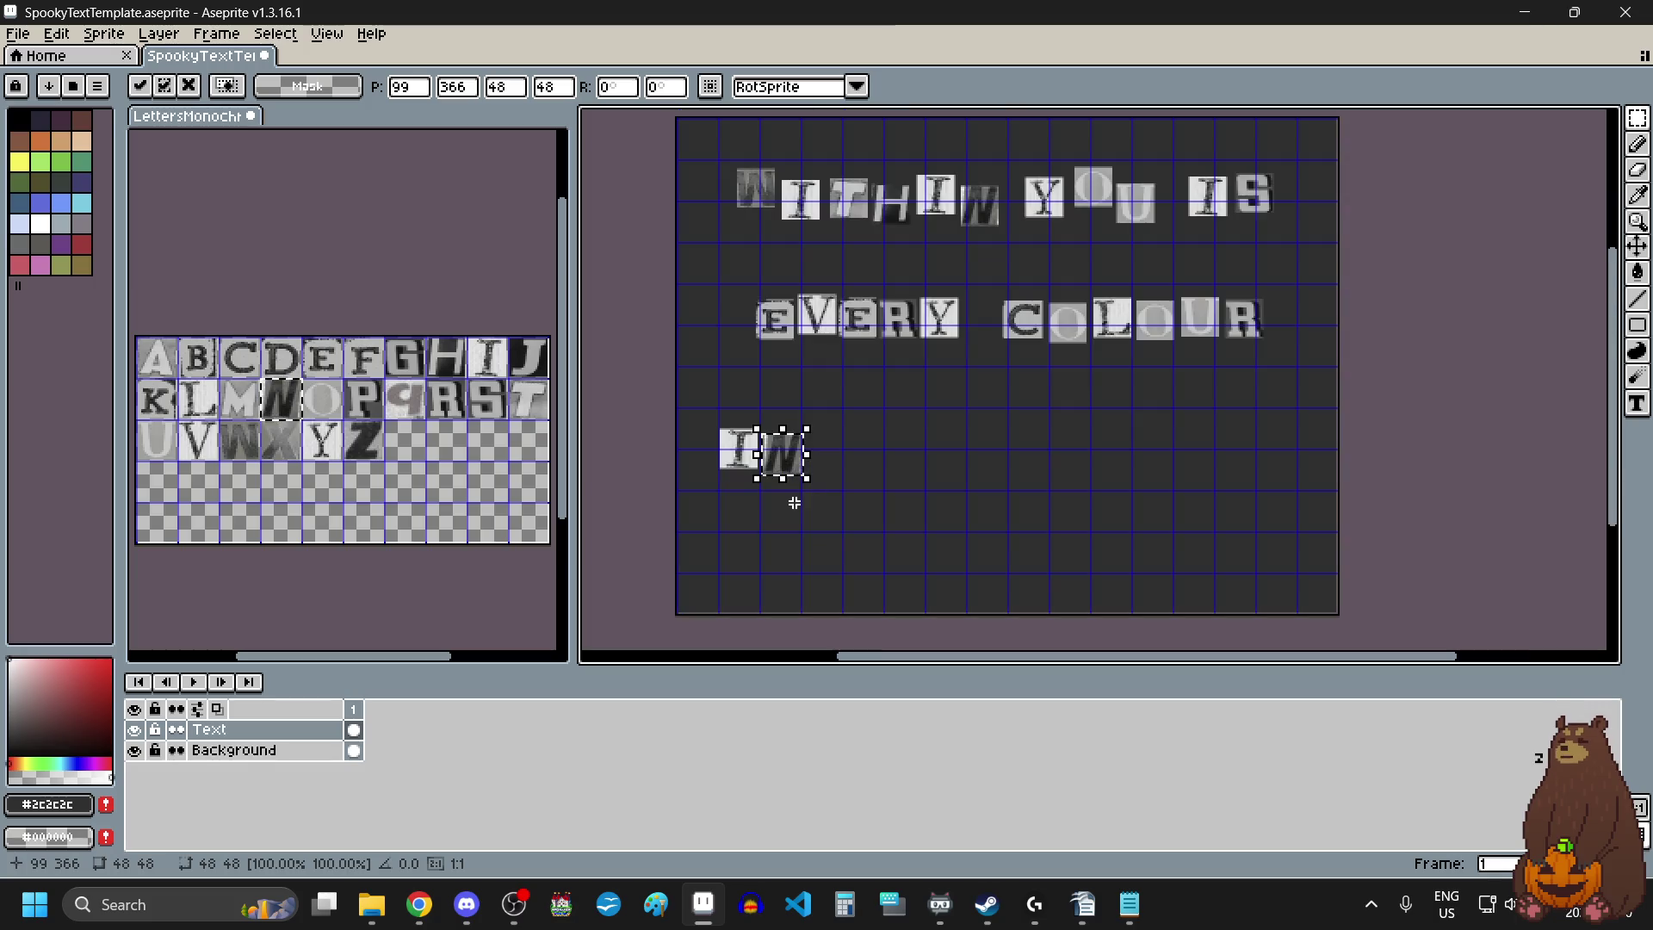
pyautogui.click(835, 474)
# Paste the T tile from the letters sheet next to IN.
pyautogui.moveTo(515, 385); pyautogui.dragTo(535, 416)
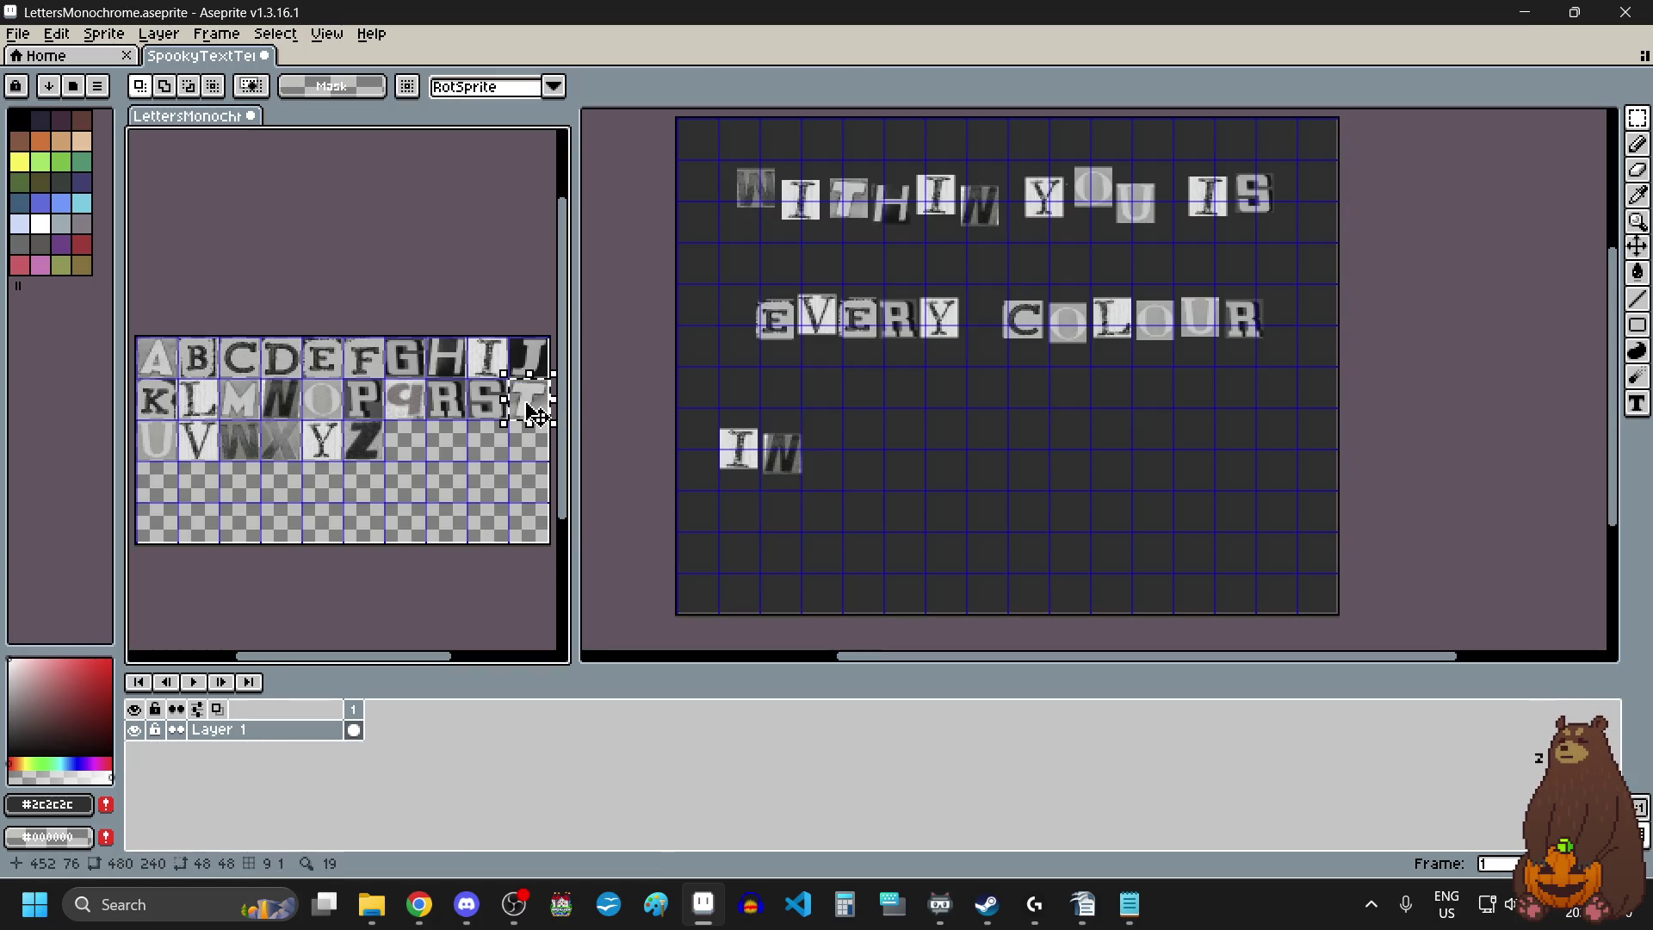
pyautogui.click(888, 458)
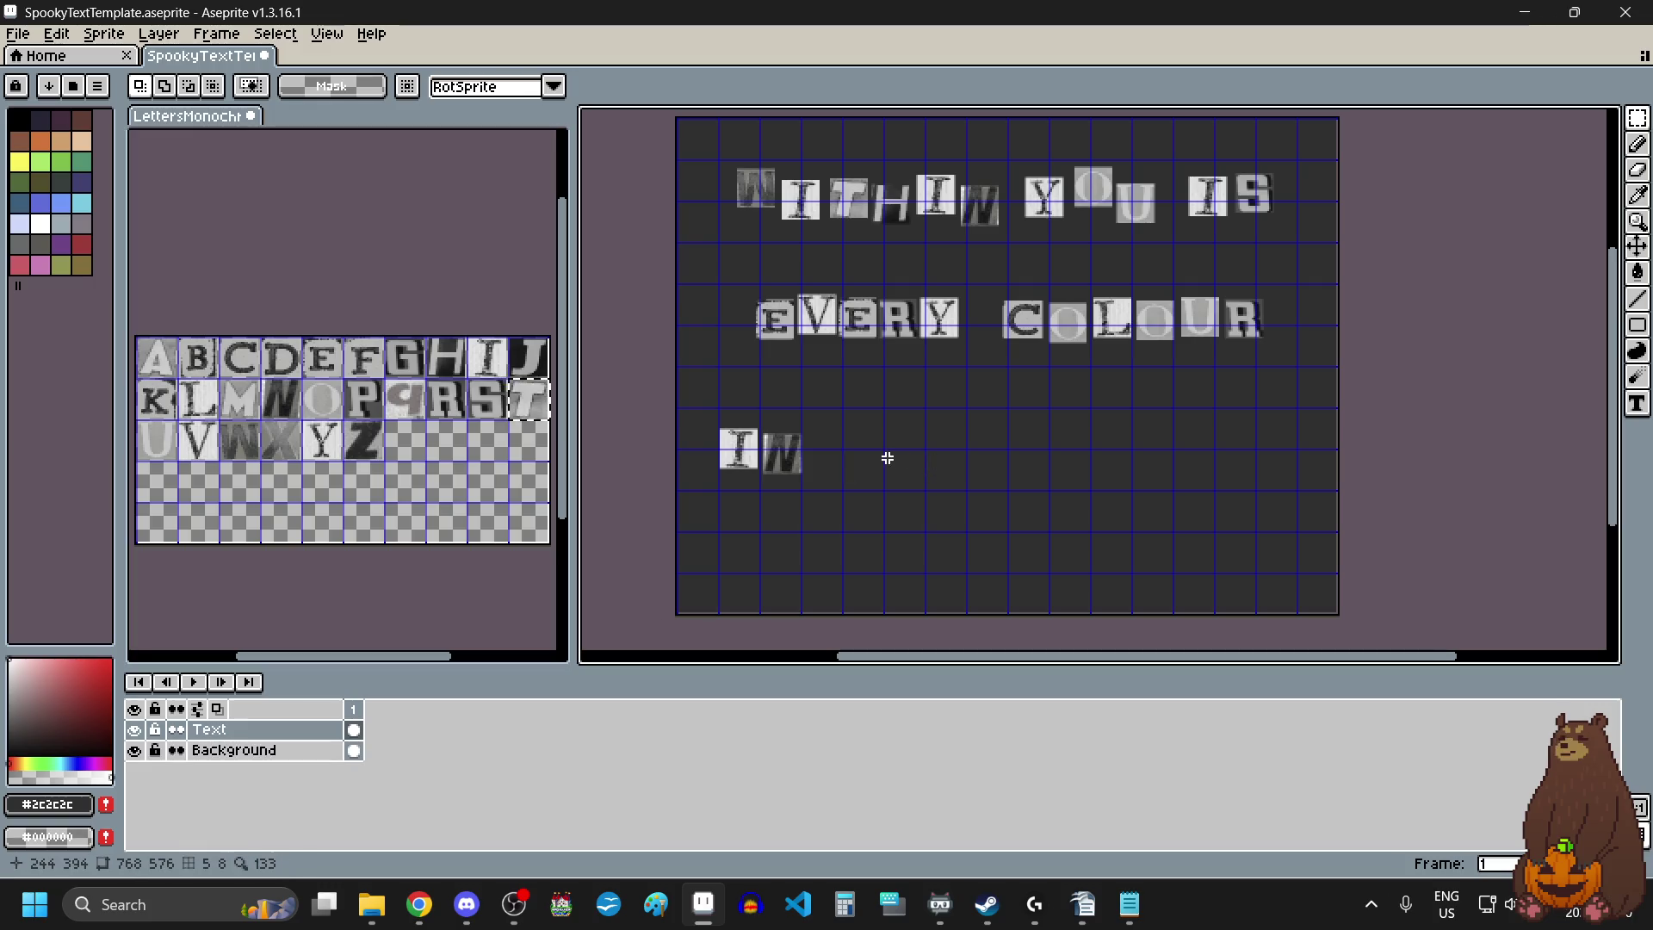
pyautogui.hotkey('ctrl', 'v')
pyautogui.moveTo(1071, 185)
pyautogui.mouseDown()
pyautogui.moveTo(1067, 231)
pyautogui.moveTo(863, 468)
pyautogui.moveTo(887, 465)
pyautogui.mouseUp()
pyautogui.click(993, 483)
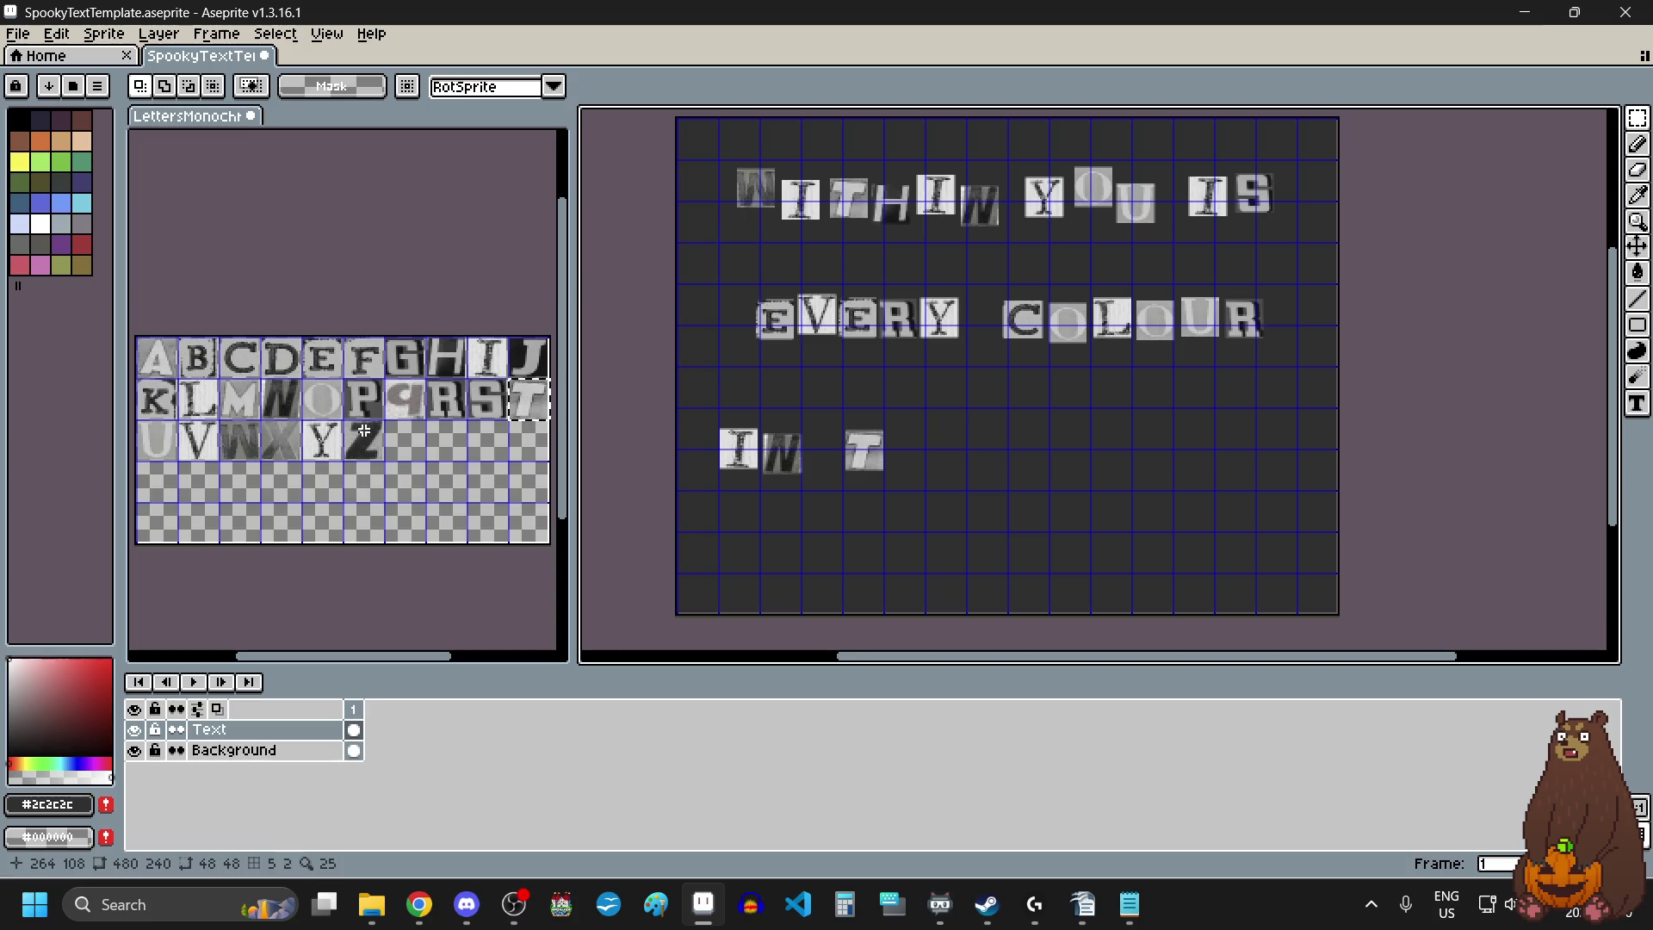
# Copy the H tile and place it beside the T, nudged slightly left.
pyautogui.click(445, 359)
pyautogui.moveTo(431, 344); pyautogui.dragTo(456, 366)
pyautogui.hotkey('ctrl', 'c')
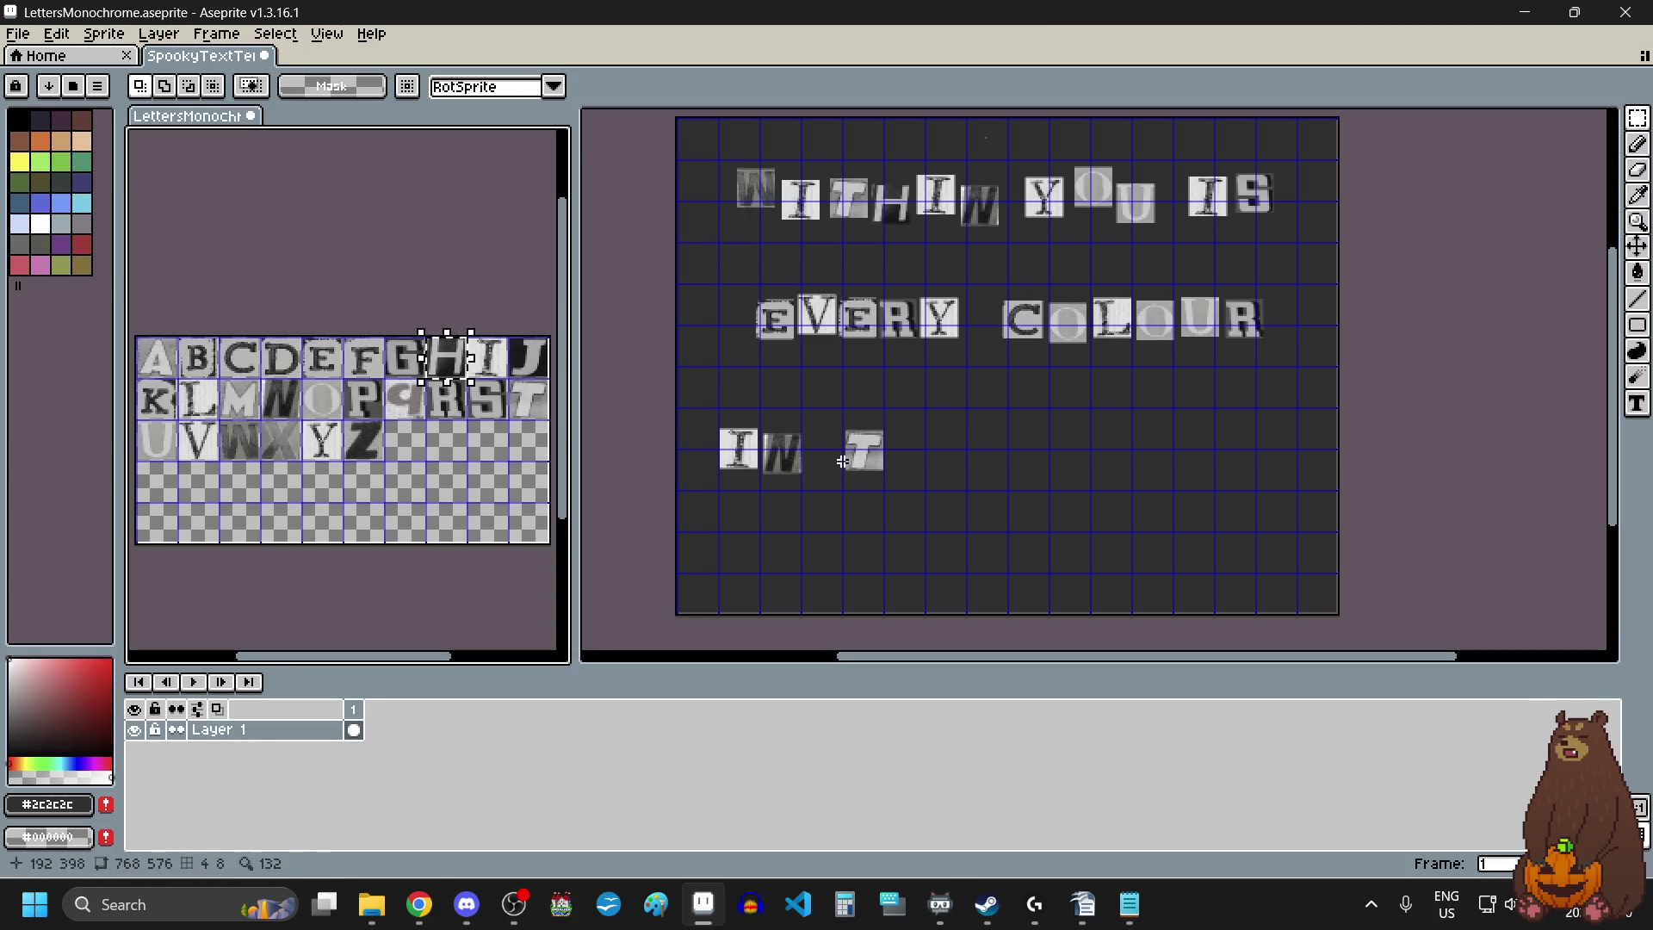
pyautogui.click(944, 444)
pyautogui.hotkey('ctrl', 'v')
pyautogui.moveTo(988, 140); pyautogui.dragTo(950, 399)
pyautogui.scroll(3, 950, 398)
pyautogui.moveTo(894, 524); pyautogui.dragTo(837, 549)
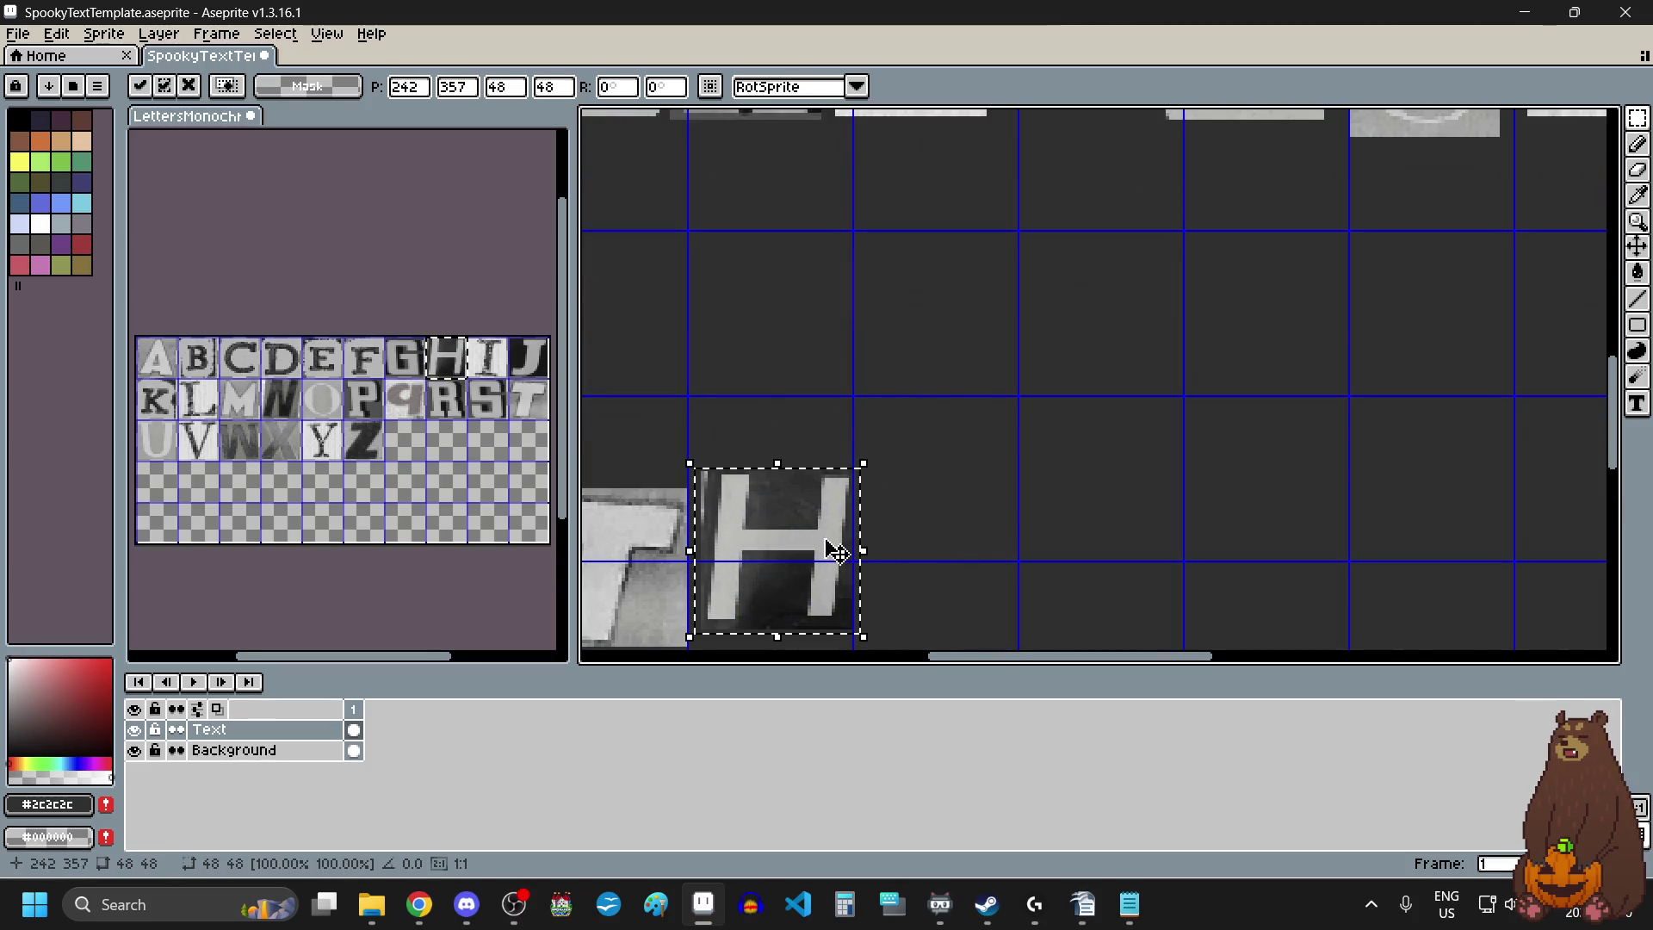
pyautogui.scroll(-3, 835, 549)
# Copy the E tile from the letters sheet and drag it beside TH.
pyautogui.click(322, 356)
pyautogui.moveTo(322, 356); pyautogui.dragTo(335, 366)
pyautogui.hotkey('ctrl', 'c')
pyautogui.click(900, 556)
pyautogui.hotkey('ctrl', 'v')
pyautogui.moveTo(772, 234); pyautogui.dragTo(845, 597)
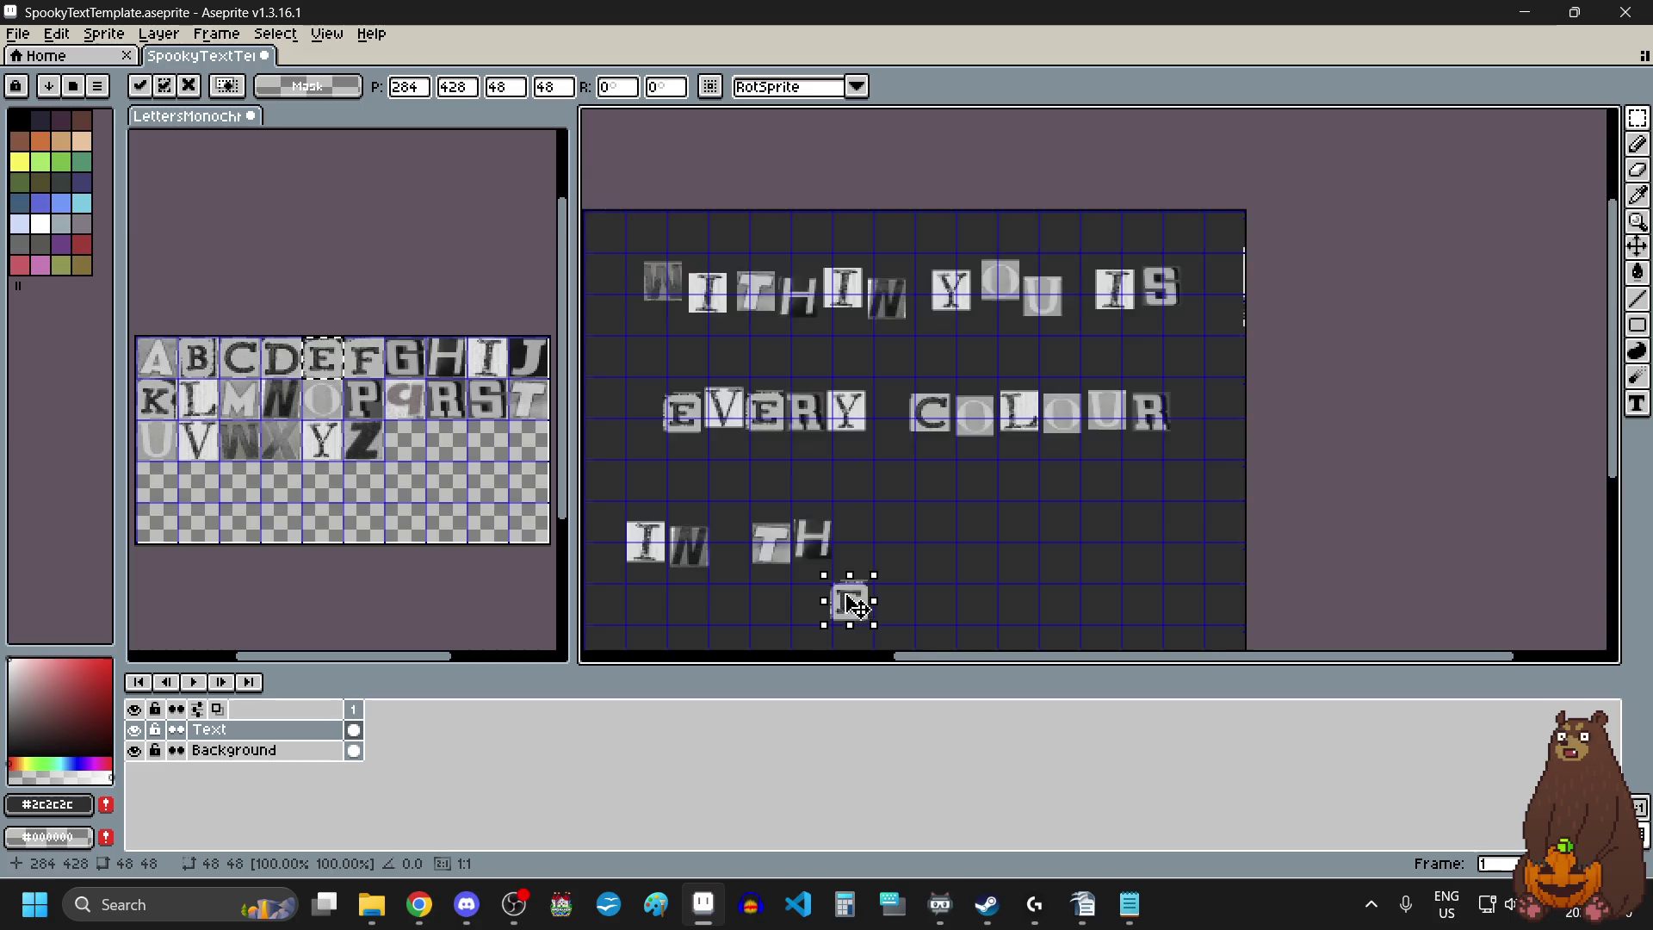
# Fine-tune the E tile's position after TH and commit it.
pyautogui.scroll(3, 853, 324)
pyautogui.moveTo(853, 325); pyautogui.dragTo(867, 288)
pyautogui.scroll(-2, 877, 389)
pyautogui.click(1031, 409)
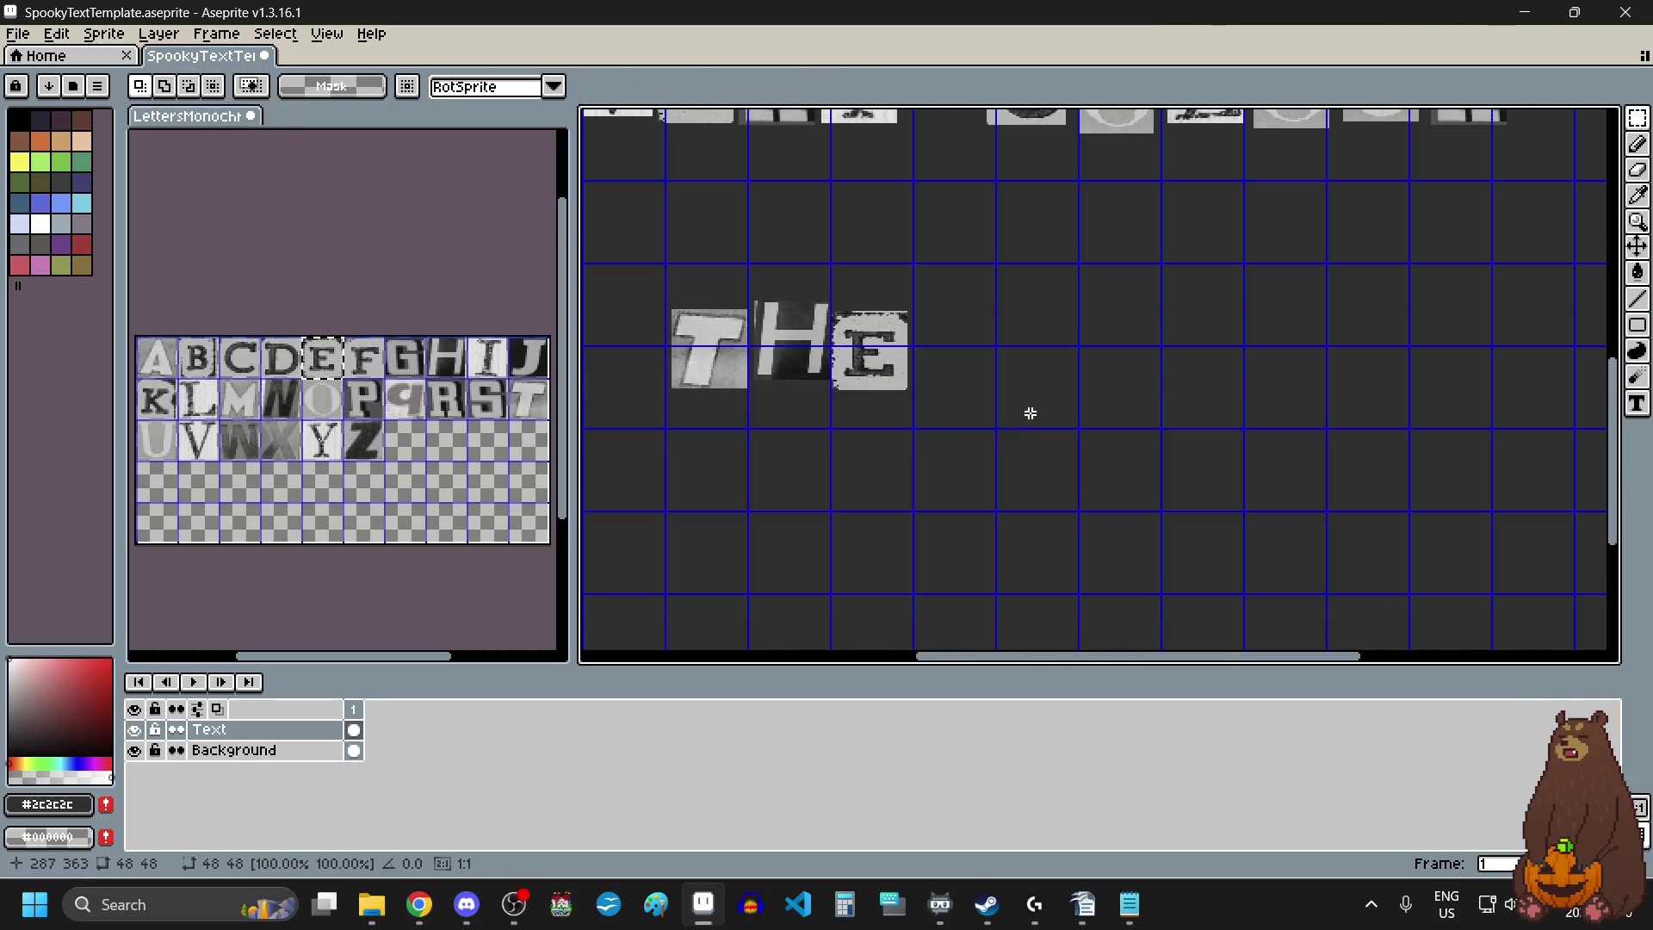
pyautogui.scroll(-3, 1061, 377)
pyautogui.scroll(2, 1041, 410)
pyautogui.scroll(-1, 1041, 413)
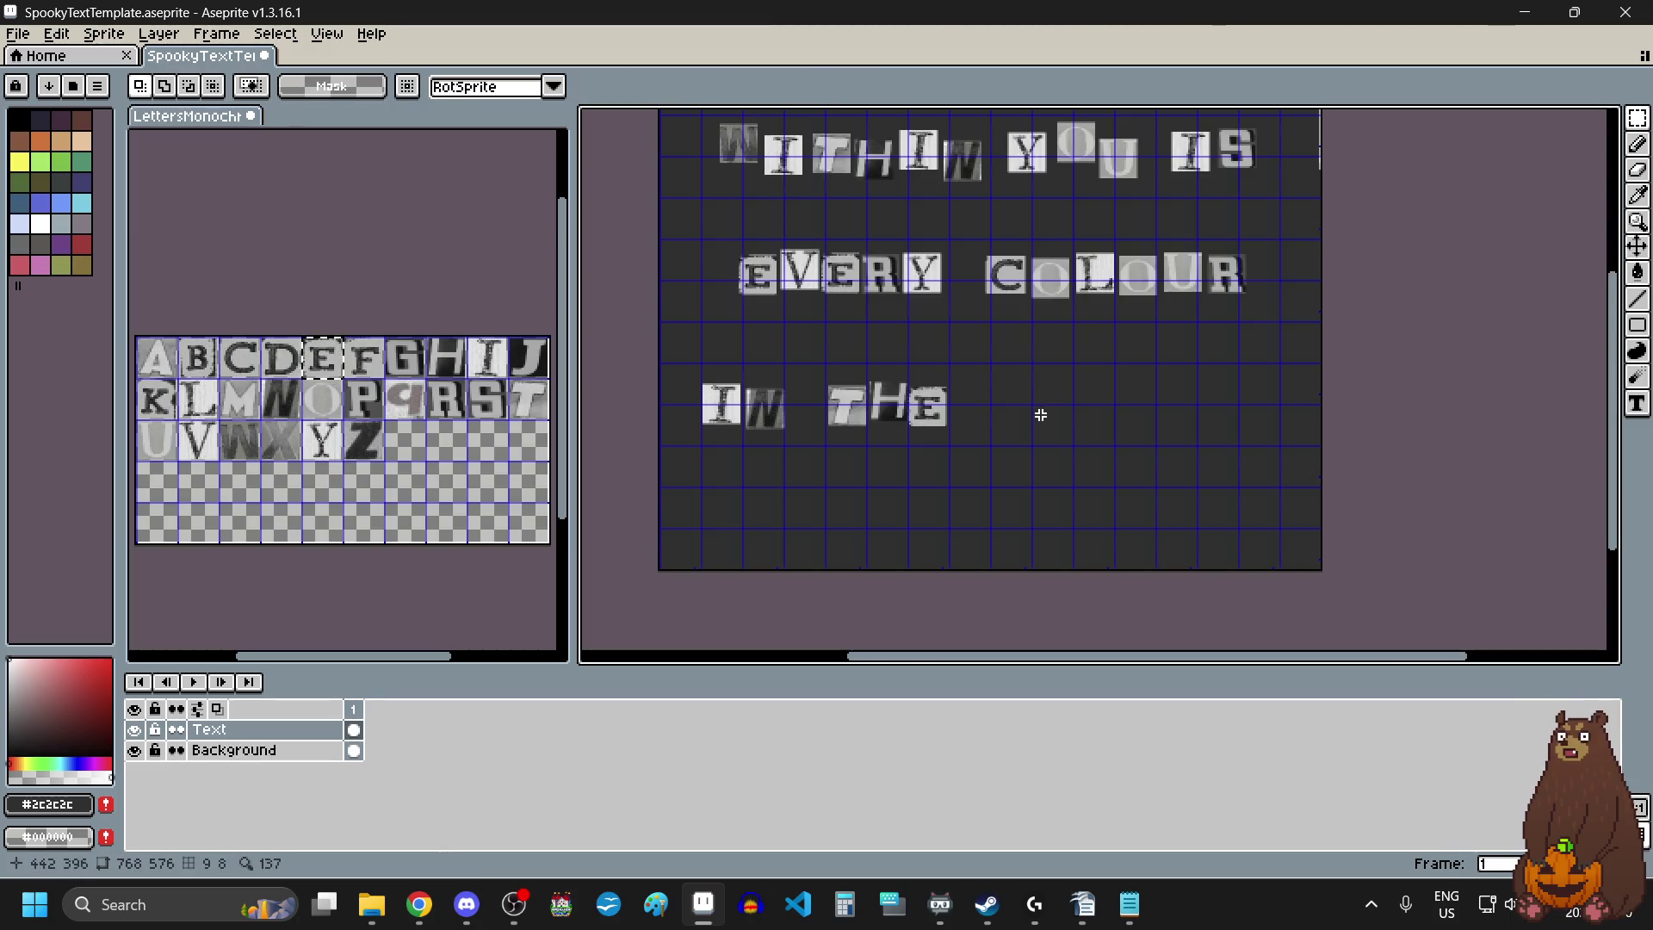
# Paste the W and O tiles after THE to start WORLD.
pyautogui.moveTo(244, 446); pyautogui.dragTo(252, 459)
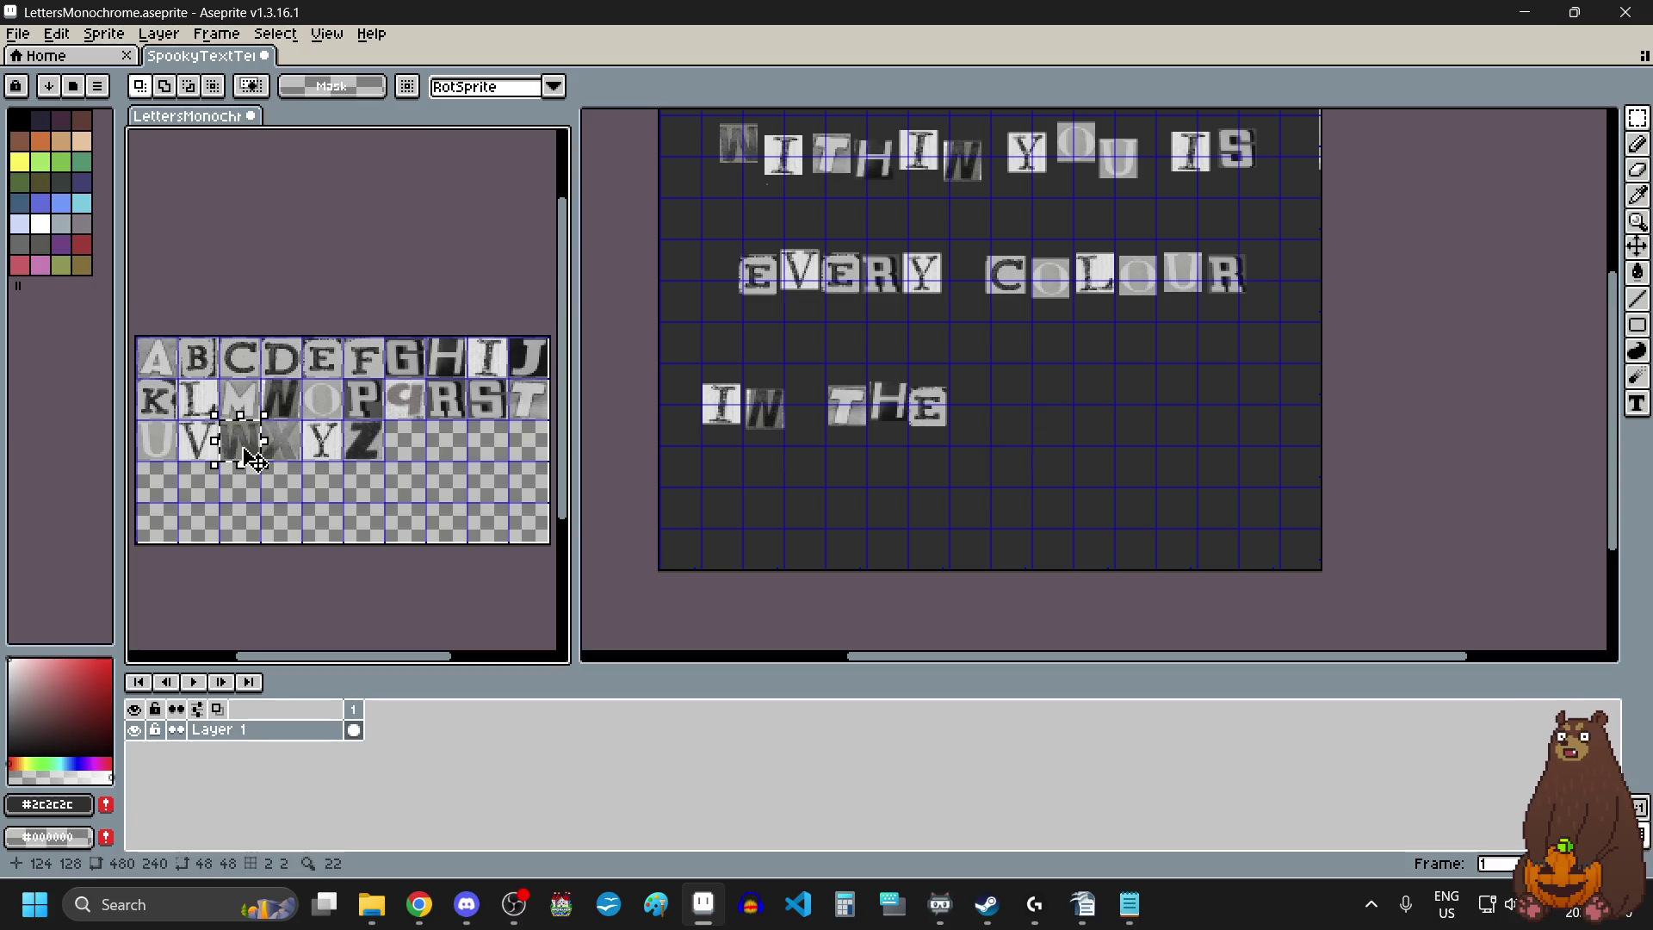
pyautogui.click(1026, 395)
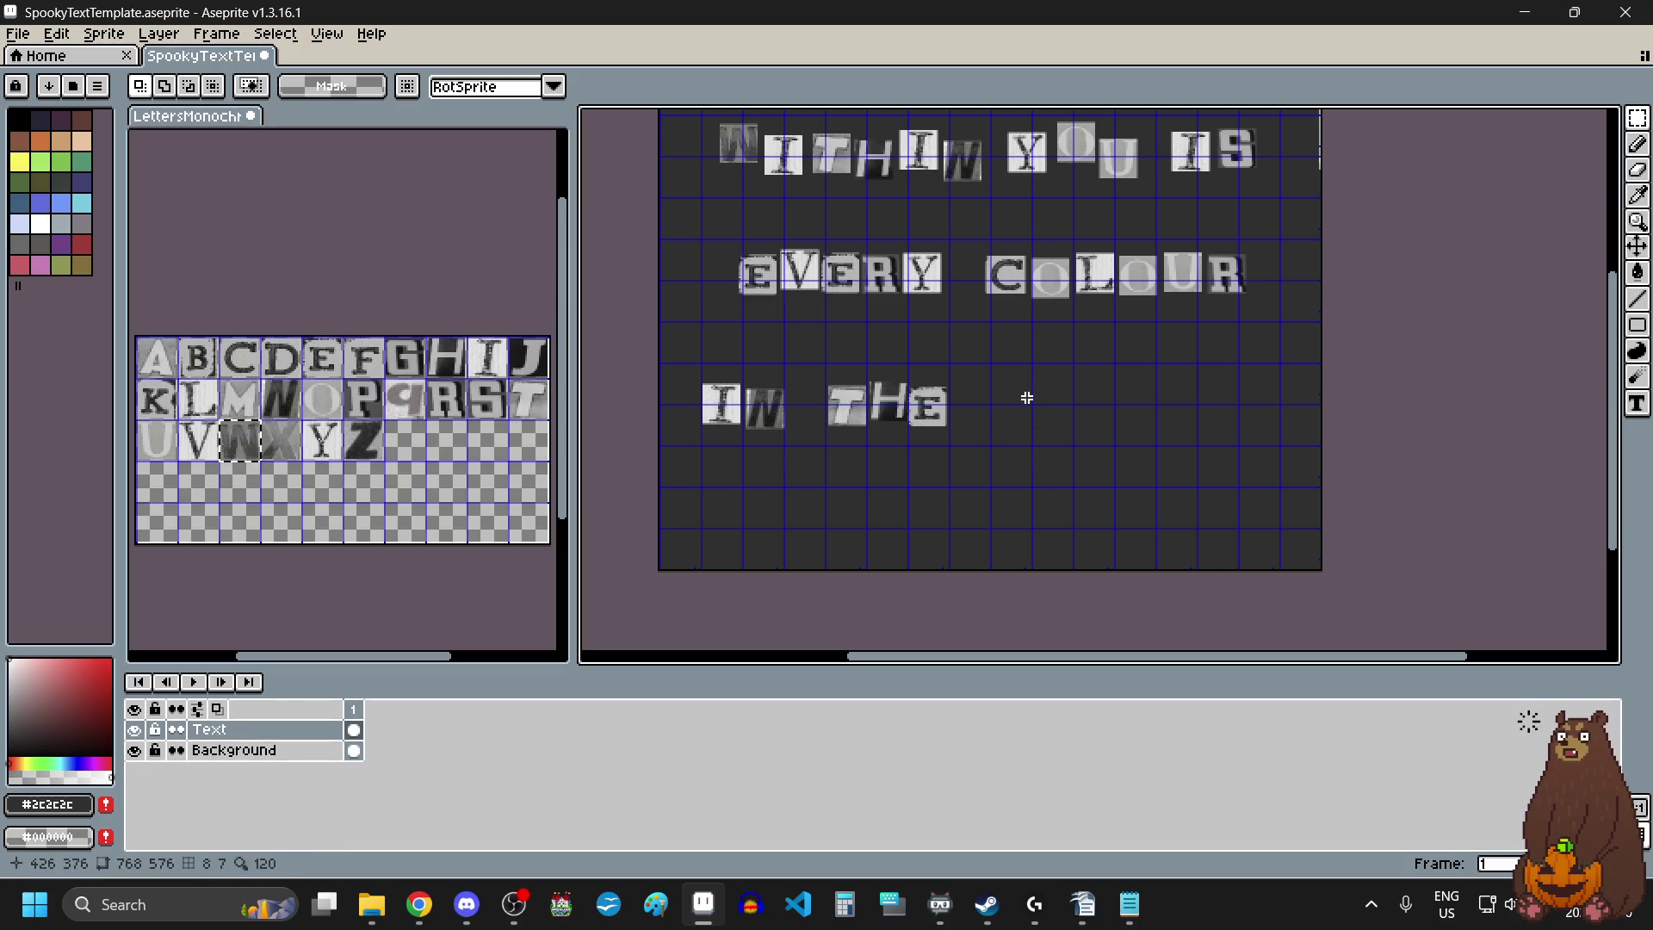
pyautogui.hotkey('ctrl', 'v')
pyautogui.moveTo(781, 195); pyautogui.dragTo(1029, 419)
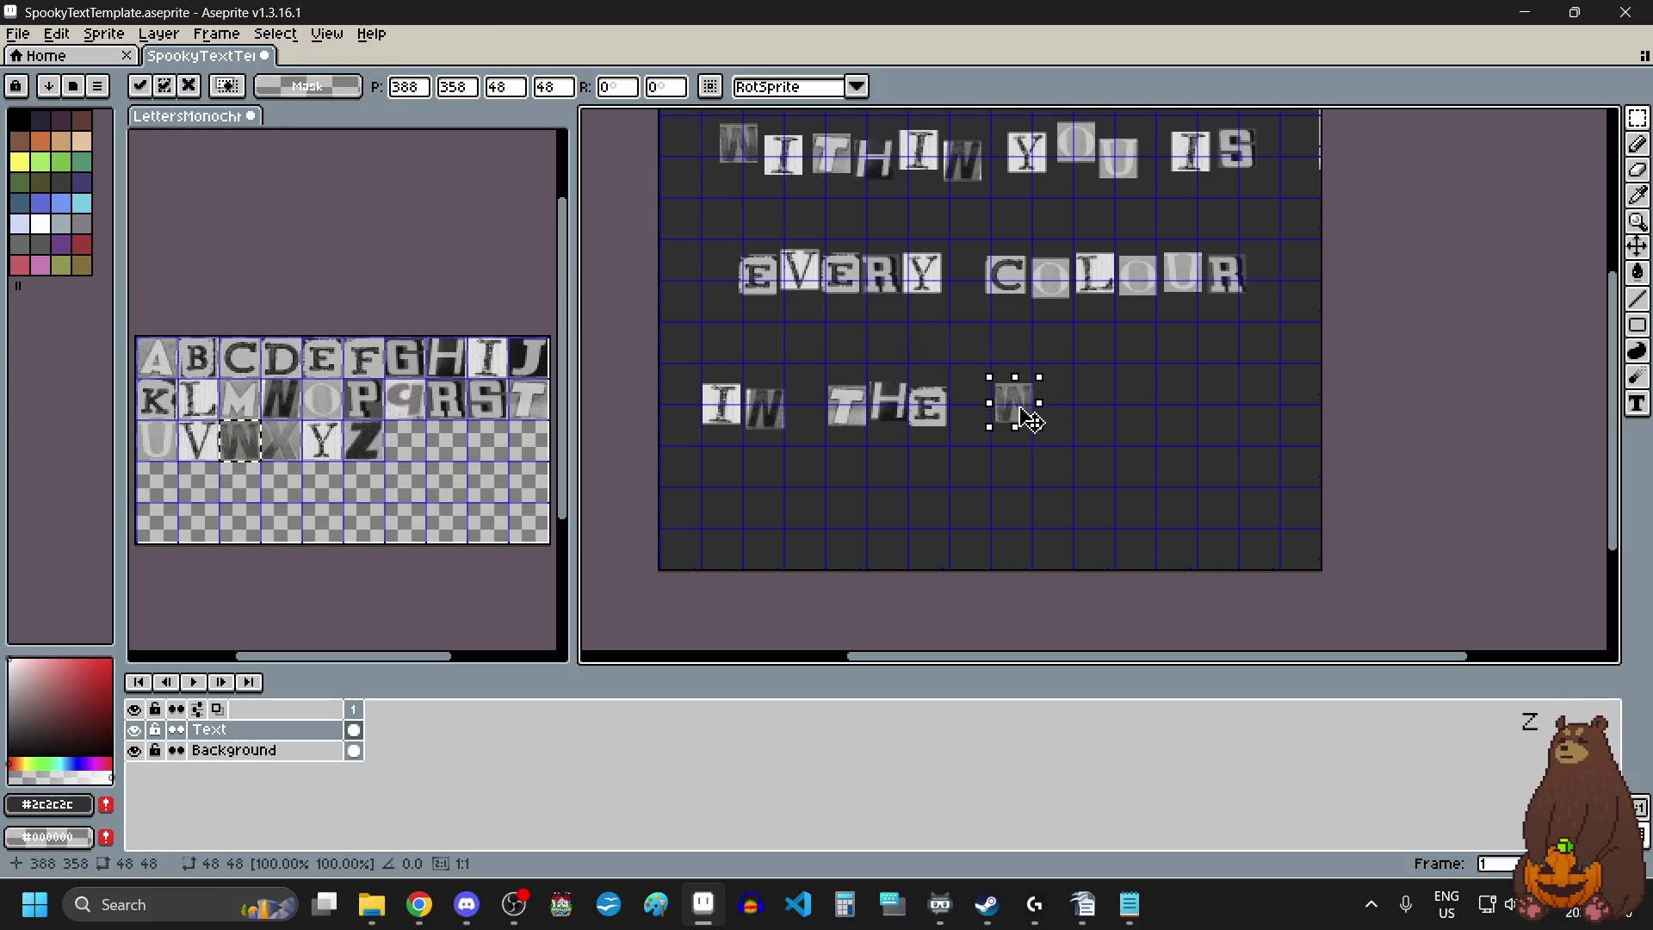
pyautogui.moveTo(320, 405); pyautogui.dragTo(332, 418)
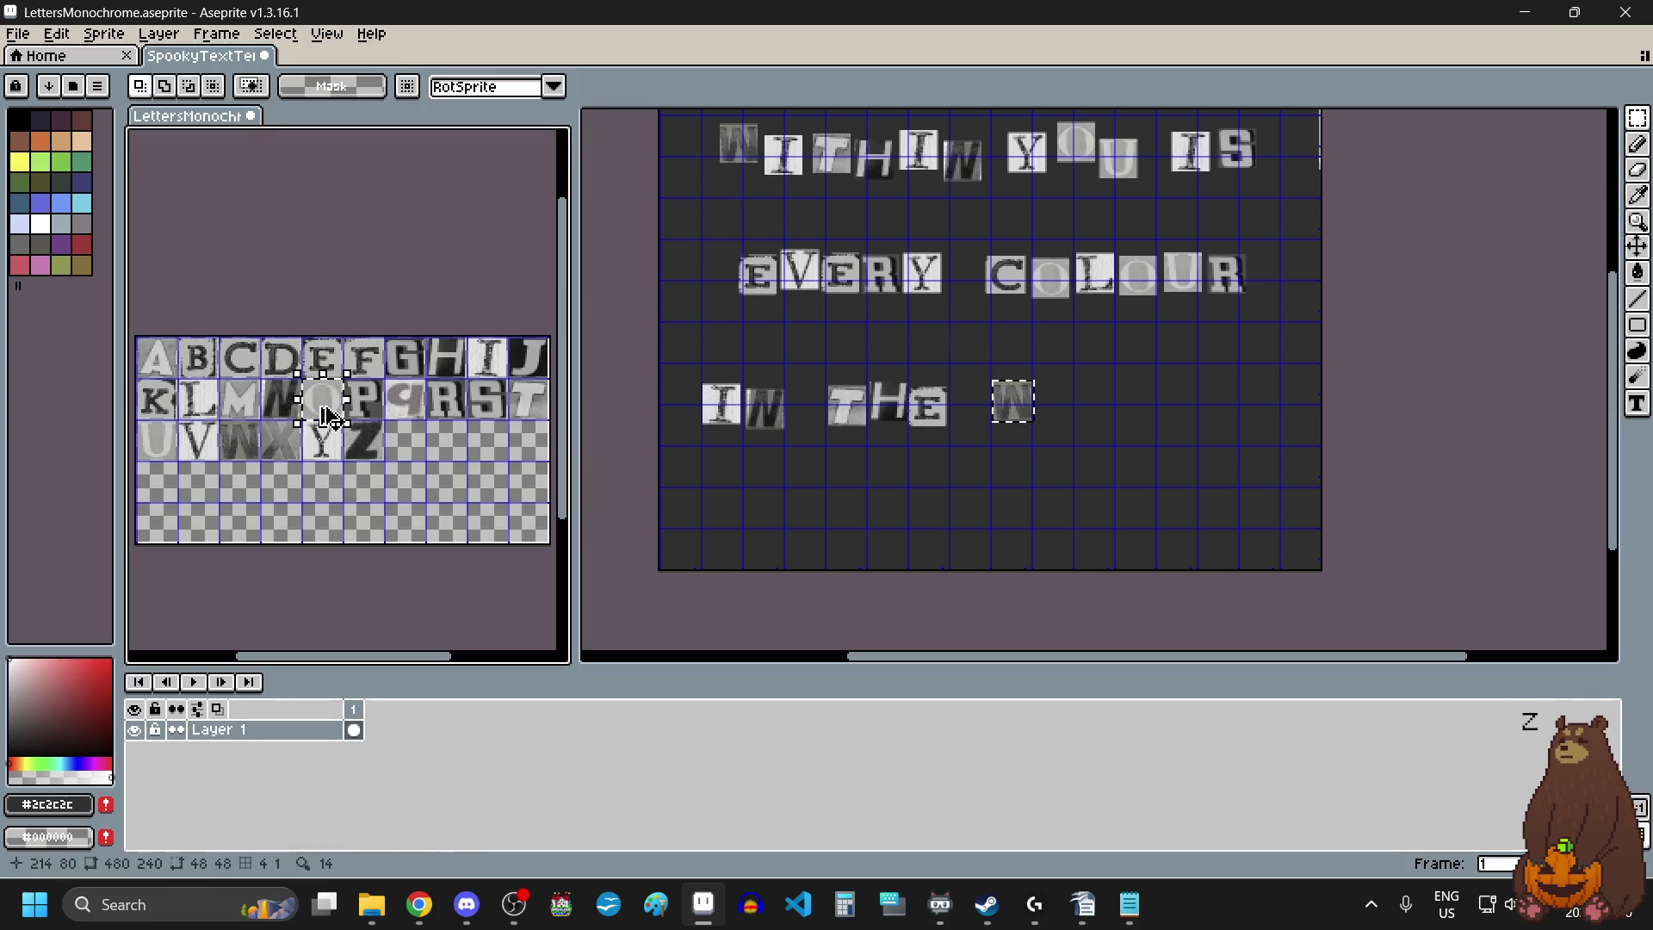
pyautogui.click(835, 458)
pyautogui.click(1084, 406)
pyautogui.hotkey('ctrl', 'v')
pyautogui.moveTo(856, 146); pyautogui.dragTo(1065, 409)
pyautogui.scroll(1, 1065, 409)
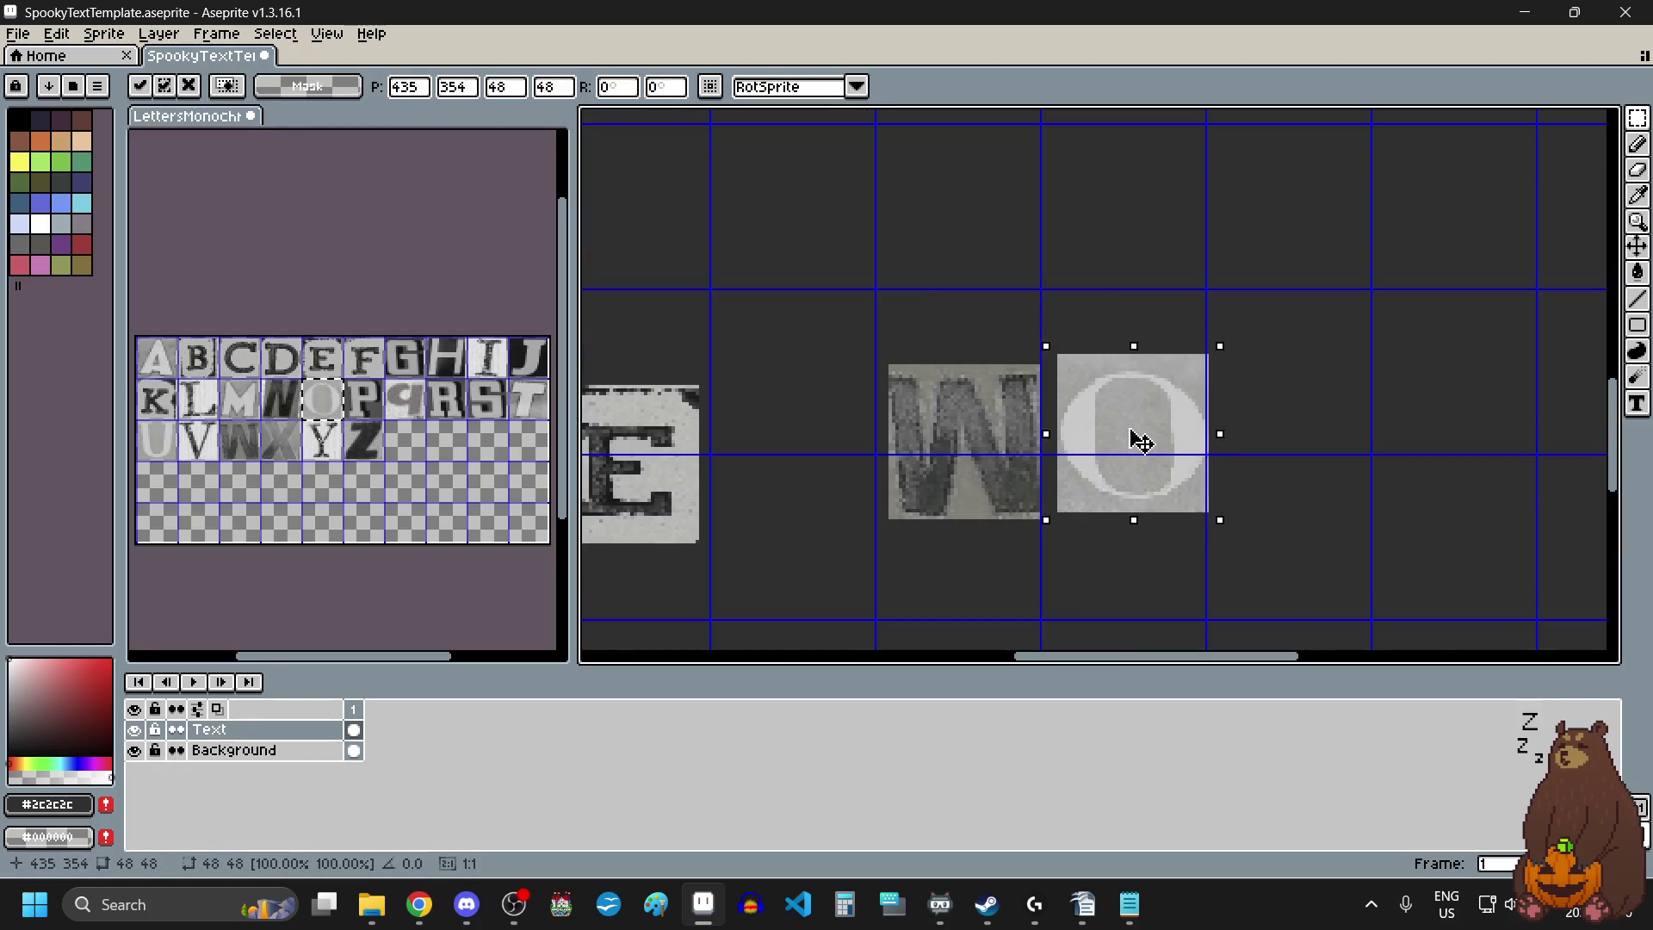
# Add the R, L and D tiles after the O to finish WORLD.
pyautogui.click(454, 412)
pyautogui.hotkey('ctrl', 'c')
pyautogui.click(1266, 413)
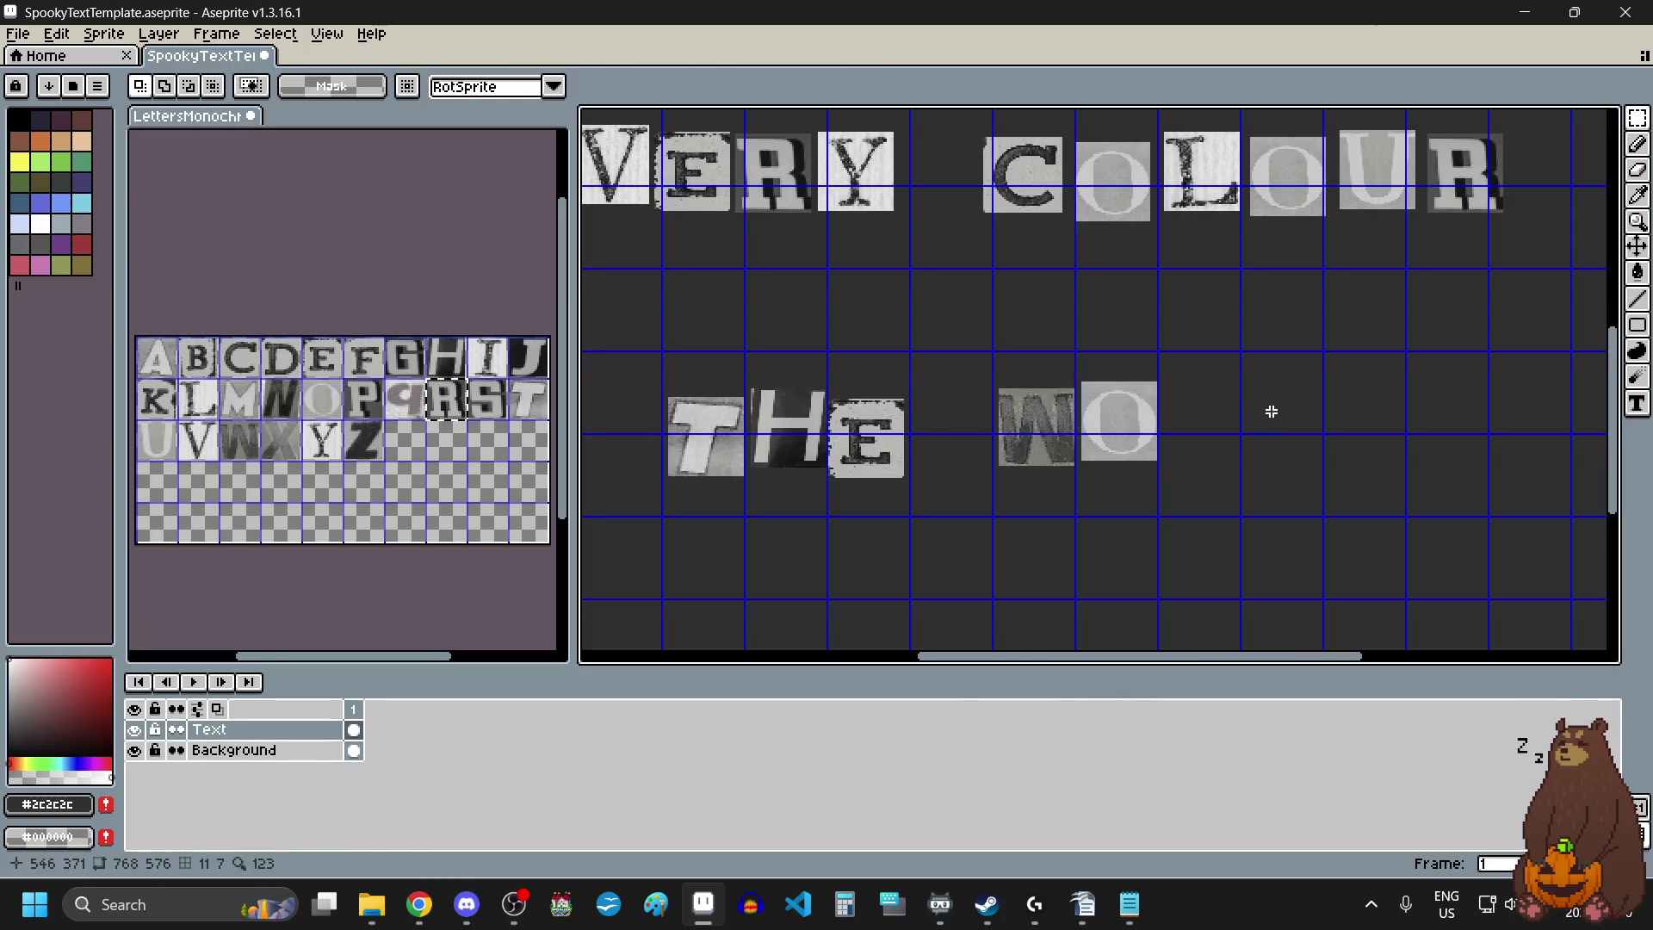
pyautogui.hotkey('ctrl', 'v')
pyautogui.moveTo(955, 400); pyautogui.dragTo(1211, 455)
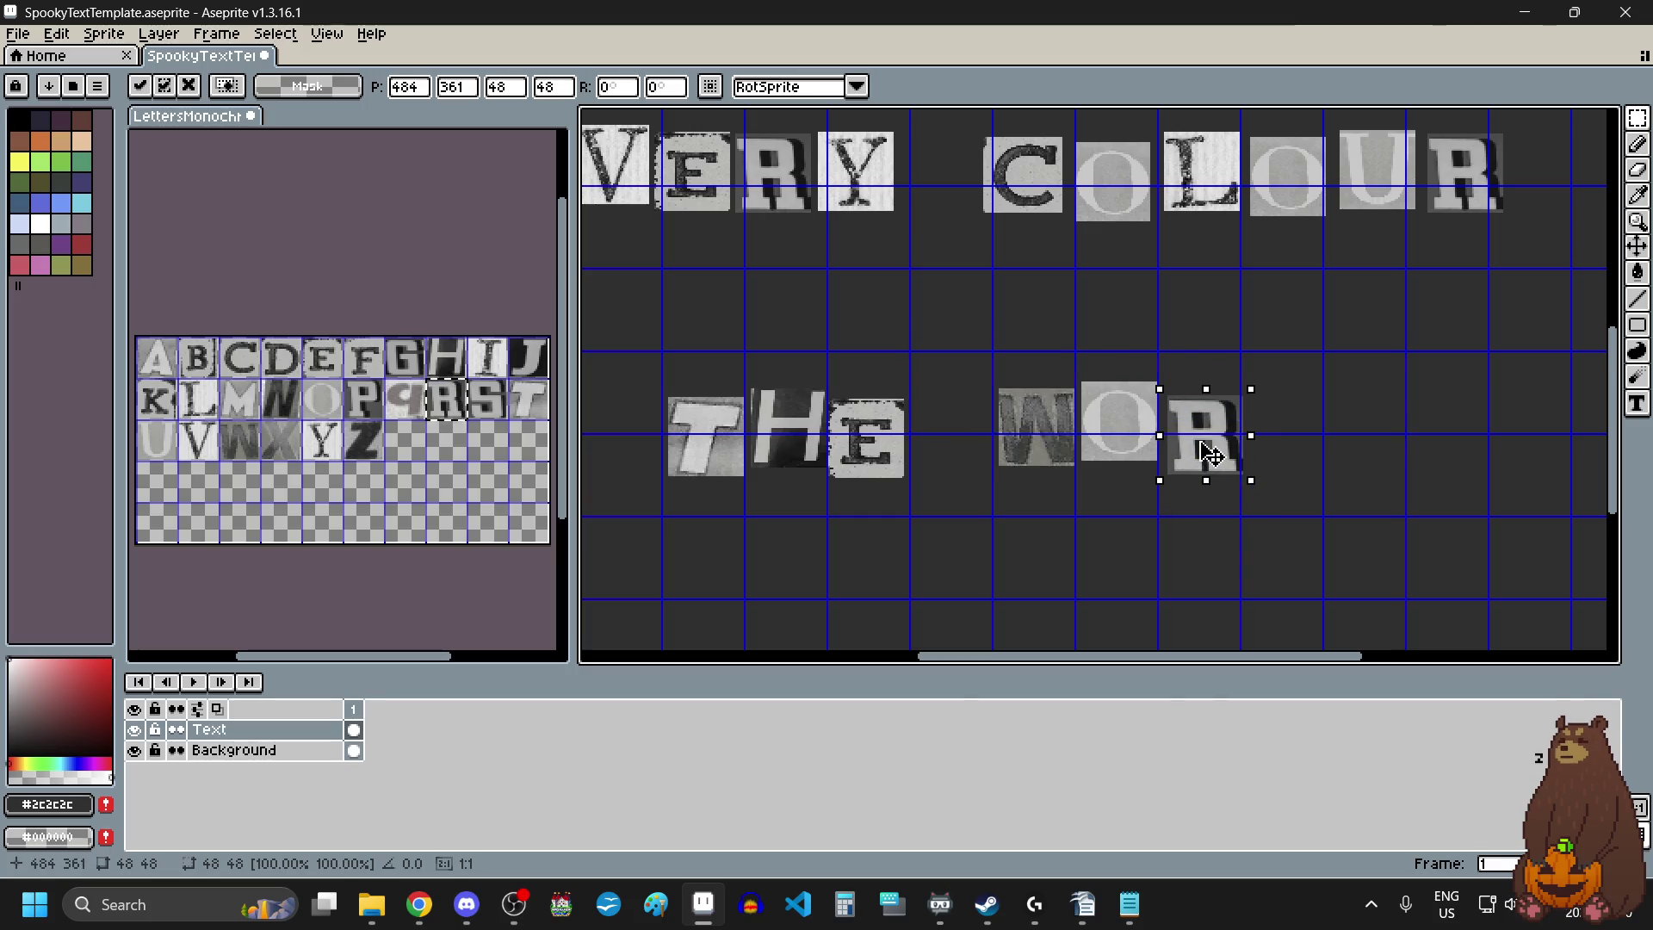
pyautogui.click(200, 404)
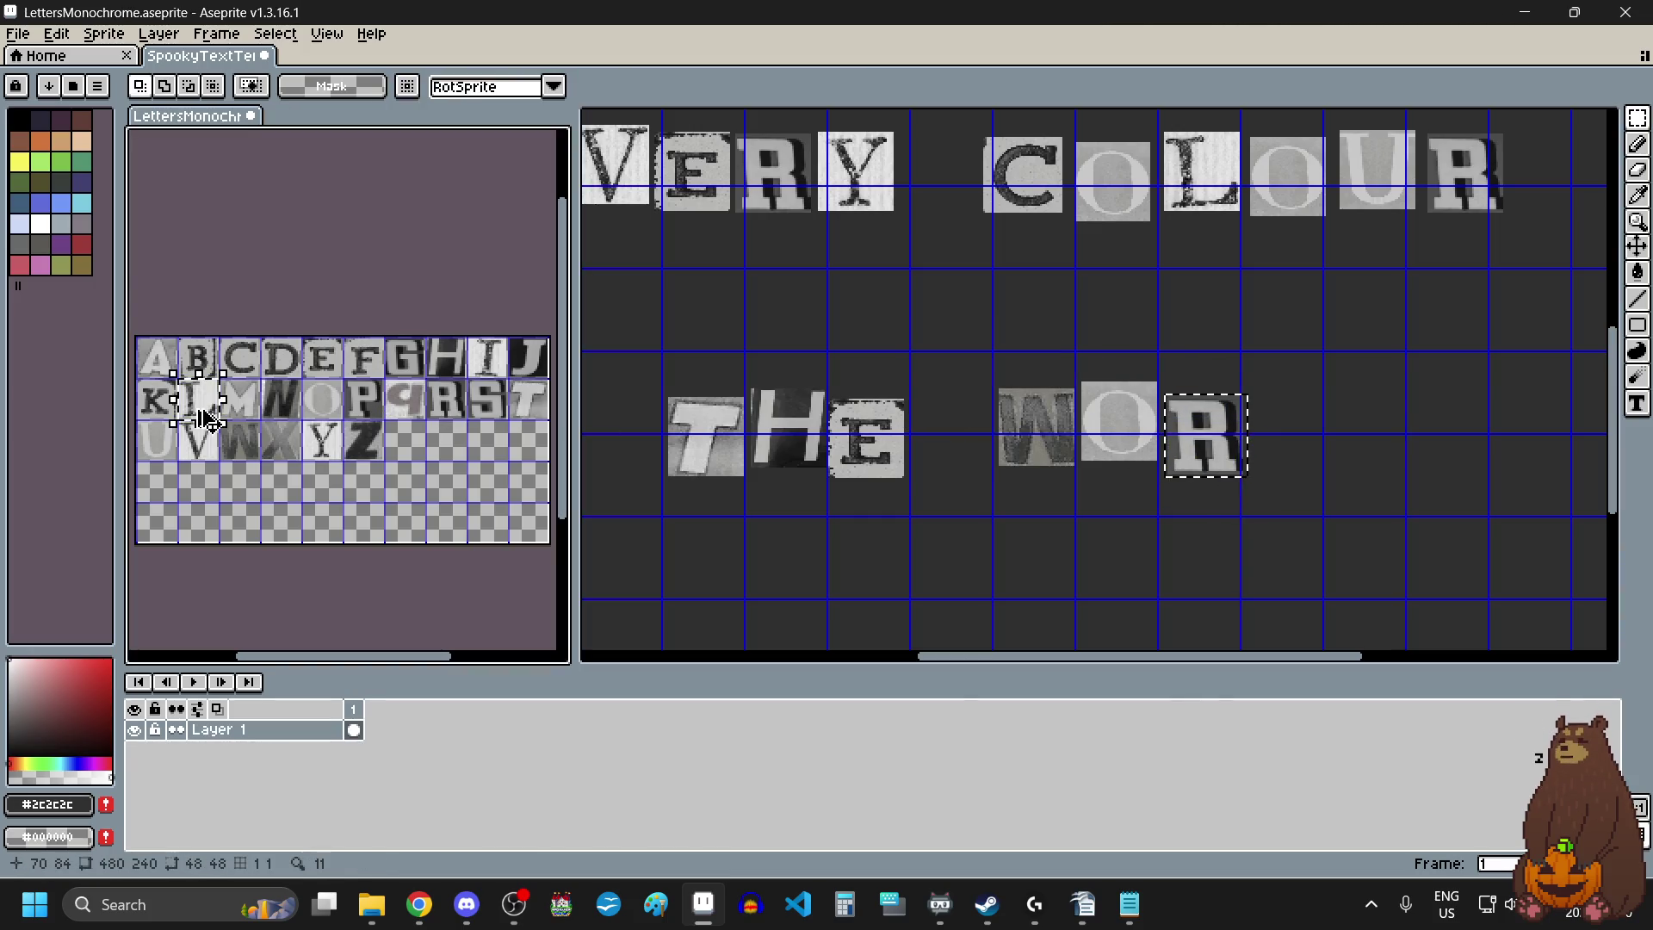
pyautogui.click(1328, 415)
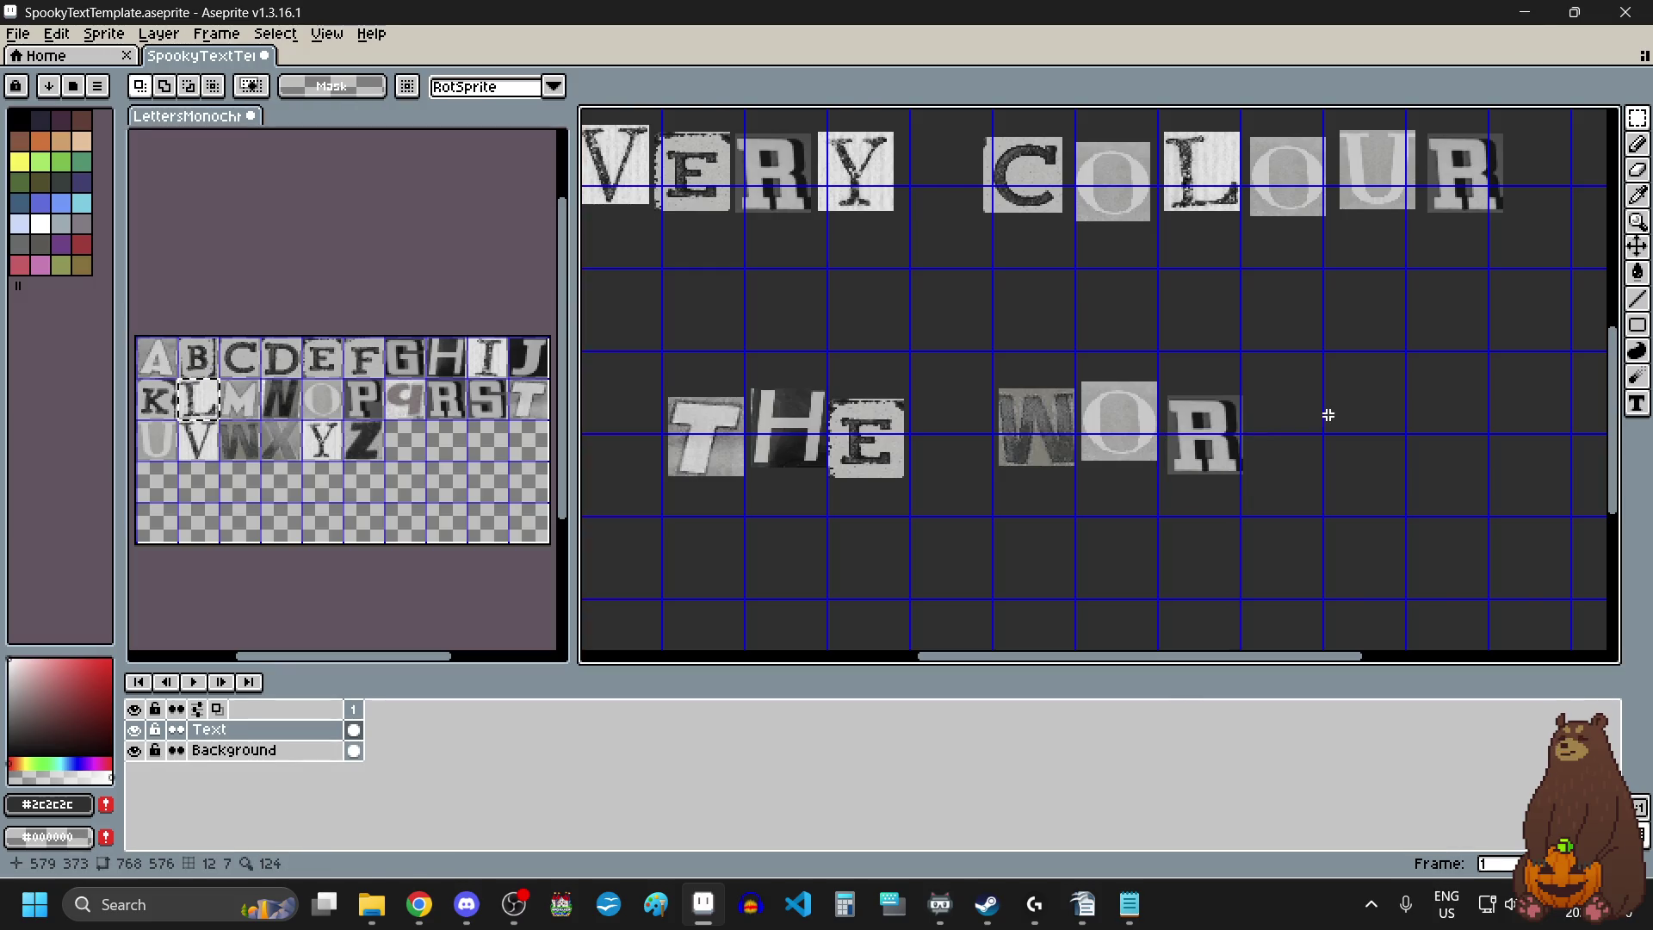
pyautogui.hotkey('ctrl', 'v')
pyautogui.moveTo(1099, 380)
pyautogui.mouseDown()
pyautogui.moveTo(1332, 431)
pyautogui.moveTo(1295, 432)
pyautogui.moveTo(1307, 440)
pyautogui.mouseUp()
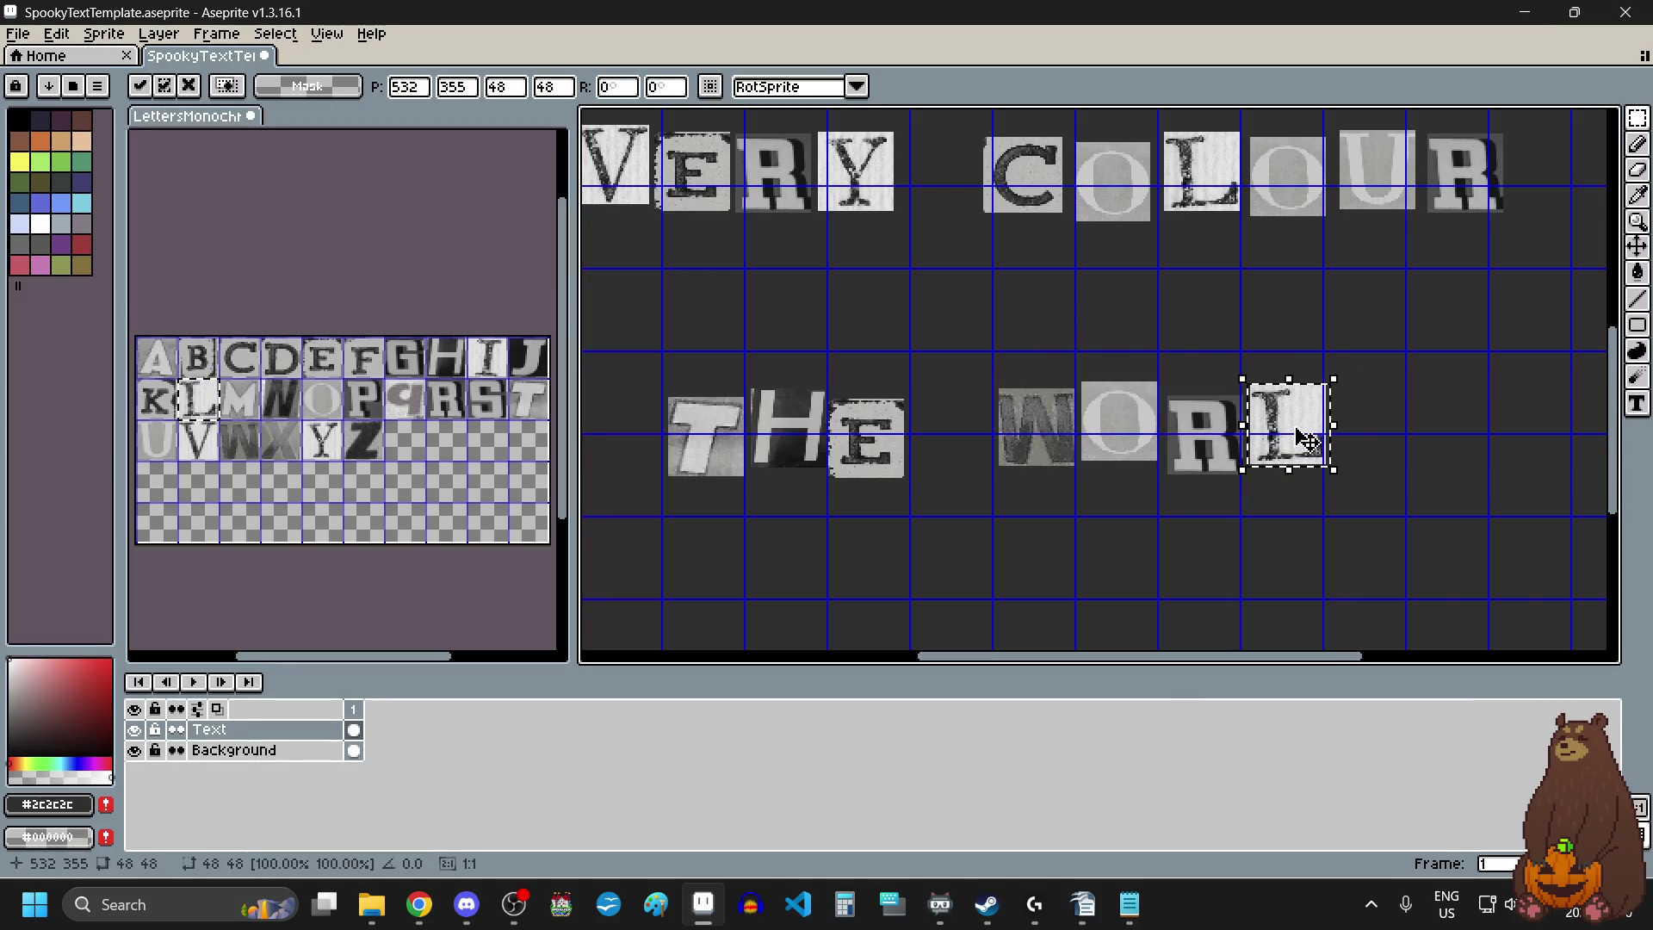
pyautogui.click(290, 368)
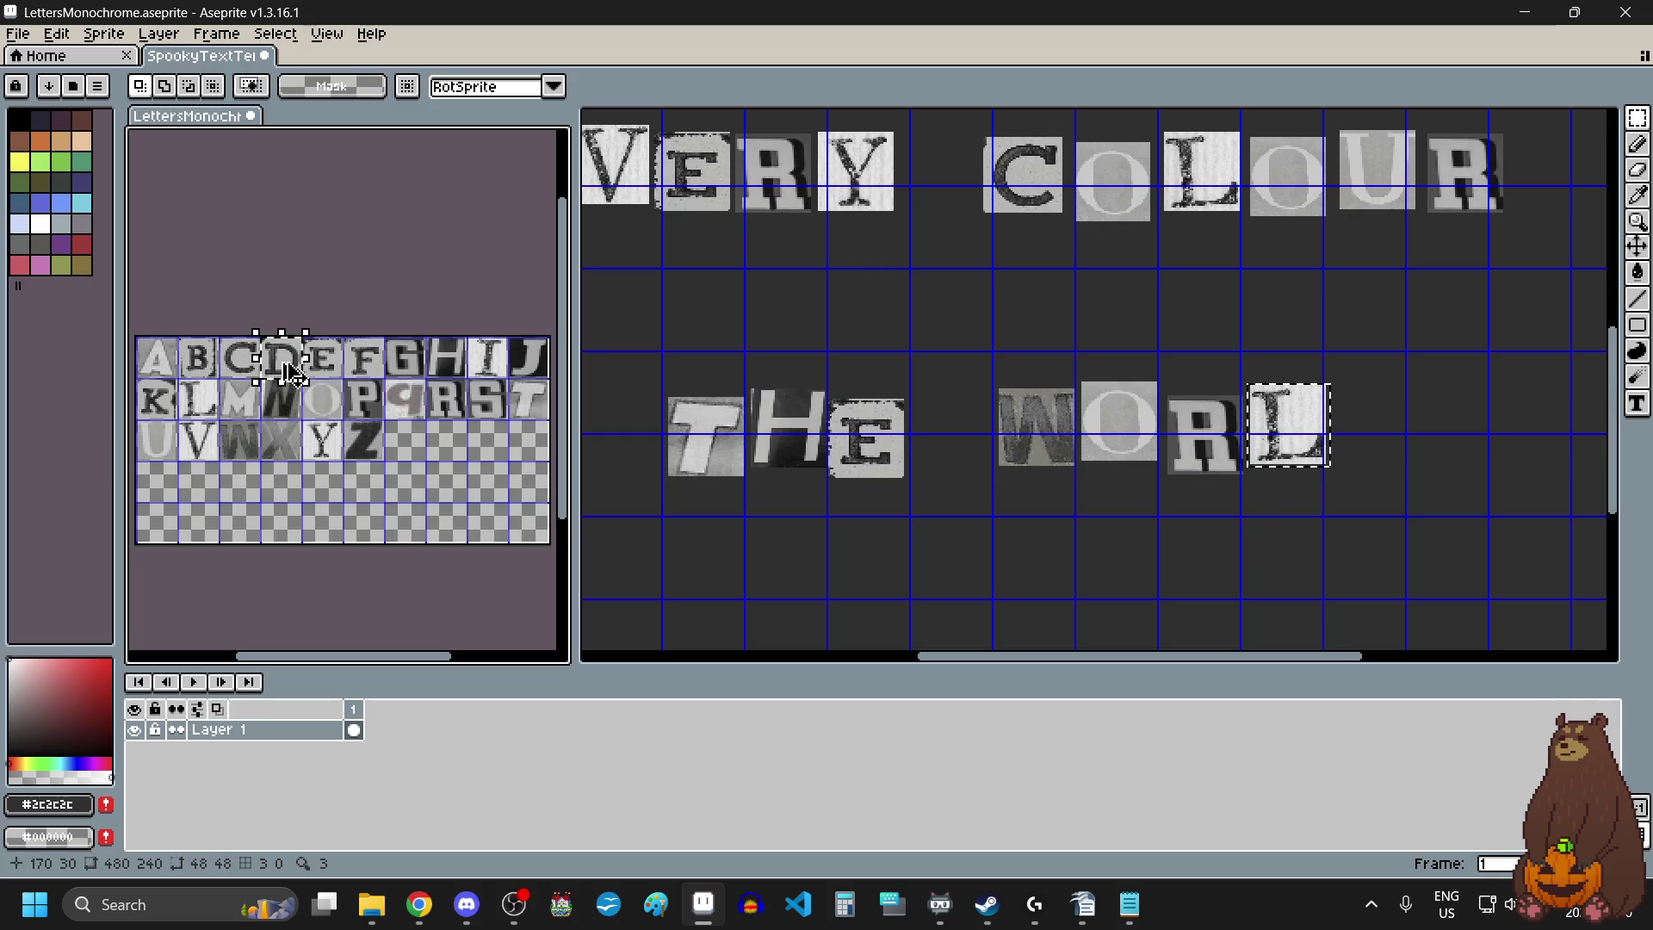
pyautogui.click(1412, 415)
pyautogui.hotkey('ctrl', 'v')
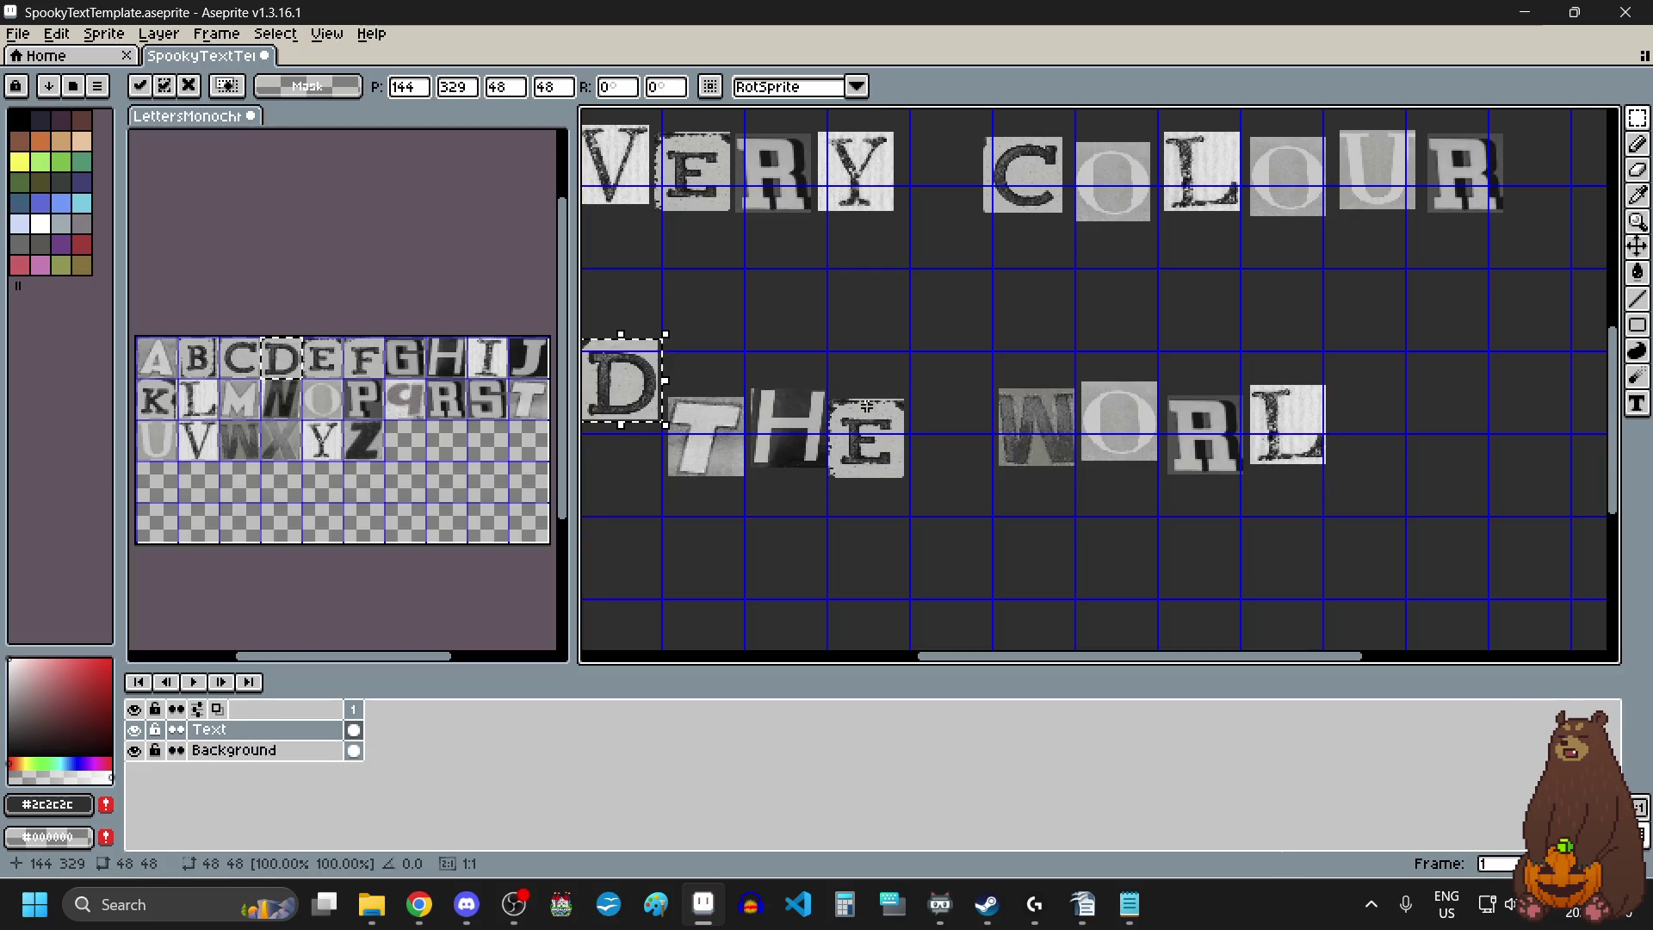
pyautogui.moveTo(642, 376); pyautogui.dragTo(1397, 415)
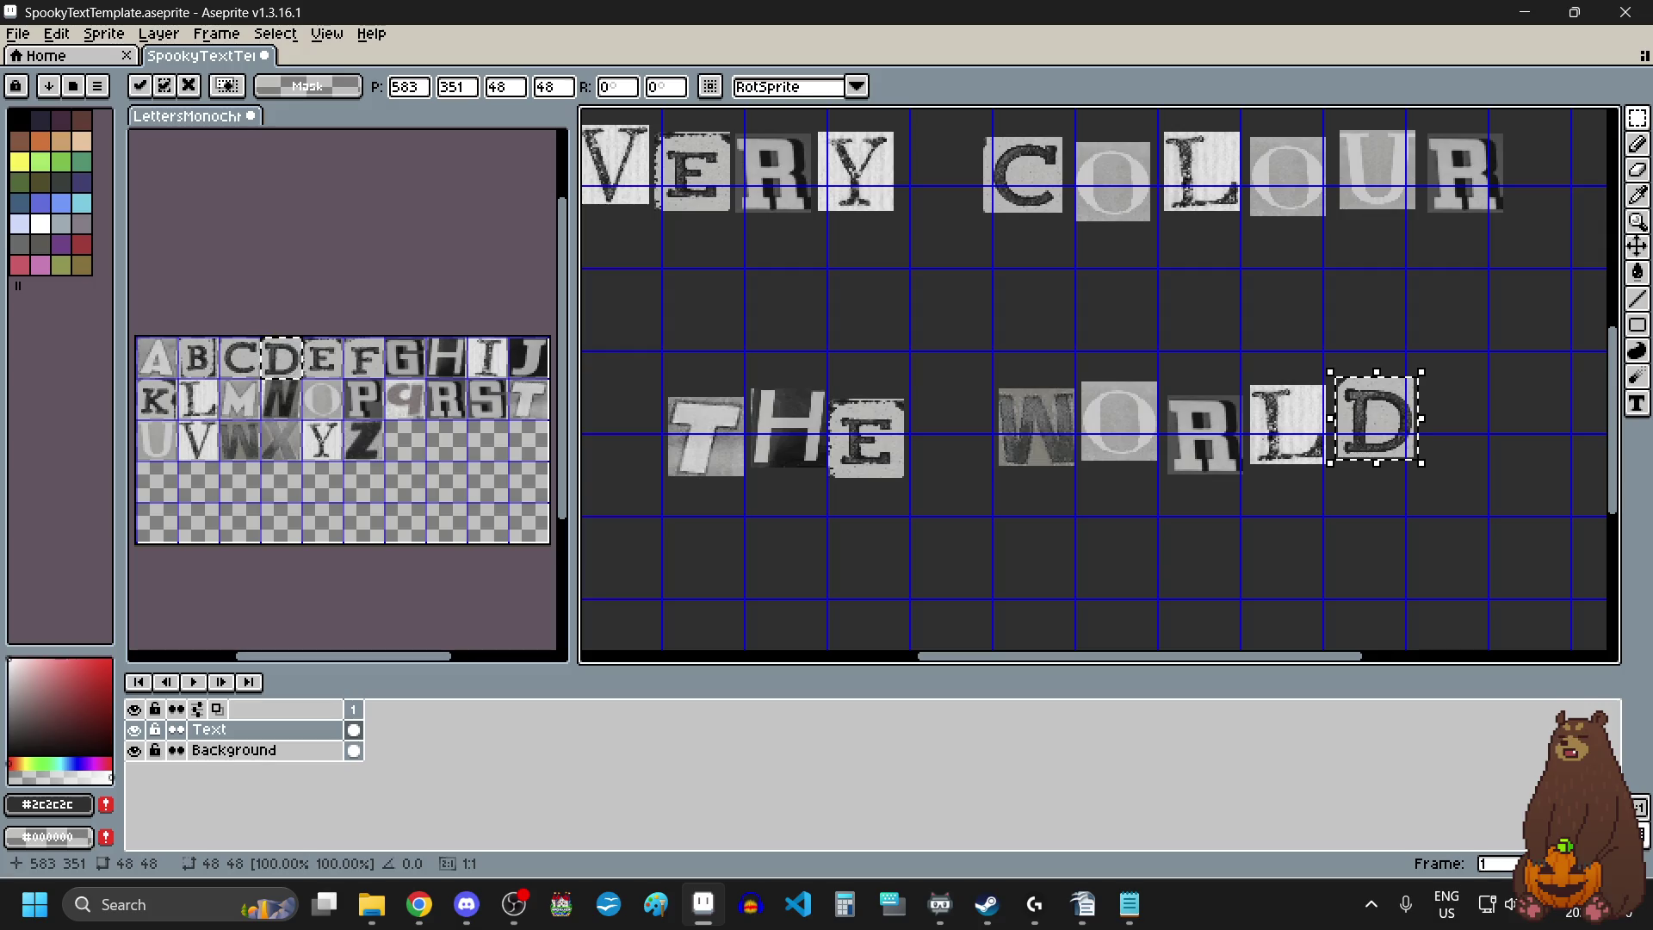
pyautogui.click(1157, 573)
# Shift the whole IN THE WORLD line slightly right and 20 px up.
pyautogui.scroll(-3, 1157, 577)
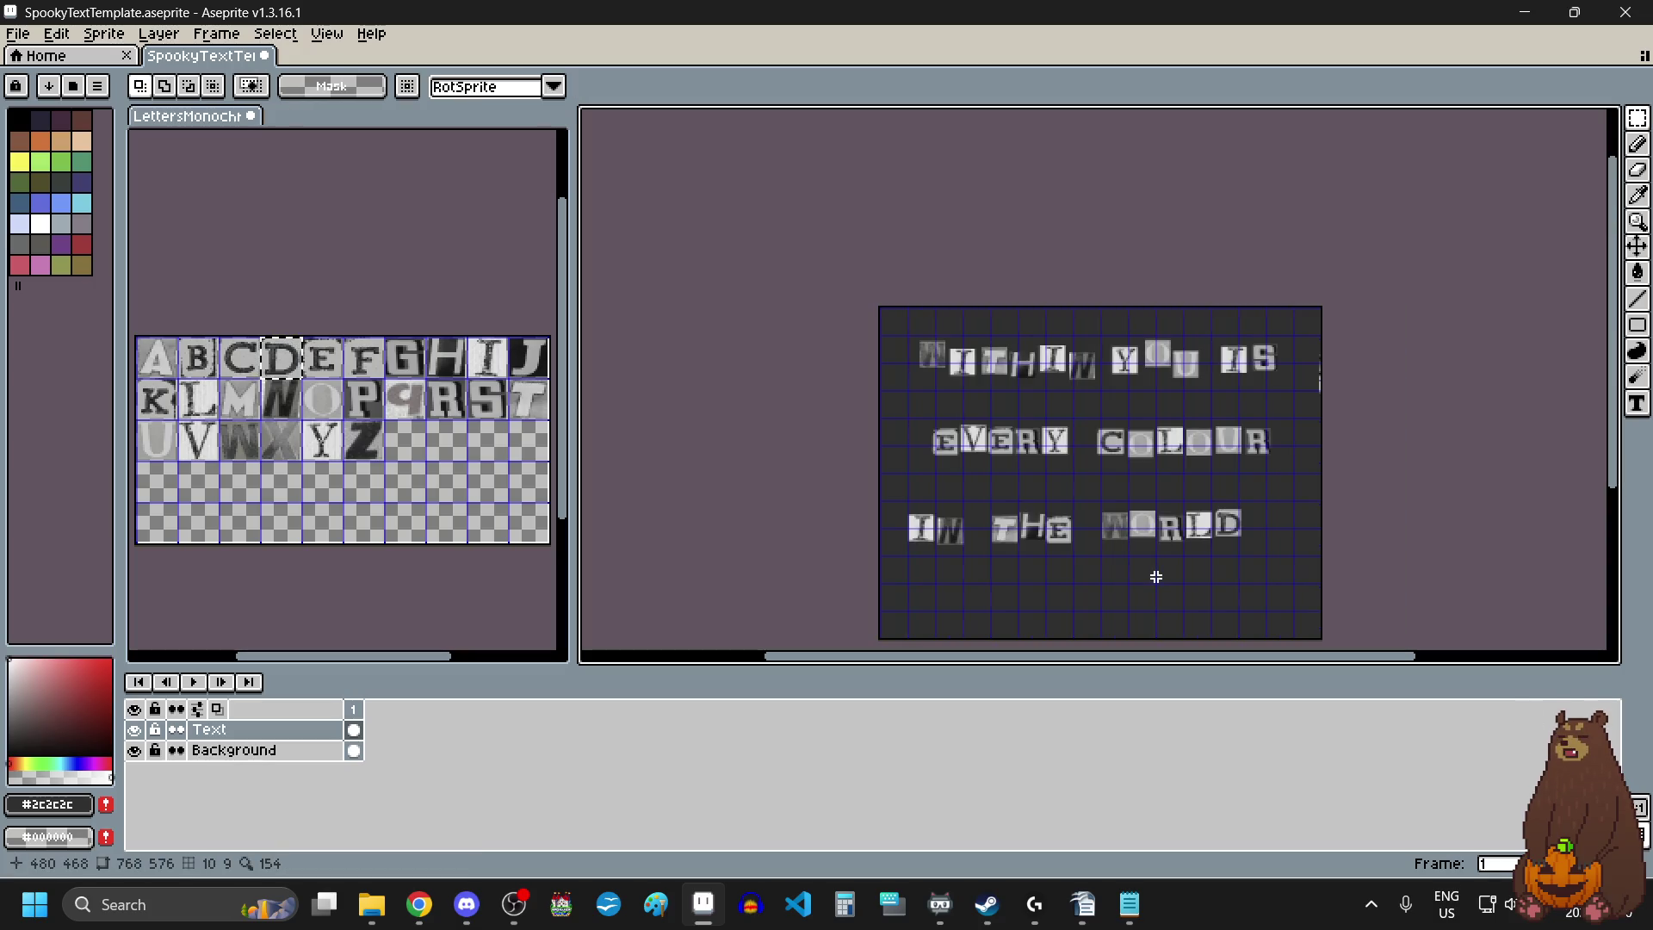
pyautogui.scroll(1, 1157, 577)
pyautogui.moveTo(1314, 452); pyautogui.dragTo(765, 592)
pyautogui.moveTo(948, 511); pyautogui.dragTo(985, 514)
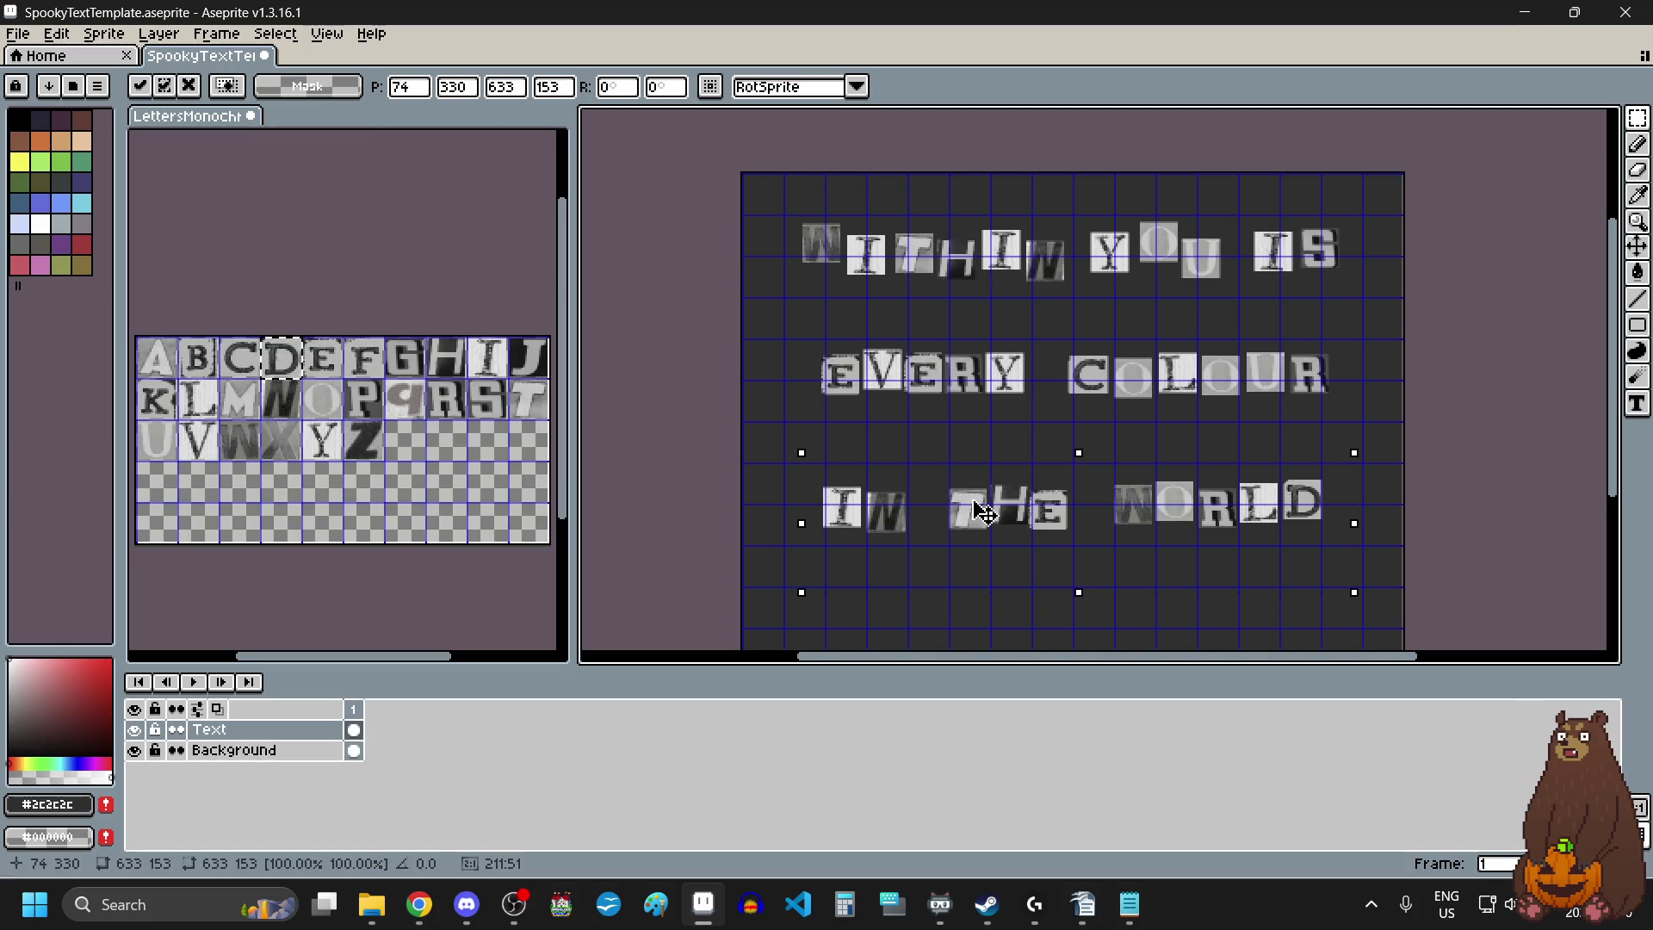
pyautogui.scroll(-1, 984, 511)
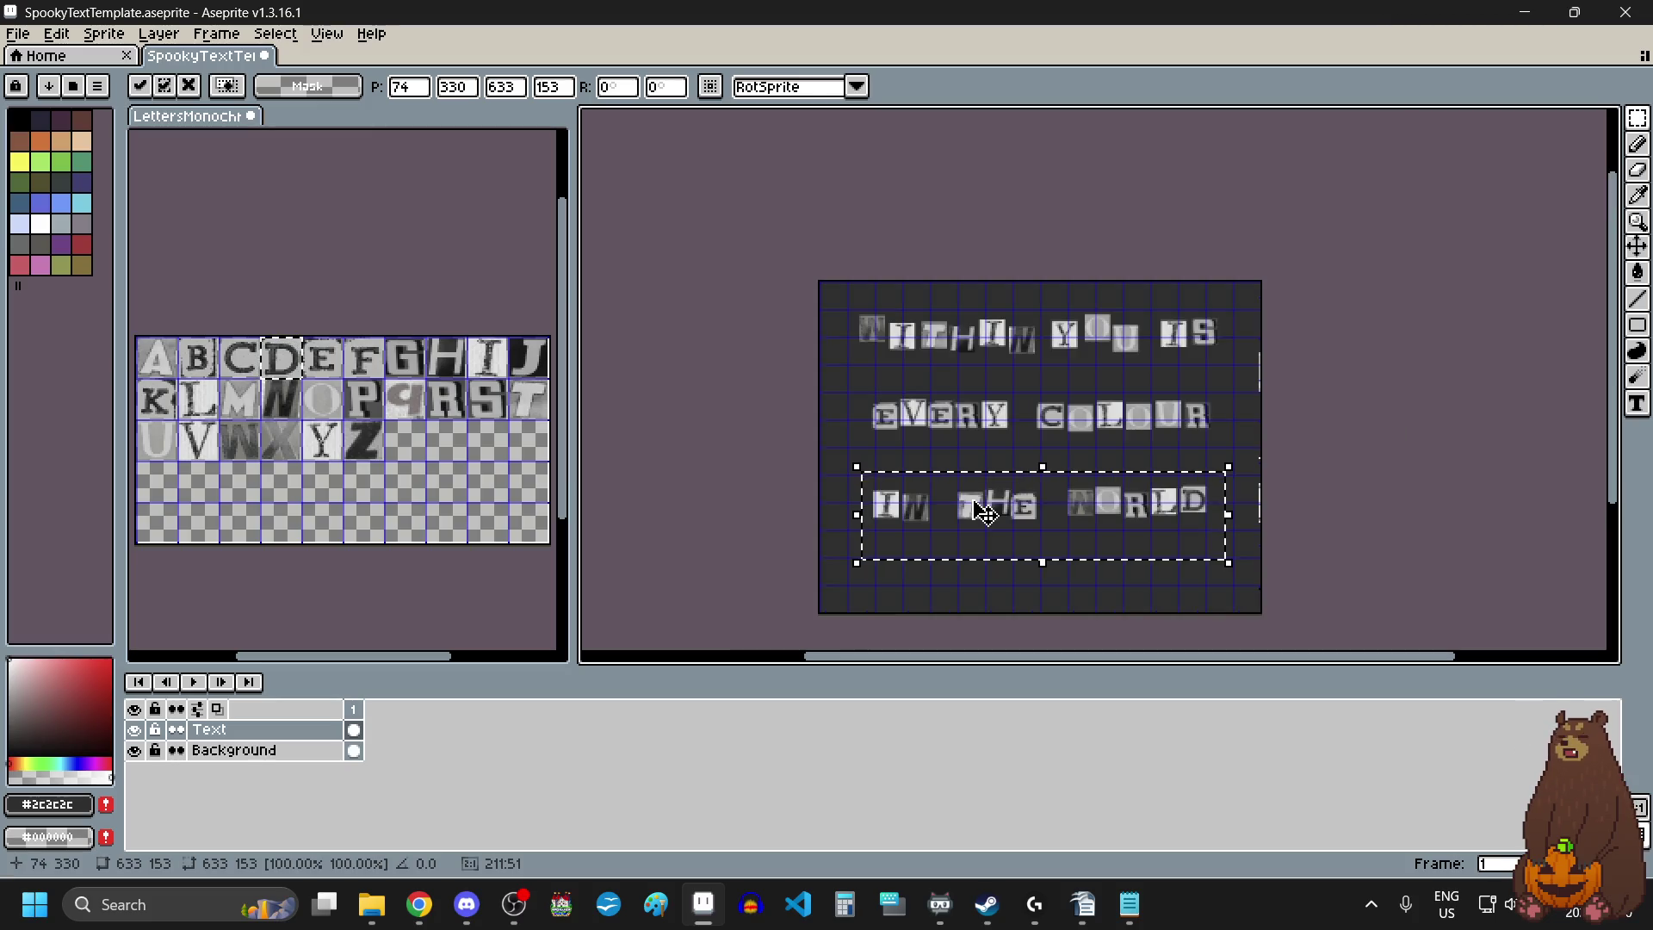
pyautogui.scroll(1, 1018, 516)
pyautogui.moveTo(1020, 521); pyautogui.dragTo(1021, 504)
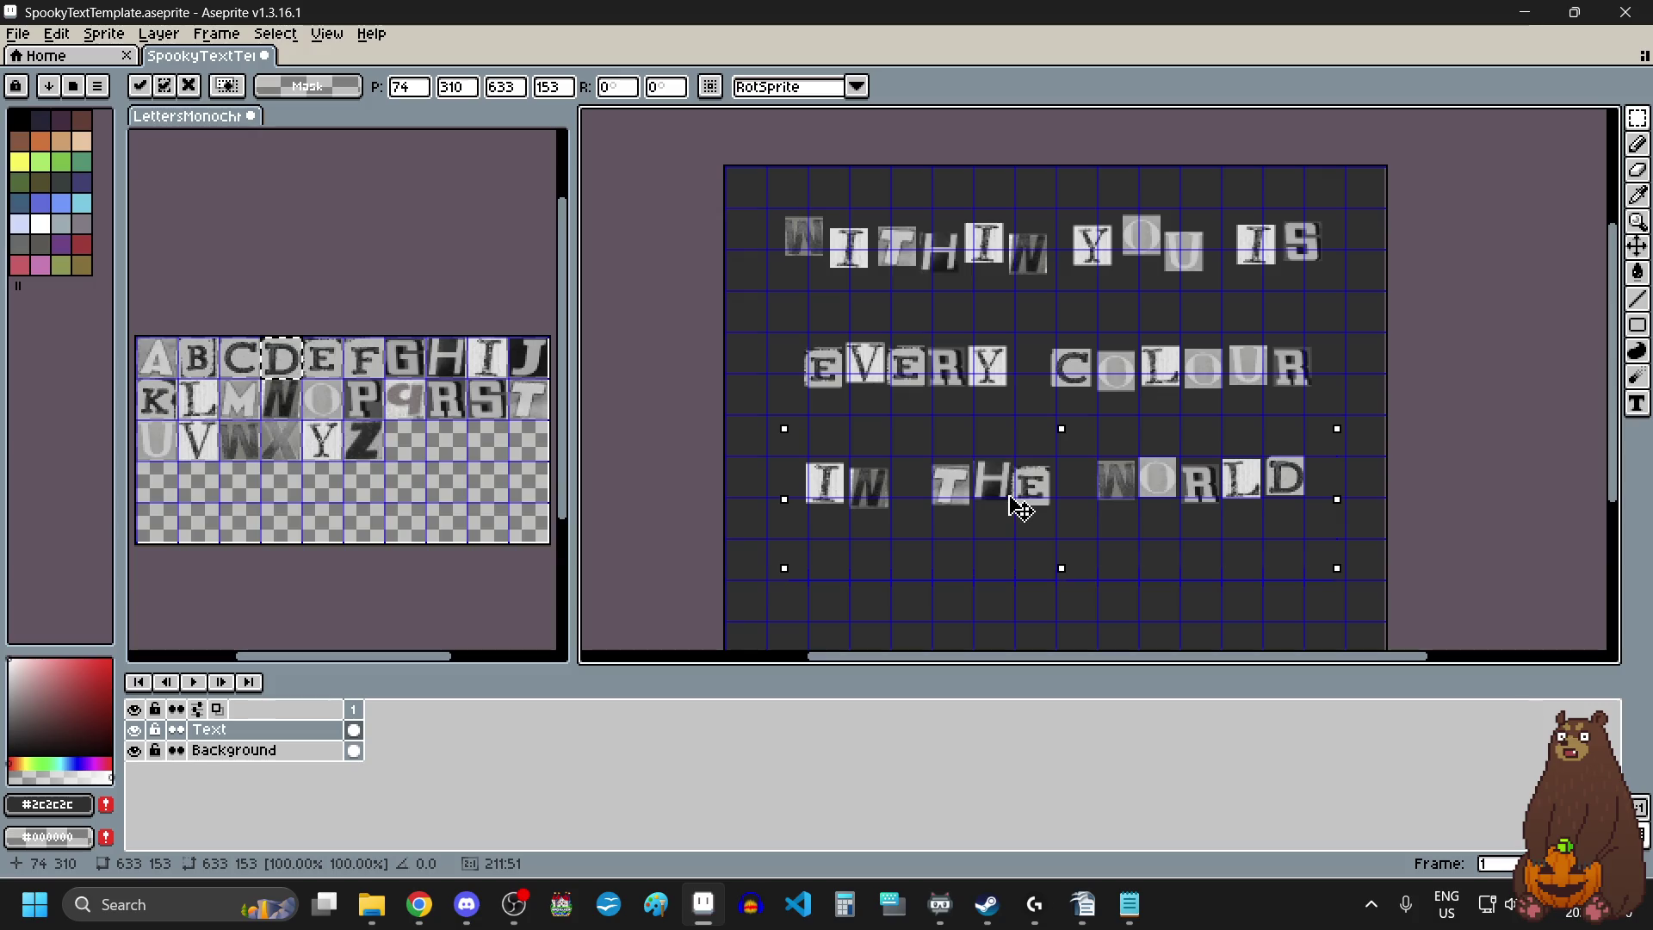
pyautogui.scroll(-1, 1020, 510)
pyautogui.click(1004, 591)
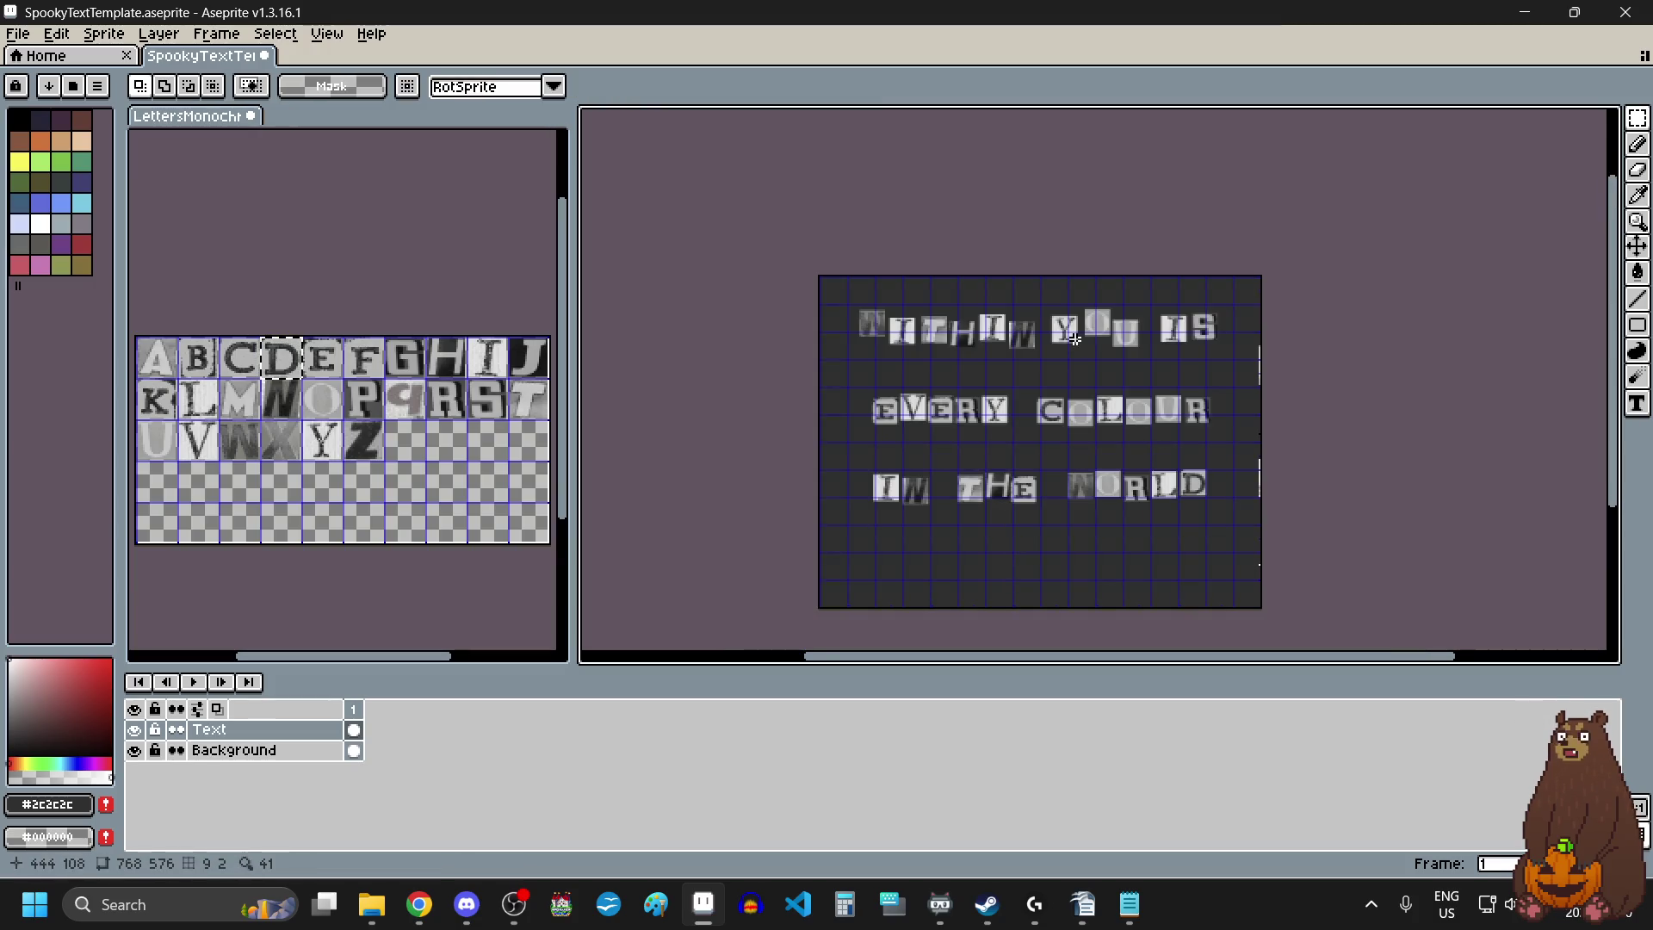
# Shift WITHIN slightly left and down, then raise its ITHIN letters a little.
pyautogui.scroll(1, 1075, 338)
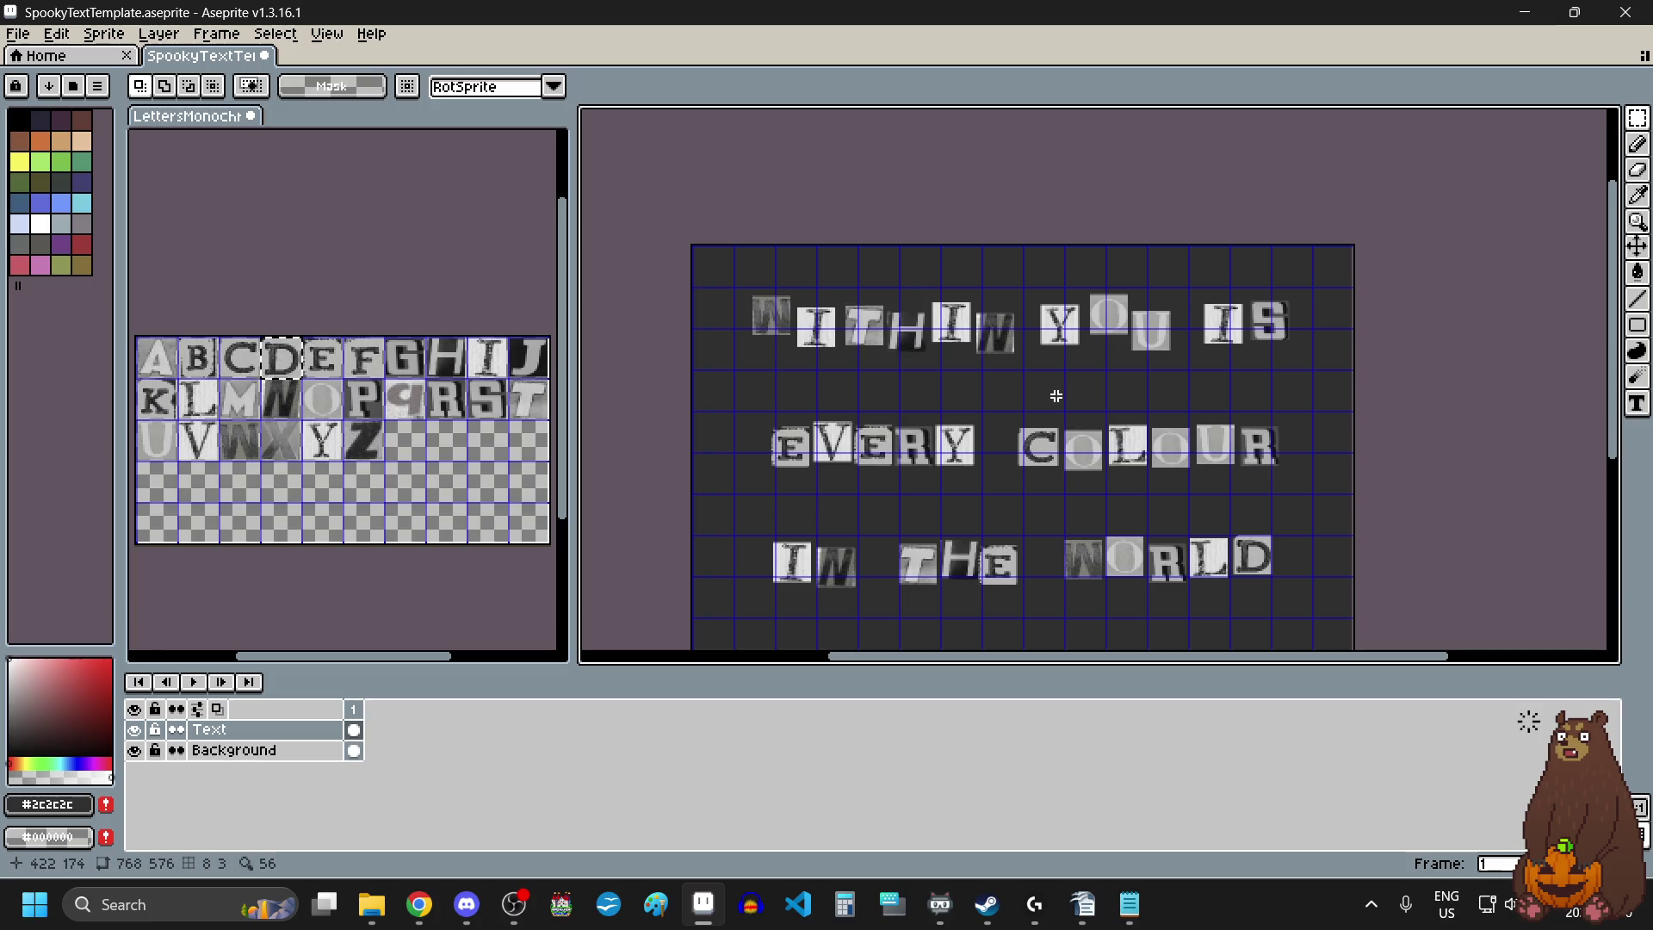
pyautogui.scroll(3, 1057, 289)
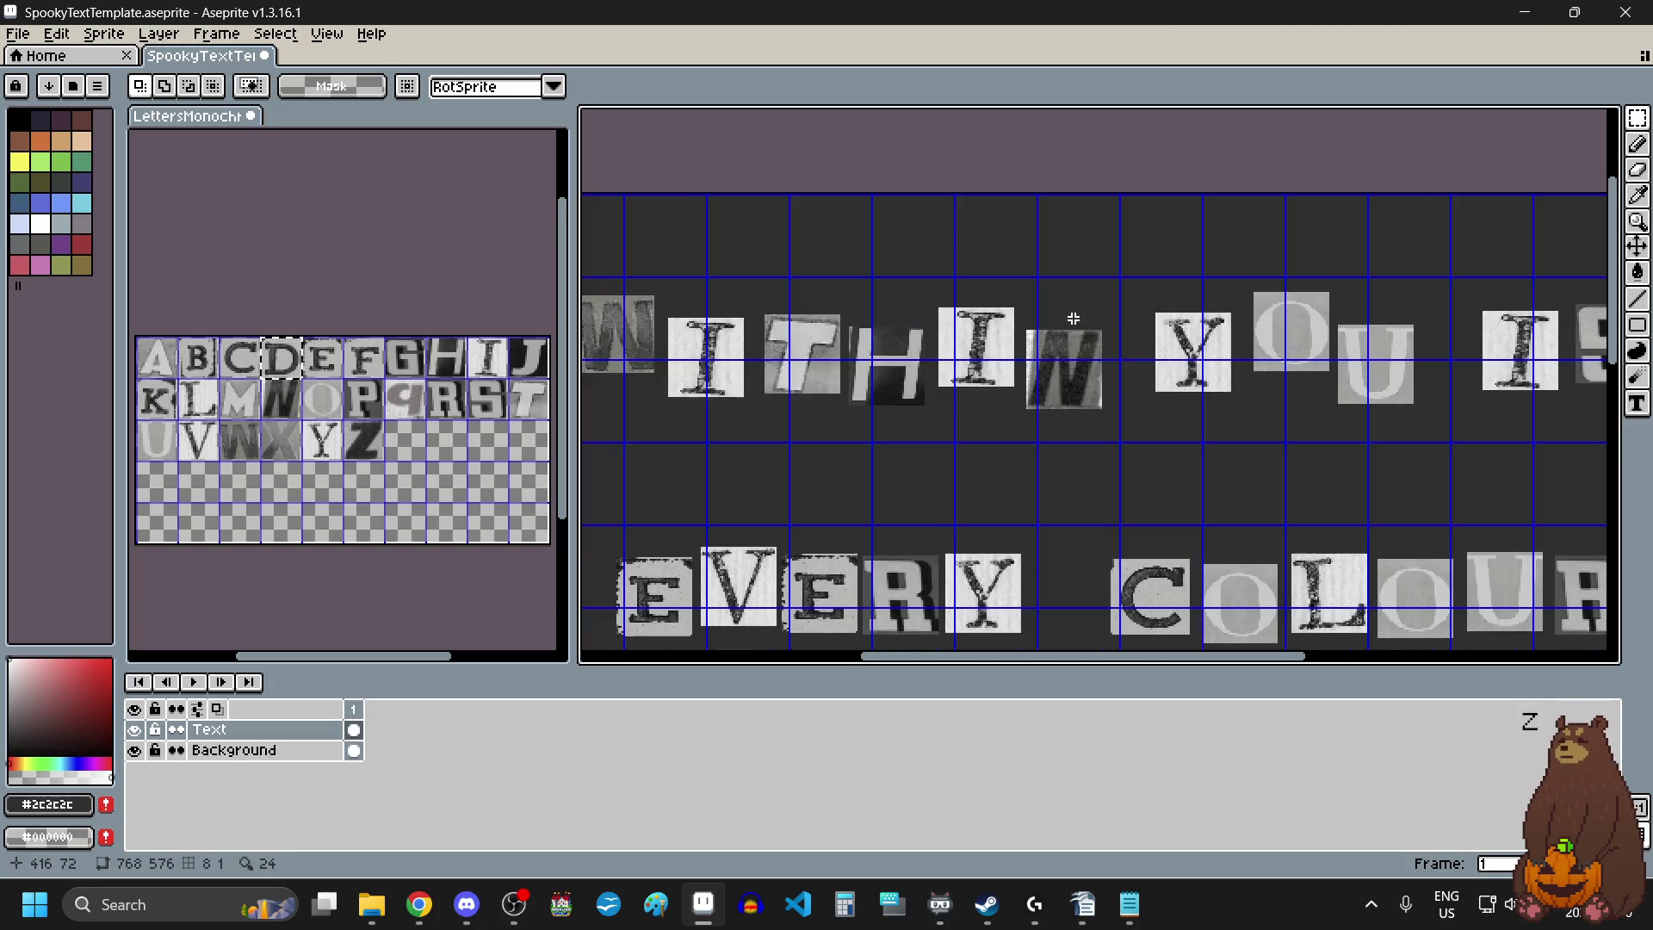
pyautogui.moveTo(754, 270)
pyautogui.mouseDown()
pyautogui.moveTo(1326, 432)
pyautogui.moveTo(1332, 449)
pyautogui.mouseUp()
pyautogui.moveTo(1245, 394); pyautogui.dragTo(1235, 405)
pyautogui.moveTo(1330, 292)
pyautogui.mouseDown()
pyautogui.moveTo(909, 474)
pyautogui.moveTo(850, 462)
pyautogui.mouseUp()
pyautogui.moveTo(972, 388); pyautogui.dragTo(972, 373)
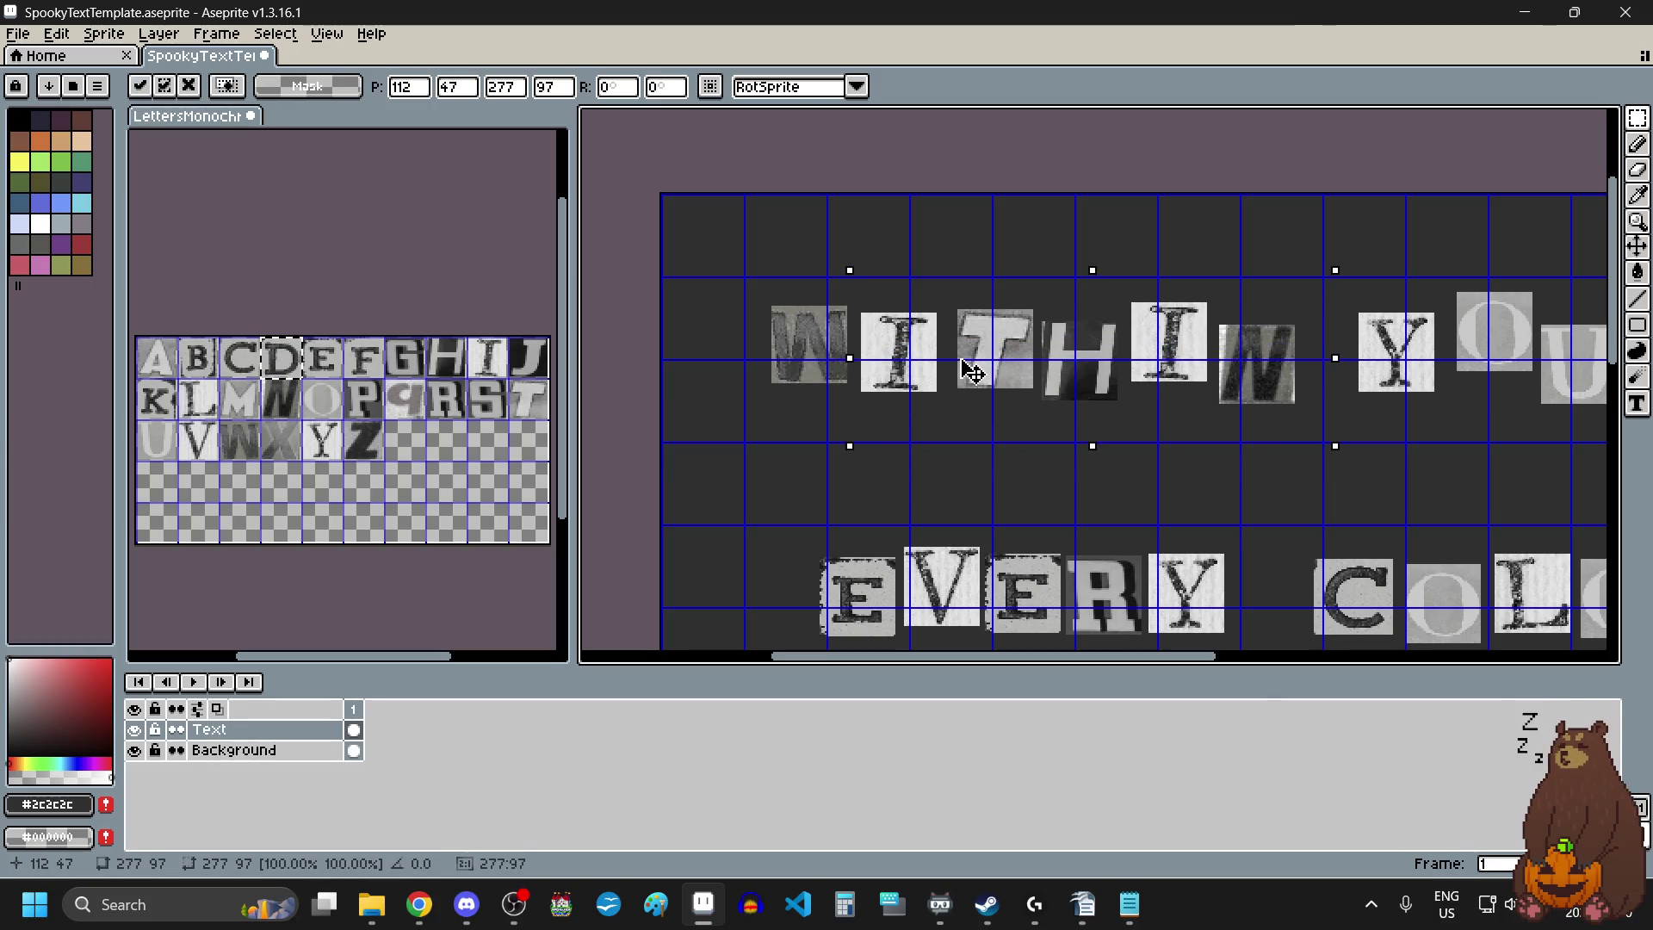
pyautogui.click(1360, 247)
# Move the THIN letters slightly left and up, then nudge the HIN letters.
pyautogui.scroll(2, 1353, 251)
pyautogui.scroll(-2, 1289, 322)
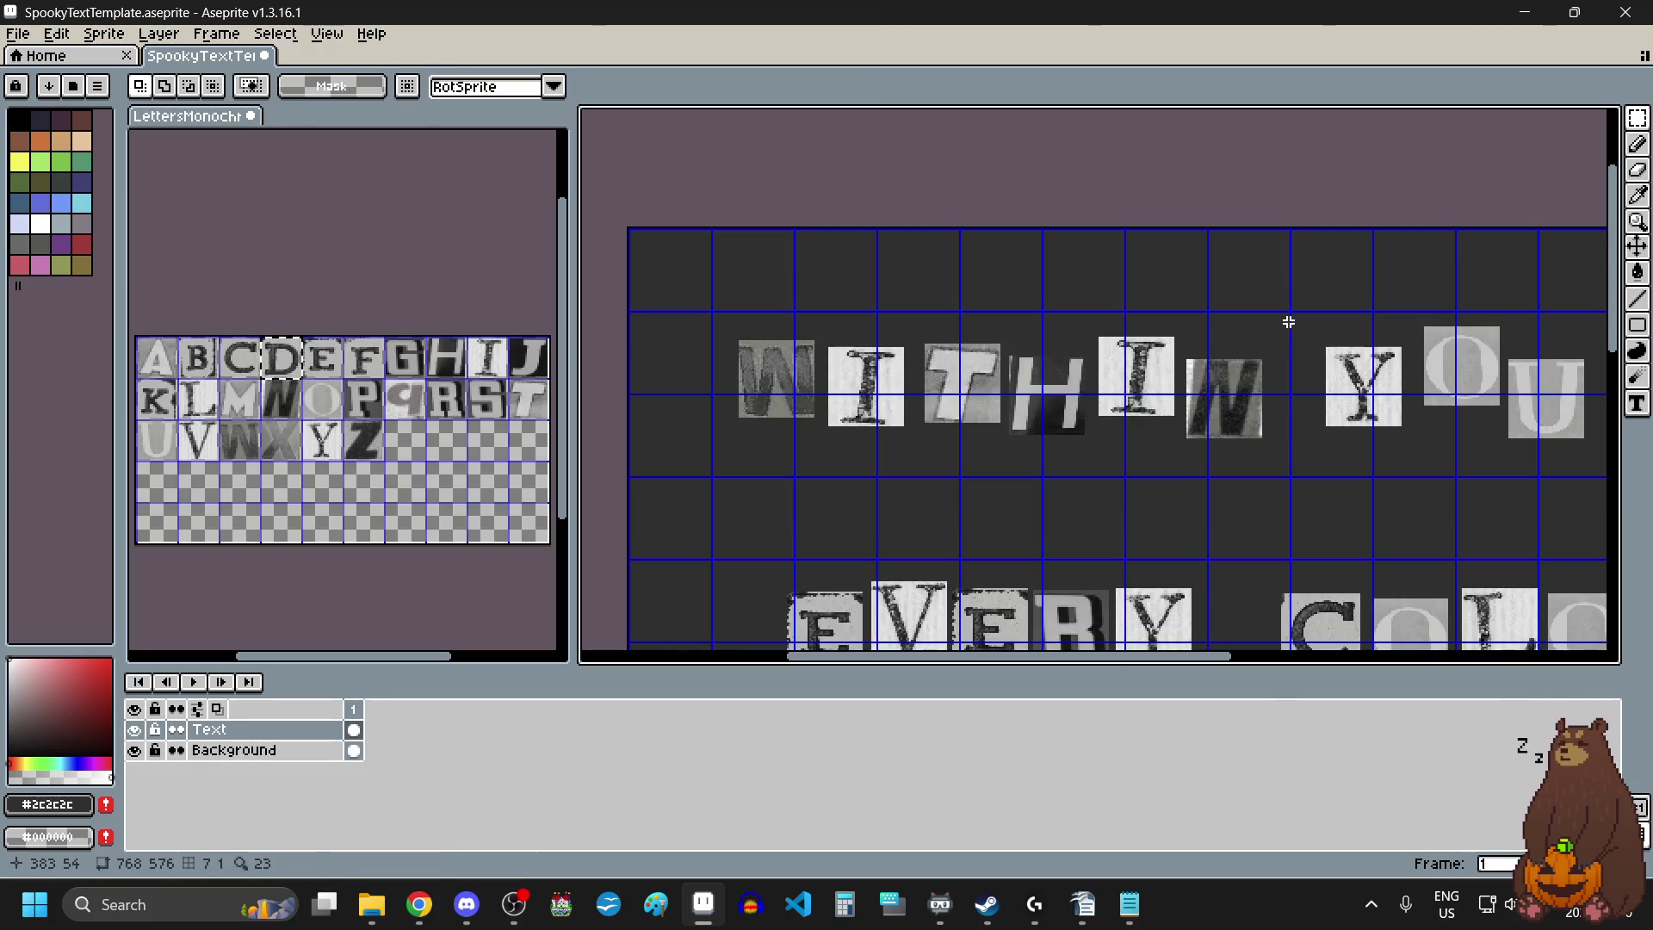
pyautogui.moveTo(1286, 303); pyautogui.dragTo(915, 504)
pyautogui.moveTo(1044, 433); pyautogui.dragTo(1033, 425)
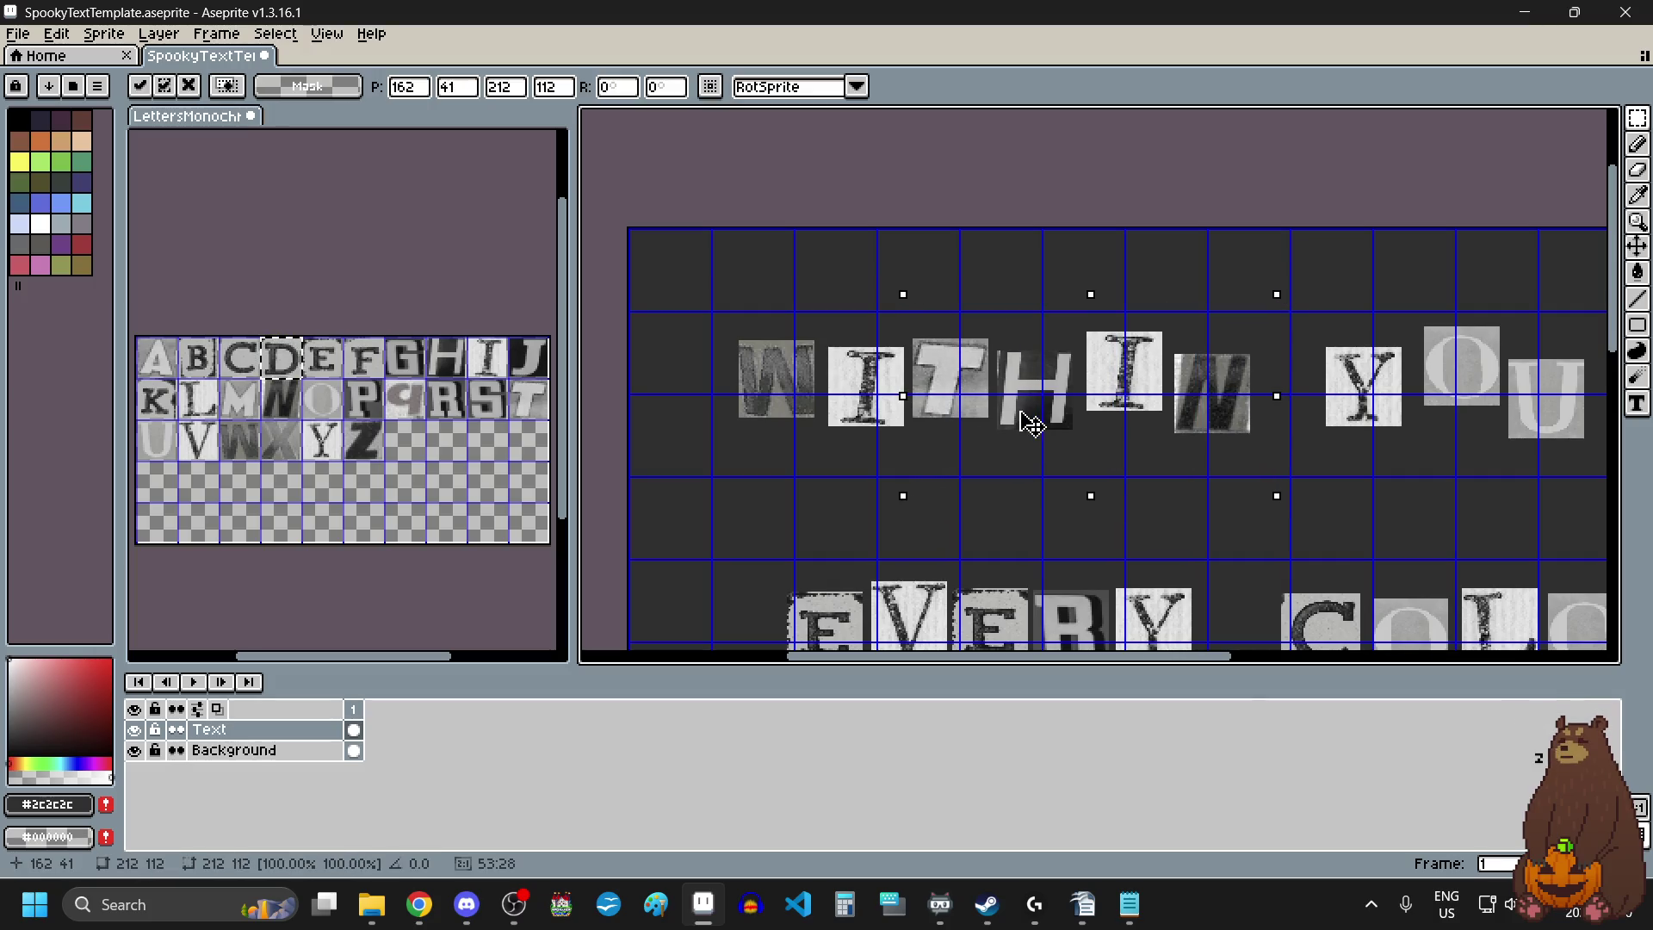
pyautogui.click(1332, 280)
pyautogui.moveTo(1299, 296)
pyautogui.mouseDown()
pyautogui.moveTo(1041, 473)
pyautogui.moveTo(941, 448)
pyautogui.moveTo(958, 479)
pyautogui.moveTo(960, 465)
pyautogui.mouseUp()
pyautogui.scroll(2, 1025, 472)
pyautogui.scroll(-4, 956, 458)
pyautogui.scroll(2, 1022, 391)
pyautogui.click(1033, 565)
# Lower the I and N tiles, then lift the N up-left toward the I.
pyautogui.moveTo(1136, 351)
pyautogui.mouseDown()
pyautogui.moveTo(967, 491)
pyautogui.moveTo(903, 483)
pyautogui.mouseUp()
pyautogui.scroll(2, 997, 473)
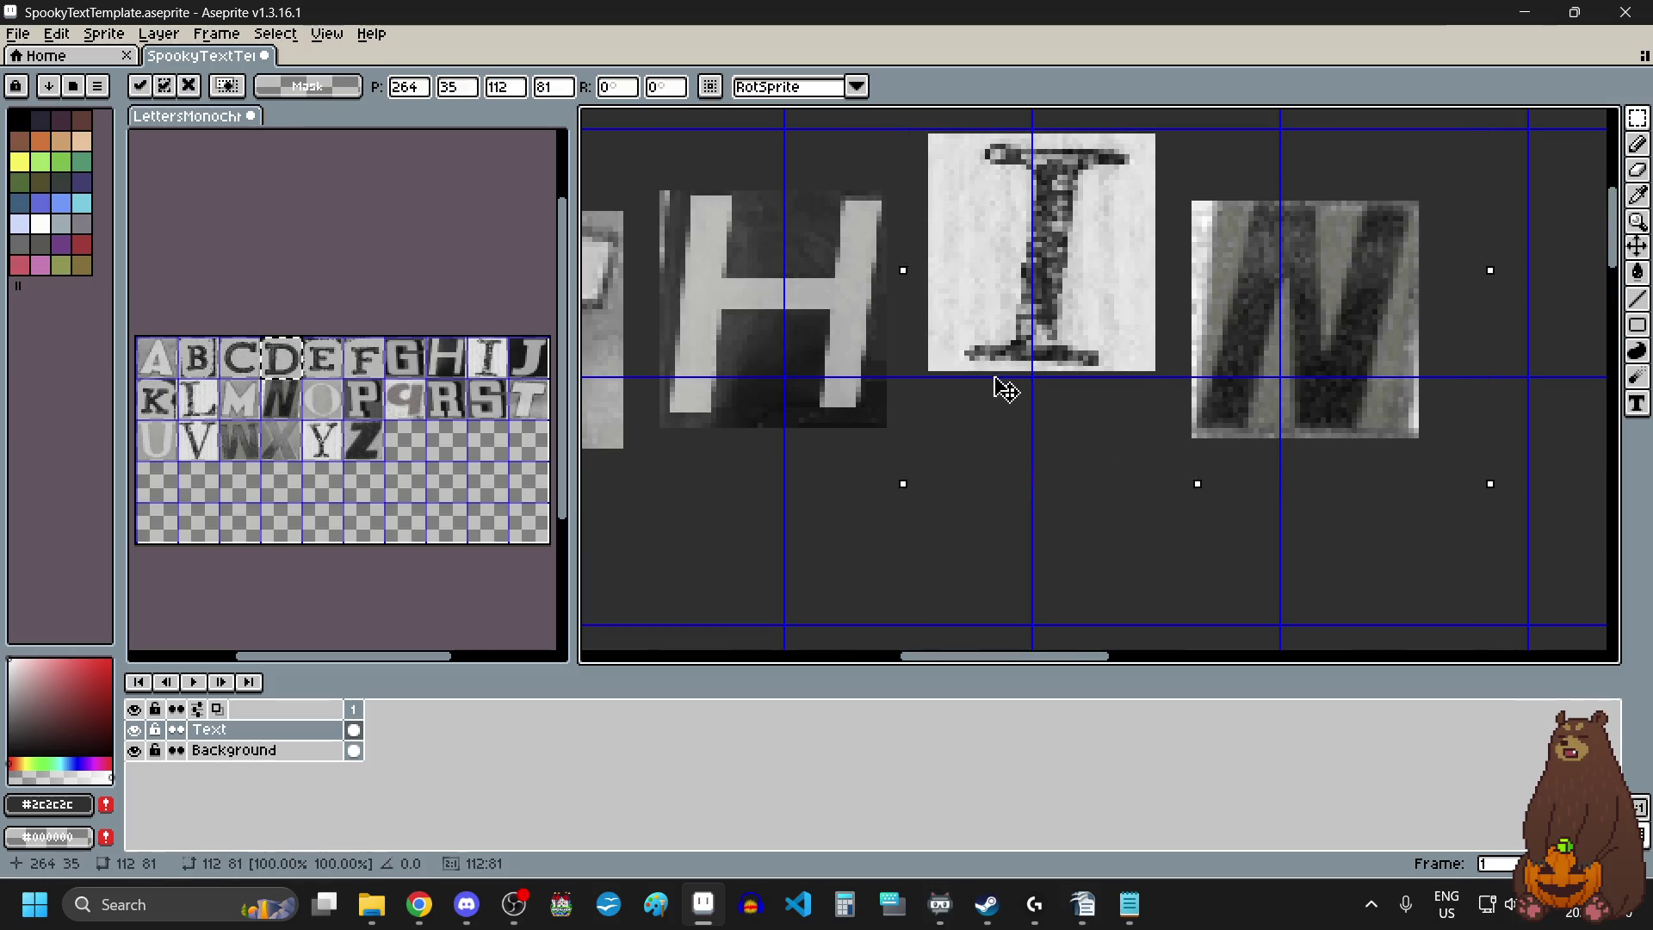
pyautogui.moveTo(996, 388); pyautogui.dragTo(982, 427)
pyautogui.scroll(-3, 985, 428)
pyautogui.scroll(2, 985, 430)
pyautogui.click(1096, 549)
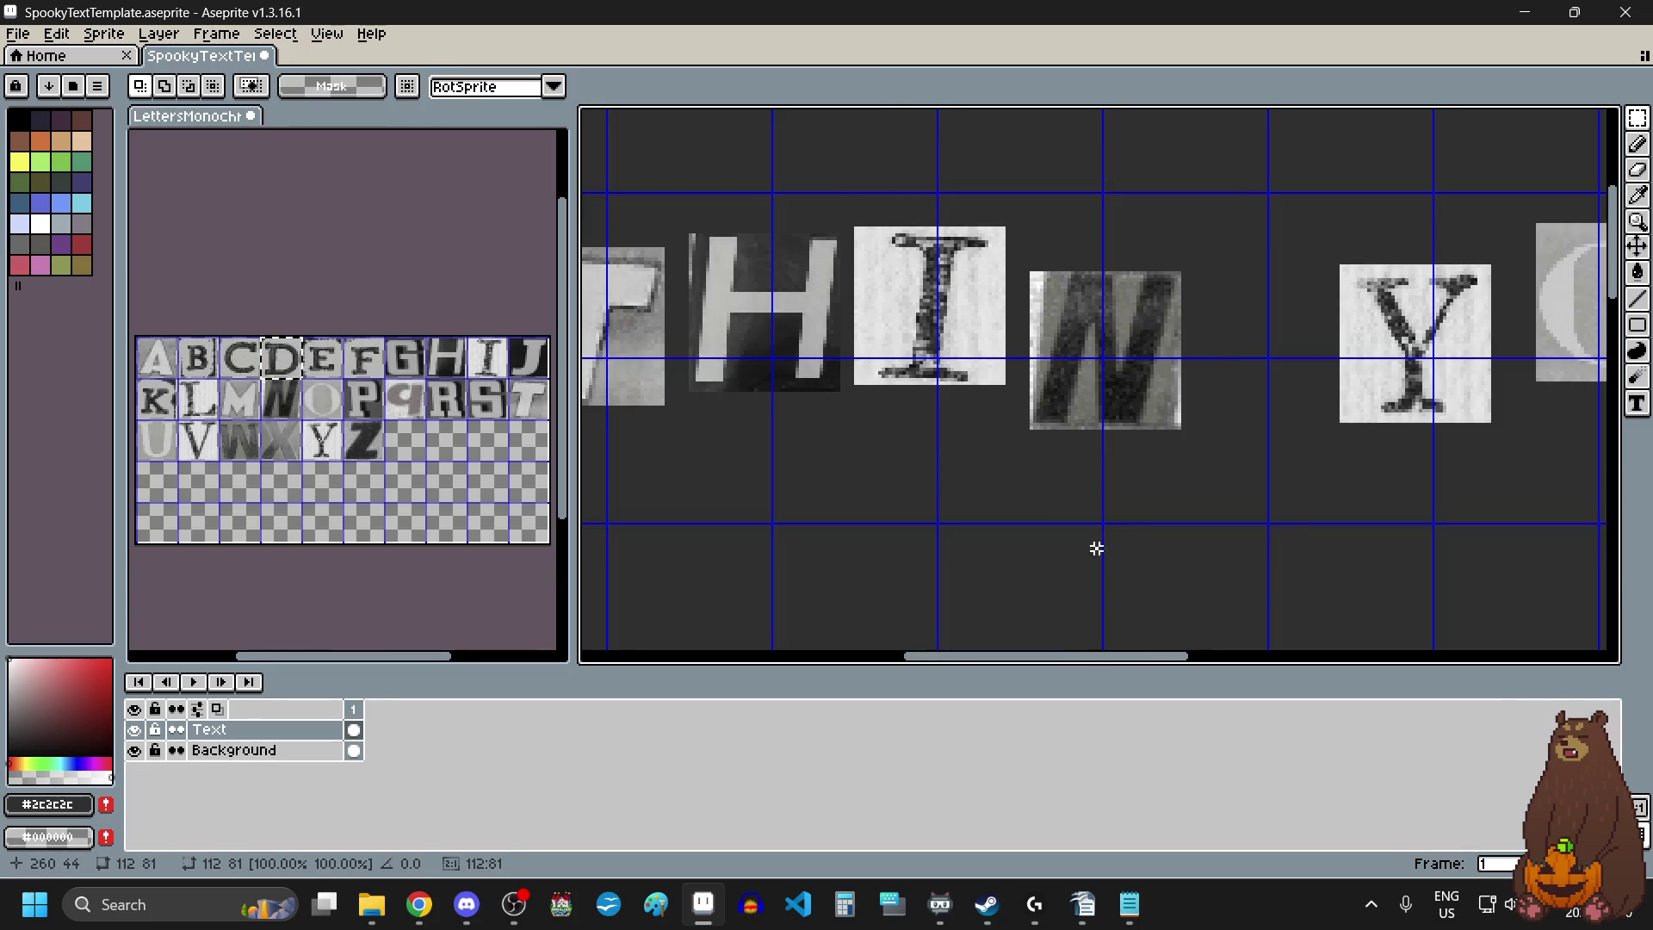
pyautogui.moveTo(1231, 243)
pyautogui.mouseDown()
pyautogui.moveTo(1062, 436)
pyautogui.moveTo(1012, 458)
pyautogui.mouseUp()
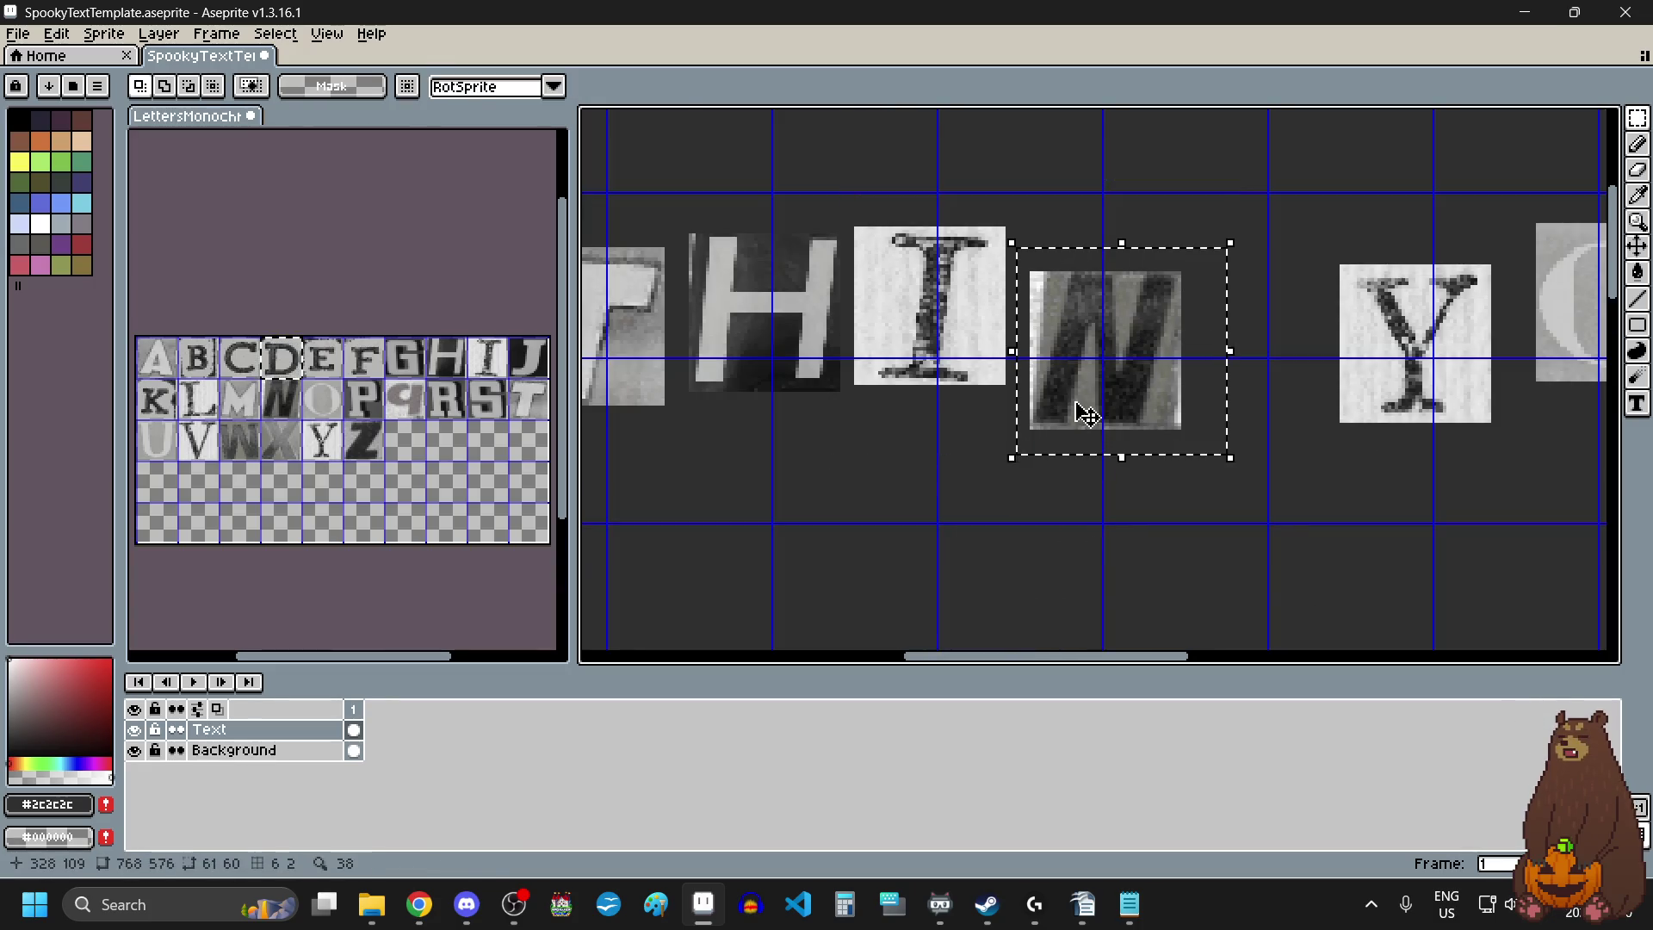
pyautogui.moveTo(1086, 415); pyautogui.dragTo(1071, 381)
pyautogui.scroll(-3, 1071, 380)
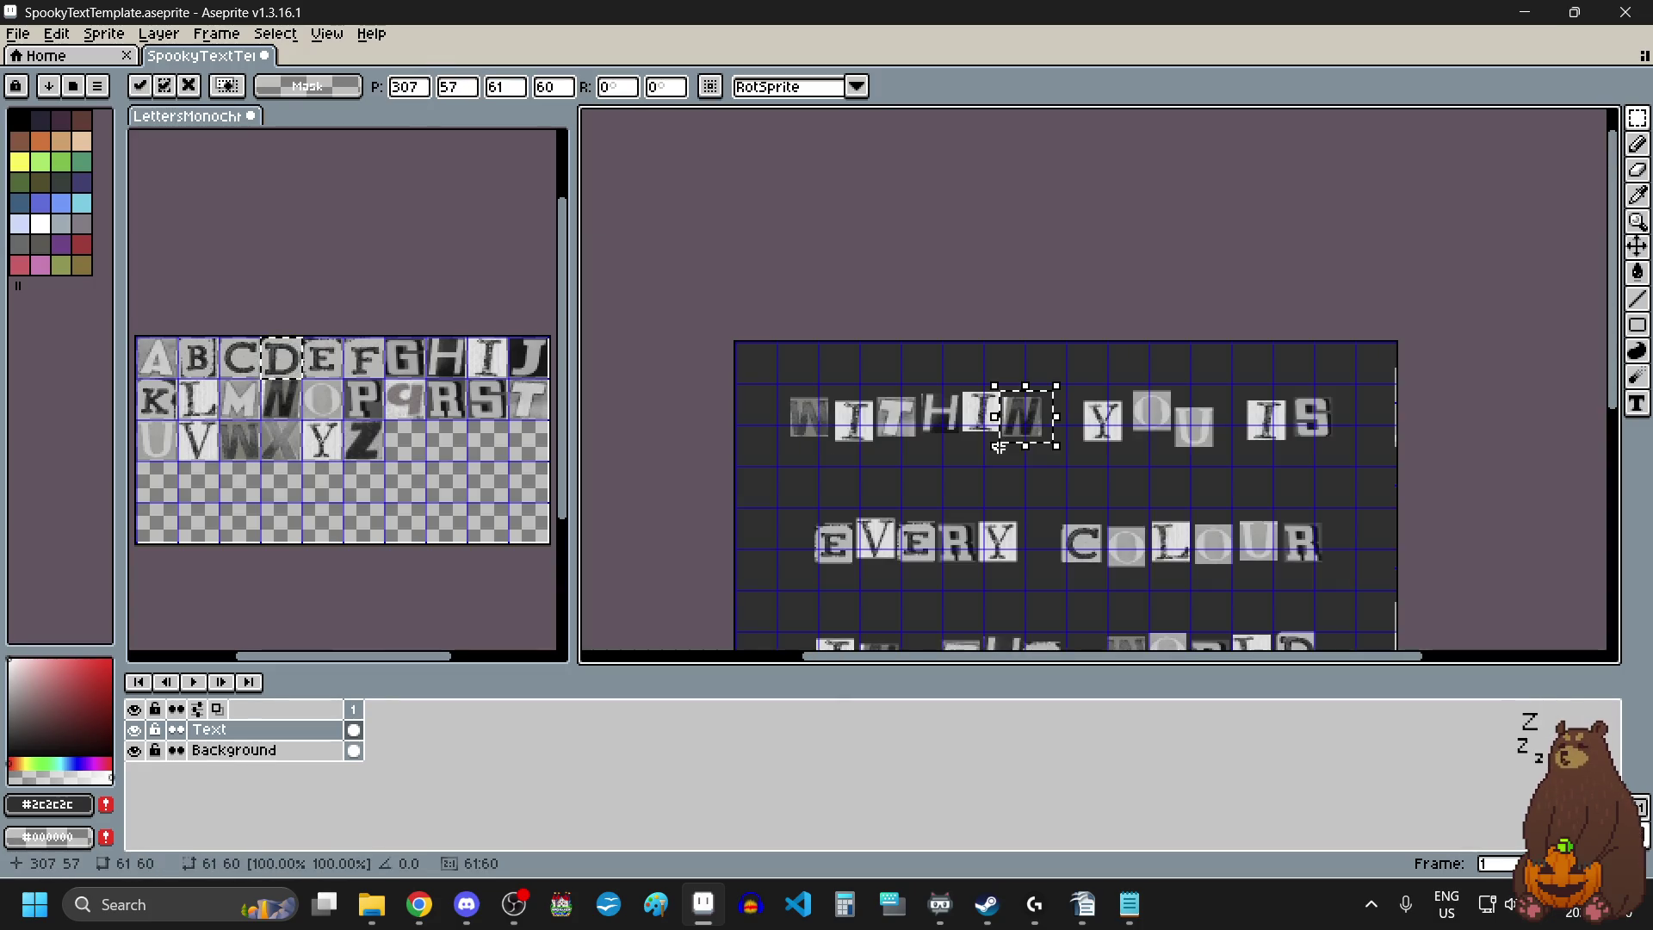
pyautogui.click(1059, 493)
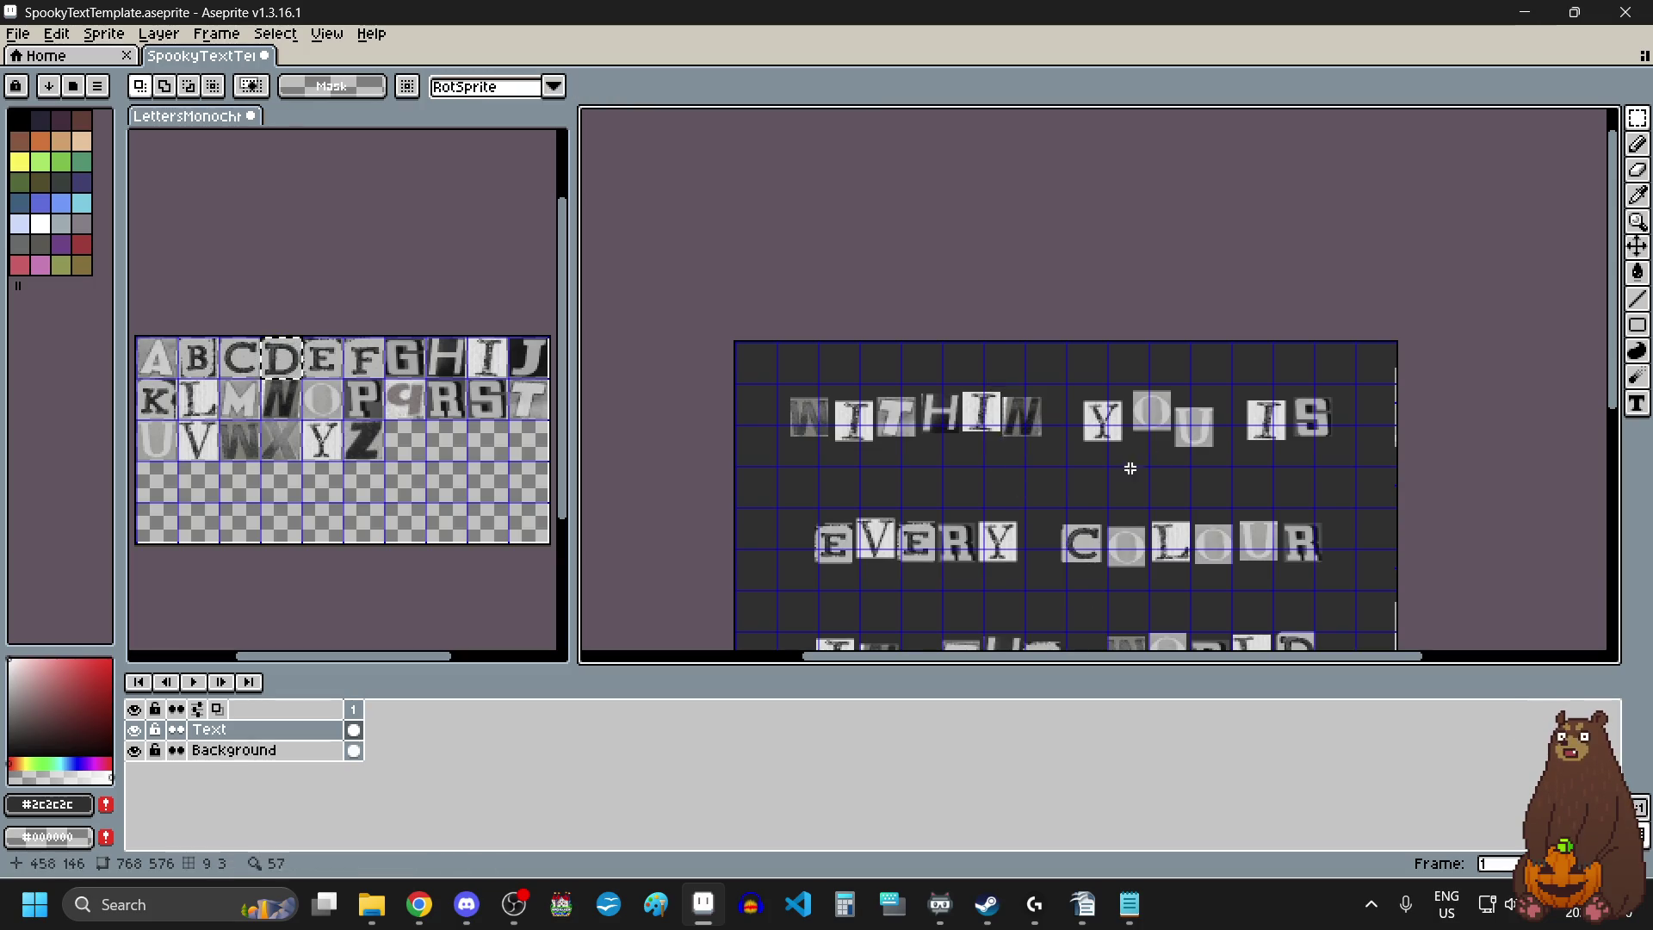
# Lower the Y, O and U tiles, raise the O and U, then nudge the U higher.
pyautogui.scroll(2, 1223, 435)
pyautogui.moveTo(958, 331)
pyautogui.mouseDown()
pyautogui.moveTo(1030, 436)
pyautogui.moveTo(1227, 508)
pyautogui.mouseUp()
pyautogui.moveTo(1162, 439); pyautogui.dragTo(1163, 470)
pyautogui.click(1289, 508)
pyautogui.moveTo(1220, 345)
pyautogui.mouseDown()
pyautogui.moveTo(1056, 513)
pyautogui.moveTo(1073, 480)
pyautogui.moveTo(1063, 461)
pyautogui.mouseUp()
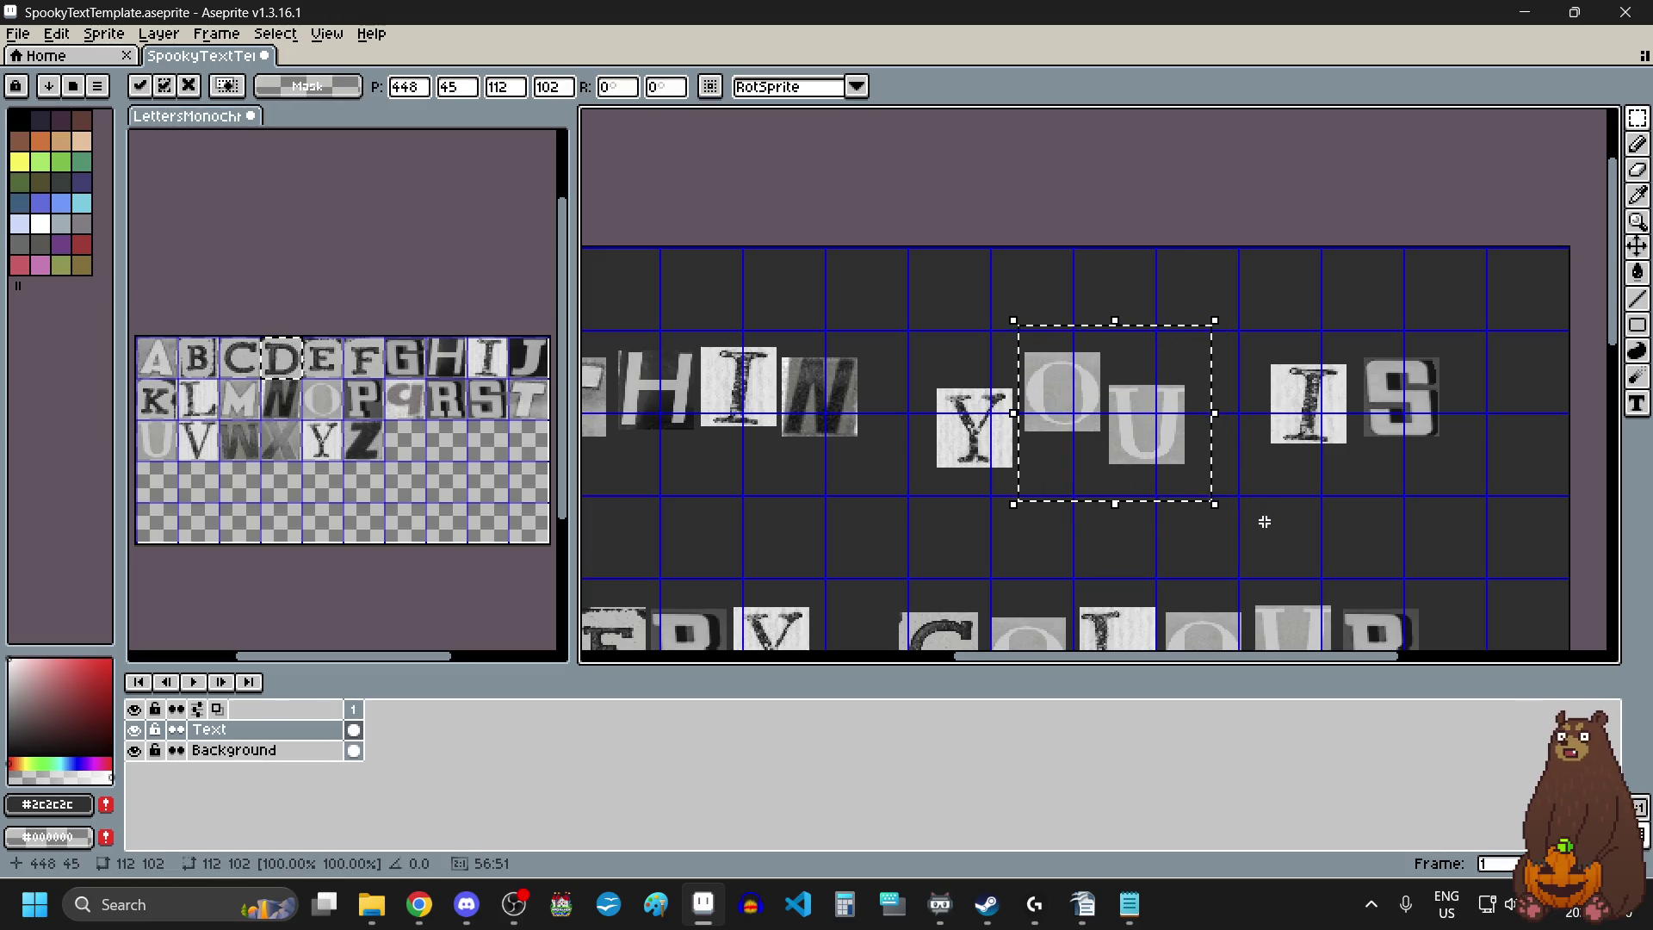
pyautogui.click(1242, 504)
pyautogui.moveTo(1199, 489); pyautogui.dragTo(1108, 369)
pyautogui.moveTo(1152, 443); pyautogui.dragTo(1155, 435)
pyautogui.click(1265, 528)
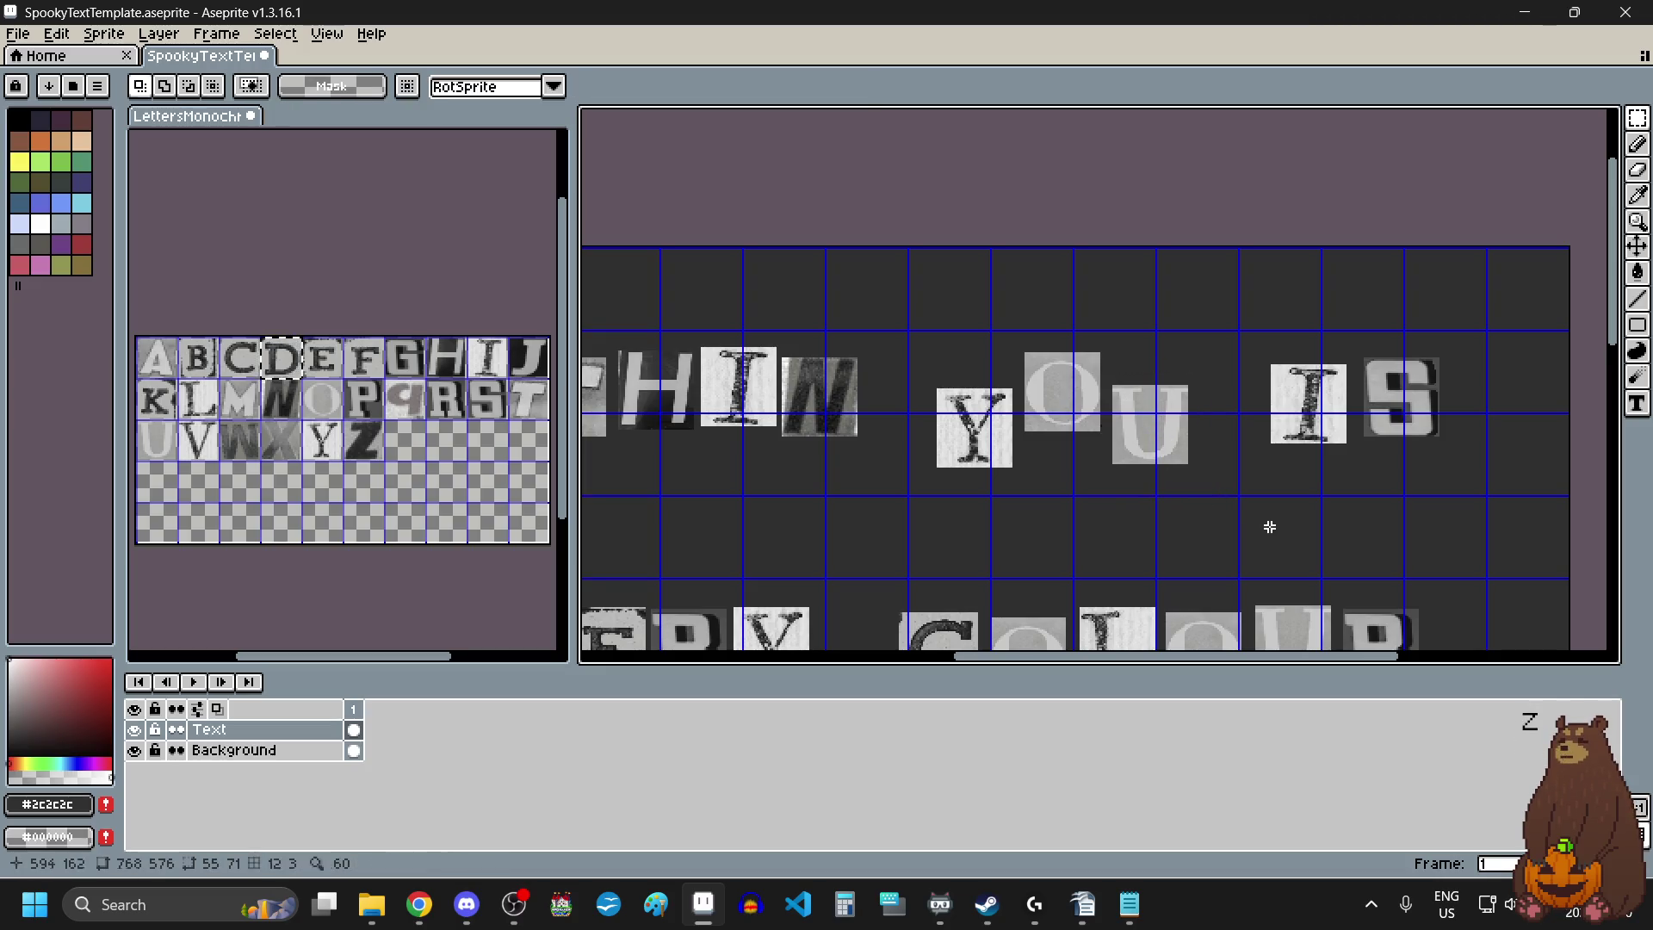
# Drop the S of IS lower than the I.
pyautogui.scroll(-2, 1267, 503)
pyautogui.scroll(2, 1362, 453)
pyautogui.moveTo(1137, 398); pyautogui.dragTo(1348, 547)
pyautogui.moveTo(1356, 387)
pyautogui.mouseDown()
pyautogui.moveTo(1239, 518)
pyautogui.moveTo(1291, 498)
pyautogui.mouseUp()
pyautogui.scroll(-2, 1291, 497)
pyautogui.click(1103, 613)
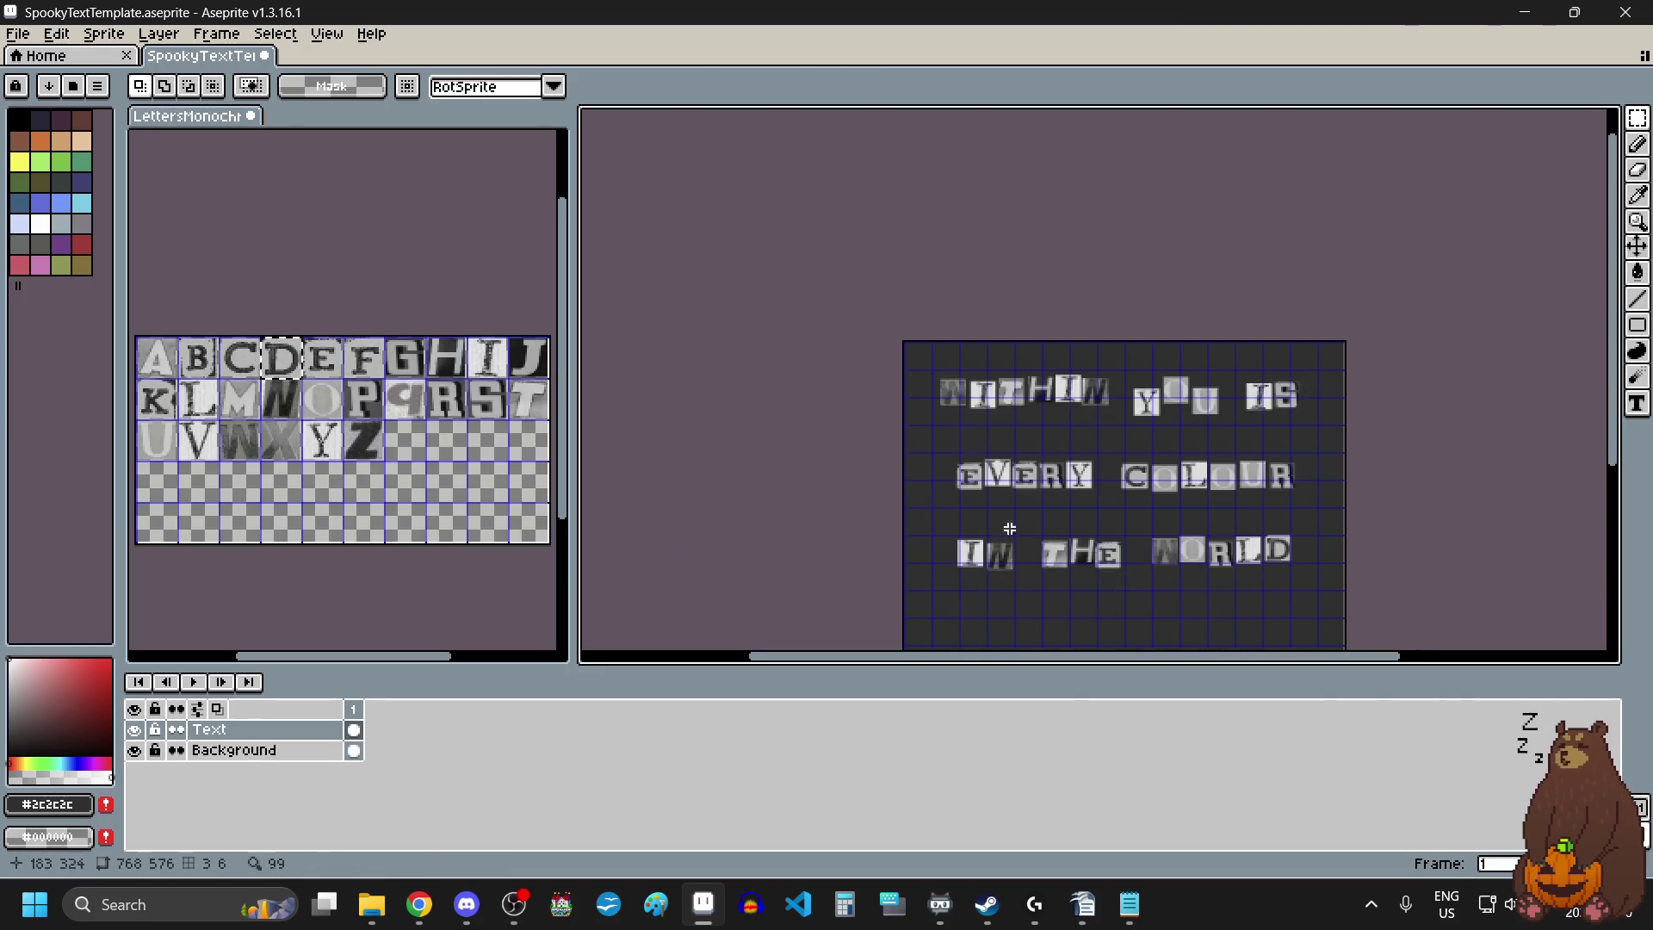
# Shift EVERY slightly left and down, then raise its V, E and R tiles.
pyautogui.scroll(3, 963, 428)
pyautogui.moveTo(878, 331); pyautogui.dragTo(1333, 506)
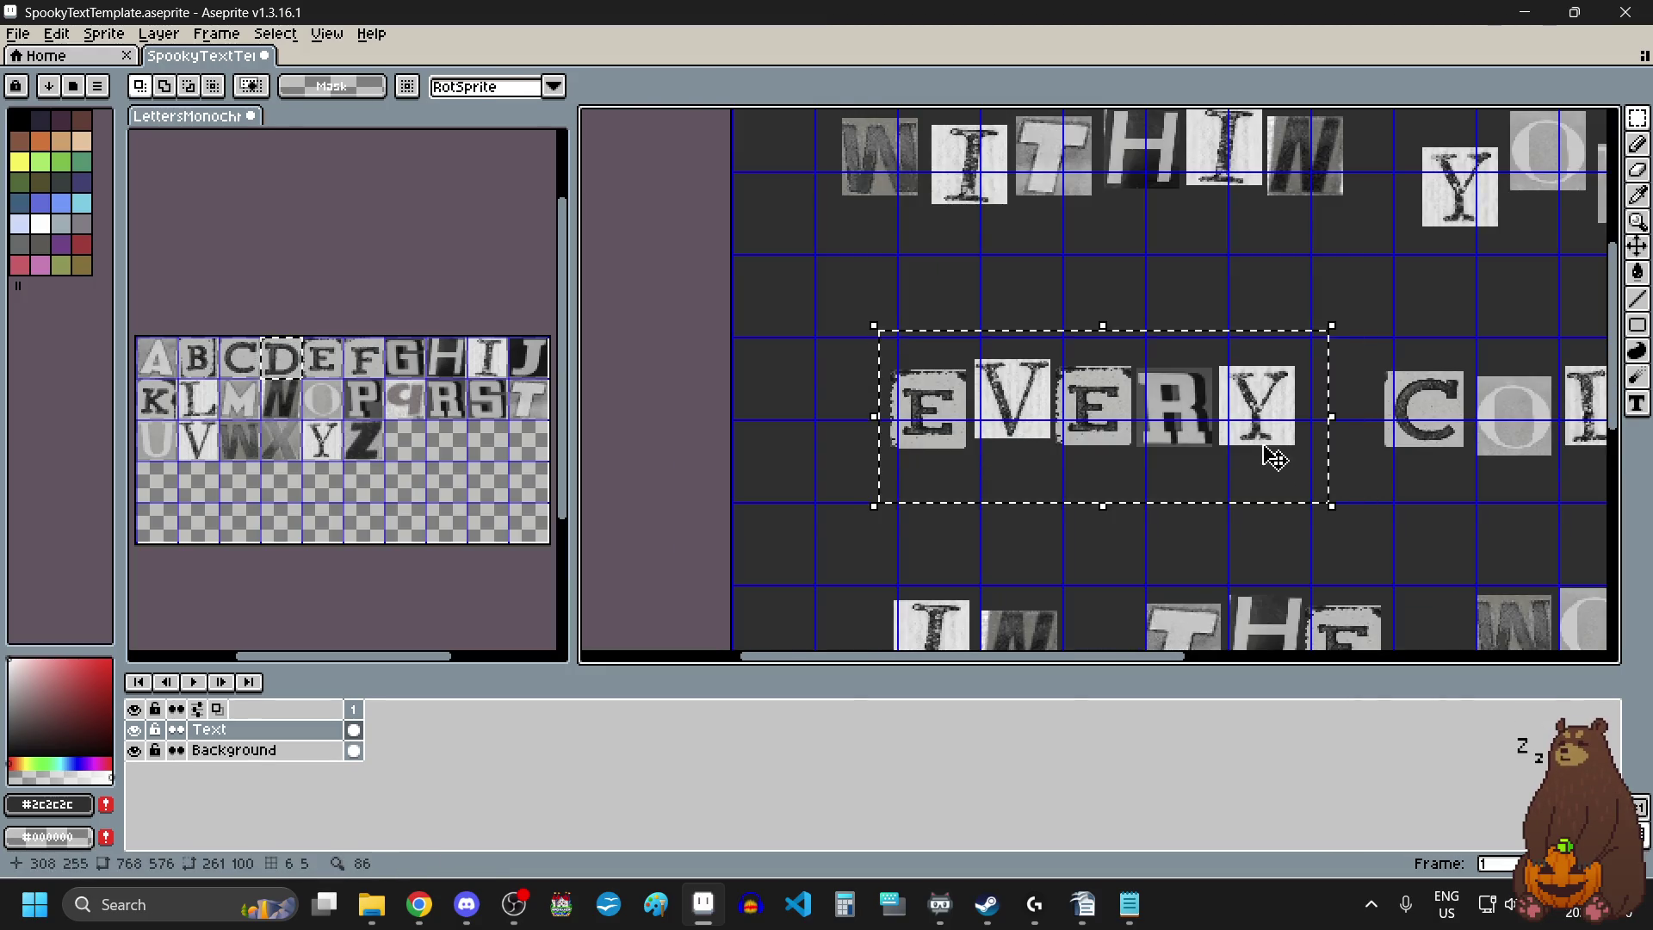
pyautogui.moveTo(1275, 458); pyautogui.dragTo(1260, 469)
pyautogui.click(1354, 321)
pyautogui.moveTo(1313, 304)
pyautogui.mouseDown()
pyautogui.moveTo(1266, 359)
pyautogui.moveTo(982, 499)
pyautogui.moveTo(911, 466)
pyautogui.mouseUp()
pyautogui.scroll(3, 982, 498)
pyautogui.moveTo(1055, 358); pyautogui.dragTo(1063, 339)
pyautogui.scroll(-3, 1063, 339)
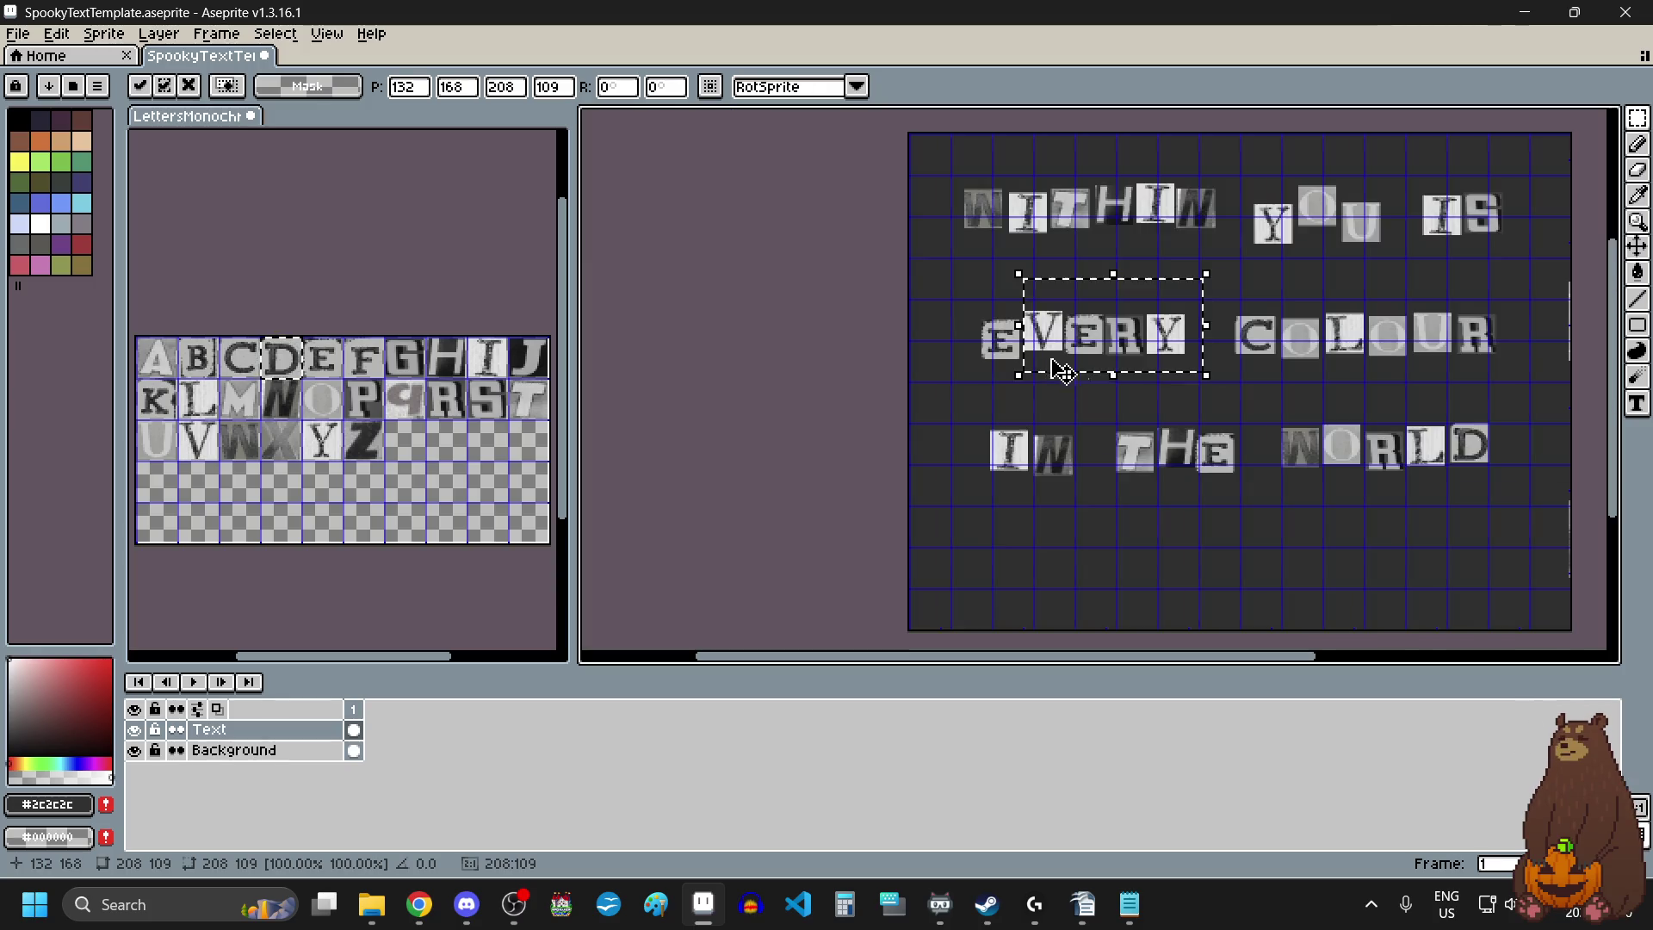
pyautogui.scroll(1, 1137, 413)
pyautogui.click(1281, 408)
# Move the E, R and Y down, raise the R and Y, and reposition the Y.
pyautogui.scroll(1, 1225, 163)
pyautogui.moveTo(1324, 209)
pyautogui.mouseDown()
pyautogui.moveTo(1145, 347)
pyautogui.moveTo(796, 497)
pyautogui.mouseUp()
pyautogui.moveTo(921, 429); pyautogui.dragTo(927, 446)
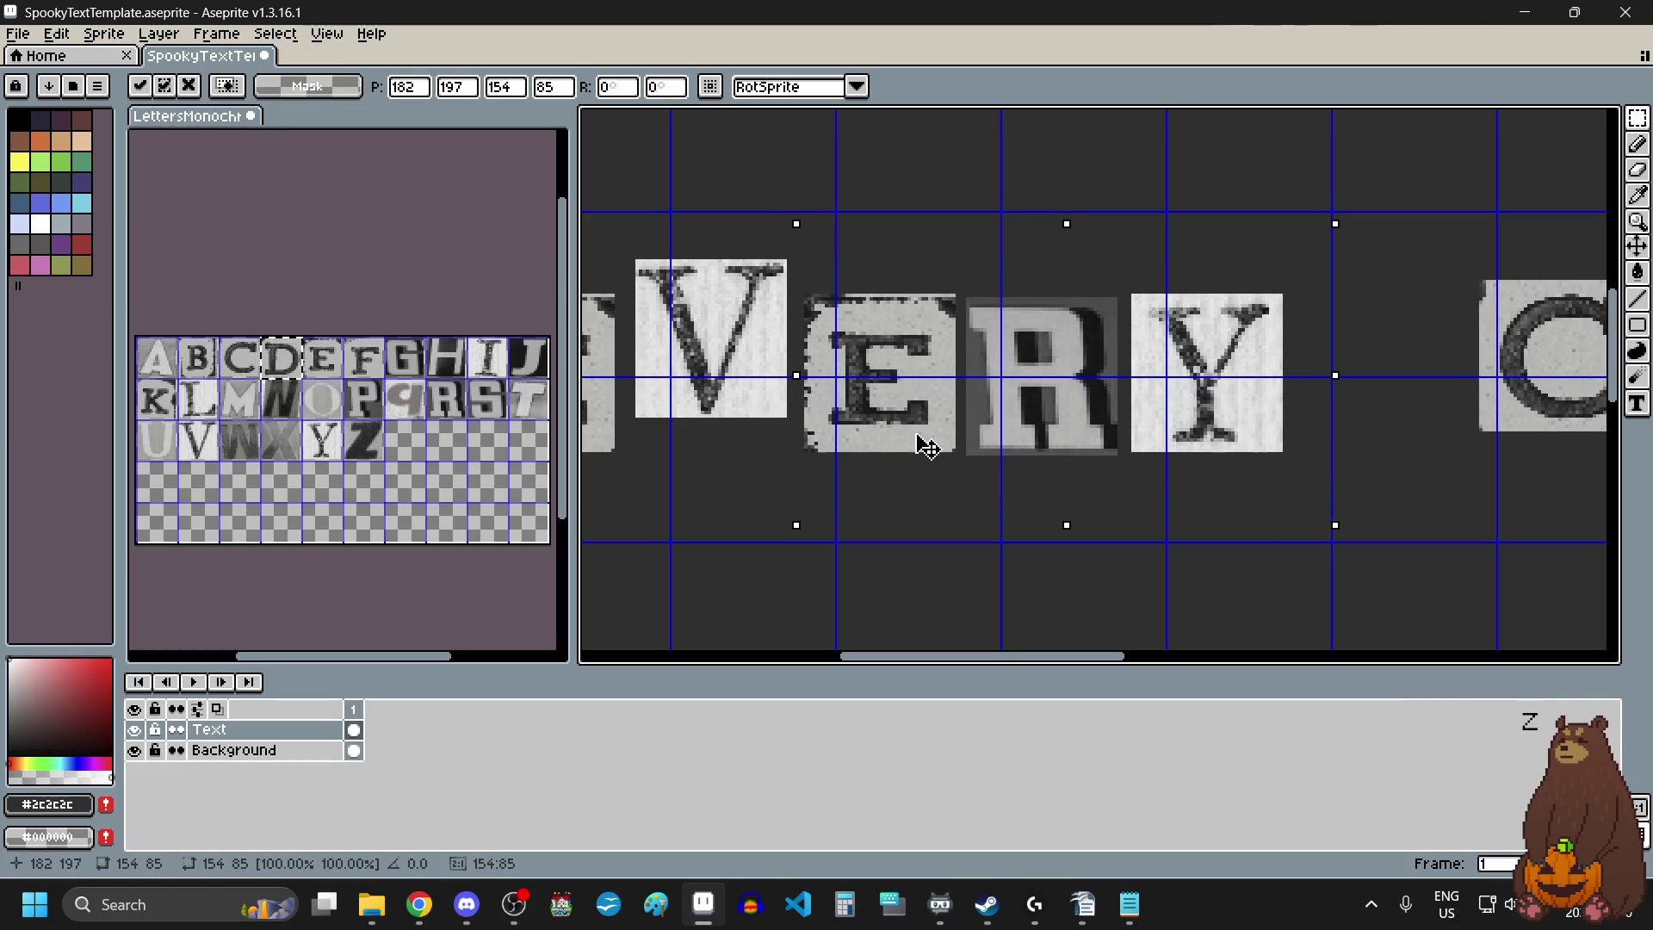
pyautogui.click(1360, 258)
pyautogui.moveTo(1375, 197); pyautogui.dragTo(959, 499)
pyautogui.moveTo(1043, 425); pyautogui.dragTo(1047, 377)
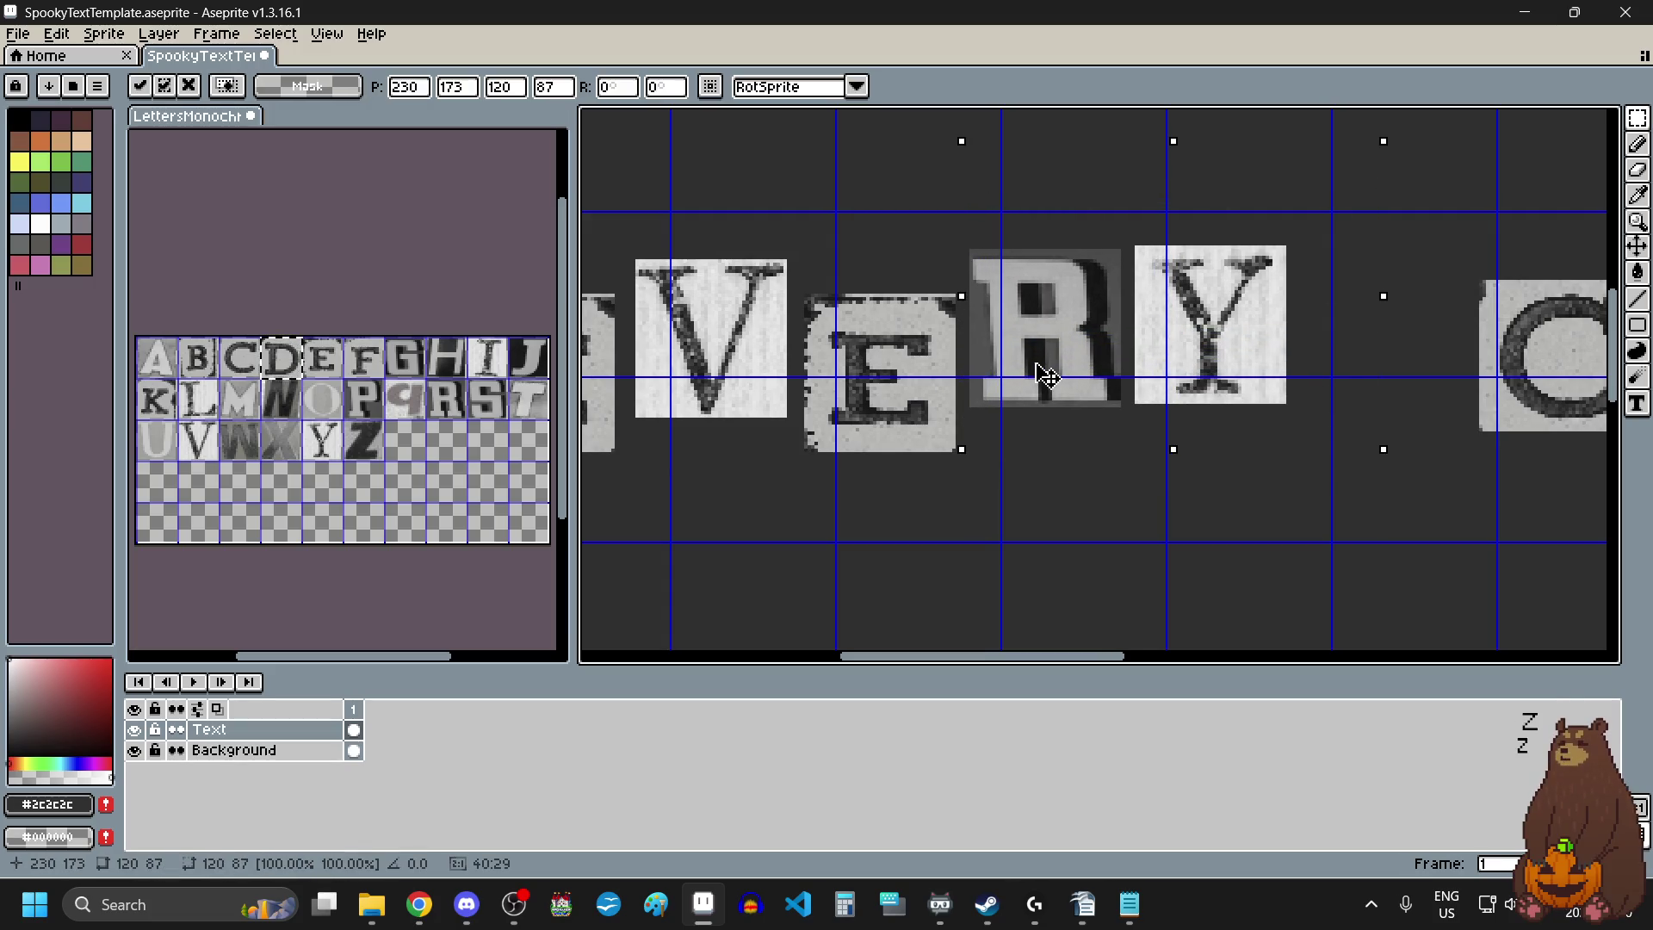
pyautogui.click(1105, 530)
pyautogui.moveTo(1331, 206); pyautogui.dragTo(1145, 451)
pyautogui.scroll(-3, 1091, 431)
pyautogui.scroll(2, 1315, 486)
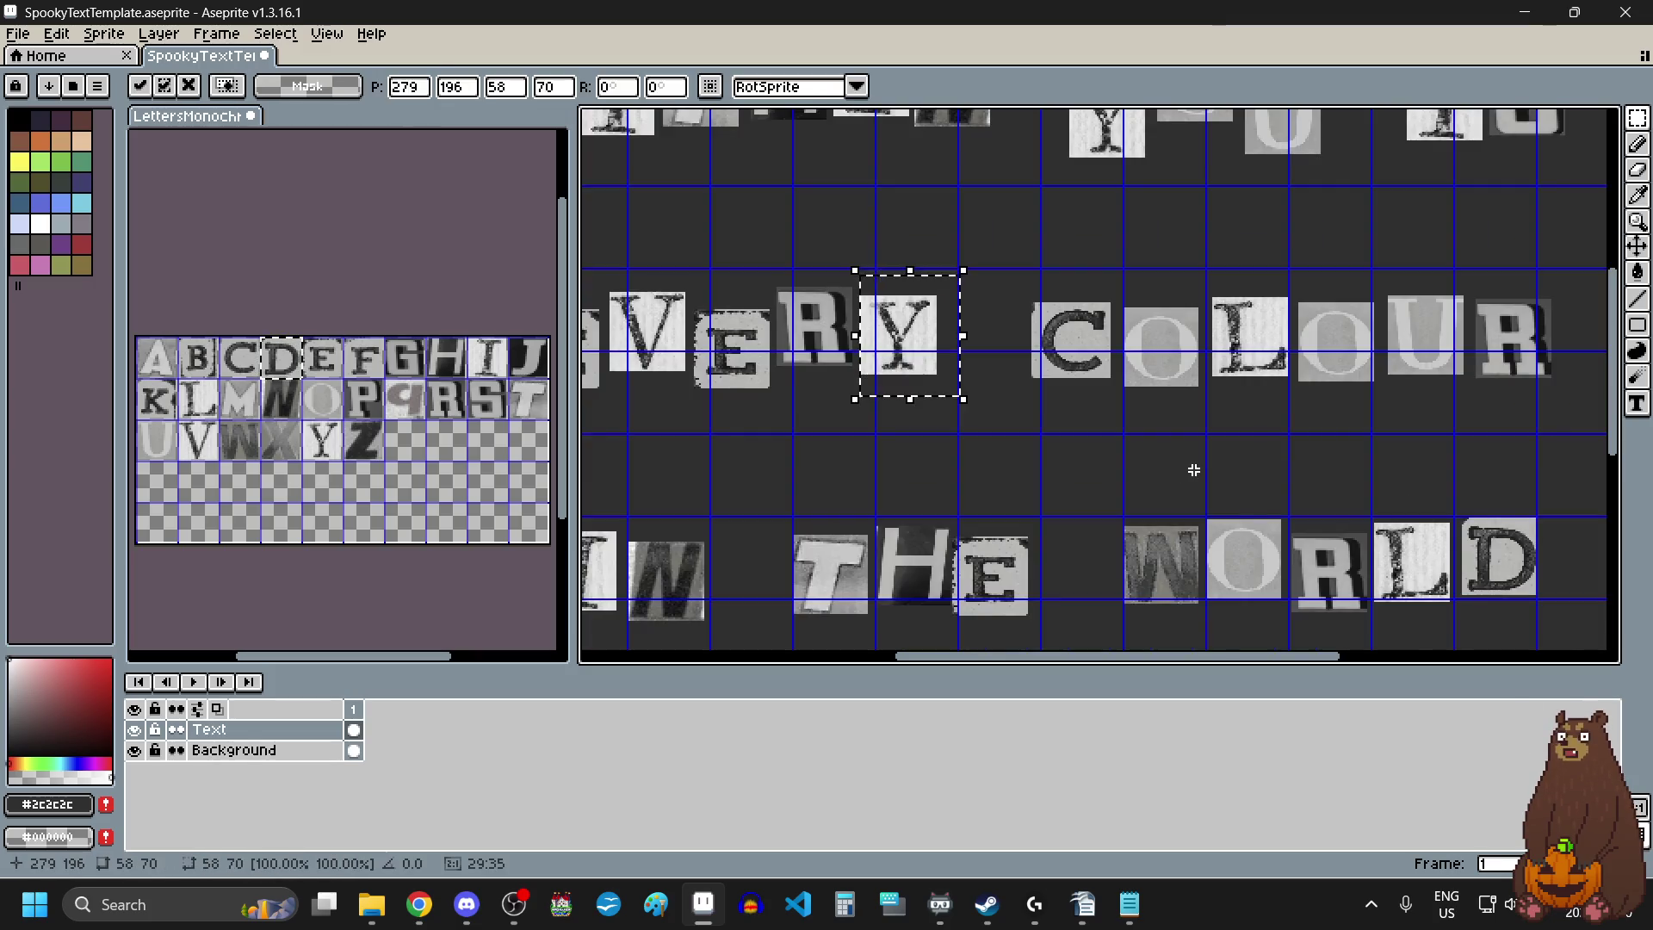
pyautogui.click(1133, 450)
# Shift COLOUR slightly up-right, move OLOUR down-left, then nudge L, O, U, R up-left.
pyautogui.scroll(1, 1133, 452)
pyautogui.moveTo(1382, 251)
pyautogui.mouseDown()
pyautogui.moveTo(963, 413)
pyautogui.moveTo(810, 451)
pyautogui.mouseUp()
pyautogui.moveTo(927, 379); pyautogui.dragTo(935, 371)
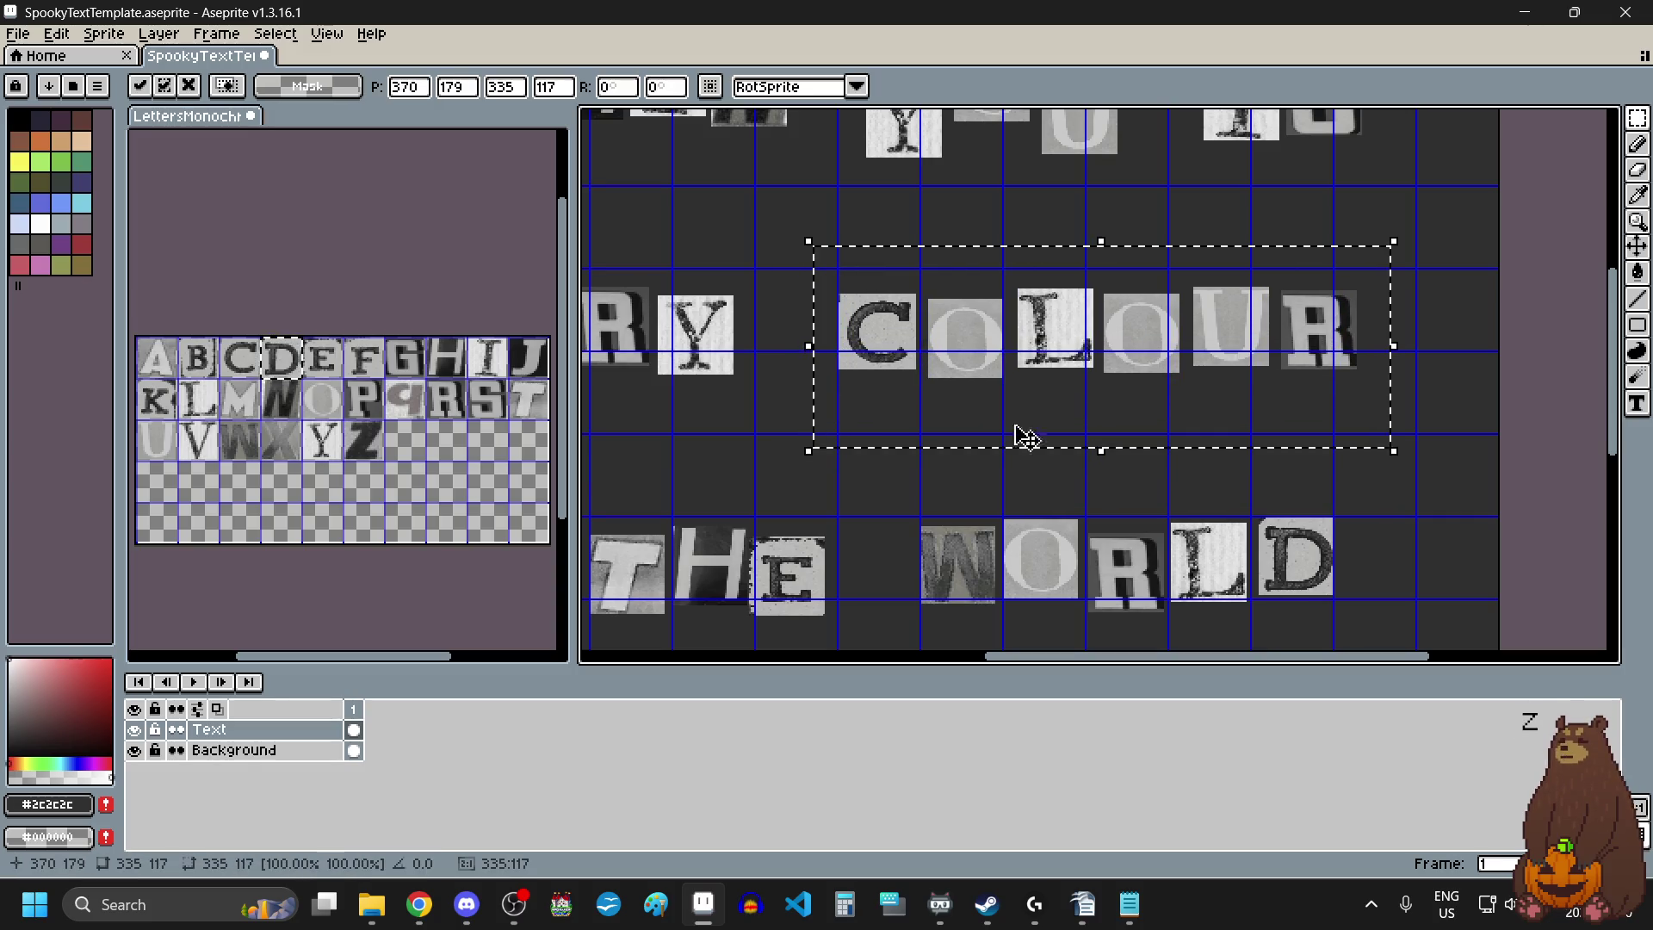
pyautogui.click(1403, 456)
pyautogui.moveTo(1384, 248); pyautogui.dragTo(916, 437)
pyautogui.moveTo(1059, 376); pyautogui.dragTo(1055, 386)
pyautogui.click(1438, 252)
pyautogui.moveTo(1441, 234); pyautogui.dragTo(1055, 419)
pyautogui.moveTo(1006, 422); pyautogui.dragTo(1005, 422)
pyautogui.moveTo(1098, 379); pyautogui.dragTo(1088, 360)
# Raise the U and R of COLOUR, then drop the final R slightly lower.
pyautogui.moveTo(1471, 219)
pyautogui.mouseDown()
pyautogui.moveTo(1255, 370)
pyautogui.moveTo(1089, 427)
pyautogui.mouseUp()
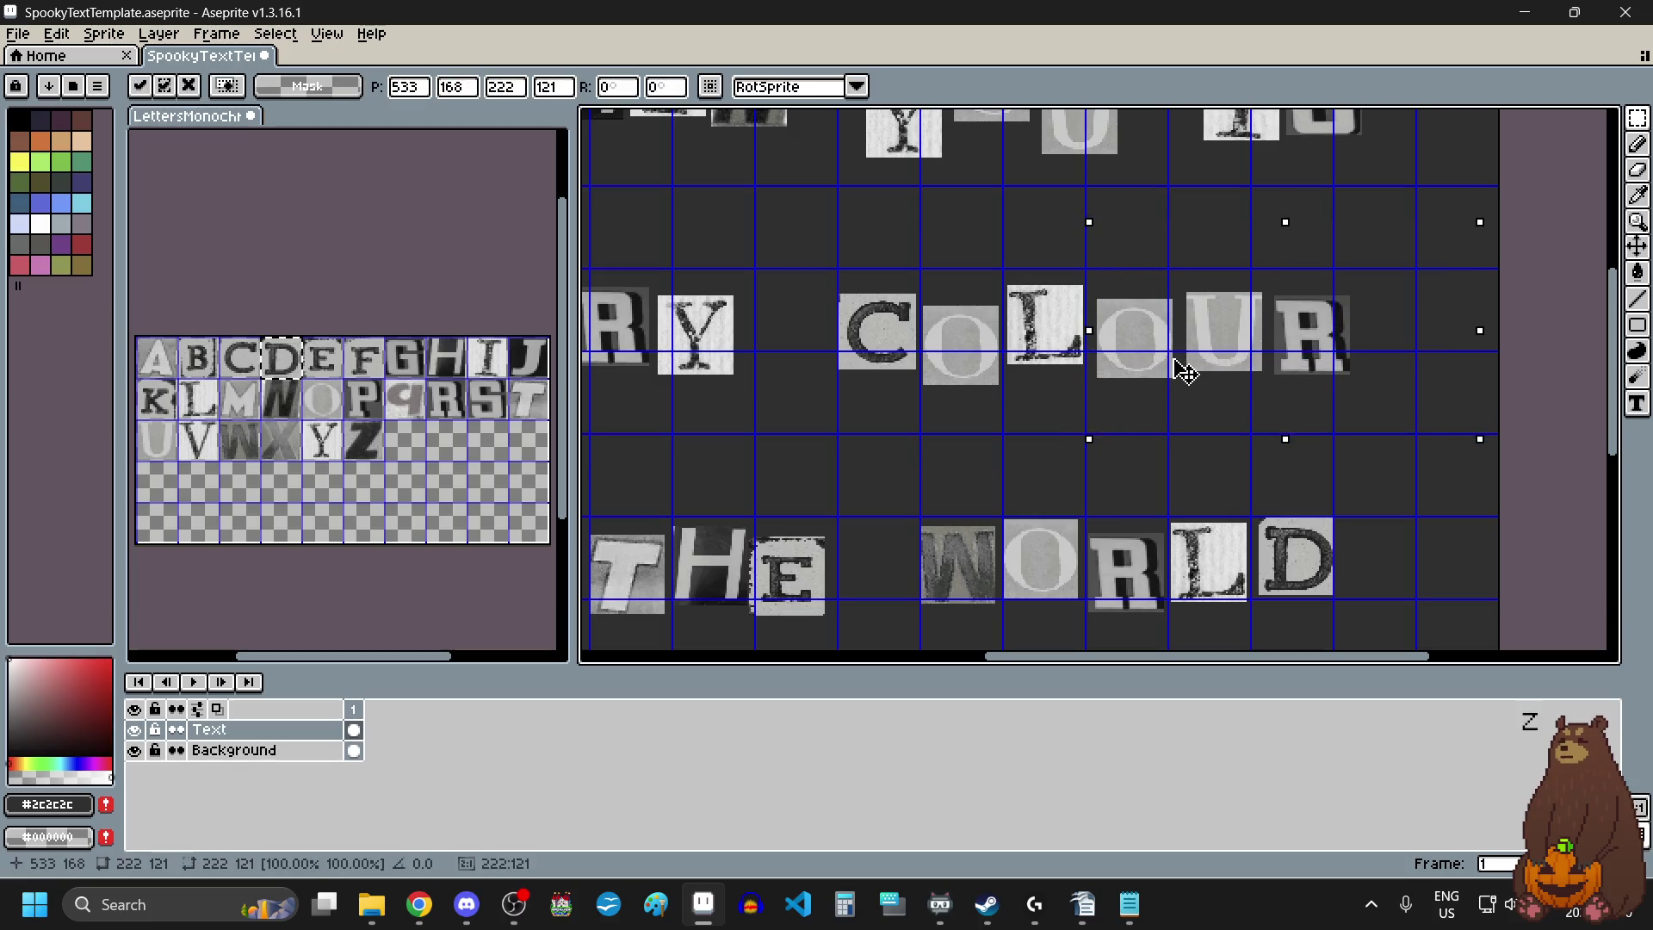
pyautogui.moveTo(1486, 187); pyautogui.dragTo(1177, 428)
pyautogui.moveTo(1278, 369); pyautogui.dragTo(1283, 355)
pyautogui.click(1398, 452)
pyautogui.moveTo(1412, 247)
pyautogui.mouseDown()
pyautogui.moveTo(1281, 375)
pyautogui.moveTo(1341, 388)
pyautogui.mouseUp()
pyautogui.click(1153, 449)
pyautogui.scroll(-3, 1153, 448)
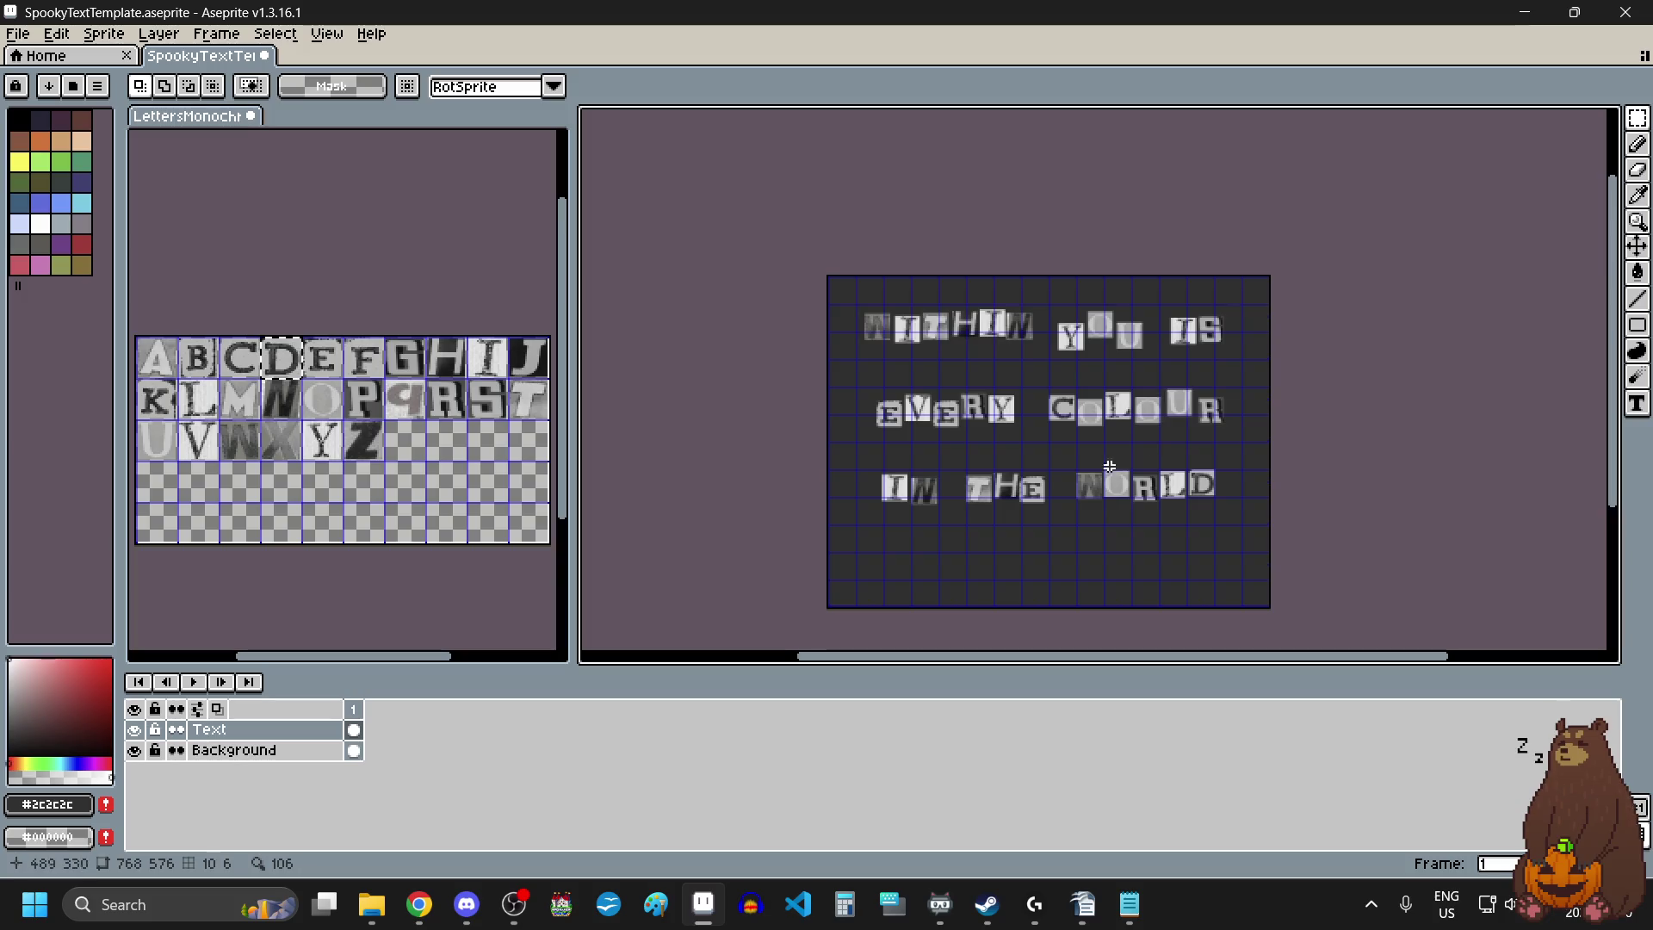
# Export the lettering to the pictures folder as WITHINYOUIS3.png, accepting the no-layers PNG warning.
pyautogui.click(28, 35)
pyautogui.moveTo(93, 206)
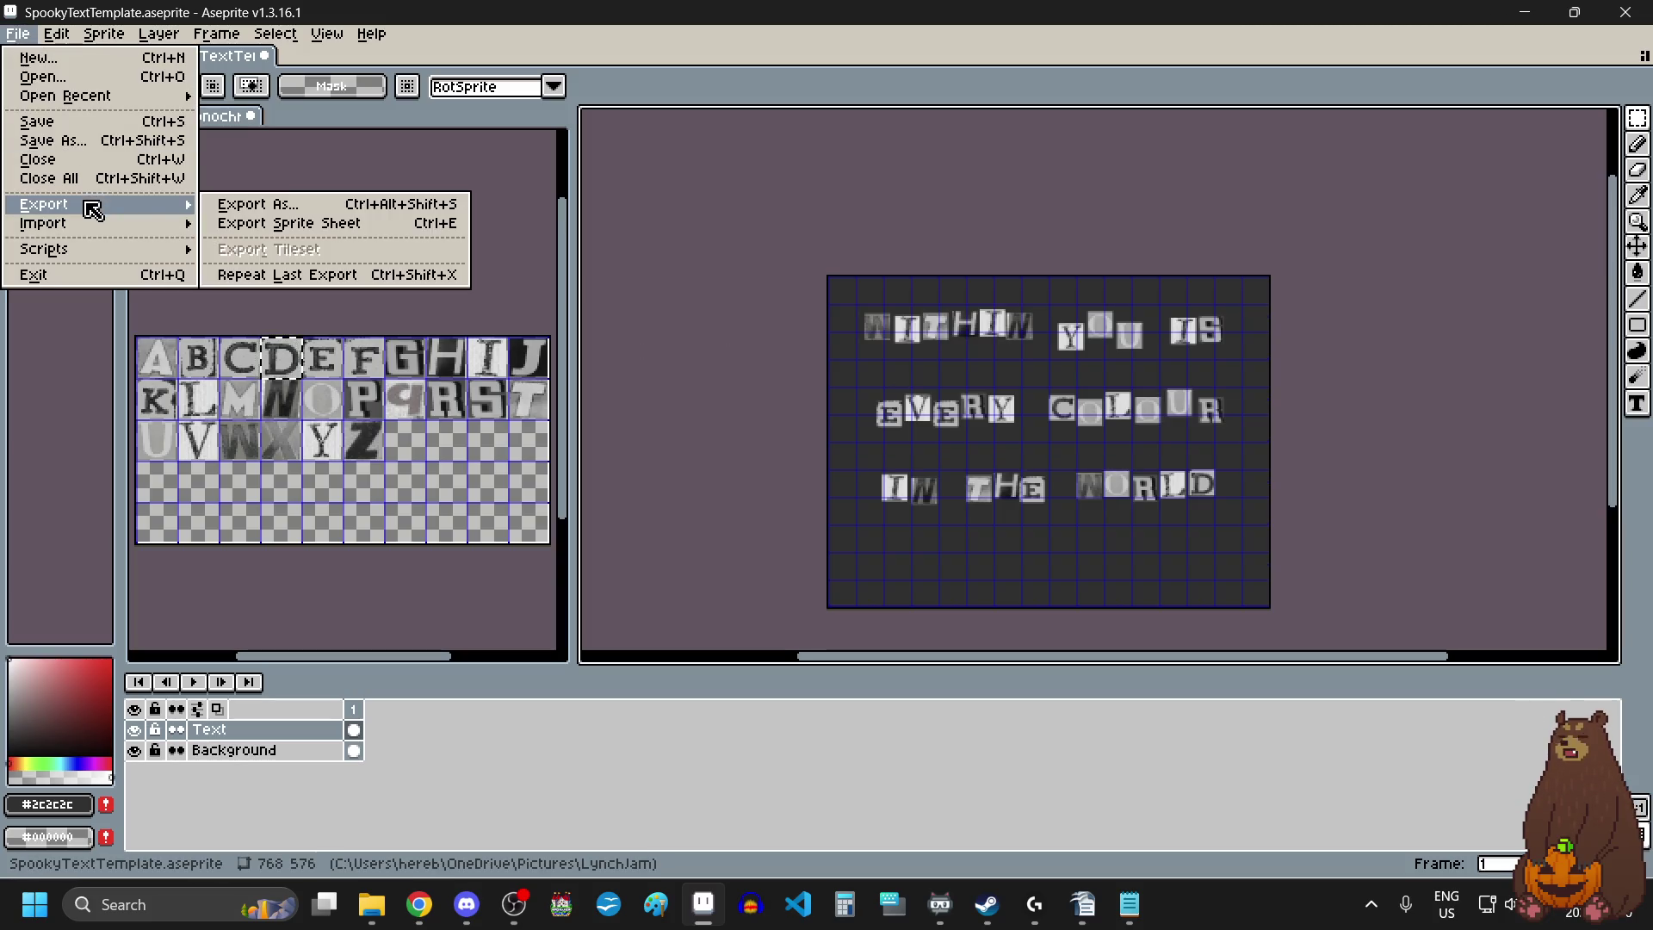
pyautogui.click(293, 209)
pyautogui.click(1205, 369)
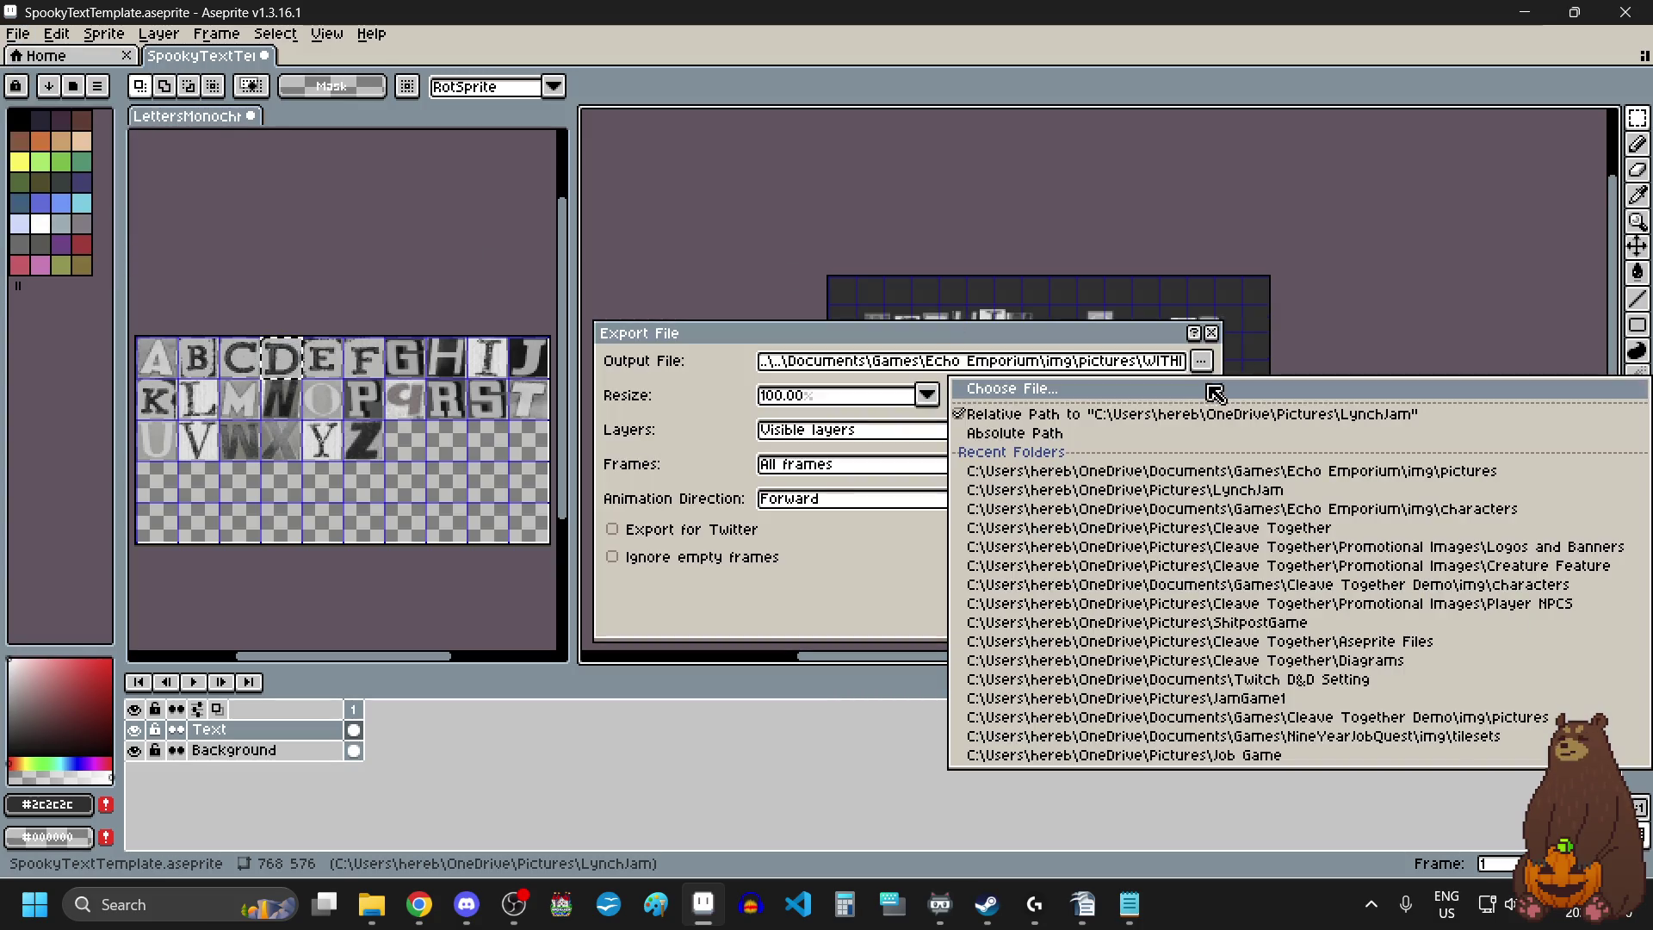
pyautogui.click(1210, 395)
pyautogui.click(1468, 71)
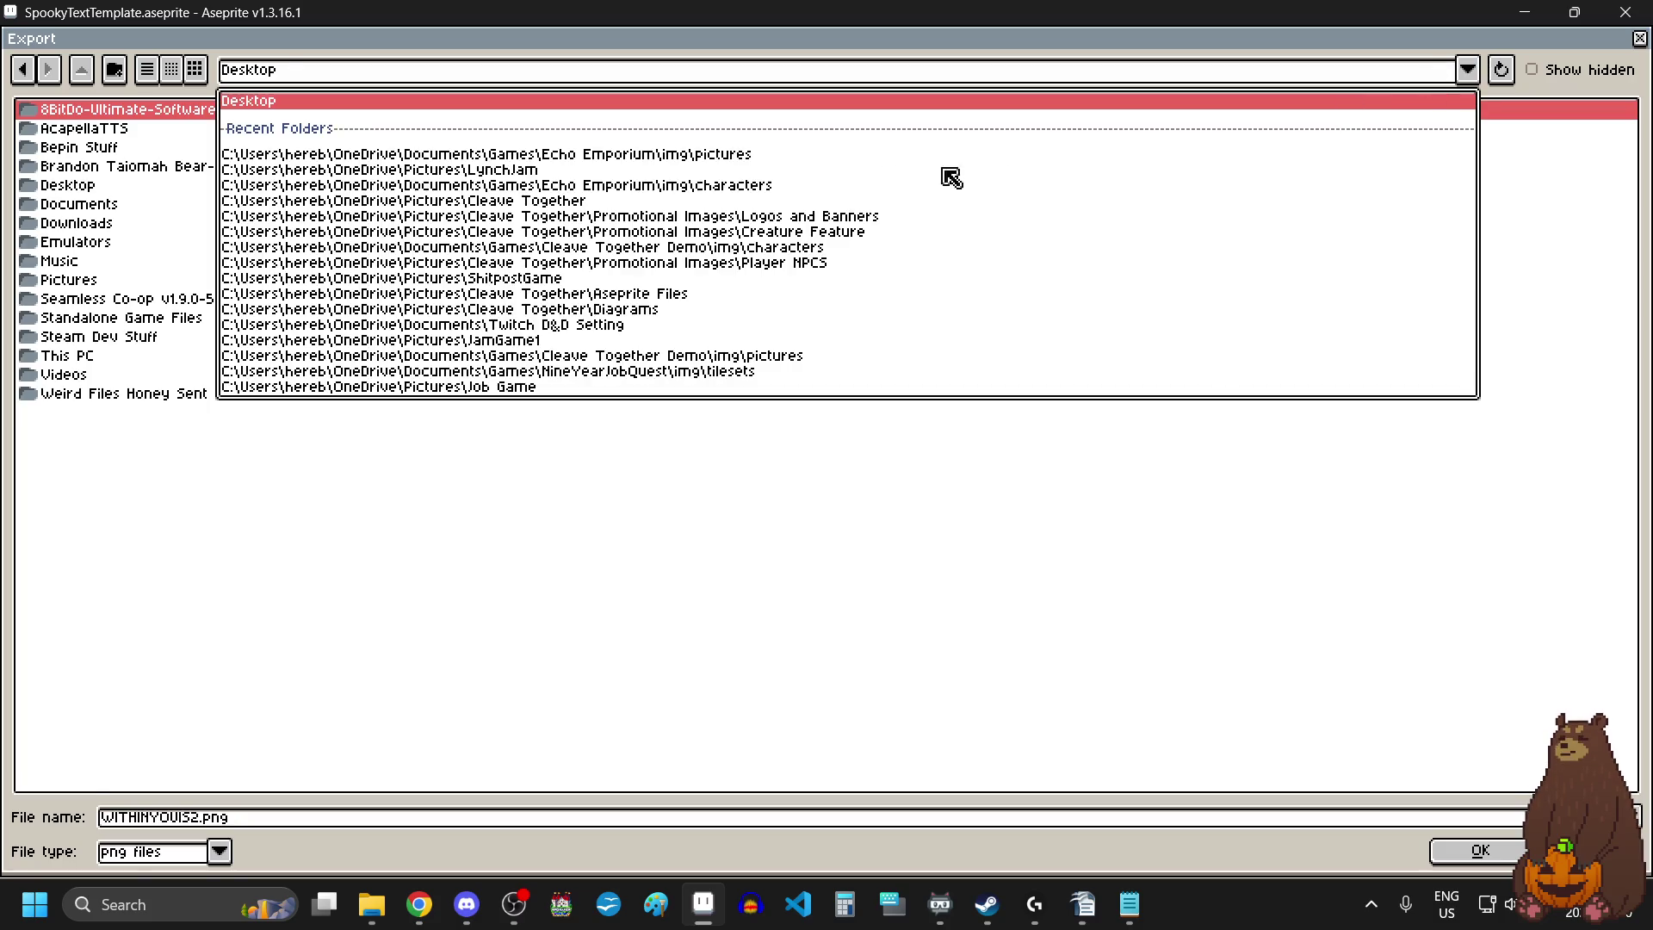
pyautogui.click(603, 166)
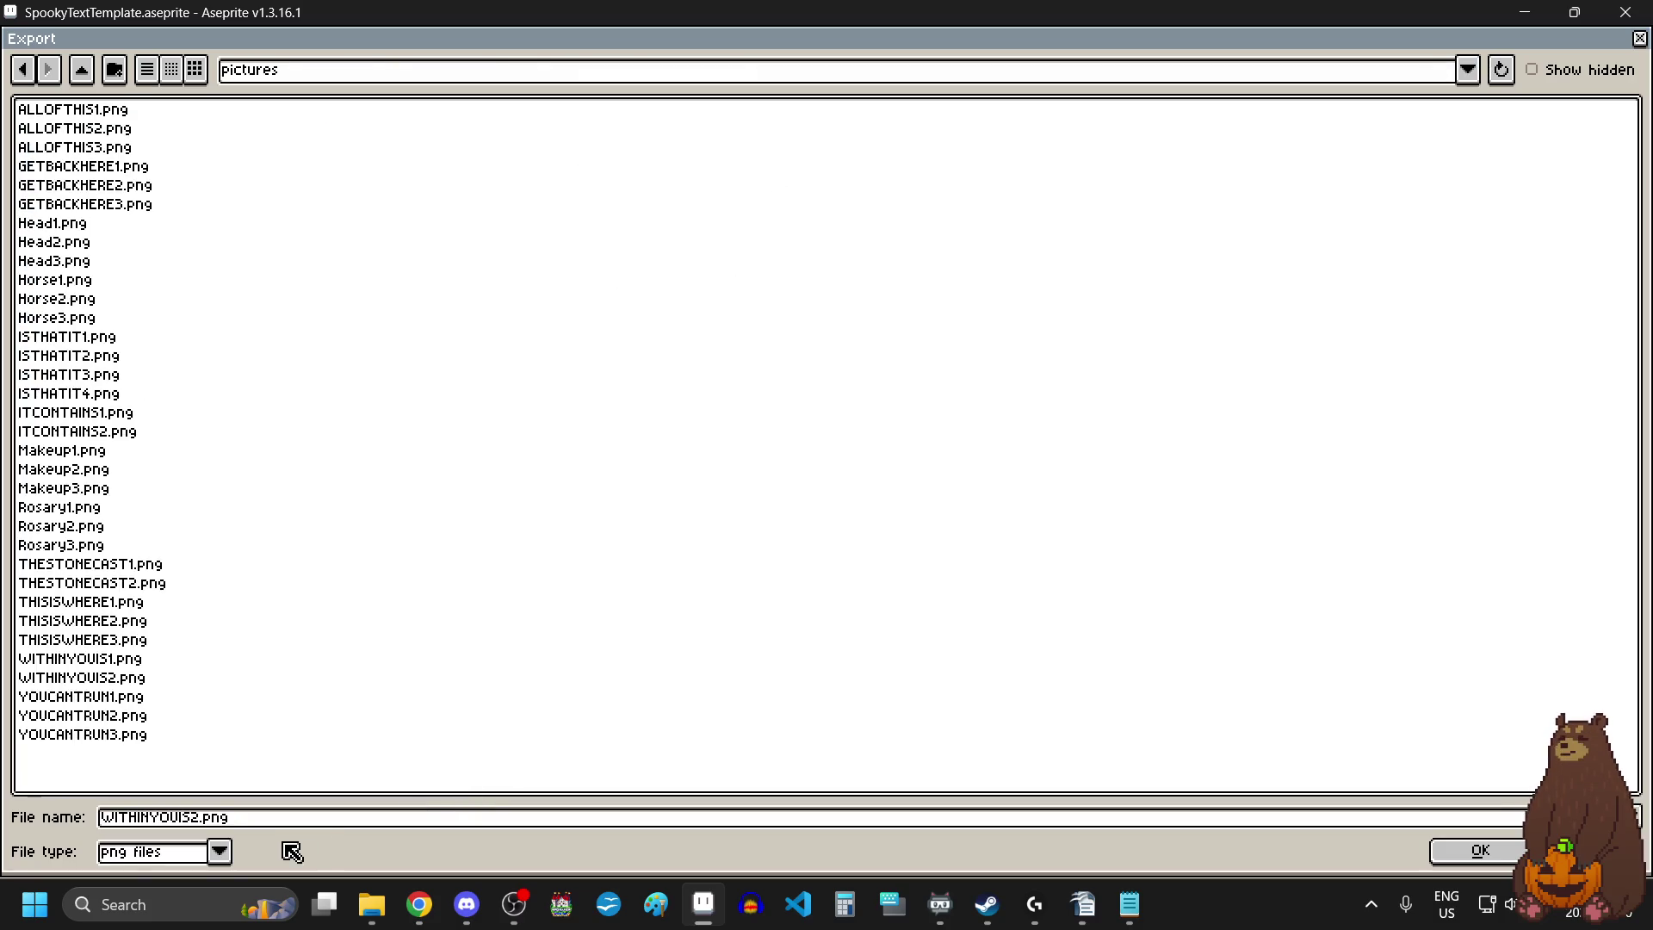
pyautogui.click(314, 818)
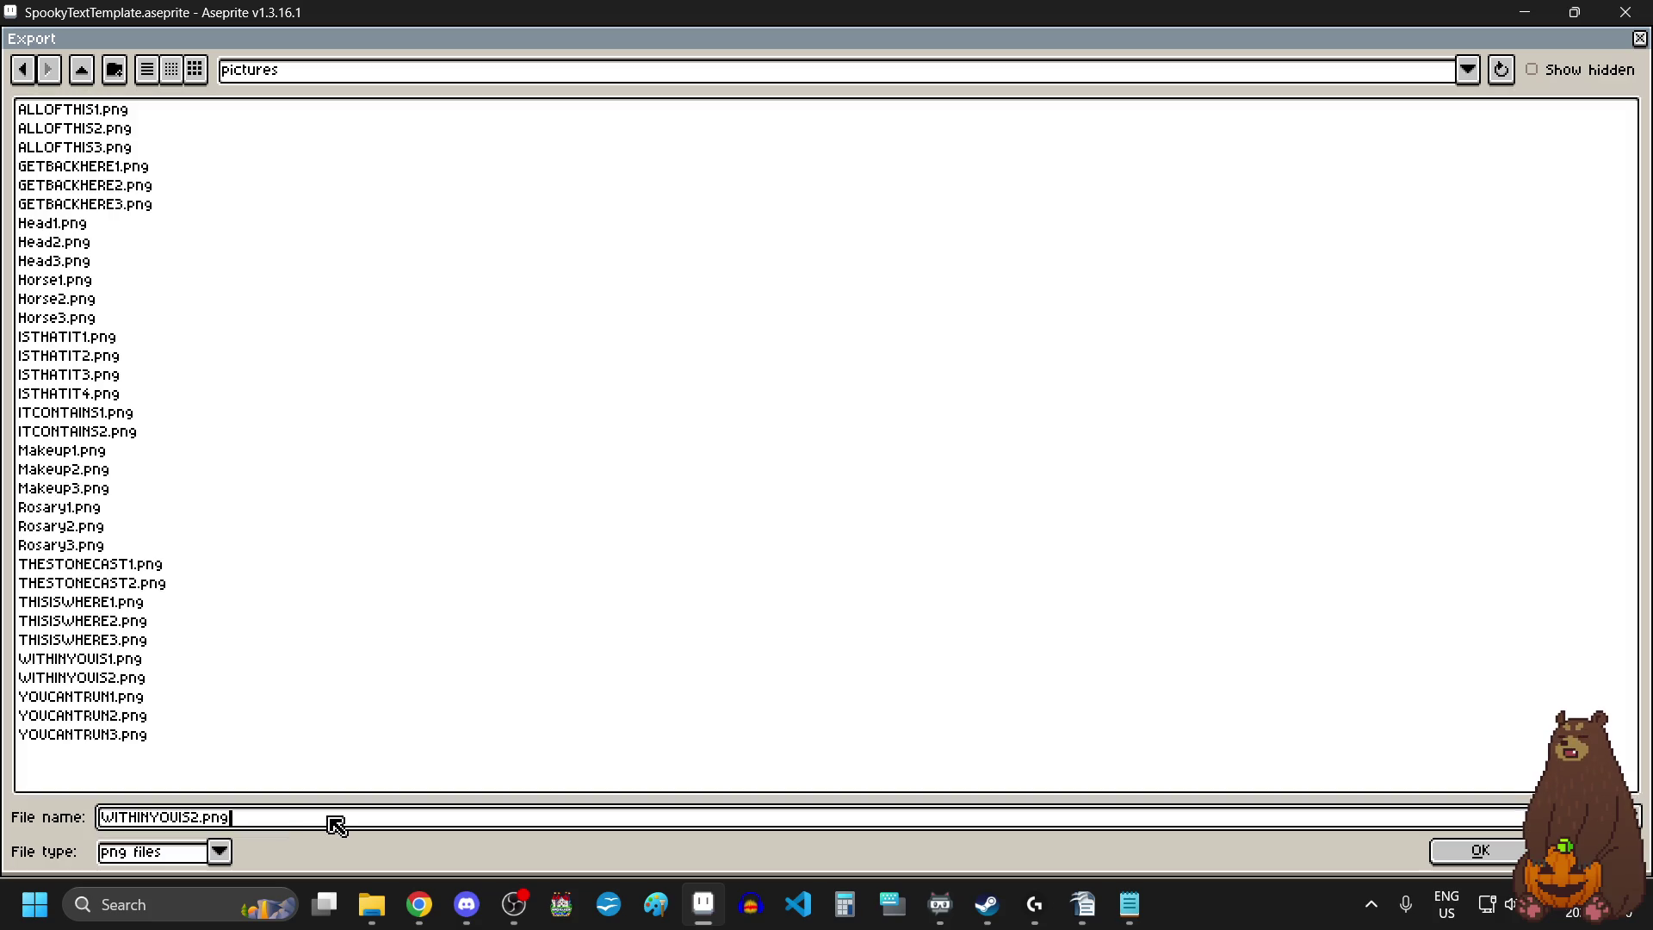
pyautogui.press('BackSpace')
pyautogui.write('3')
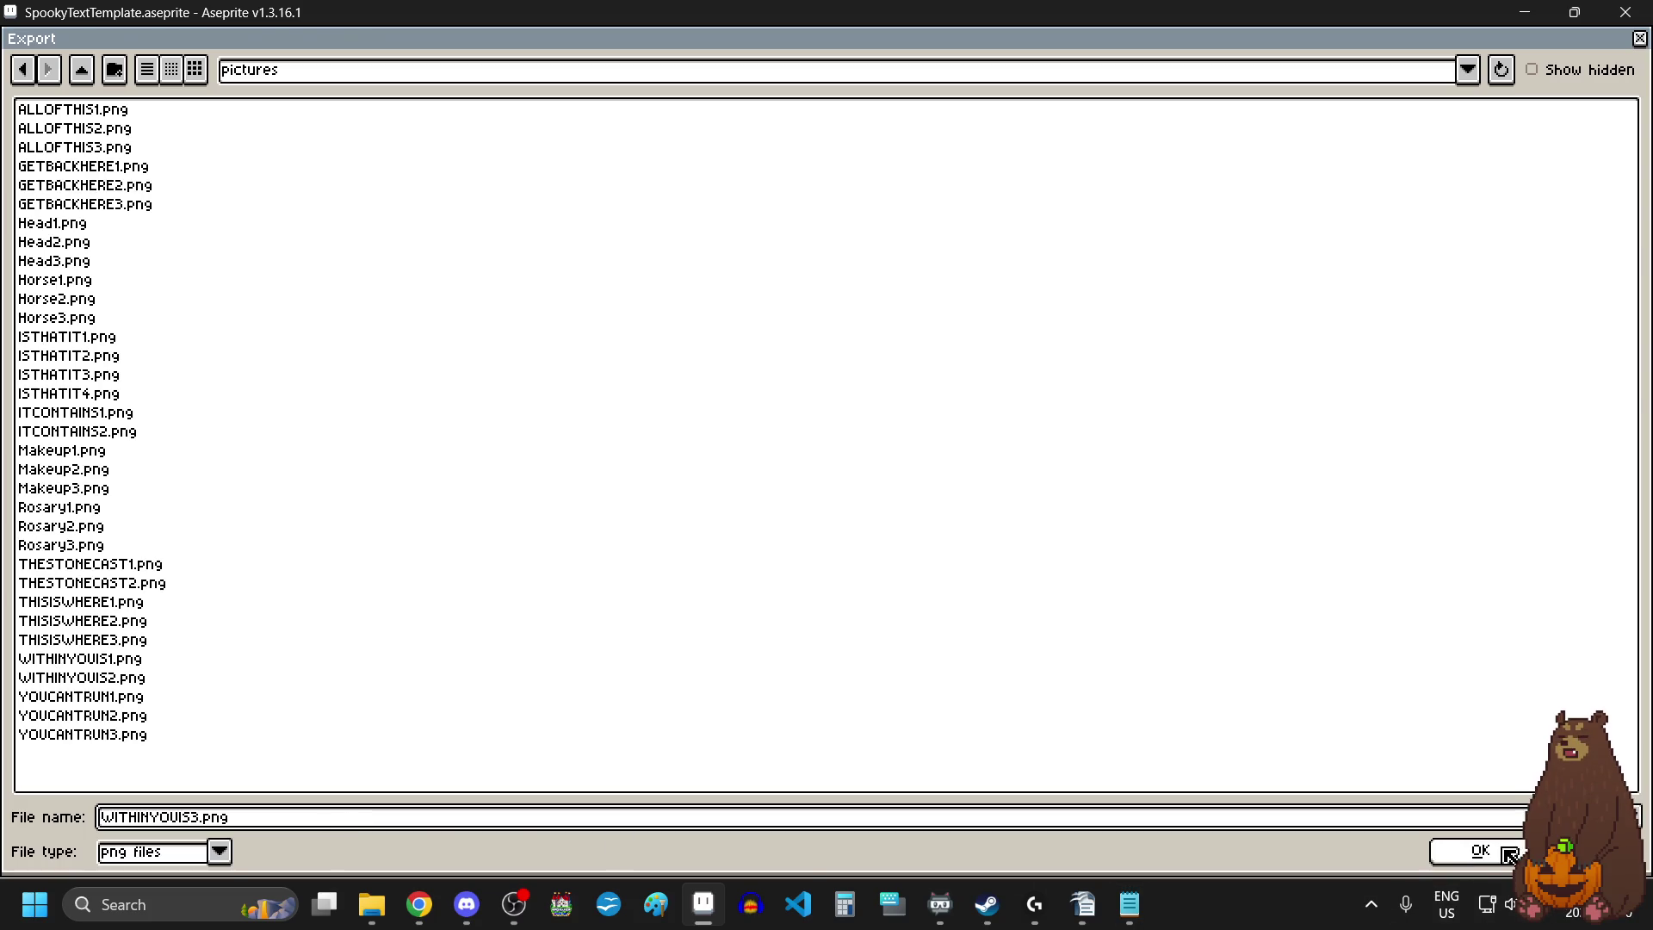
pyautogui.click(1510, 855)
pyautogui.click(1086, 589)
pyautogui.click(772, 546)
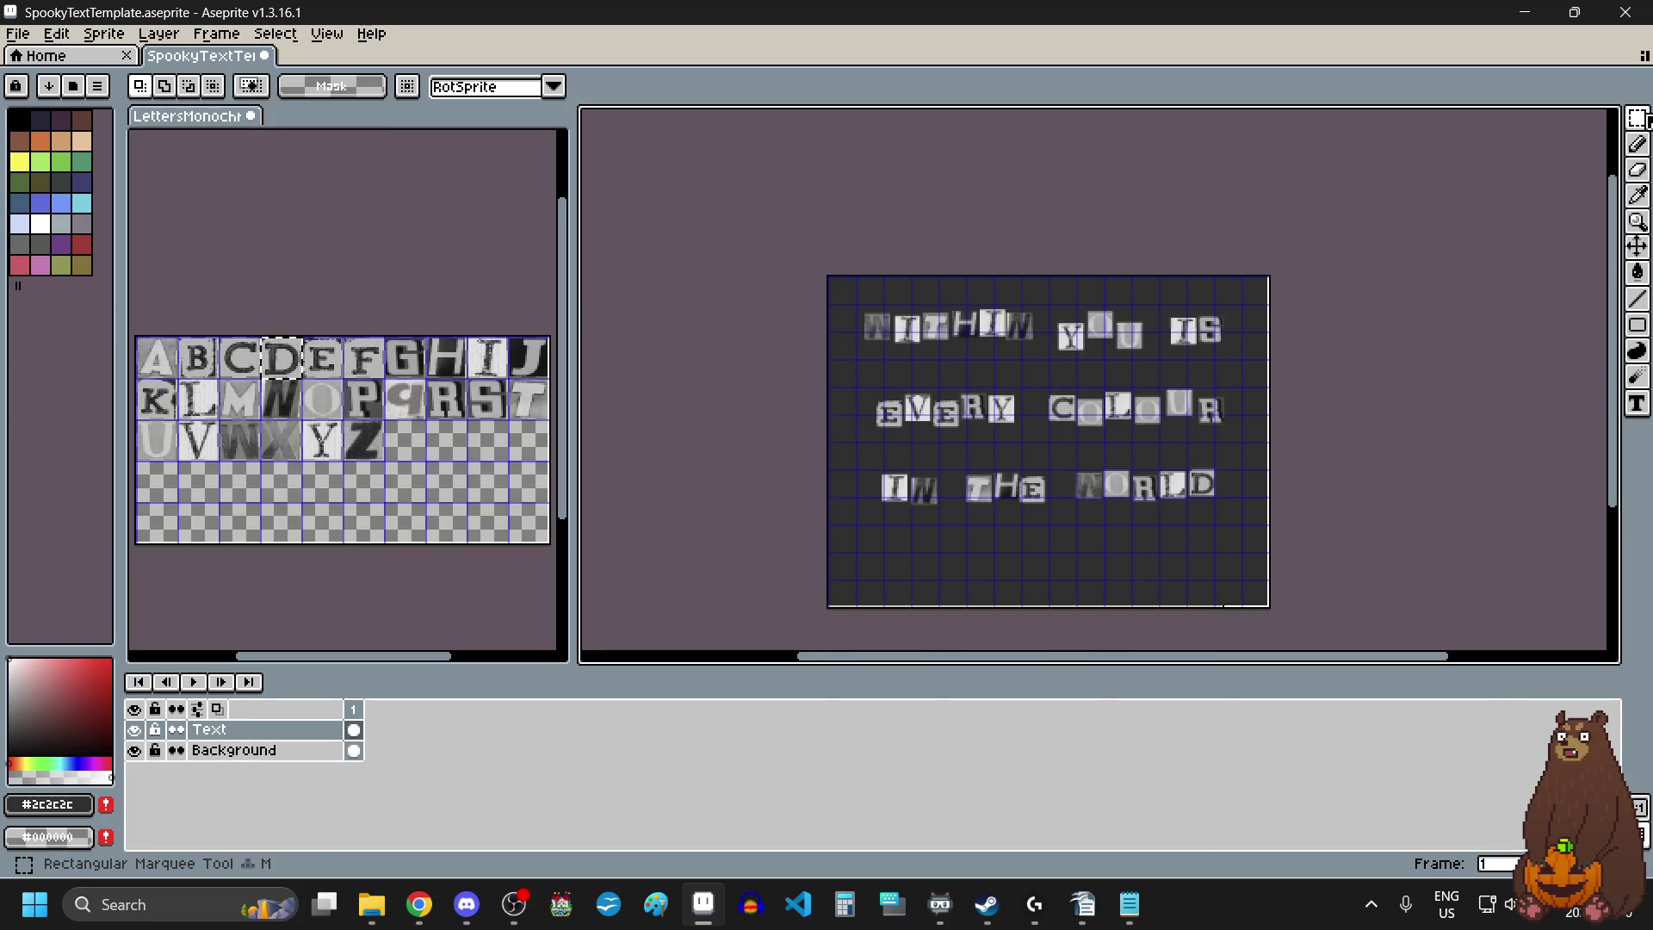
# Select the whole canvas with Ctrl+A and delete all letter tiles from the Text layer.
pyautogui.hotkey('ctrl', 'a')
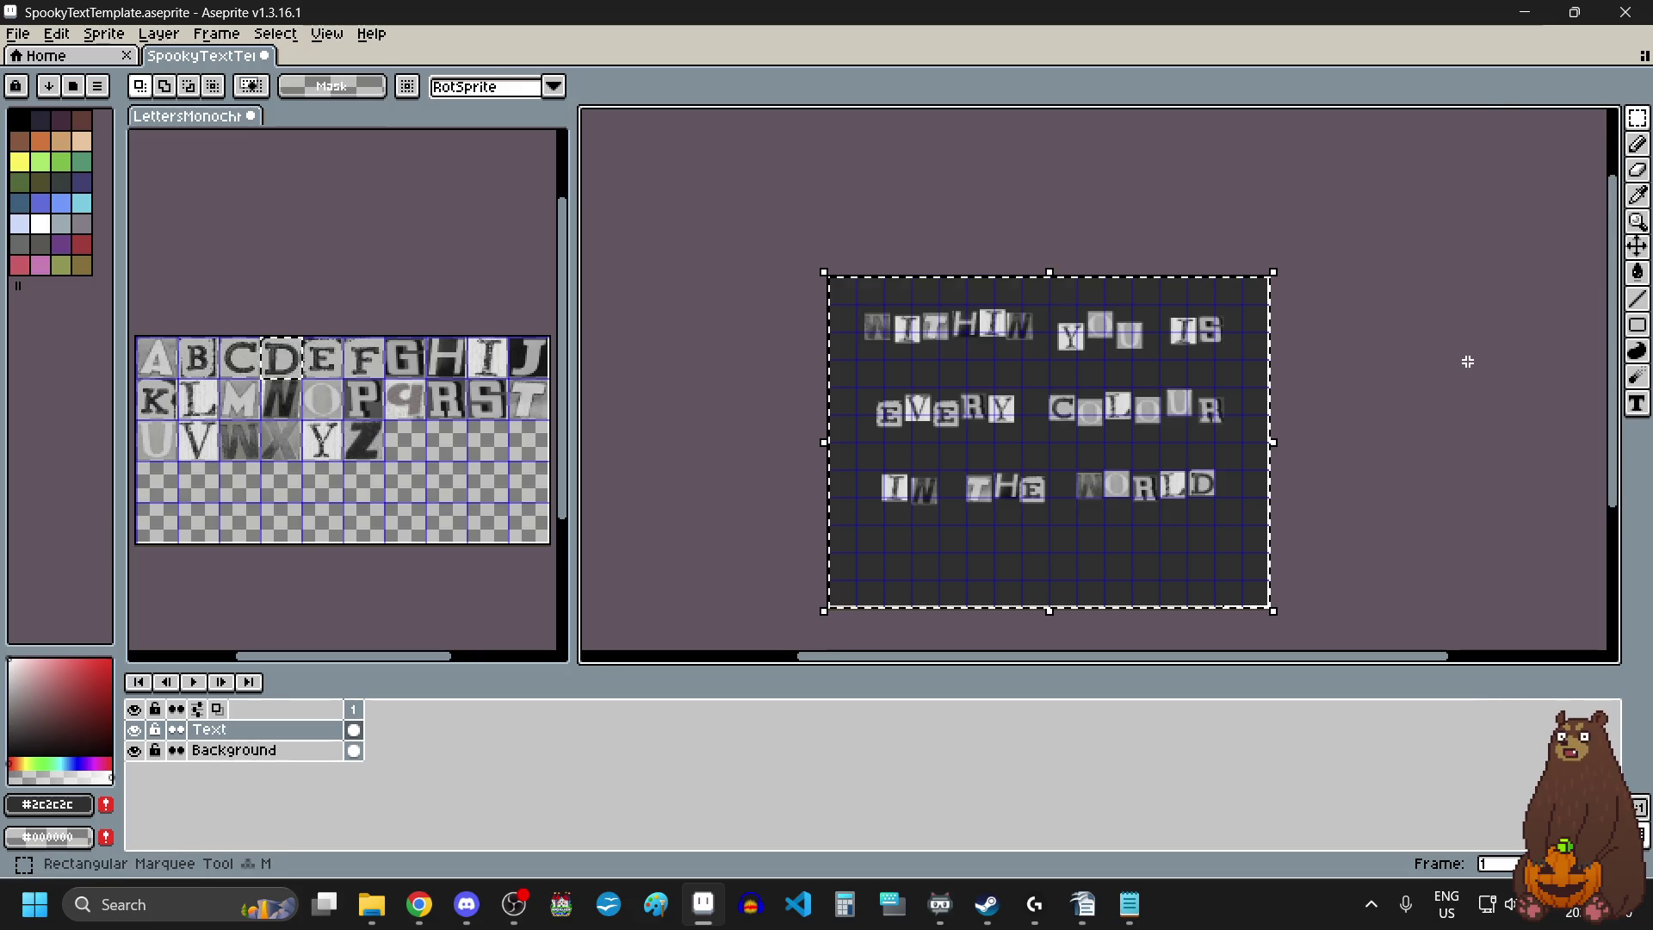
pyautogui.press('Delete')
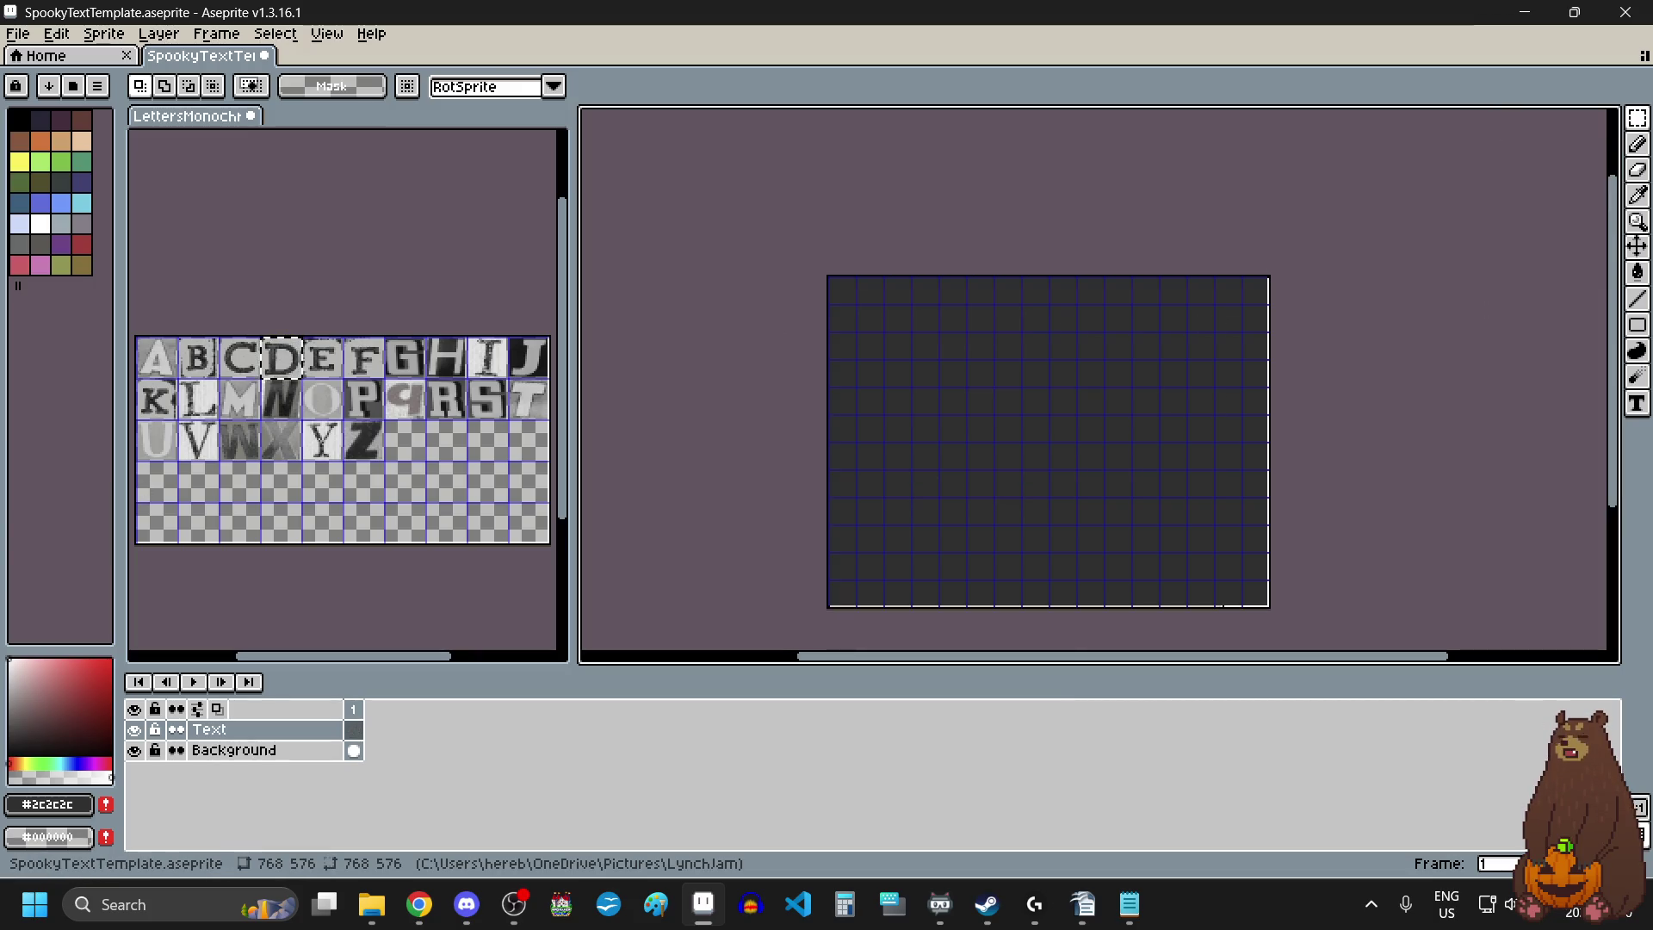
pyautogui.hotkey('alt', 'Tab')
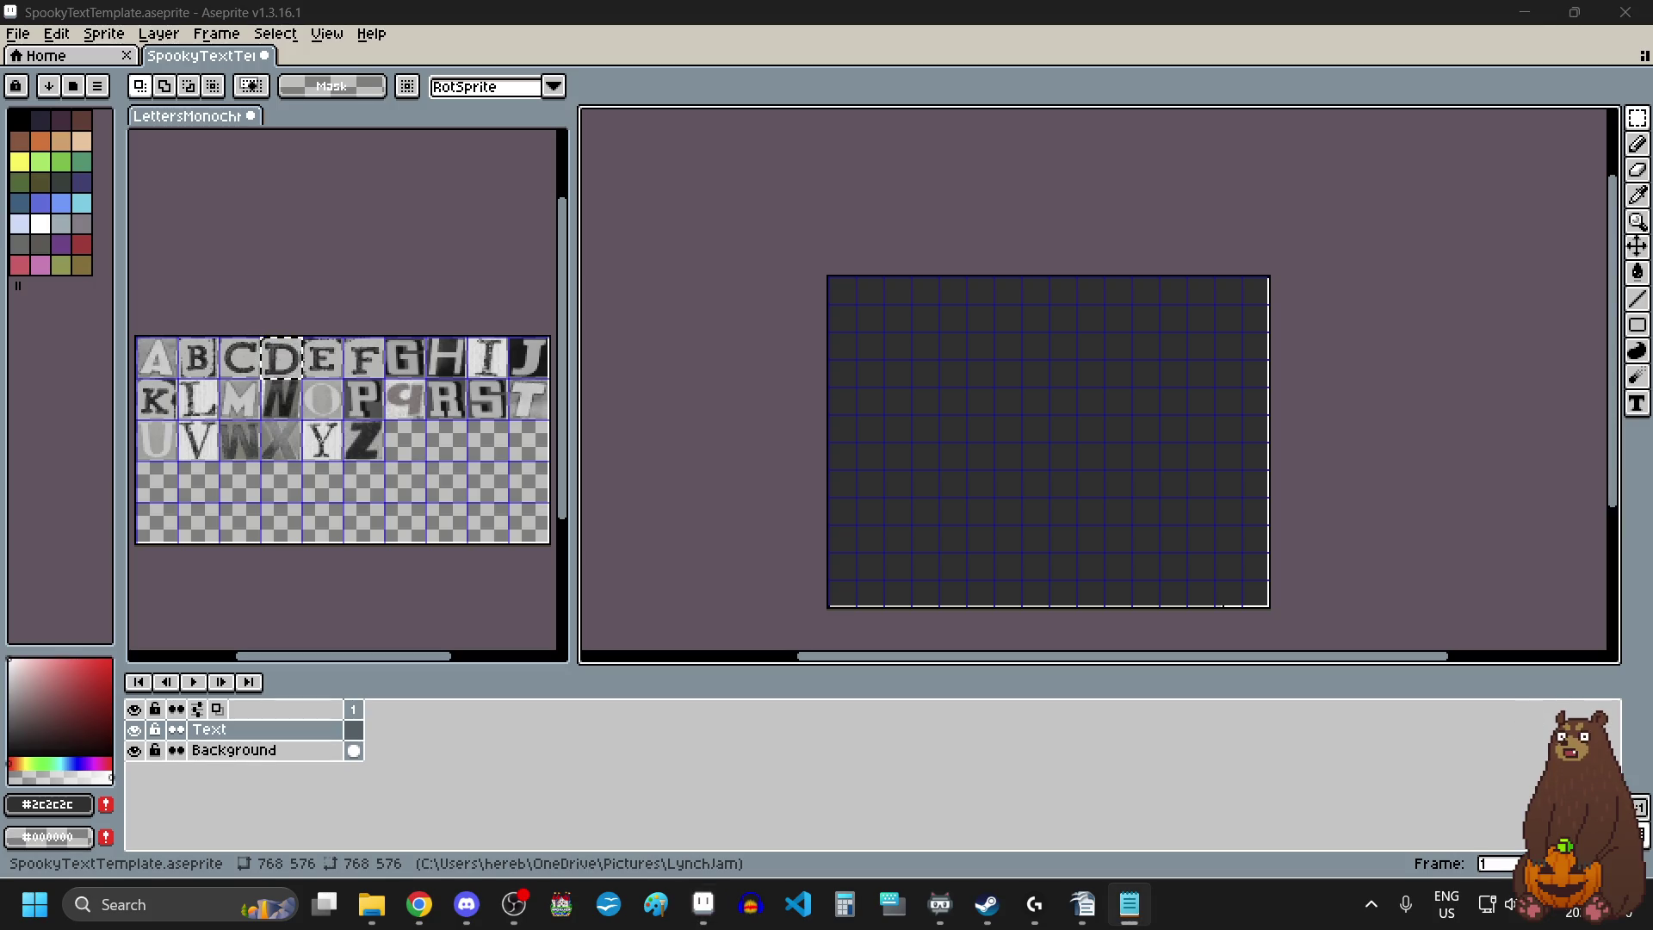
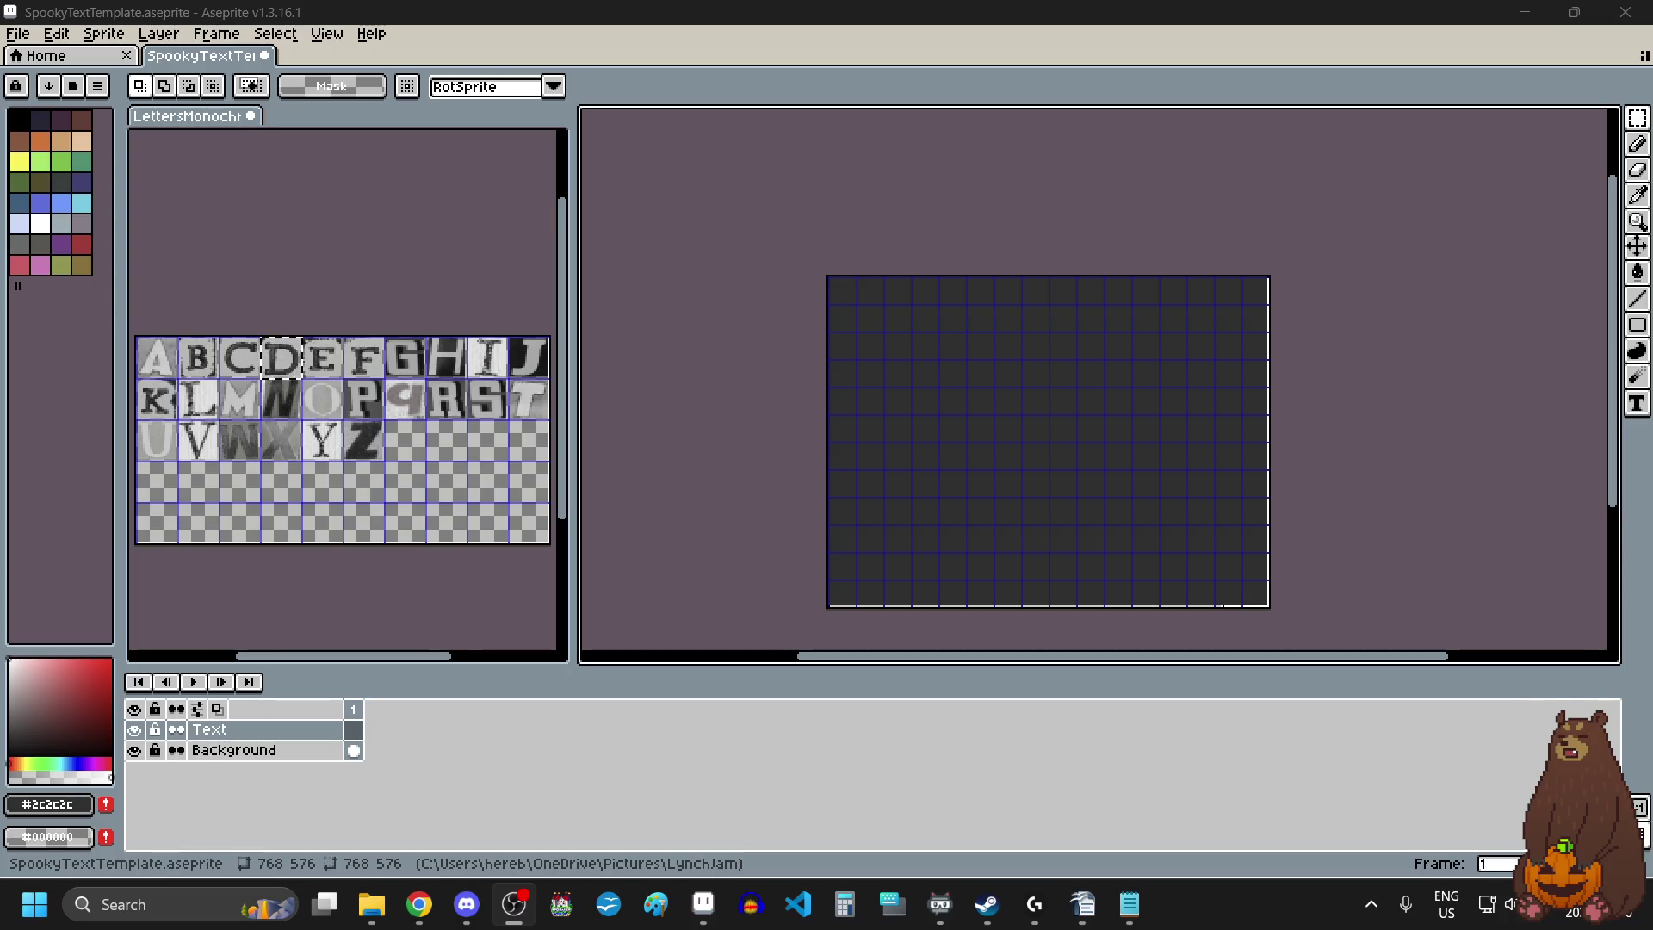
# Cycle through the Discord and OBS windows before returning to Aseprite.
pyautogui.hotkey('alt', 'Tab')
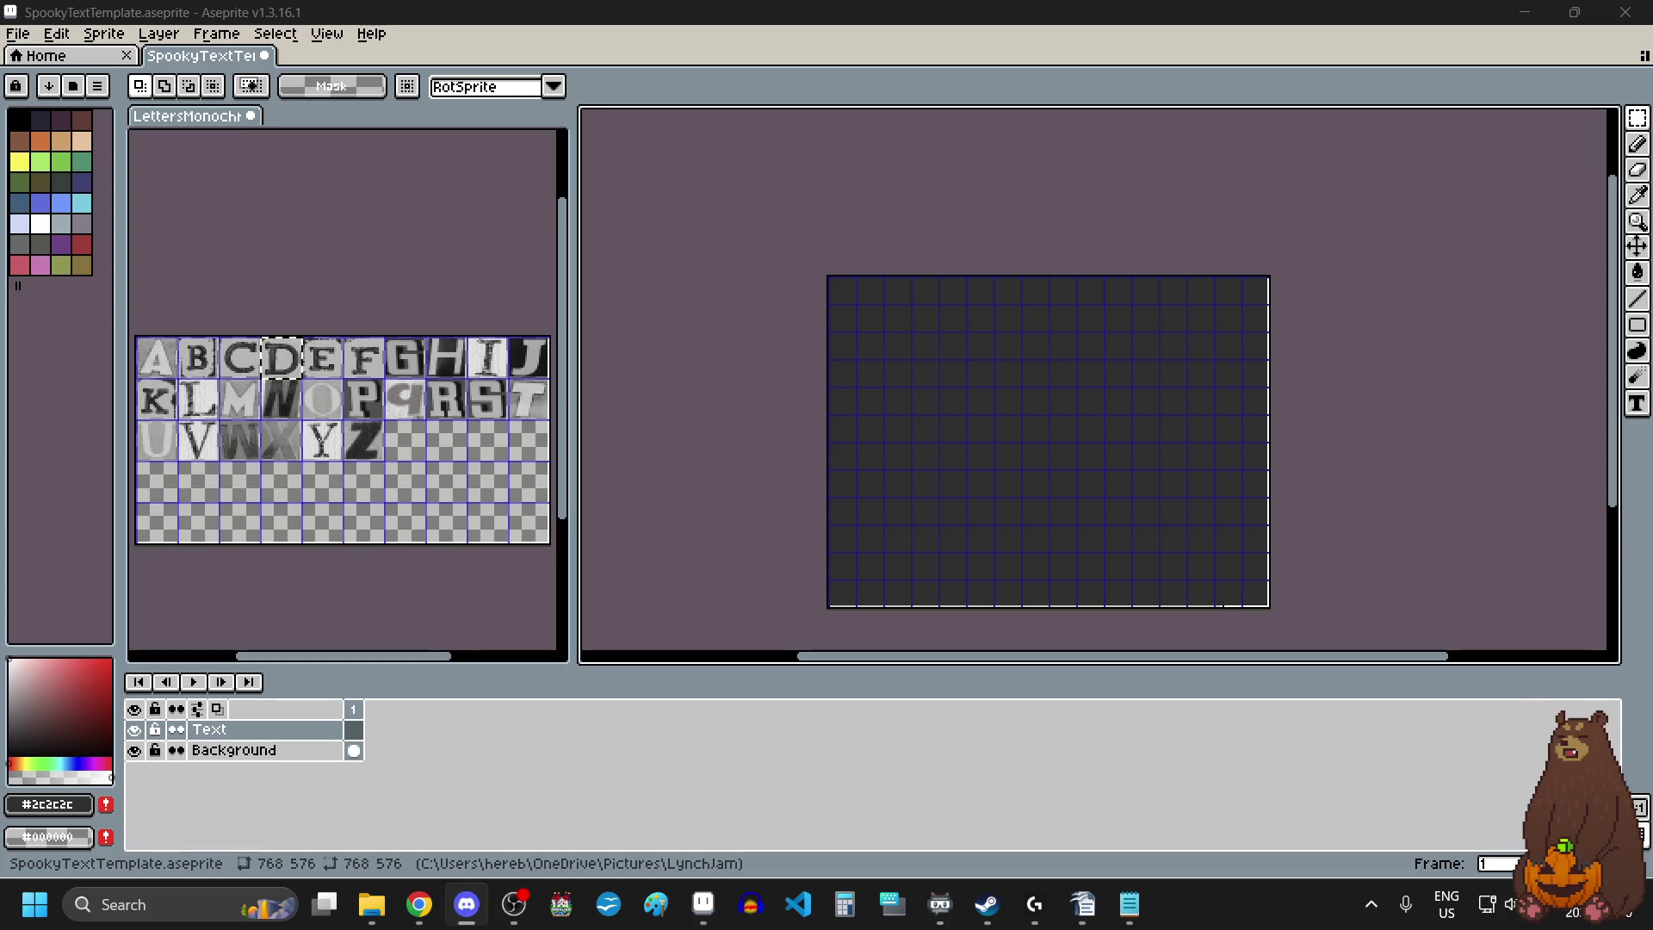
pyautogui.hotkey('alt', 'Tab')
pyautogui.hotkey('alt', 'Tab')
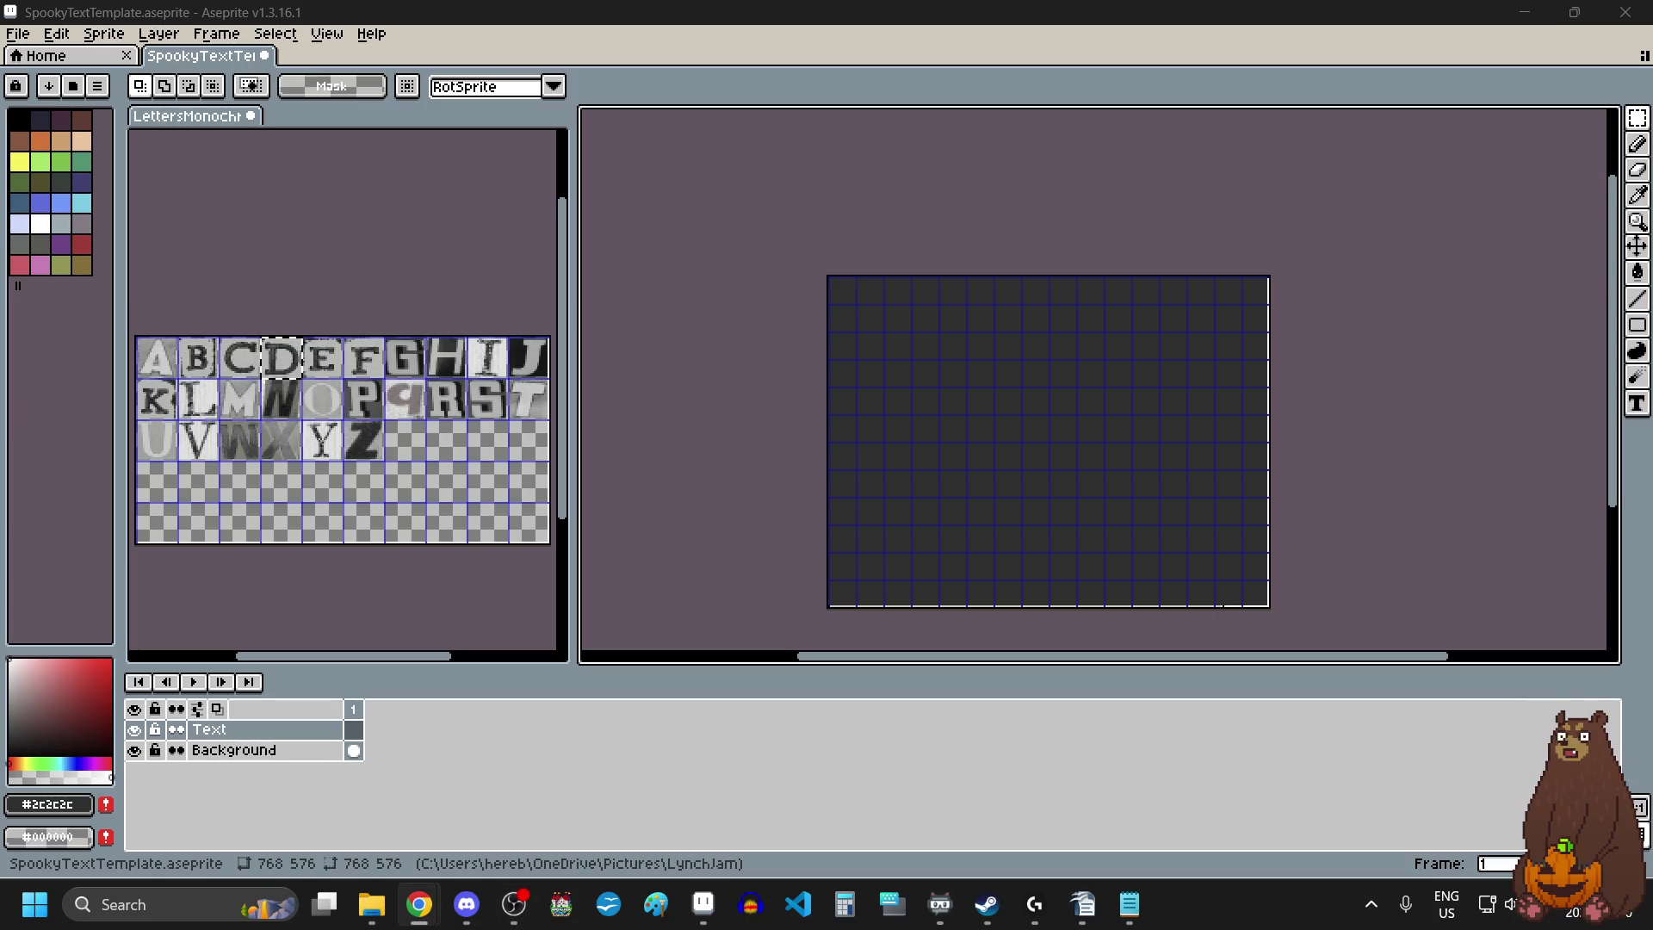
pyautogui.hotkey('alt', 'Tab')
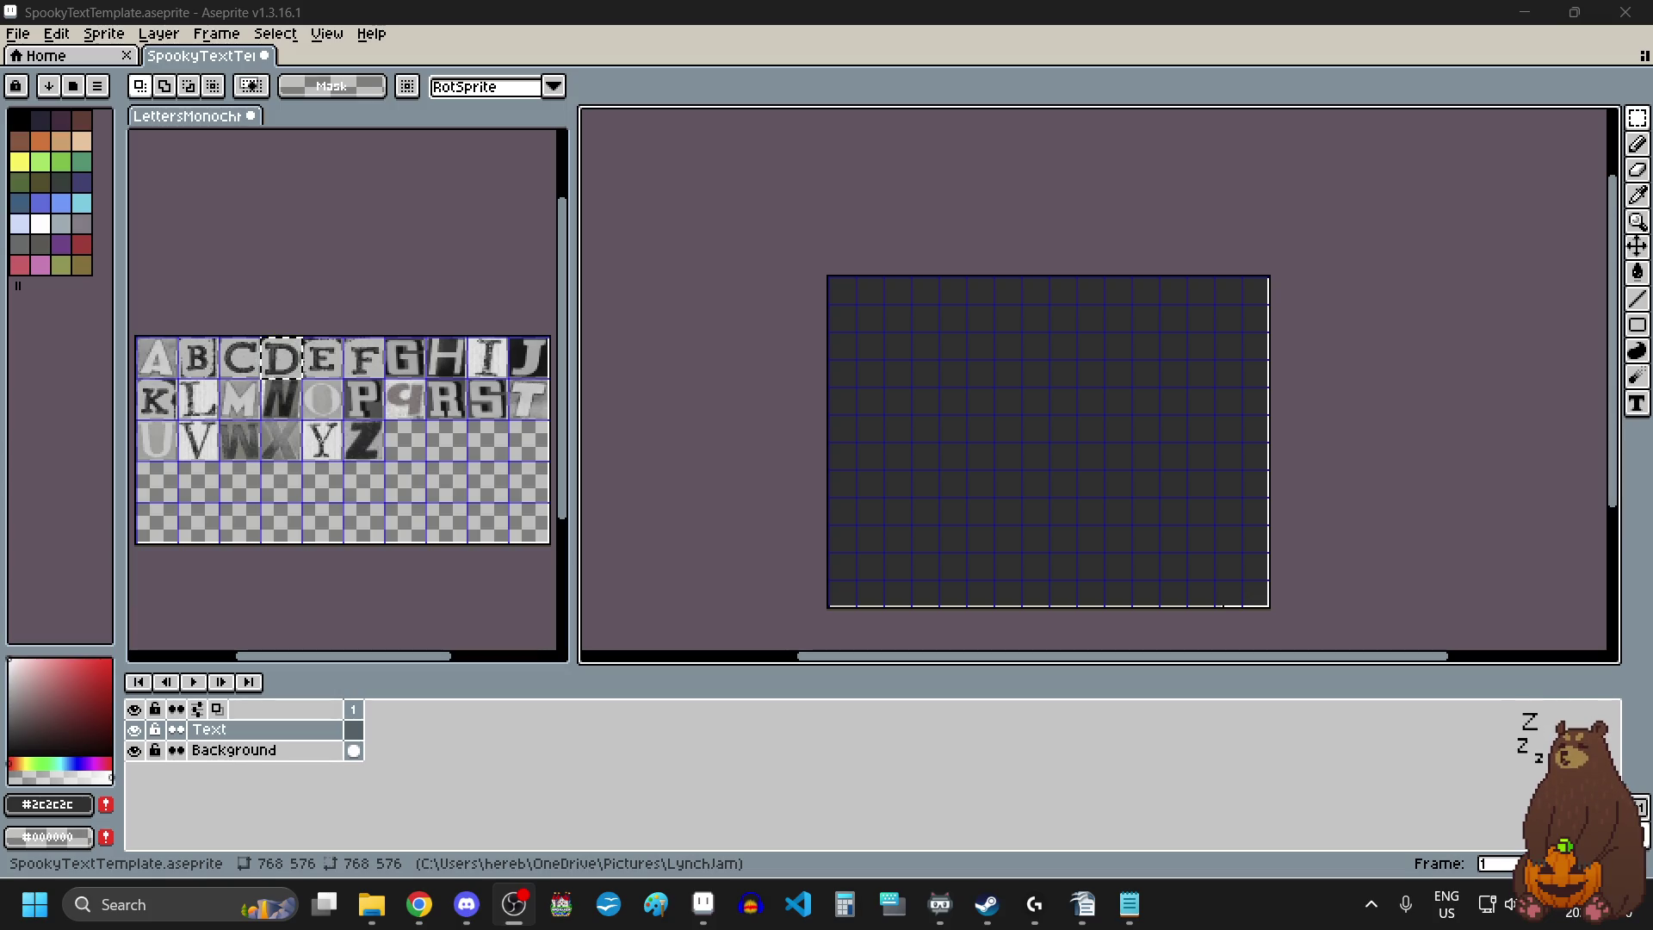
pyautogui.hotkey('alt', 'Tab')
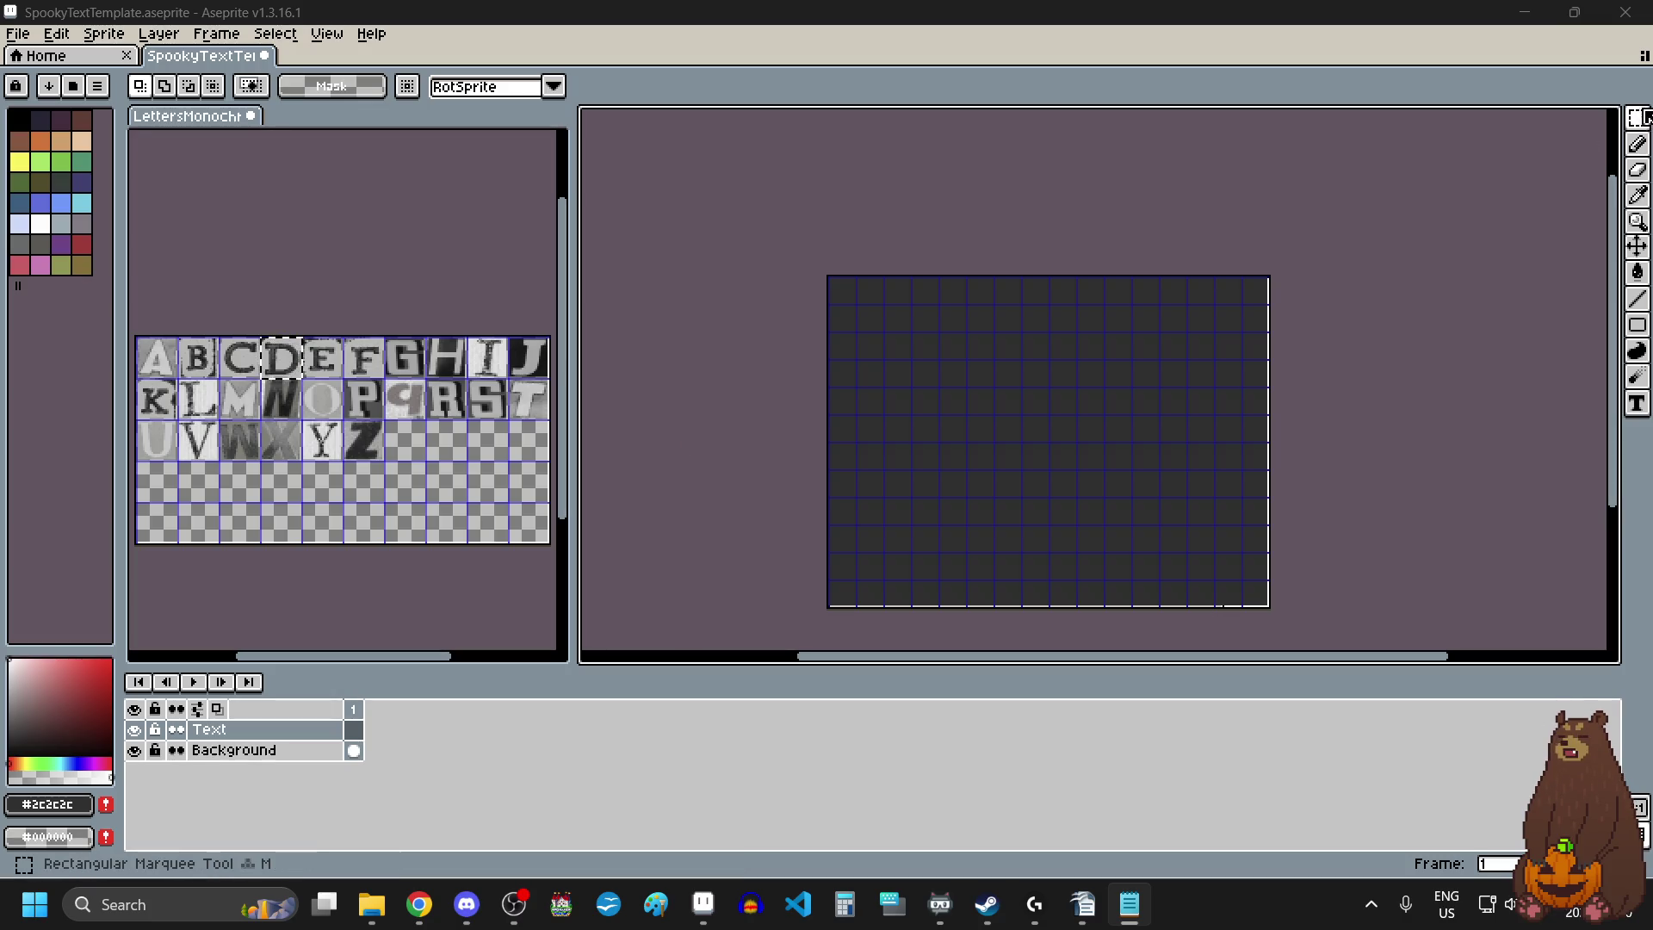
# Copy the I tile from the letter sheet into a grid cell on the template.
pyautogui.click(442, 469)
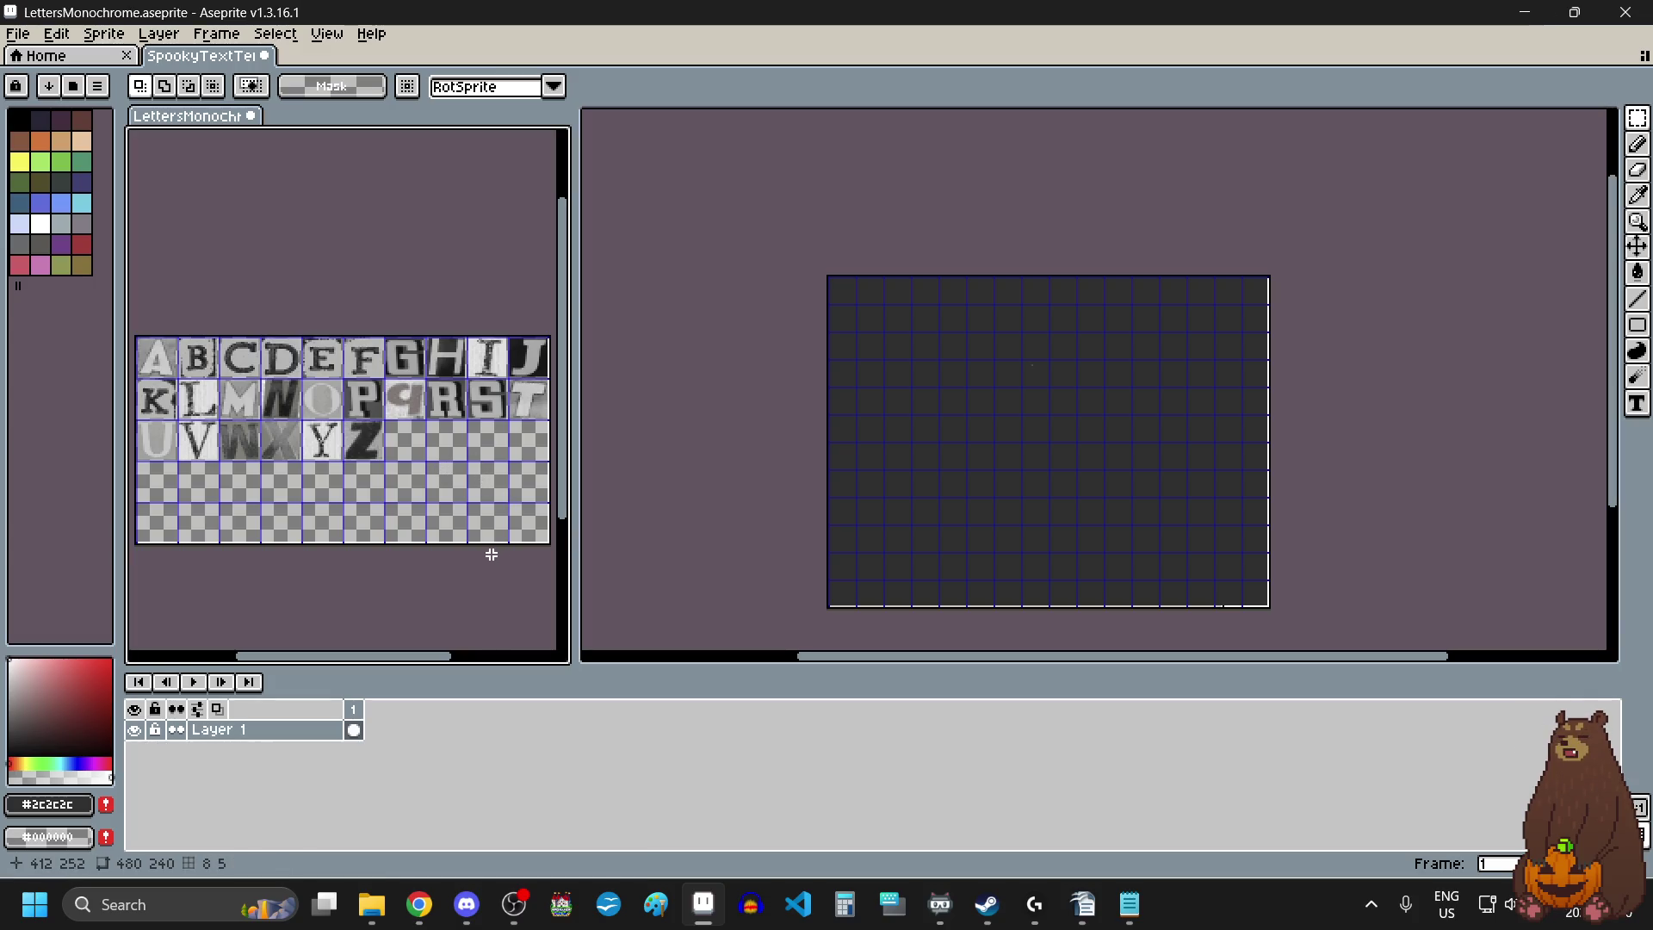
pyautogui.moveTo(468, 338); pyautogui.dragTo(488, 366)
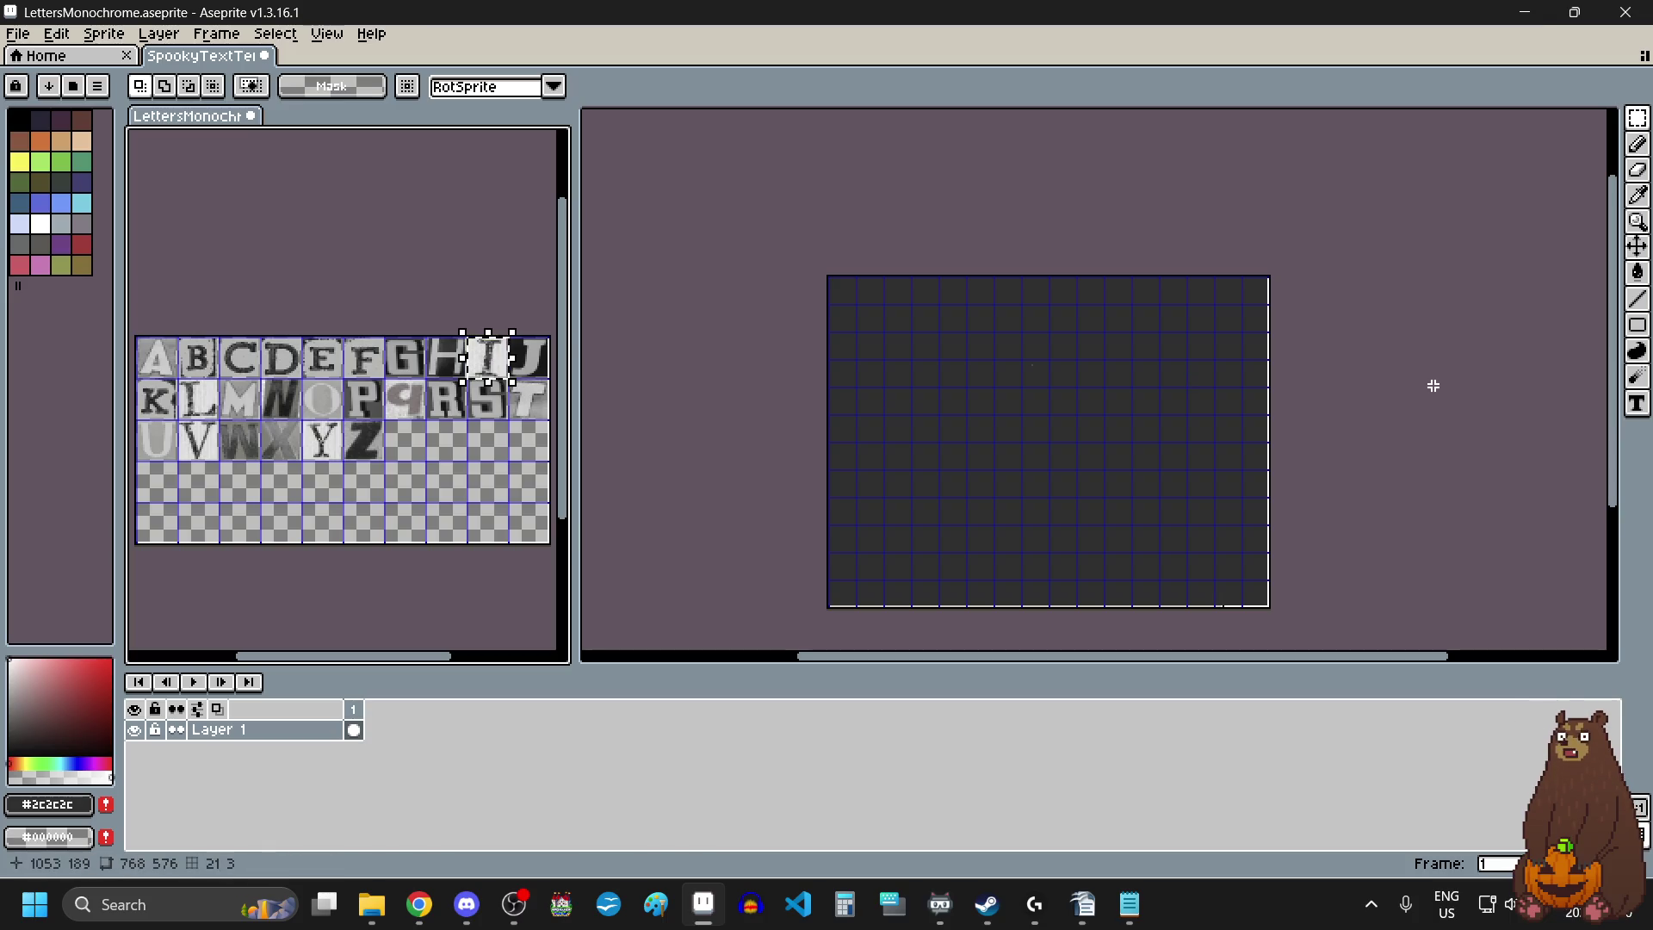
pyautogui.click(983, 357)
pyautogui.scroll(1, 980, 357)
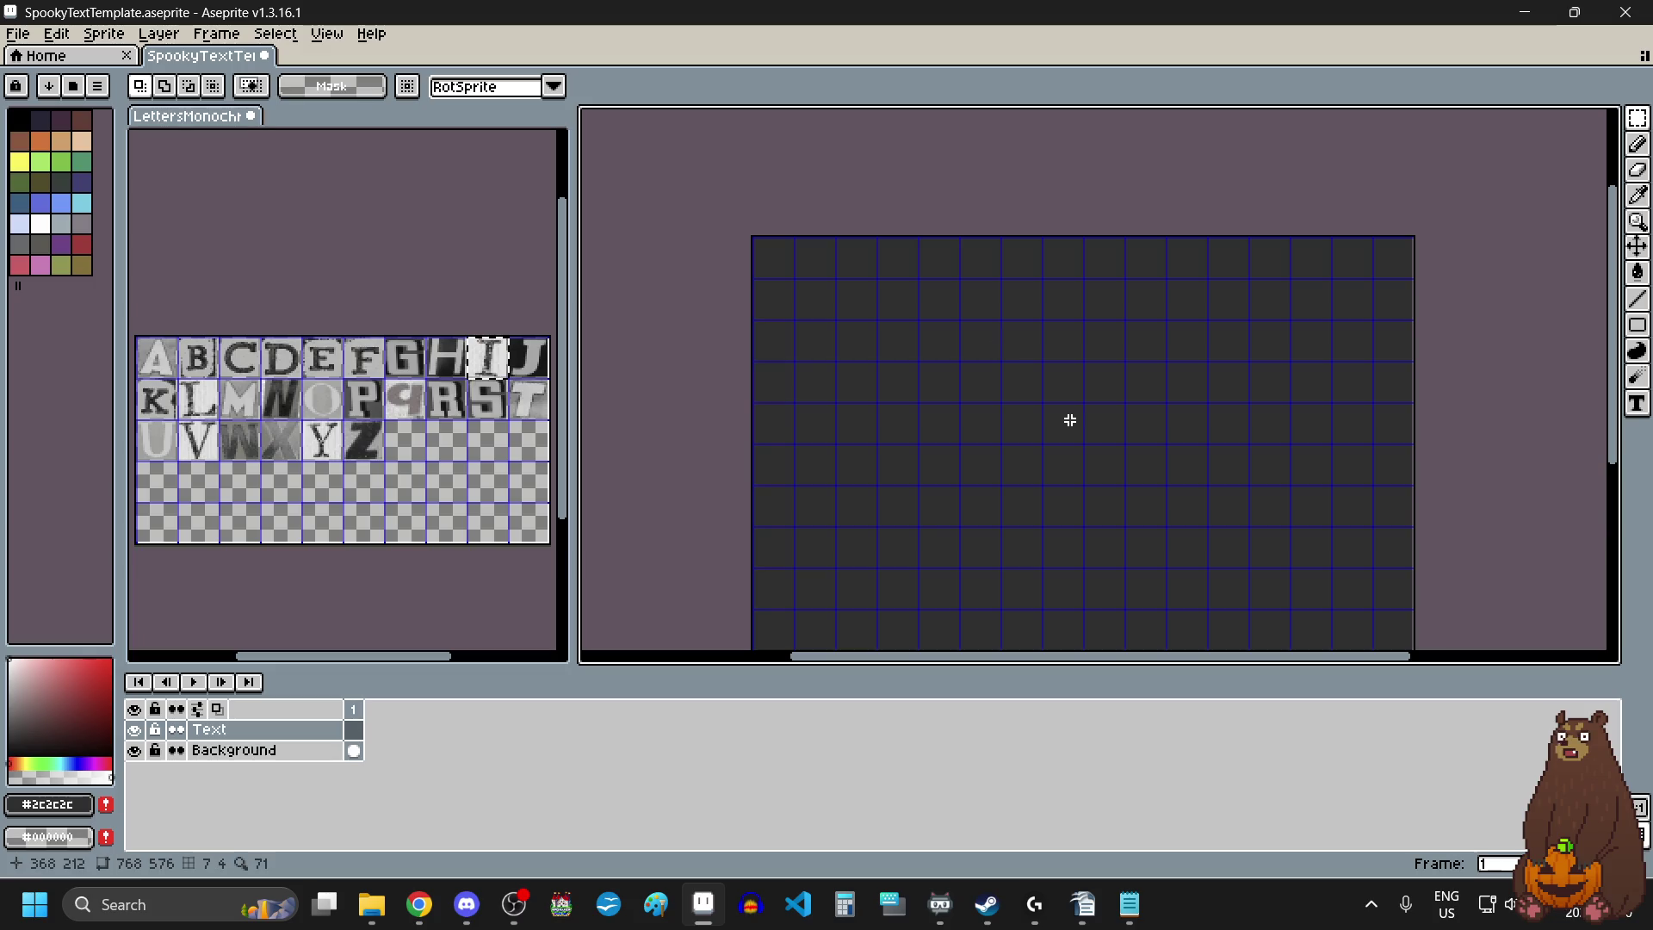
pyautogui.hotkey('ctrl', 'v')
pyautogui.moveTo(1110, 263)
pyautogui.mouseDown()
pyautogui.moveTo(966, 358)
pyautogui.moveTo(878, 343)
pyautogui.moveTo(893, 358)
pyautogui.moveTo(747, 267)
pyautogui.moveTo(857, 436)
pyautogui.mouseUp()
pyautogui.scroll(4, 969, 366)
pyautogui.scroll(-5, 887, 353)
pyautogui.scroll(1, 748, 267)
pyautogui.scroll(4, 747, 267)
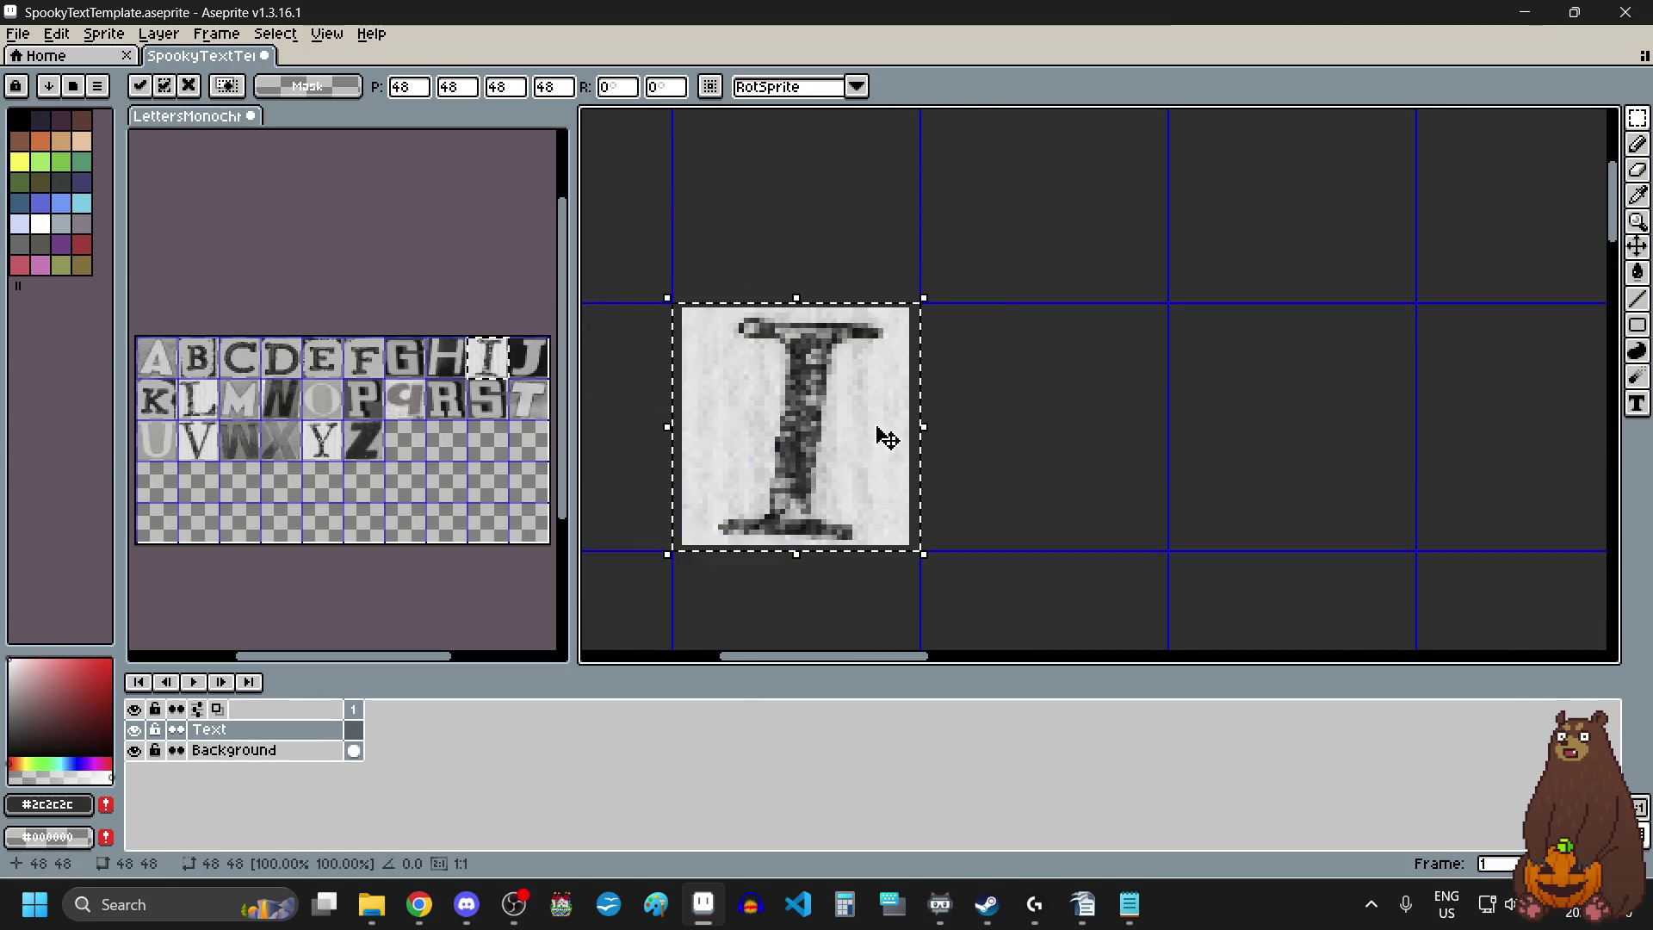
pyautogui.click(1015, 410)
pyautogui.scroll(-4, 1015, 413)
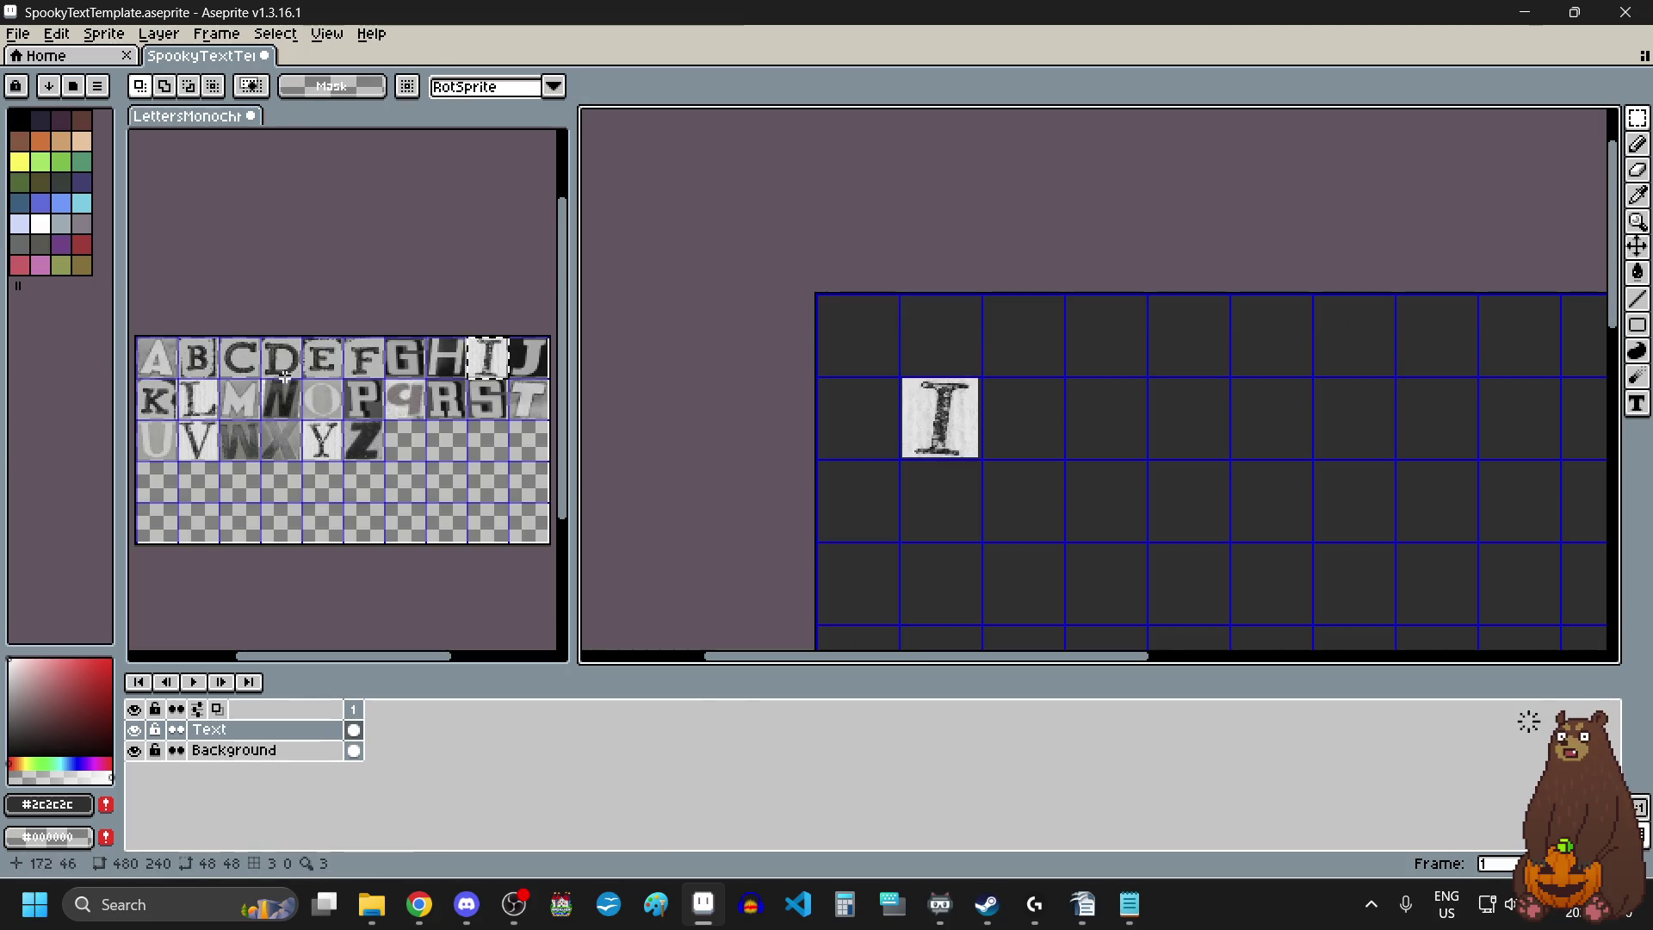
# Place the C tile one cell after the gap following I.
pyautogui.moveTo(241, 355); pyautogui.dragTo(250, 366)
pyautogui.hotkey('ctrl', 'c')
pyautogui.click(1090, 446)
pyautogui.hotkey('ctrl', 'v')
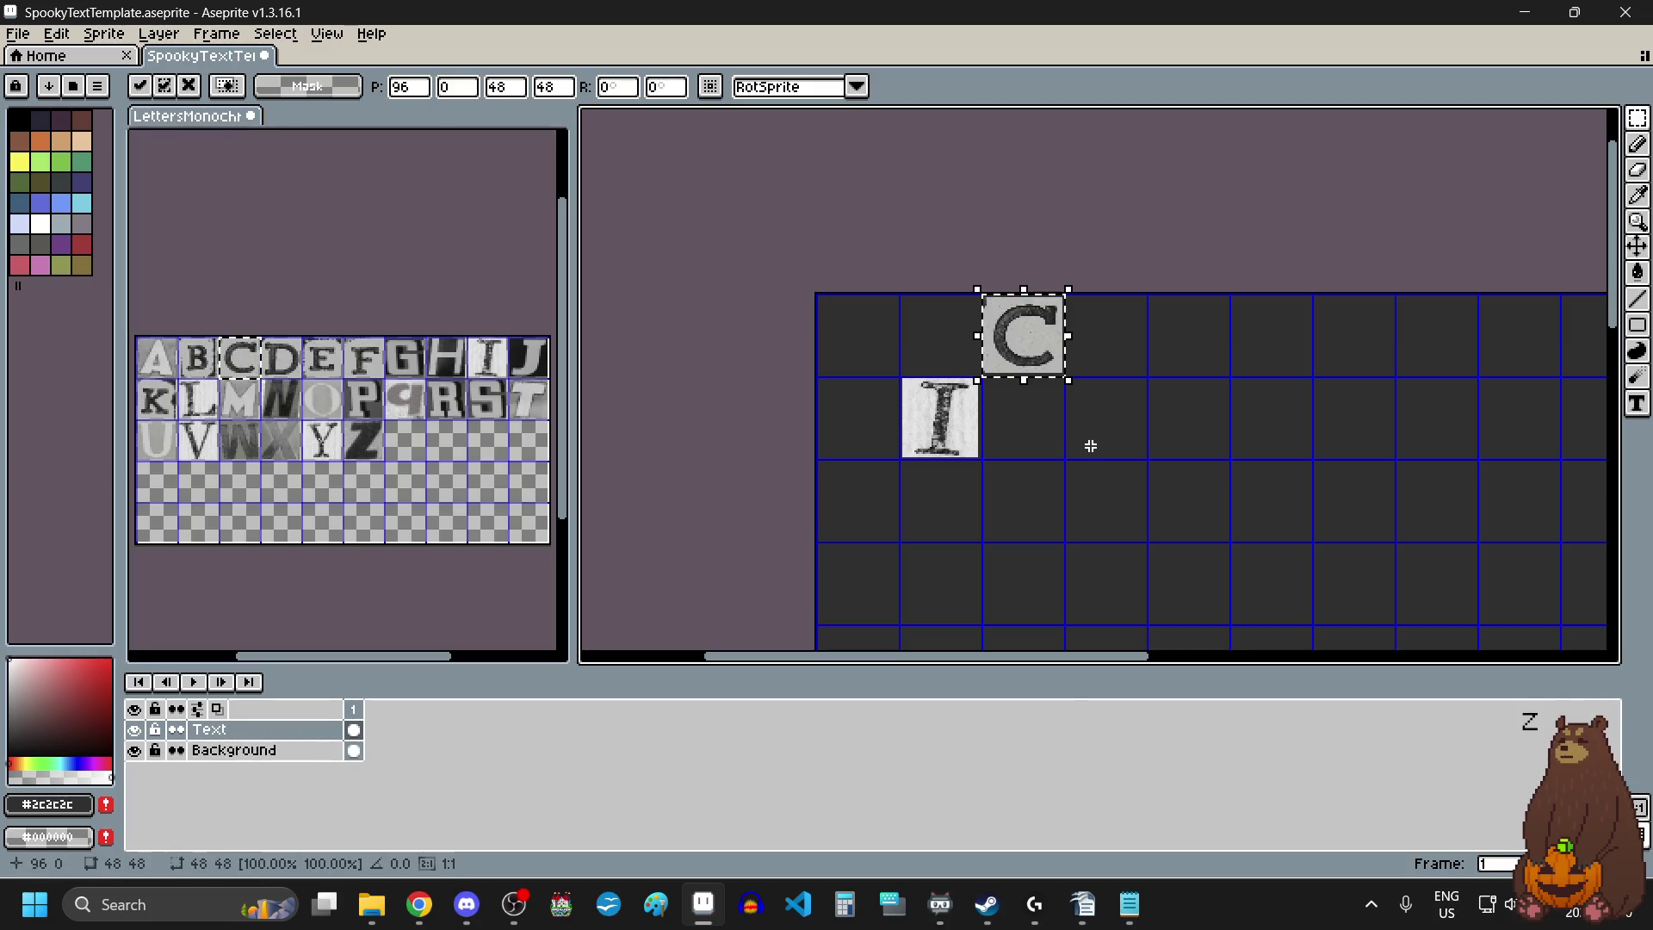
pyautogui.moveTo(1037, 363); pyautogui.dragTo(1119, 446)
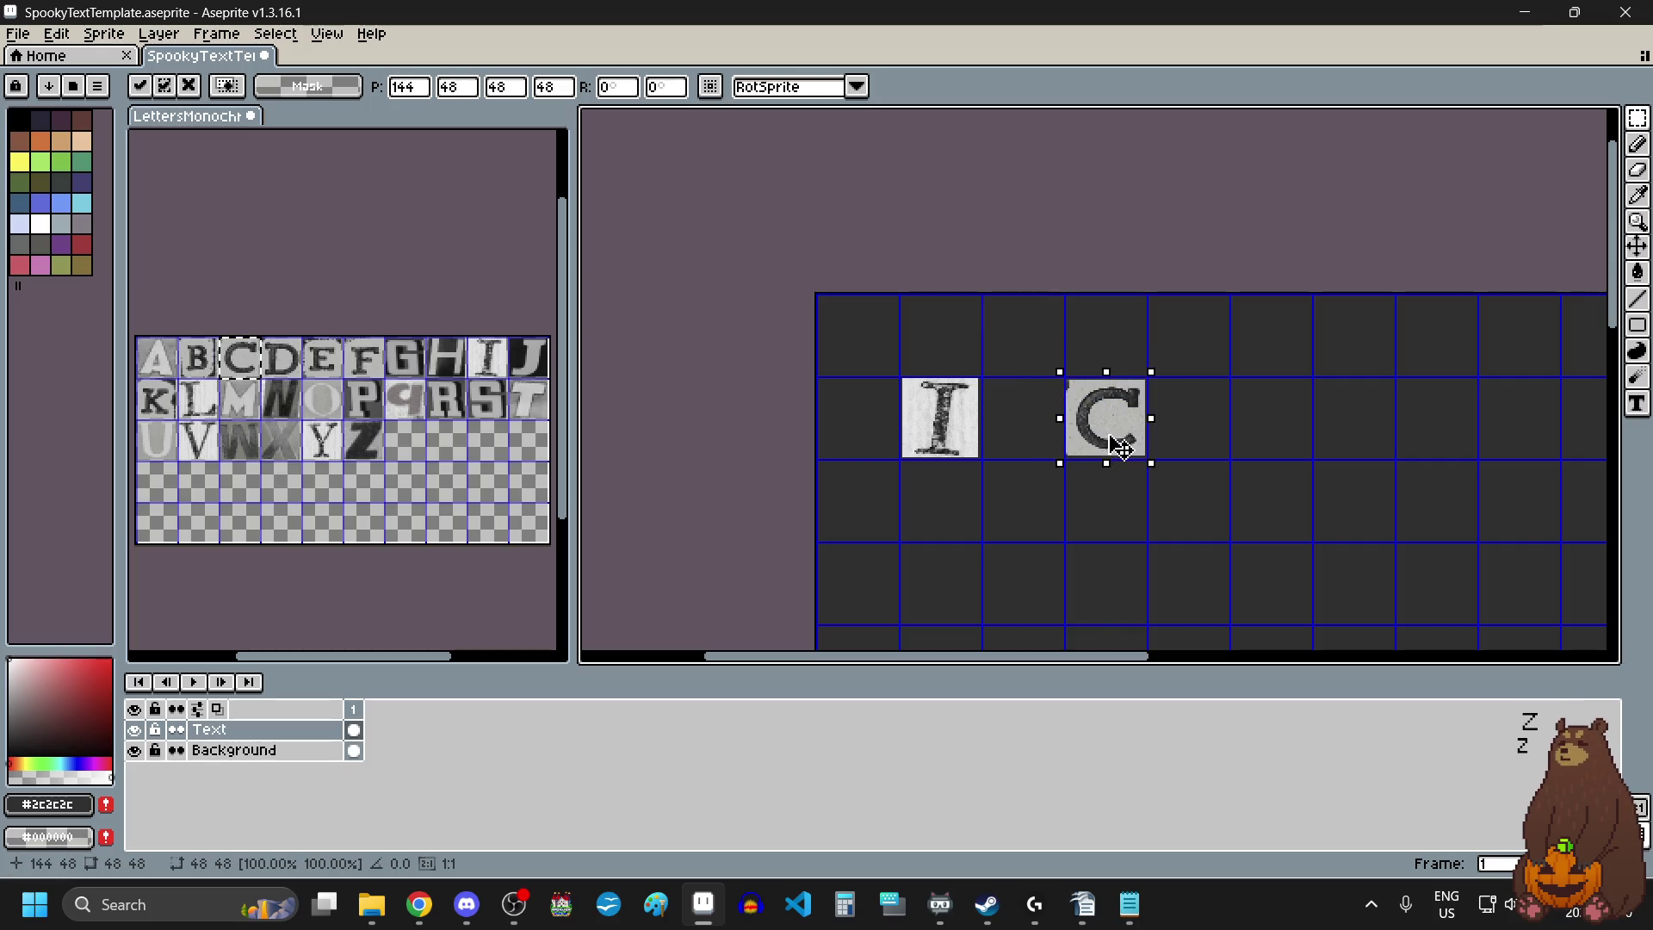
pyautogui.click(1077, 564)
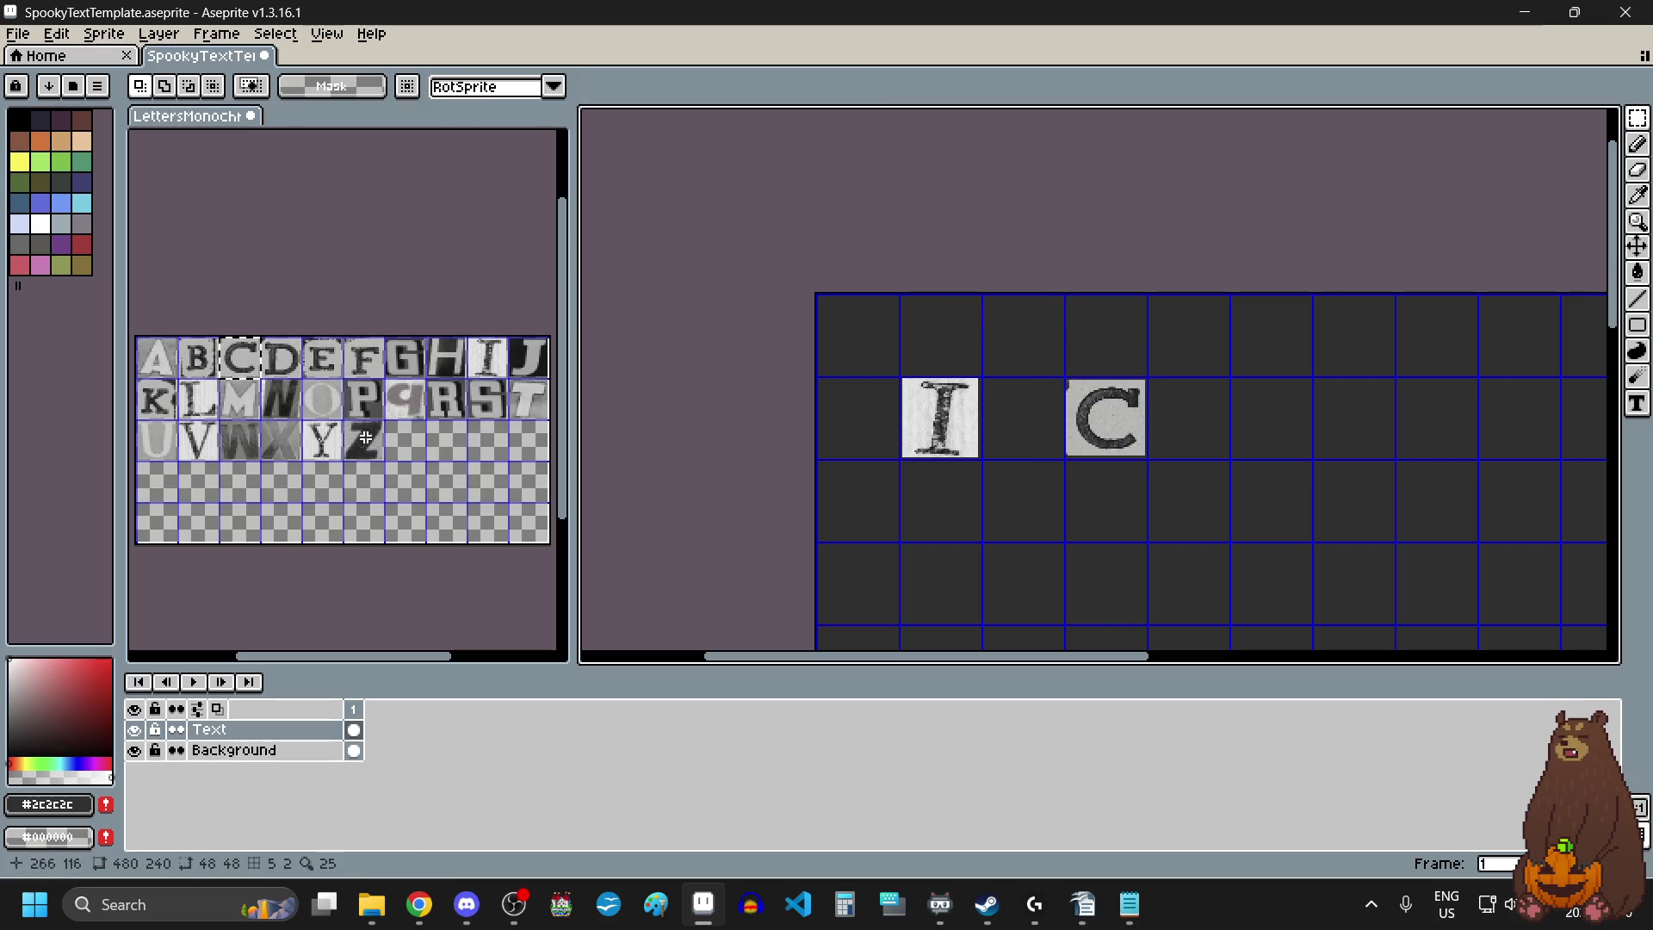
# Place the O tile next to the C.
pyautogui.click(314, 392)
pyautogui.click(315, 391)
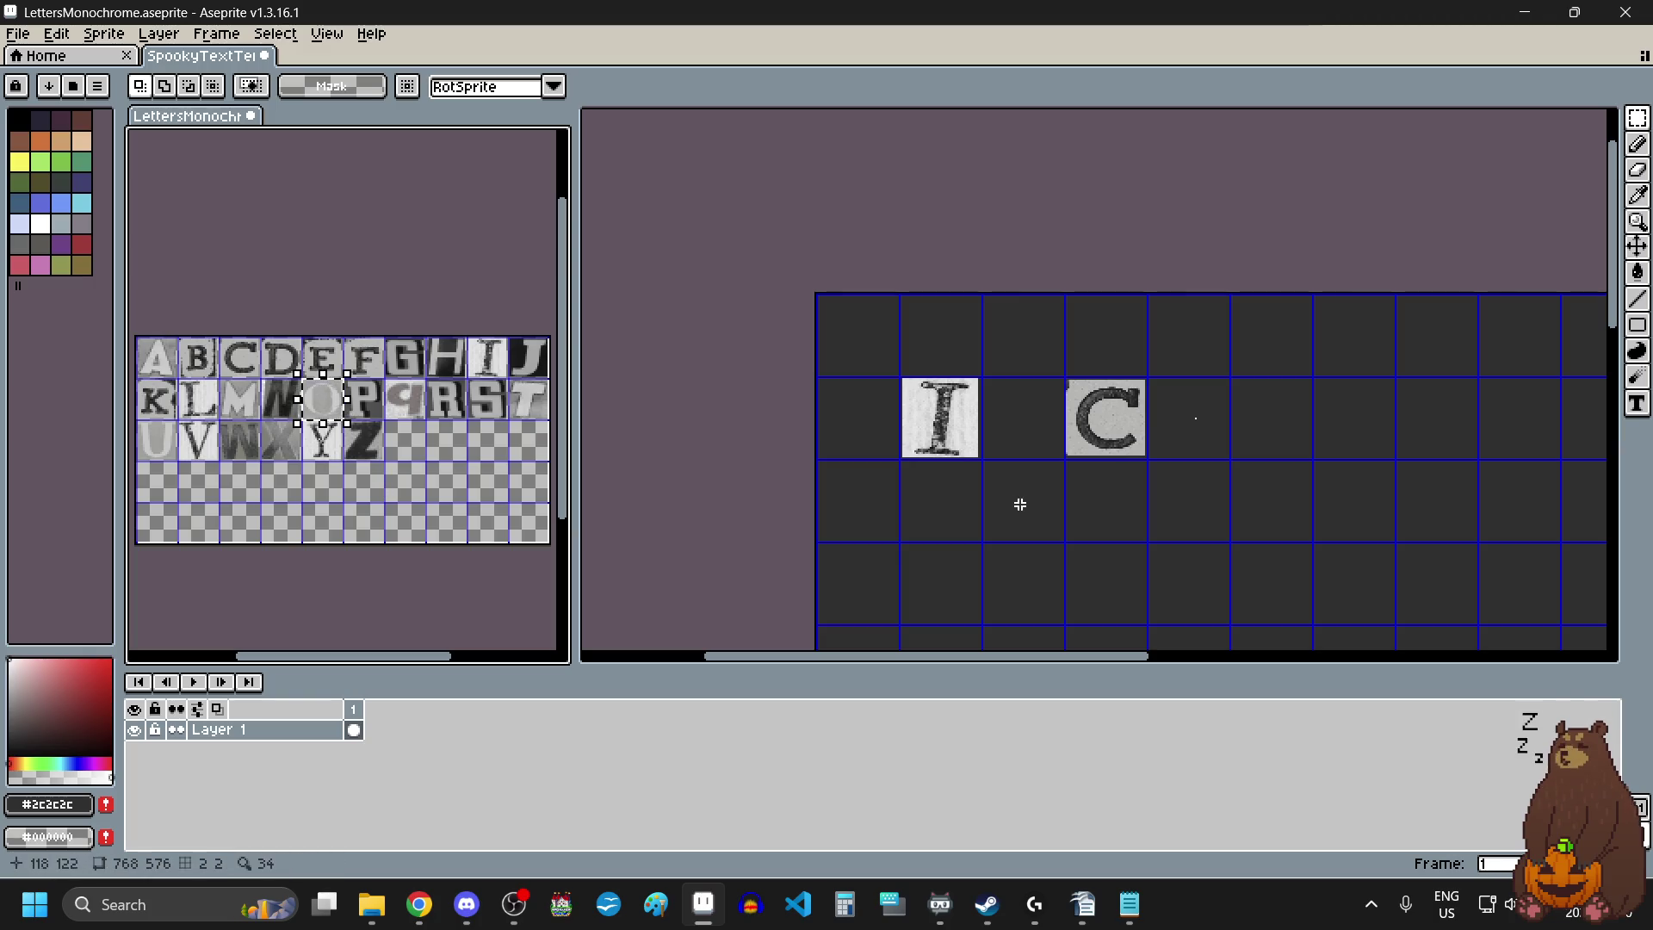
pyautogui.click(1289, 461)
pyautogui.hotkey('ctrl', 'v')
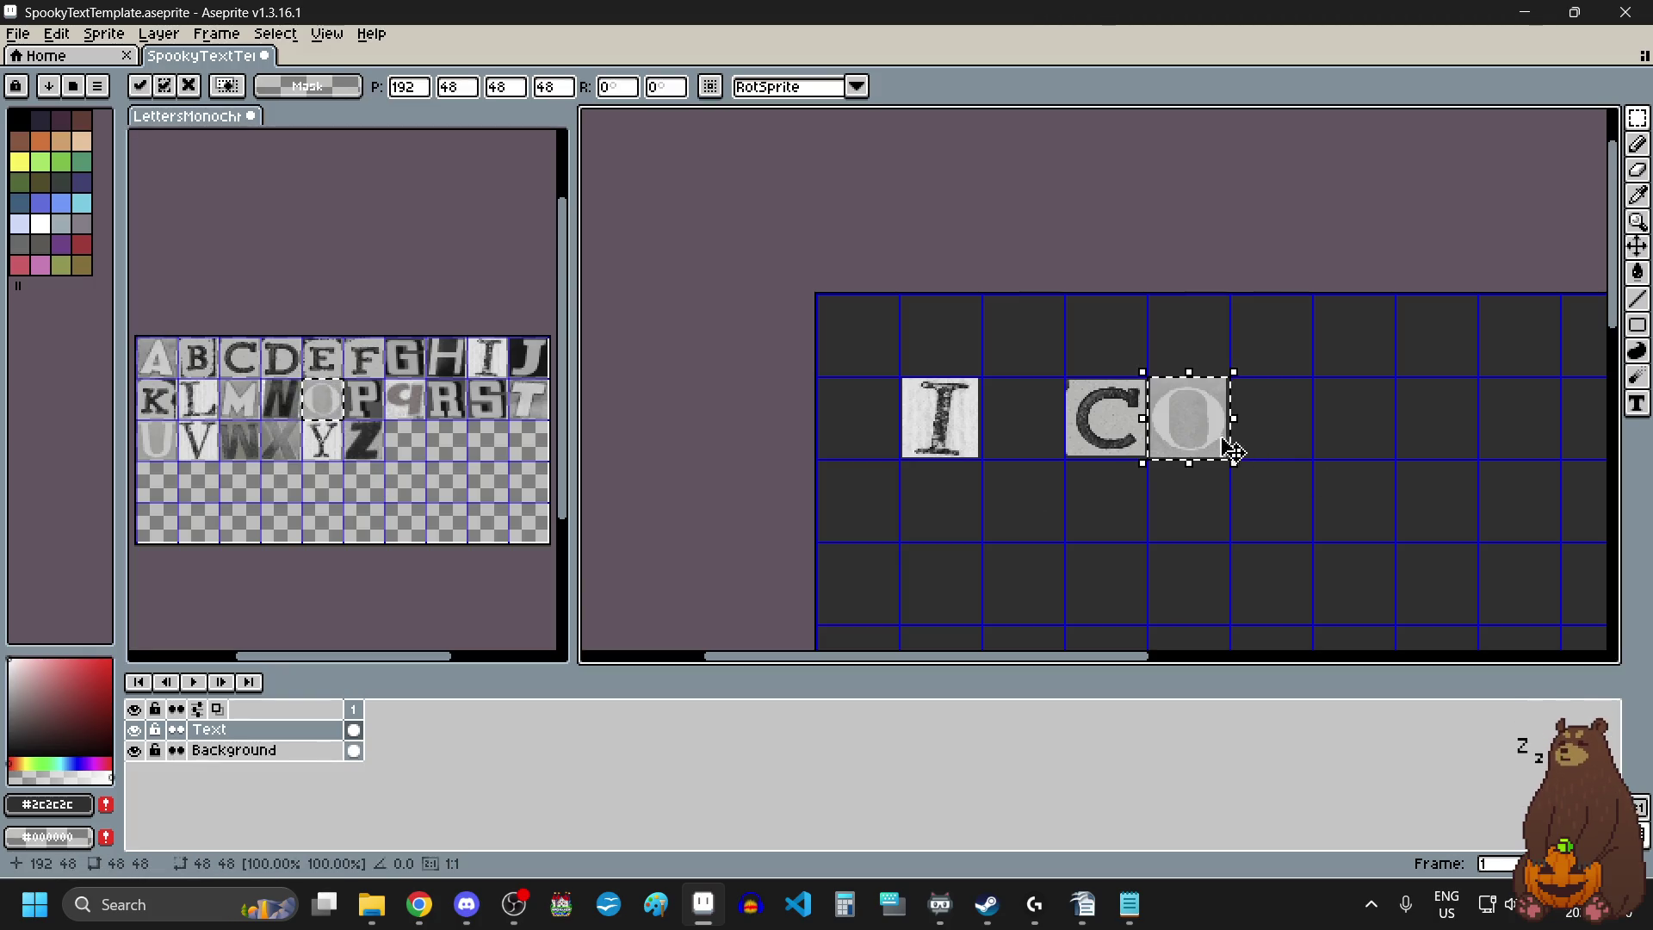
pyautogui.scroll(2, 1269, 458)
pyautogui.click(1280, 453)
pyautogui.scroll(-3, 1348, 447)
pyautogui.scroll(2, 1347, 447)
pyautogui.scroll(-1, 1059, 409)
pyautogui.scroll(1, 985, 396)
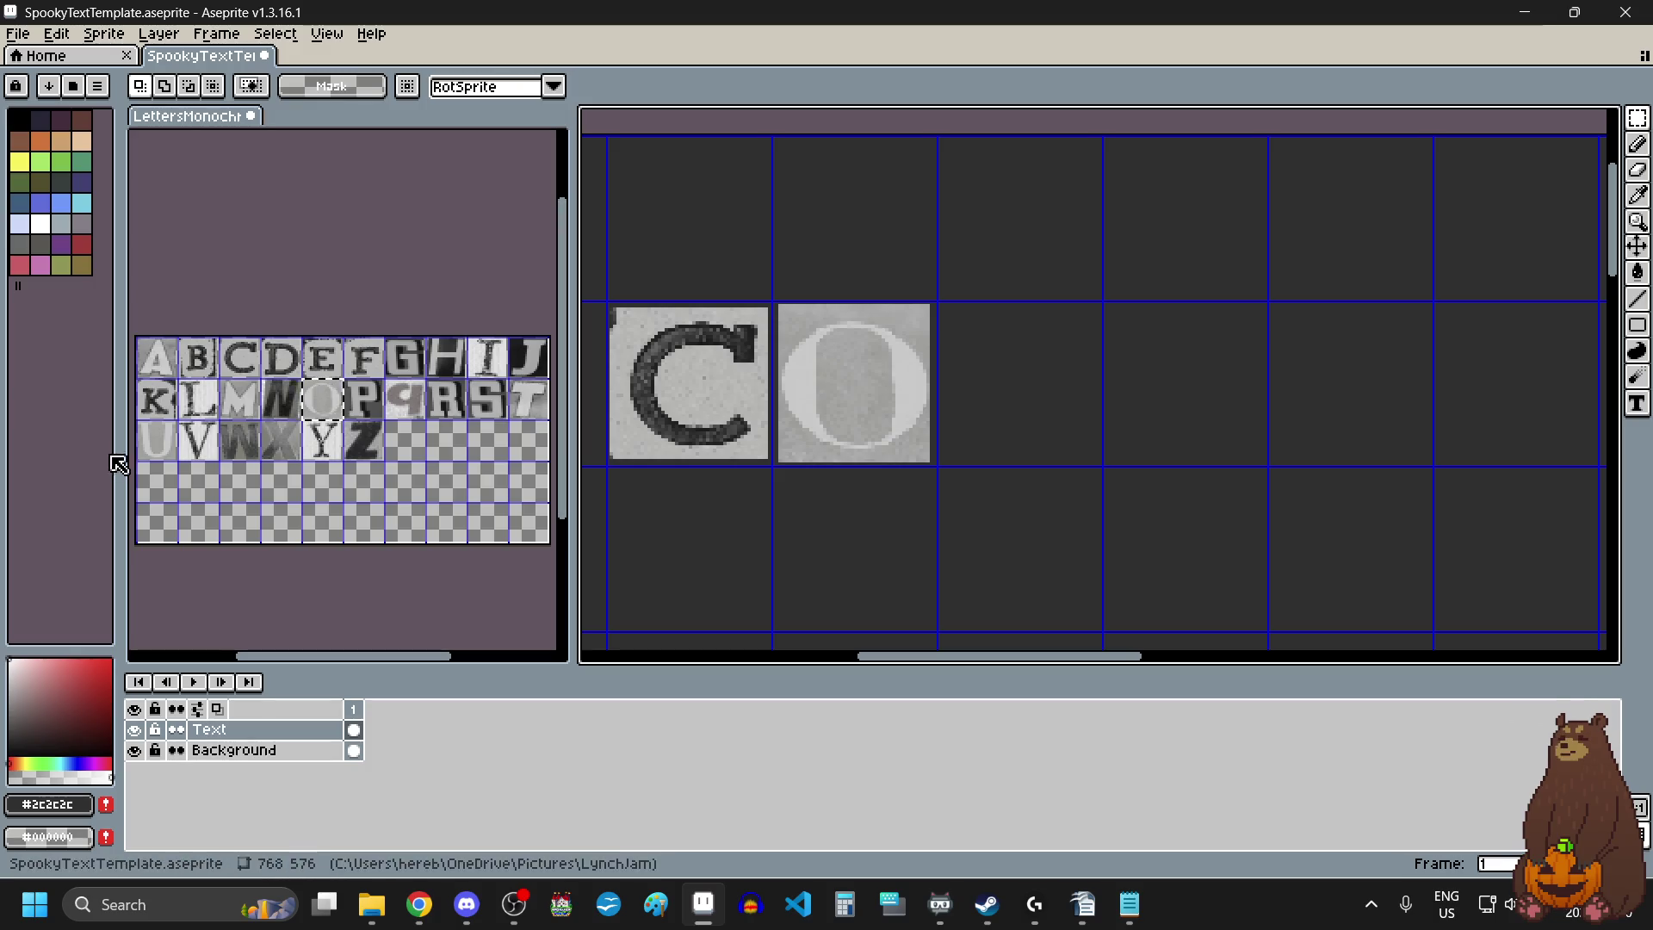
# Add the U and L tiles in the cells right of O.
pyautogui.moveTo(143, 422); pyautogui.dragTo(163, 444)
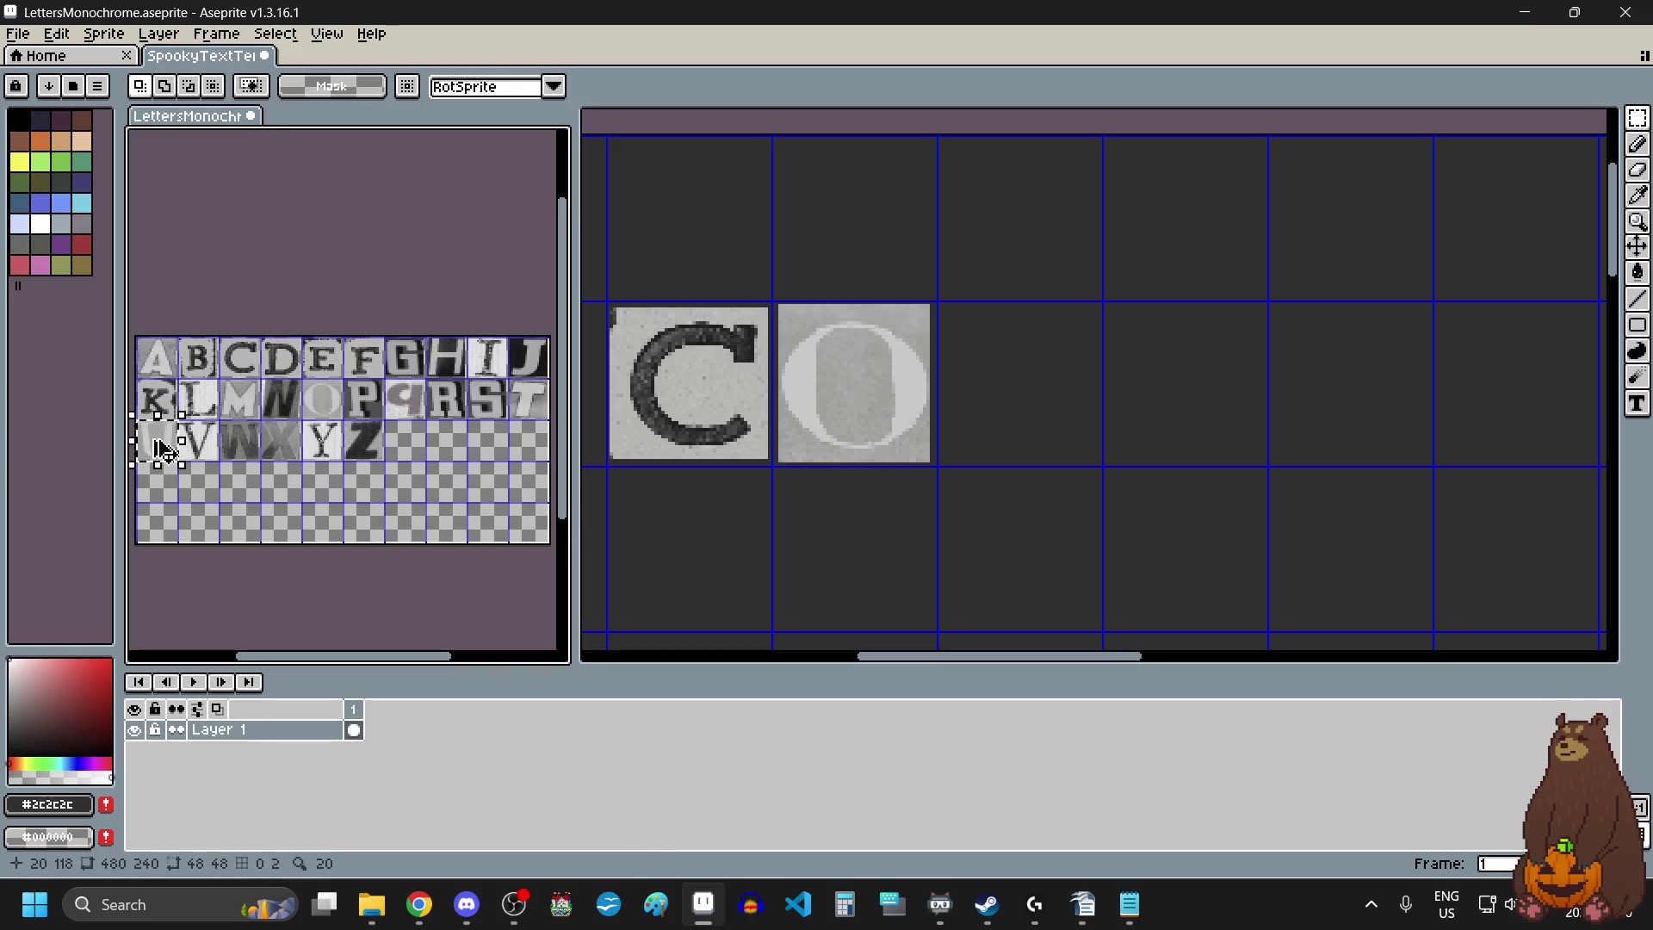
pyautogui.click(1084, 415)
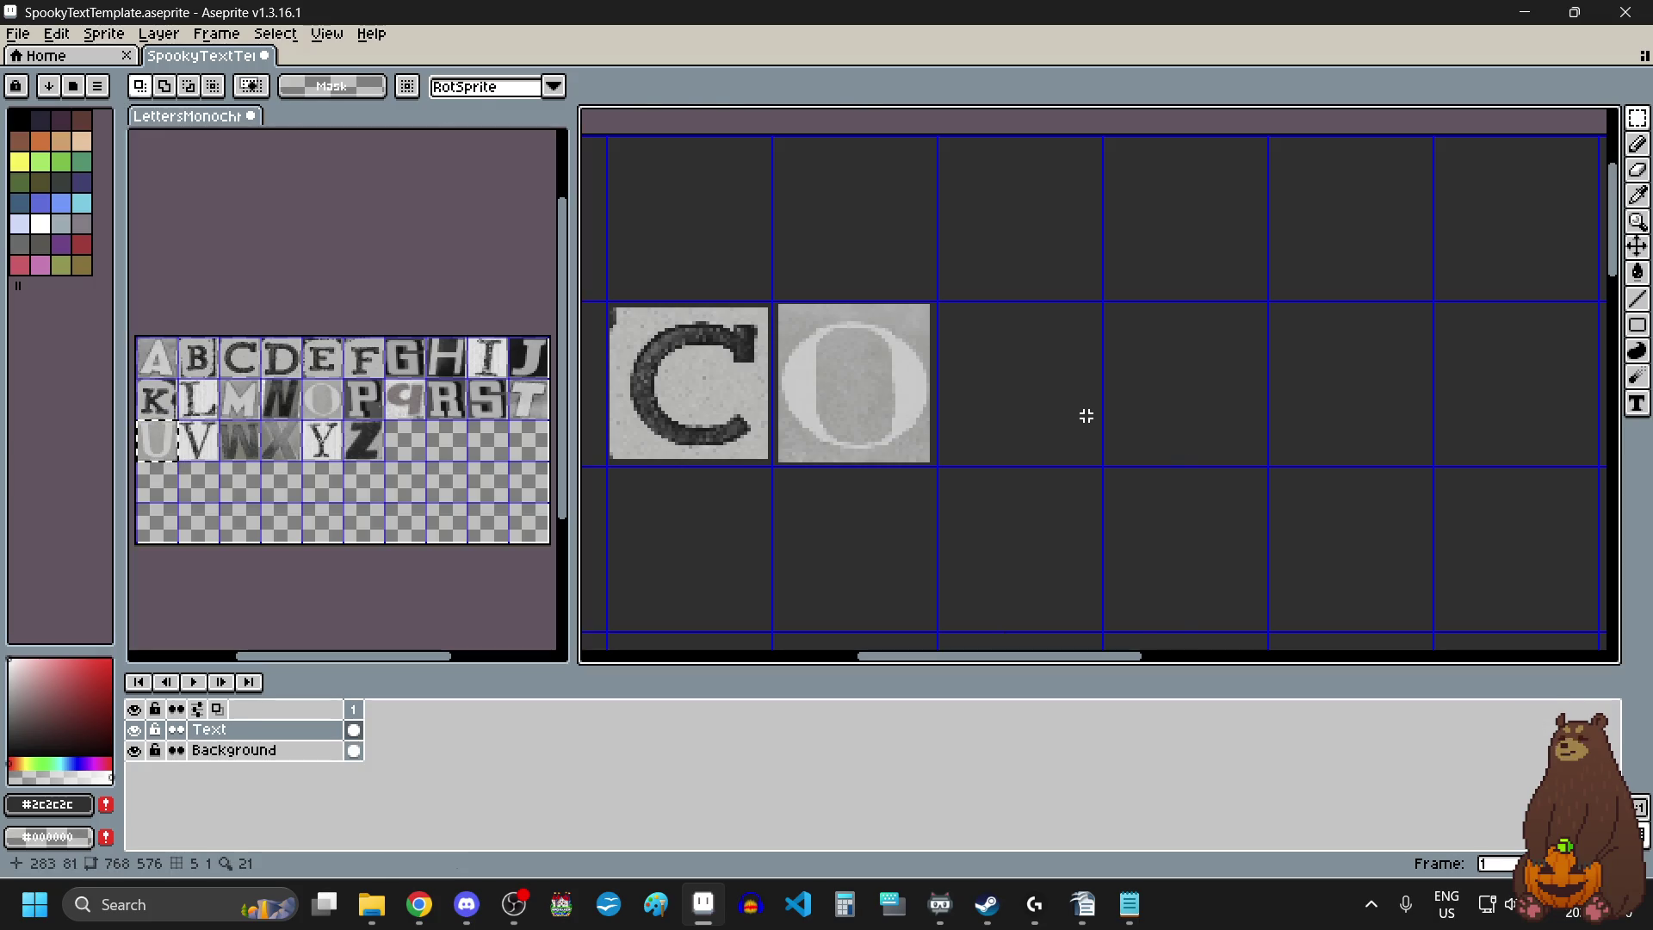
pyautogui.hotkey('ctrl', 'v')
pyautogui.moveTo(1107, 524); pyautogui.dragTo(1029, 379)
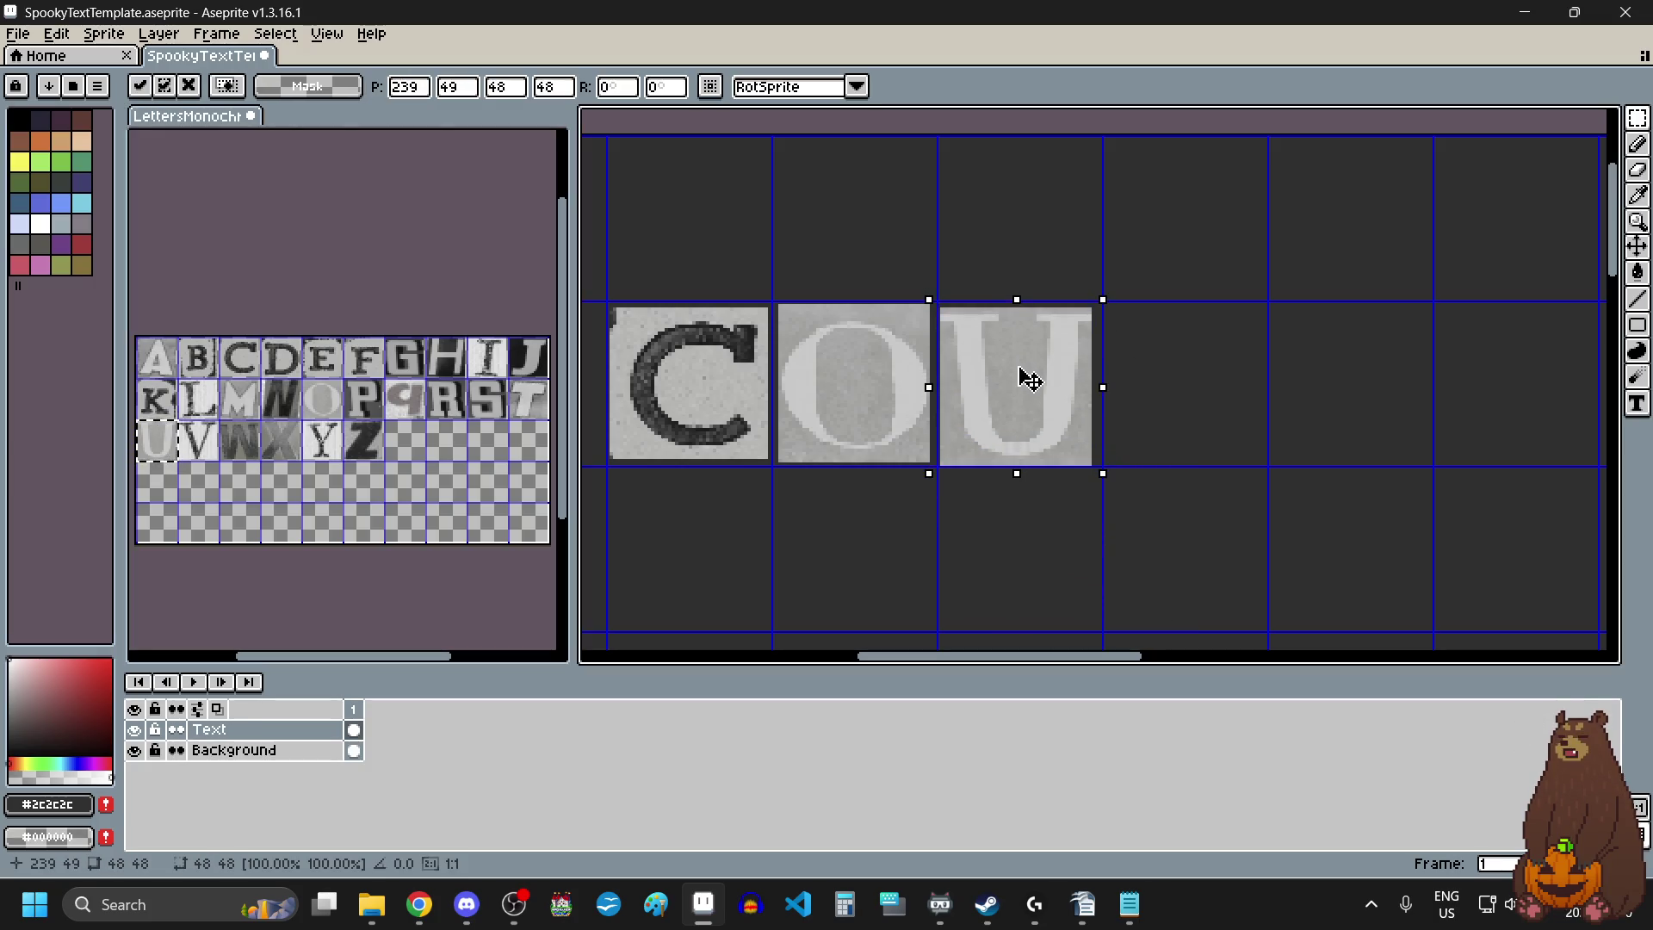
pyautogui.click(1140, 542)
pyautogui.moveTo(176, 378); pyautogui.dragTo(221, 422)
pyautogui.hotkey('ctrl', 'c')
pyautogui.click(1125, 500)
pyautogui.hotkey('ctrl', 'v')
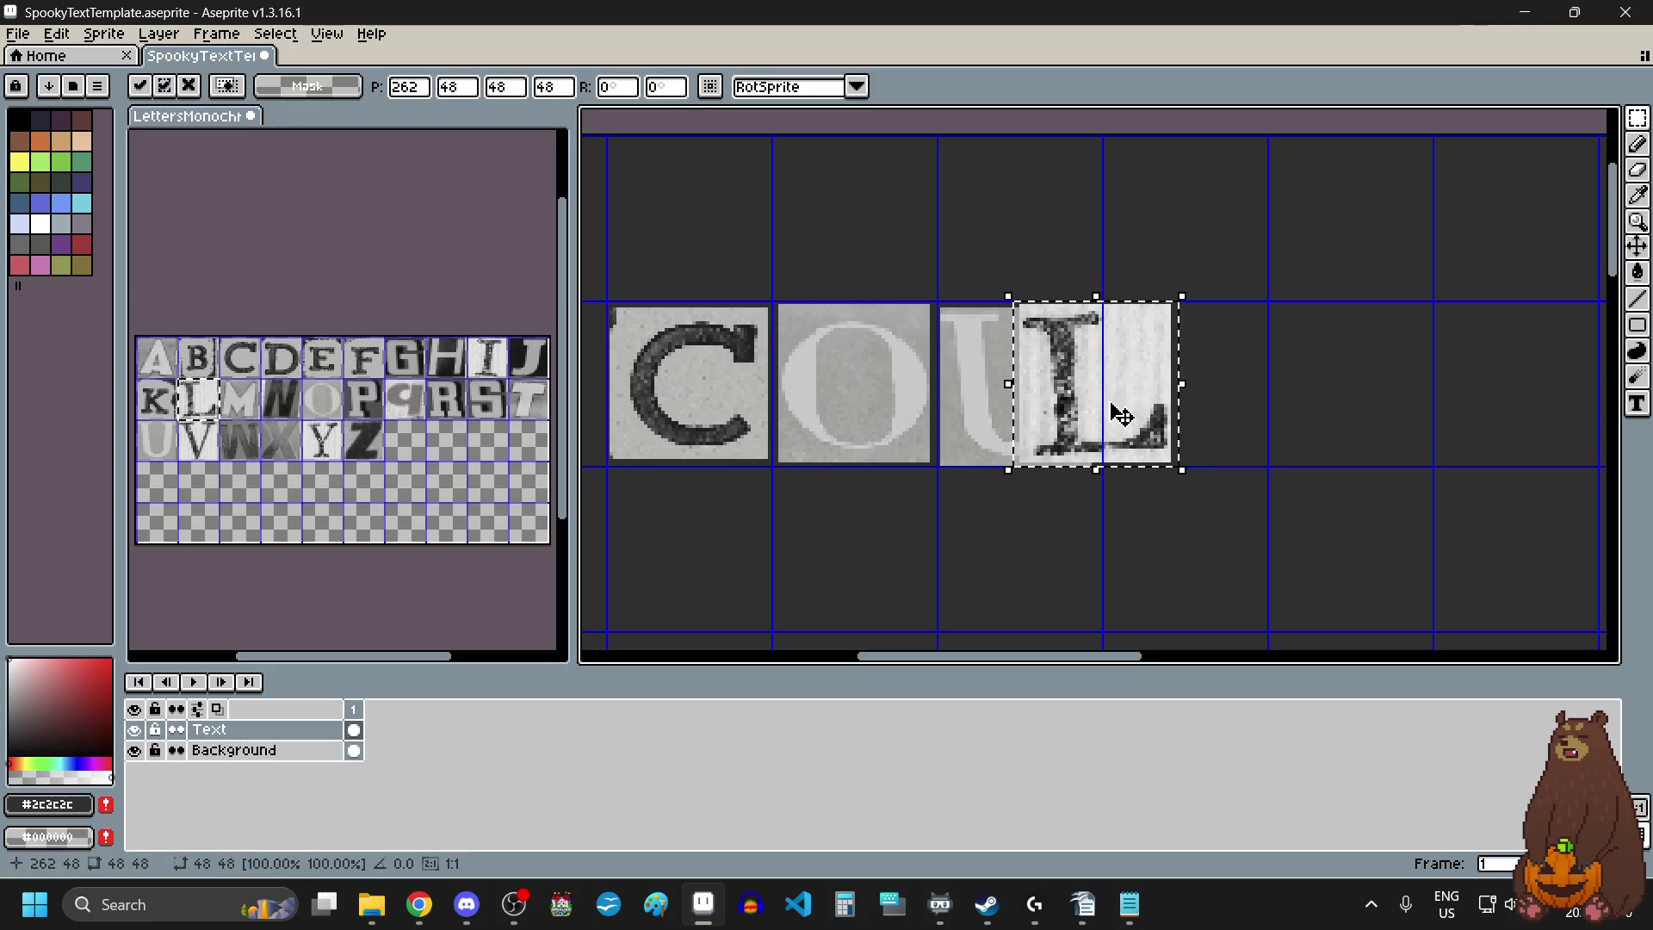
pyautogui.moveTo(1122, 416); pyautogui.dragTo(1199, 416)
pyautogui.click(1067, 554)
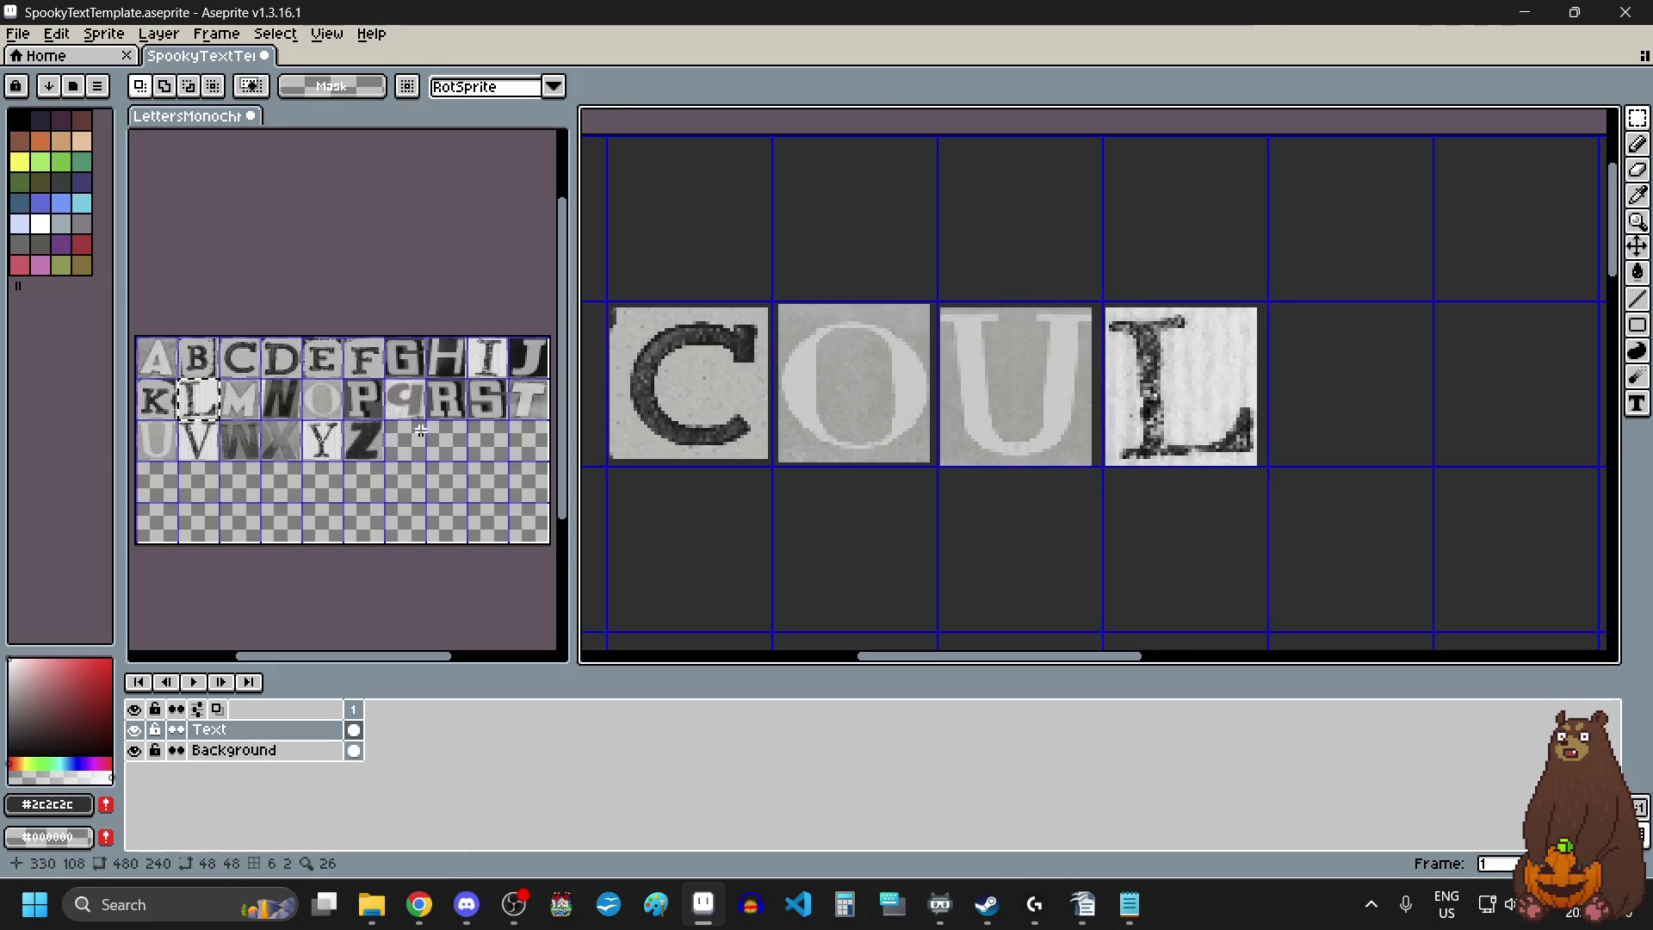
# Add the D tile after L to complete COULD.
pyautogui.moveTo(288, 367); pyautogui.dragTo(297, 376)
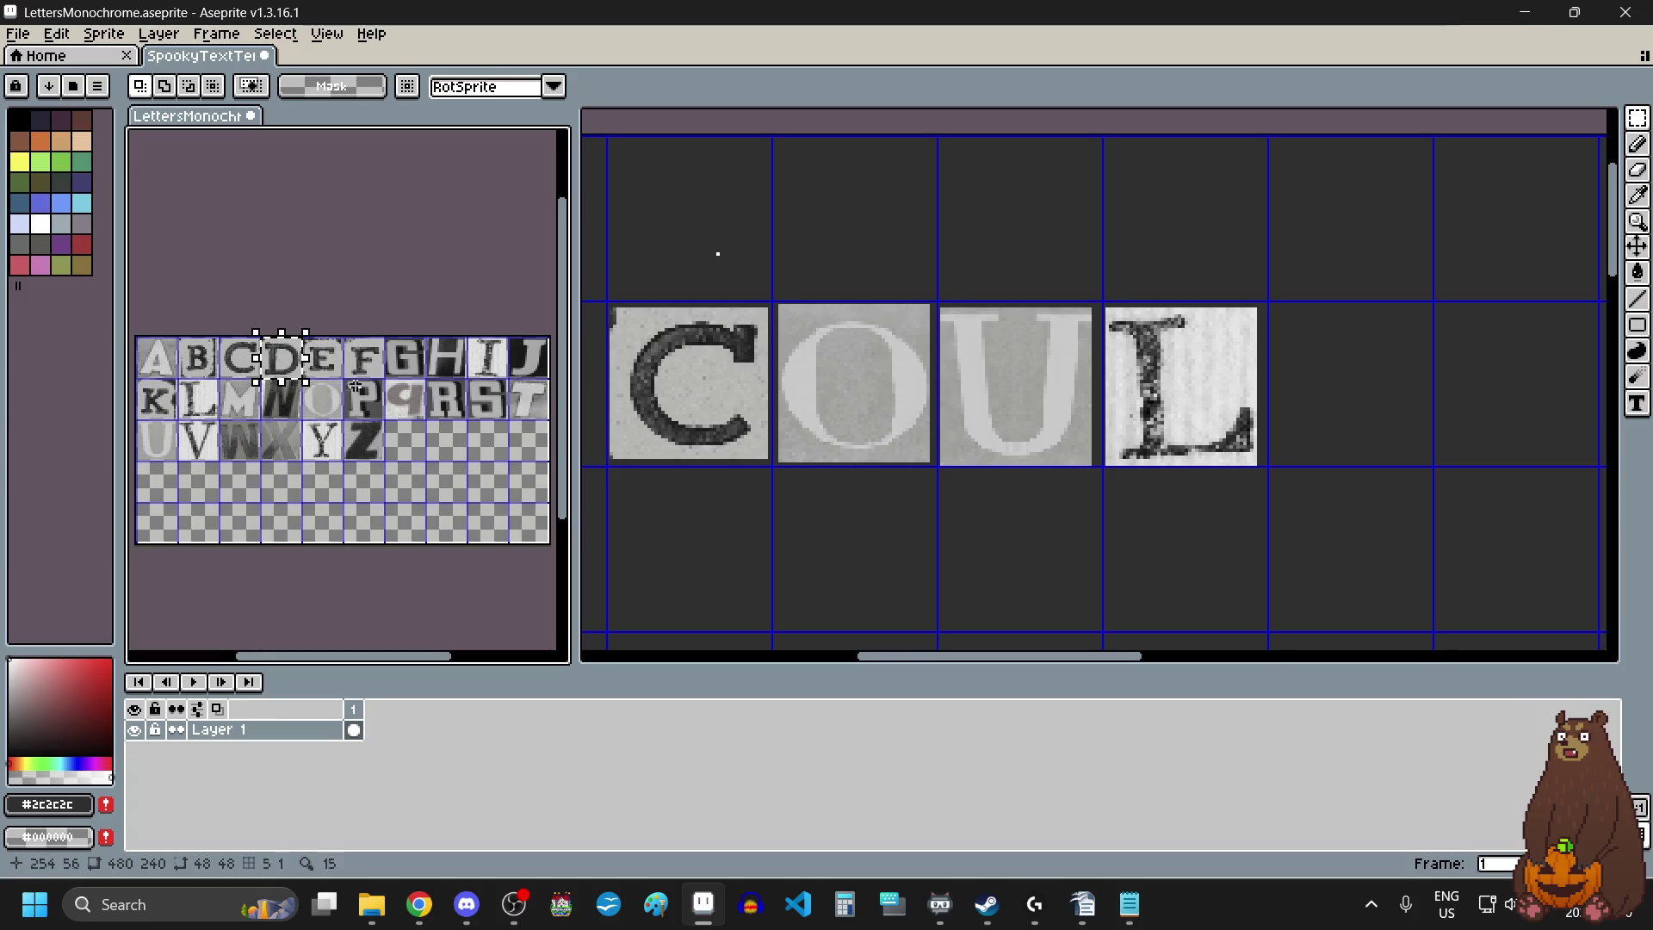
pyautogui.scroll(-2, 654, 405)
pyautogui.scroll(2, 1020, 431)
pyautogui.hotkey('ctrl', 'v')
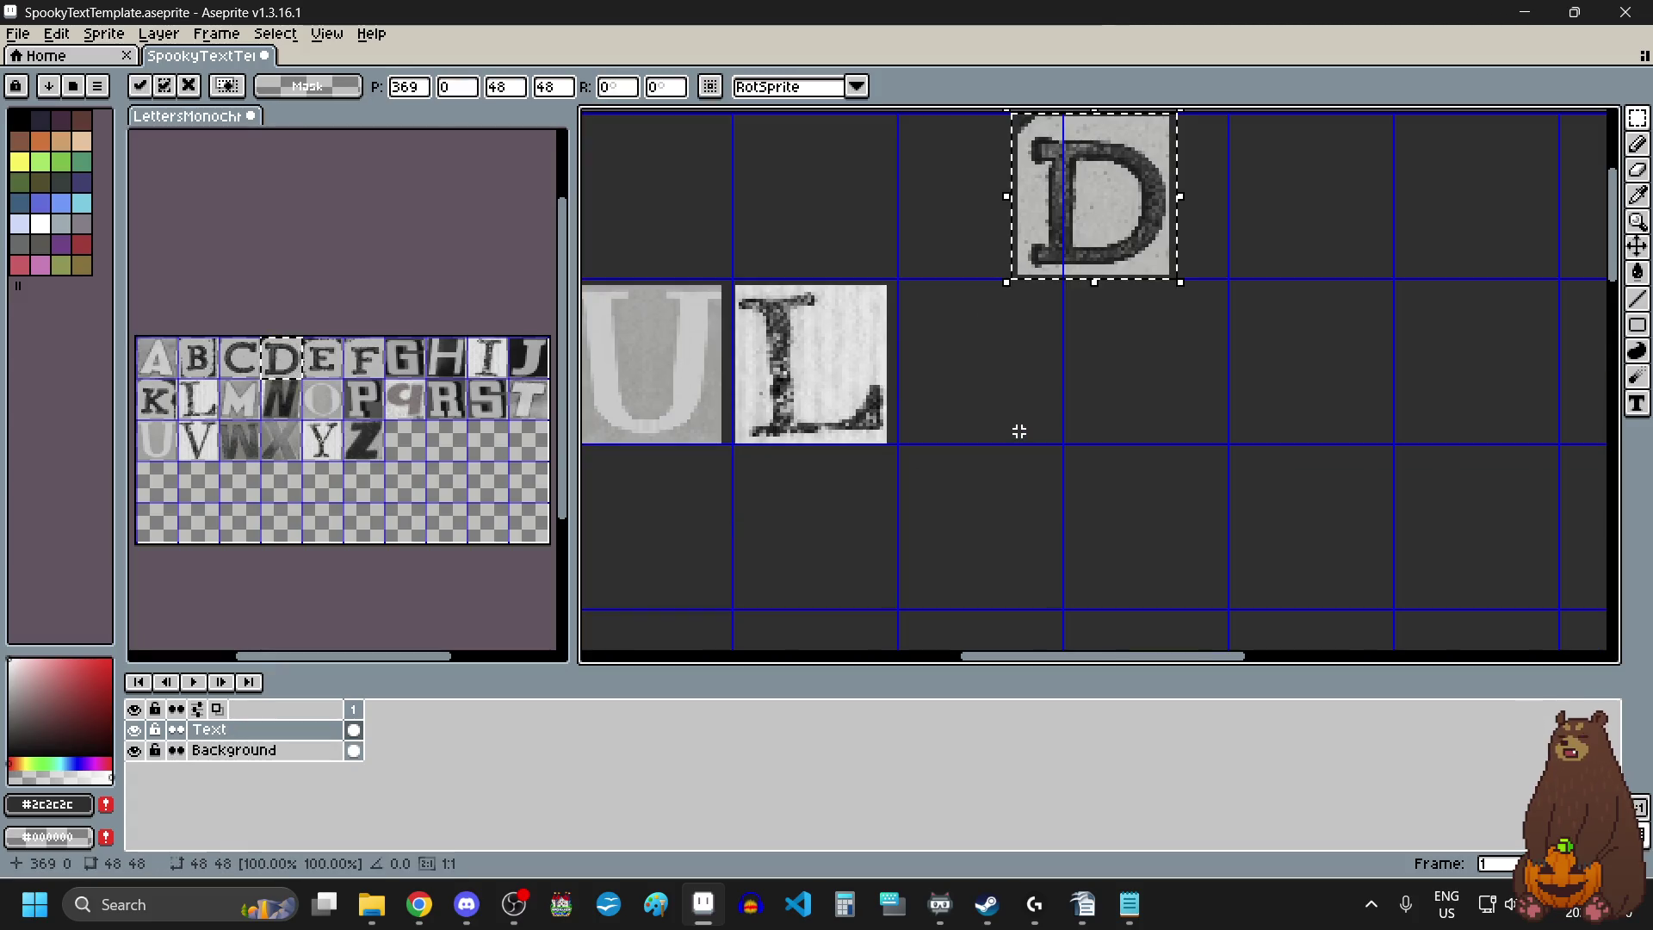
pyautogui.moveTo(1109, 241); pyautogui.dragTo(989, 410)
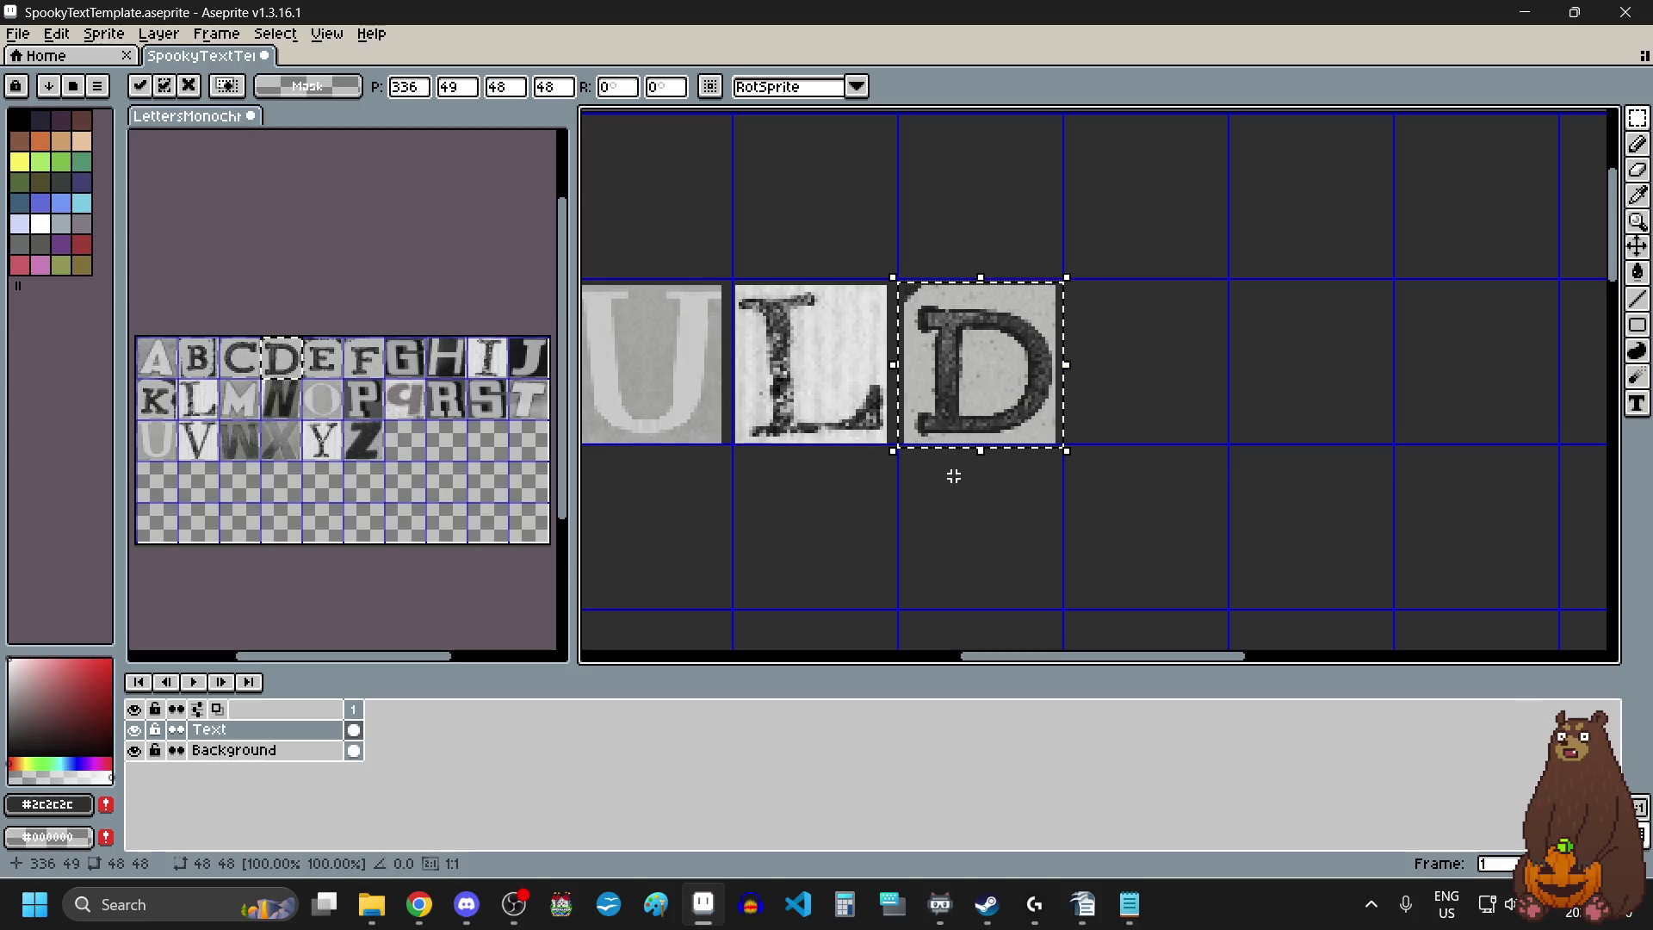
pyautogui.click(723, 528)
# Place the B tile one empty cell after D.
pyautogui.moveTo(183, 343); pyautogui.dragTo(214, 372)
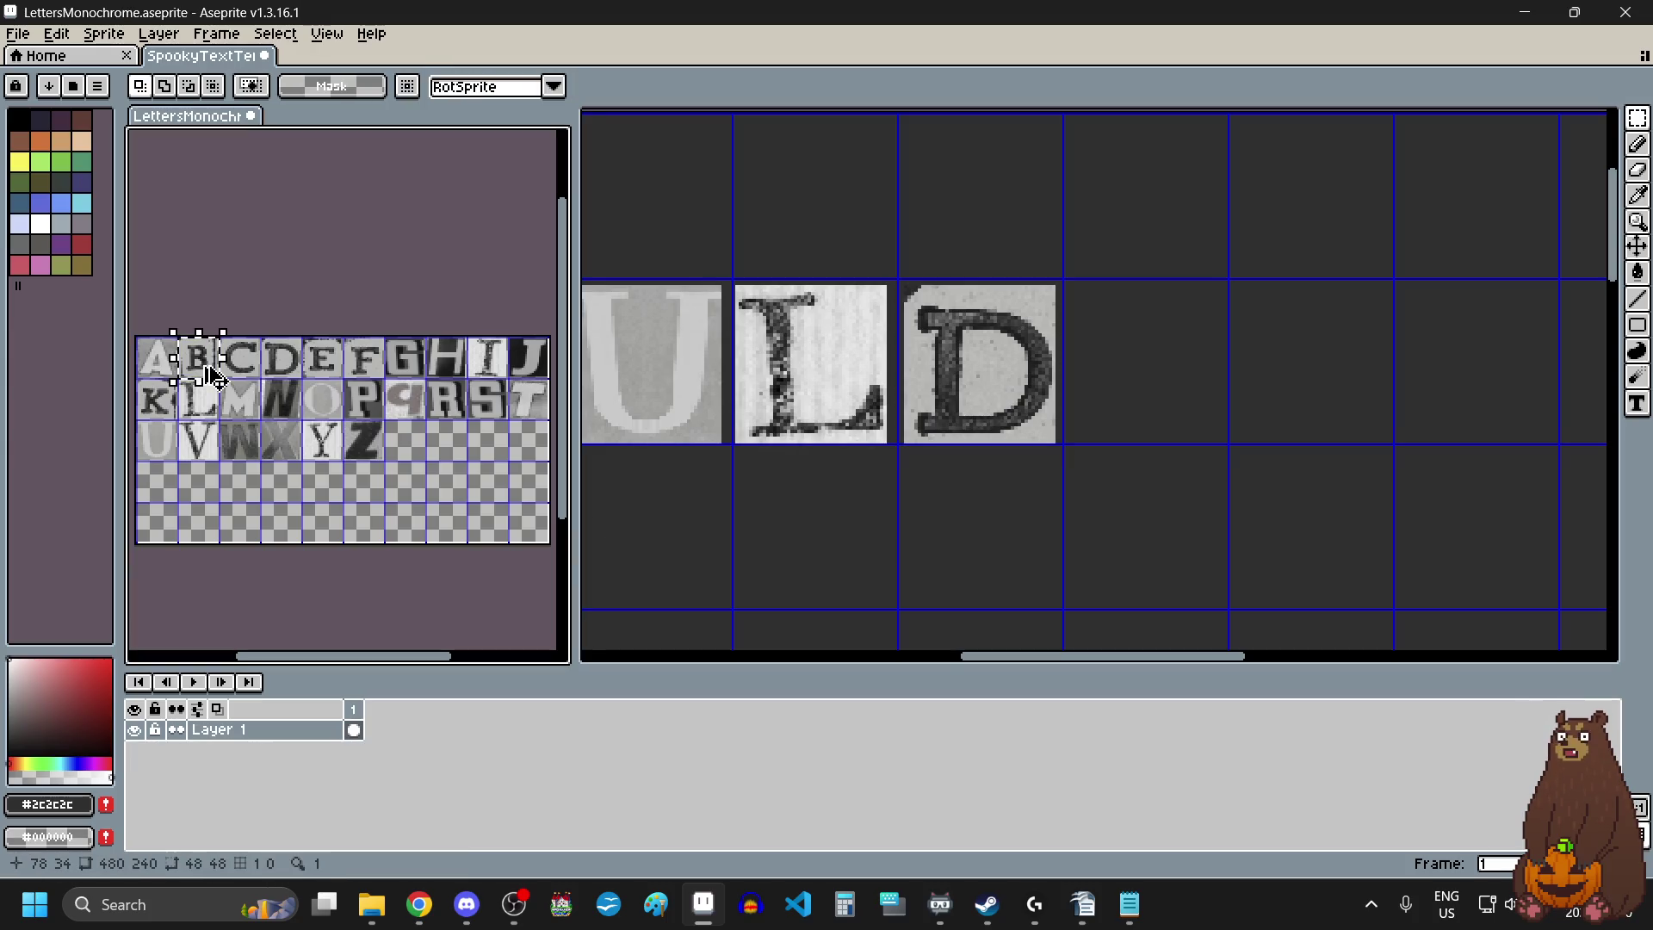
pyautogui.hotkey('ctrl', 'c')
pyautogui.click(1255, 372)
pyautogui.hotkey('ctrl', 'v')
pyautogui.moveTo(1095, 223)
pyautogui.mouseDown()
pyautogui.moveTo(1219, 342)
pyautogui.moveTo(1318, 387)
pyautogui.mouseUp()
pyautogui.click(1136, 503)
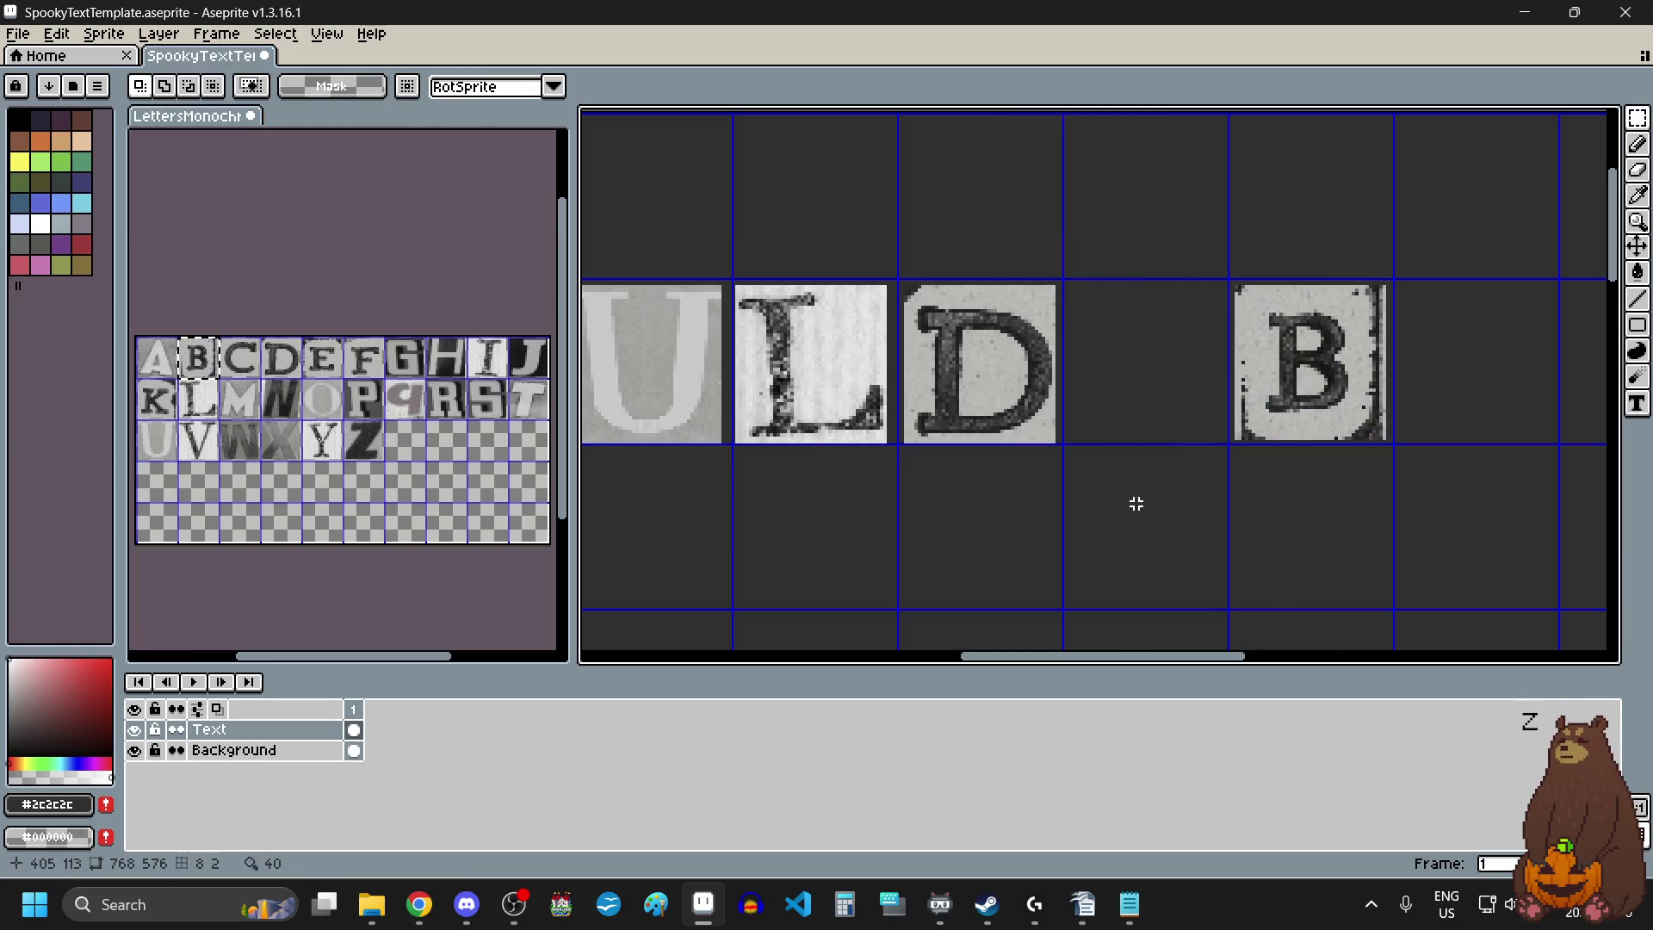
# Add the E tile right of B, then select the whole I COULD BE phrase.
pyautogui.moveTo(328, 334); pyautogui.dragTo(323, 361)
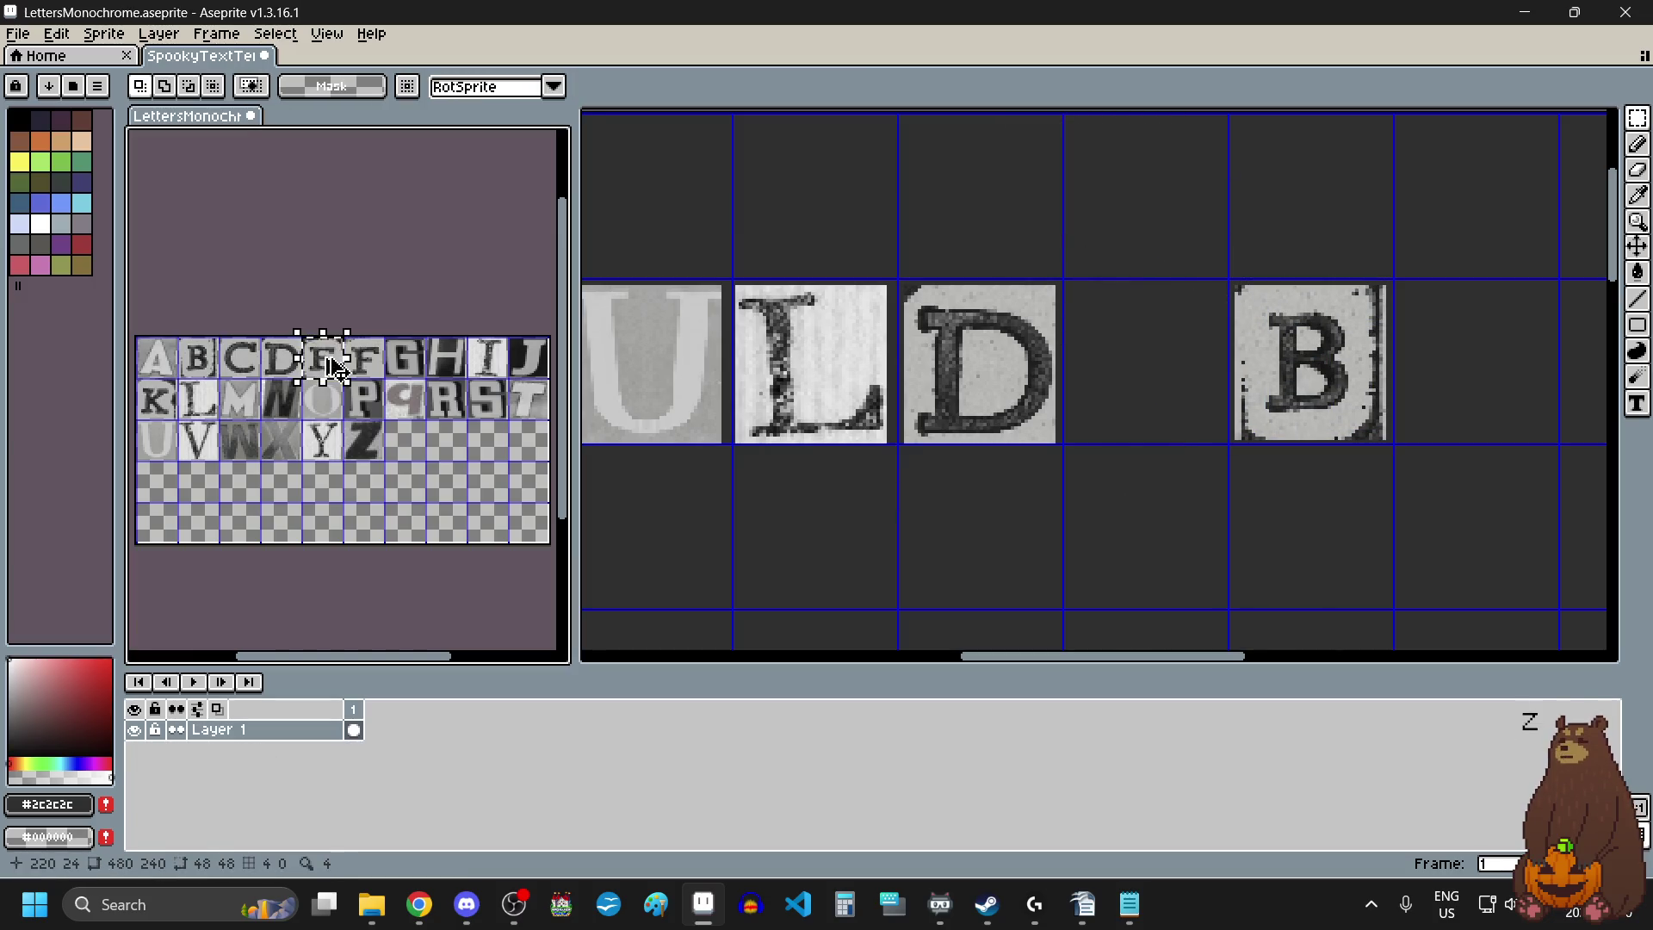
pyautogui.hotkey('ctrl', 'c')
pyautogui.scroll(-2, 967, 387)
pyautogui.scroll(1, 956, 370)
pyautogui.click(960, 368)
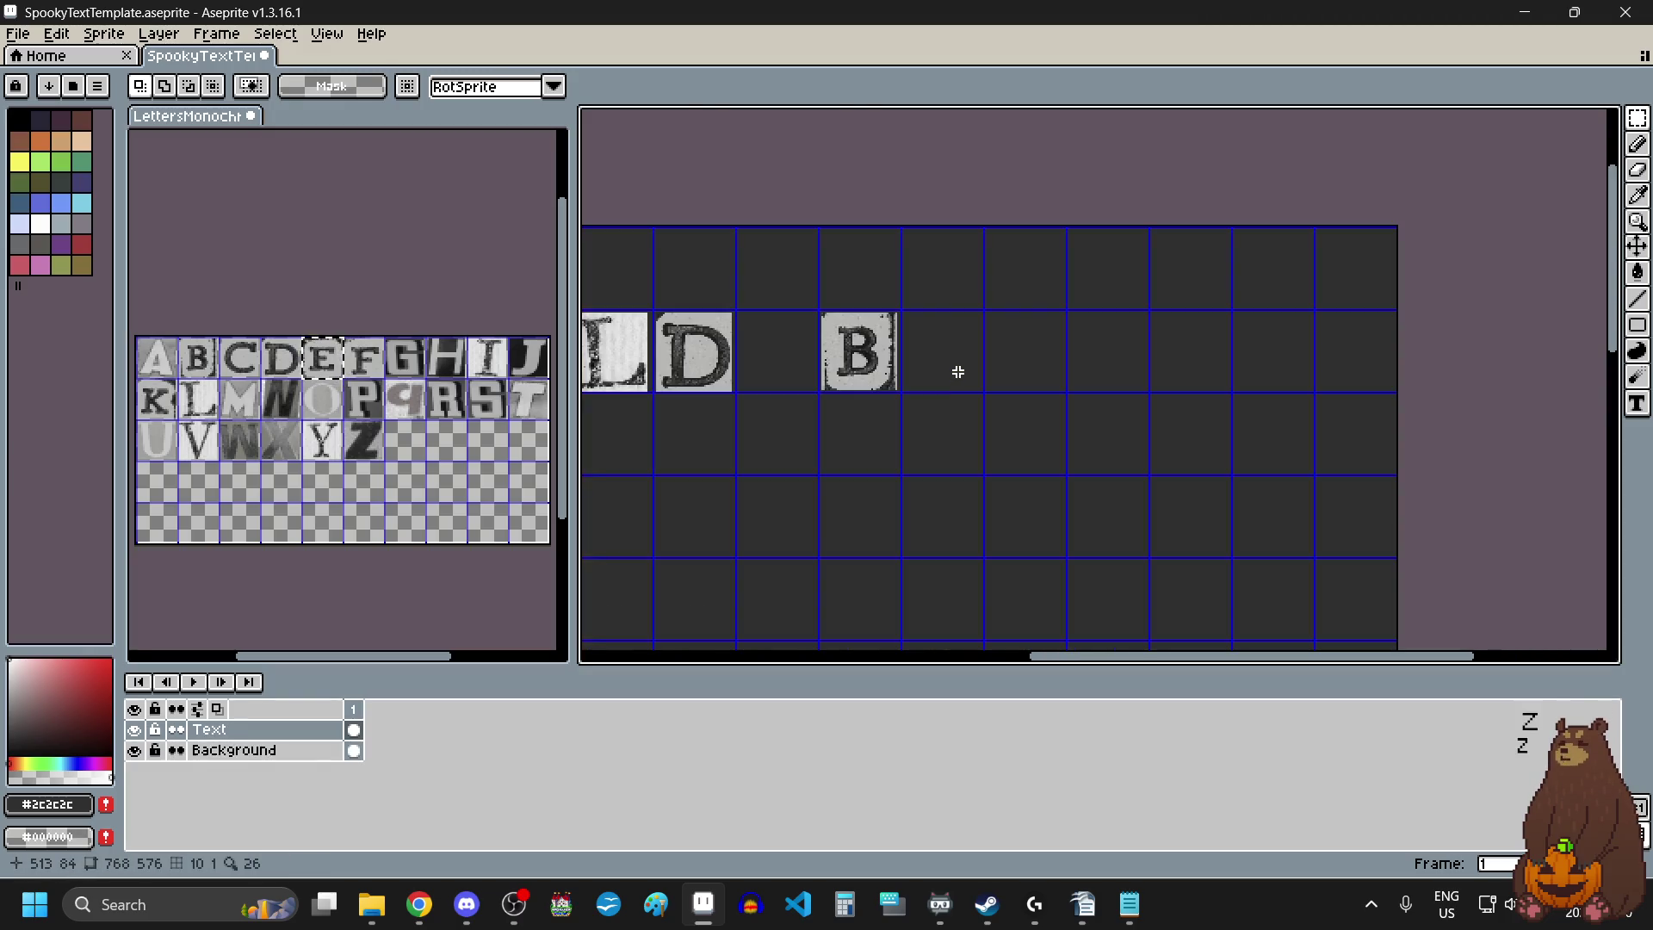
pyautogui.hotkey('ctrl', 'v')
pyautogui.moveTo(1098, 275); pyautogui.dragTo(946, 359)
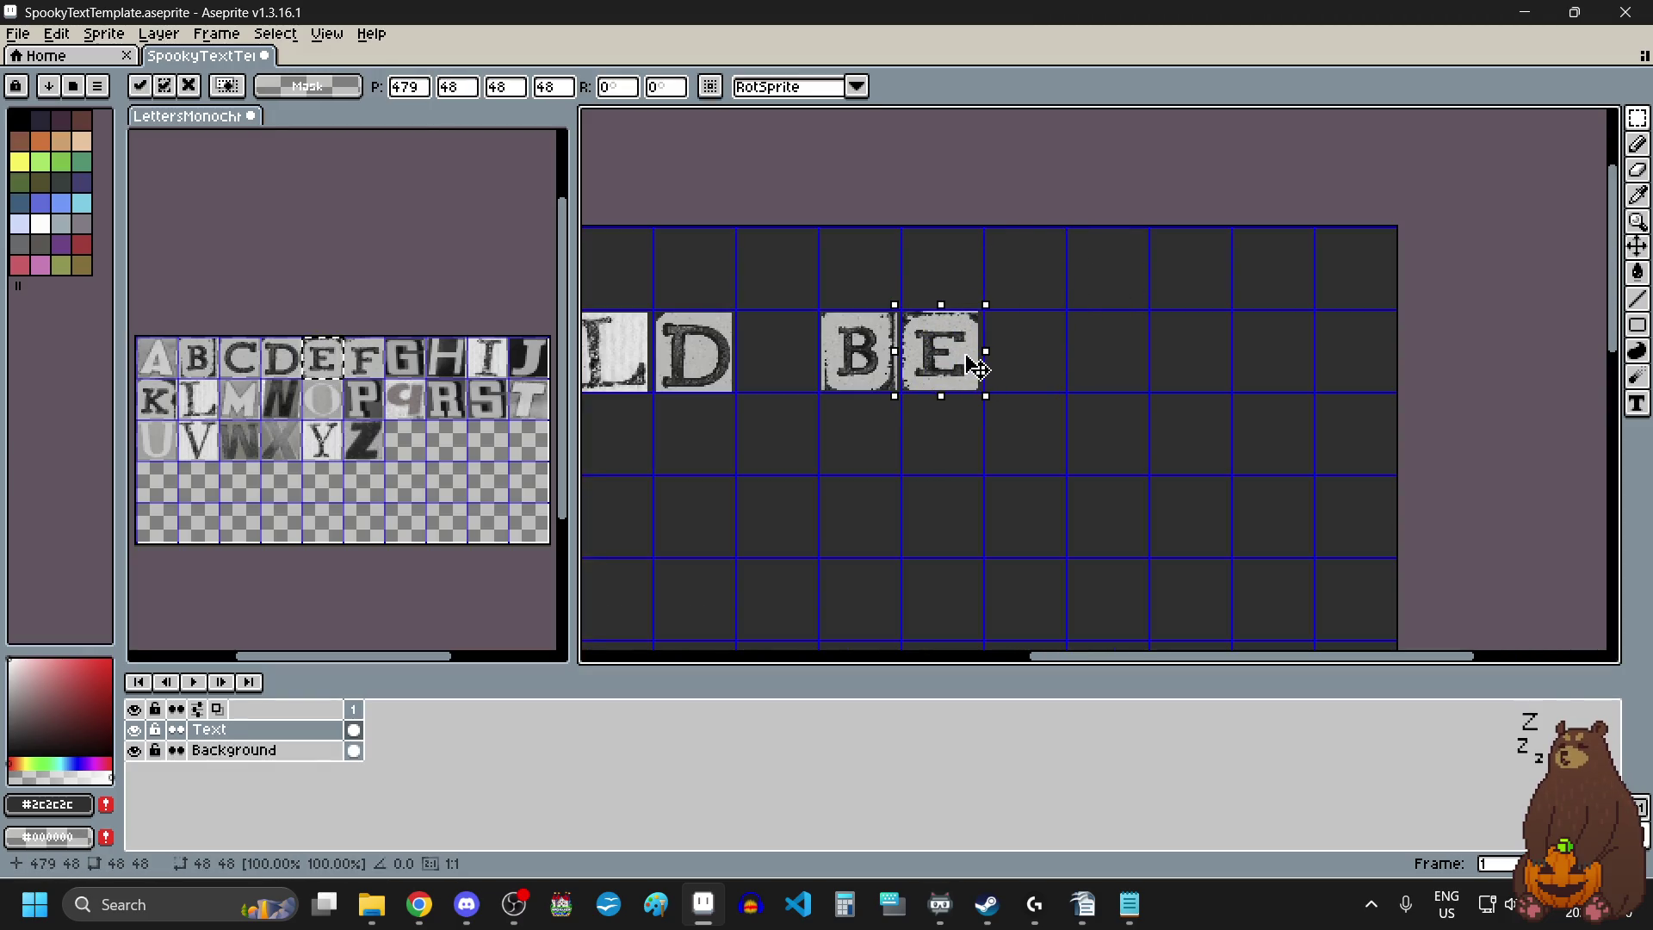
pyautogui.click(950, 501)
pyautogui.scroll(-3, 952, 495)
pyautogui.moveTo(778, 400)
pyautogui.mouseDown()
pyautogui.moveTo(1087, 472)
pyautogui.moveTo(1100, 434)
pyautogui.mouseUp()
pyautogui.scroll(1, 1038, 443)
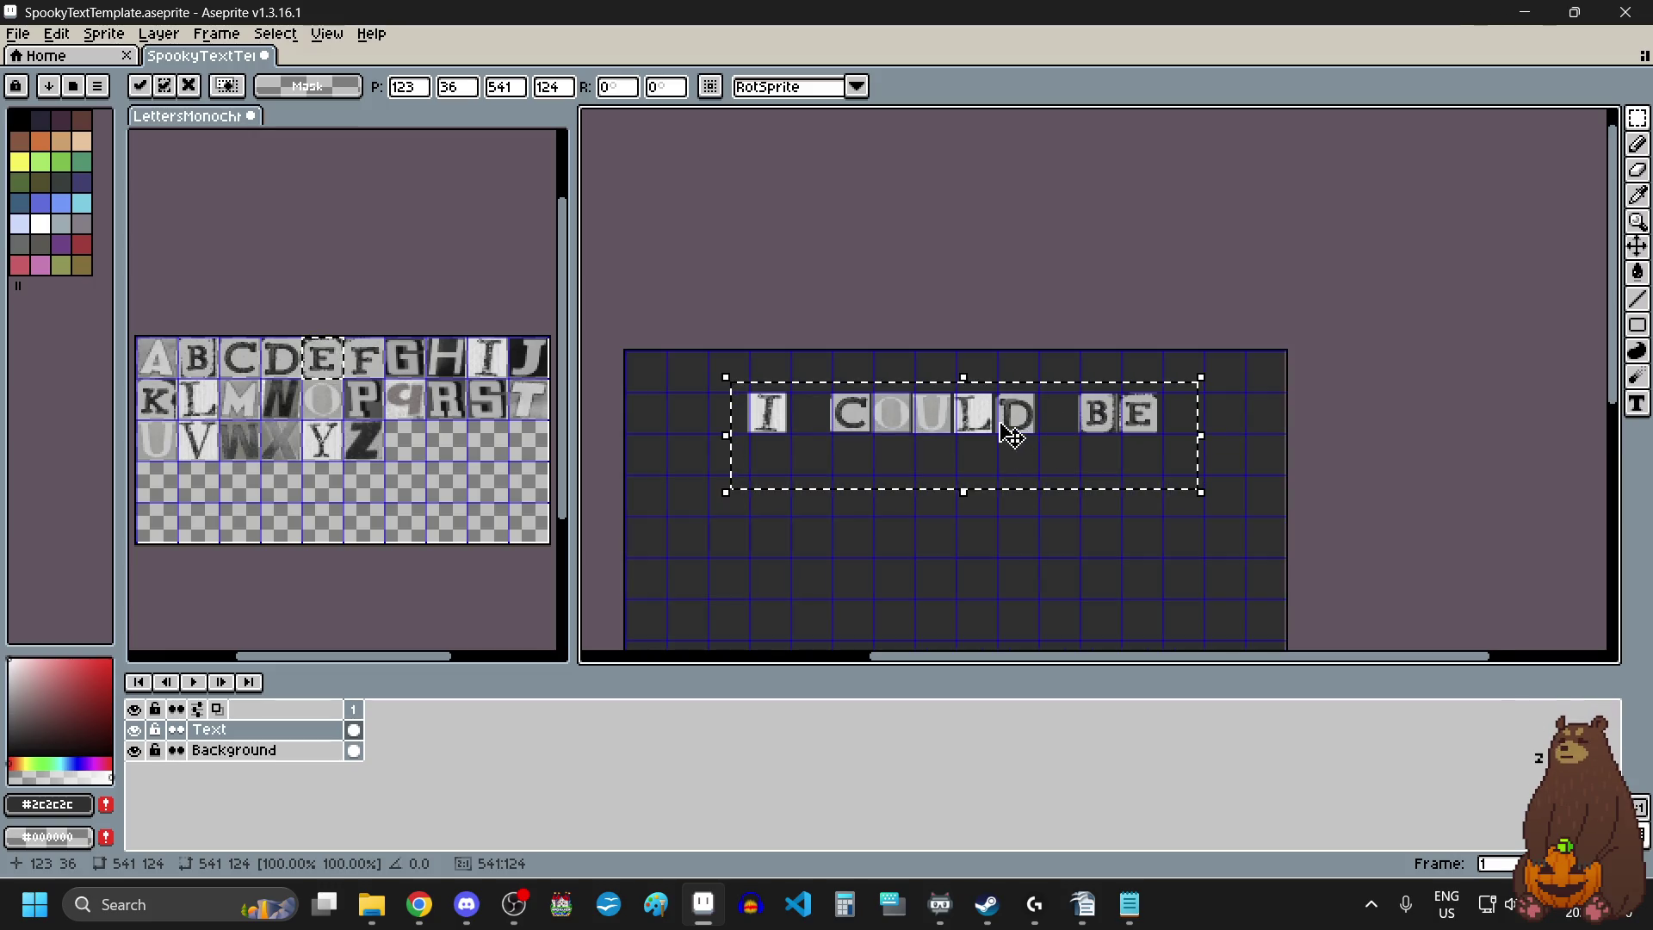
# Drag the I COULD BE row lower on the grid, commit it, and select the P tile.
pyautogui.scroll(-2, 1008, 431)
pyautogui.scroll(1, 981, 456)
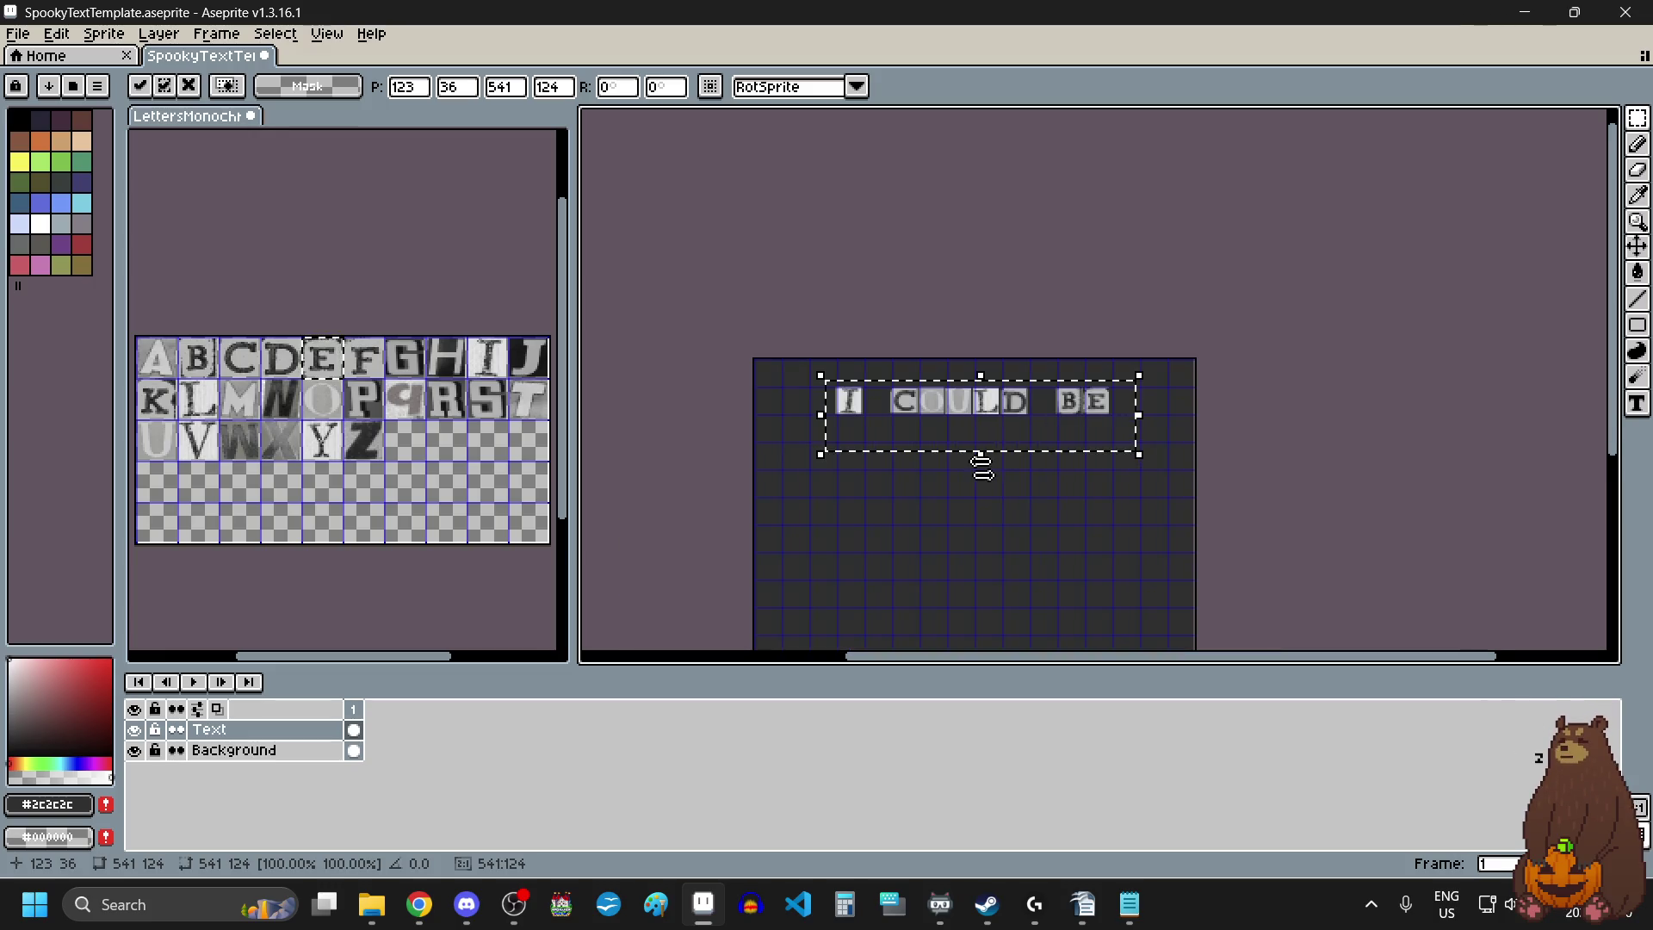
pyautogui.moveTo(989, 415); pyautogui.dragTo(985, 468)
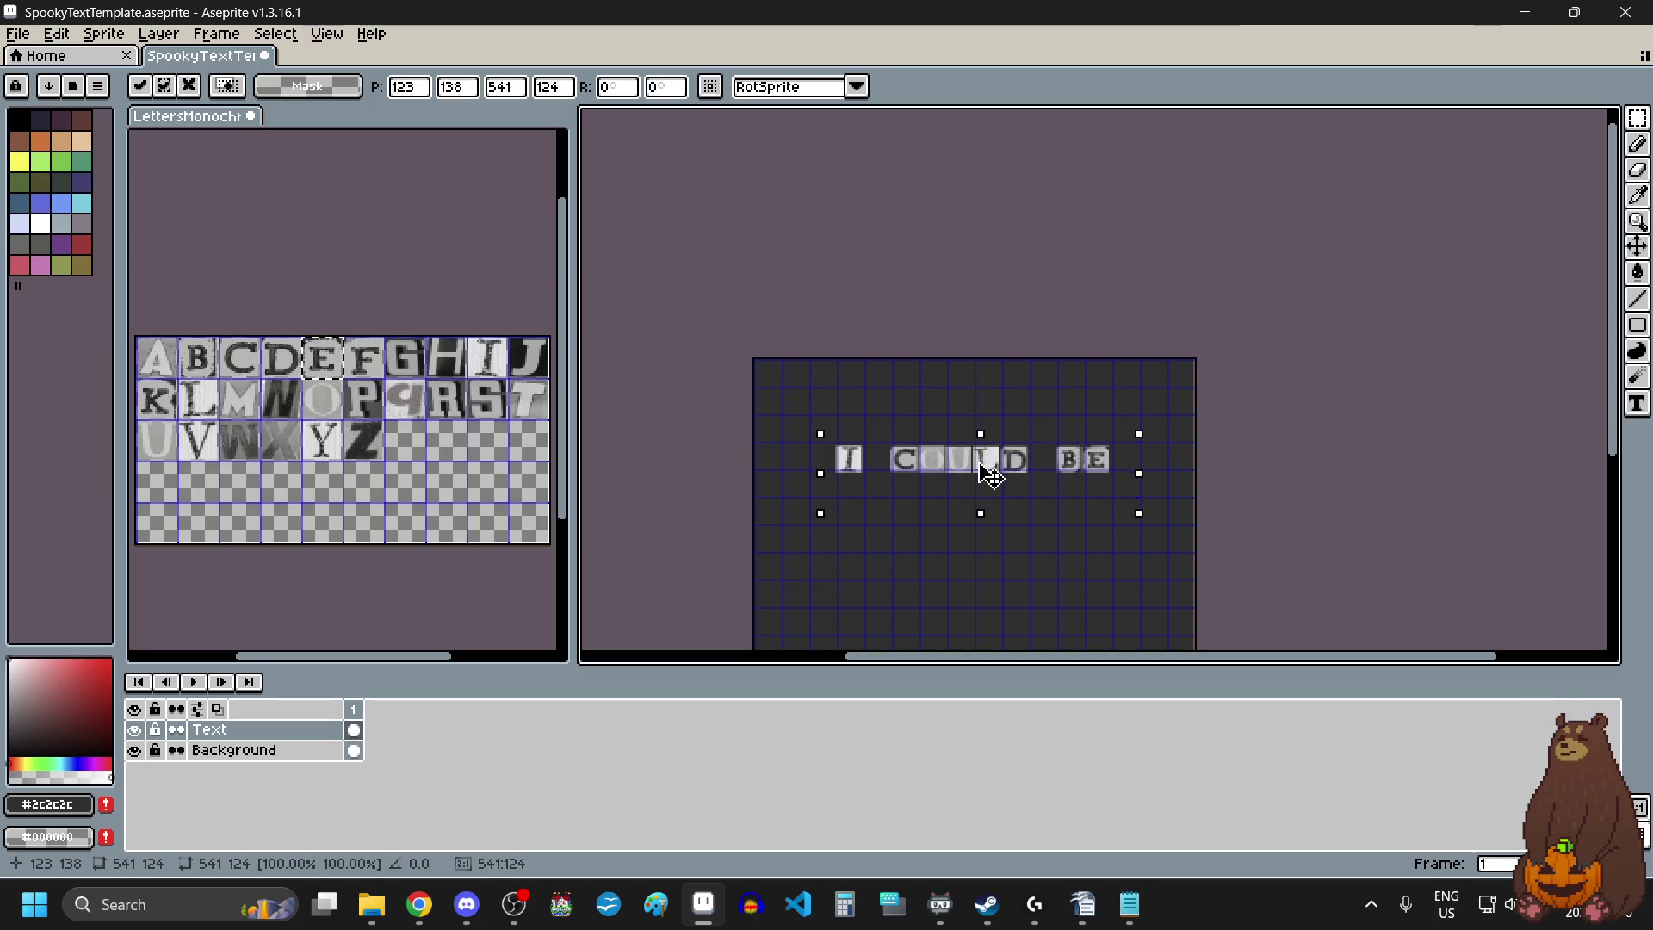
pyautogui.scroll(-1, 990, 469)
pyautogui.scroll(1, 973, 513)
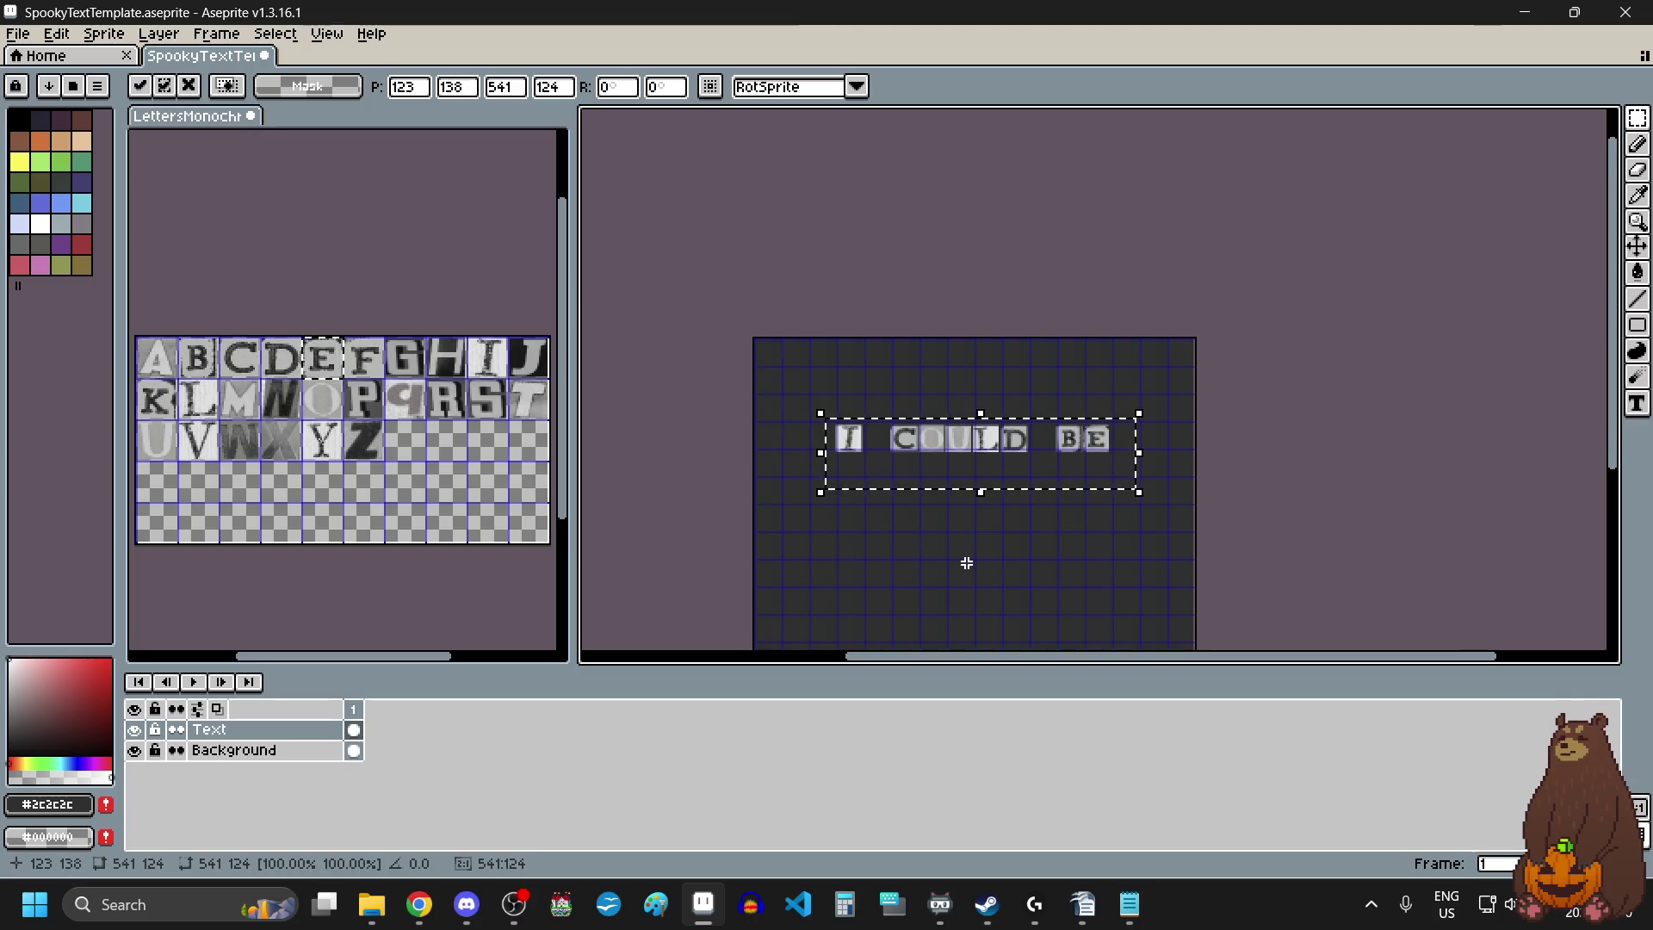
pyautogui.scroll(1, 966, 561)
pyautogui.click(966, 562)
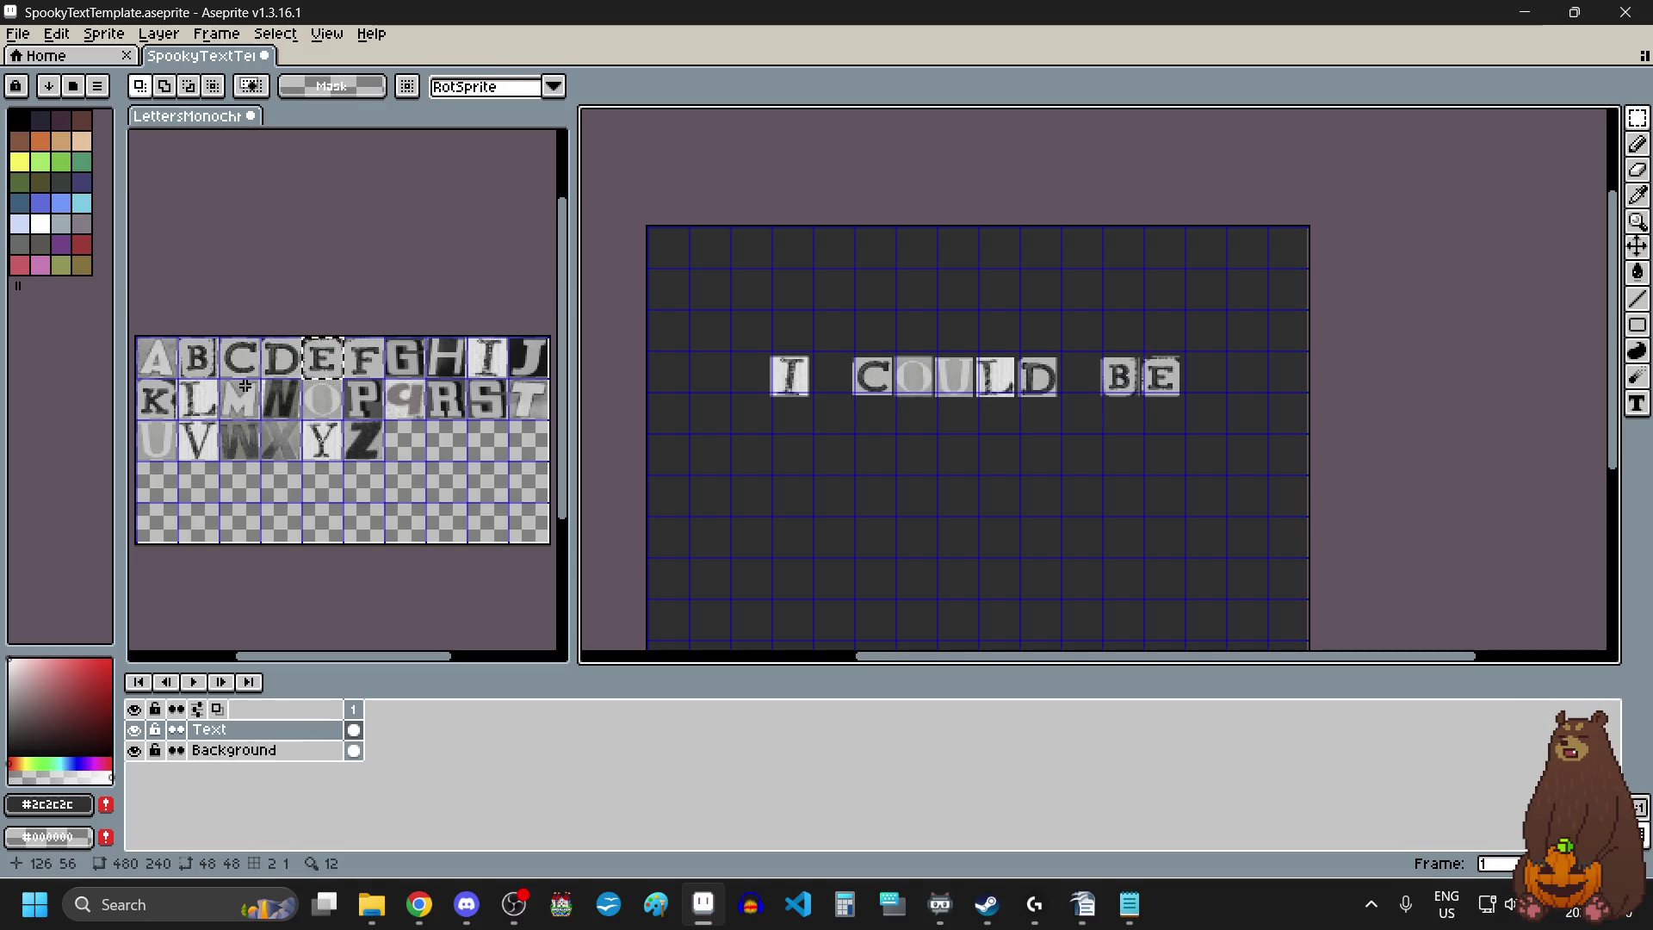
pyautogui.moveTo(346, 381); pyautogui.dragTo(371, 417)
# Paste the P tile below the first row and set it in line.
pyautogui.hotkey('ctrl', 'c')
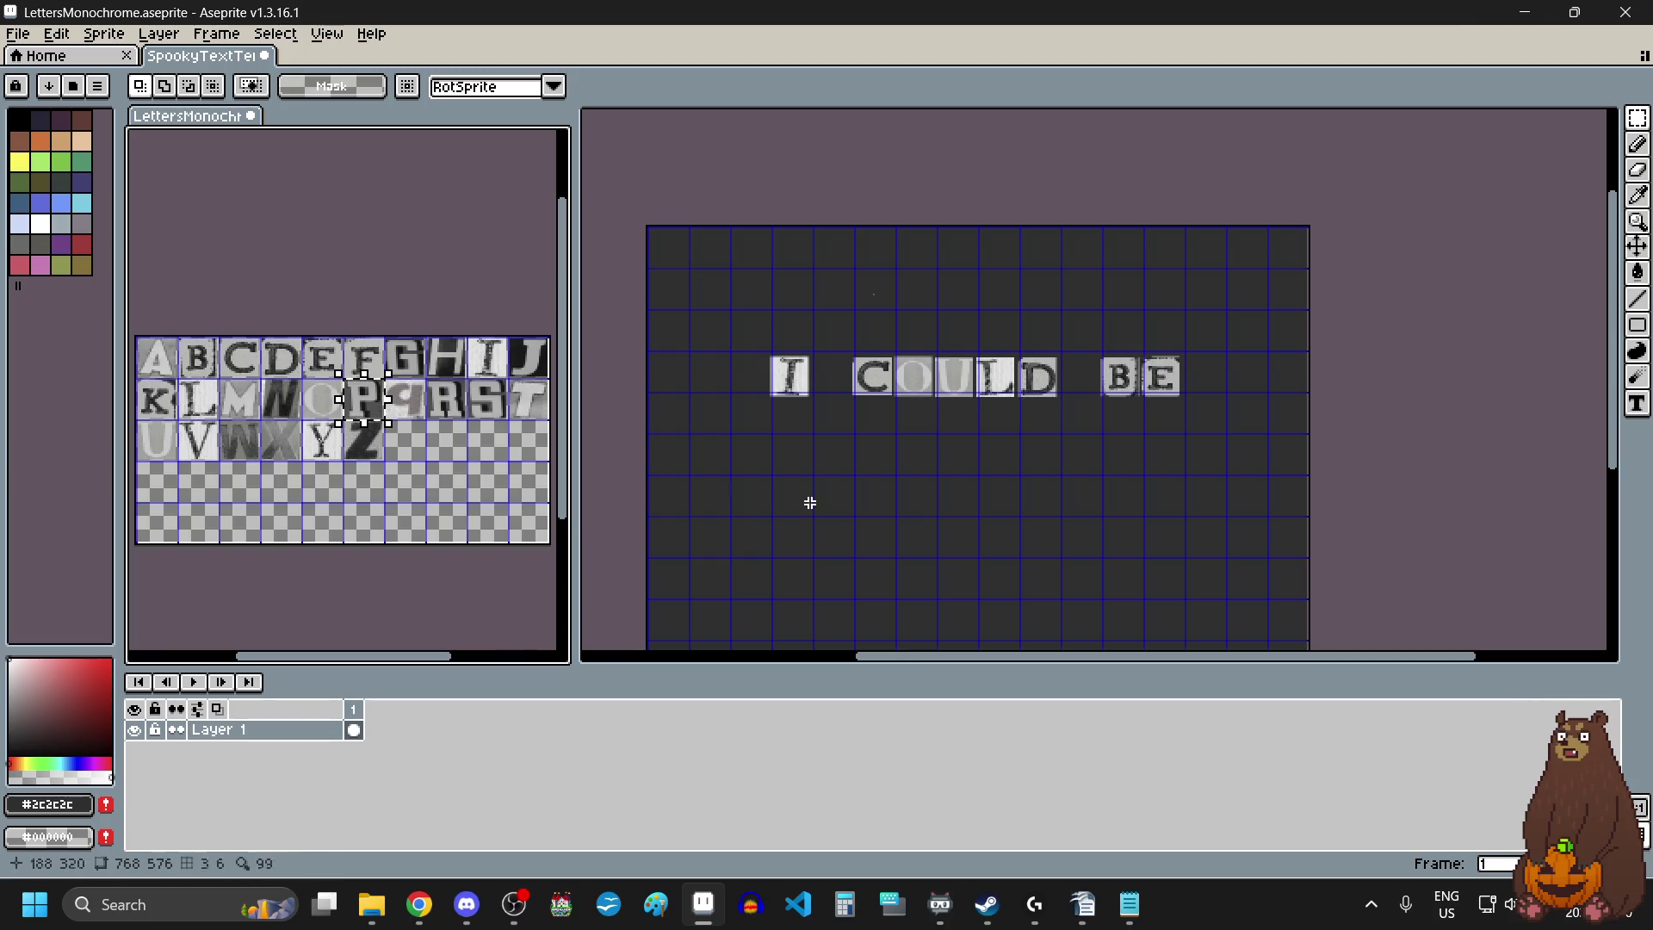
pyautogui.click(912, 502)
pyautogui.hotkey('ctrl', 'v')
pyautogui.moveTo(881, 293)
pyautogui.mouseDown()
pyautogui.moveTo(896, 513)
pyautogui.moveTo(875, 495)
pyautogui.mouseUp()
pyautogui.scroll(1, 881, 507)
pyautogui.click(1022, 498)
pyautogui.click(1036, 498)
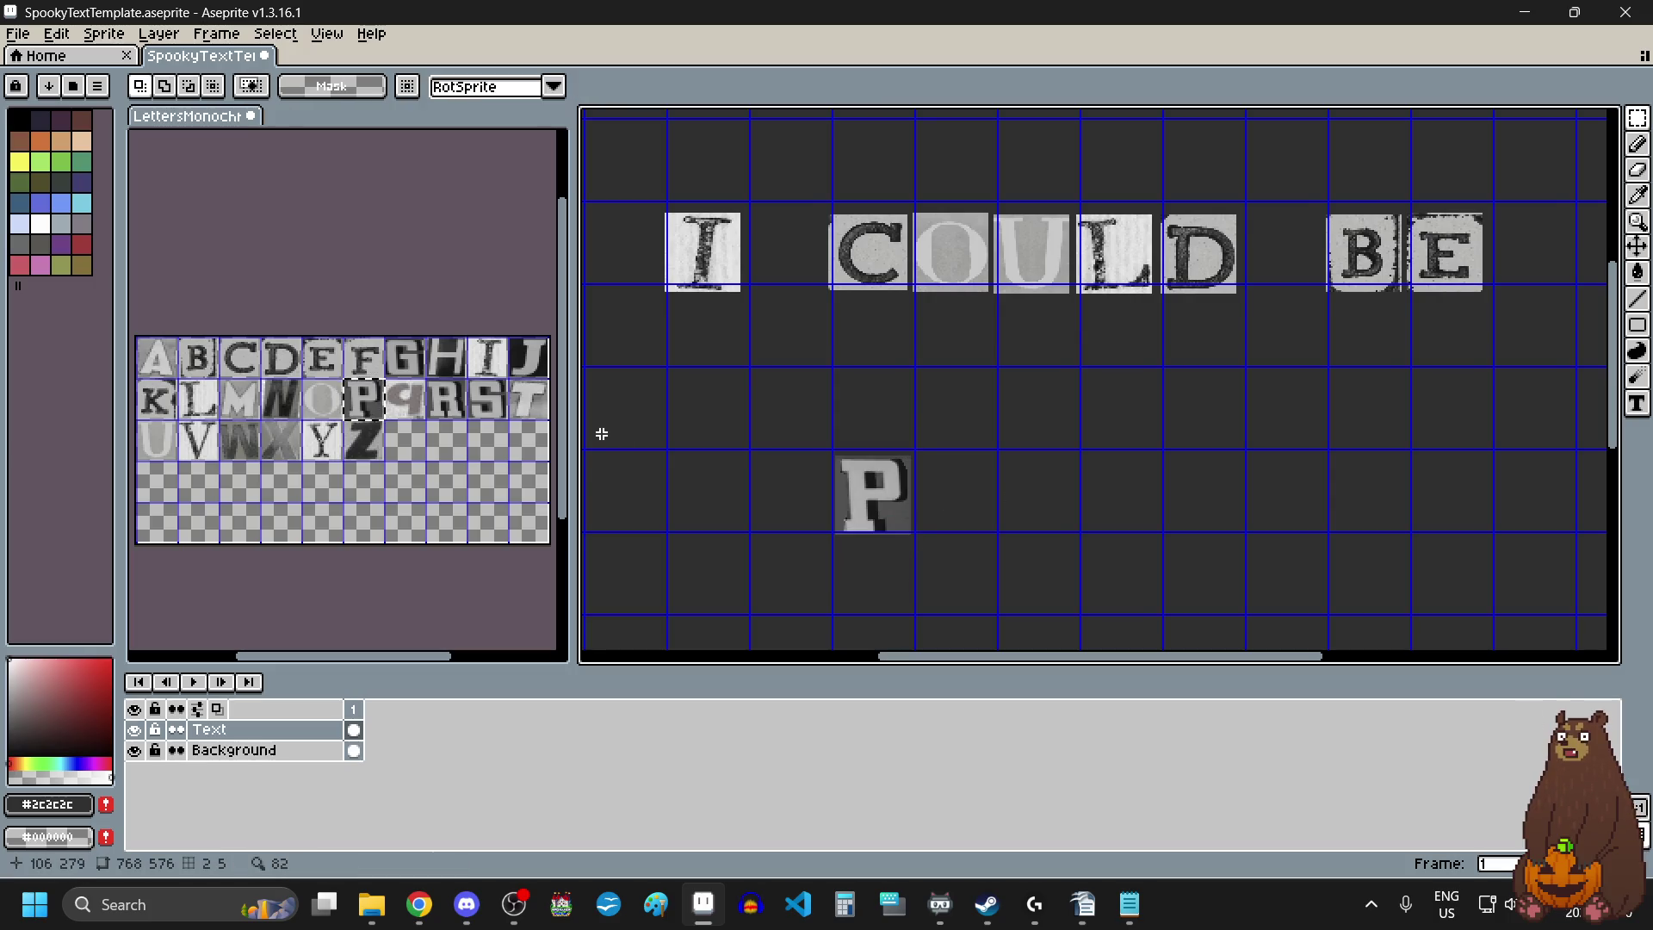
# Place the R tile right beside the P.
pyautogui.click(447, 408)
pyautogui.moveTo(430, 383); pyautogui.dragTo(465, 417)
pyautogui.hotkey('ctrl', 'c')
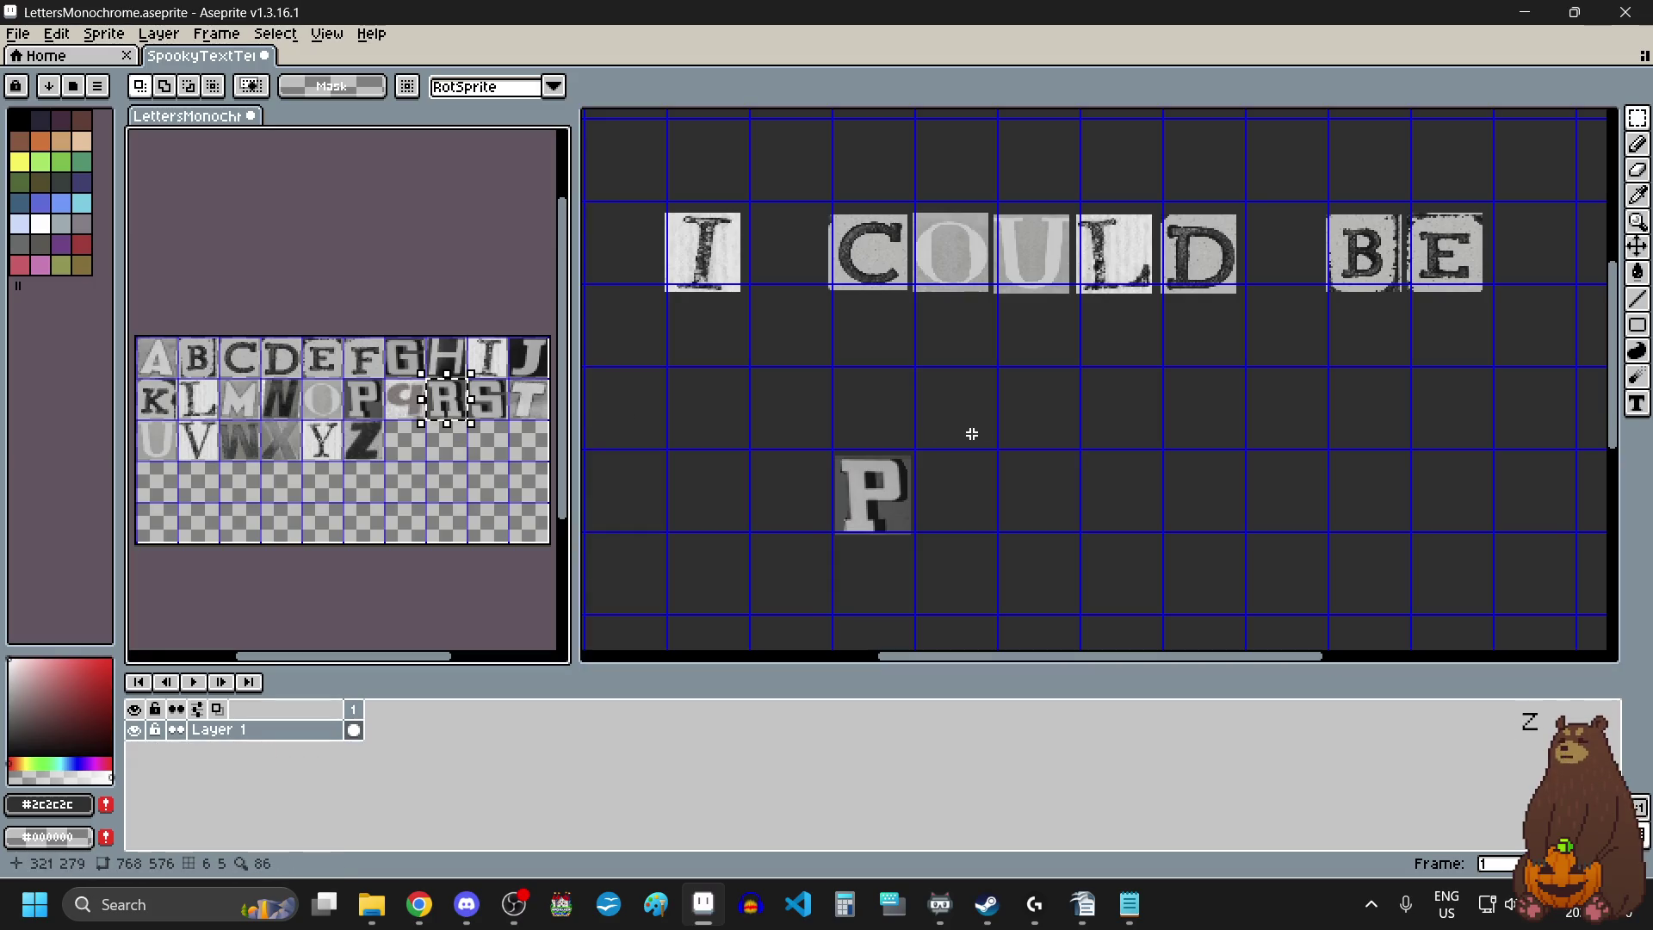
pyautogui.click(1030, 483)
pyautogui.hotkey('ctrl', 'v')
pyautogui.moveTo(1048, 405); pyautogui.dragTo(967, 511)
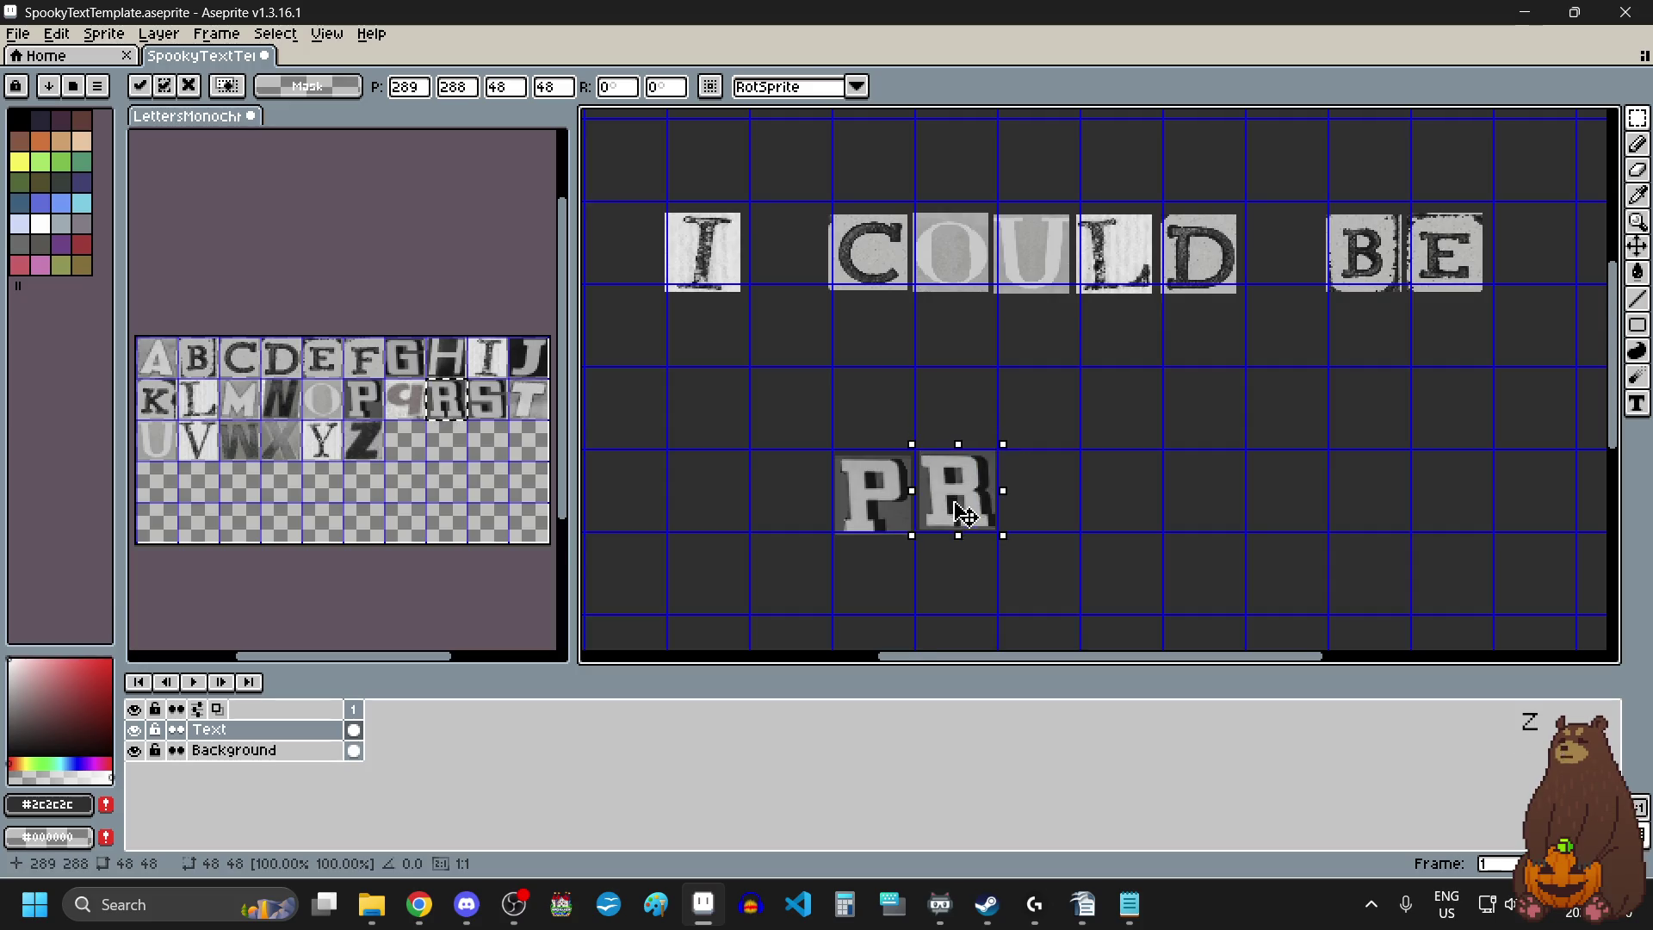
pyautogui.scroll(2, 967, 510)
pyautogui.scroll(-3, 956, 504)
pyautogui.scroll(2, 1015, 542)
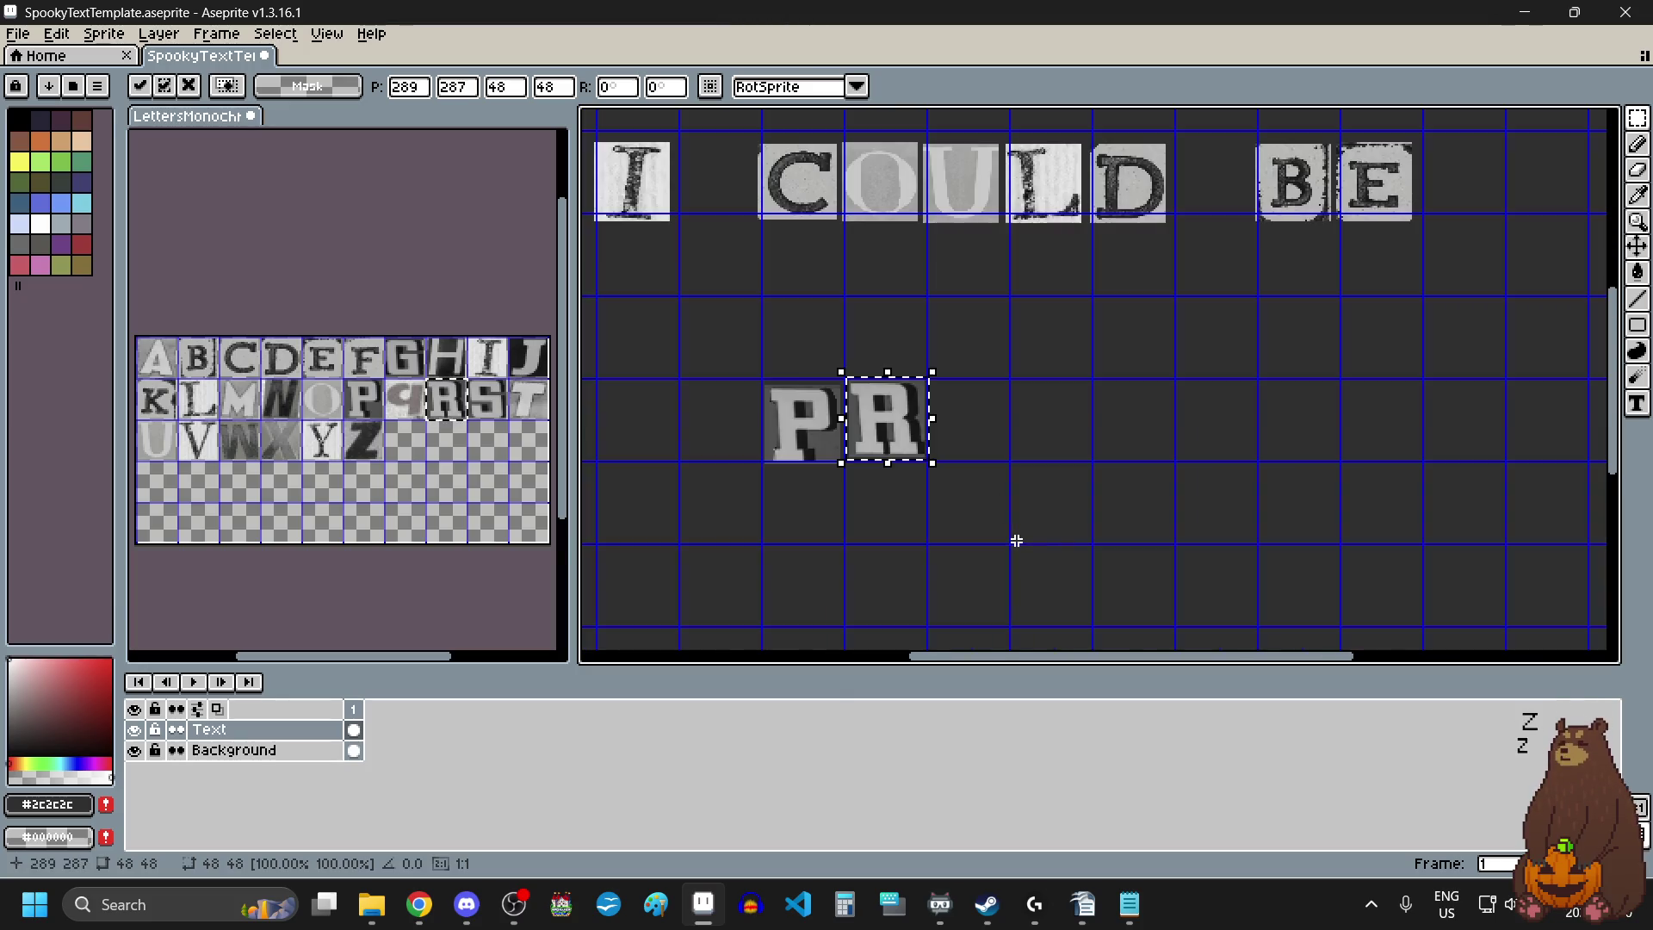
pyautogui.click(1004, 539)
# Place the E tile right after the R.
pyautogui.click(330, 358)
pyautogui.click(330, 357)
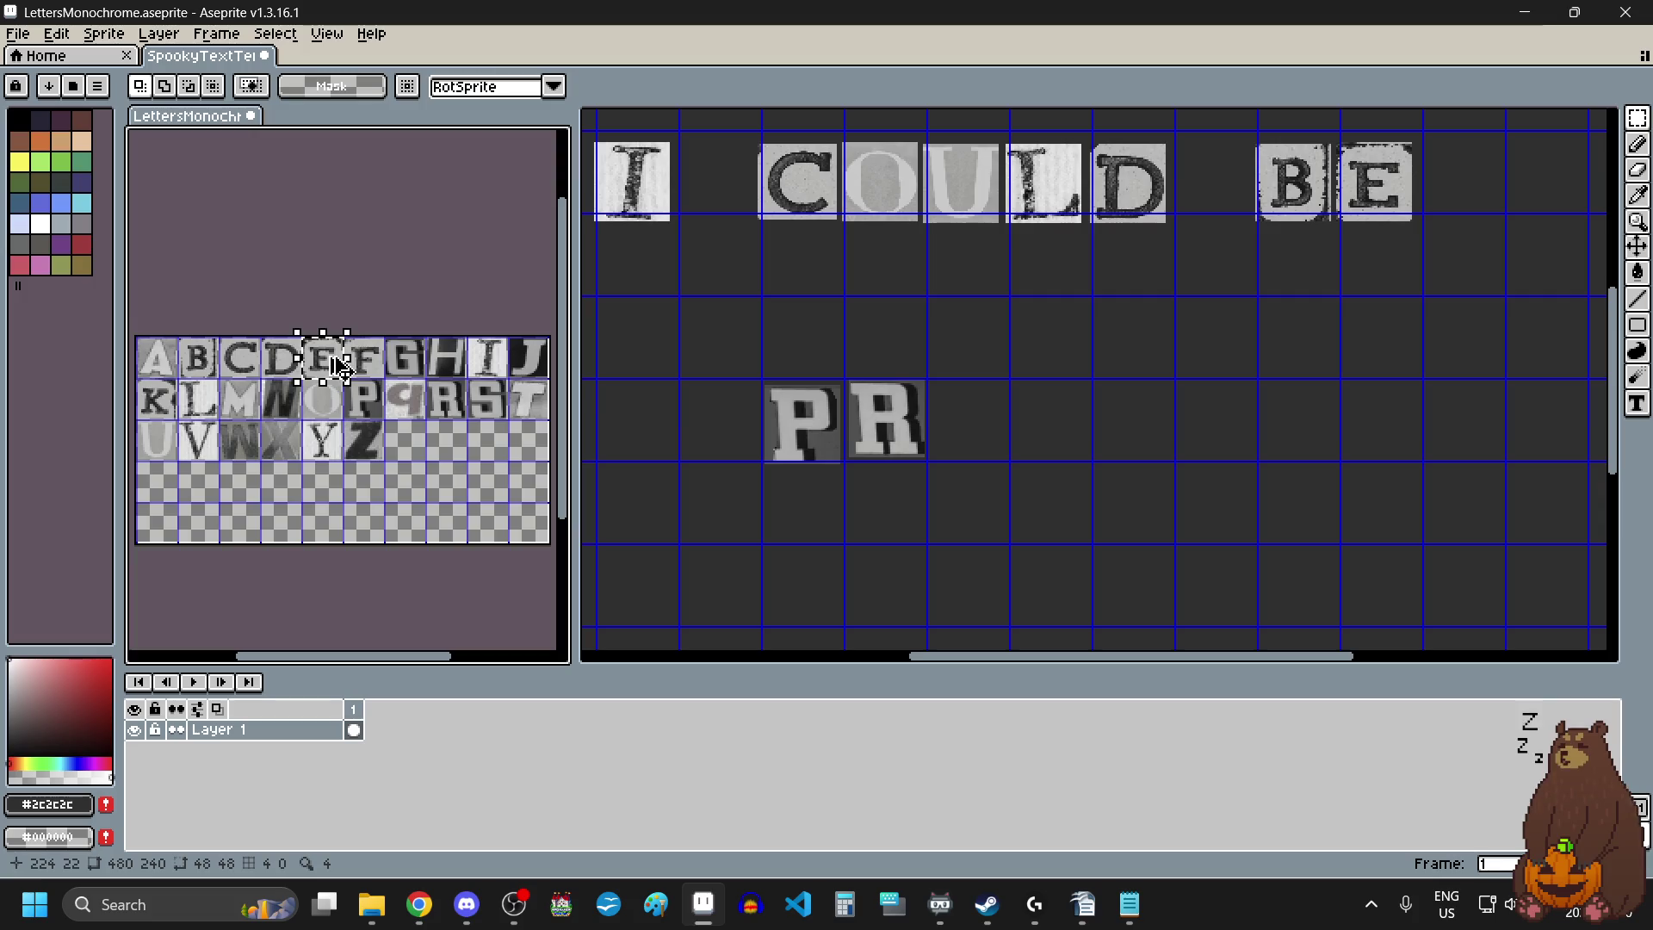
pyautogui.click(1005, 423)
pyautogui.hotkey('ctrl', 'v')
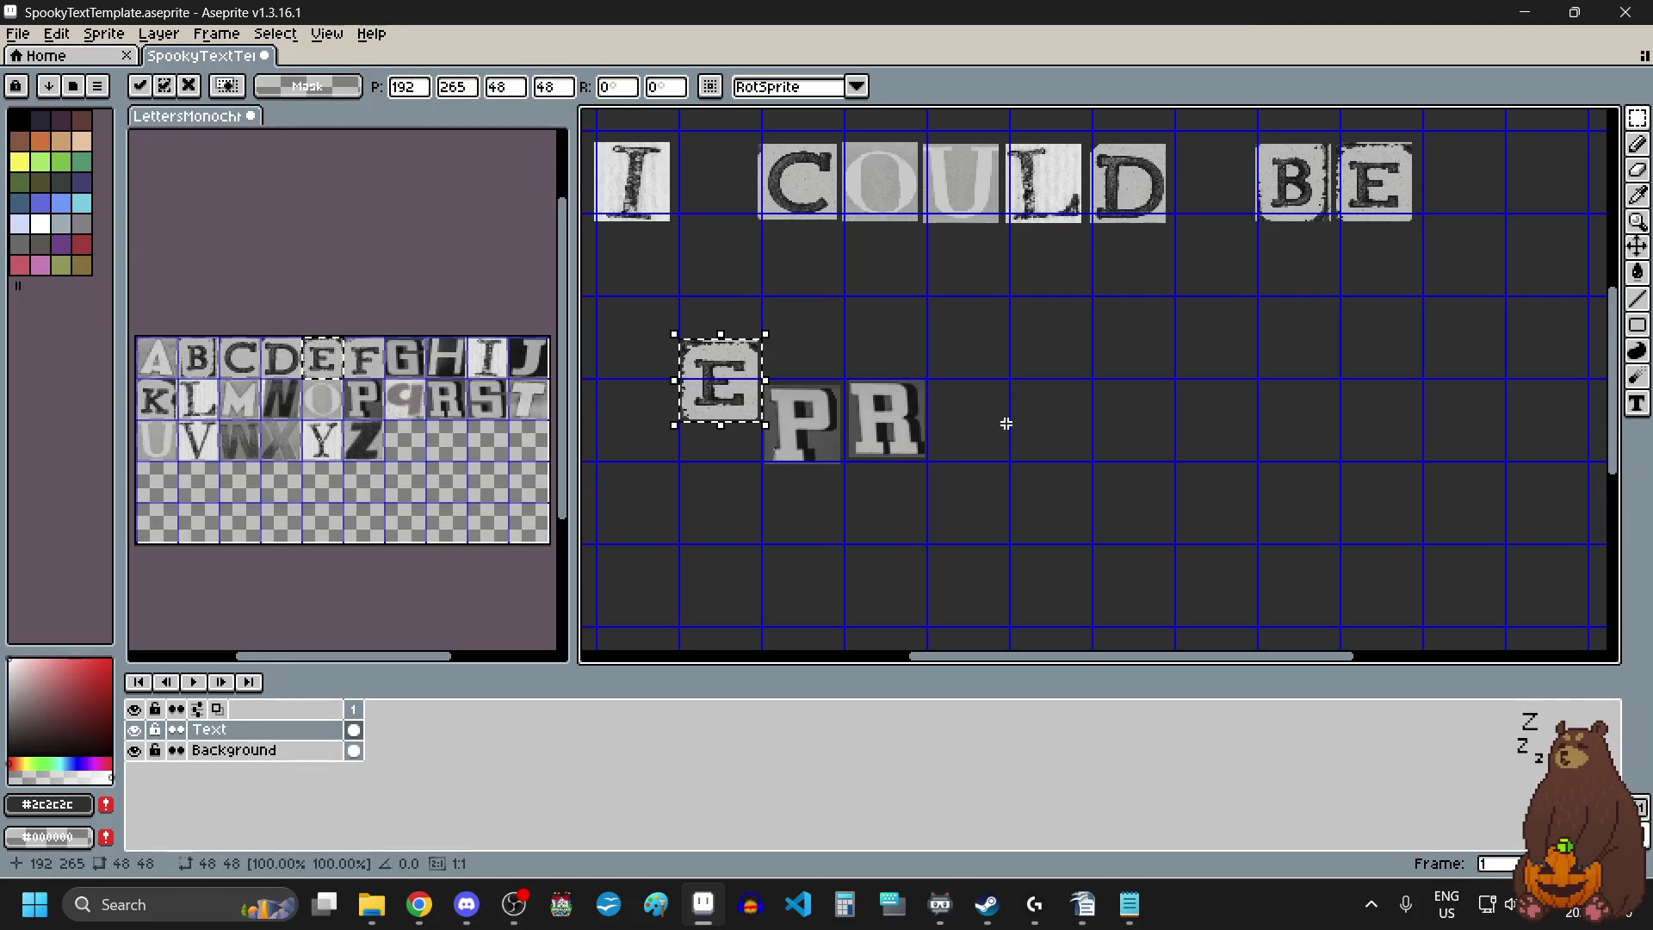
pyautogui.moveTo(728, 390); pyautogui.dragTo(976, 438)
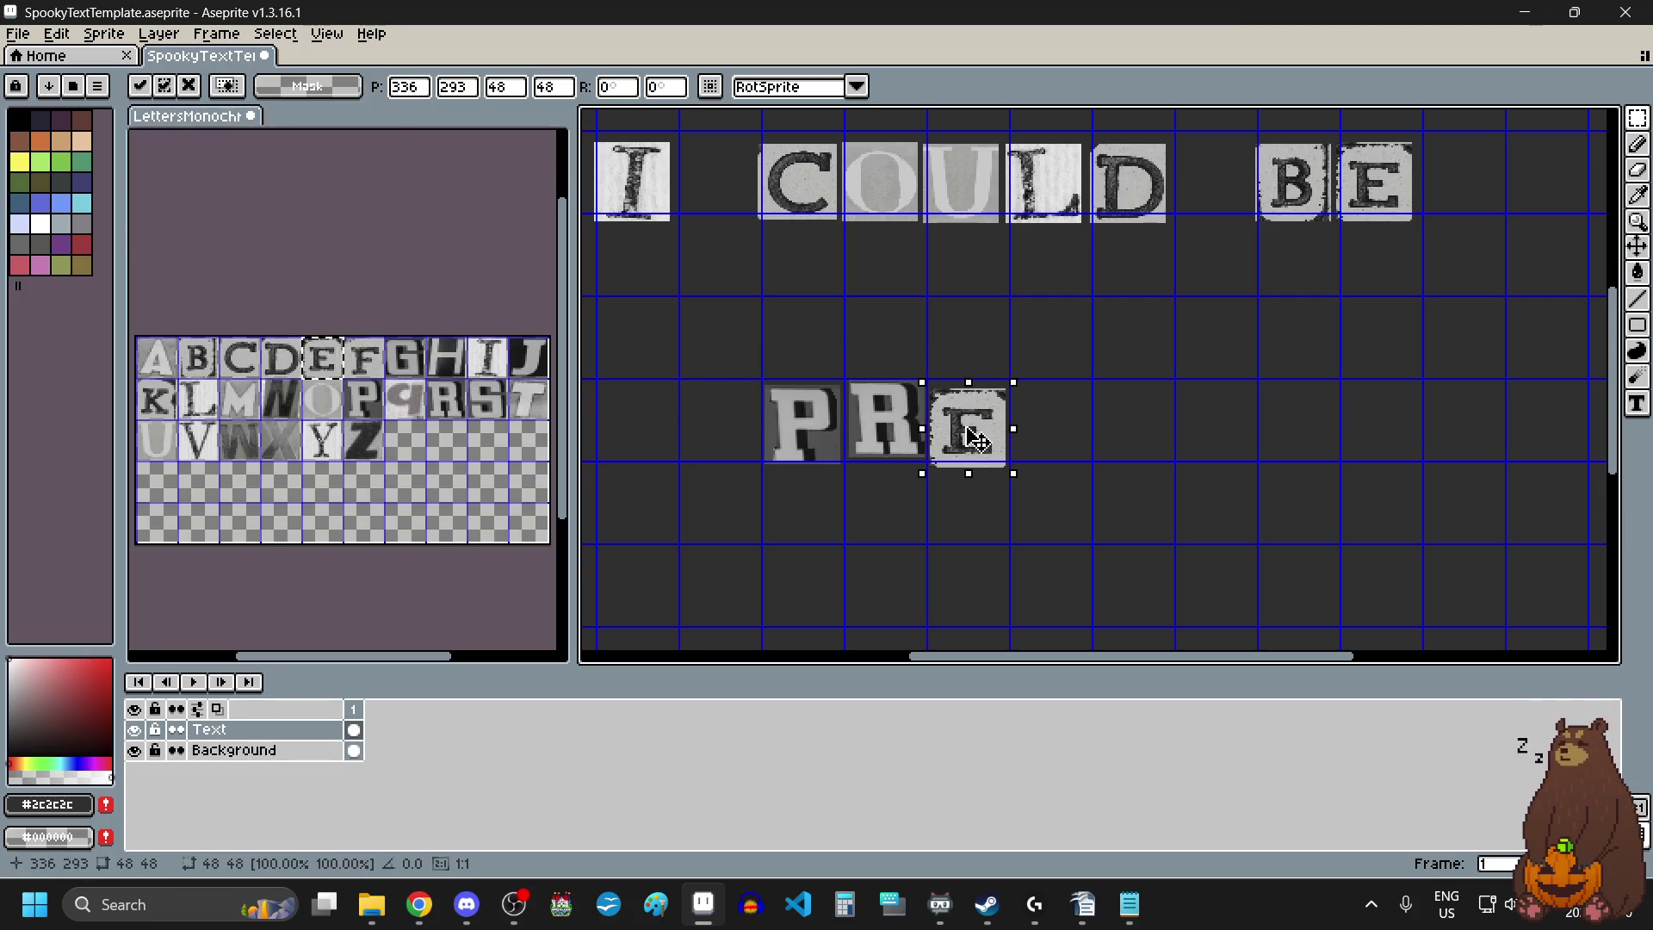
# Add two T tiles in a row after the E.
pyautogui.click(531, 407)
pyautogui.hotkey('ctrl', 'c')
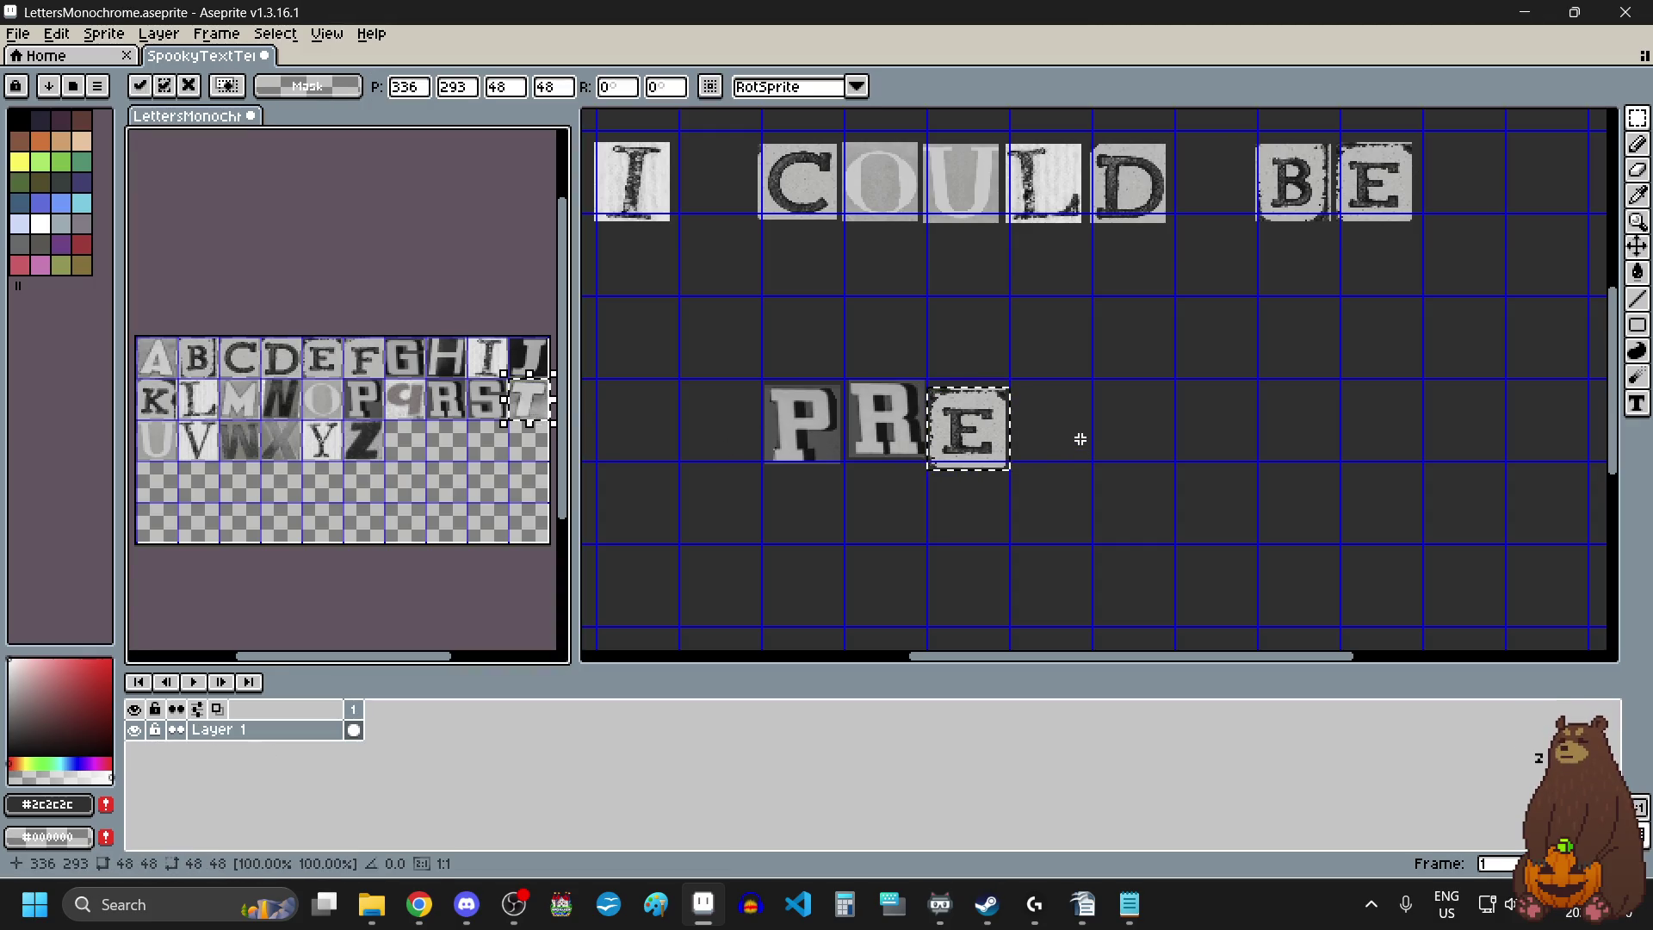
pyautogui.click(1077, 435)
pyautogui.hotkey('ctrl', 'v')
pyautogui.moveTo(1130, 394); pyautogui.dragTo(1048, 434)
pyautogui.click(1161, 441)
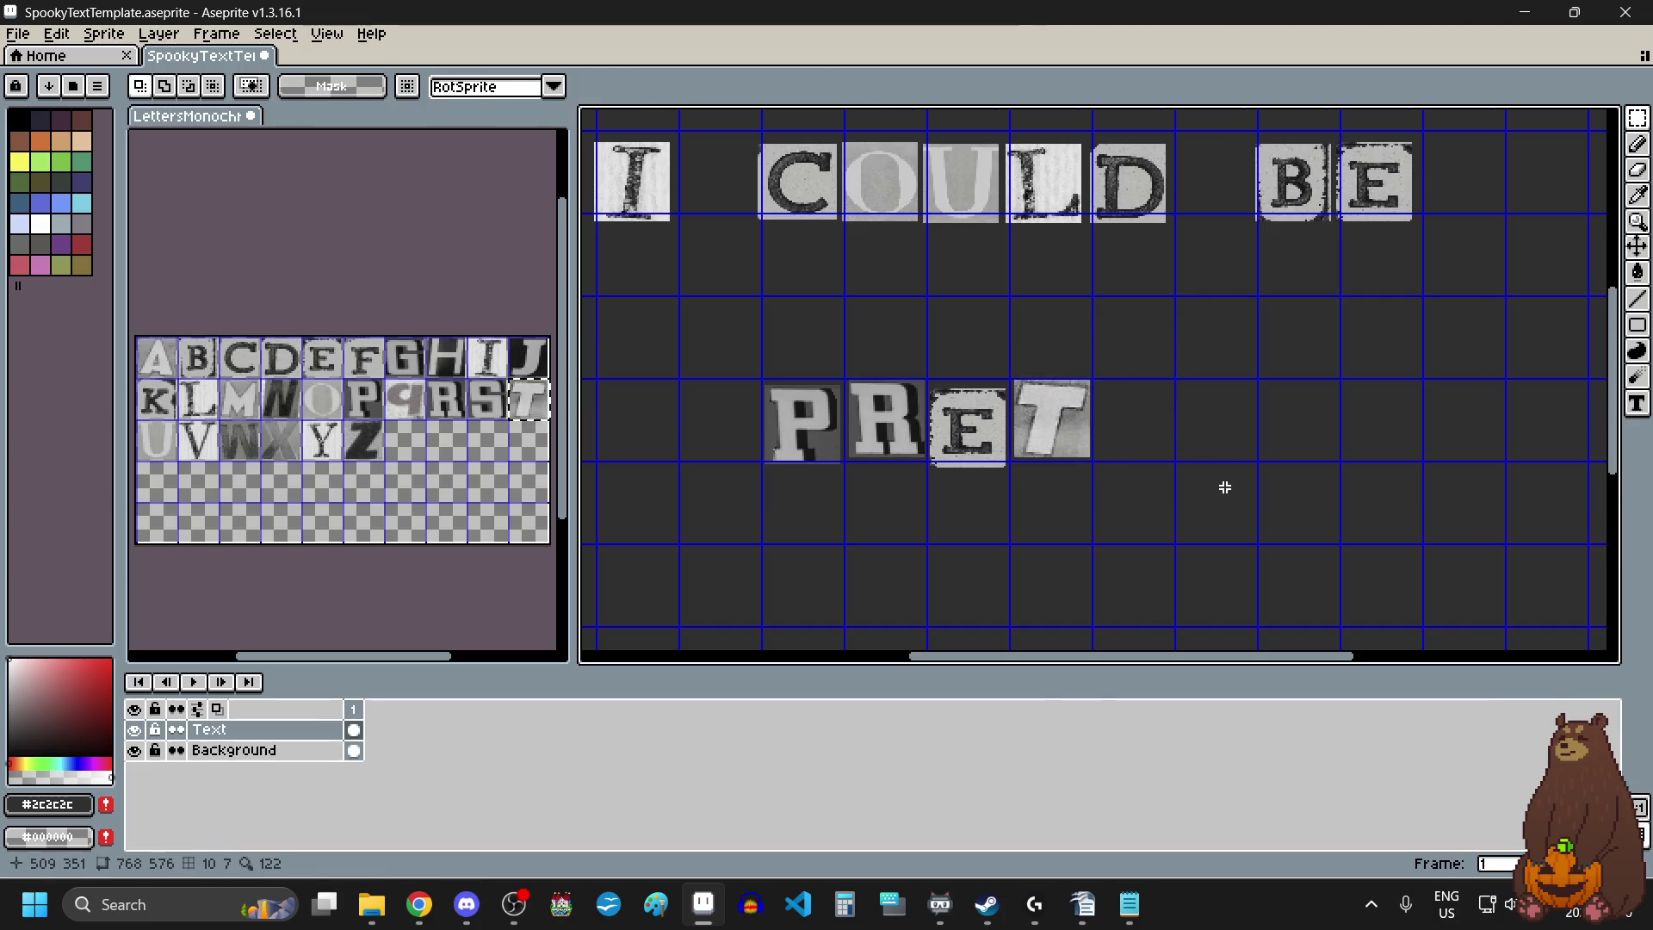
pyautogui.hotkey('ctrl', 'v')
pyautogui.moveTo(1163, 397); pyautogui.dragTo(1164, 429)
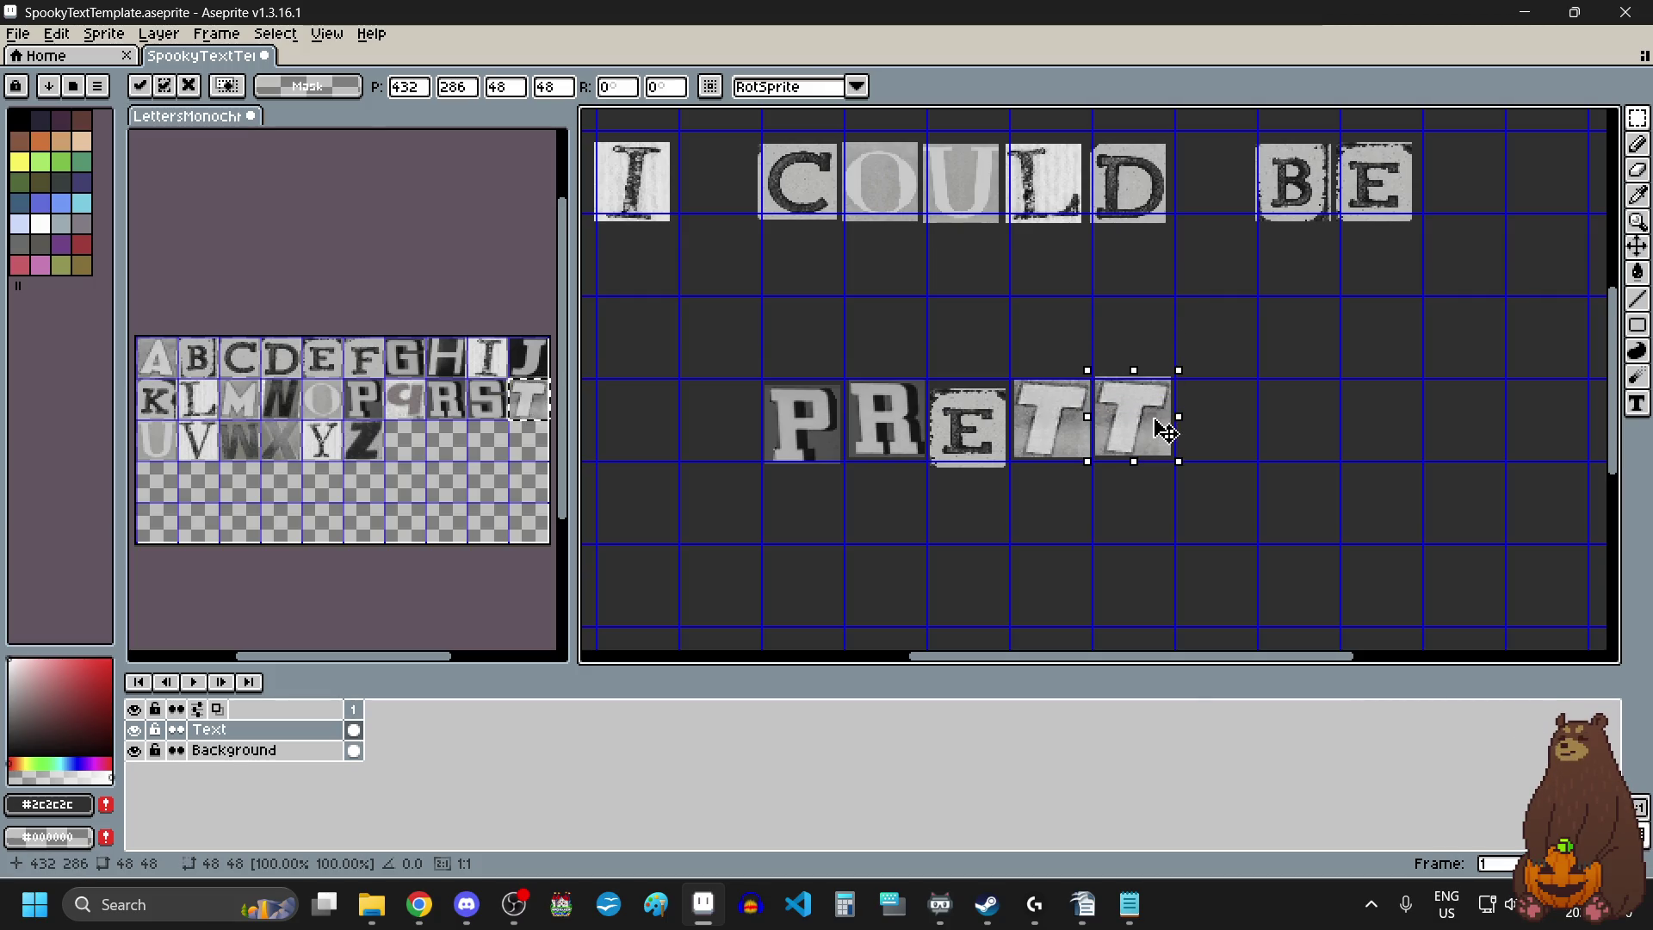
pyautogui.click(1100, 513)
# Add the Y tile to complete PRETTY.
pyautogui.doubleClick(323, 448)
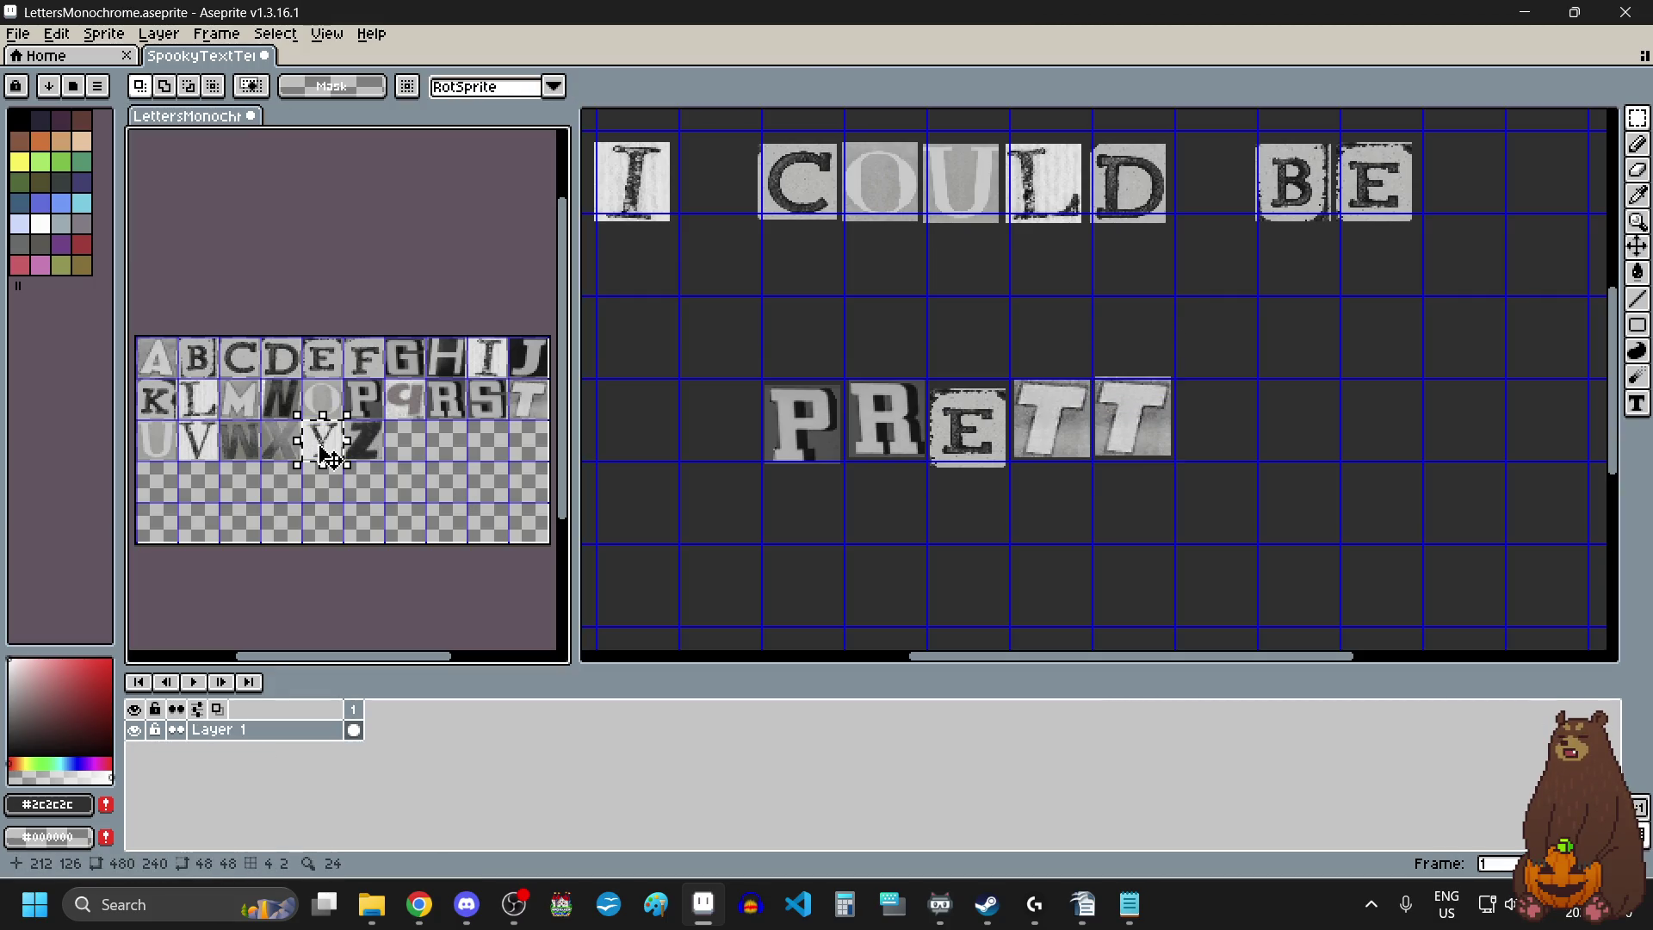
pyautogui.hotkey('ctrl', 'c')
pyautogui.click(1221, 421)
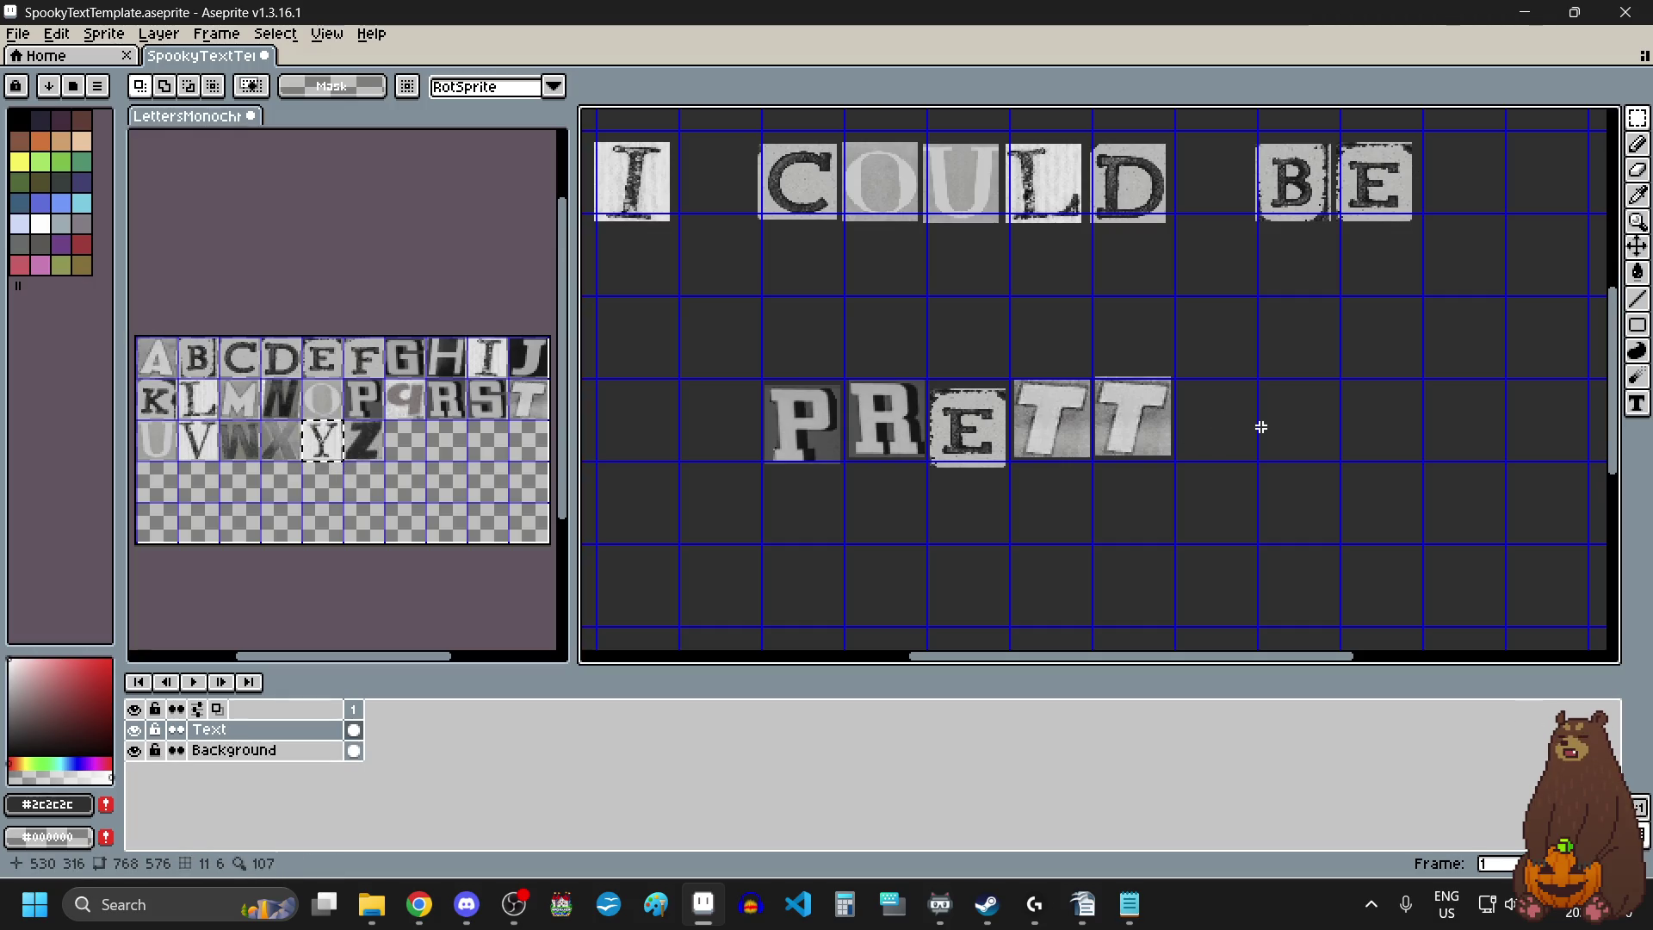
pyautogui.hotkey('ctrl', 'v')
pyautogui.moveTo(743, 398)
pyautogui.mouseDown()
pyautogui.moveTo(1262, 447)
pyautogui.moveTo(1243, 432)
pyautogui.moveTo(1244, 445)
pyautogui.mouseUp()
pyautogui.click(1059, 565)
pyautogui.scroll(-1, 1111, 447)
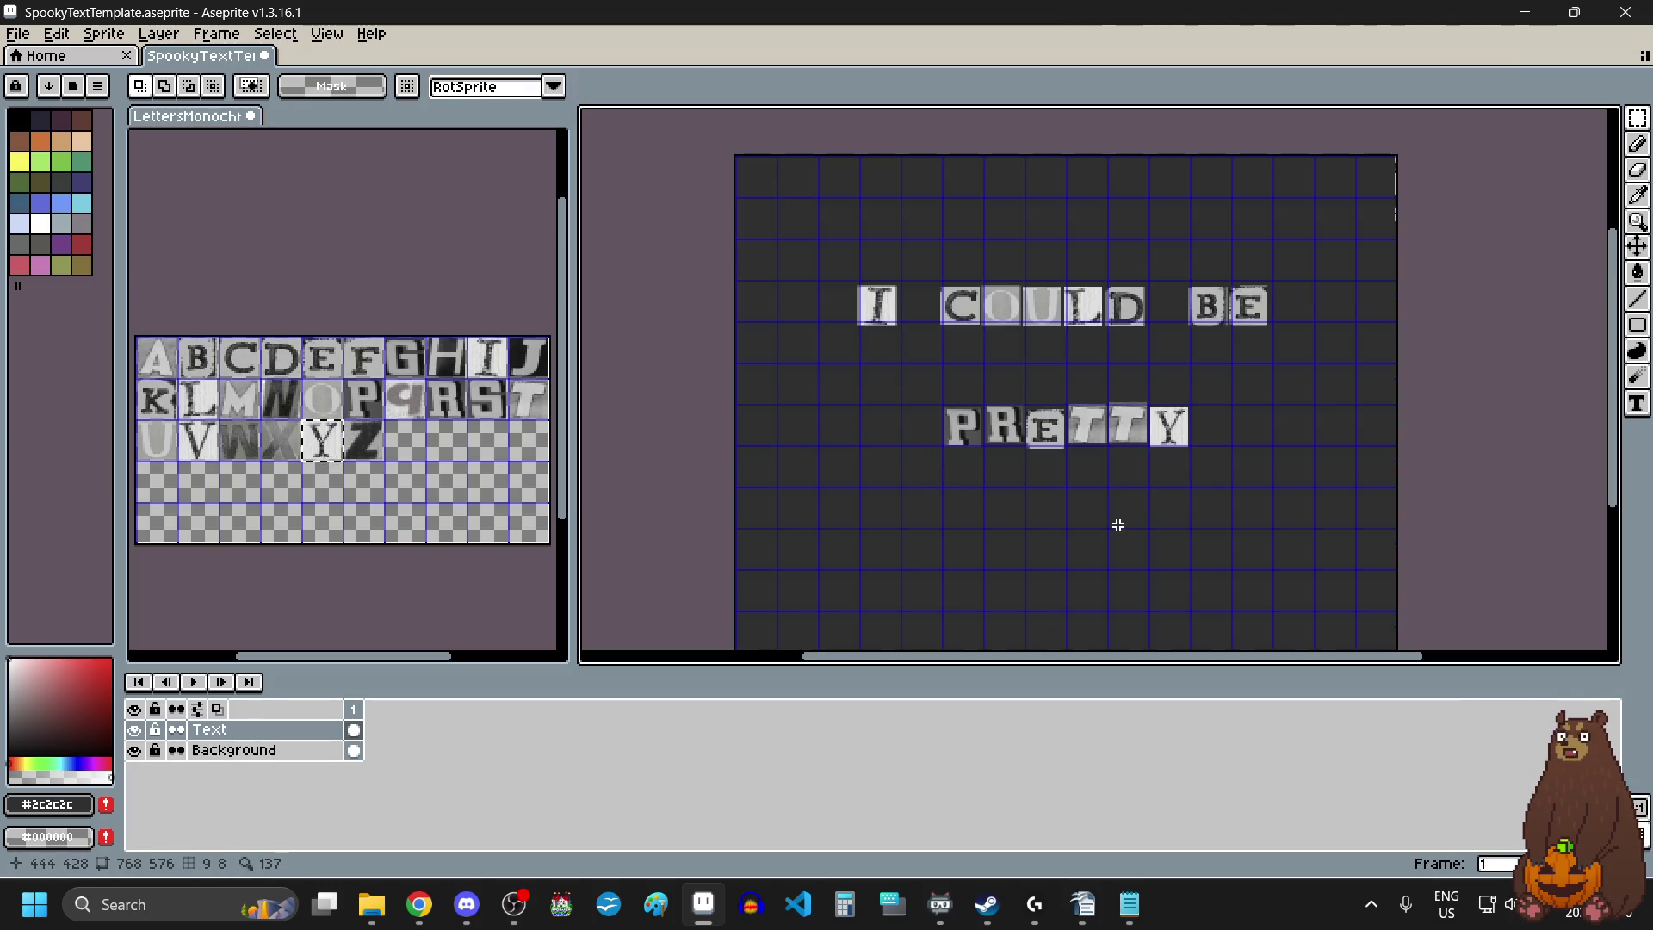
pyautogui.scroll(-1, 1117, 524)
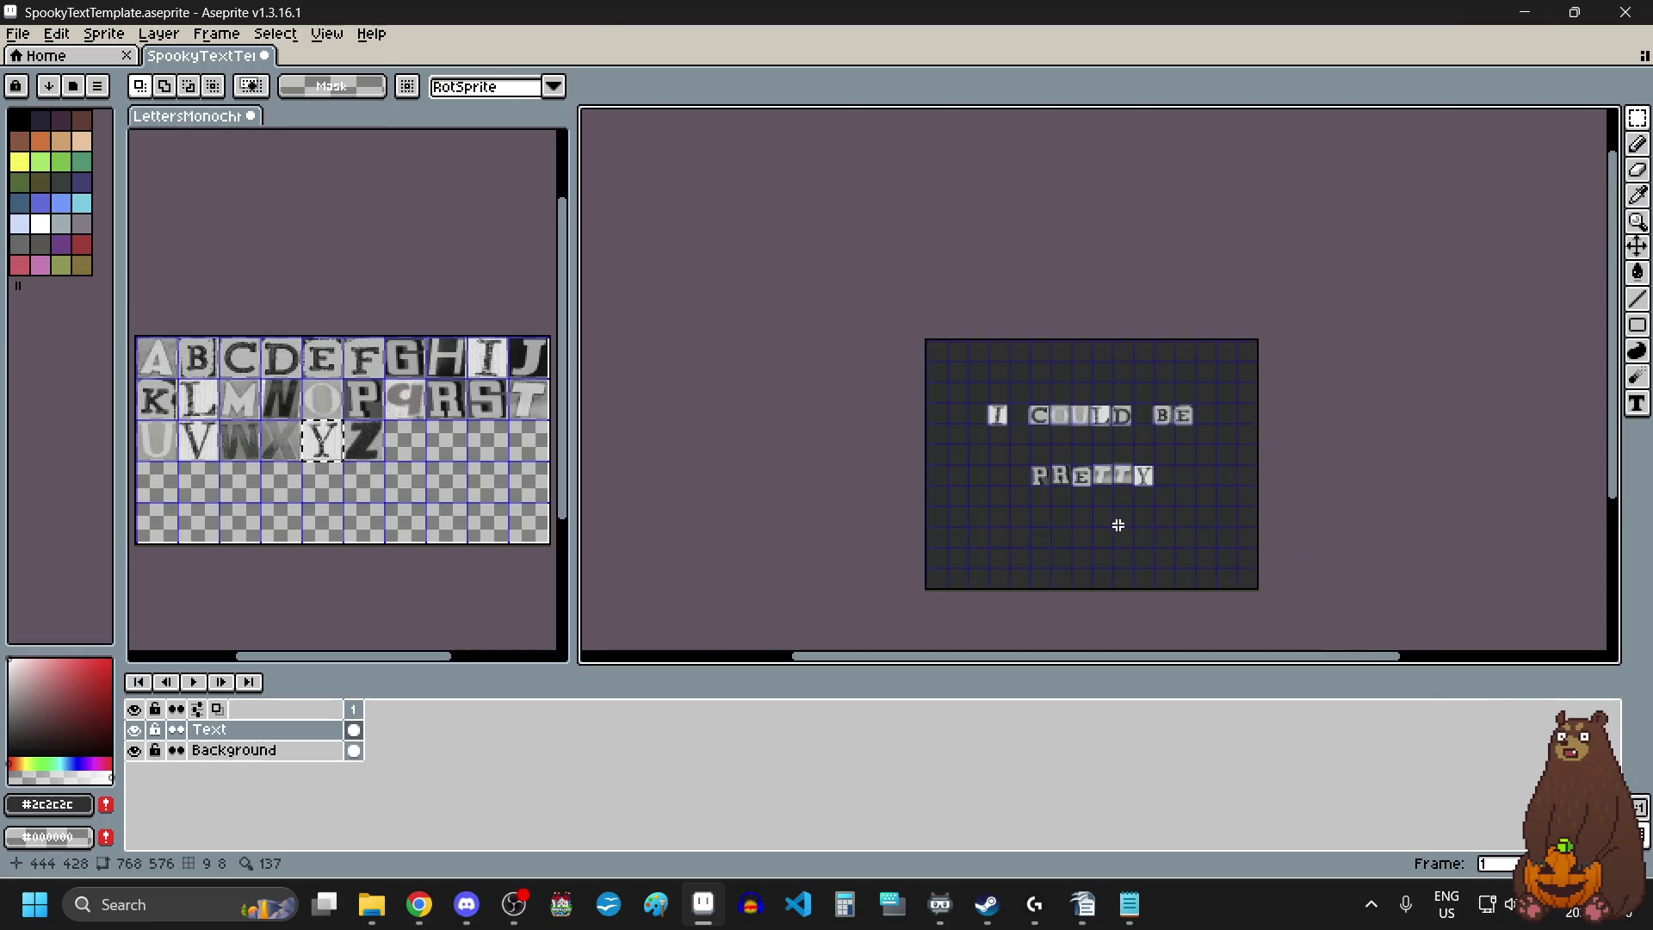
pyautogui.scroll(1, 1126, 570)
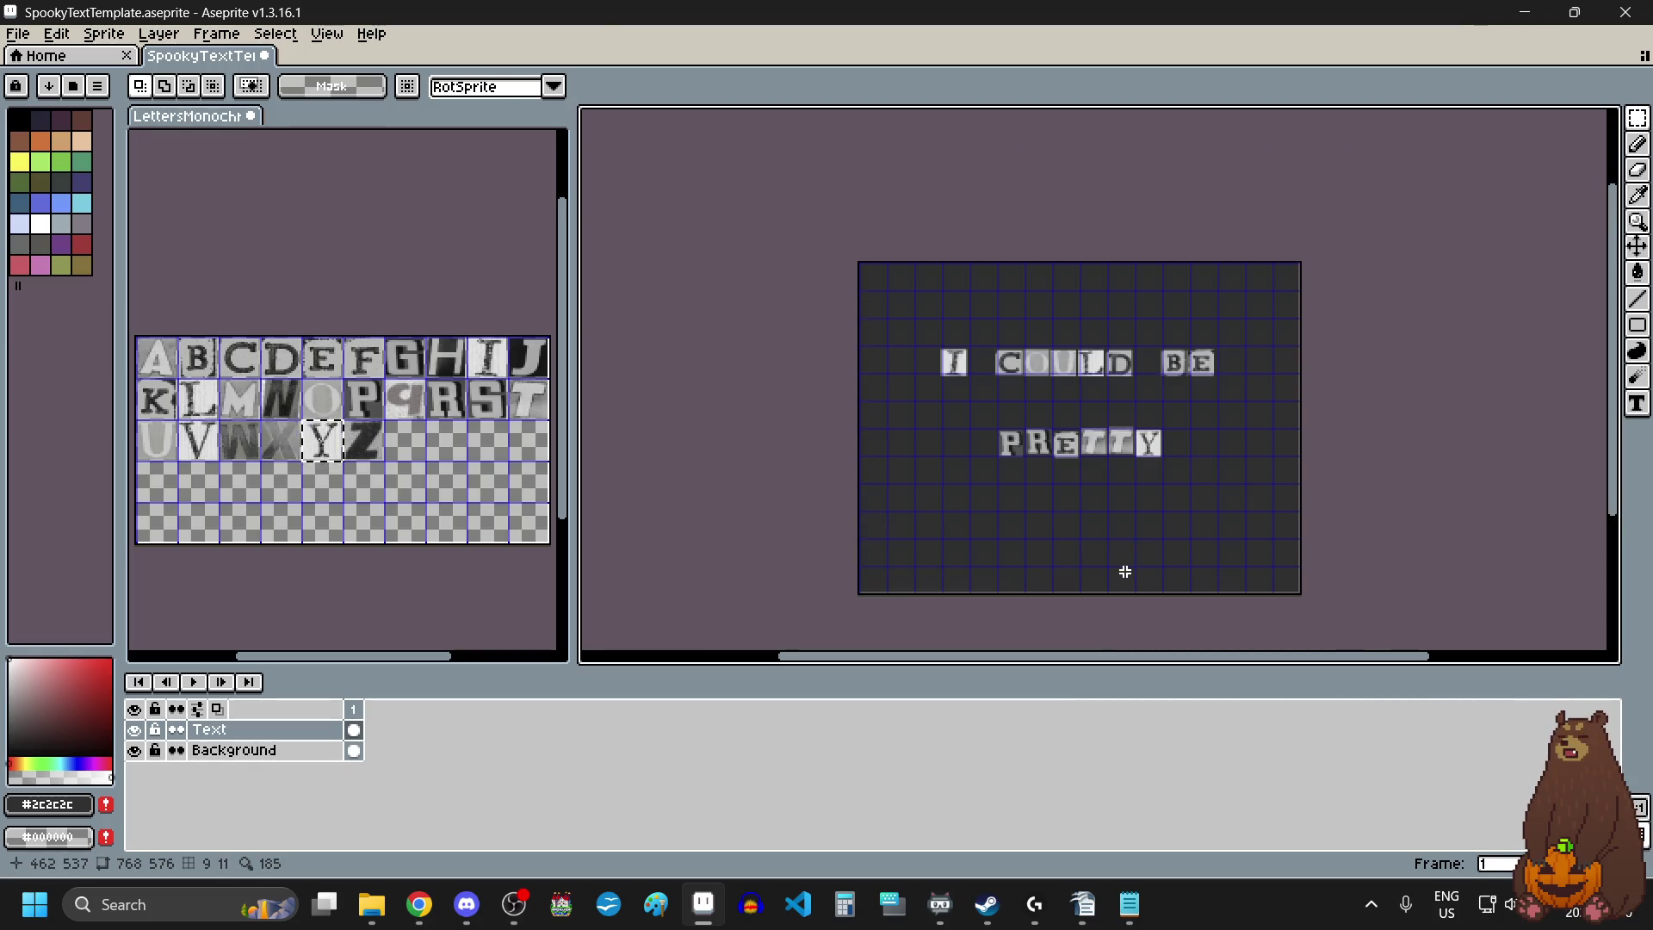
pyautogui.scroll(1, 1150, 443)
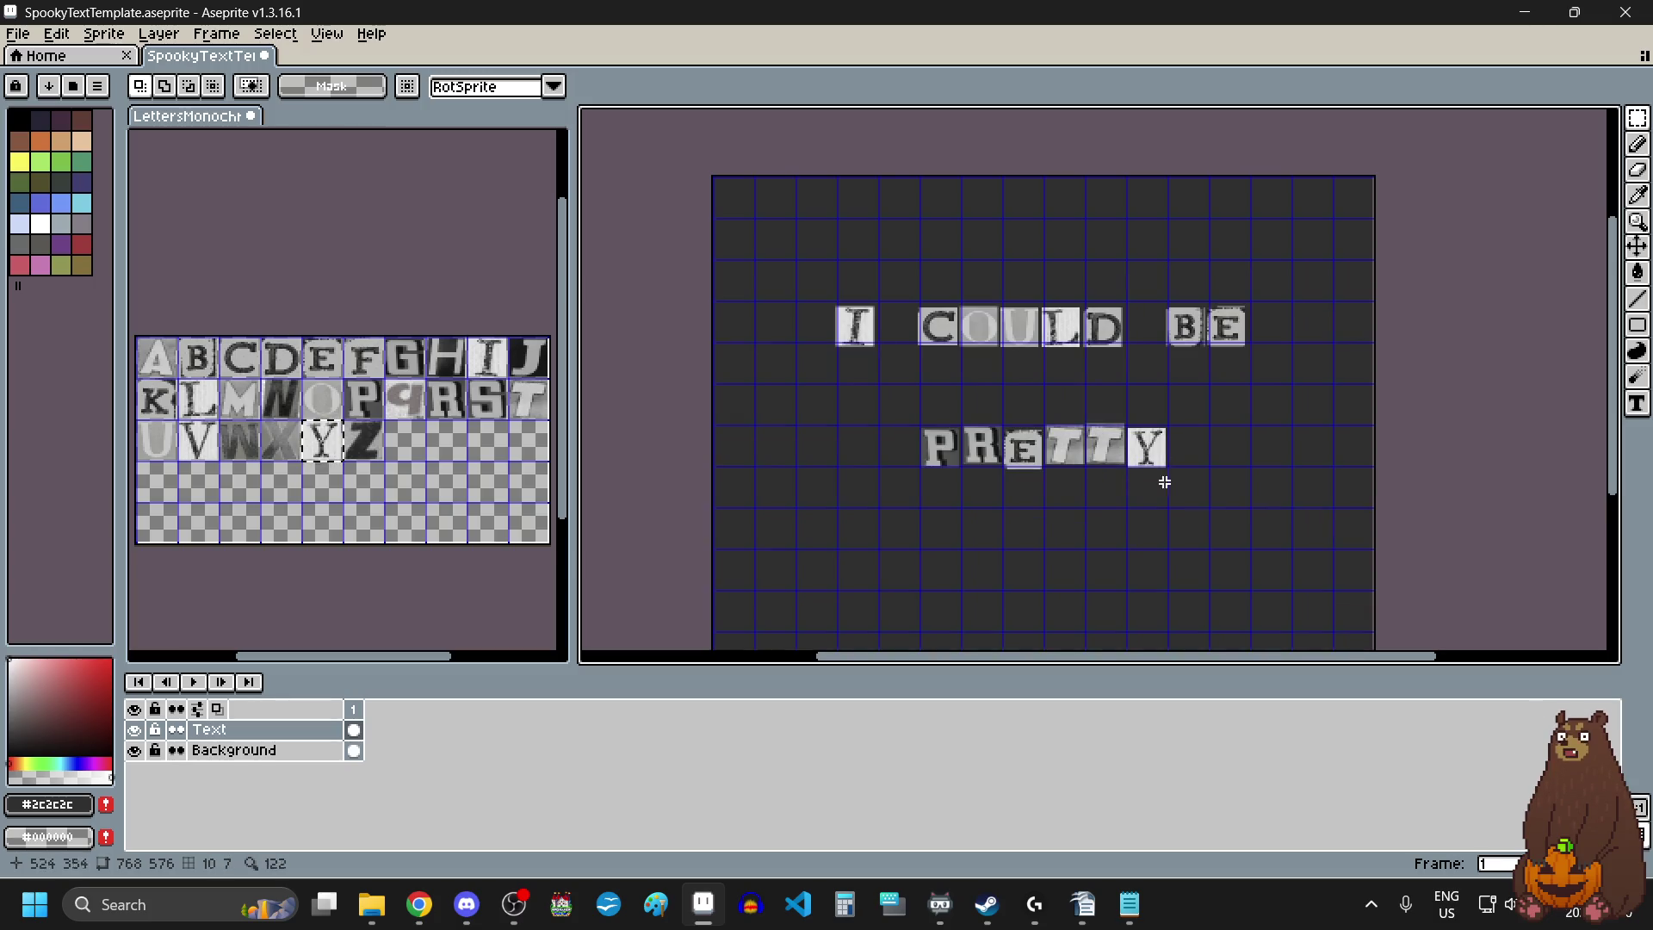
# Start Export As and browse to the game's pictures folder via recent folders.
pyautogui.click(18, 26)
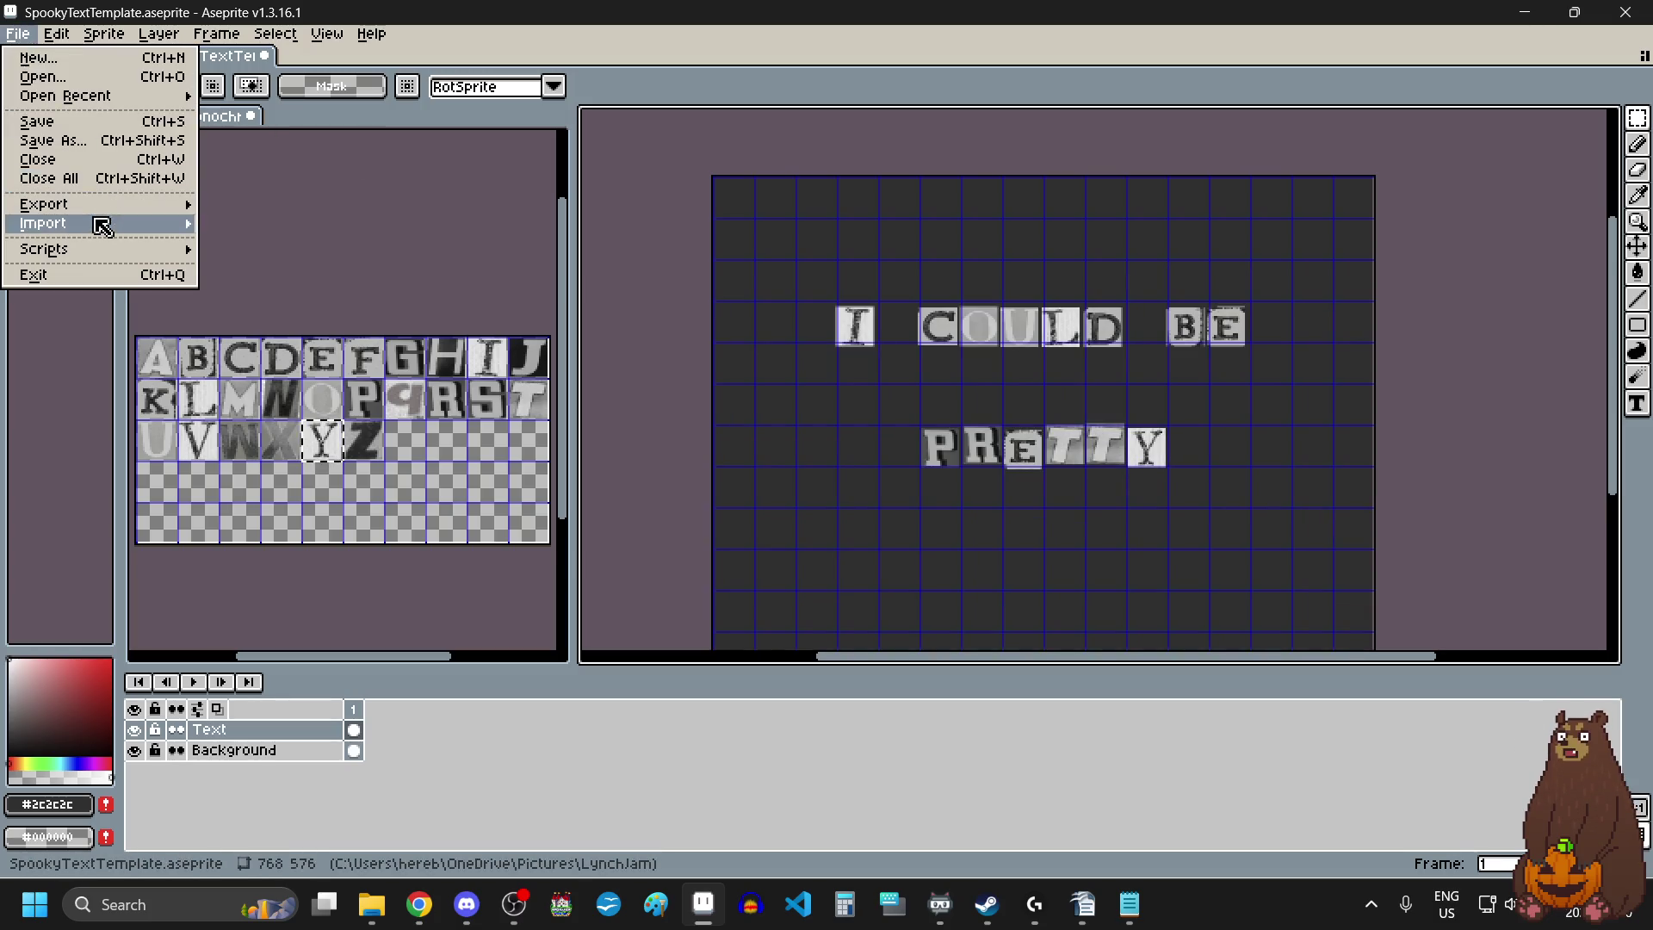
pyautogui.moveTo(100, 208)
pyautogui.click(232, 211)
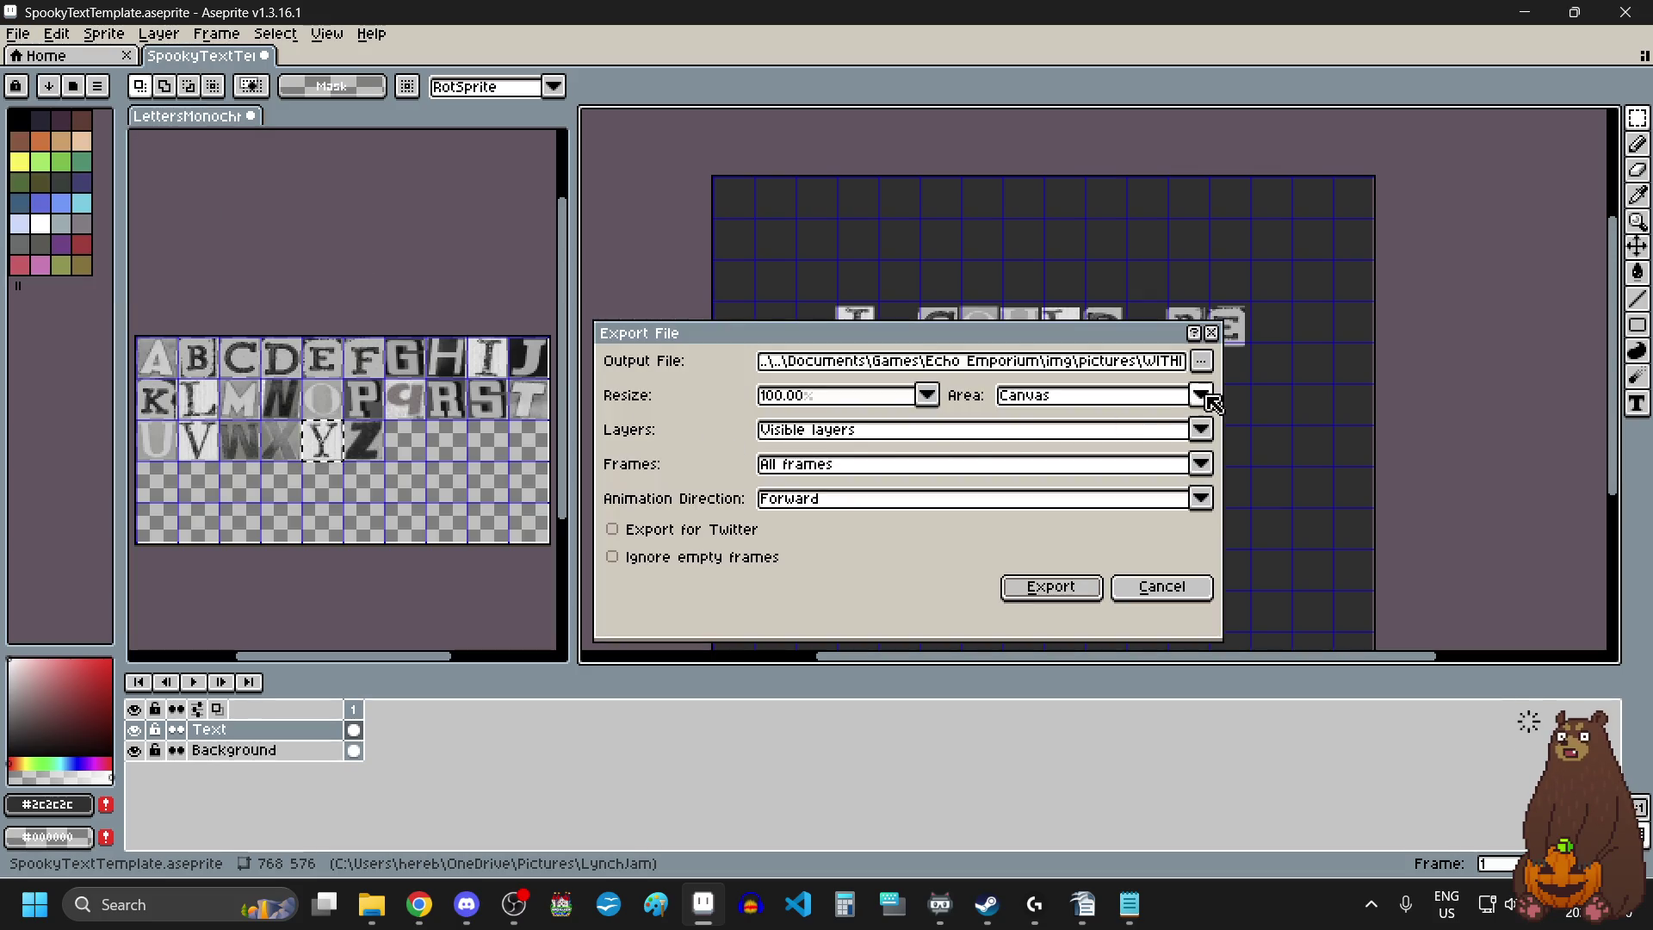
pyautogui.click(1202, 363)
pyautogui.click(1216, 389)
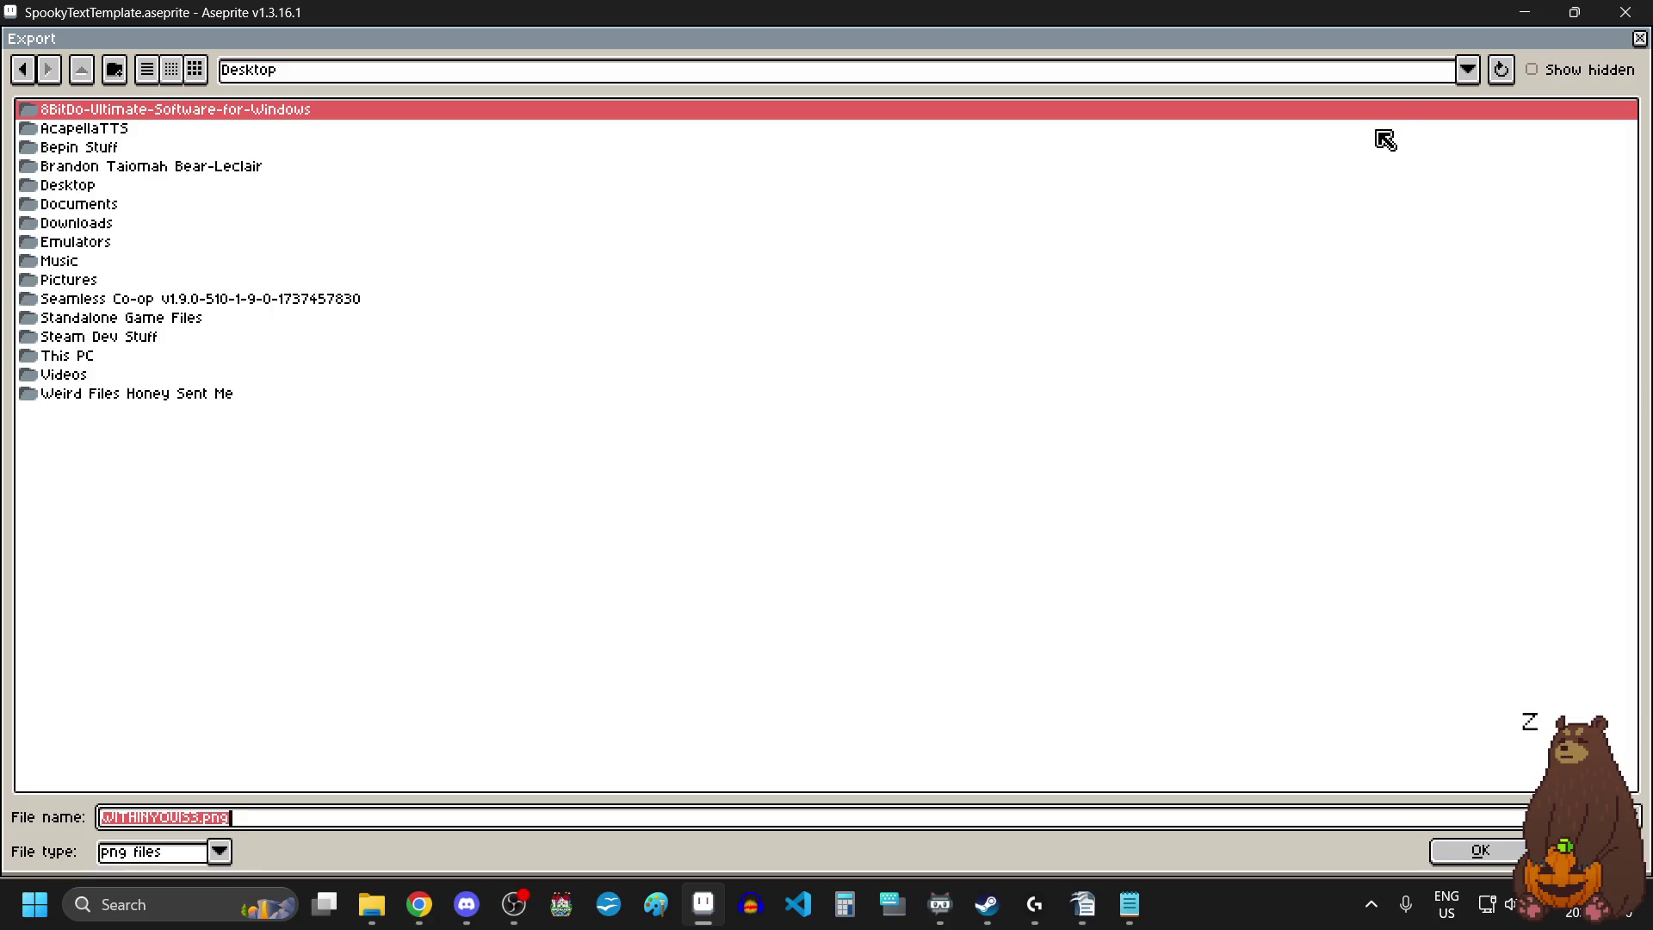
pyautogui.click(1468, 69)
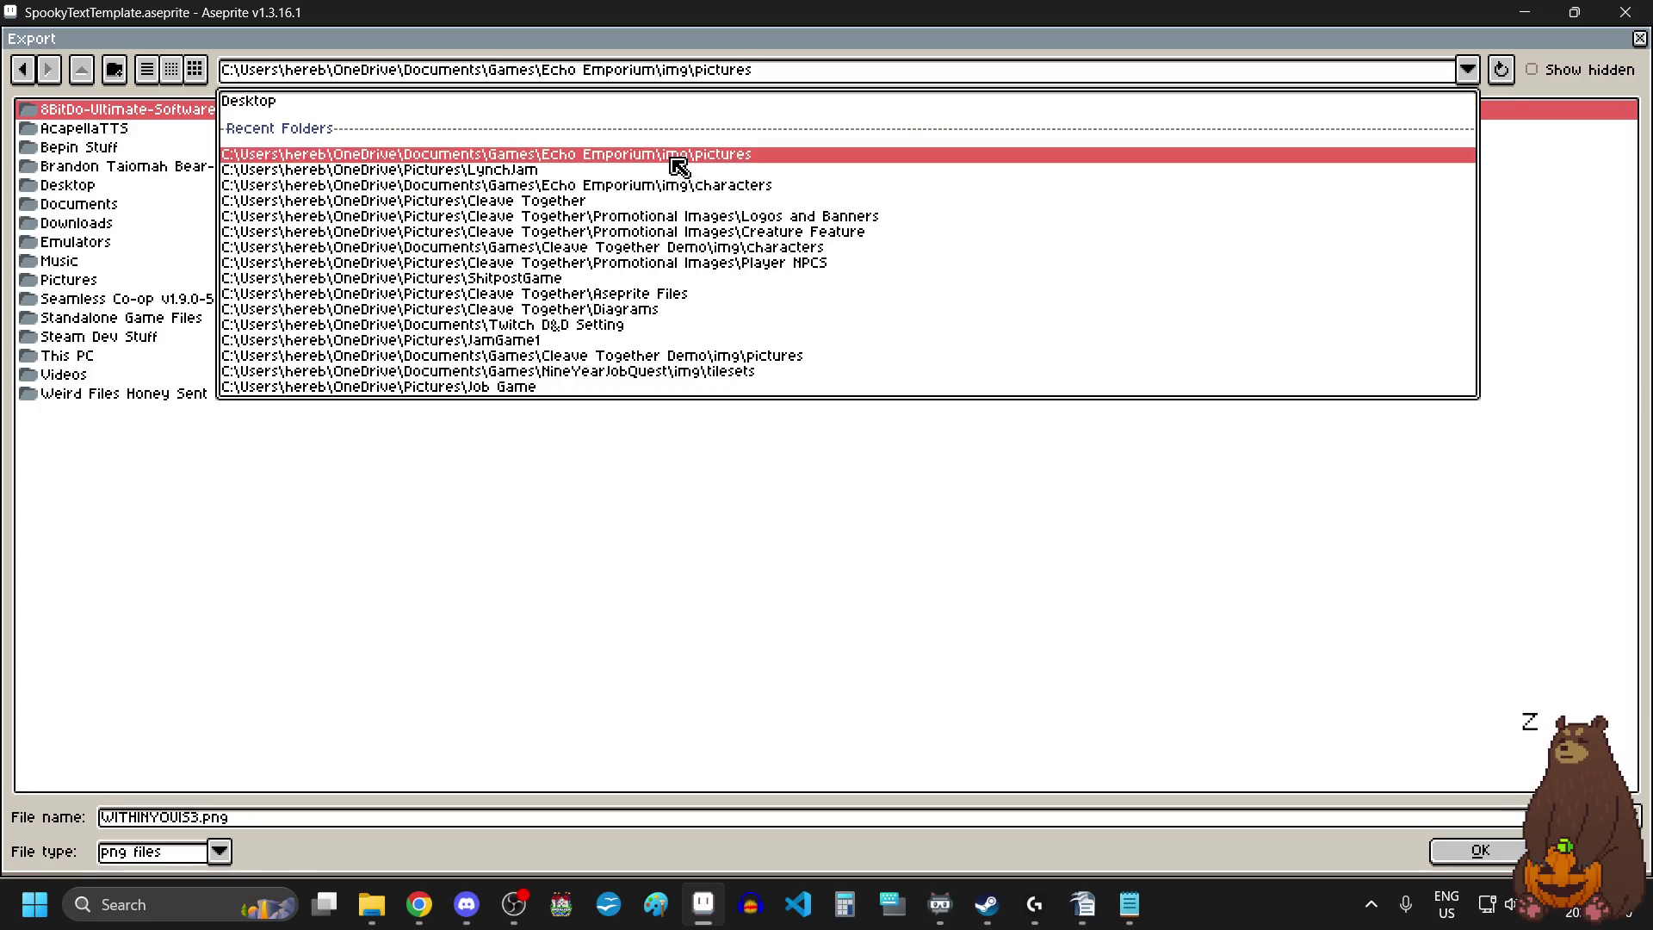
pyautogui.click(673, 156)
# Name the file ICOULDBEPRETTY.png and export it, accepting the layers warning.
pyautogui.click(376, 825)
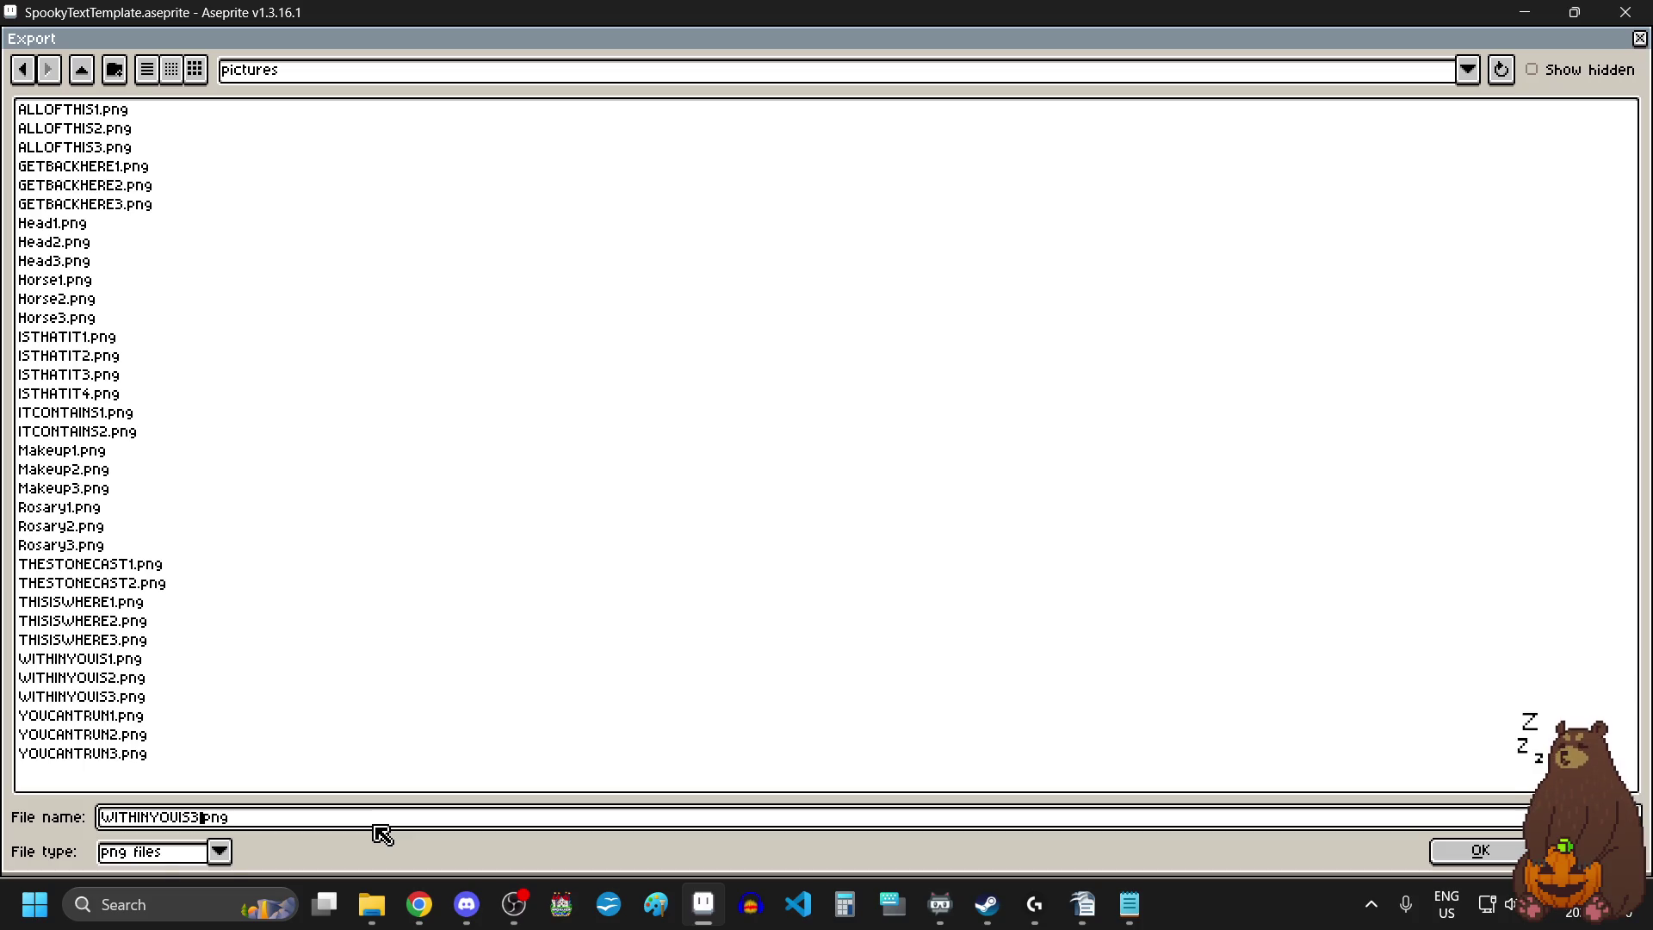
pyautogui.press('BackSpace')
pyautogui.press('BackSpace')
pyautogui.press('BackSpace')
pyautogui.press('Tab')
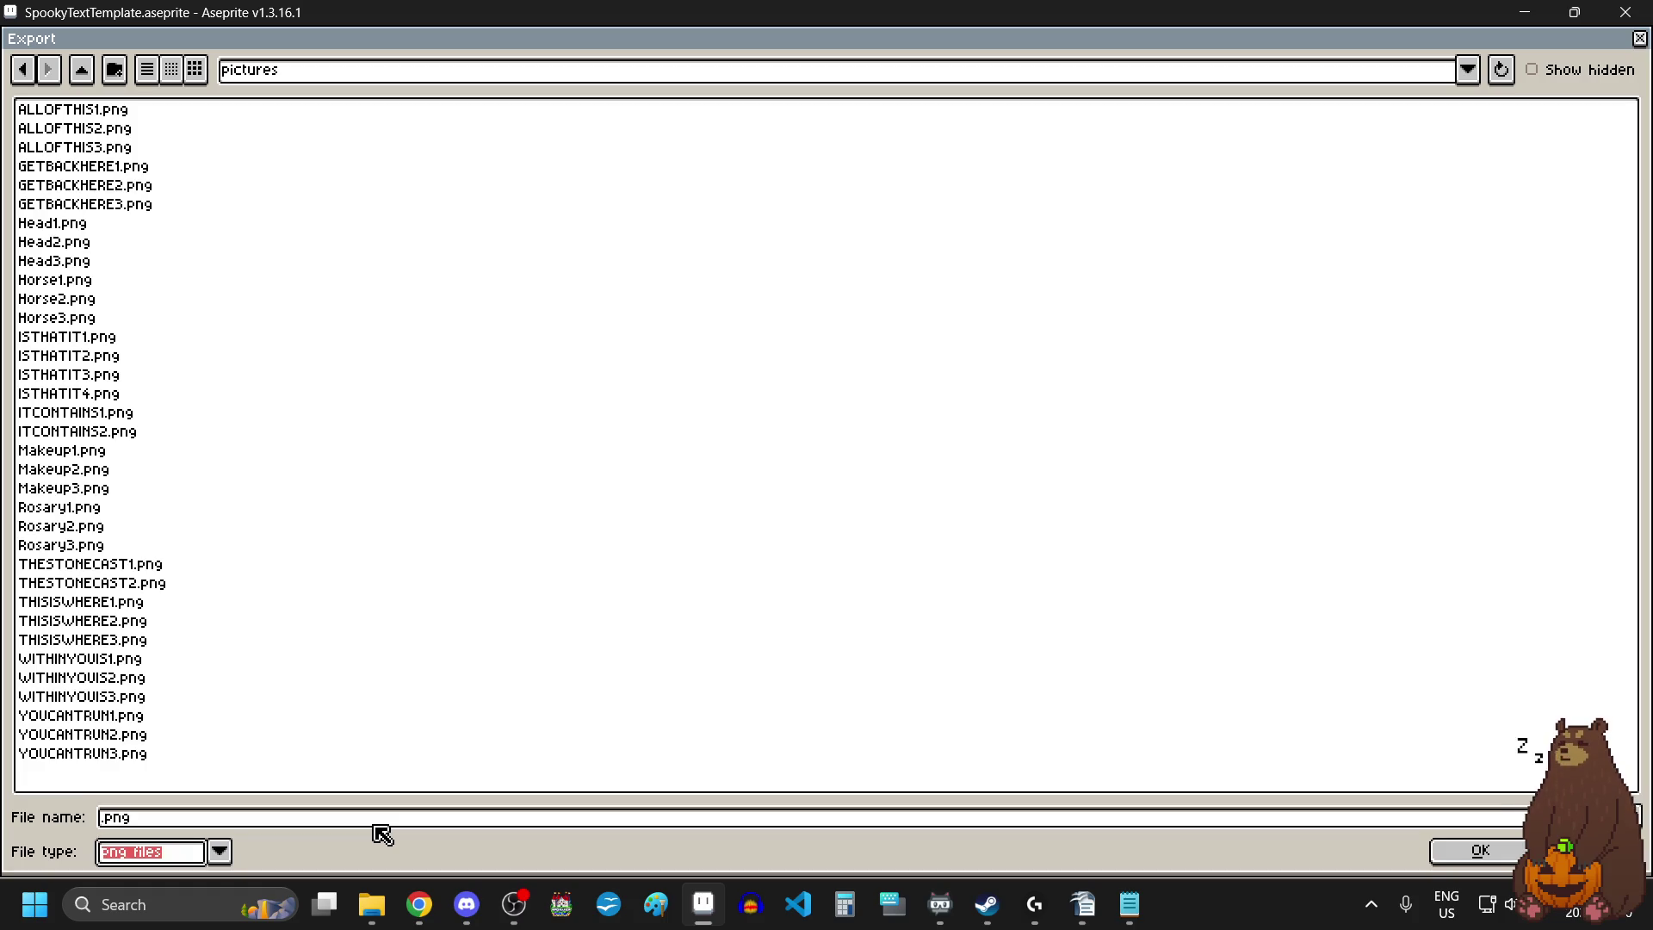
pyautogui.click(376, 825)
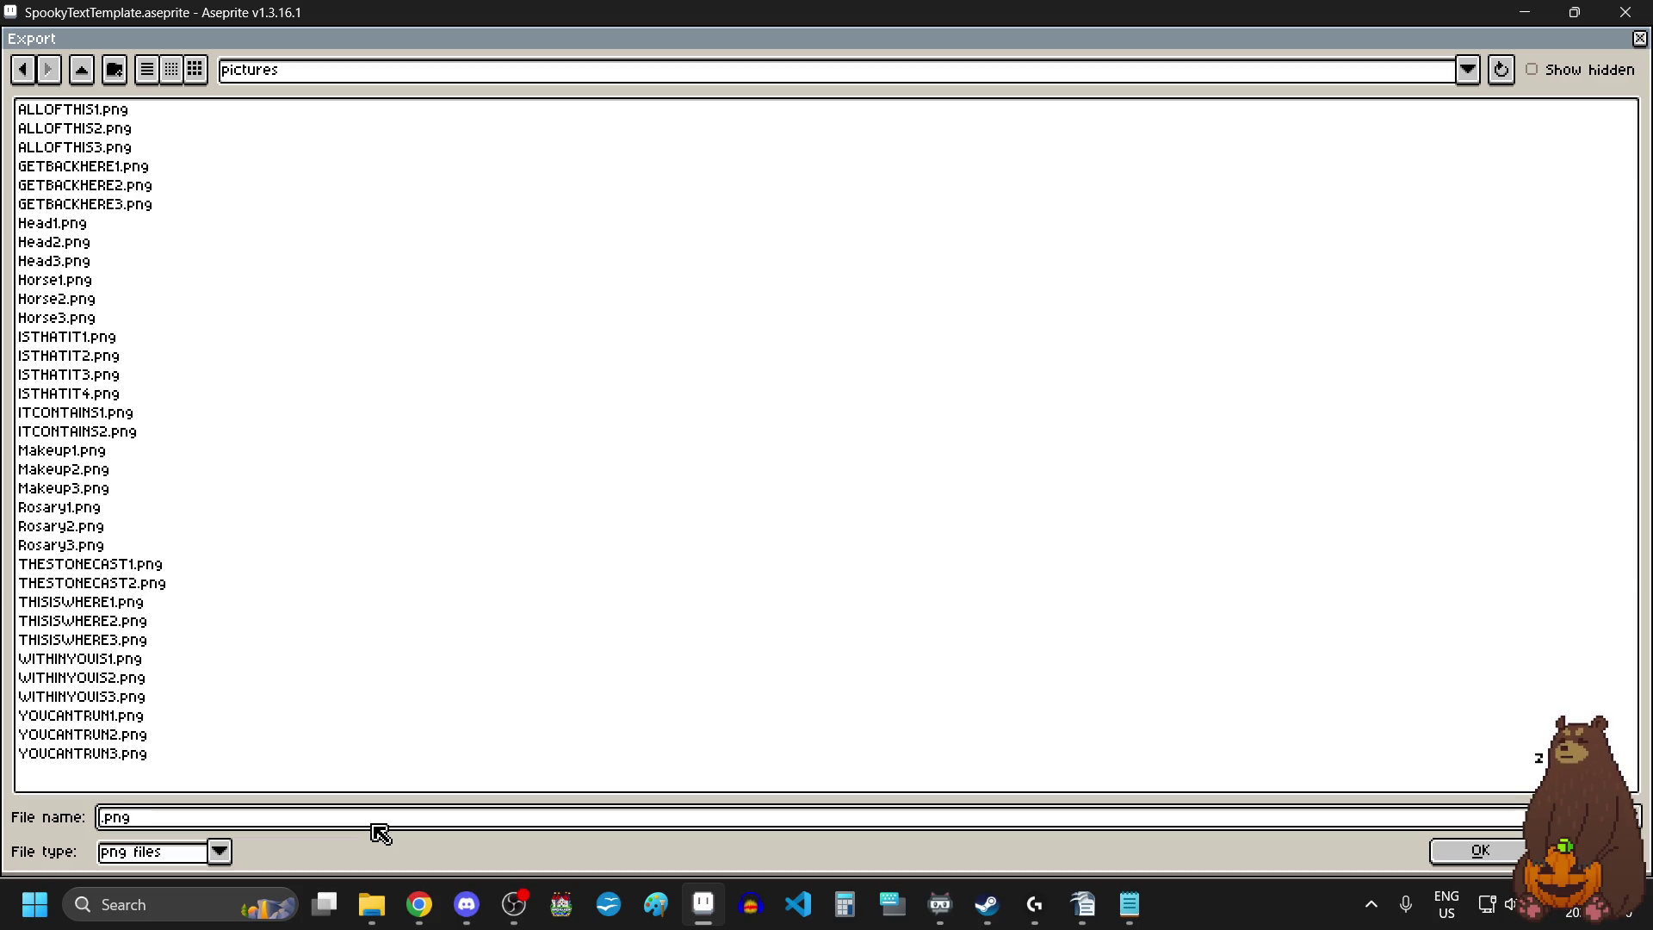
pyautogui.write('ICOU')
pyautogui.write('LDBEPRETTY')
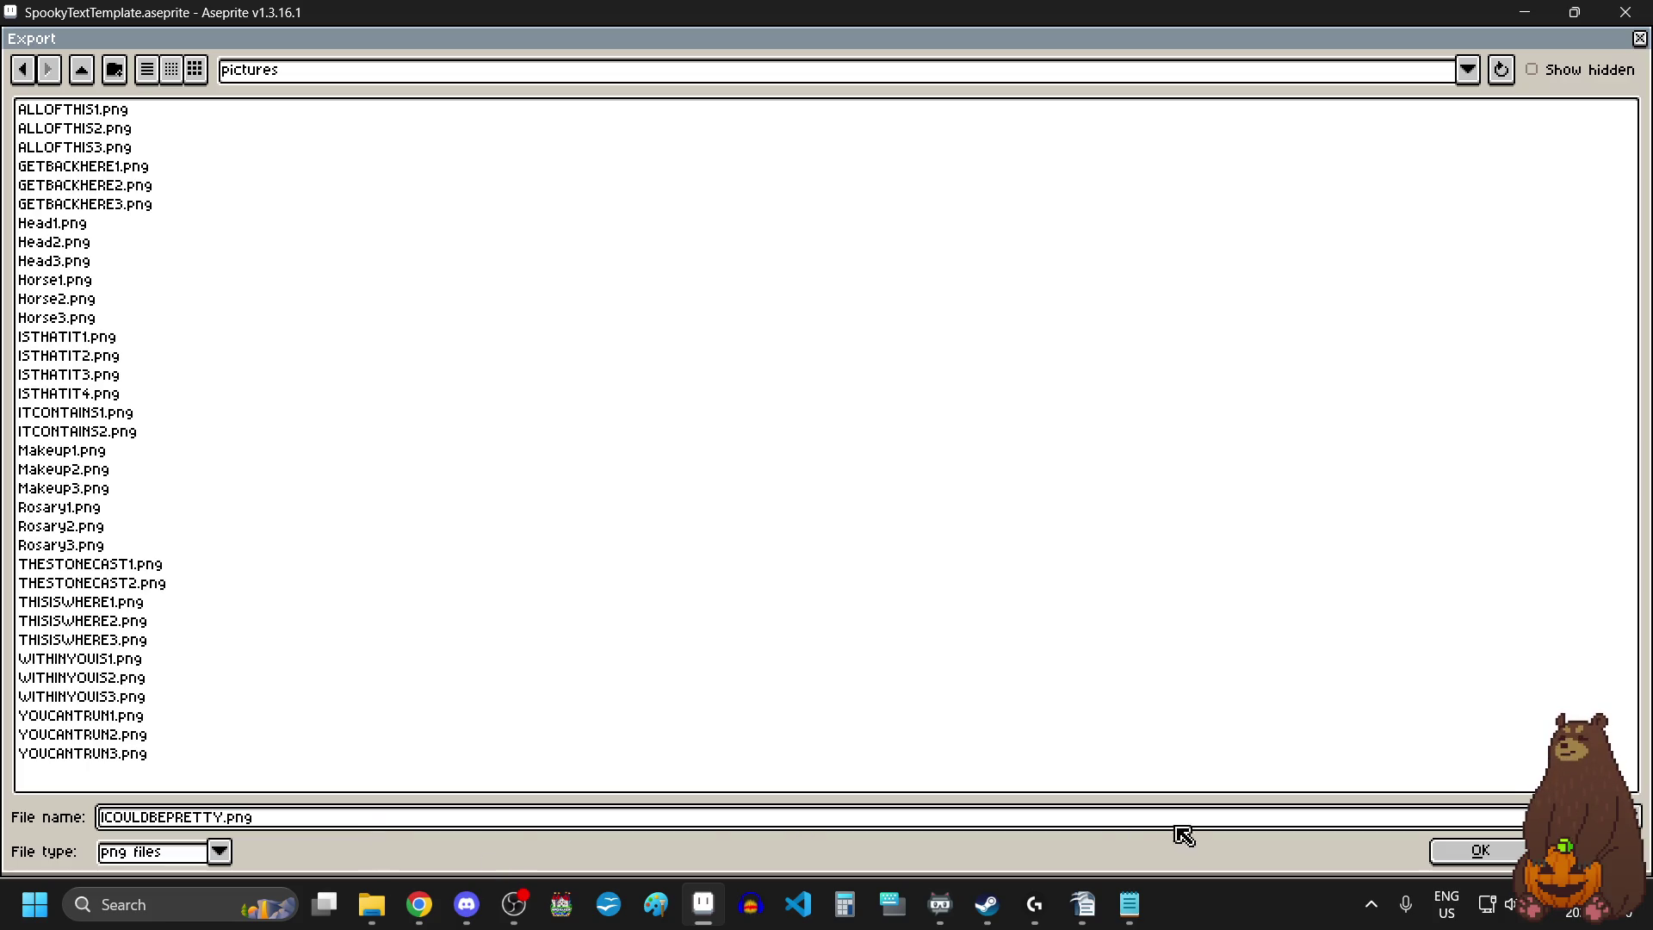
pyautogui.click(1509, 852)
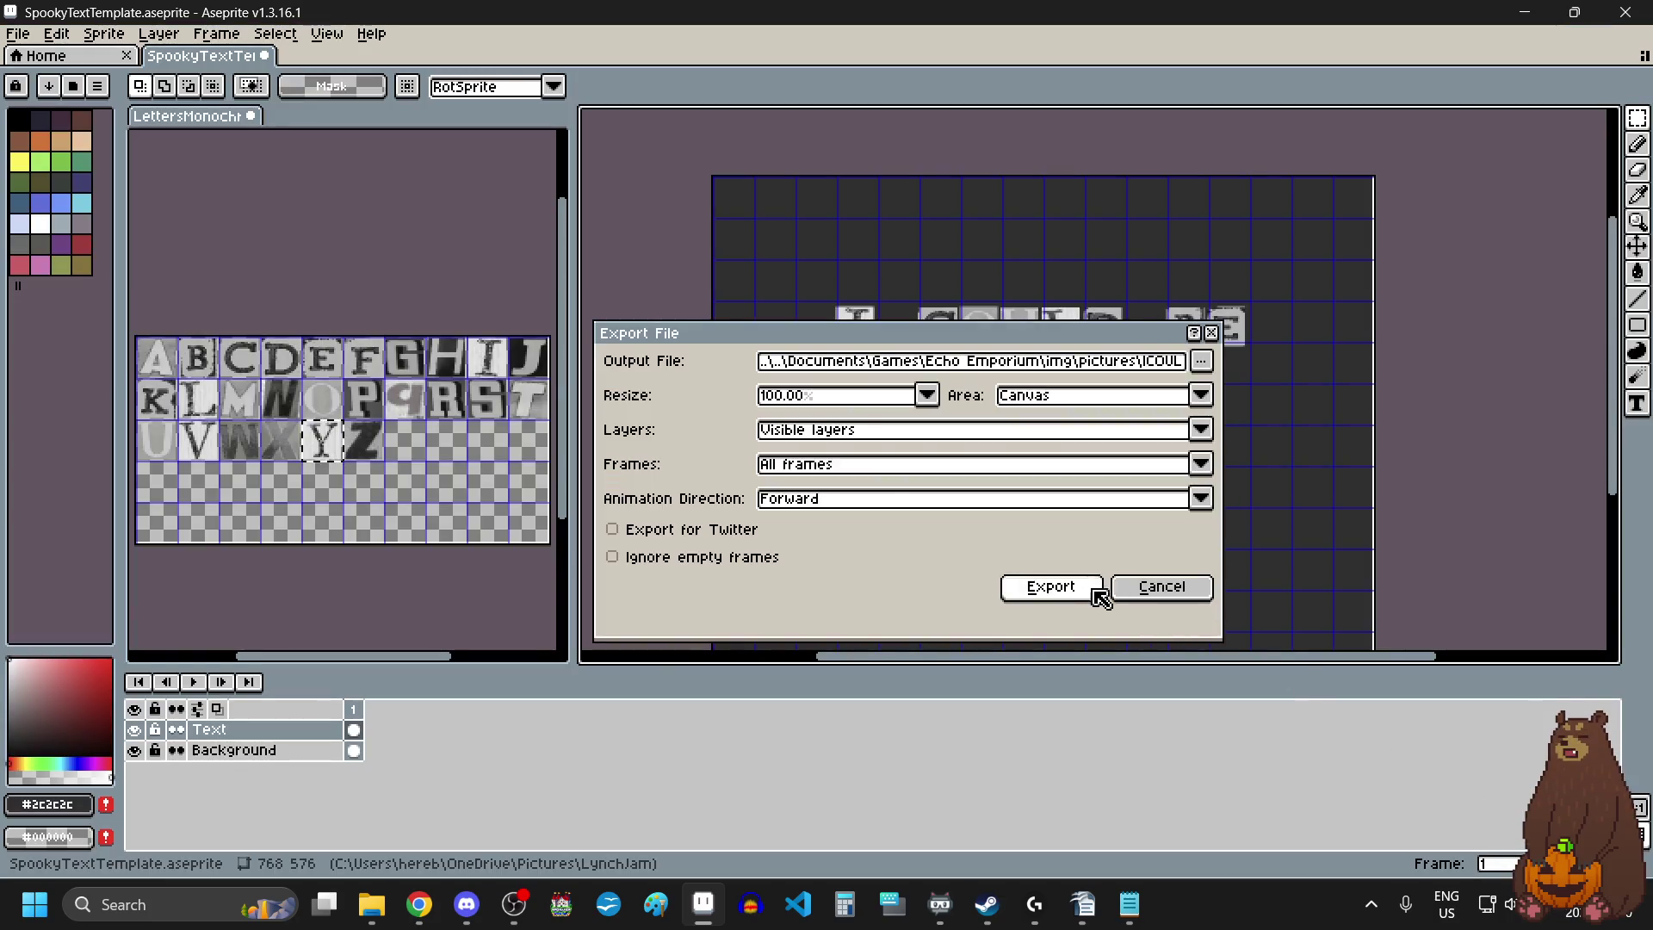
pyautogui.click(1087, 590)
pyautogui.click(805, 547)
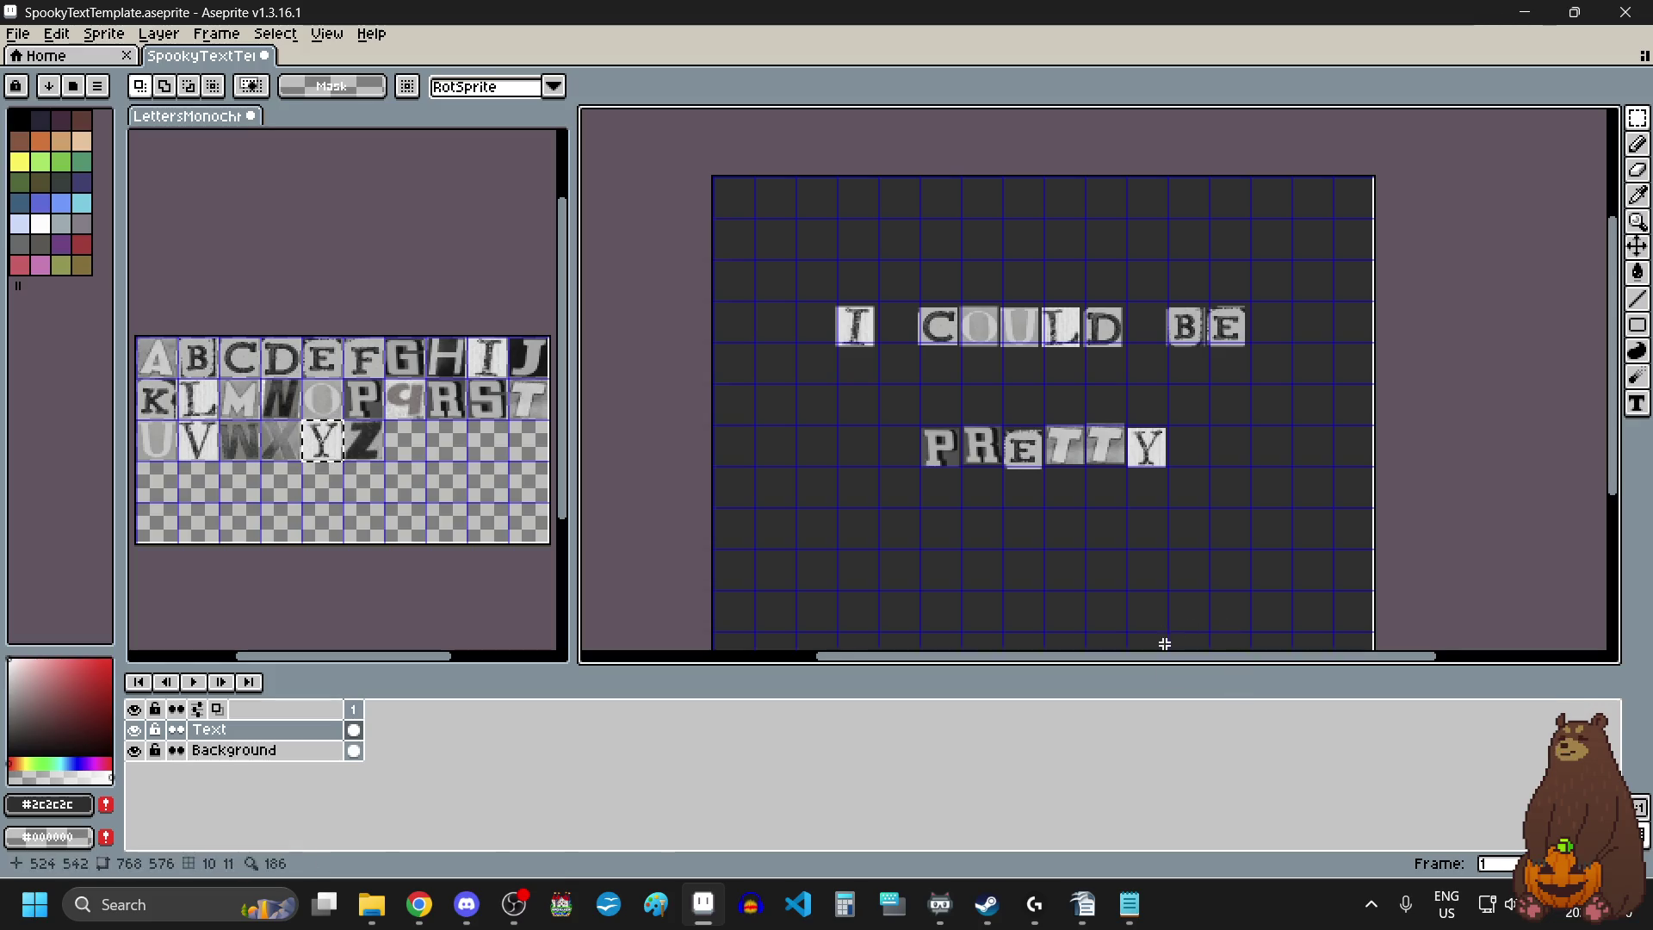
pyautogui.moveTo(898, 399); pyautogui.dragTo(1210, 521)
# Delete the PRETTY row and place a C tile on the row below COULD.
pyautogui.press('Delete')
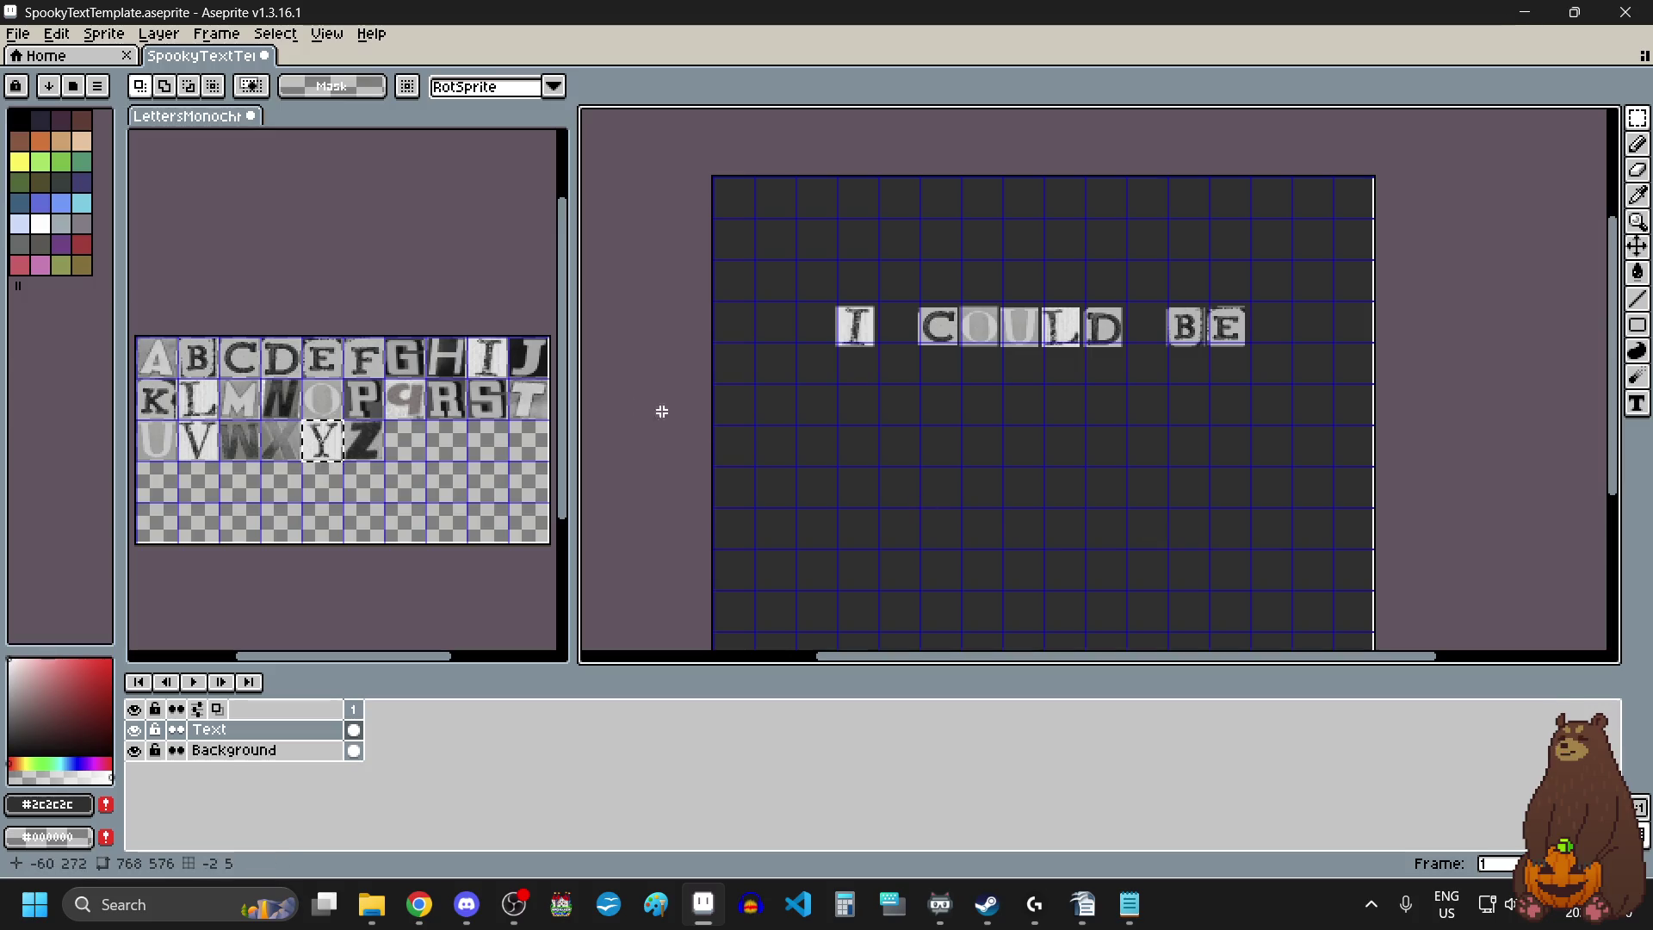
pyautogui.click(242, 360)
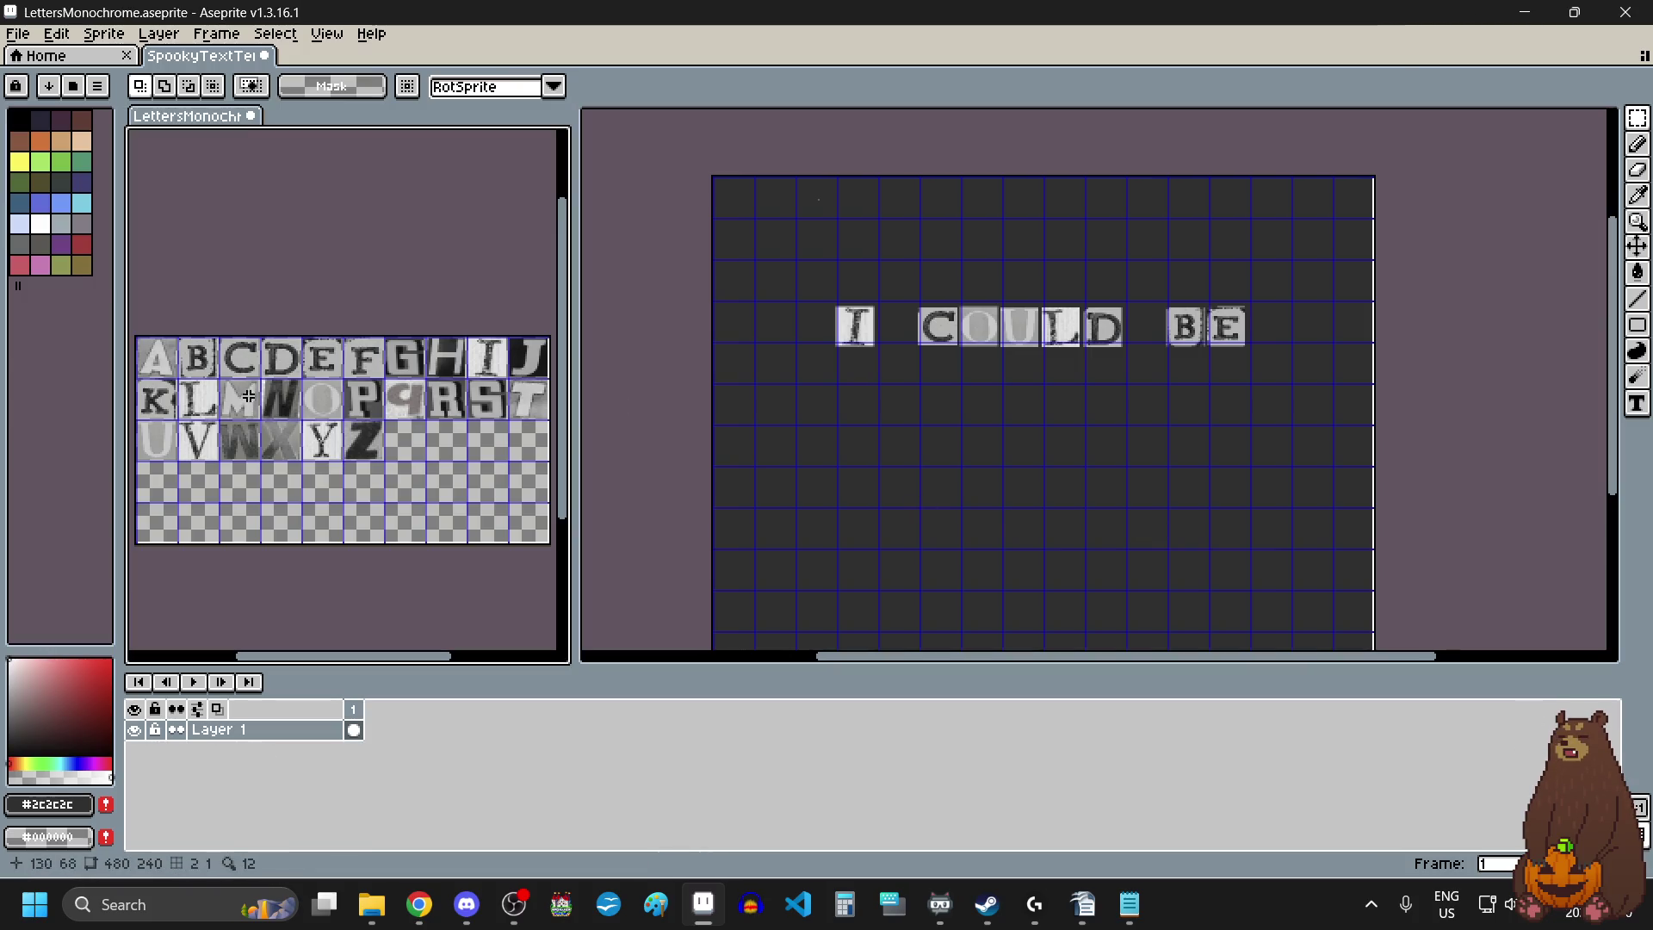
pyautogui.click(981, 444)
pyautogui.hotkey('ctrl', 'v')
pyautogui.moveTo(826, 205)
pyautogui.mouseDown()
pyautogui.moveTo(971, 468)
pyautogui.moveTo(959, 461)
pyautogui.moveTo(995, 462)
pyautogui.mouseUp()
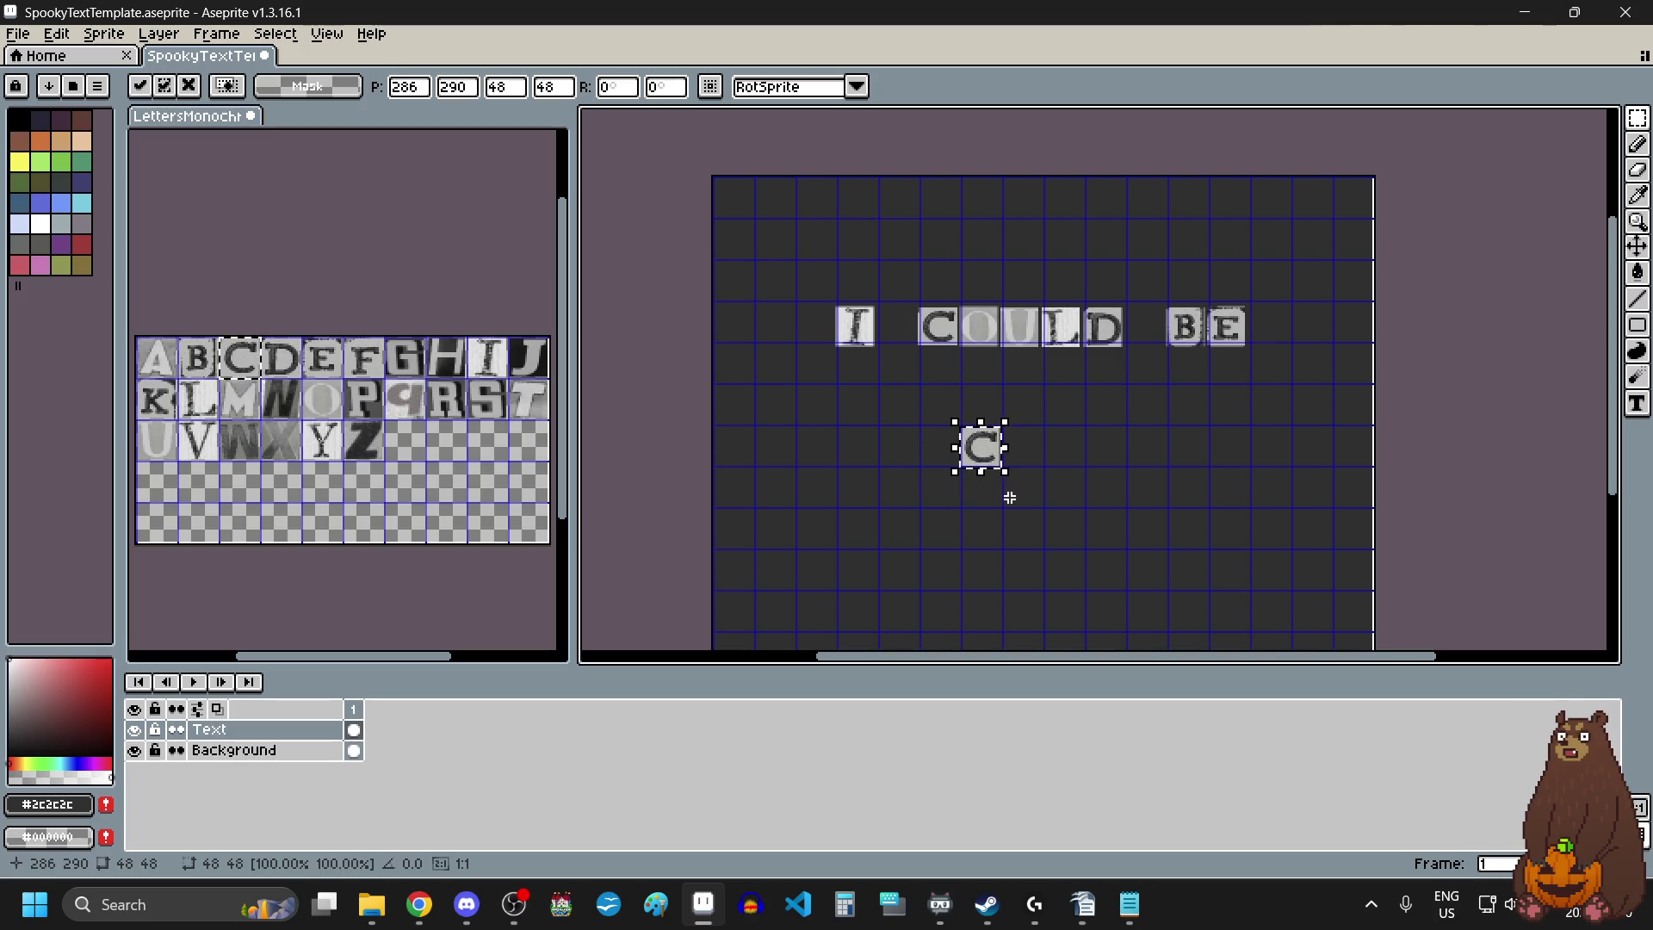
# Copy the O tile from the letter sheet and place it right after the C.
pyautogui.moveTo(303, 380); pyautogui.dragTo(336, 416)
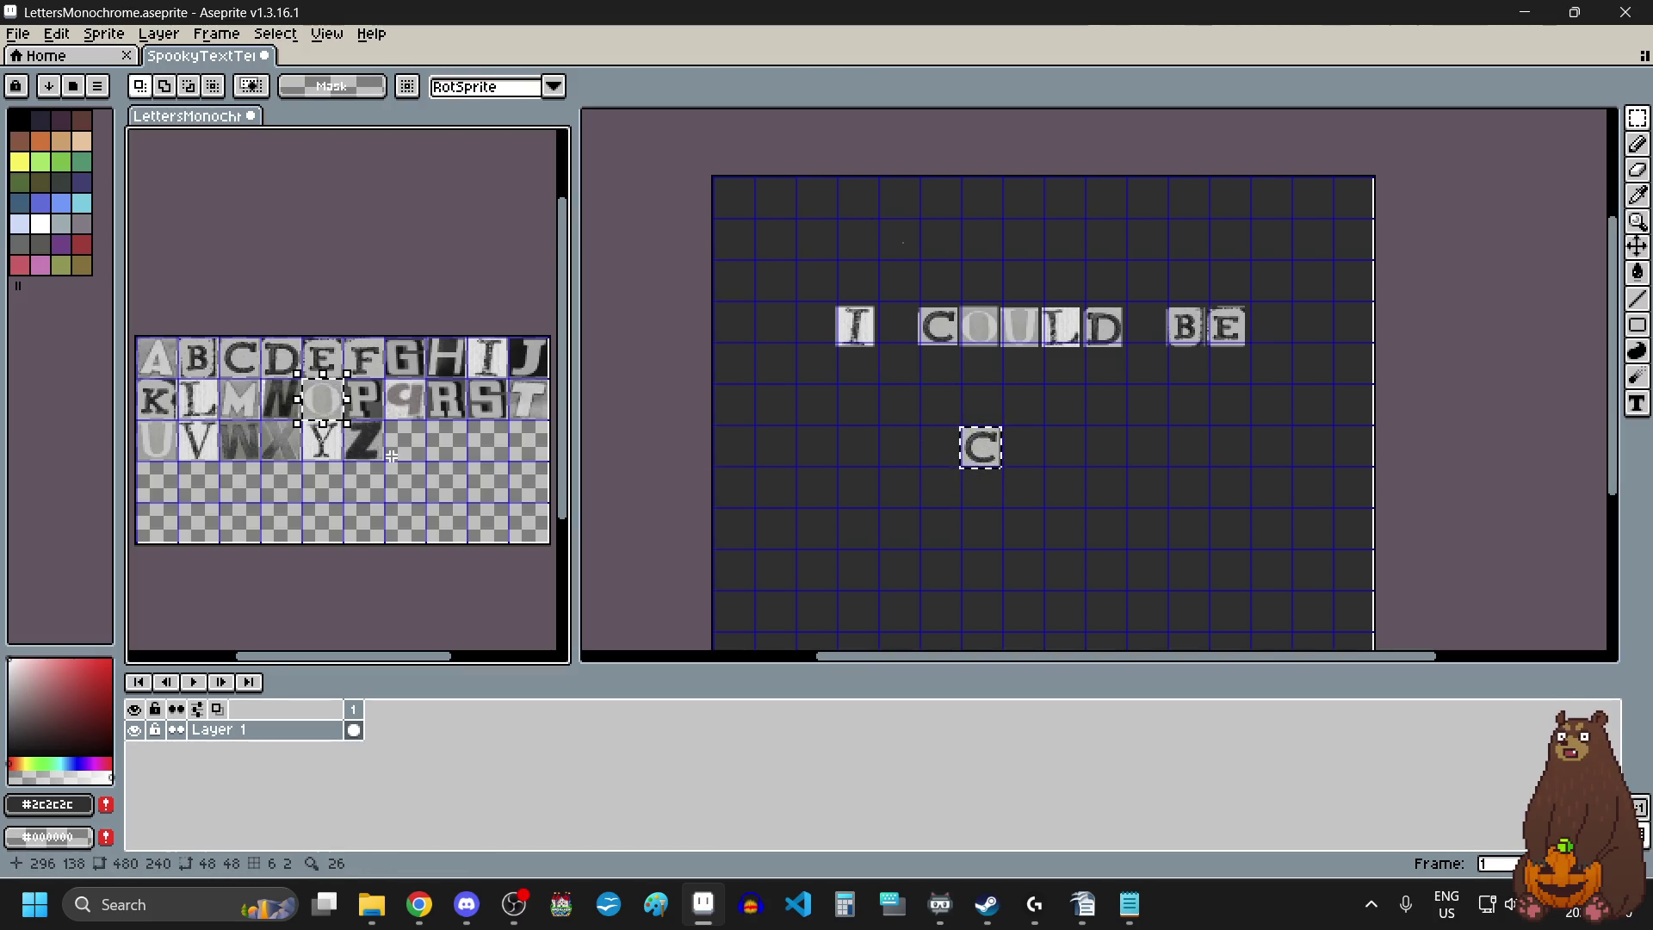
pyautogui.click(1114, 519)
pyautogui.scroll(-1, 1114, 518)
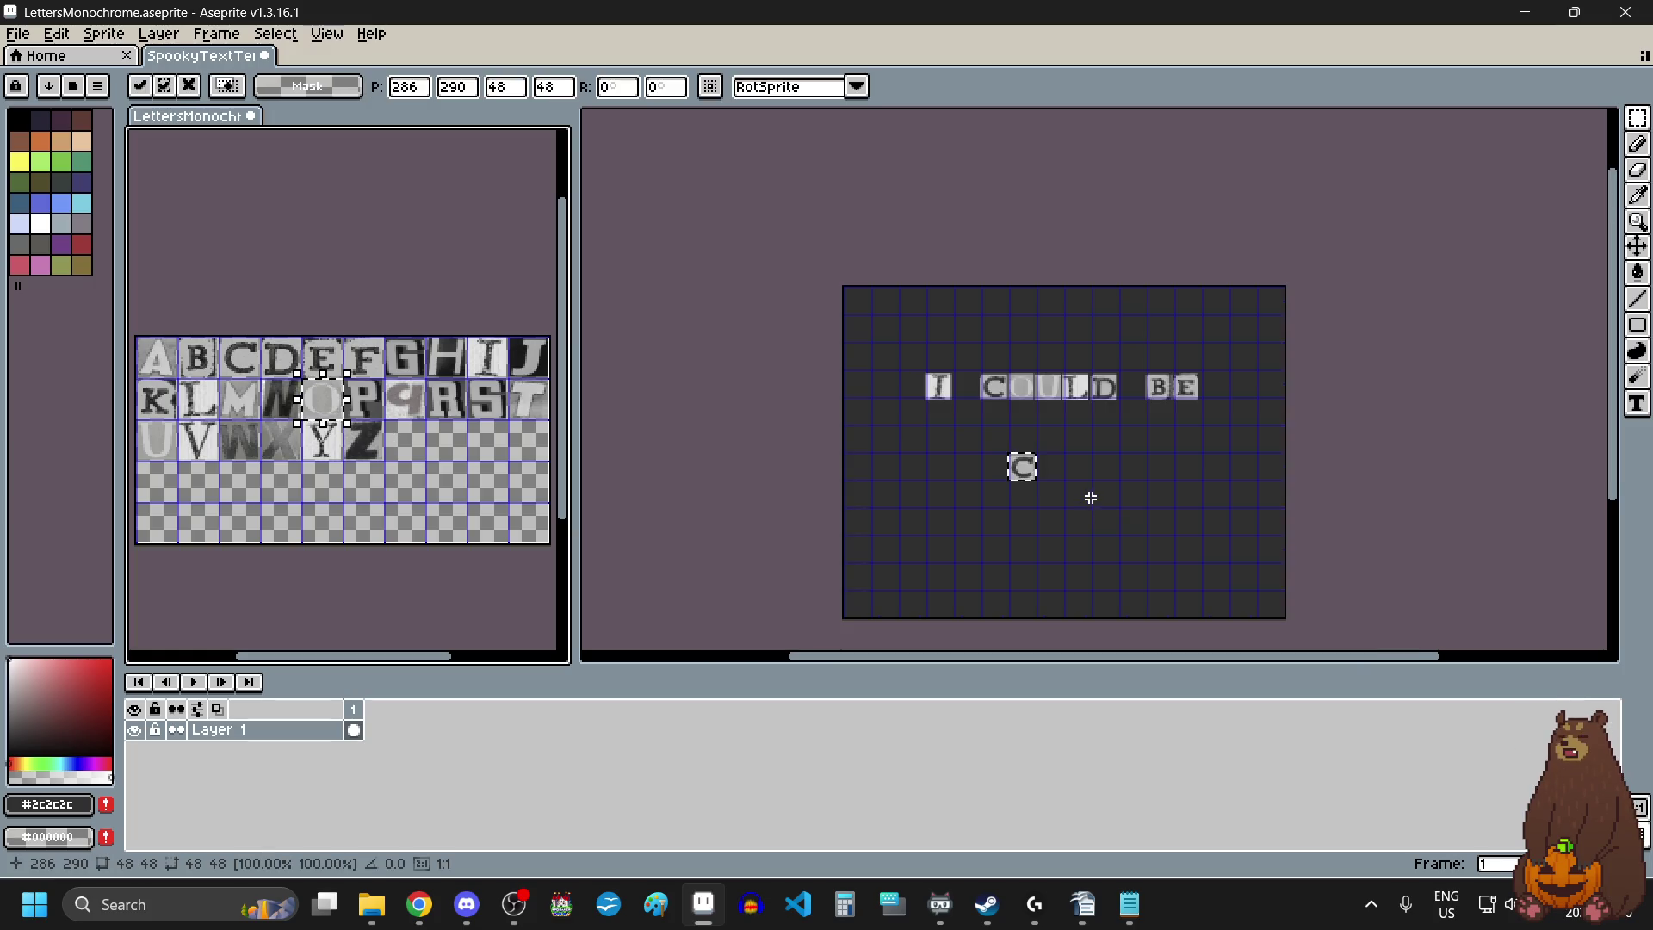
pyautogui.scroll(1, 1088, 494)
pyautogui.click(1058, 484)
pyautogui.hotkey('ctrl', 'v')
pyautogui.moveTo(911, 247)
pyautogui.mouseDown()
pyautogui.moveTo(1033, 447)
pyautogui.moveTo(1062, 403)
pyautogui.mouseUp()
pyautogui.scroll(3, 1033, 447)
pyautogui.press('Return')
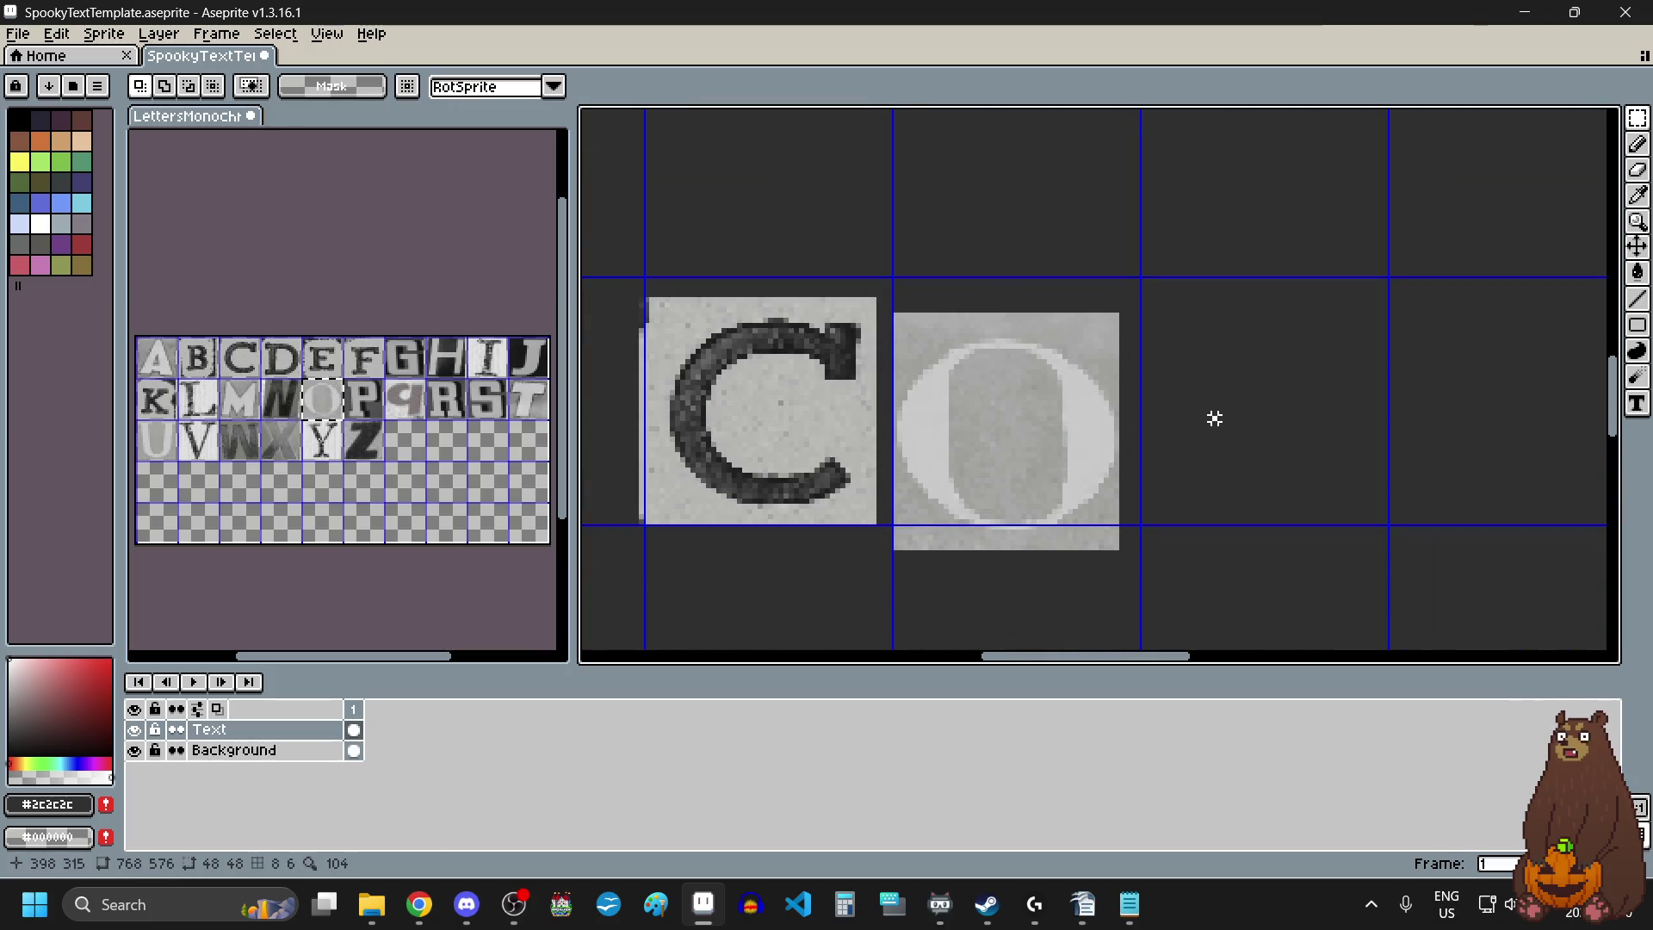
# Paste a second O tile after the first O.
pyautogui.hotkey('ctrl', 'v')
pyautogui.moveTo(1217, 424)
pyautogui.mouseDown()
pyautogui.moveTo(1269, 431)
pyautogui.moveTo(1270, 395)
pyautogui.mouseUp()
pyautogui.scroll(-4, 1174, 395)
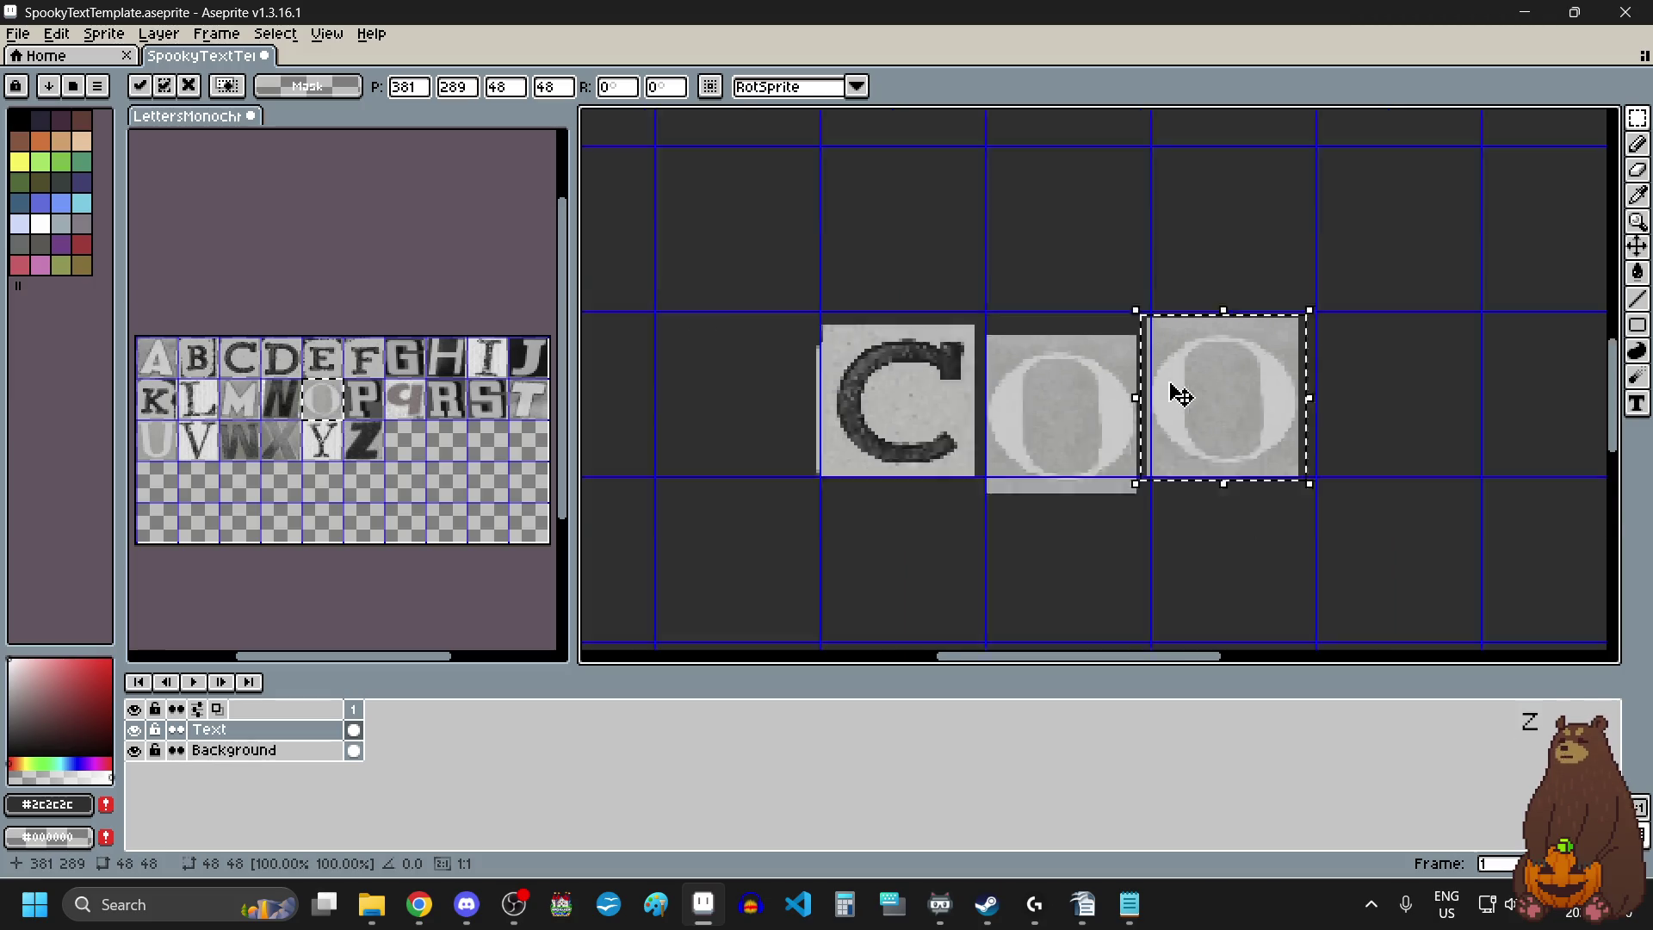
pyautogui.press('Return')
pyautogui.scroll(-2, 1201, 379)
pyautogui.scroll(2, 1206, 317)
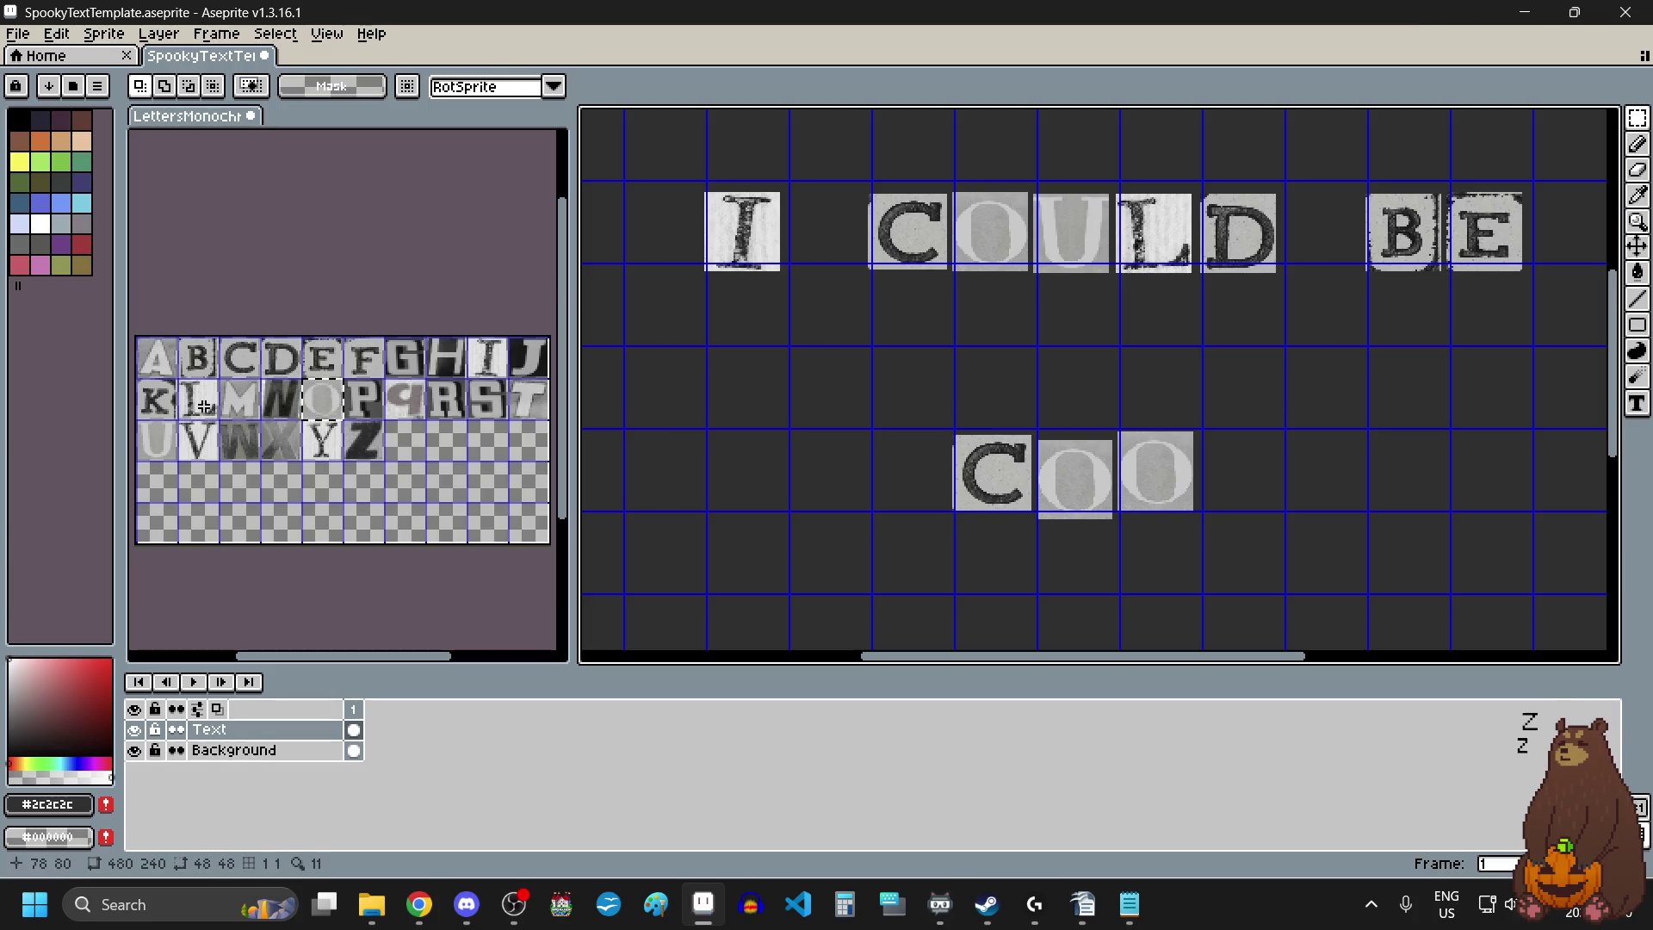
# Copy the L tile and place it after COO to spell COOL.
pyautogui.moveTo(181, 381); pyautogui.dragTo(215, 420)
pyautogui.hotkey('ctrl', 'c')
pyautogui.click(1279, 470)
pyautogui.hotkey('ctrl', 'v')
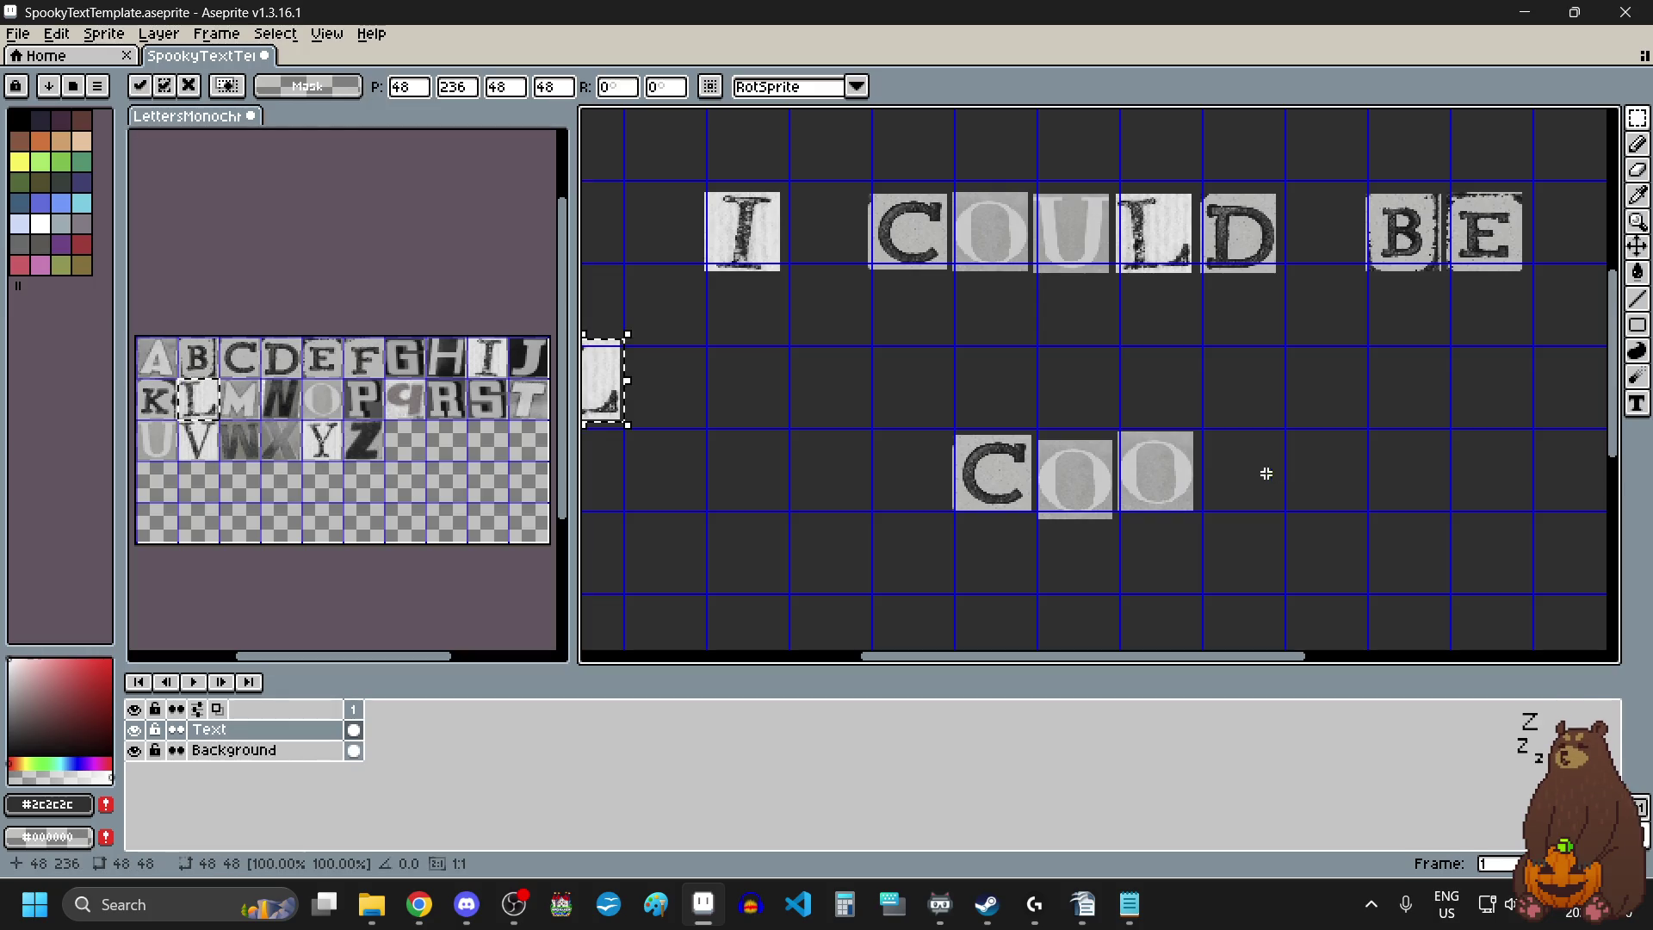
pyautogui.moveTo(601, 370); pyautogui.dragTo(1264, 488)
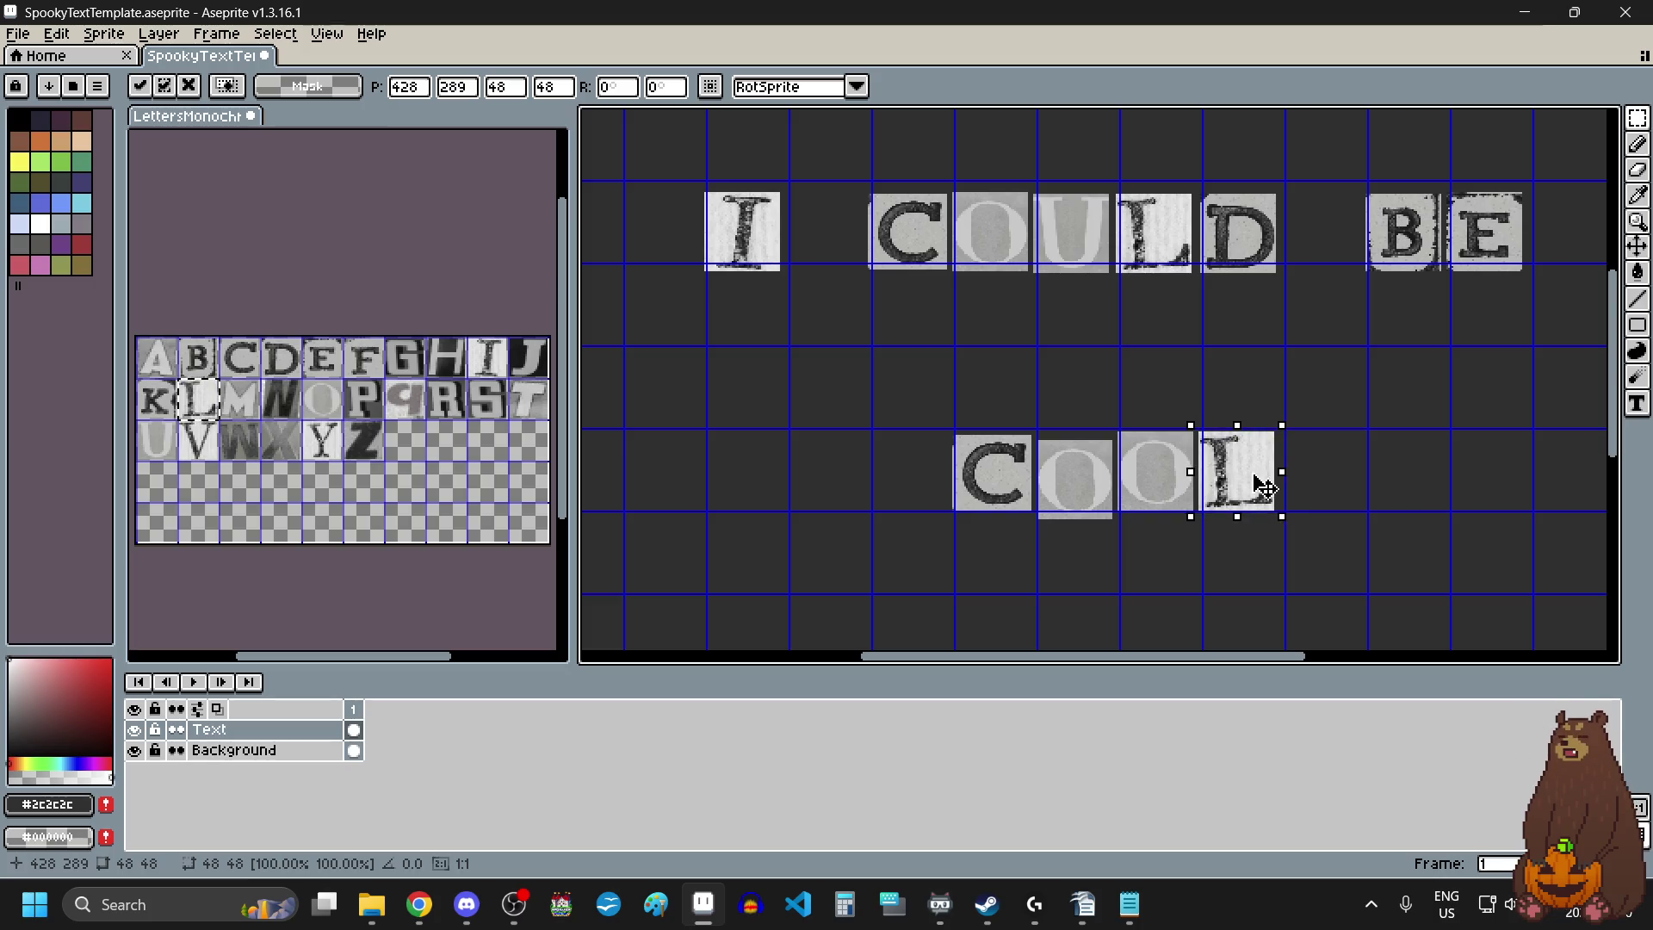
pyautogui.click(1088, 597)
pyautogui.scroll(-3, 1111, 534)
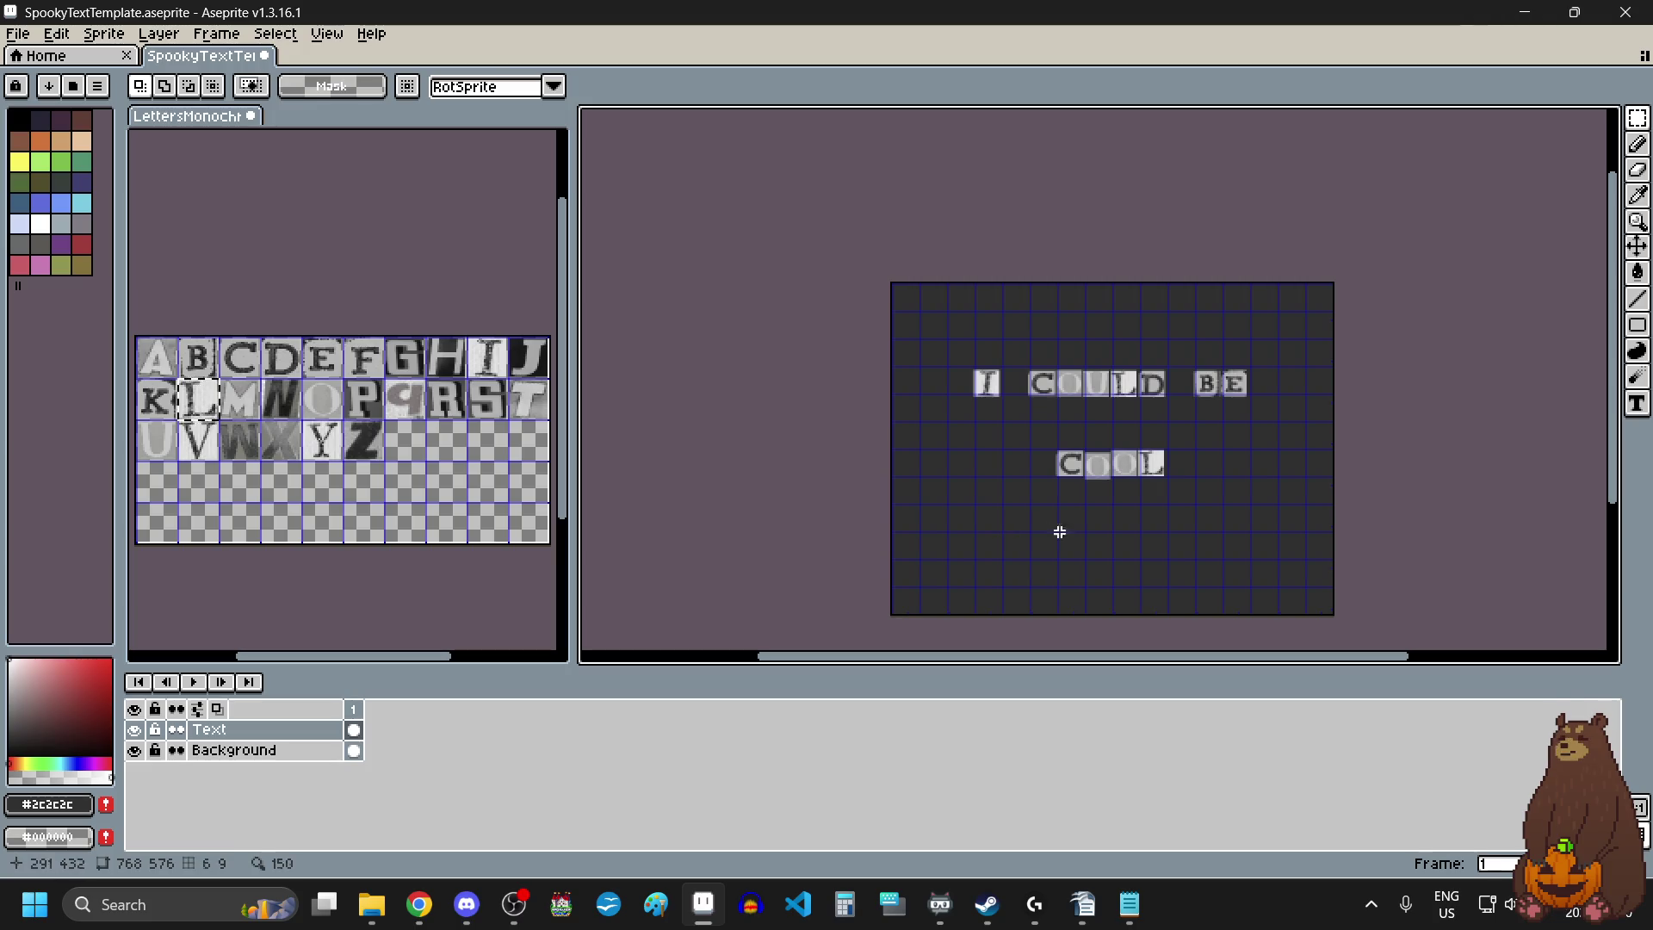
pyautogui.scroll(1, 1175, 543)
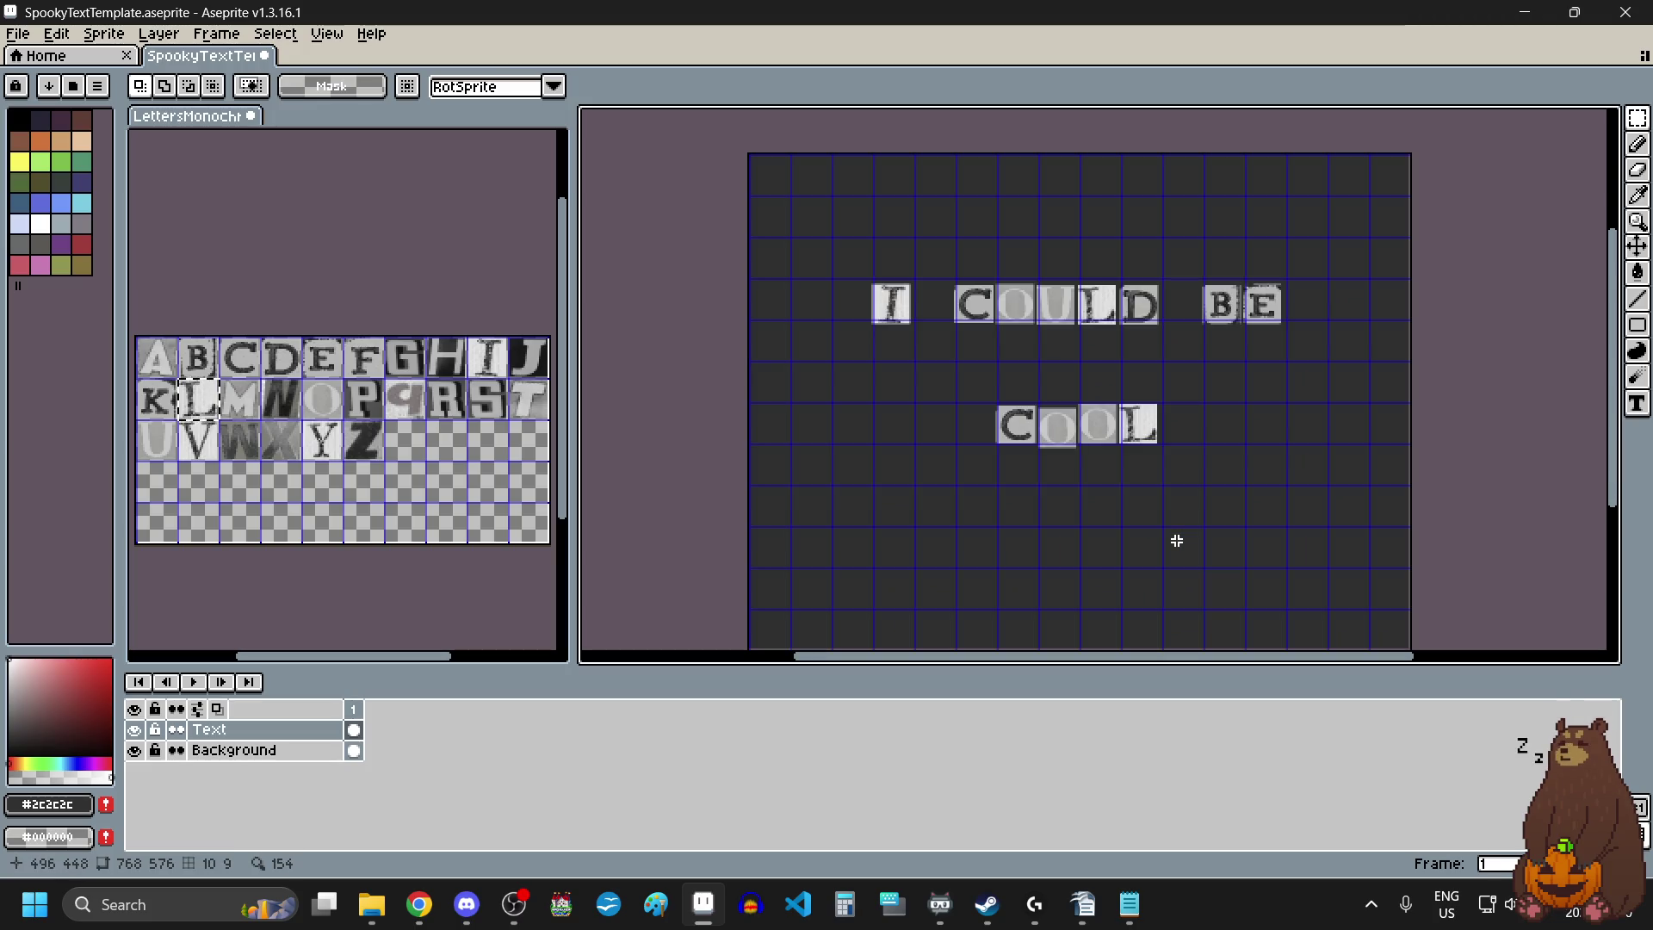
# Start Export As and choose the pictures folder from the recent folders.
pyautogui.click(24, 39)
pyautogui.moveTo(129, 207)
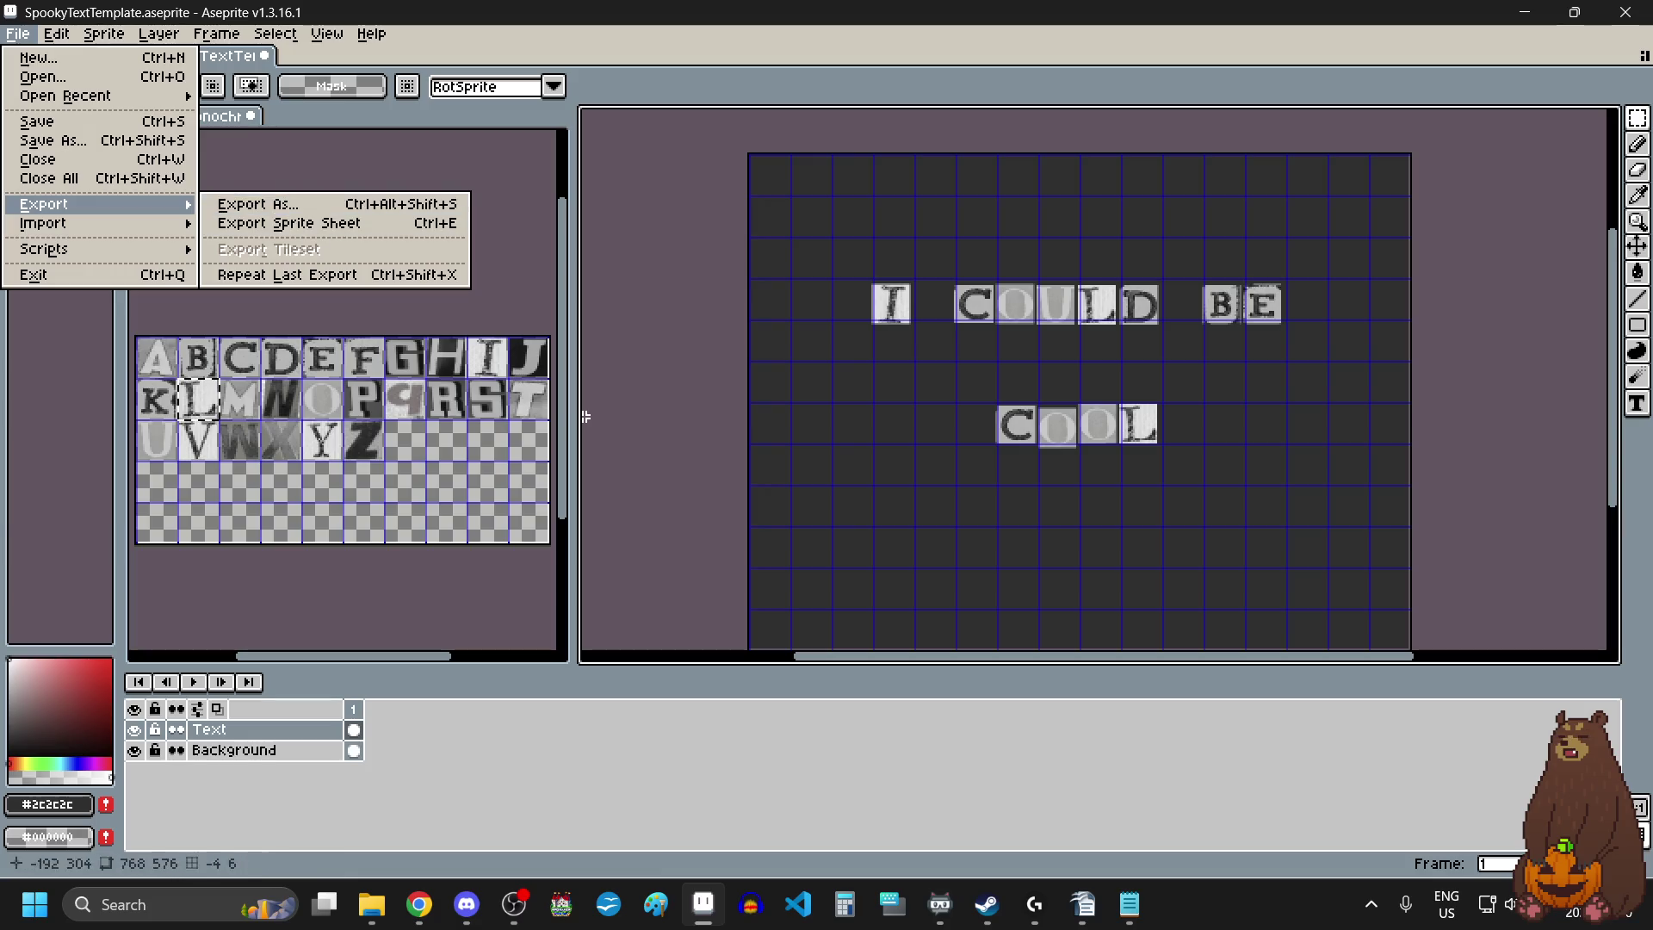
pyautogui.click(297, 207)
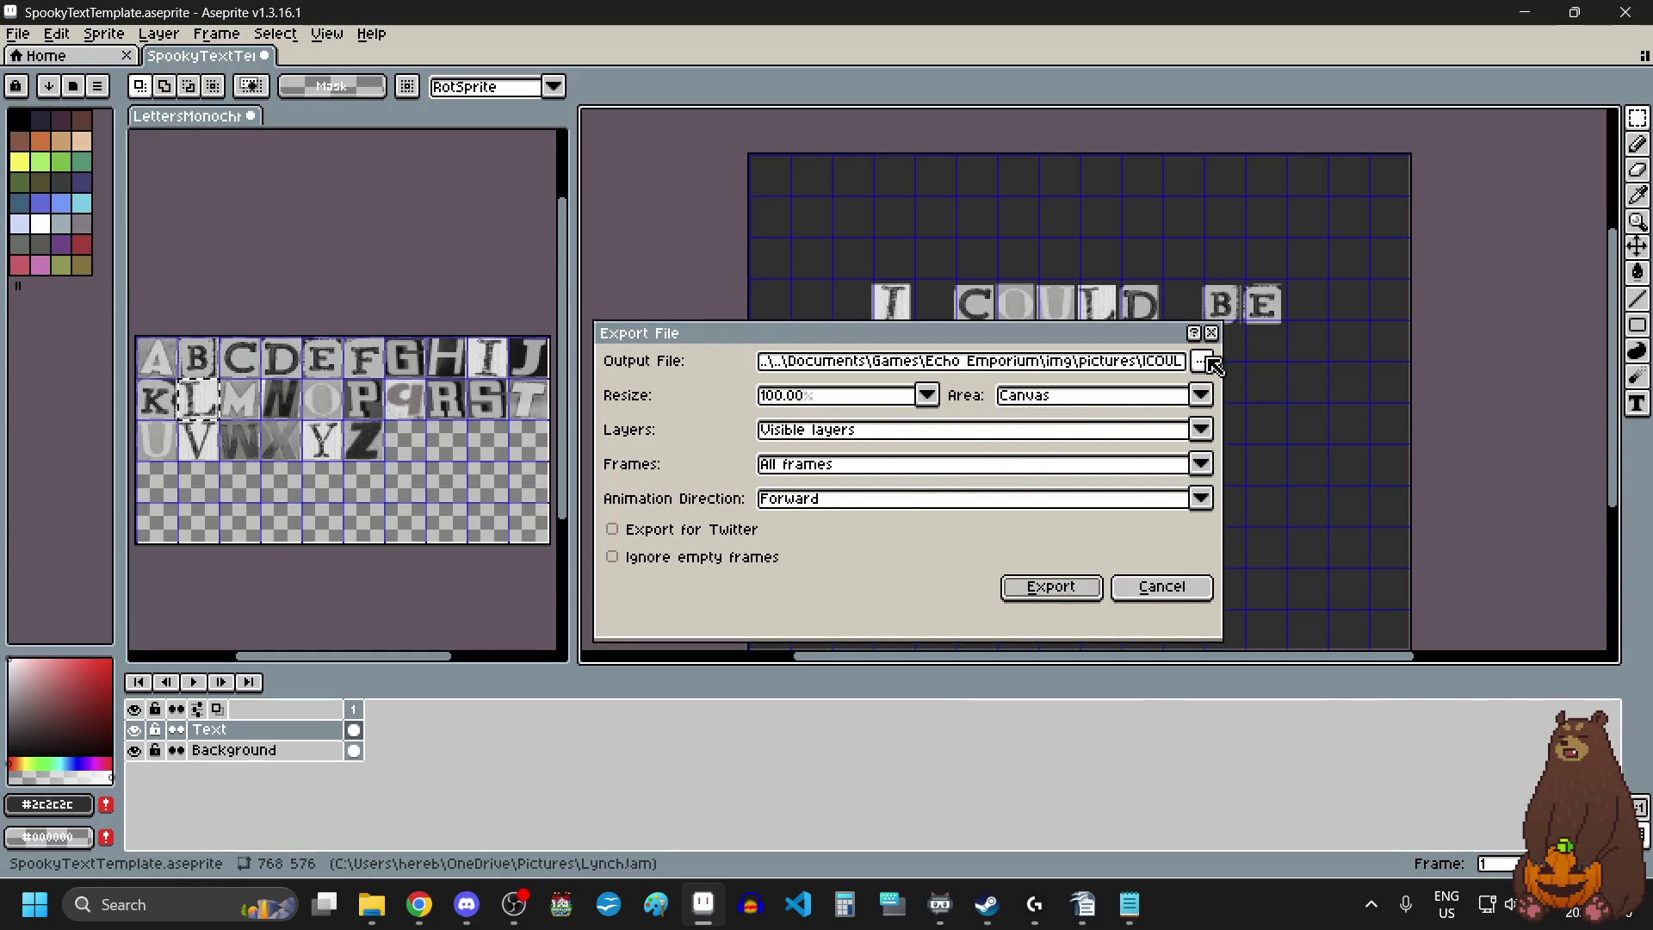
pyautogui.click(1214, 365)
pyautogui.click(1214, 392)
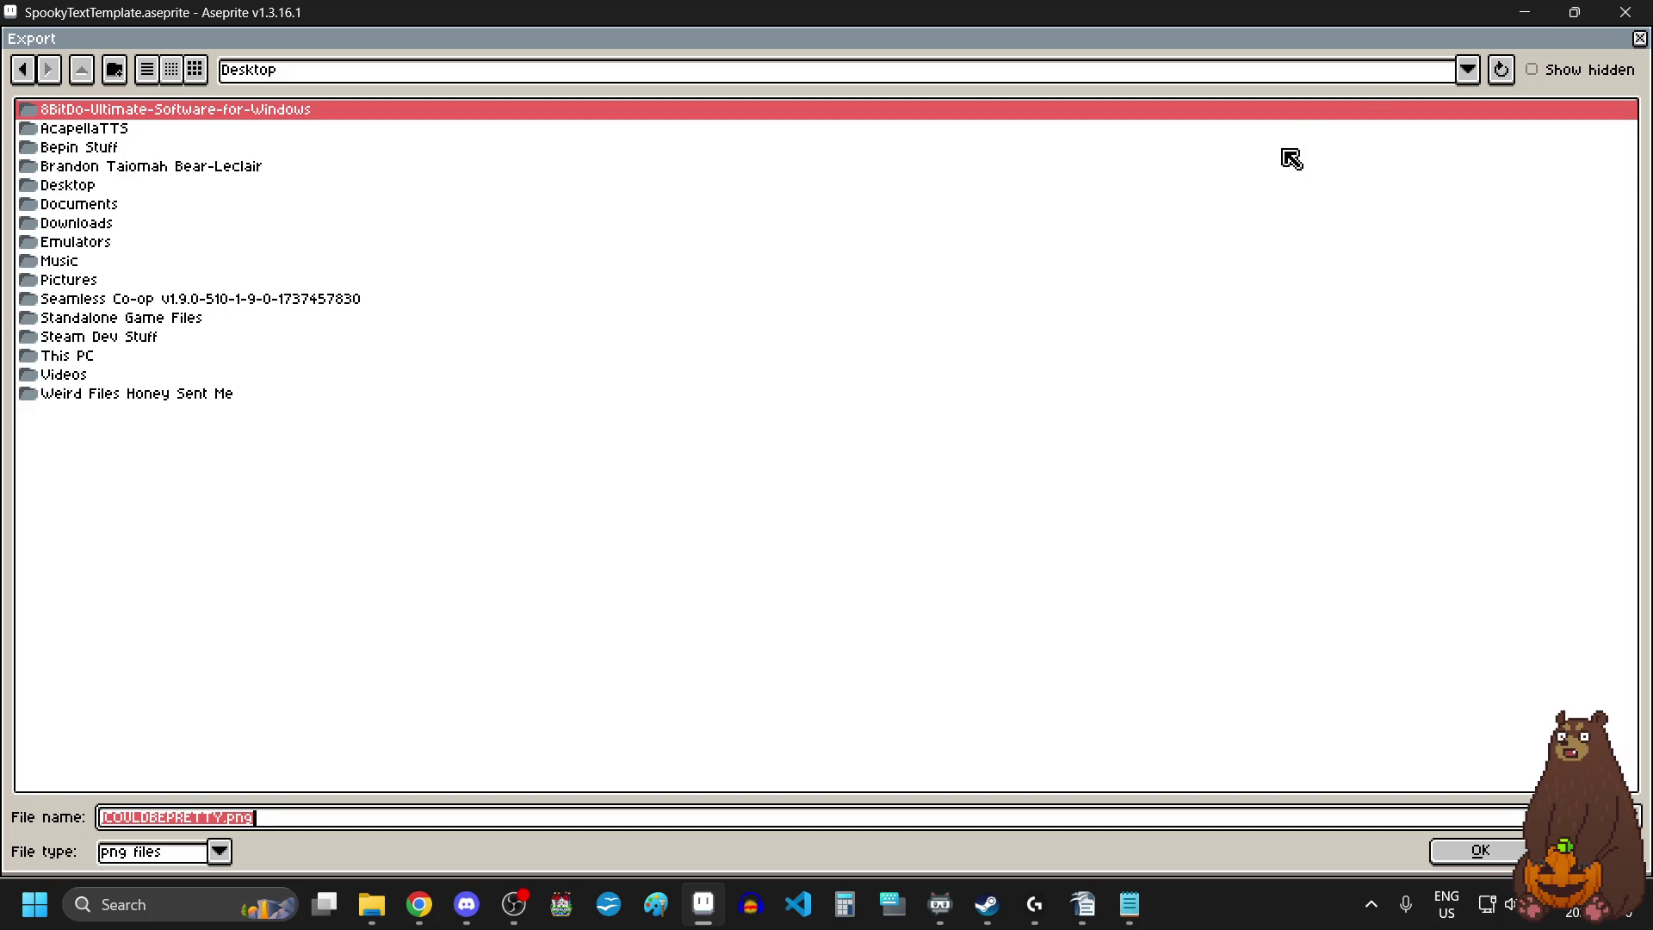
pyautogui.click(1468, 72)
pyautogui.click(654, 173)
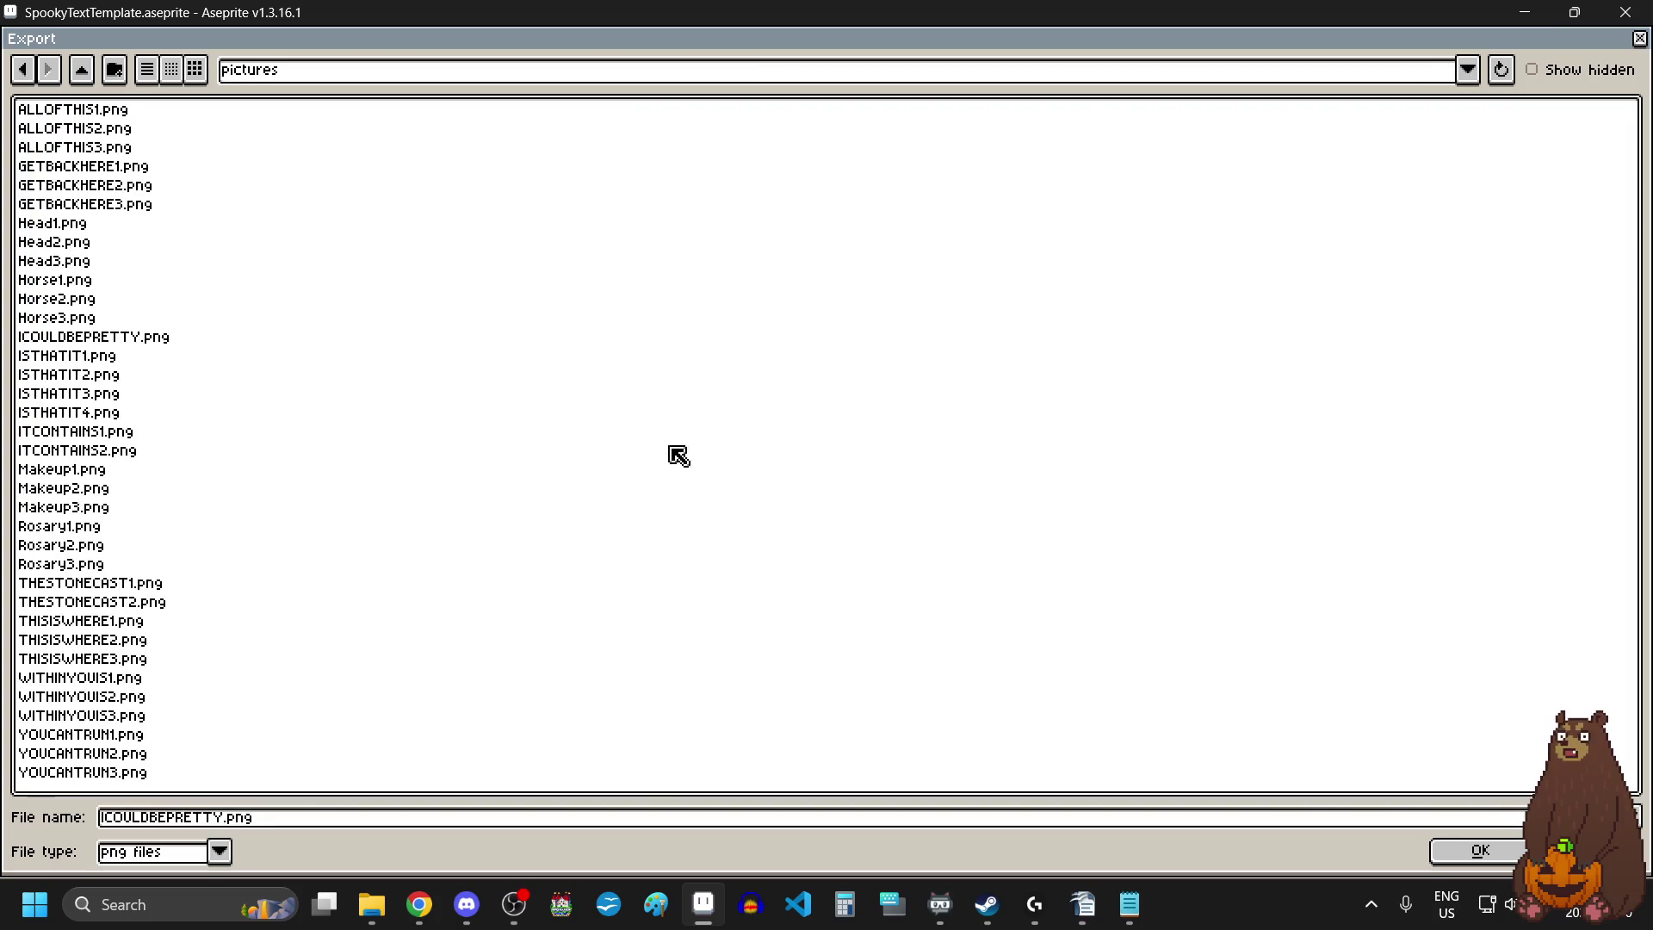
# Export as ICOULDBECOOL.png without layers, then delete COOL from the canvas.
pyautogui.click(452, 820)
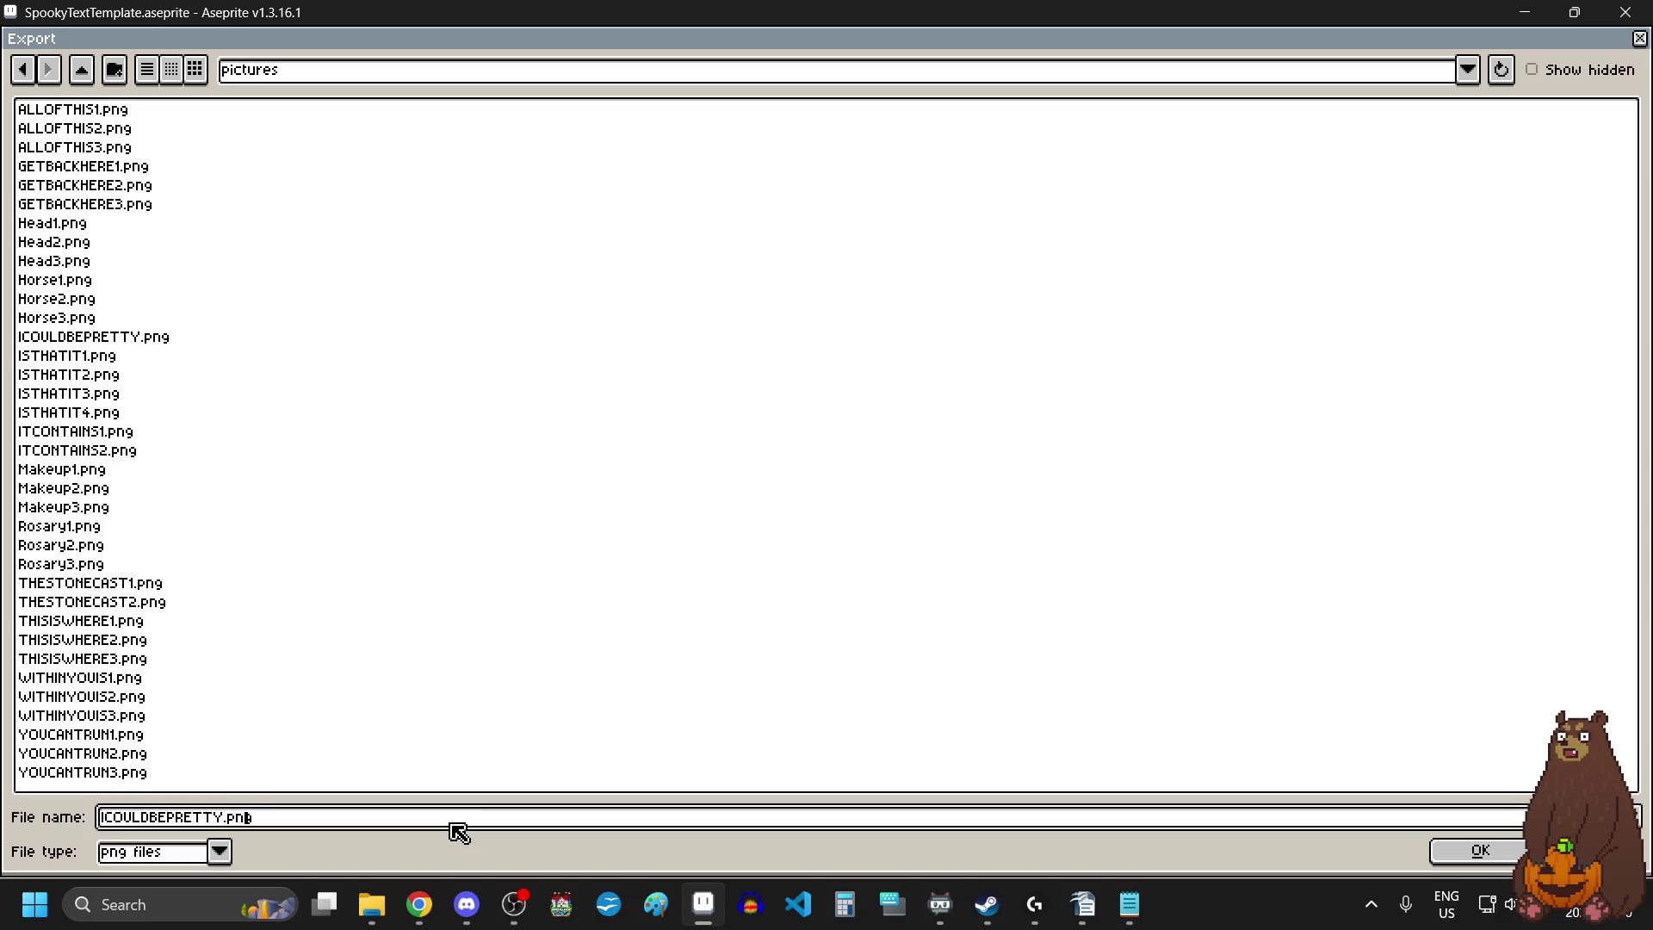
pyautogui.press('BackSpace')
pyautogui.click(1477, 853)
pyautogui.click(1075, 599)
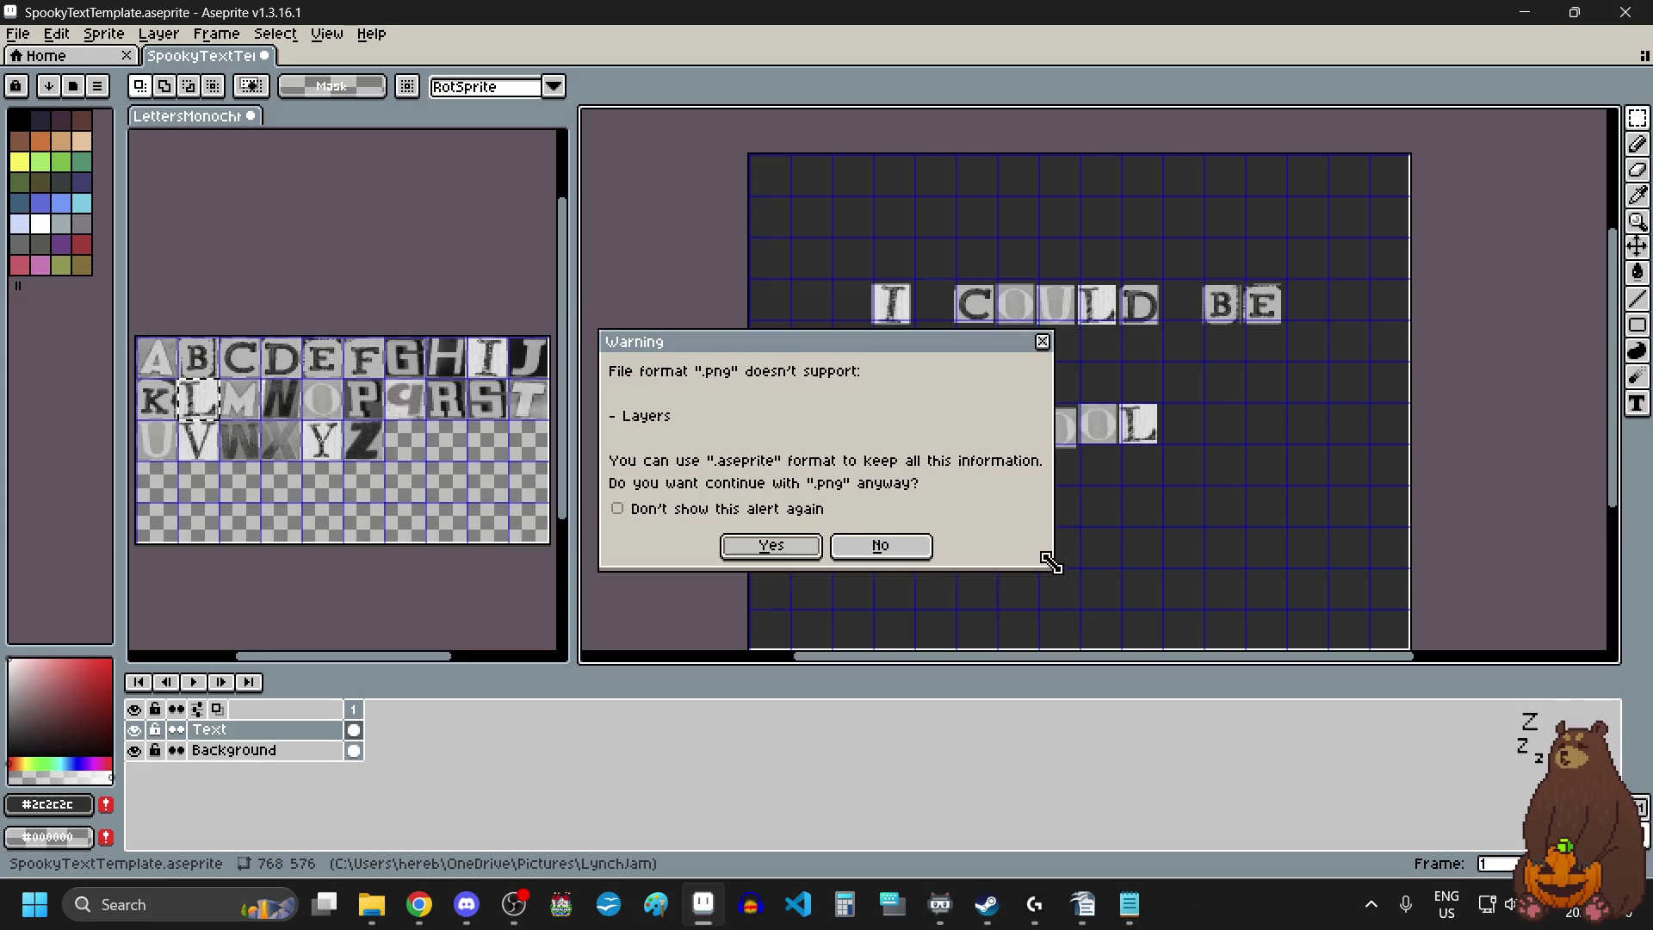
pyautogui.click(757, 551)
pyautogui.moveTo(1225, 379); pyautogui.dragTo(922, 525)
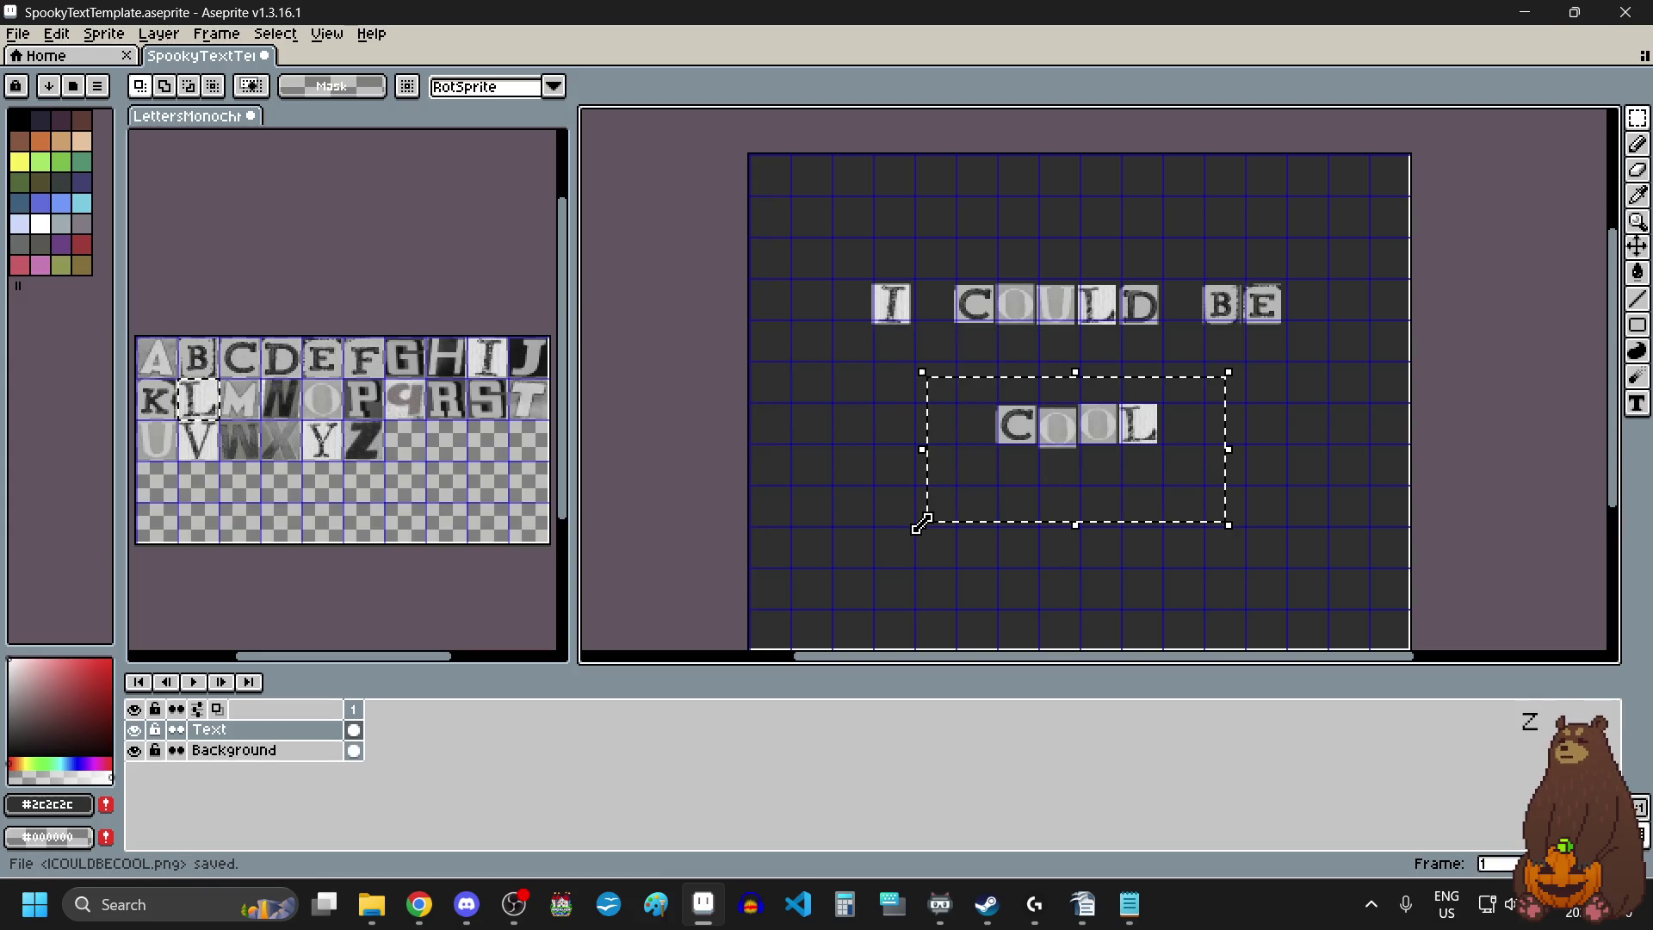
pyautogui.press('Delete')
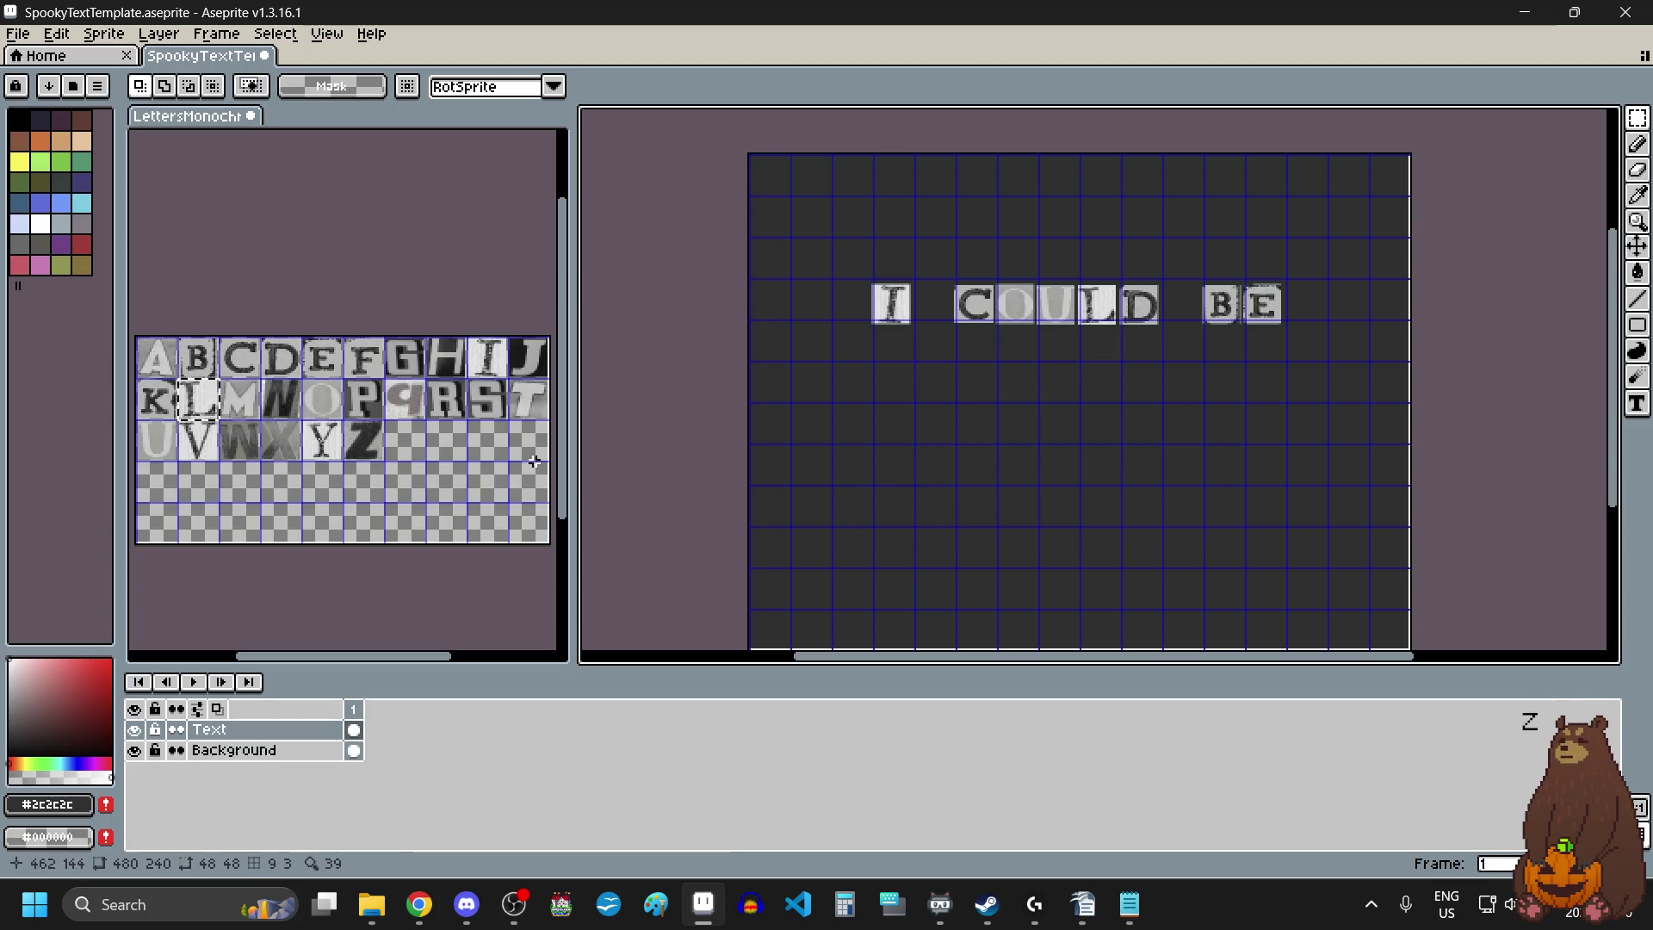
# Copy the S tile from the letter sheet and place it on the row below COULD.
pyautogui.hotkey('ctrl', 'Tab')
pyautogui.moveTo(469, 379); pyautogui.dragTo(507, 418)
pyautogui.hotkey('ctrl', 'c')
pyautogui.hotkey('ctrl', 'Tab')
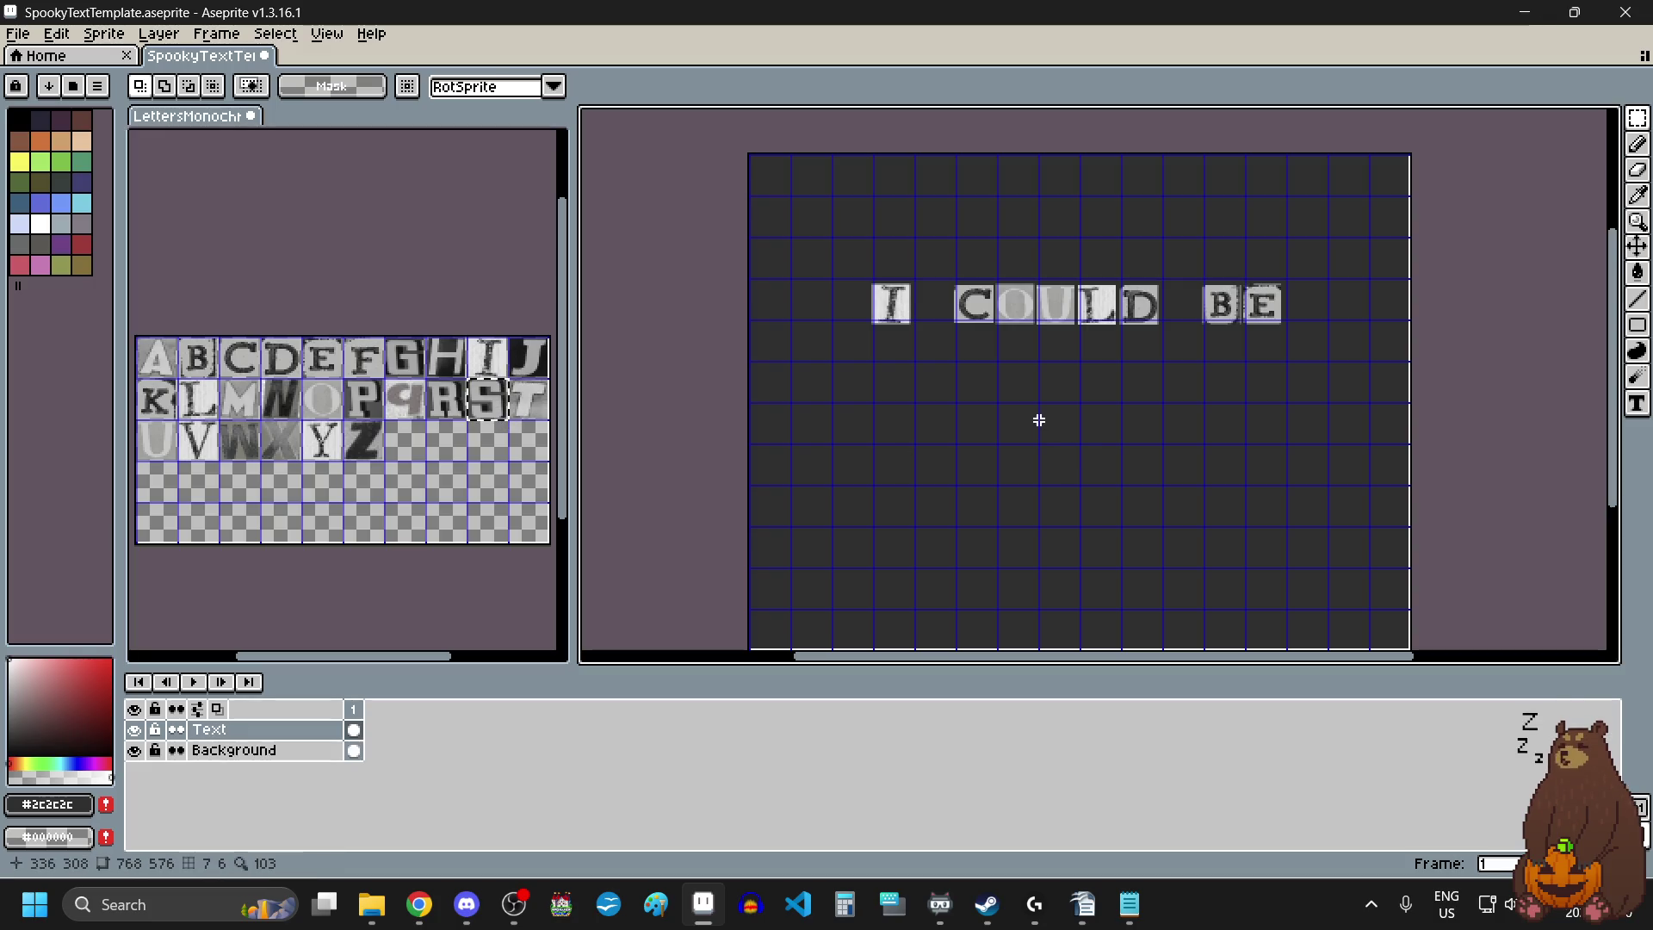
pyautogui.hotkey('ctrl', 'v')
pyautogui.moveTo(1095, 243); pyautogui.dragTo(973, 449)
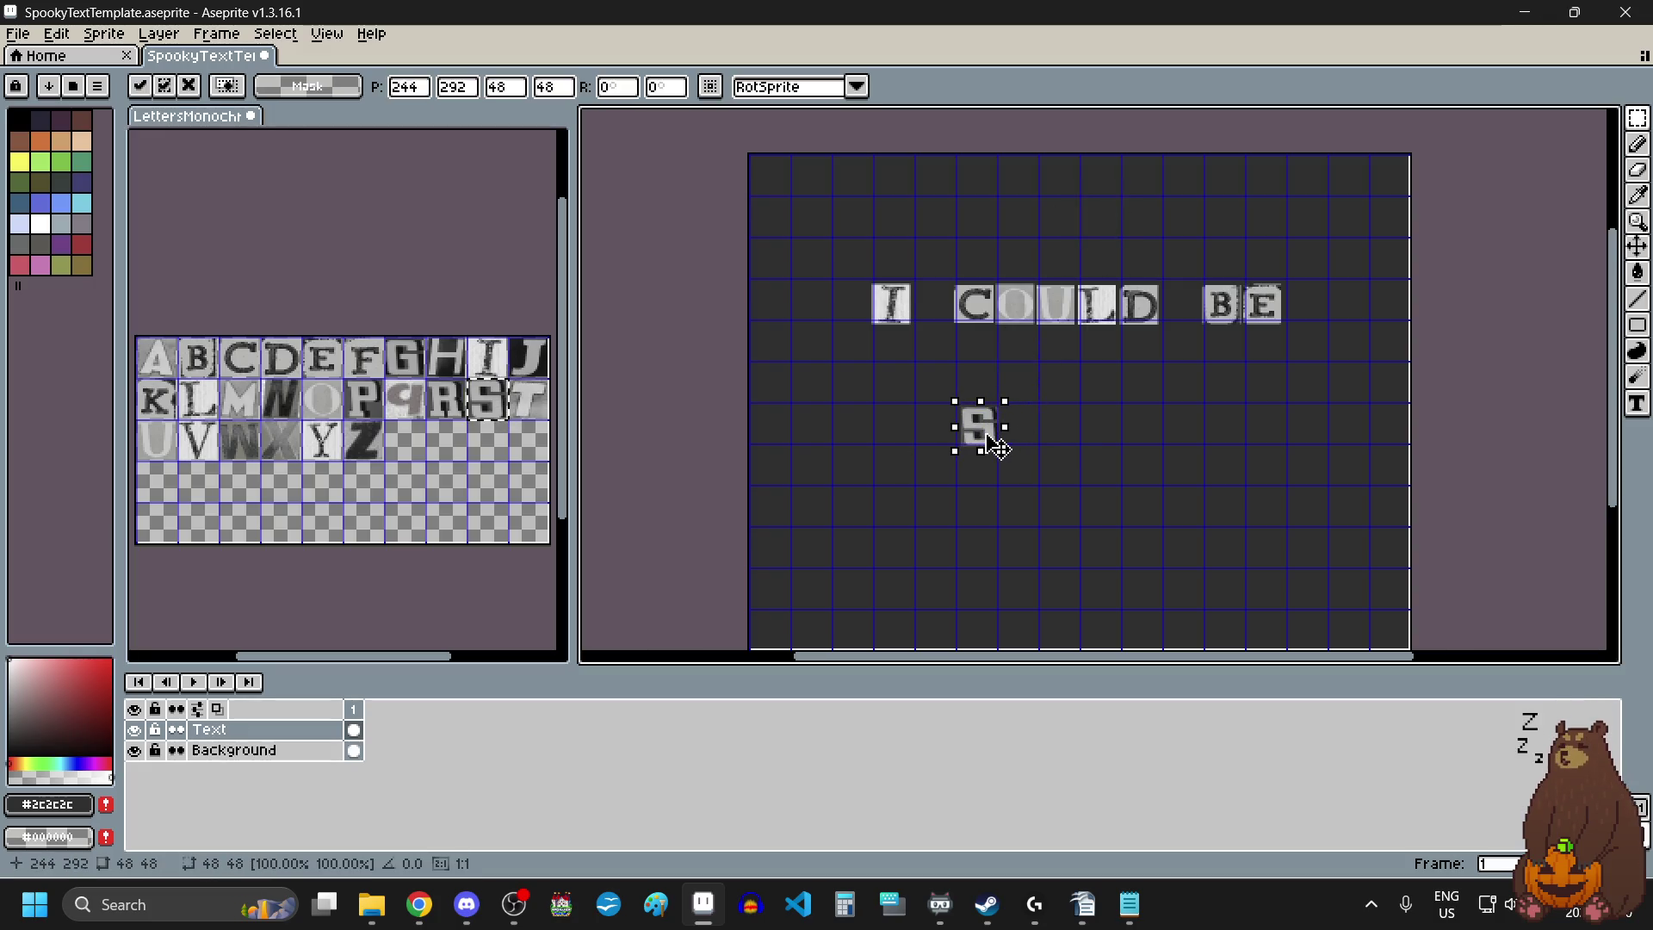
# Place an M tile right after the S.
pyautogui.moveTo(220, 378); pyautogui.dragTo(258, 418)
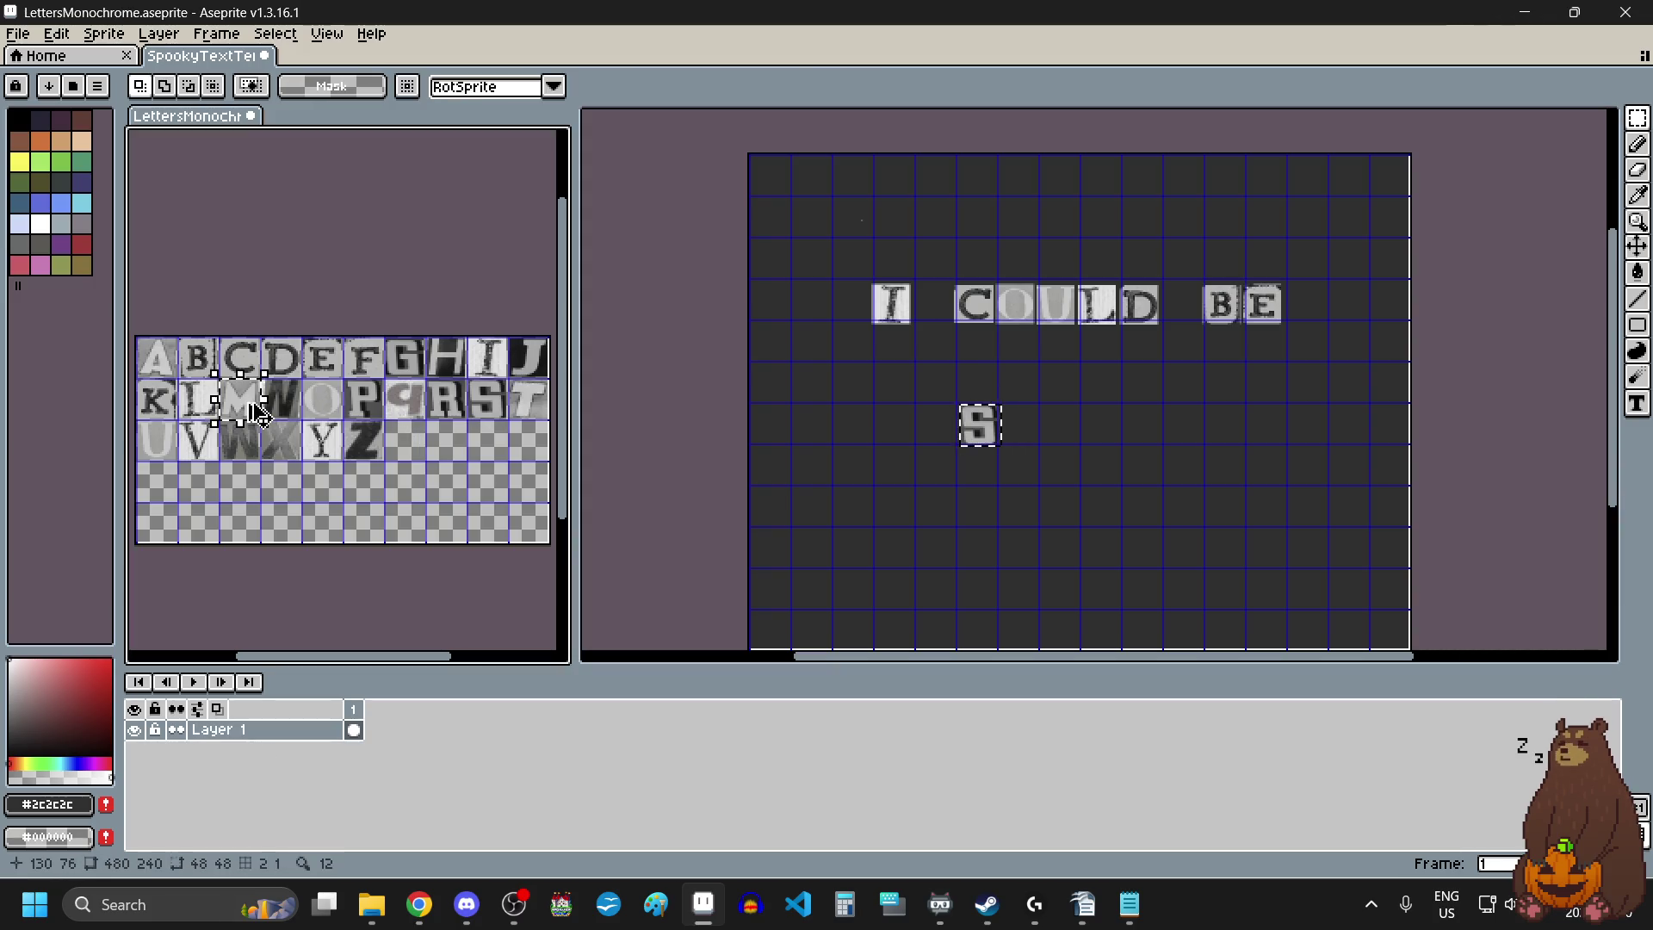
pyautogui.click(1100, 431)
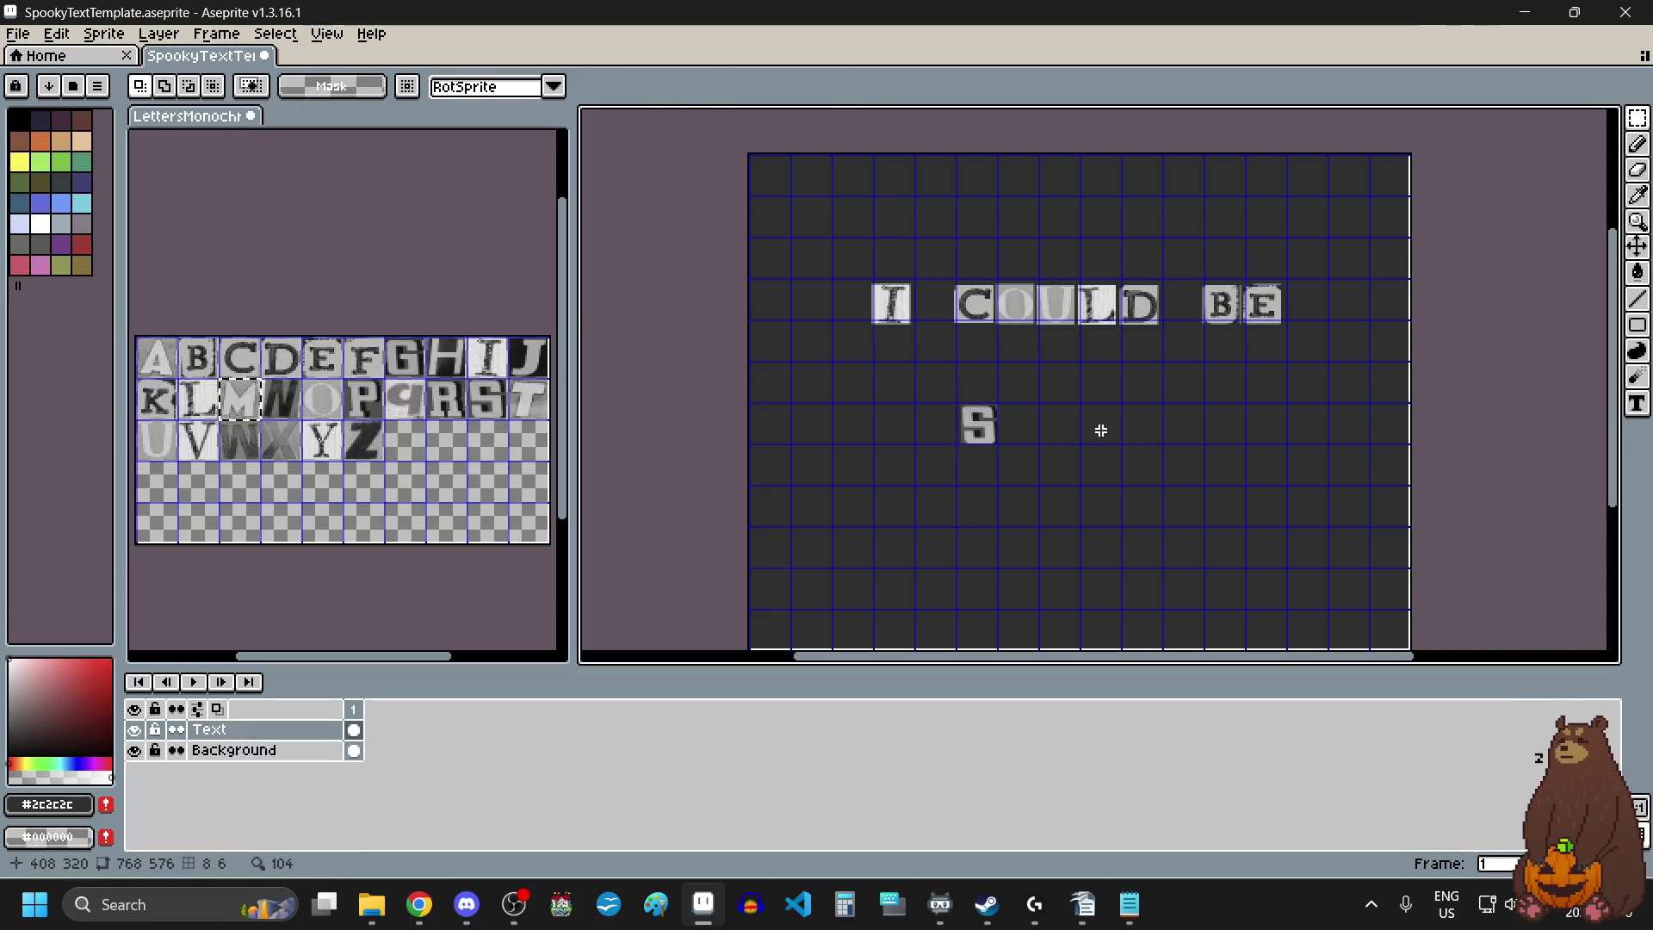
pyautogui.hotkey('ctrl', 'v')
pyautogui.moveTo(870, 216); pyautogui.dragTo(1086, 443)
pyautogui.scroll(2, 1018, 431)
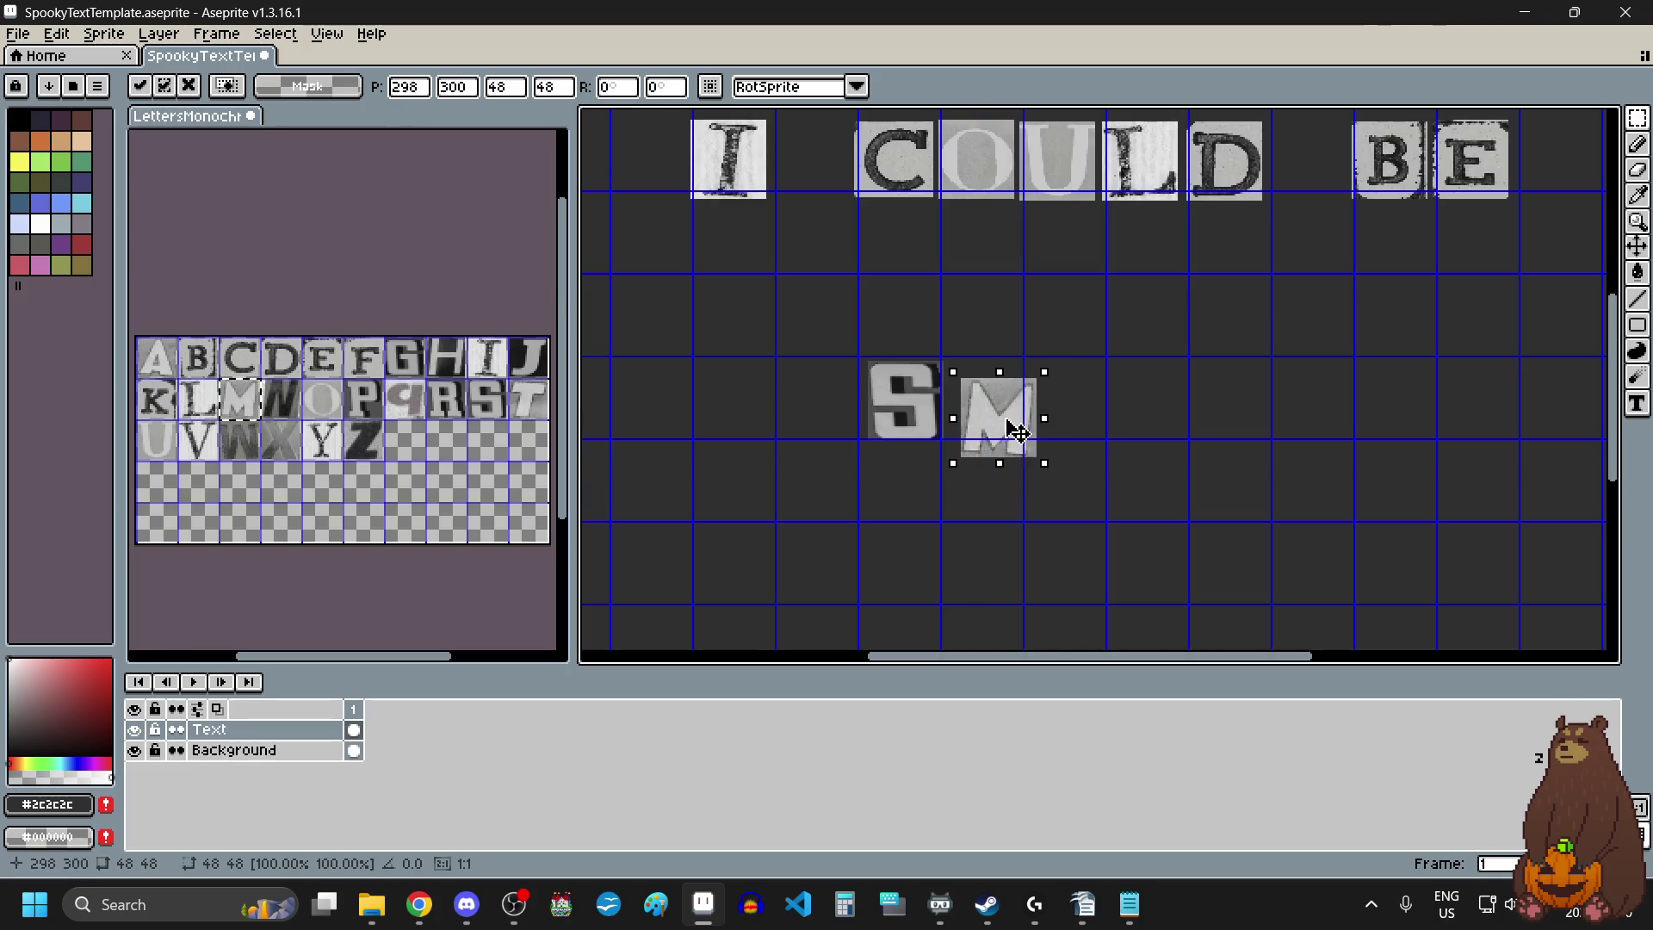
pyautogui.click(967, 539)
pyautogui.scroll(-2, 989, 479)
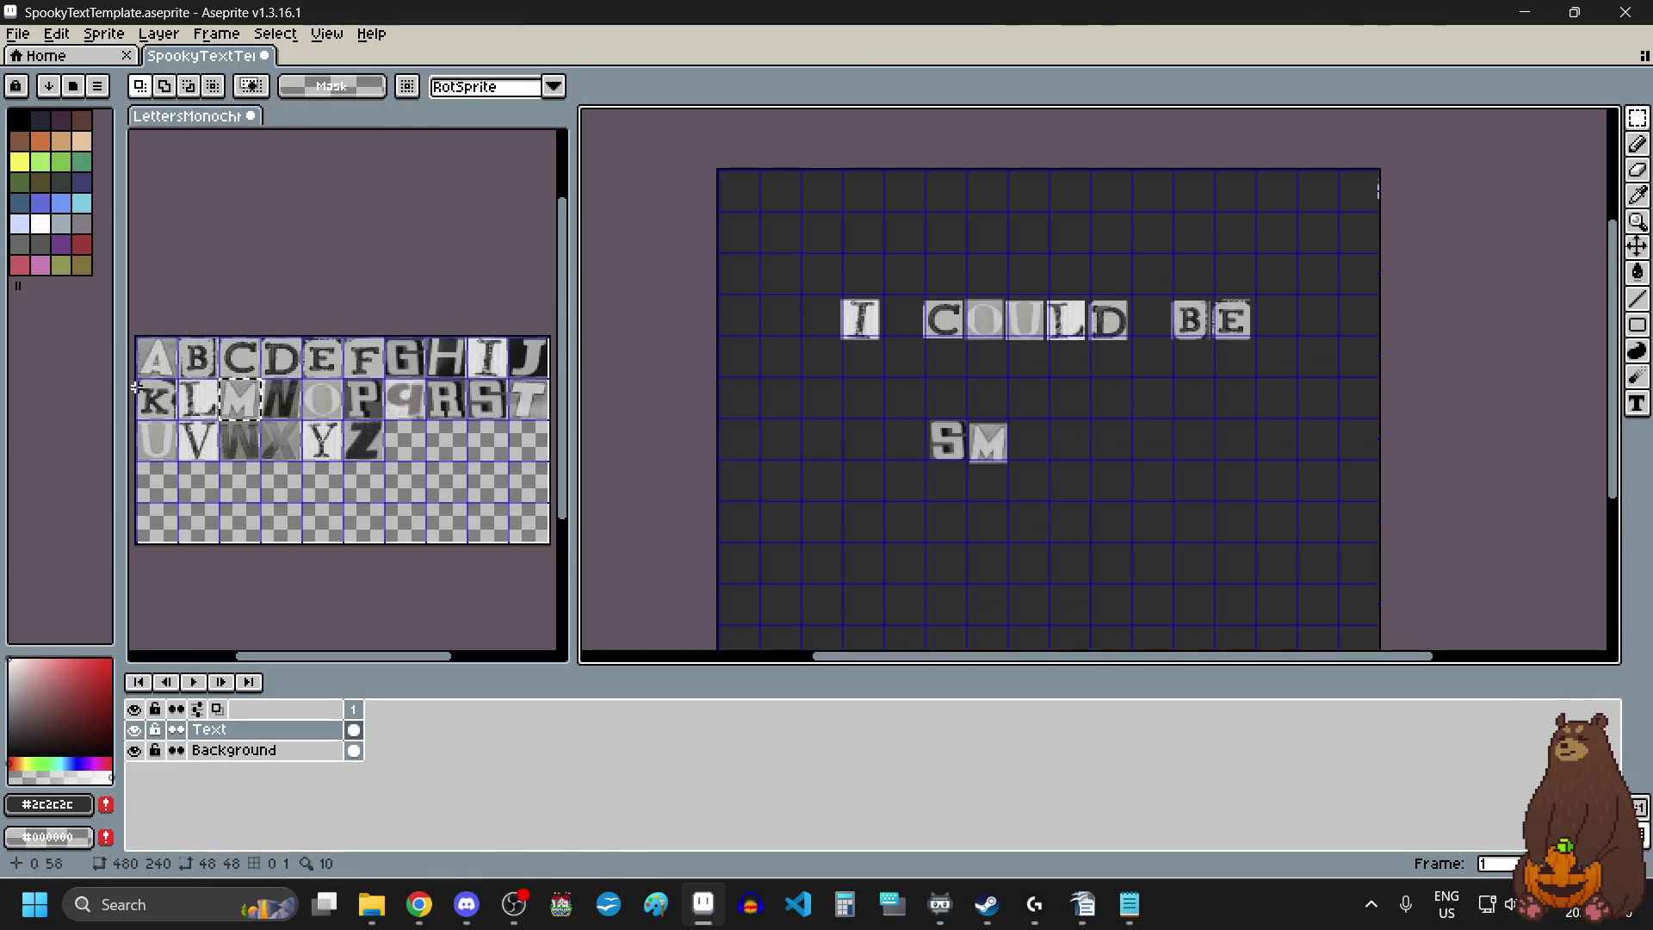
# Place an A tile right after the M.
pyautogui.moveTo(139, 341); pyautogui.dragTo(176, 377)
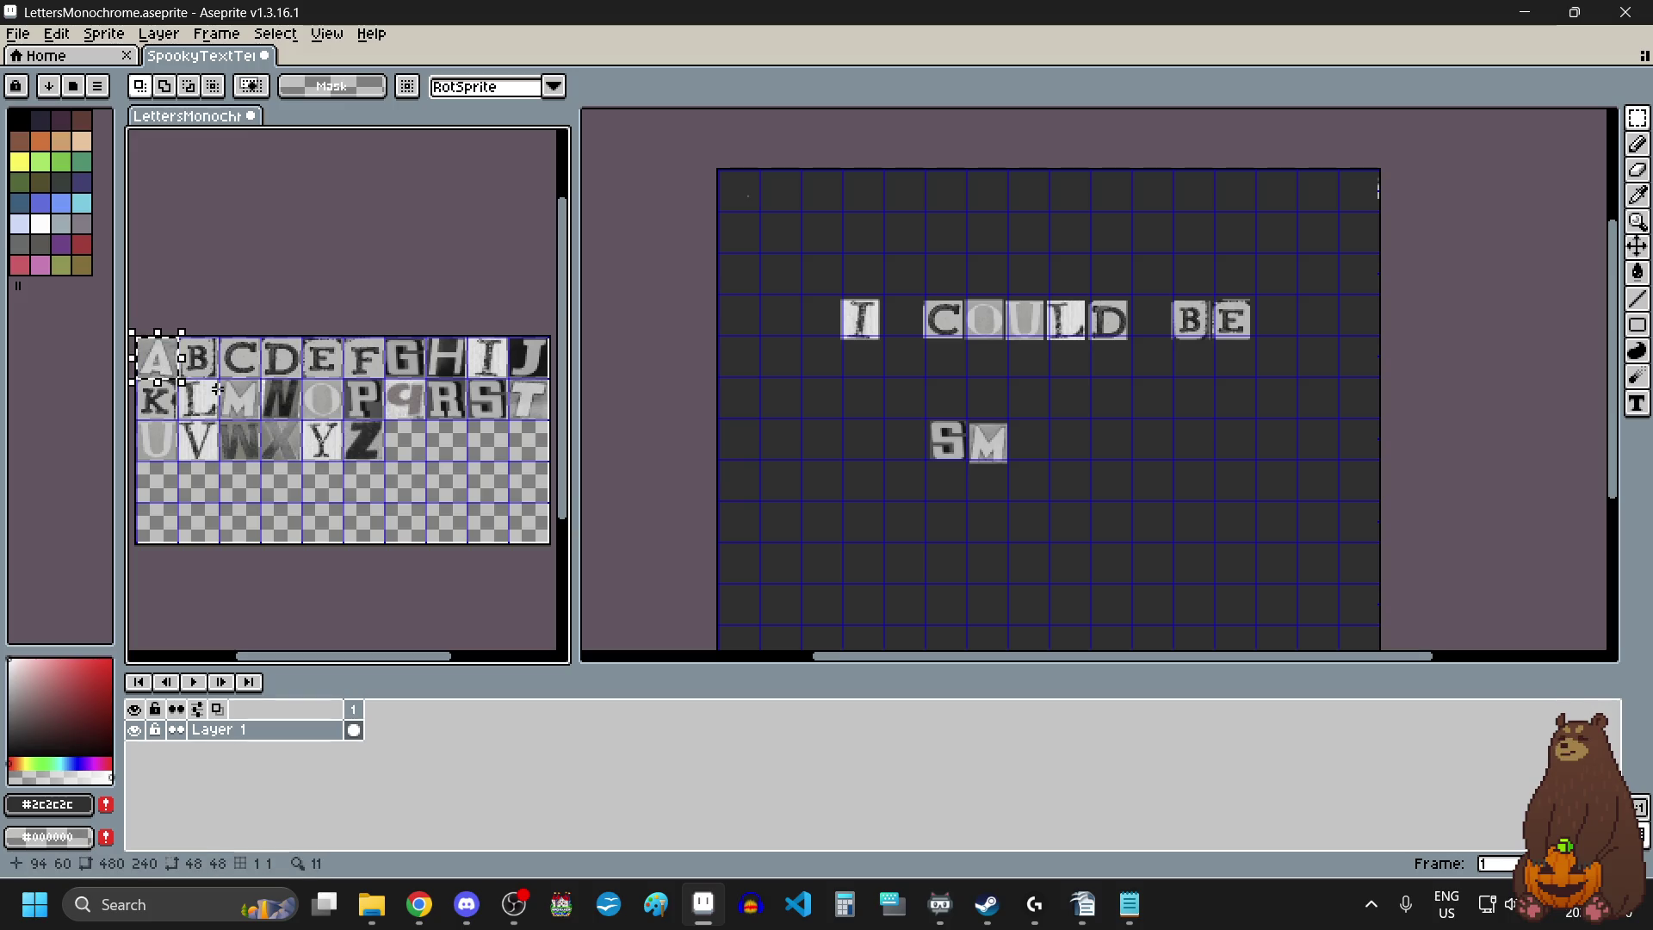
pyautogui.click(1051, 461)
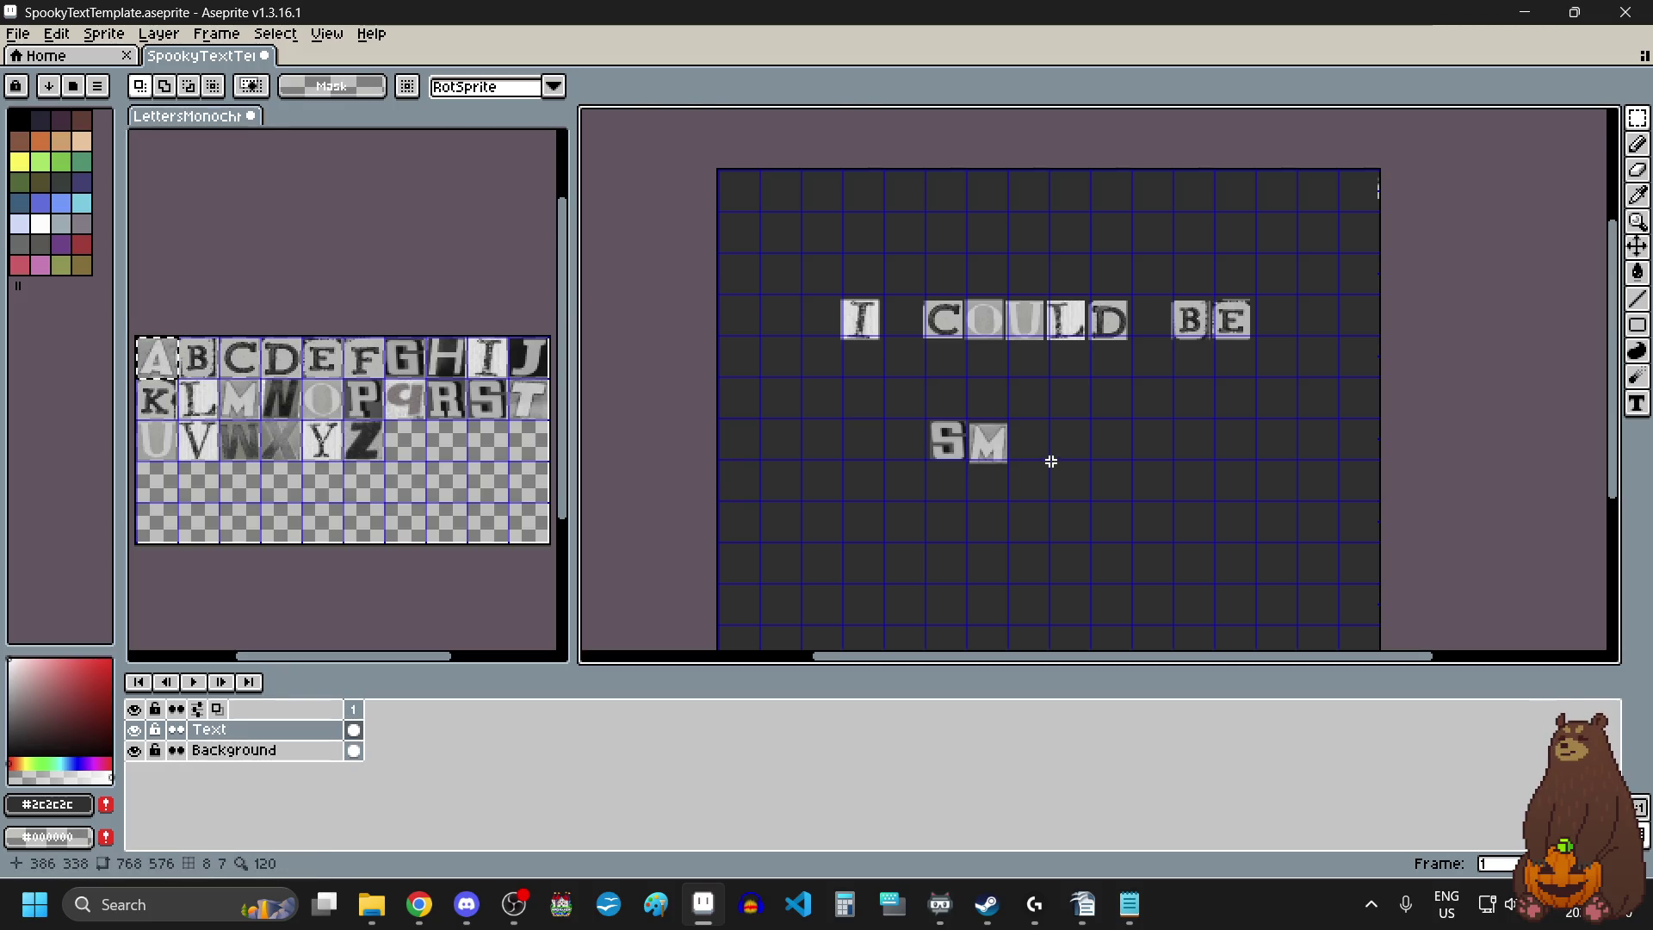
pyautogui.hotkey('ctrl', 'v')
pyautogui.moveTo(742, 193)
pyautogui.mouseDown()
pyautogui.moveTo(1043, 440)
pyautogui.moveTo(1029, 450)
pyautogui.mouseUp()
pyautogui.scroll(1, 1044, 448)
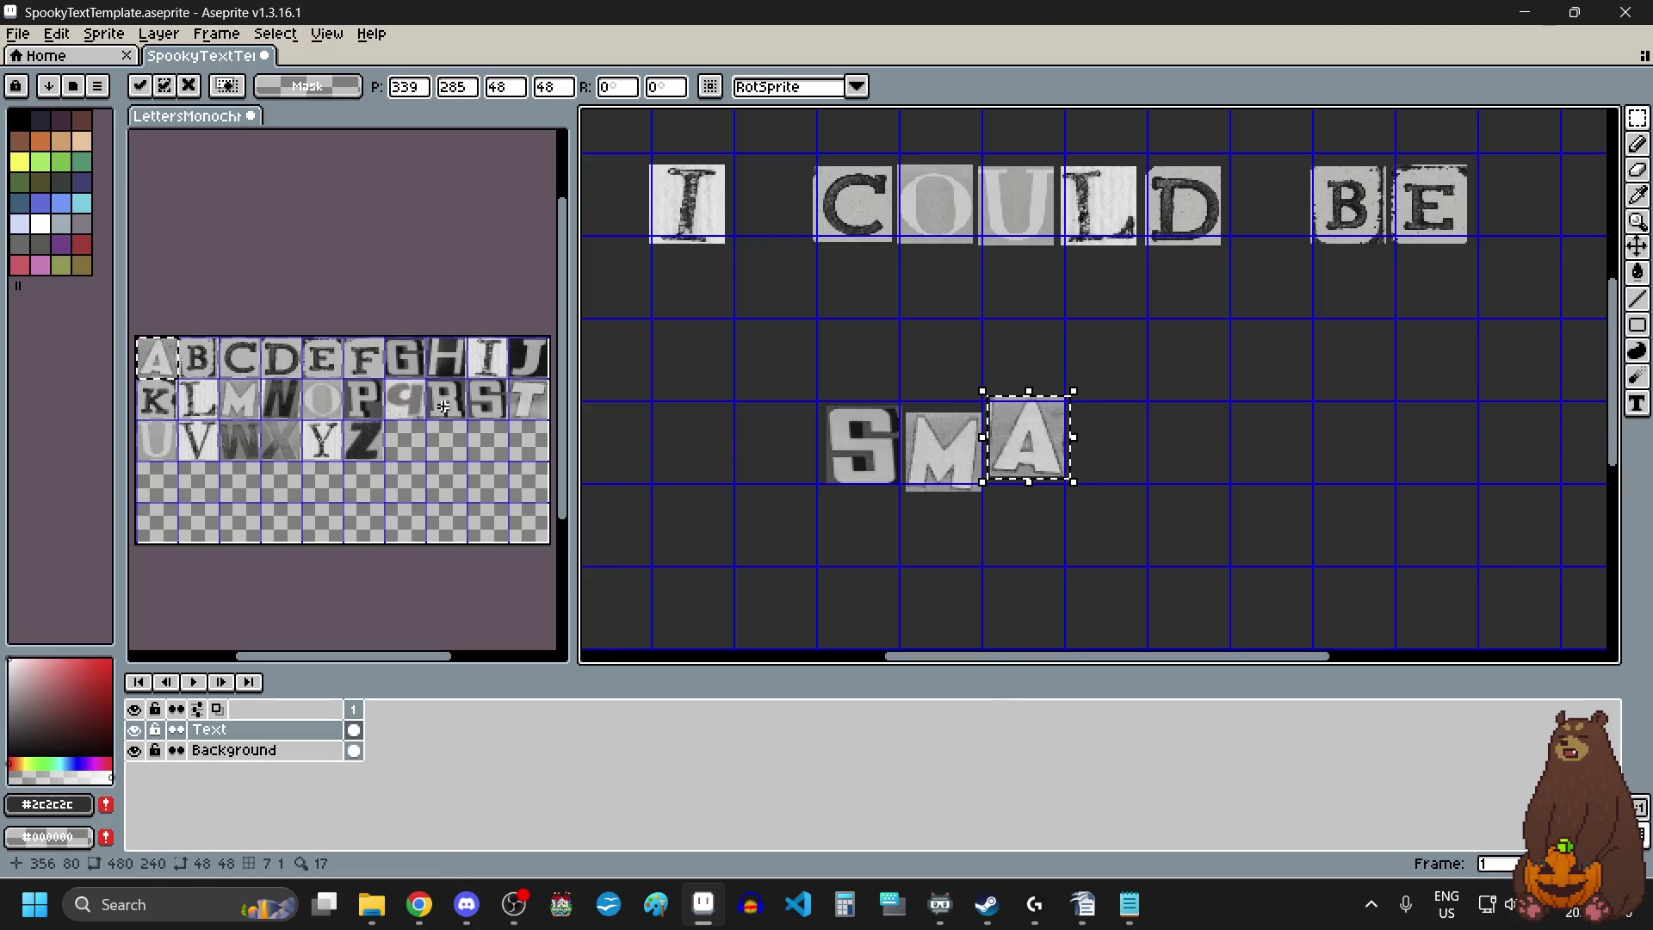
# Copy the R tile and paste it onto the phrase canvas.
pyautogui.moveTo(443, 406); pyautogui.dragTo(453, 416)
pyautogui.hotkey('ctrl', 'c')
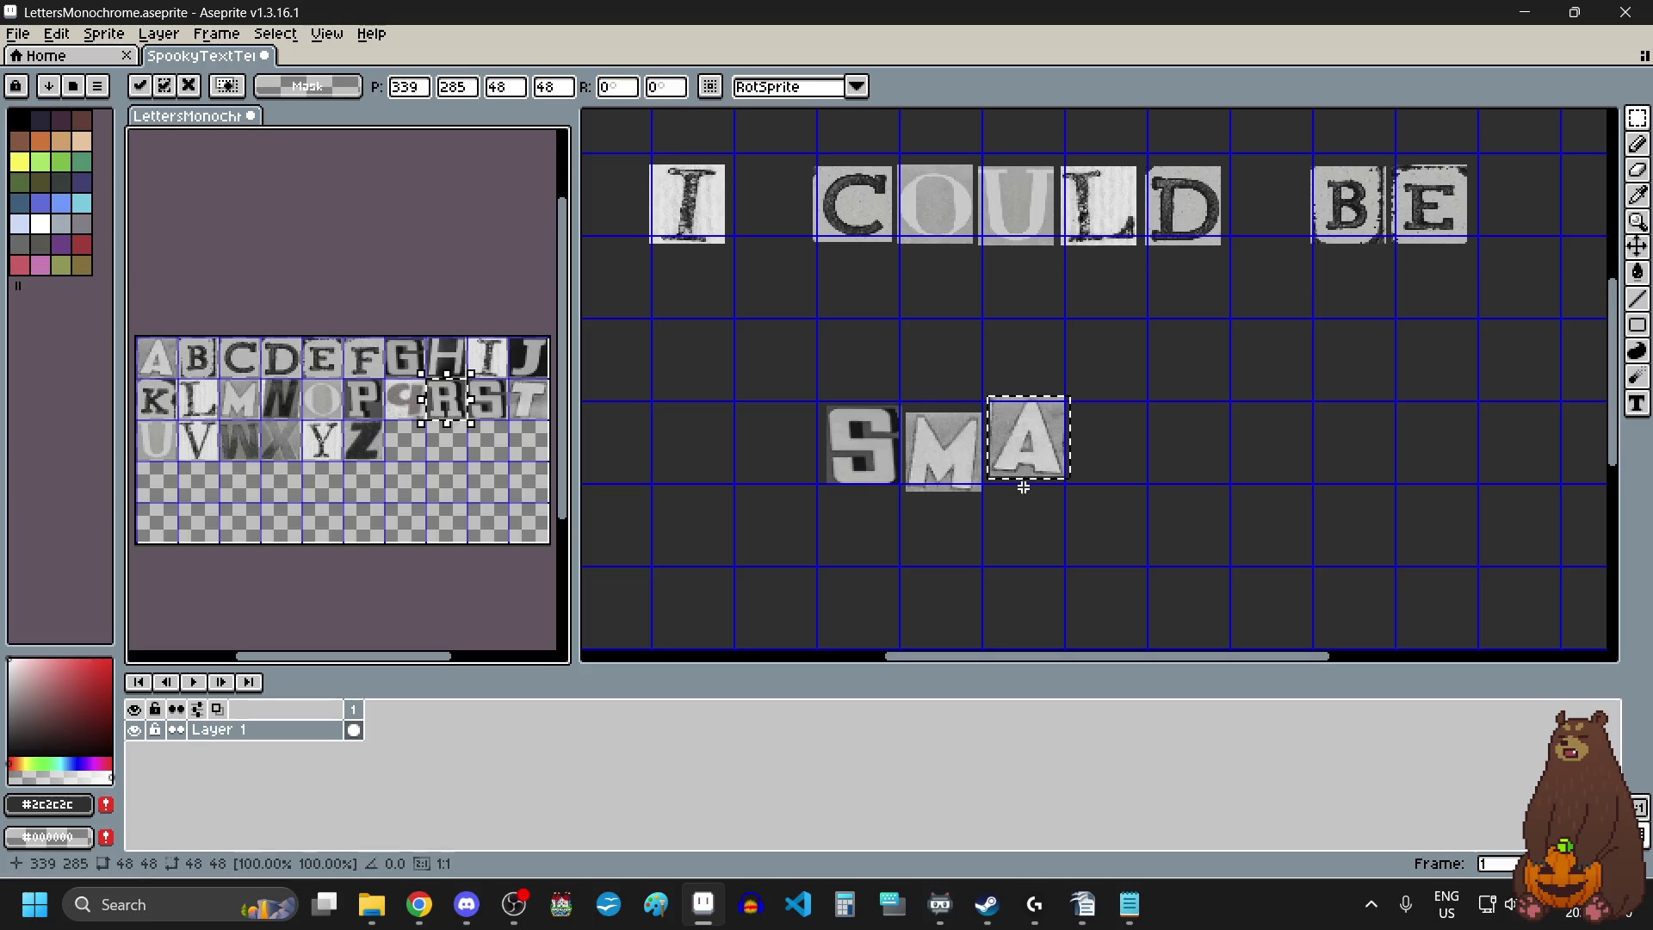
pyautogui.click(1148, 482)
pyautogui.hotkey('ctrl', 'v')
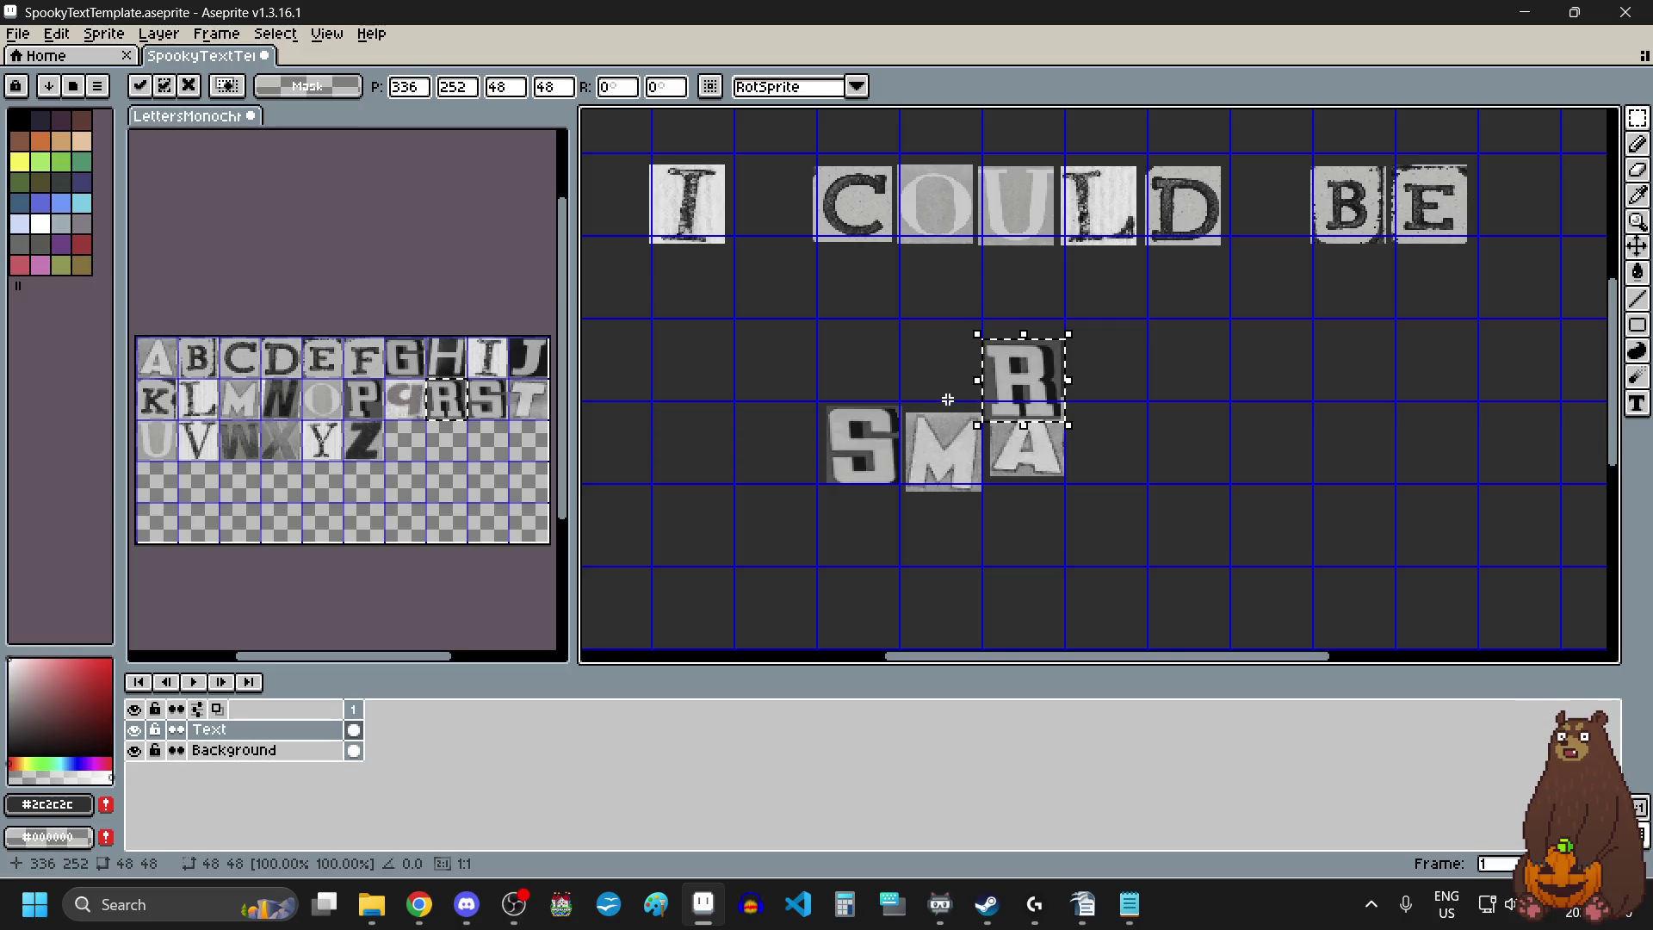
# Position the R after SMA and add a T tile after SMAR.
pyautogui.moveTo(1061, 401); pyautogui.dragTo(1122, 444)
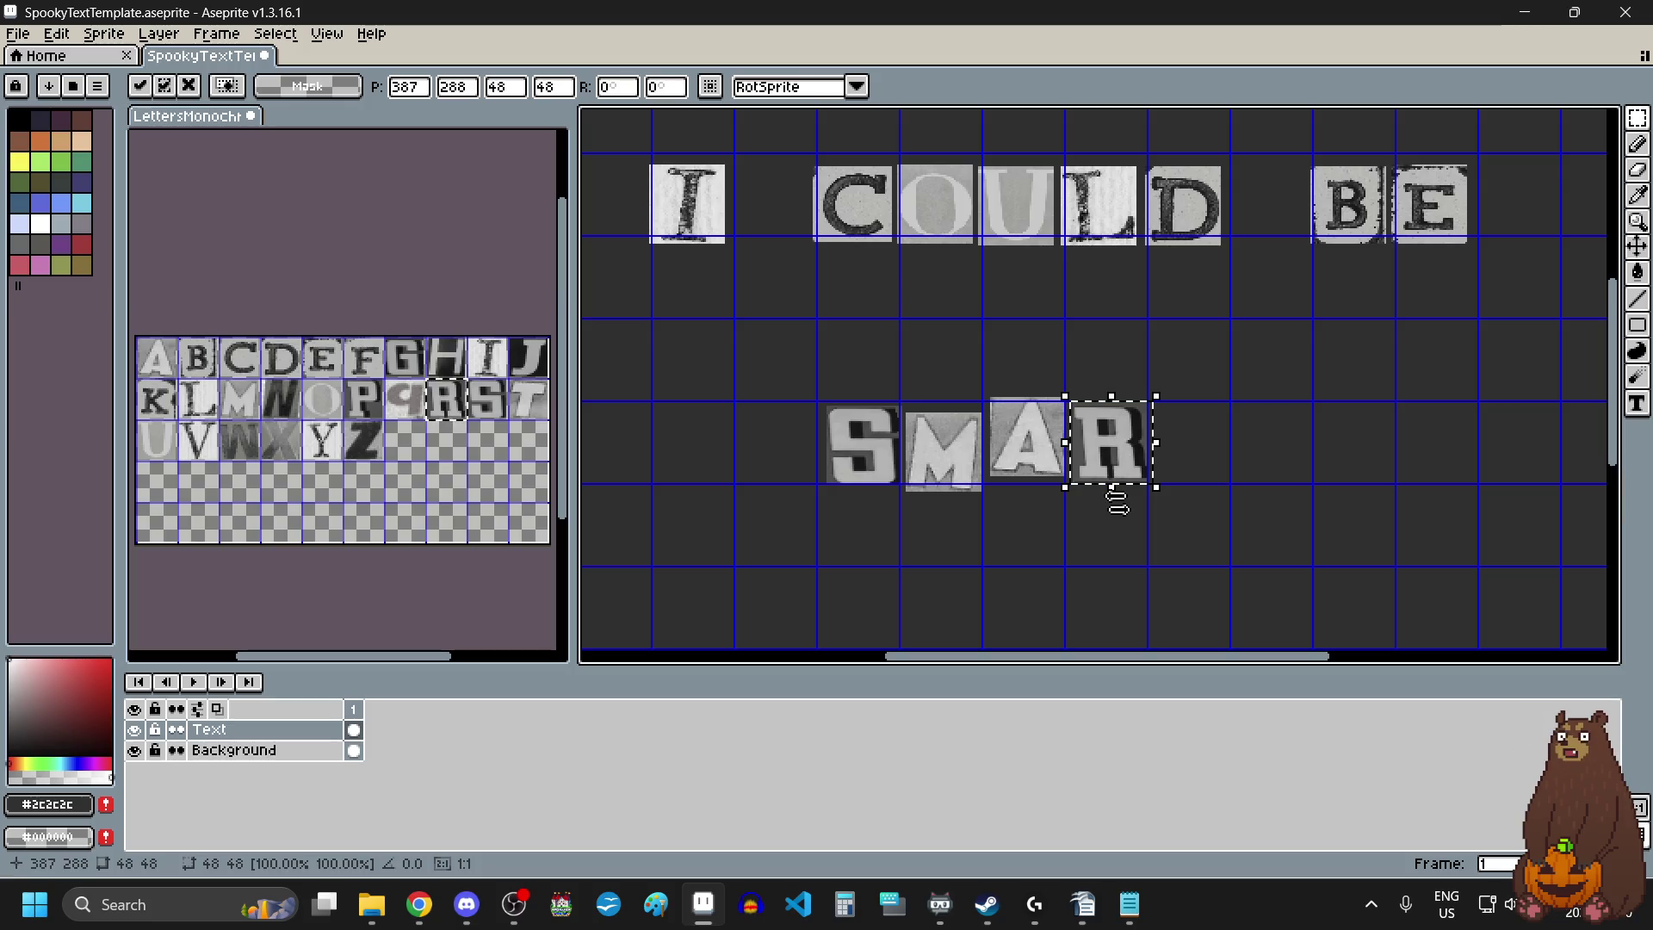
pyautogui.moveTo(528, 394); pyautogui.dragTo(524, 396)
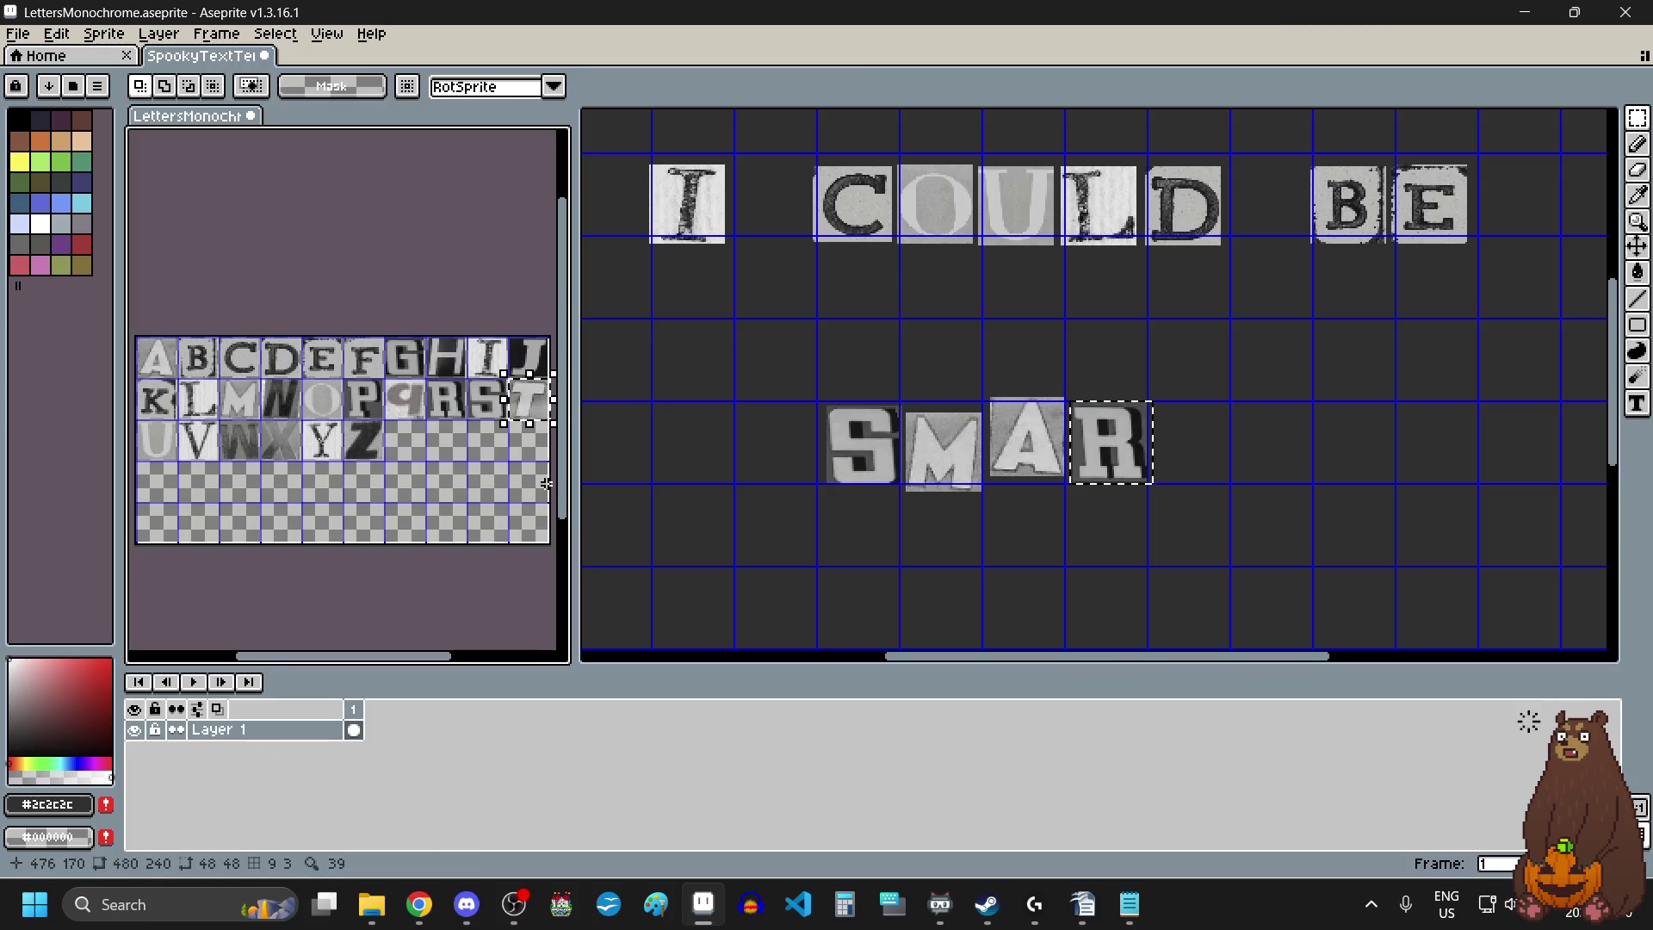
pyautogui.click(1258, 458)
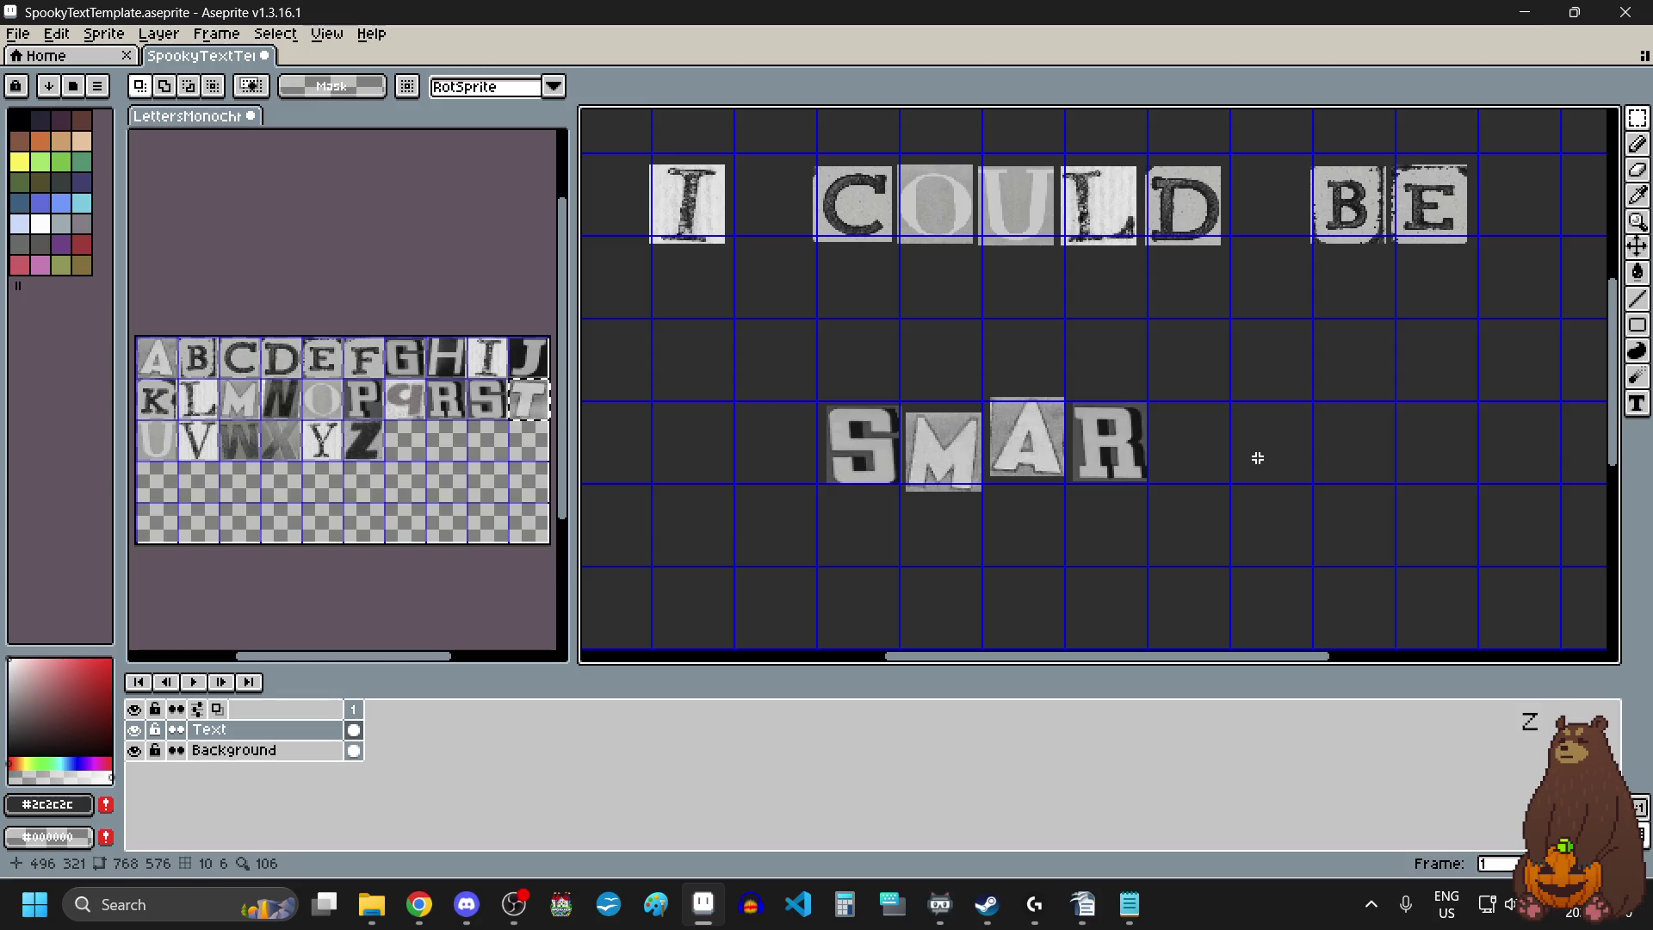
pyautogui.hotkey('ctrl', 'v')
pyautogui.moveTo(1206, 487); pyautogui.dragTo(1203, 462)
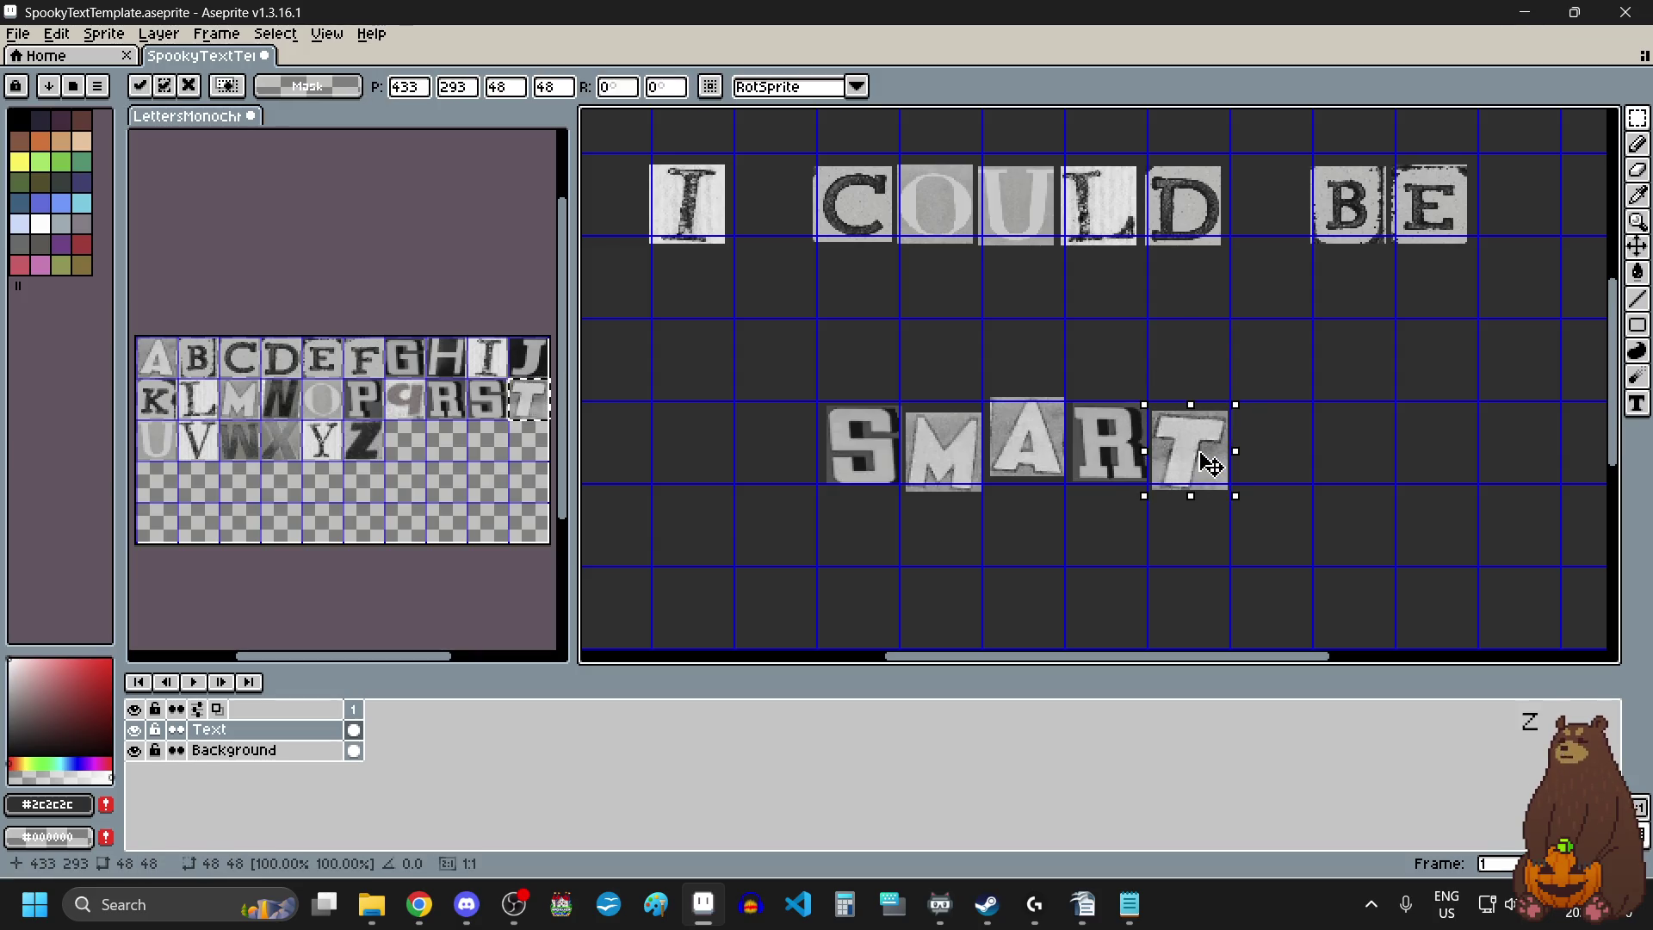
pyautogui.click(1111, 540)
# Move the whole SMART word slightly right under I COULD BE and deselect.
pyautogui.scroll(-2, 1111, 540)
pyautogui.scroll(1, 1045, 491)
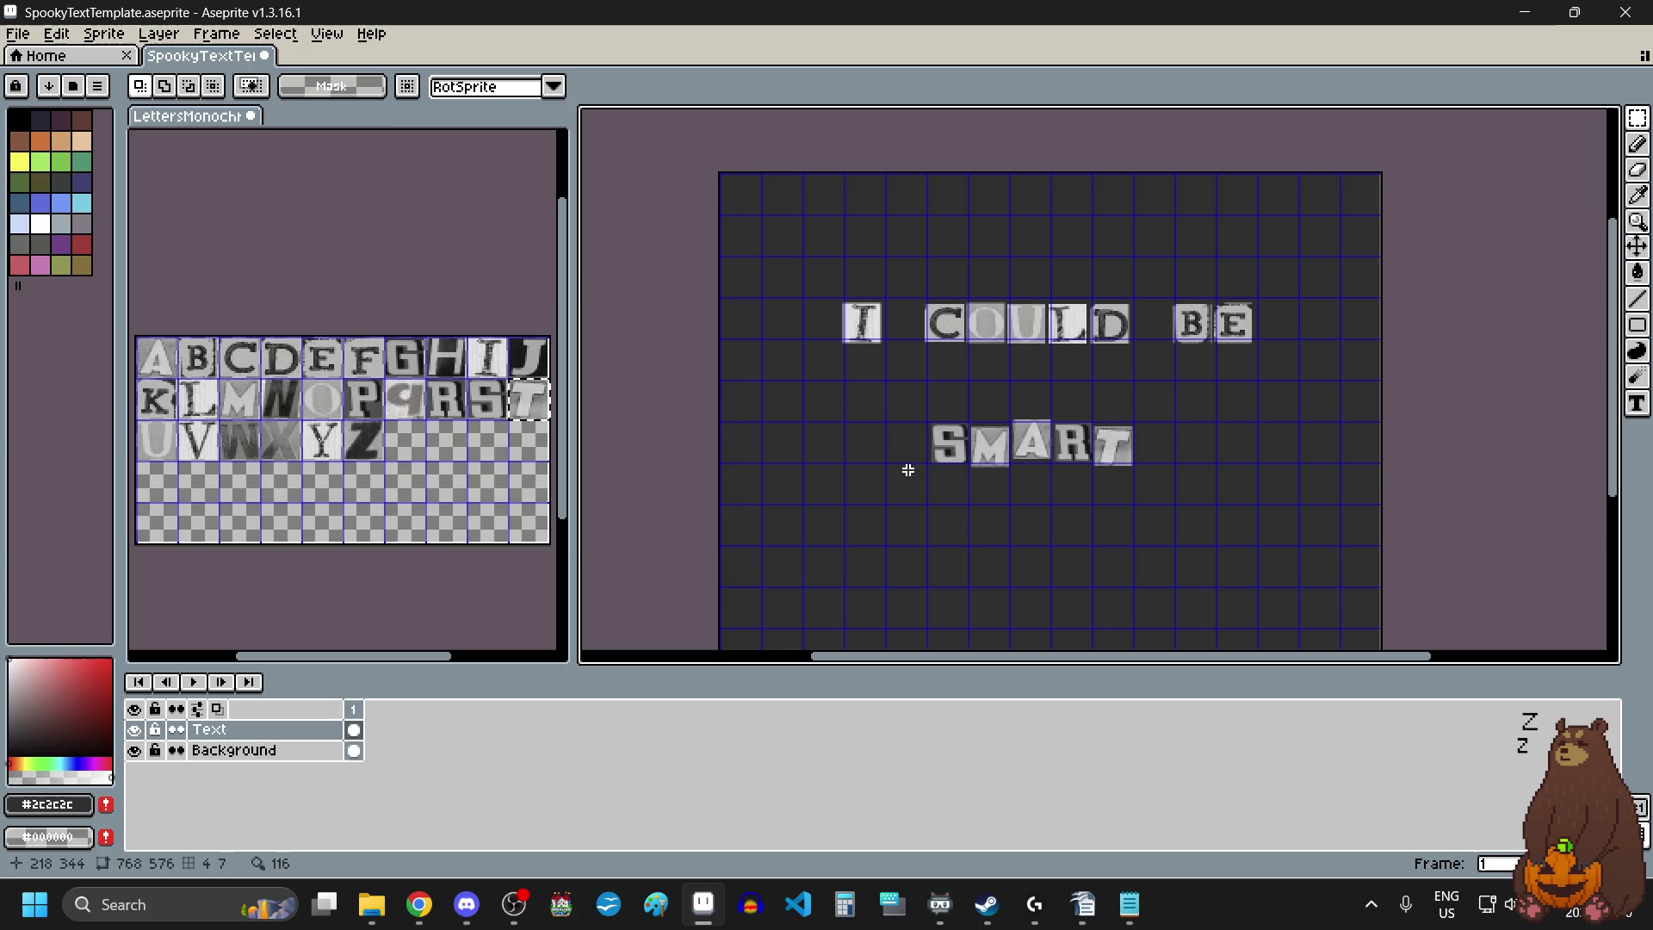
pyautogui.moveTo(898, 408)
pyautogui.mouseDown()
pyautogui.moveTo(1178, 511)
pyautogui.moveTo(1136, 479)
pyautogui.mouseUp()
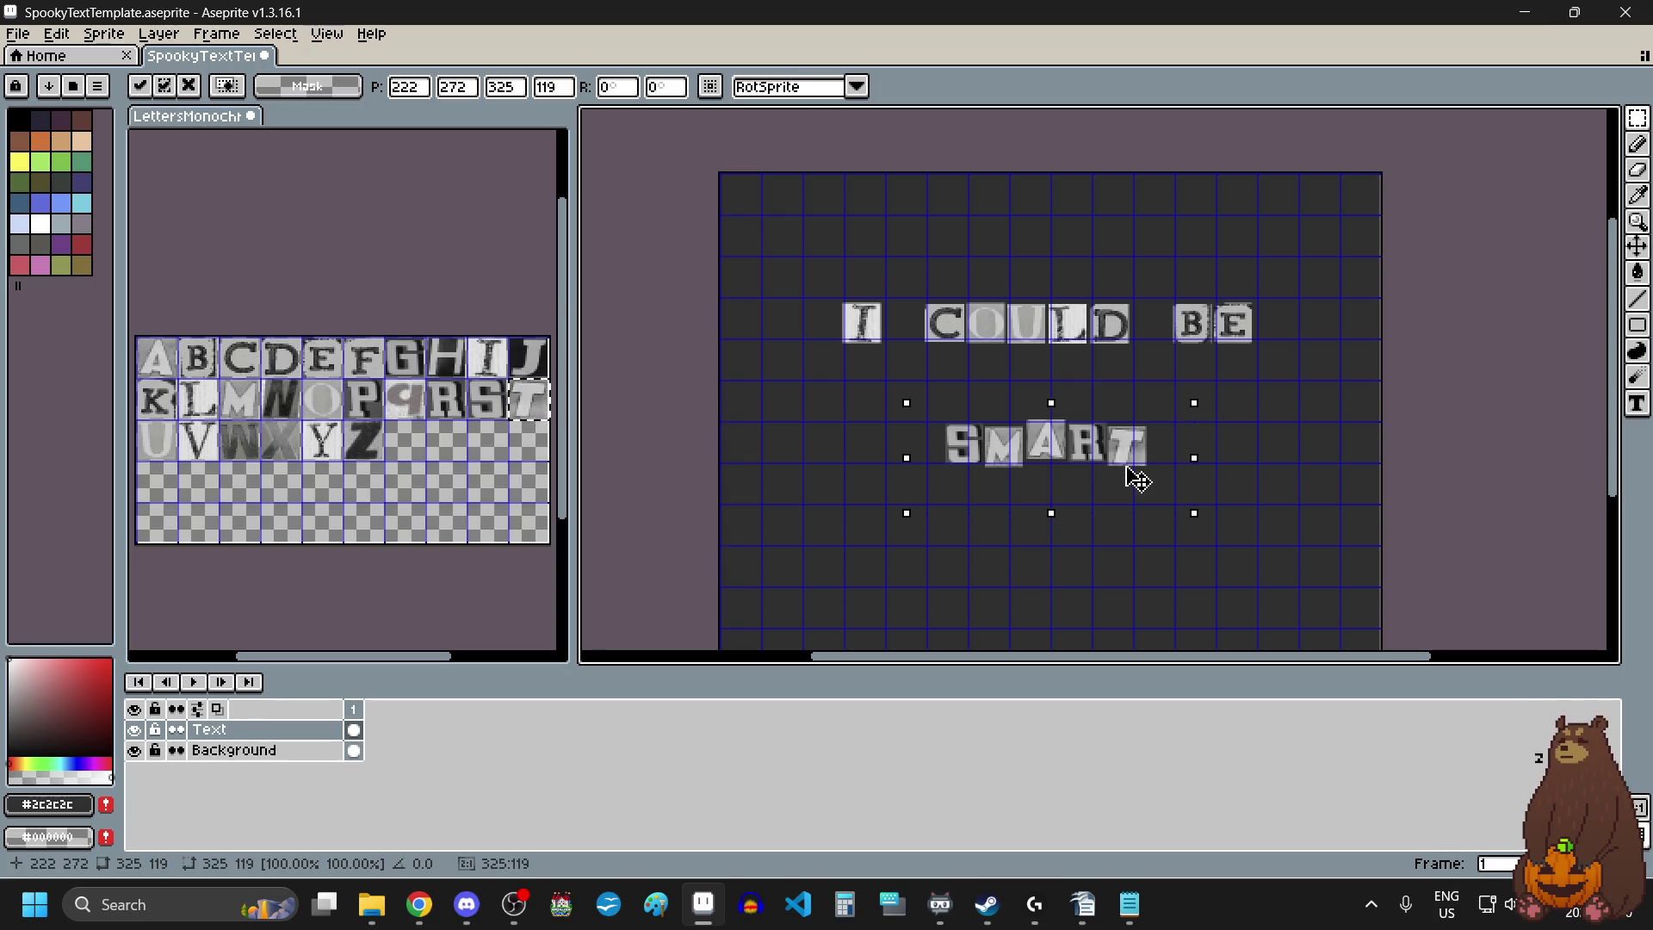
pyautogui.hotkey('ctrl', 'd')
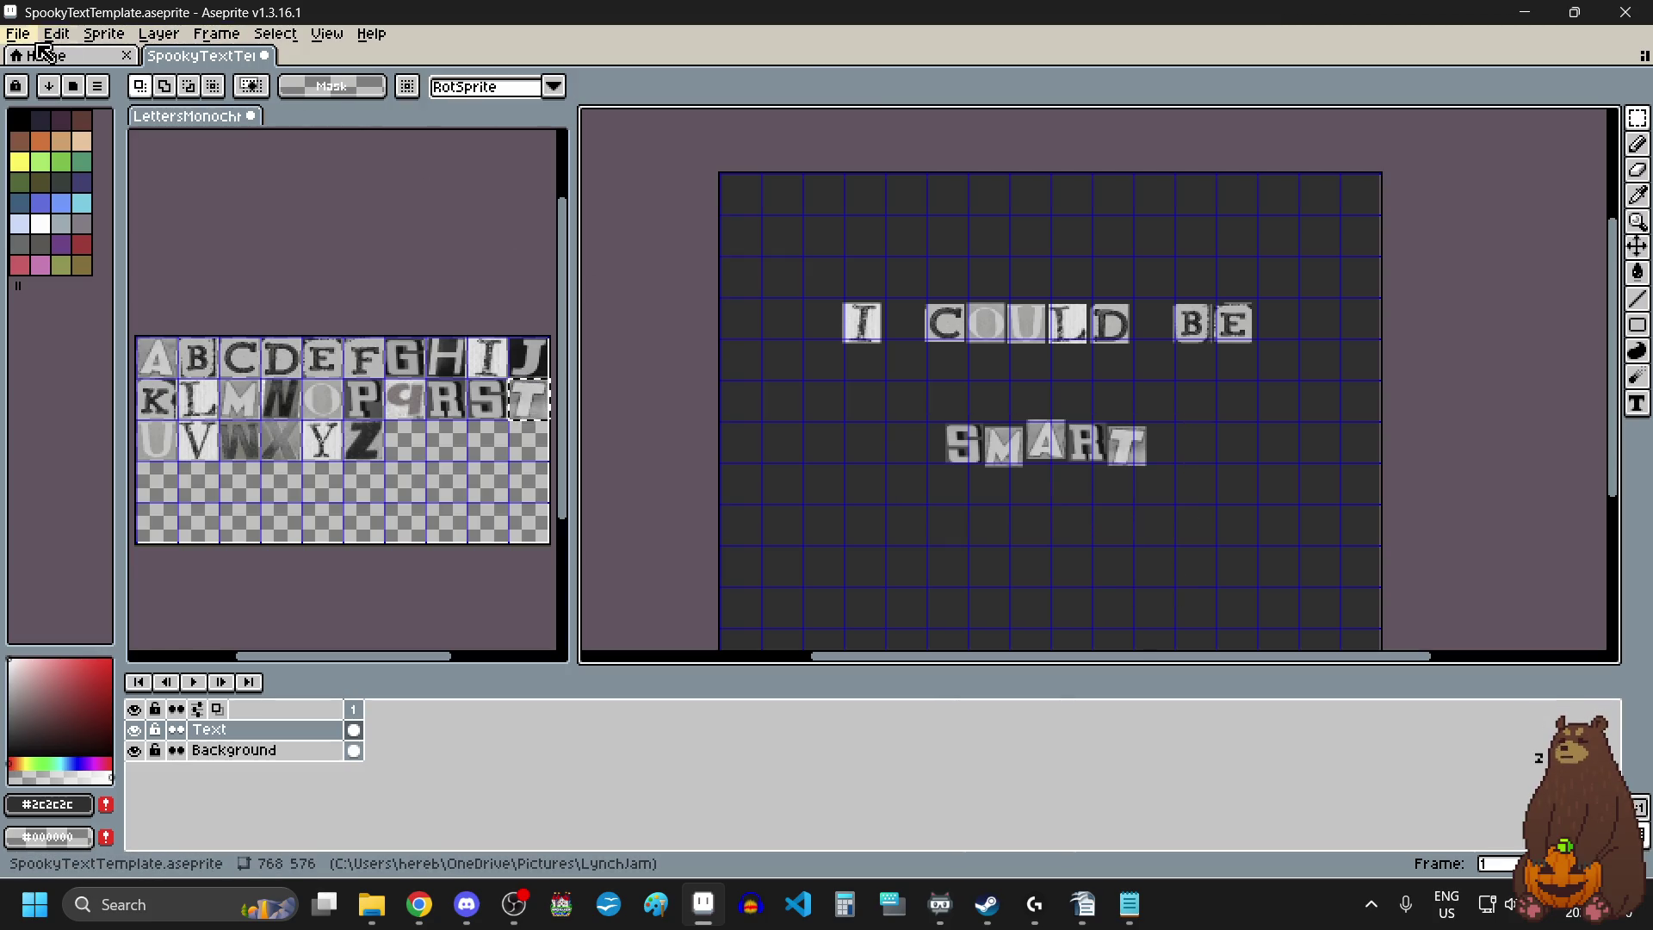
# Start Export As and choose the game's pictures folder from the recent folders.
pyautogui.click(26, 34)
pyautogui.moveTo(55, 203)
pyautogui.click(241, 207)
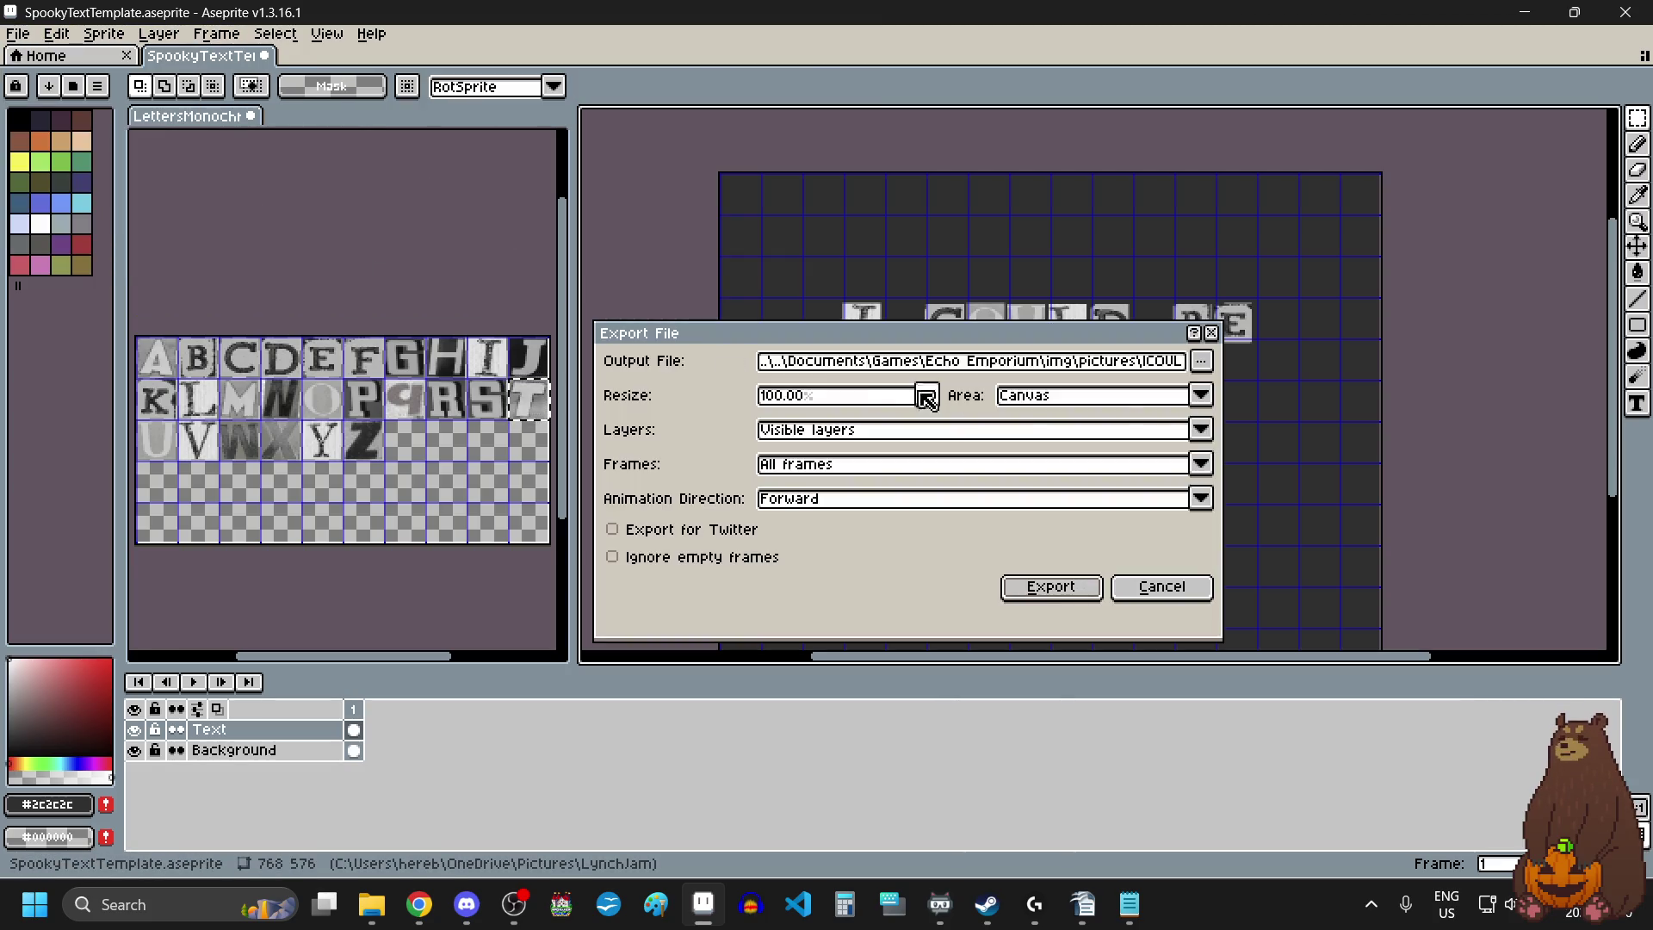
pyautogui.click(1201, 361)
pyautogui.click(1209, 383)
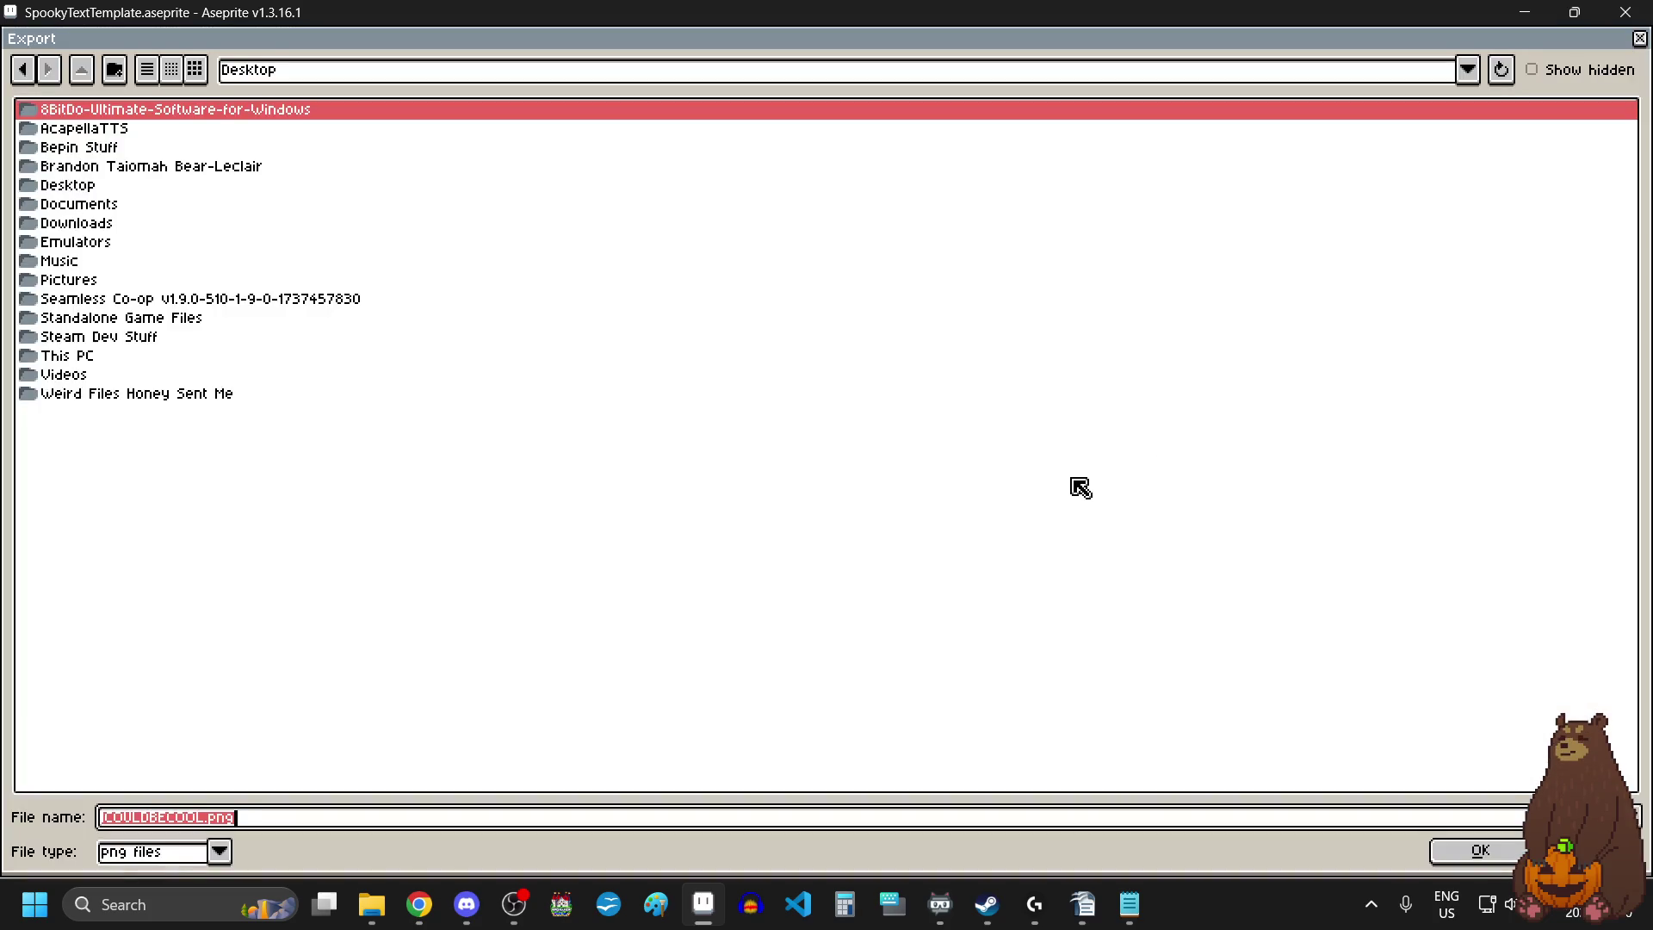
pyautogui.click(1468, 69)
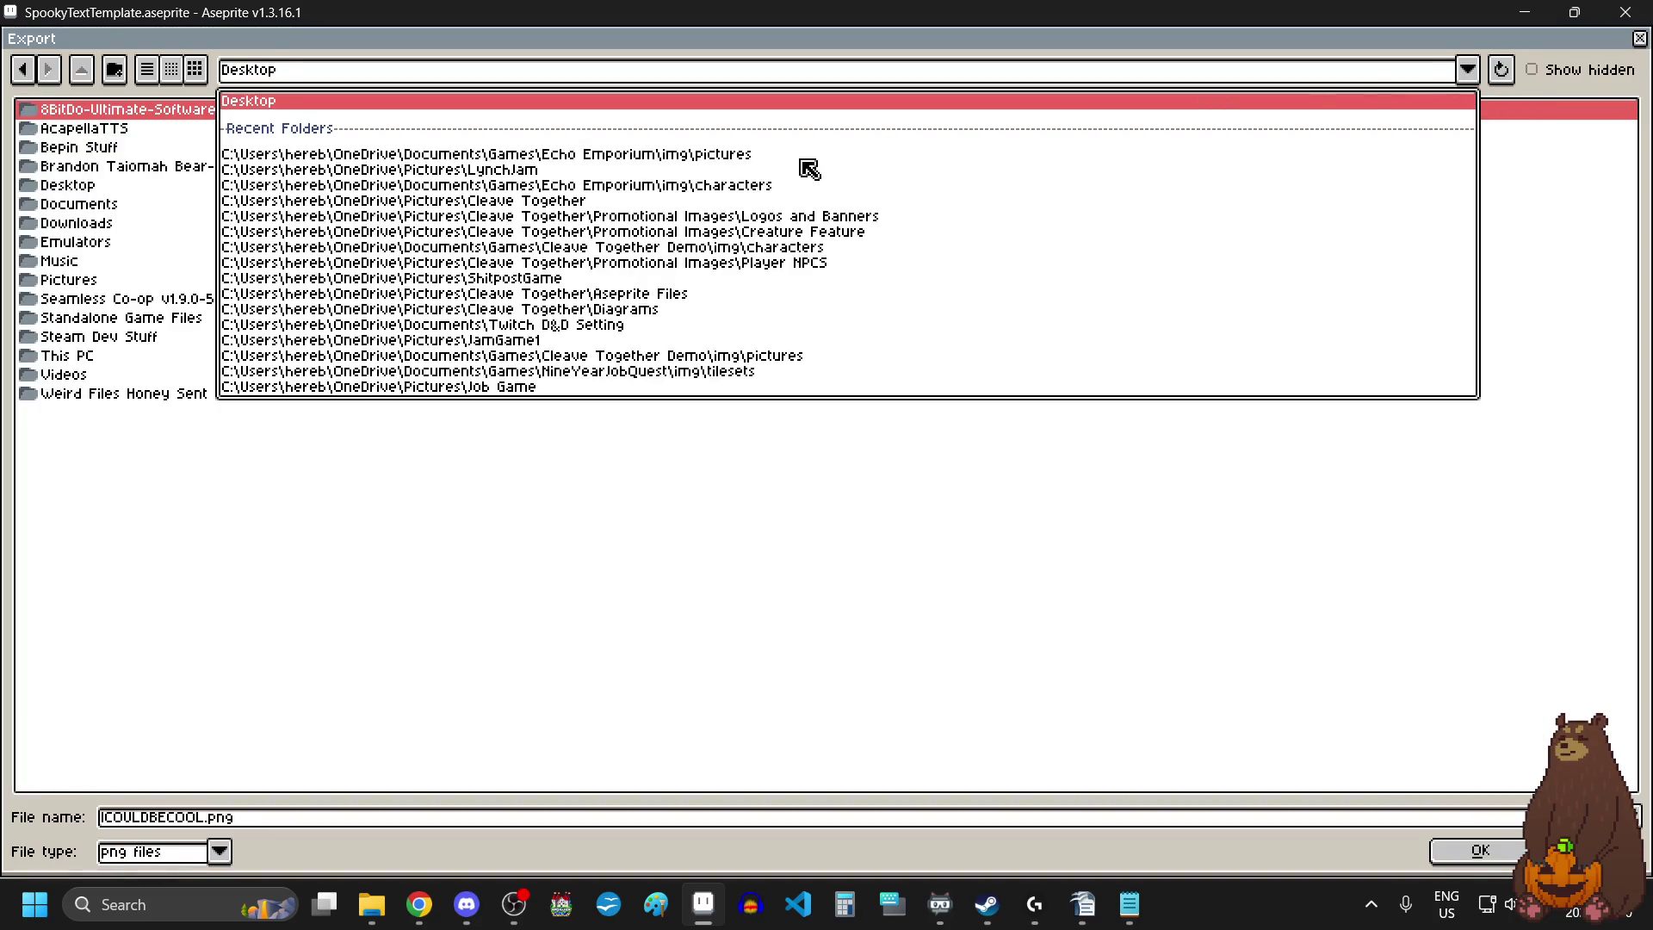
pyautogui.click(713, 155)
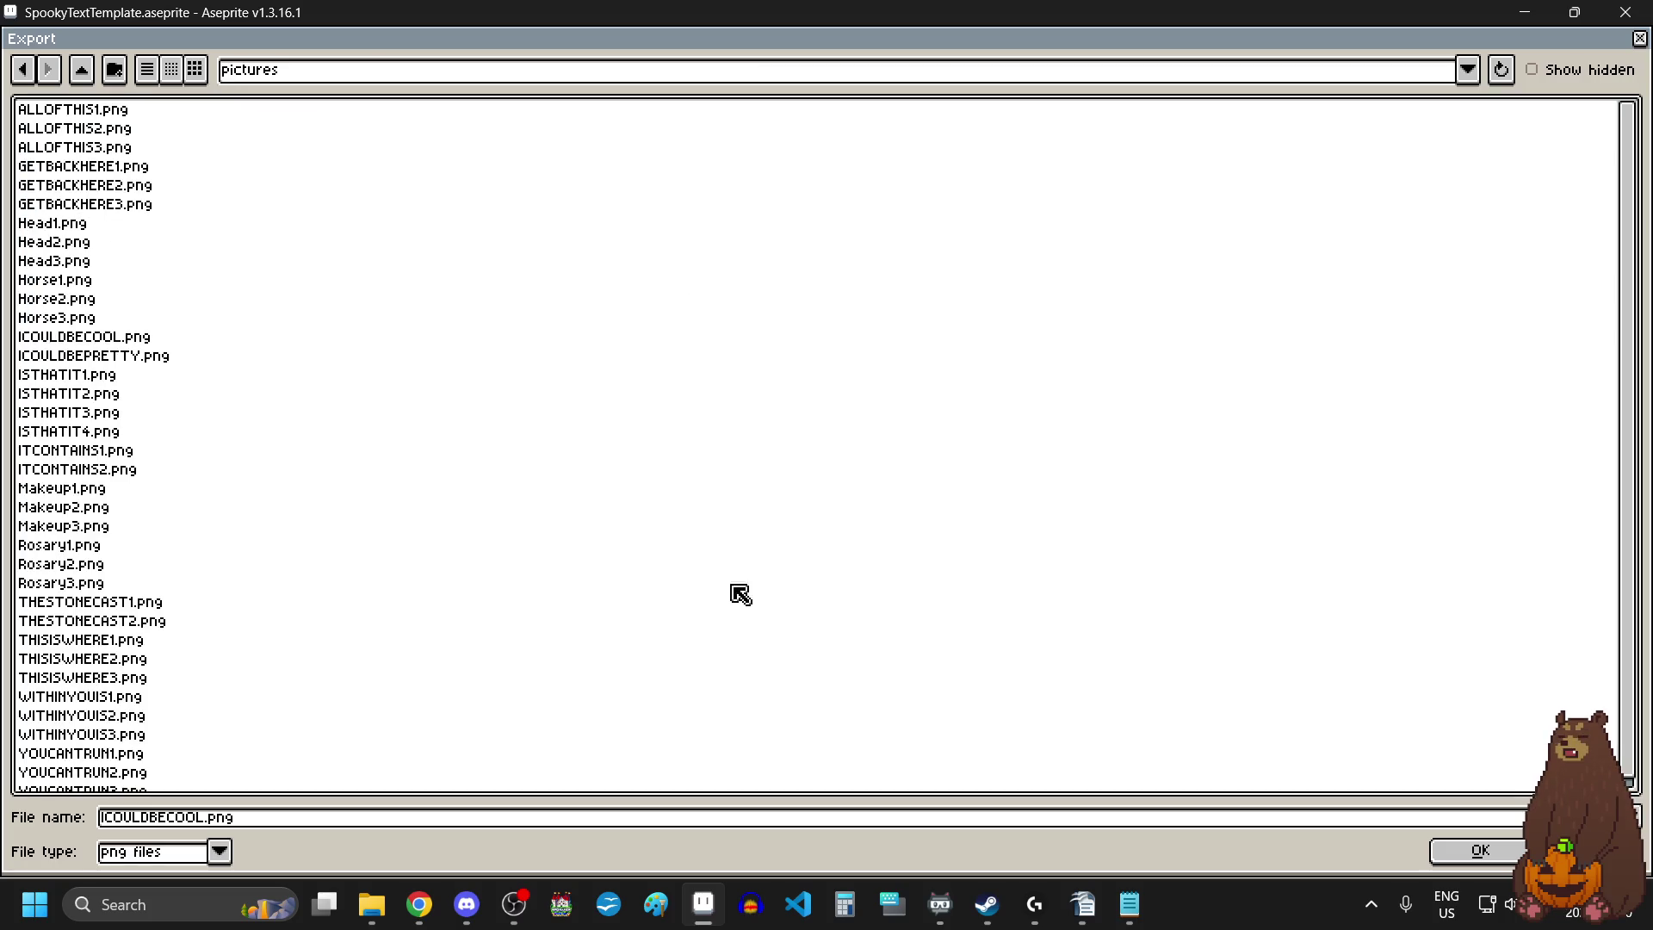
# Export as ICOULDBESMART.png without layers, then delete SMART from the canvas.
pyautogui.click(468, 826)
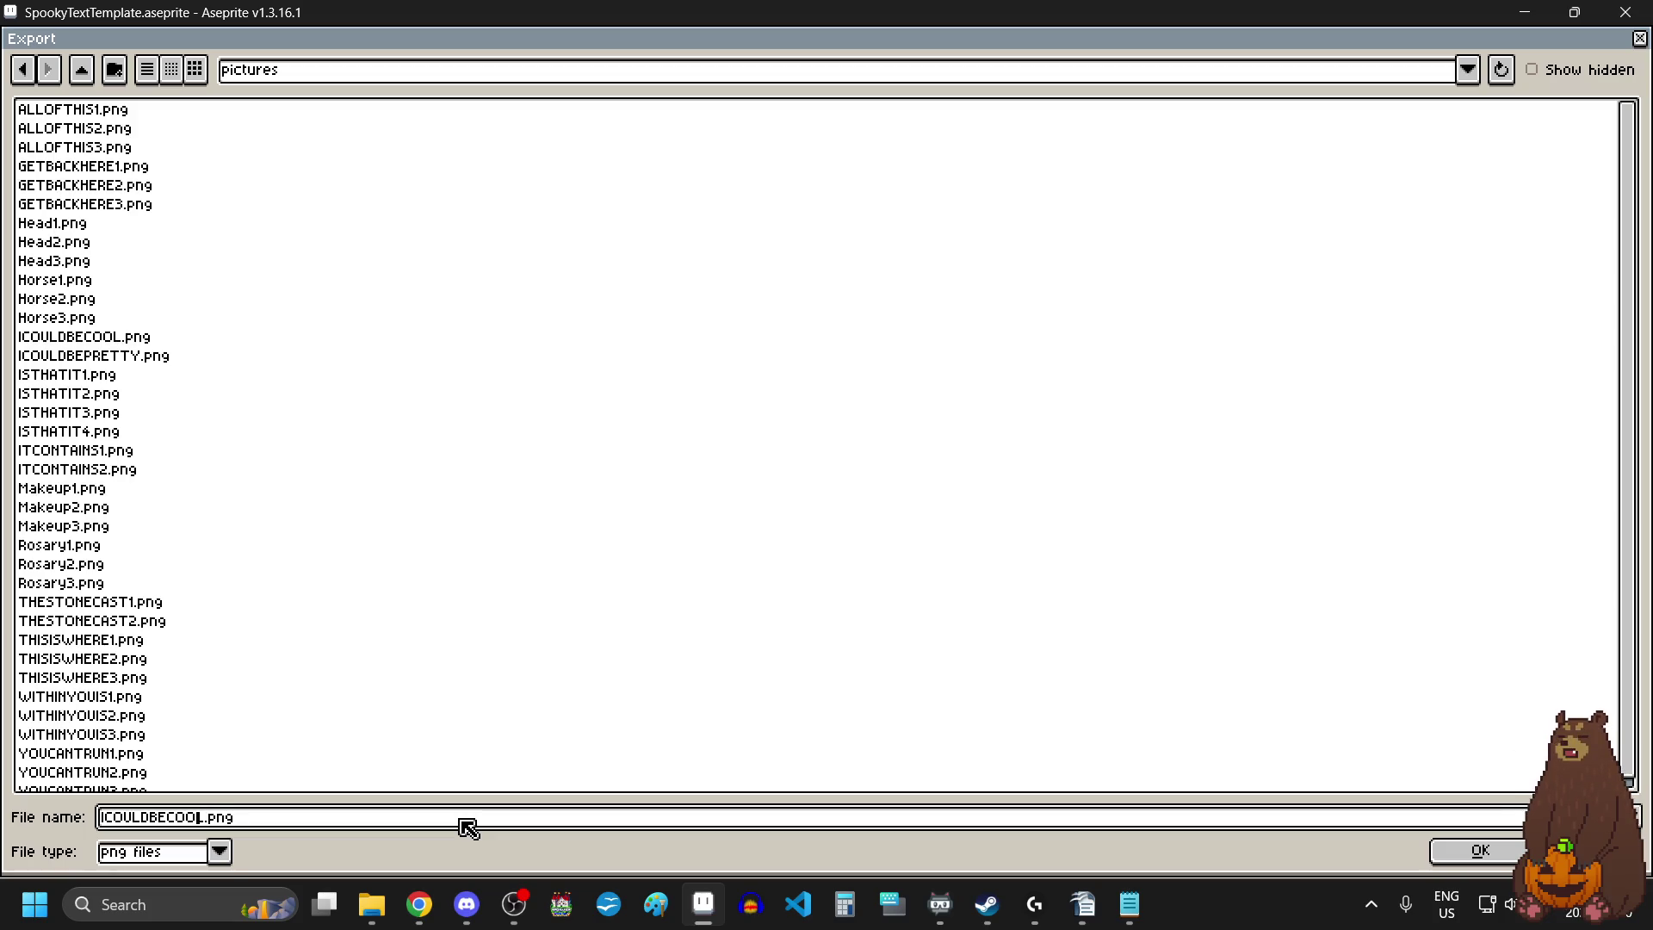
pyautogui.press('BackSpace')
pyautogui.press('BackSpace')
pyautogui.press('BackSpace')
pyautogui.click(1452, 851)
pyautogui.click(1064, 586)
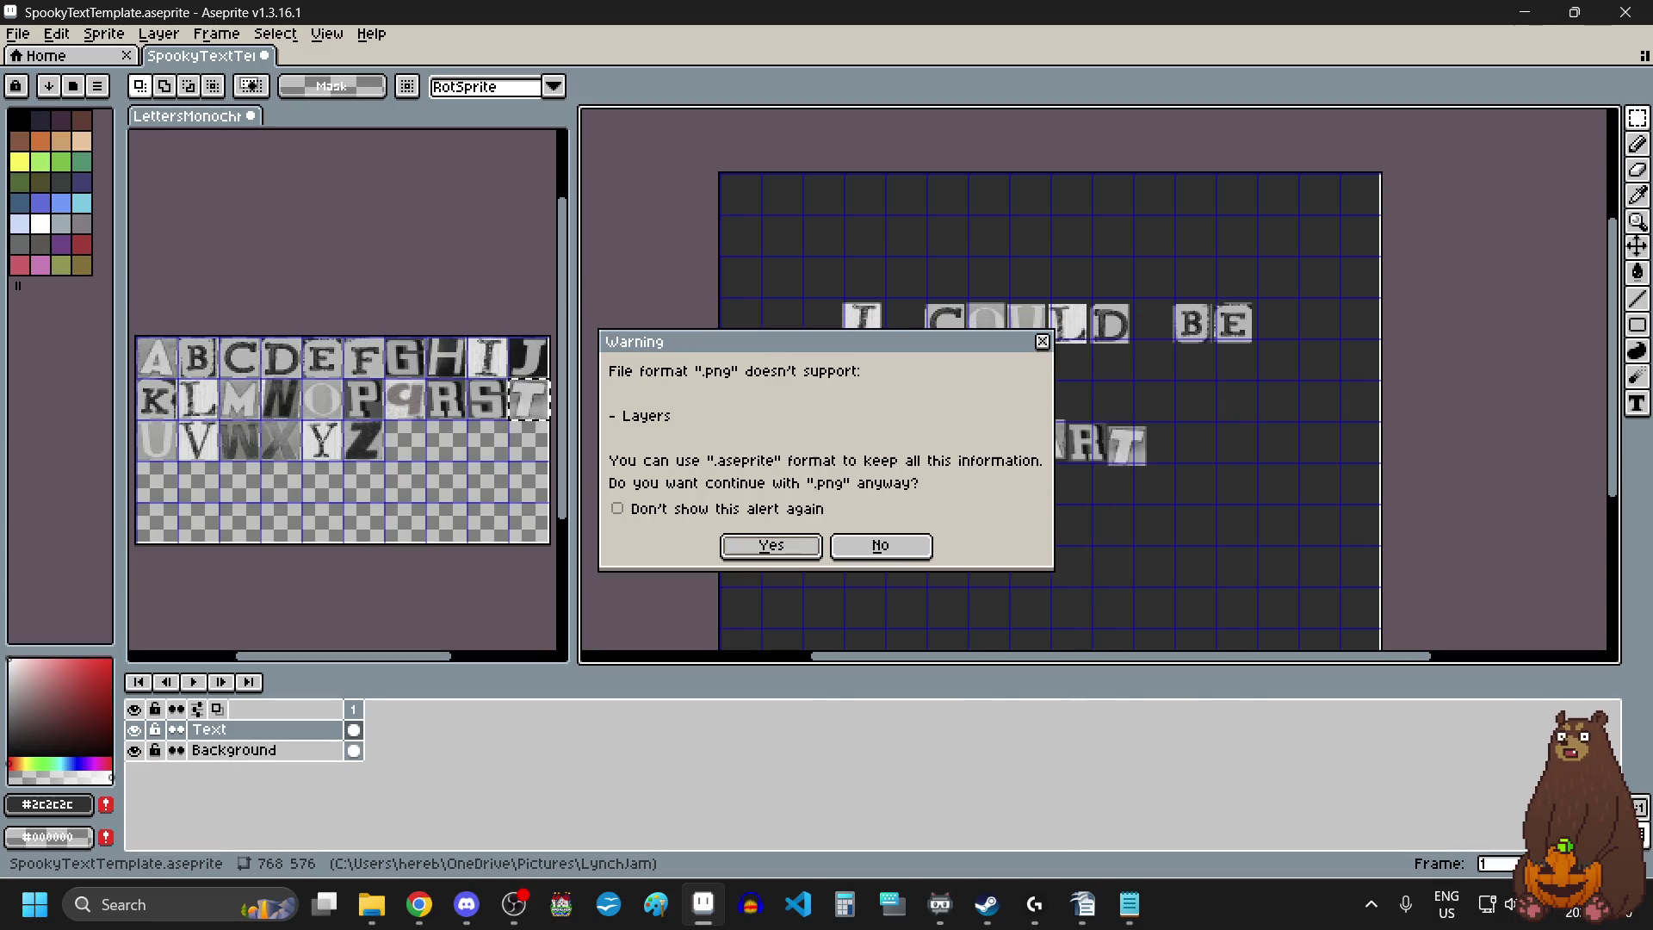
pyautogui.click(793, 548)
pyautogui.moveTo(1188, 402); pyautogui.dragTo(868, 503)
pyautogui.press('Delete')
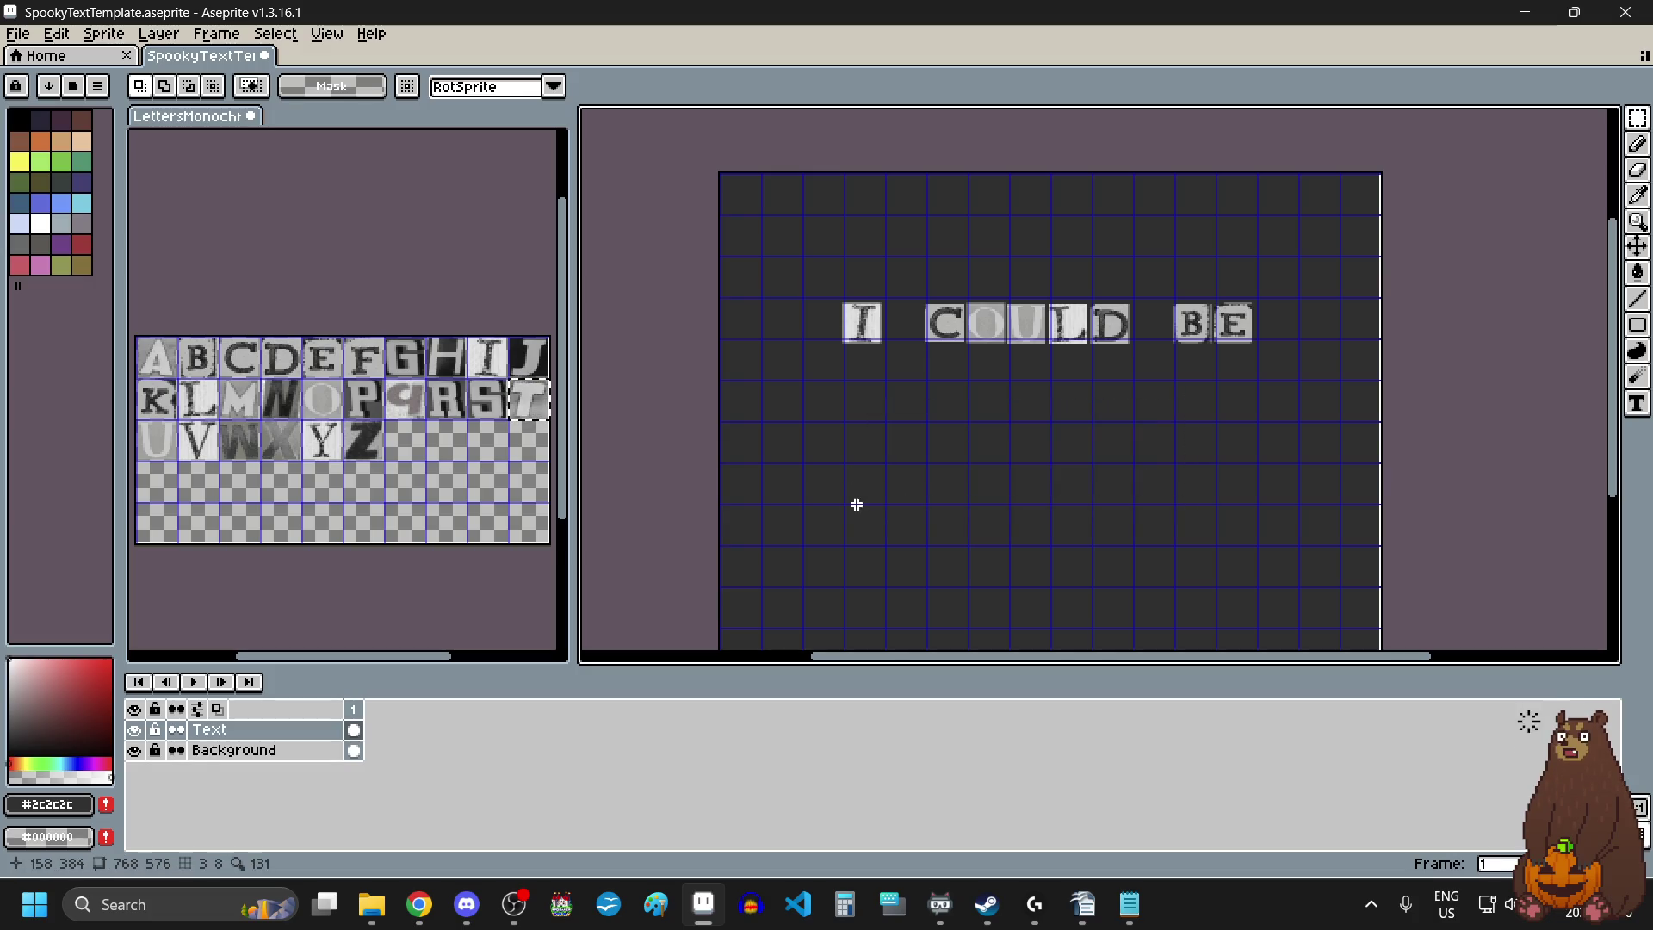
# Place U and N tiles side by side on the row below I COULD BE.
pyautogui.click(165, 453)
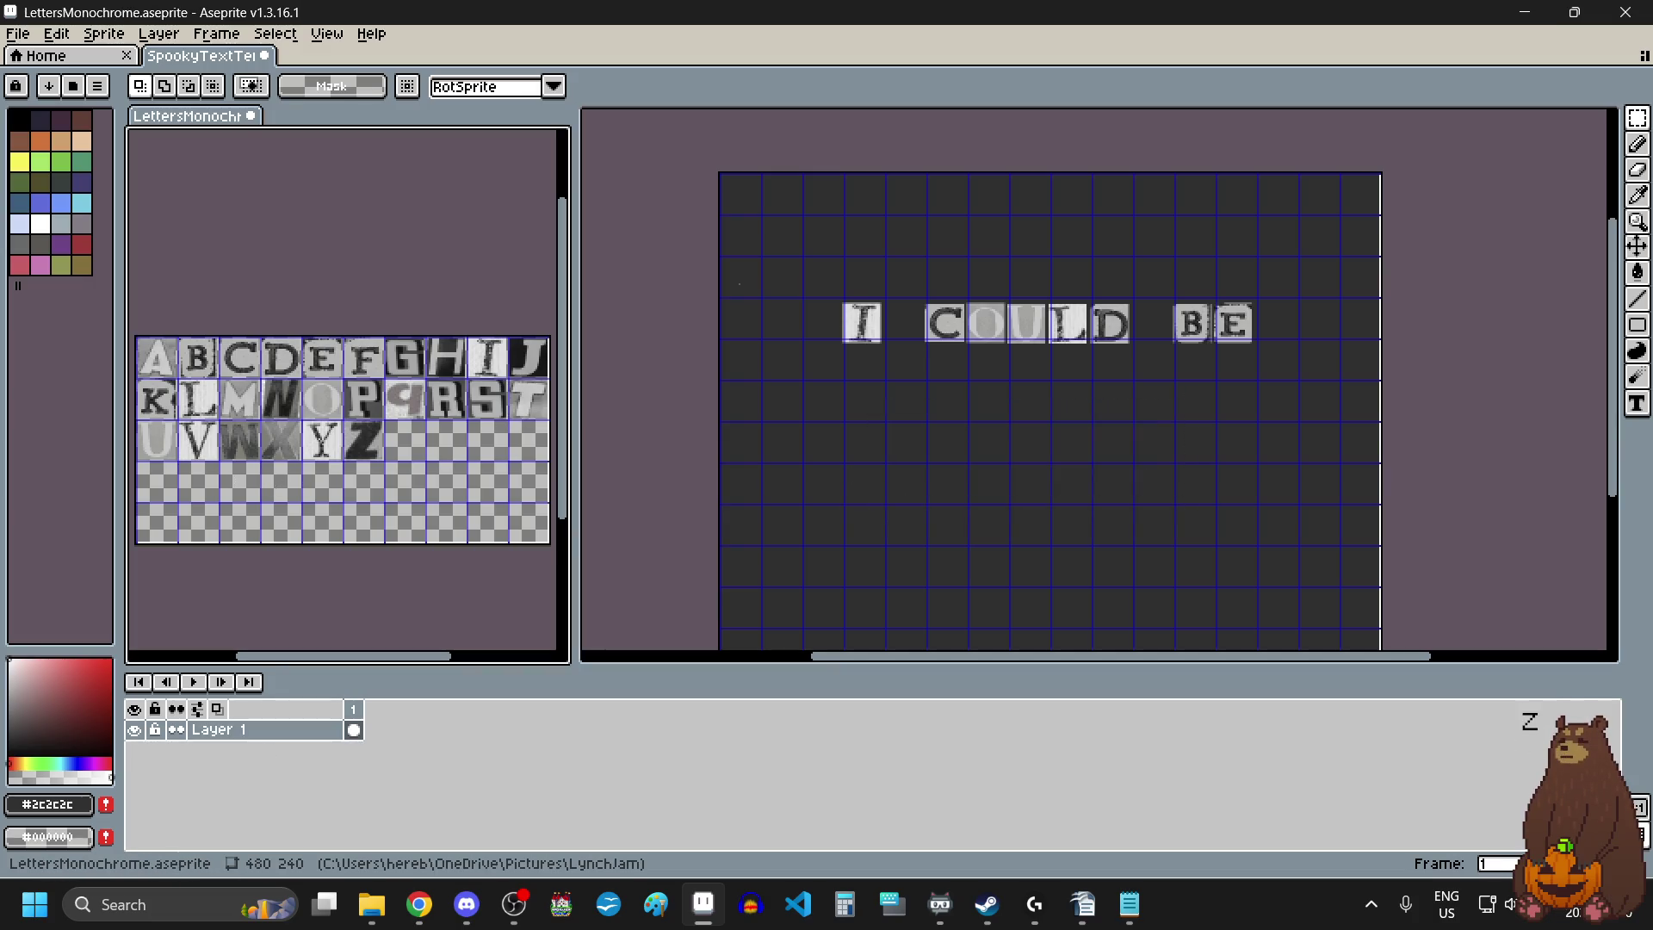
pyautogui.moveTo(140, 422); pyautogui.dragTo(177, 461)
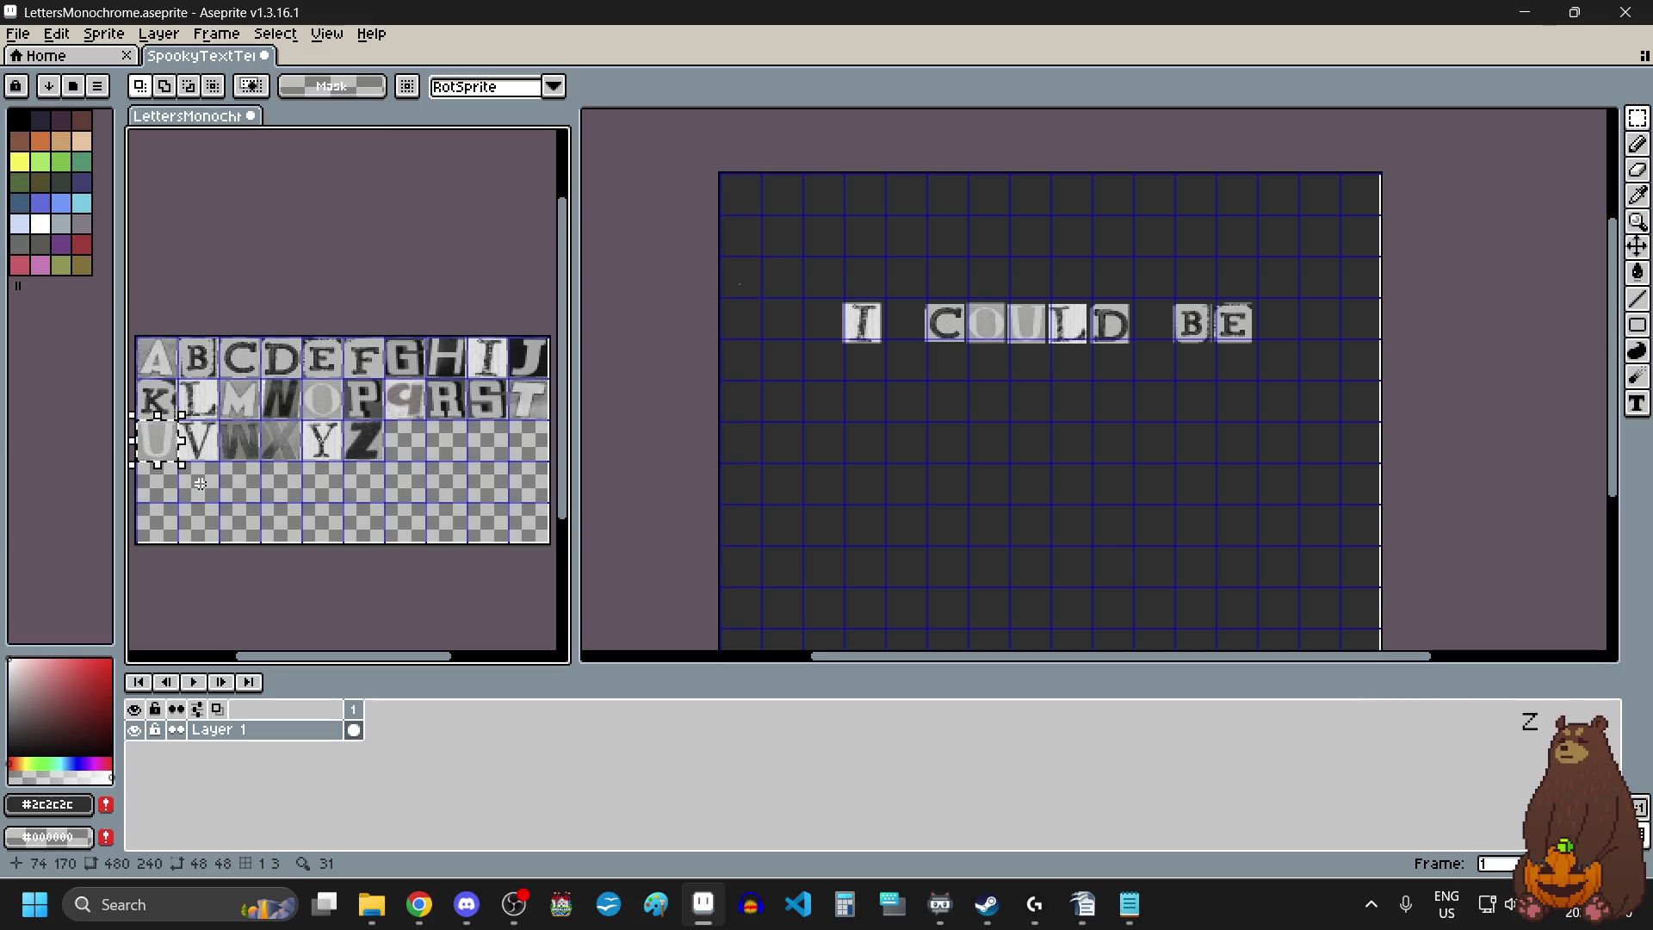
pyautogui.click(956, 458)
pyautogui.hotkey('ctrl', 'v')
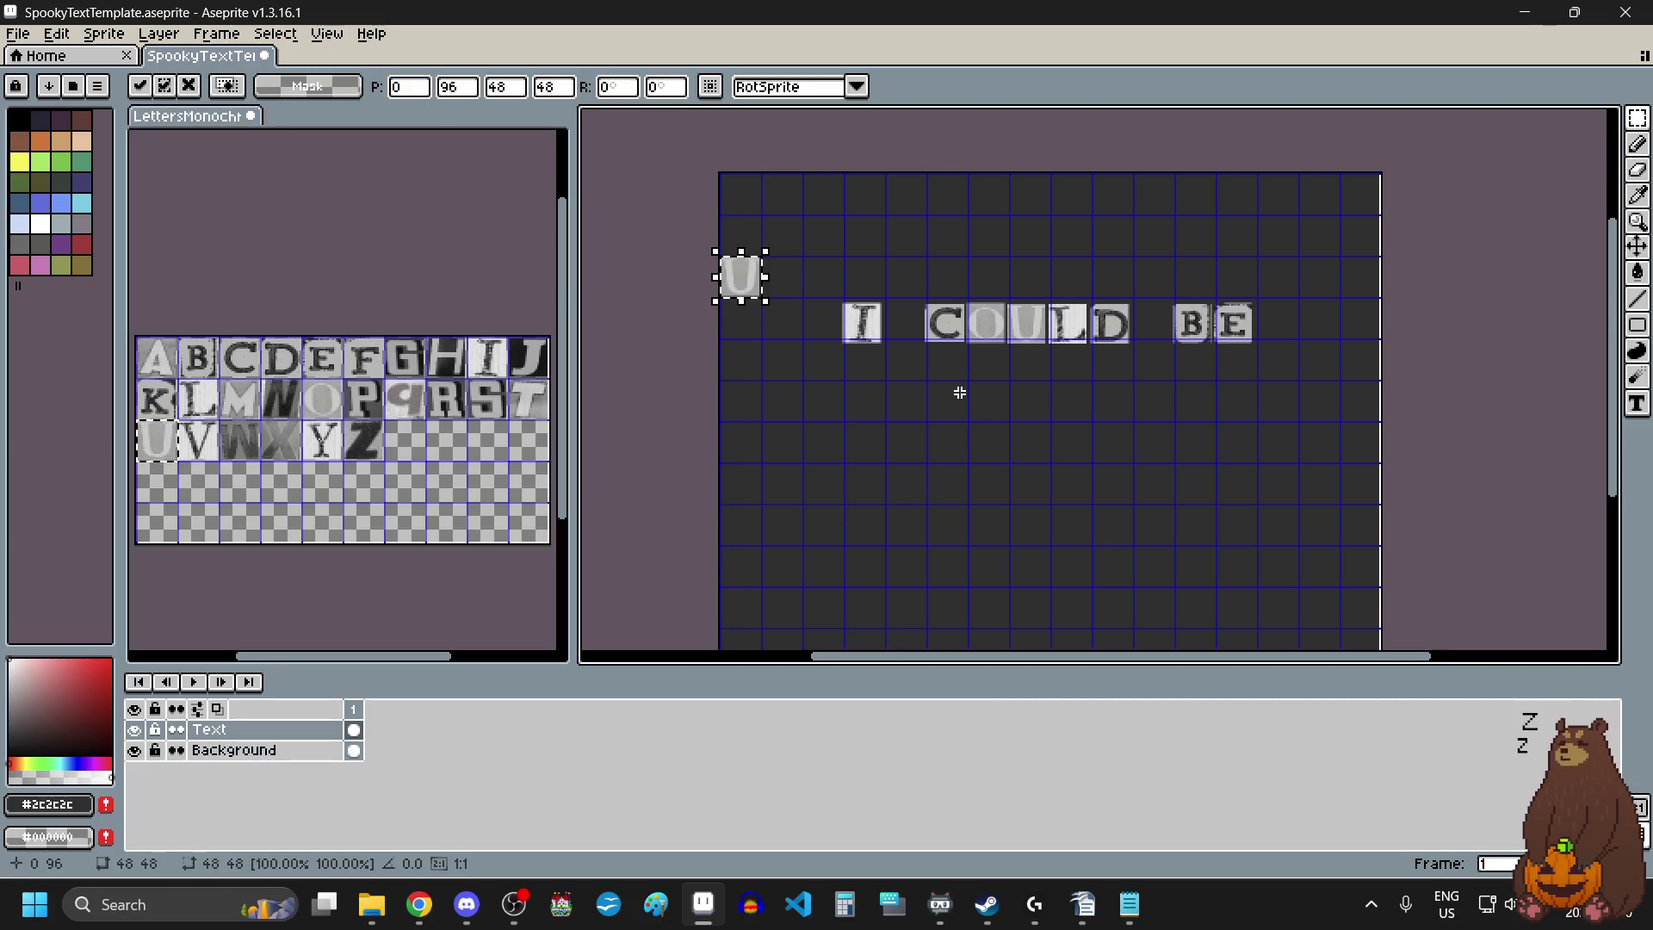
pyautogui.moveTo(740, 278)
pyautogui.mouseDown()
pyautogui.moveTo(947, 426)
pyautogui.moveTo(920, 451)
pyautogui.mouseUp()
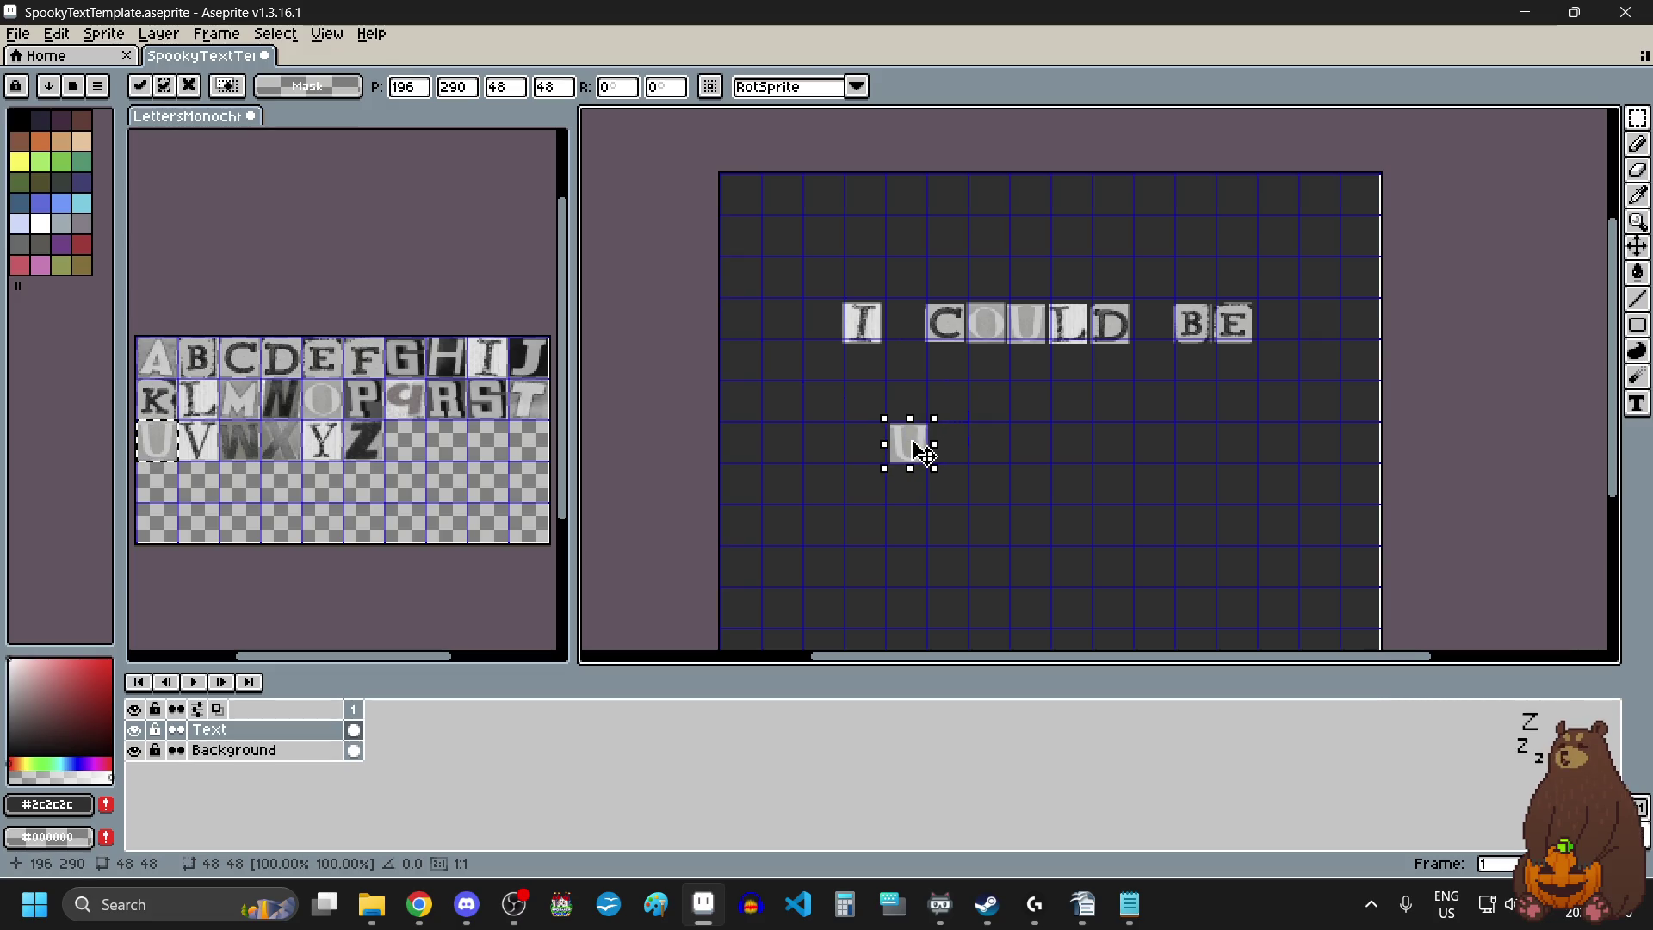
pyautogui.click(277, 405)
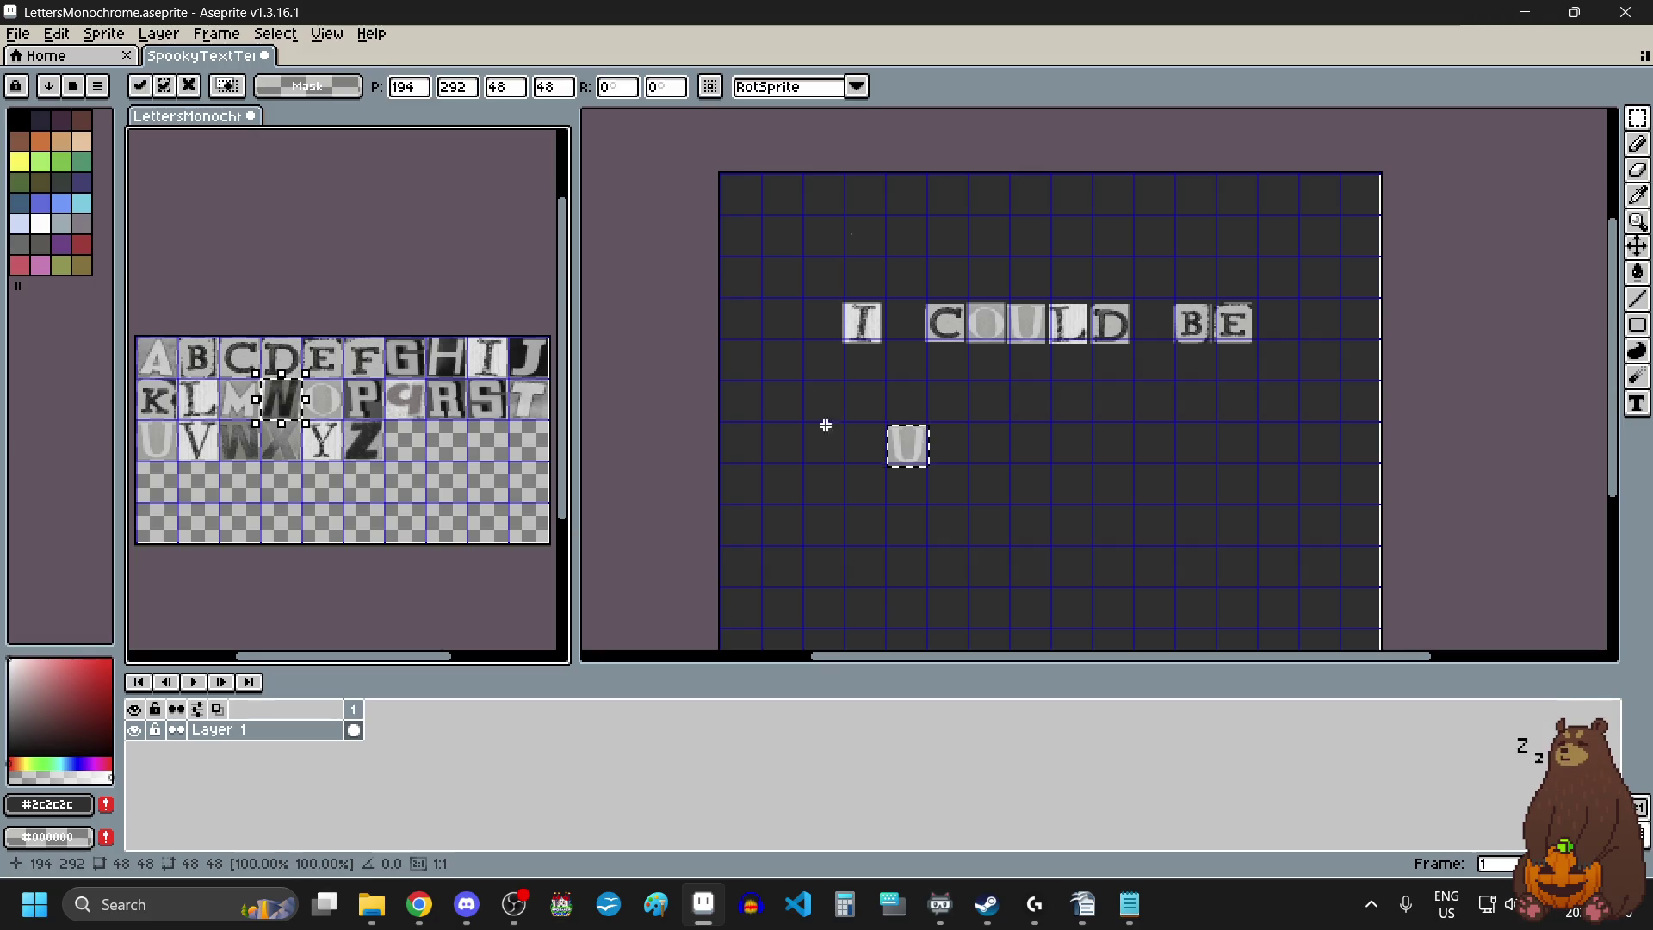
pyautogui.click(990, 451)
pyautogui.hotkey('ctrl', 'v')
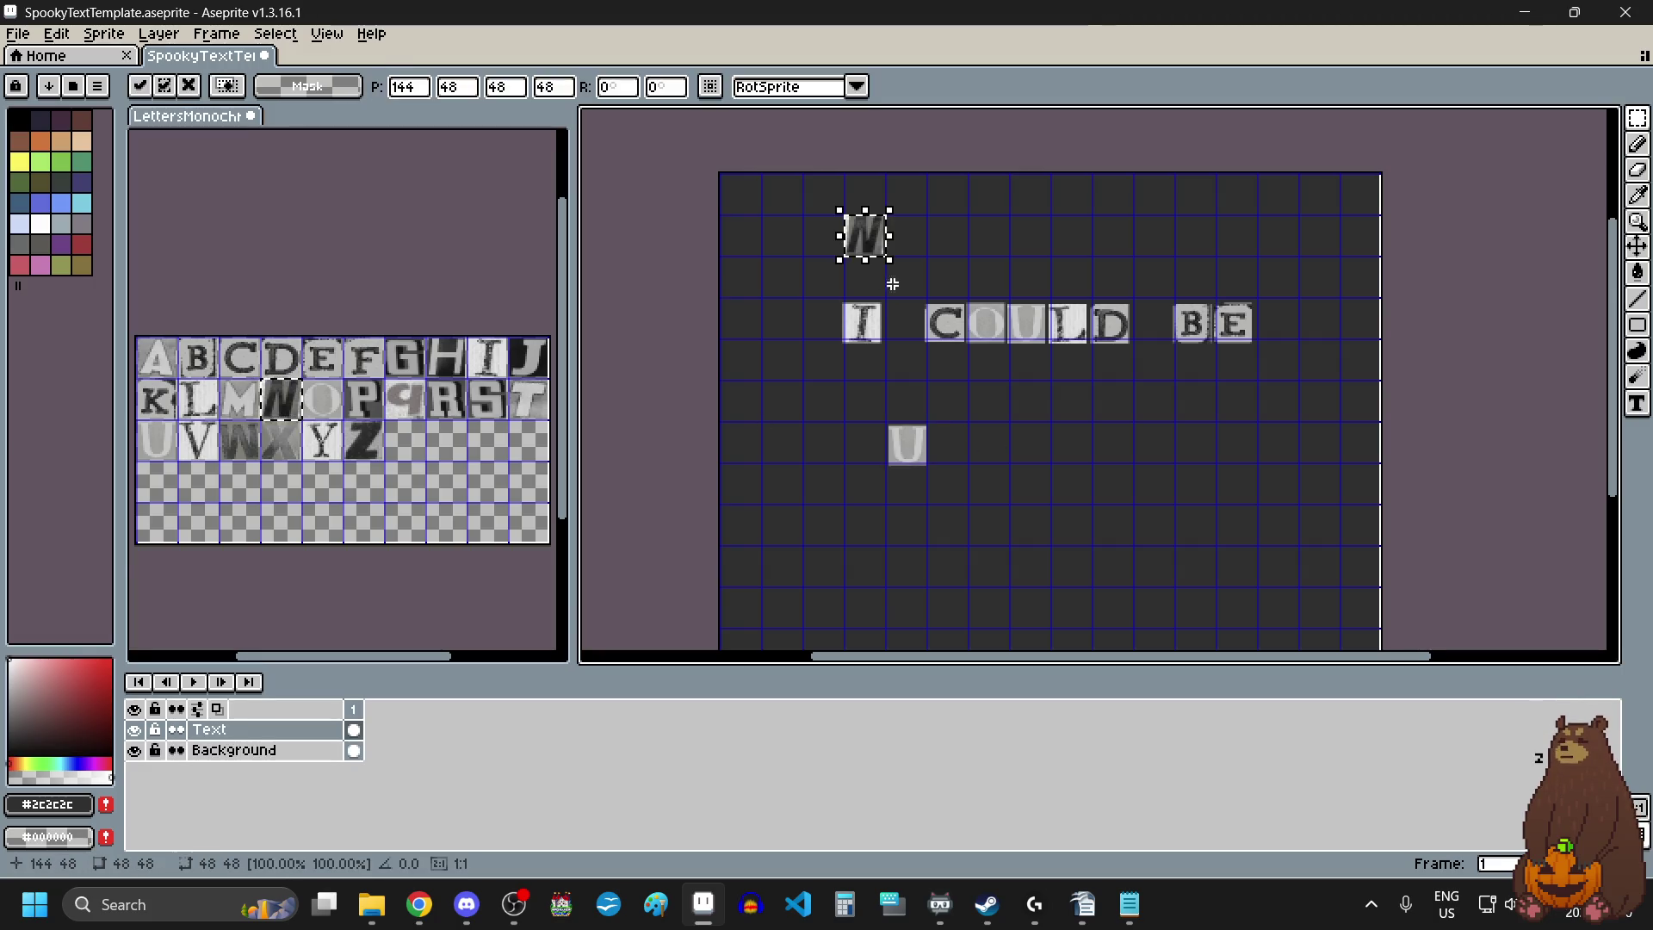
pyautogui.scroll(3, 971, 500)
pyautogui.moveTo(870, 244)
pyautogui.mouseDown()
pyautogui.moveTo(972, 501)
pyautogui.moveTo(929, 330)
pyautogui.moveTo(912, 339)
pyautogui.mouseUp()
pyautogui.press('Return')
pyautogui.scroll(-5, 1052, 413)
pyautogui.scroll(1, 1049, 453)
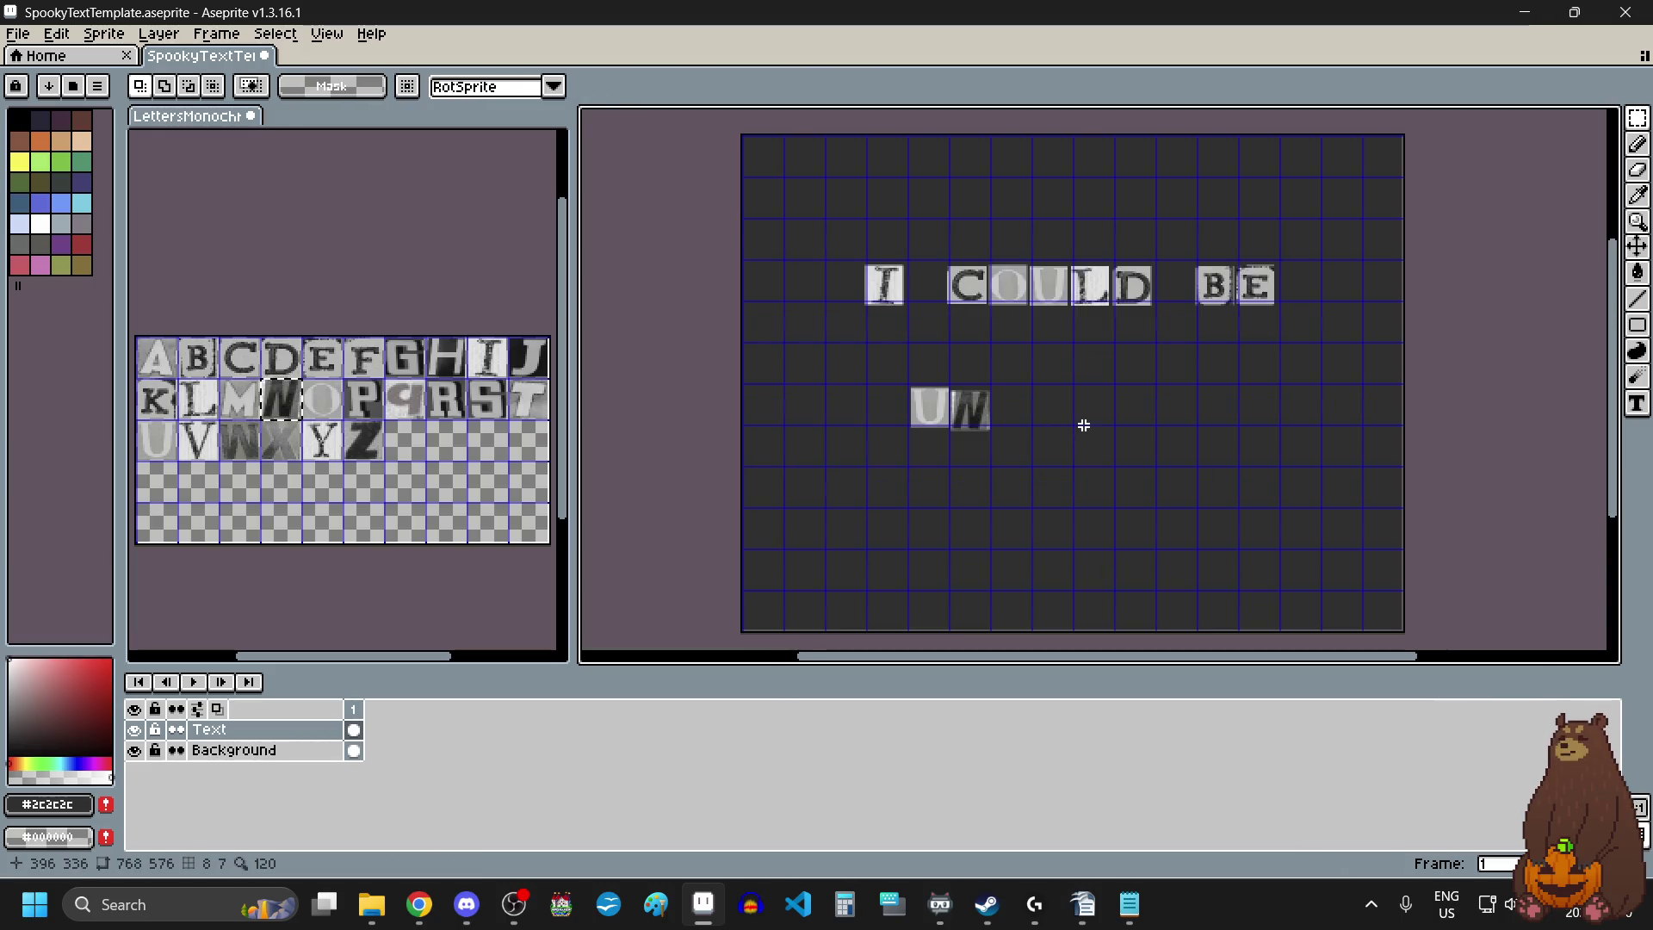
# Copy the I tile and place it after UN.
pyautogui.moveTo(498, 355); pyautogui.dragTo(510, 365)
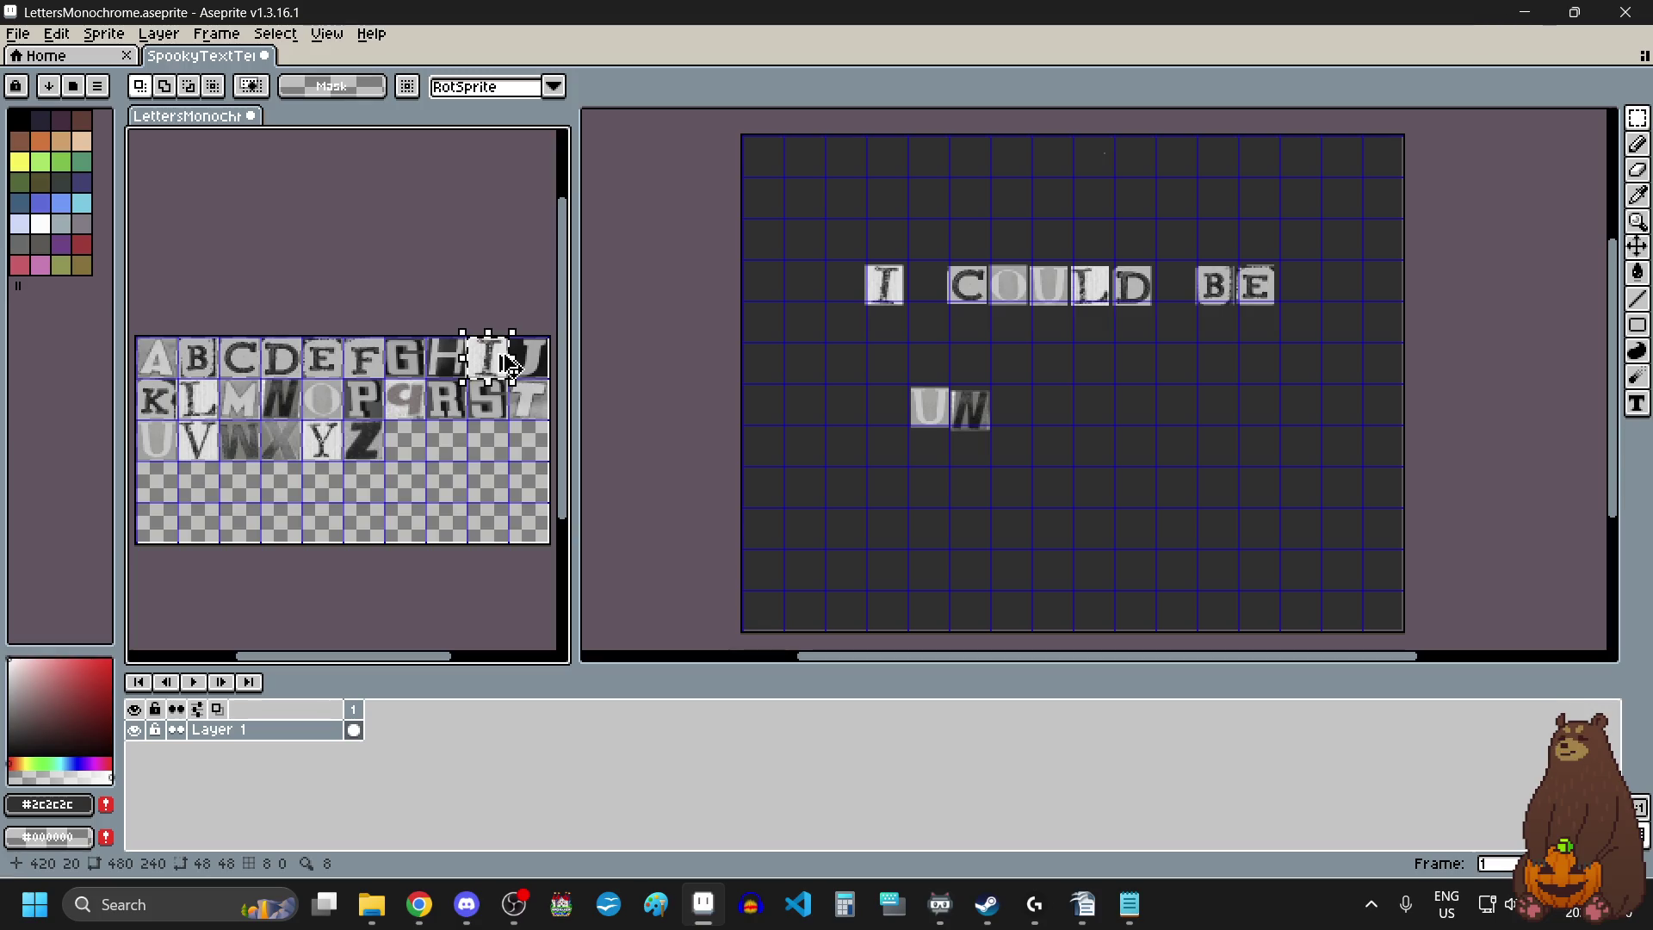
pyautogui.hotkey('ctrl', 'c')
pyautogui.click(1074, 402)
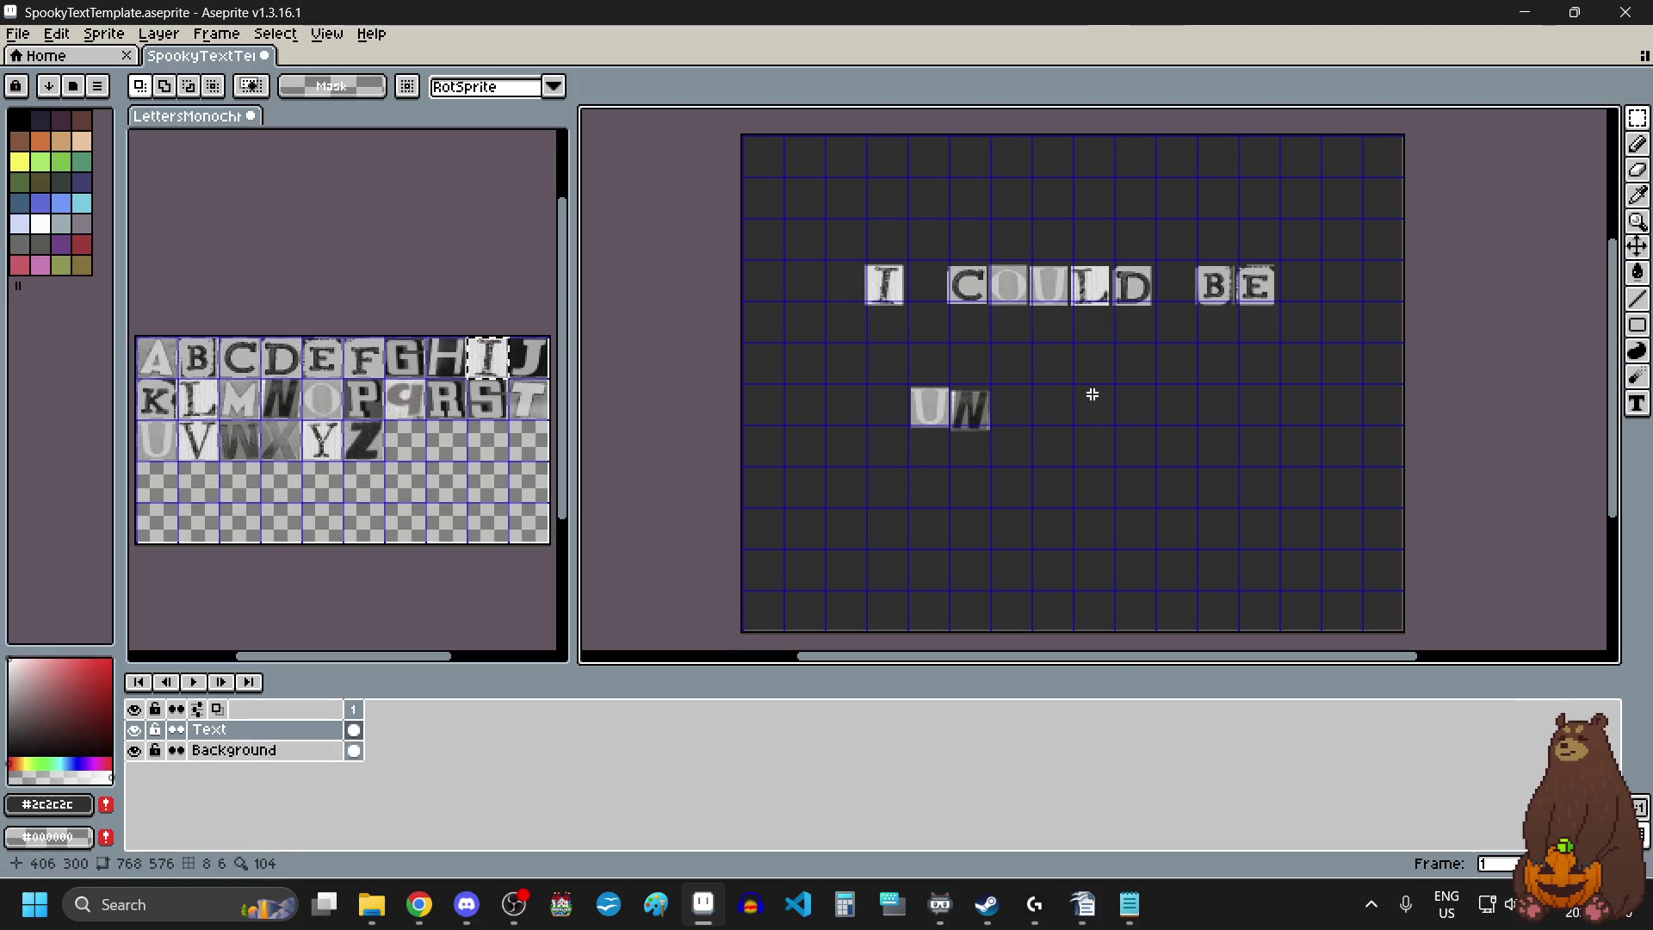
pyautogui.hotkey('ctrl', 'v')
pyautogui.moveTo(1093, 156)
pyautogui.mouseDown()
pyautogui.moveTo(1020, 410)
pyautogui.moveTo(947, 392)
pyautogui.moveTo(952, 413)
pyautogui.mouseUp()
pyautogui.scroll(4, 1020, 410)
pyautogui.press('Return')
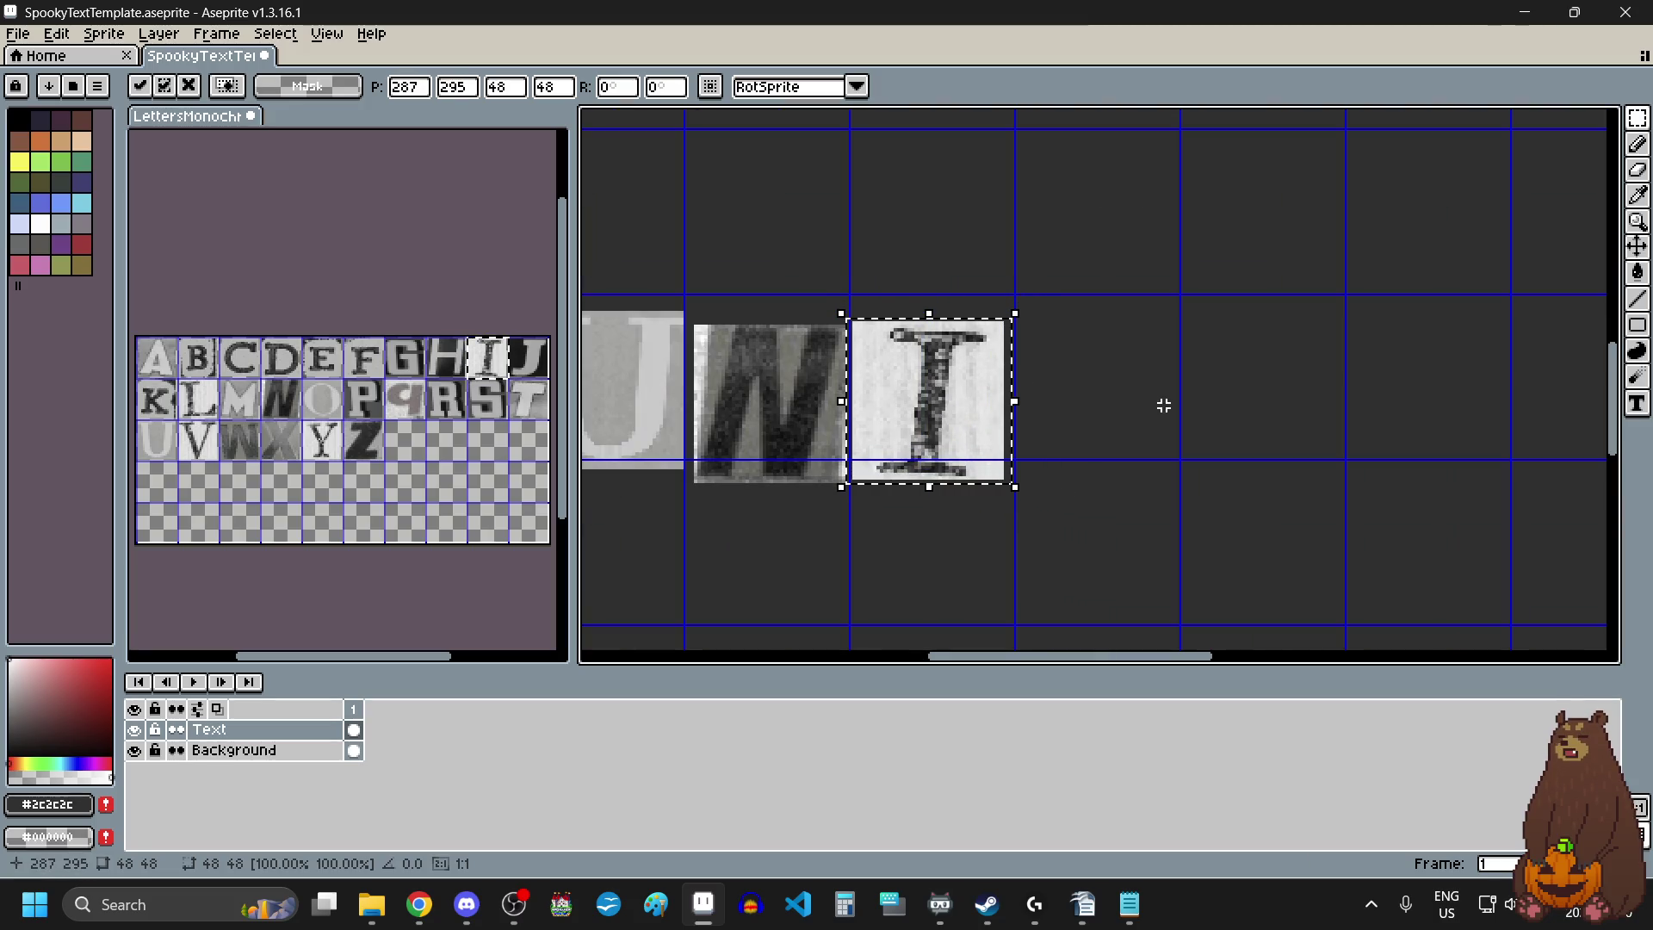
pyautogui.scroll(-4, 1054, 399)
pyautogui.scroll(2, 1054, 399)
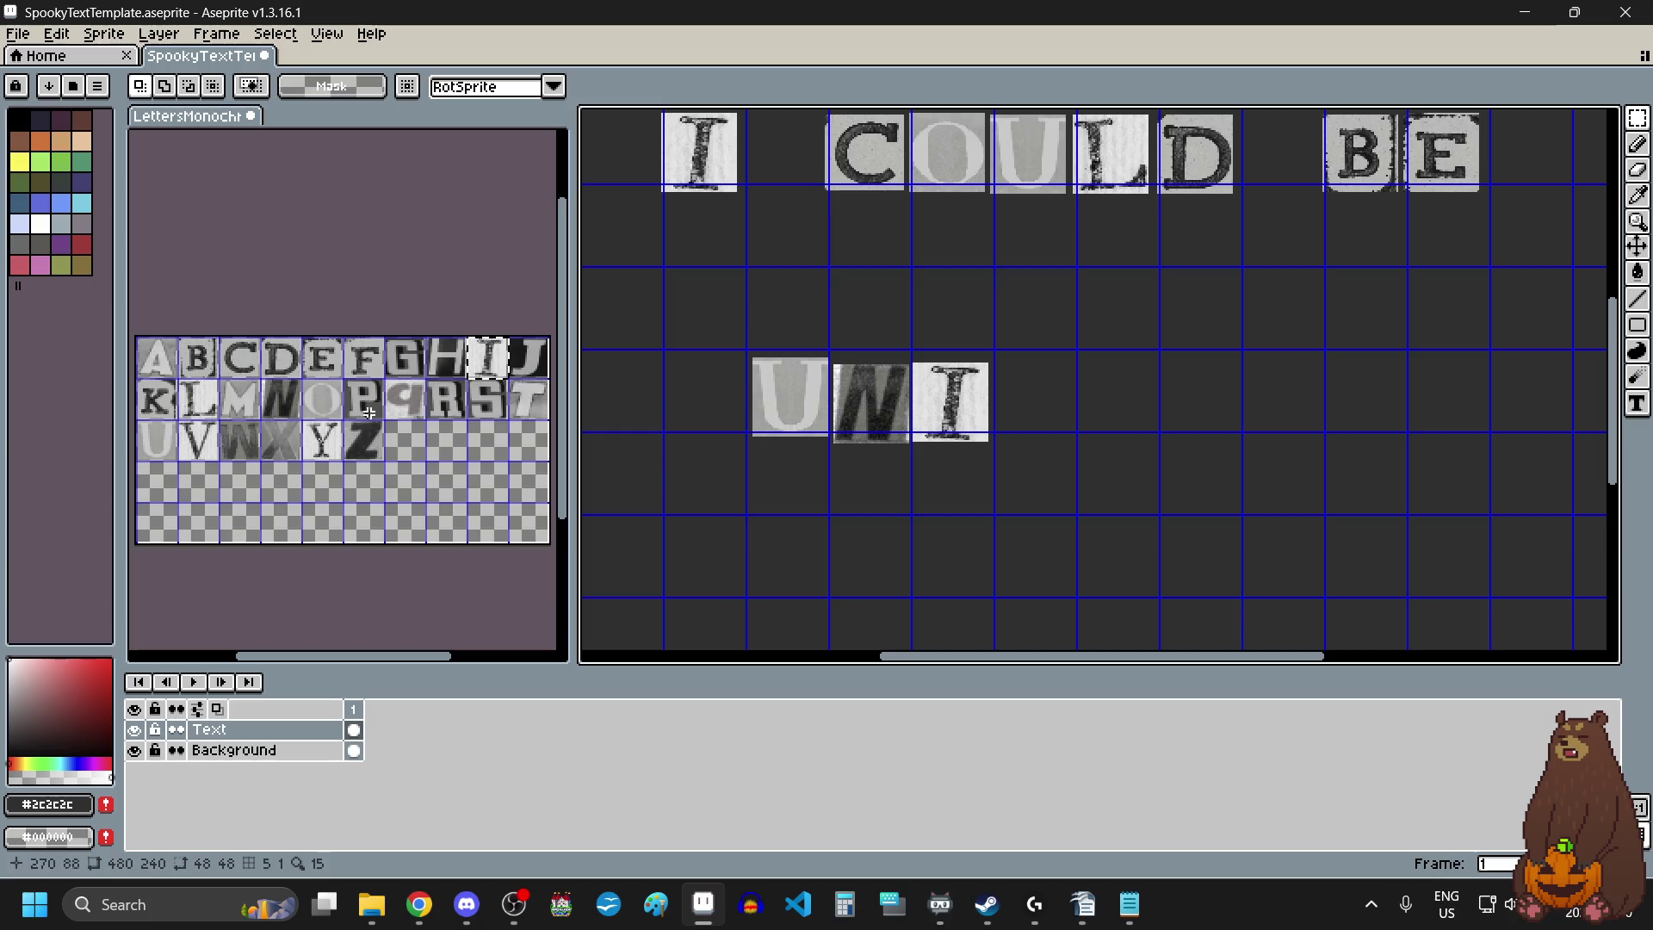
# Copy the Q tile and place it after UNI.
pyautogui.moveTo(415, 400); pyautogui.dragTo(426, 413)
pyautogui.hotkey('ctrl', 'c')
pyautogui.click(1059, 406)
pyautogui.hotkey('ctrl', 'v')
pyautogui.moveTo(1002, 381)
pyautogui.mouseDown()
pyautogui.moveTo(1044, 416)
pyautogui.moveTo(1046, 399)
pyautogui.mouseUp()
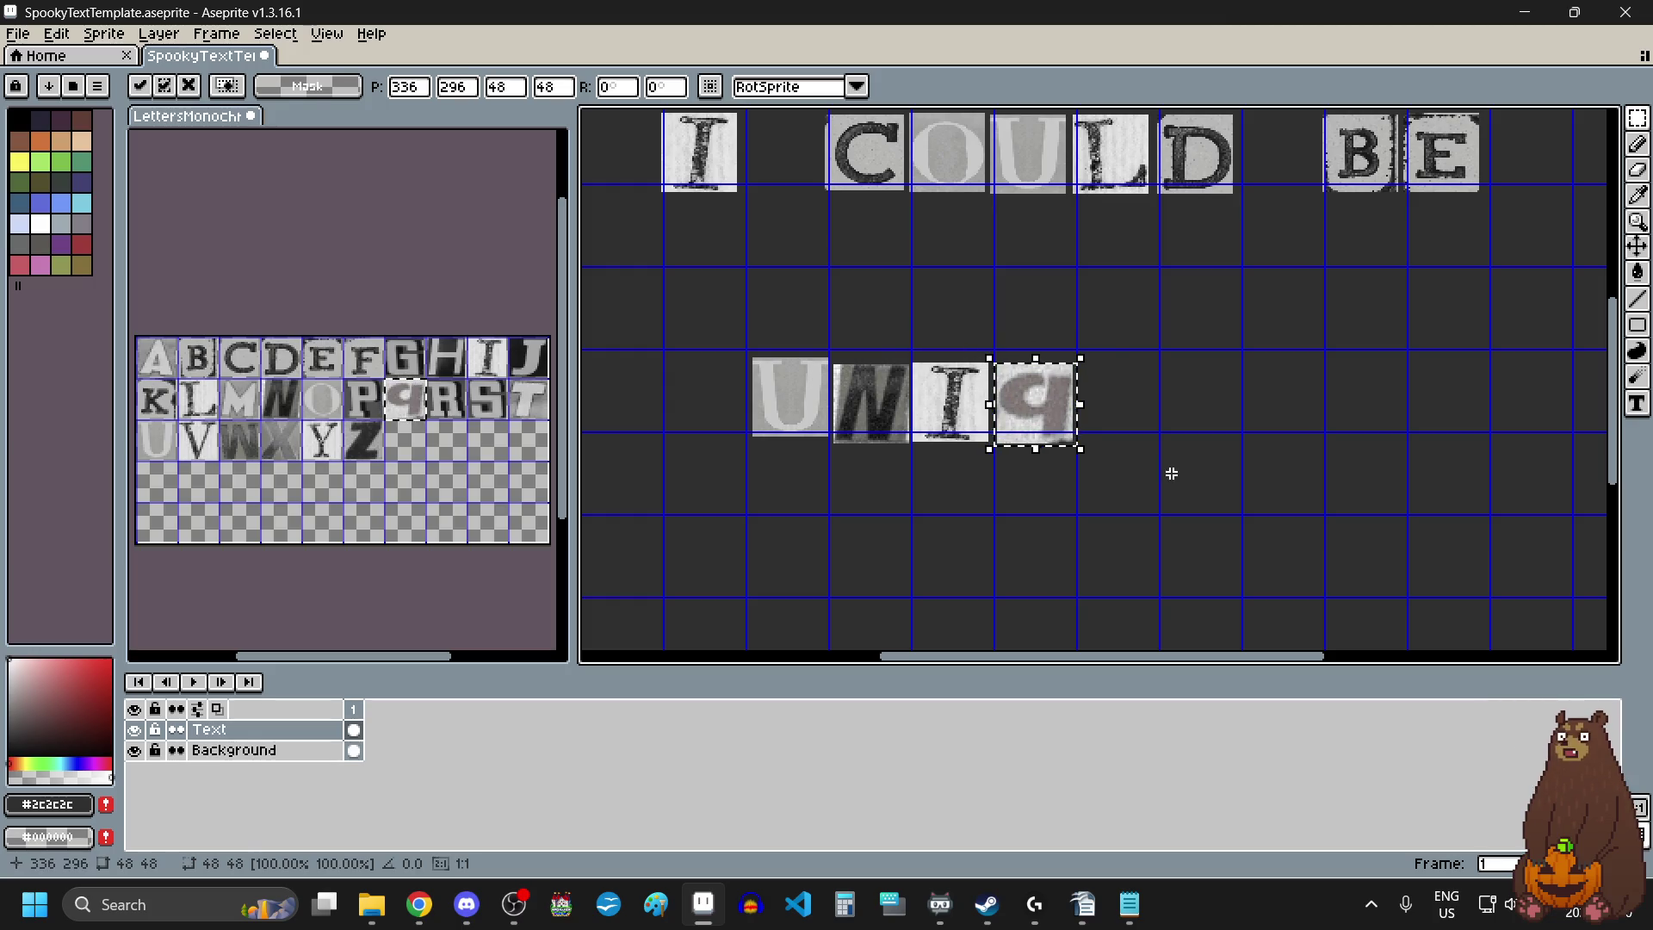
pyautogui.press('Return')
pyautogui.scroll(-3, 1171, 472)
pyautogui.scroll(3, 1111, 428)
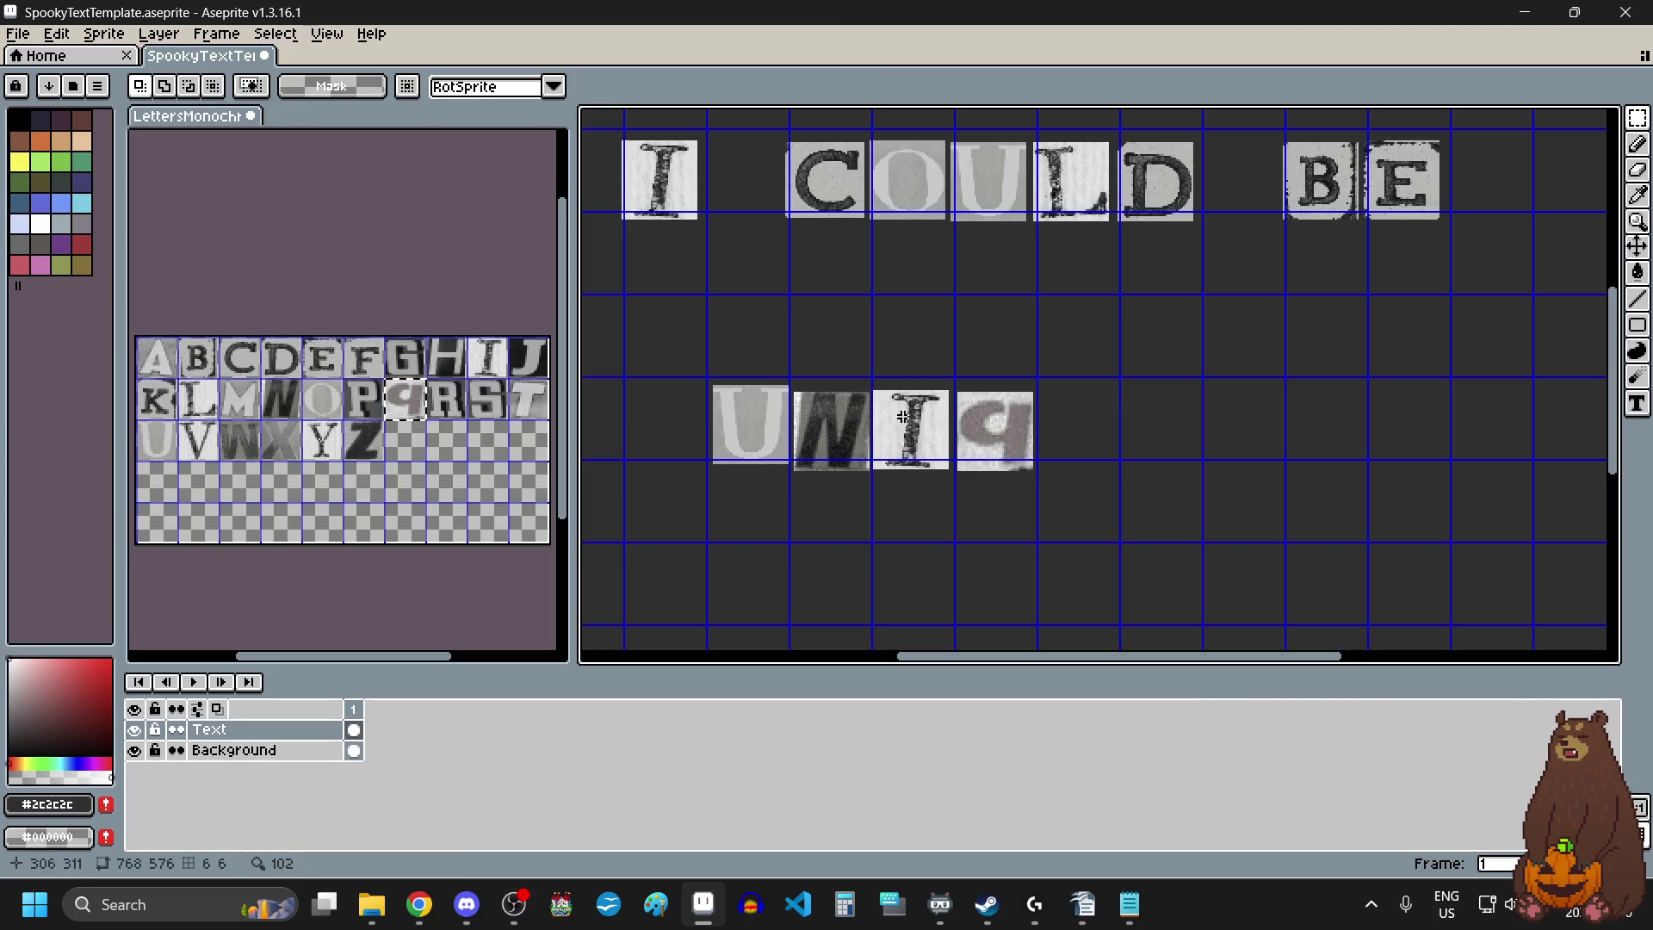
# Add a second U tile after the Q.
pyautogui.moveTo(160, 444); pyautogui.dragTo(170, 455)
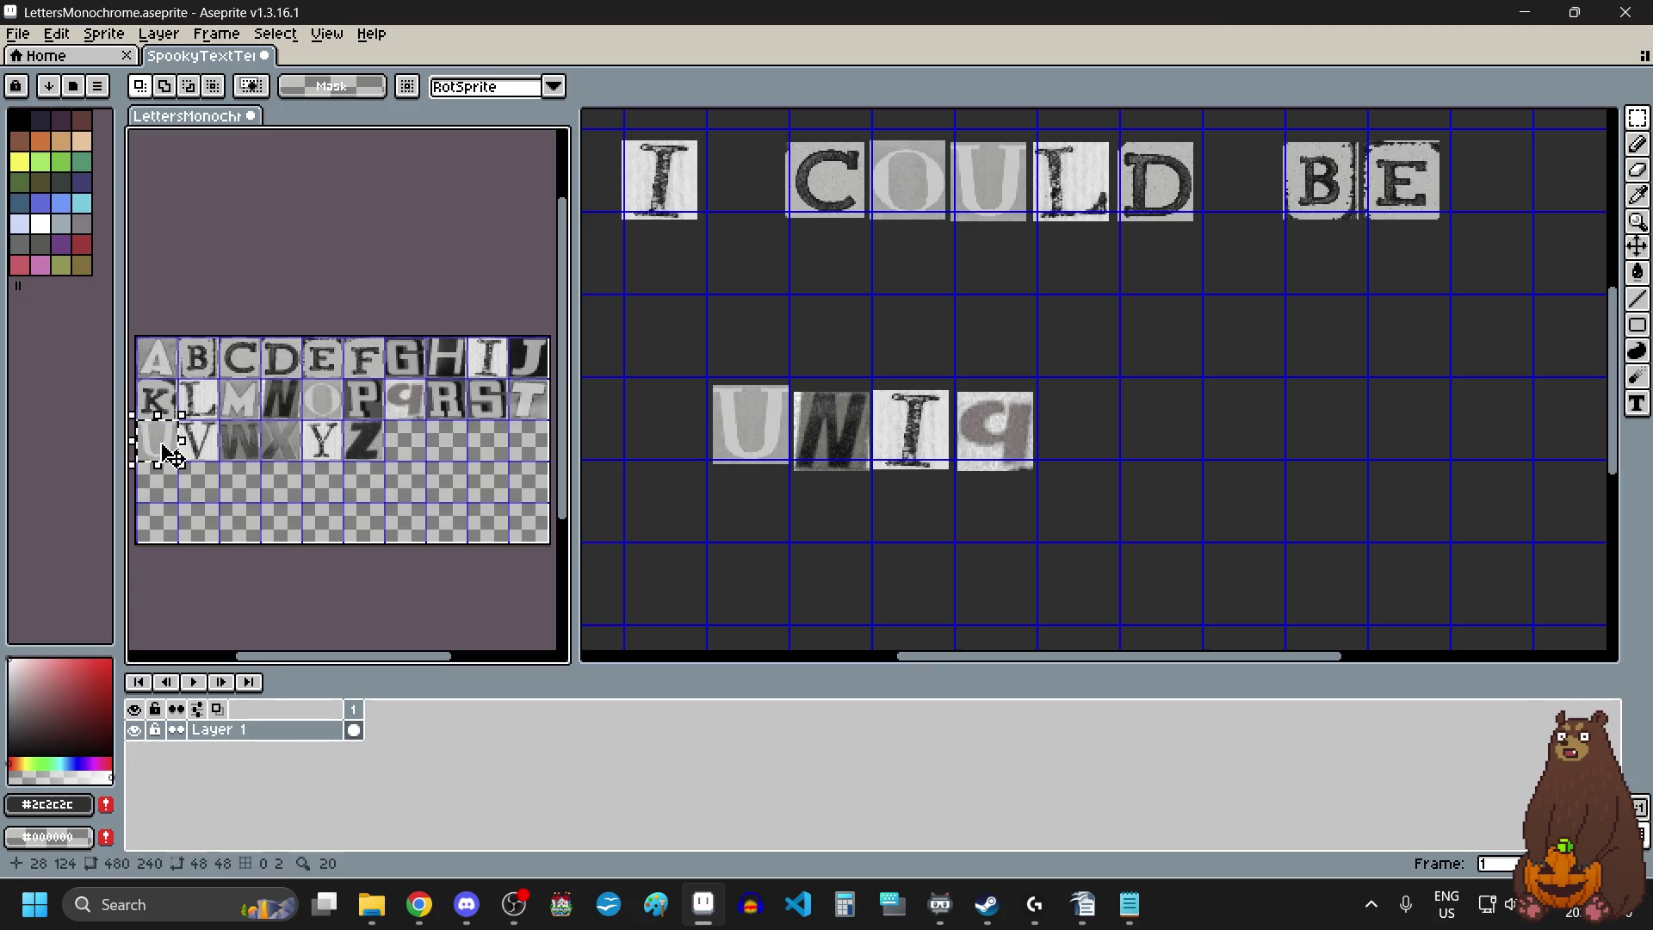
pyautogui.hotkey('ctrl', 'c')
pyautogui.click(1118, 450)
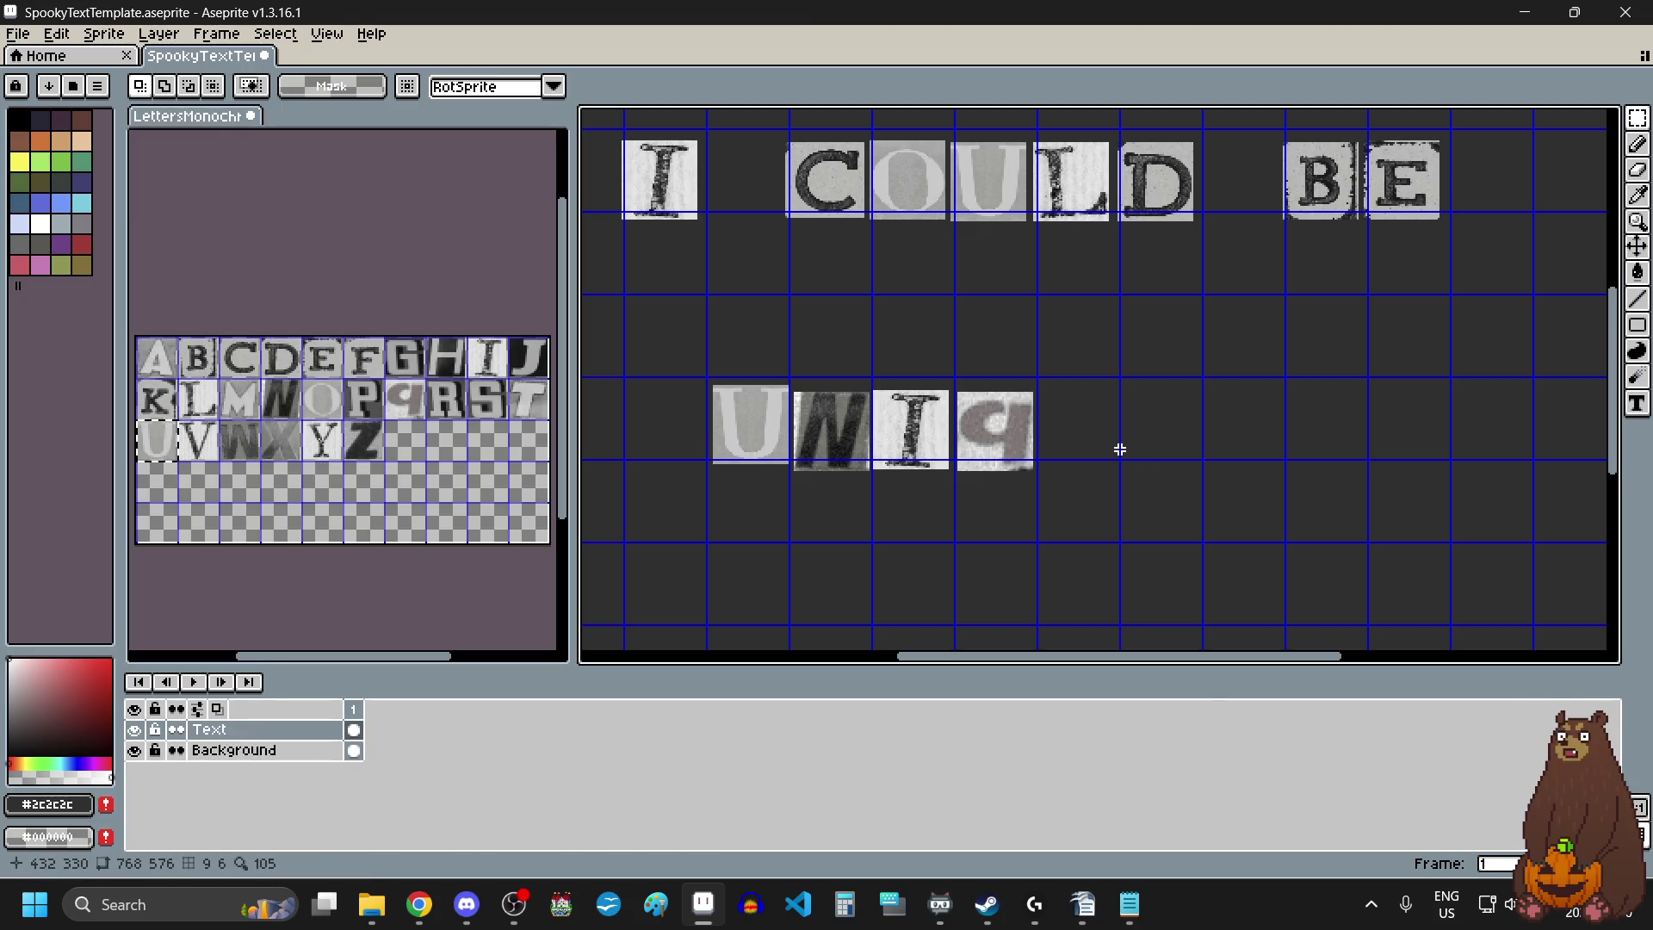
pyautogui.hotkey('ctrl', 'v')
pyautogui.moveTo(1094, 392); pyautogui.dragTo(1097, 422)
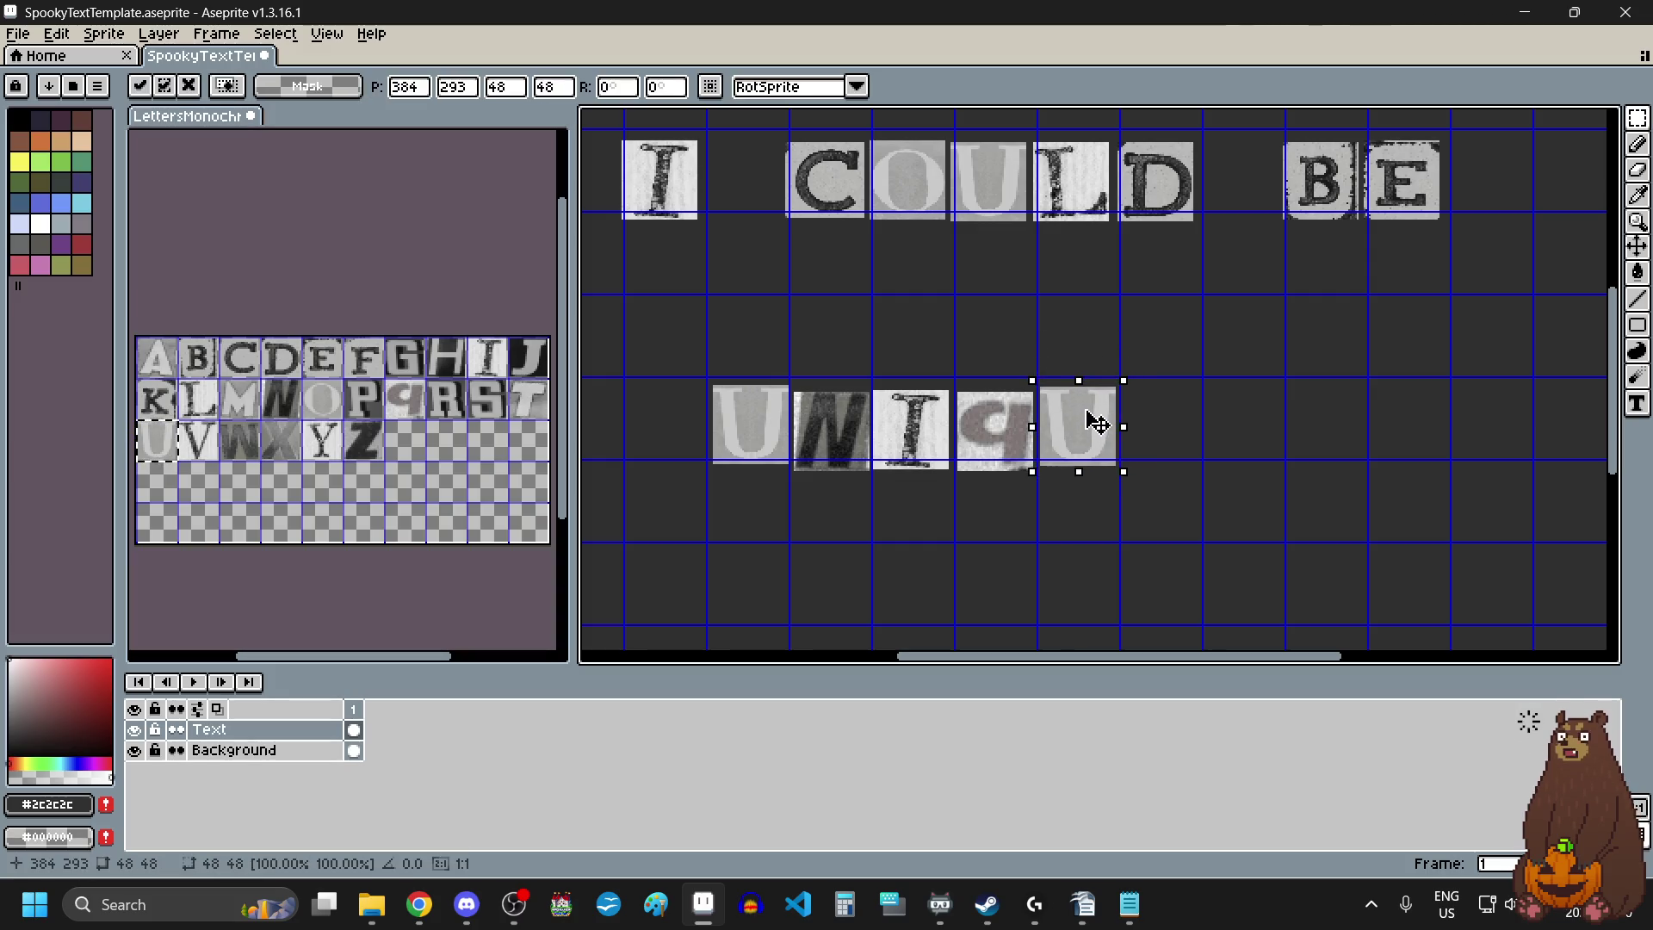
pyautogui.press('Return')
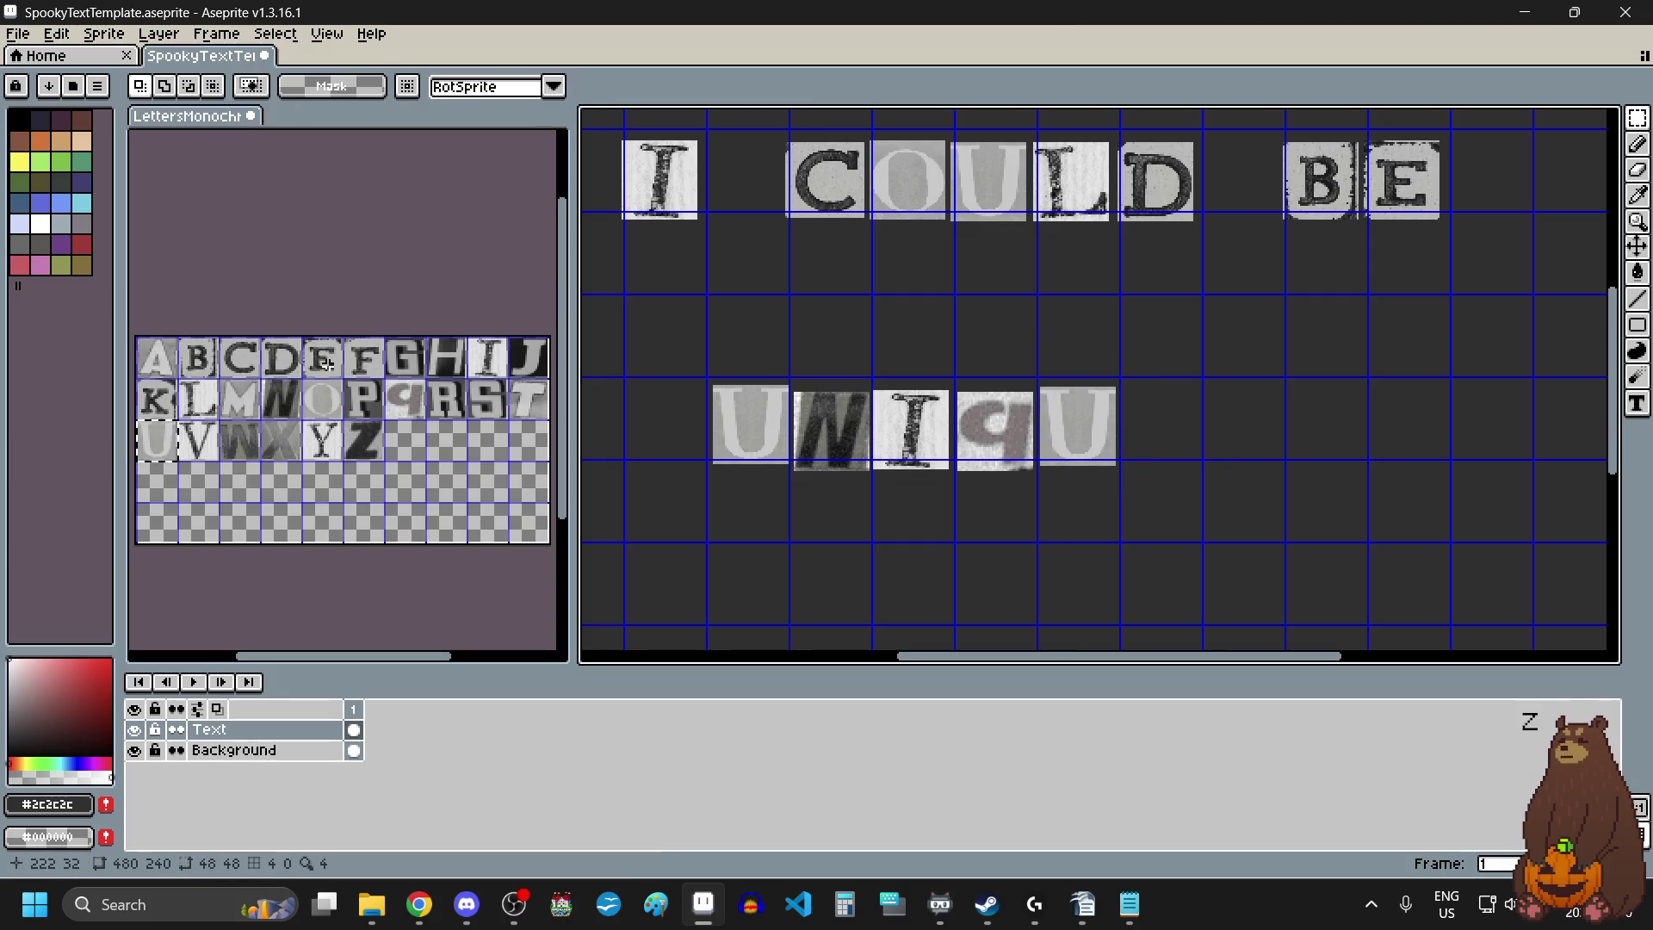
# Add the E tile to finish UNIQUE, then shift the word about 48 px right.
pyautogui.moveTo(308, 343); pyautogui.dragTo(338, 376)
pyautogui.click(1170, 422)
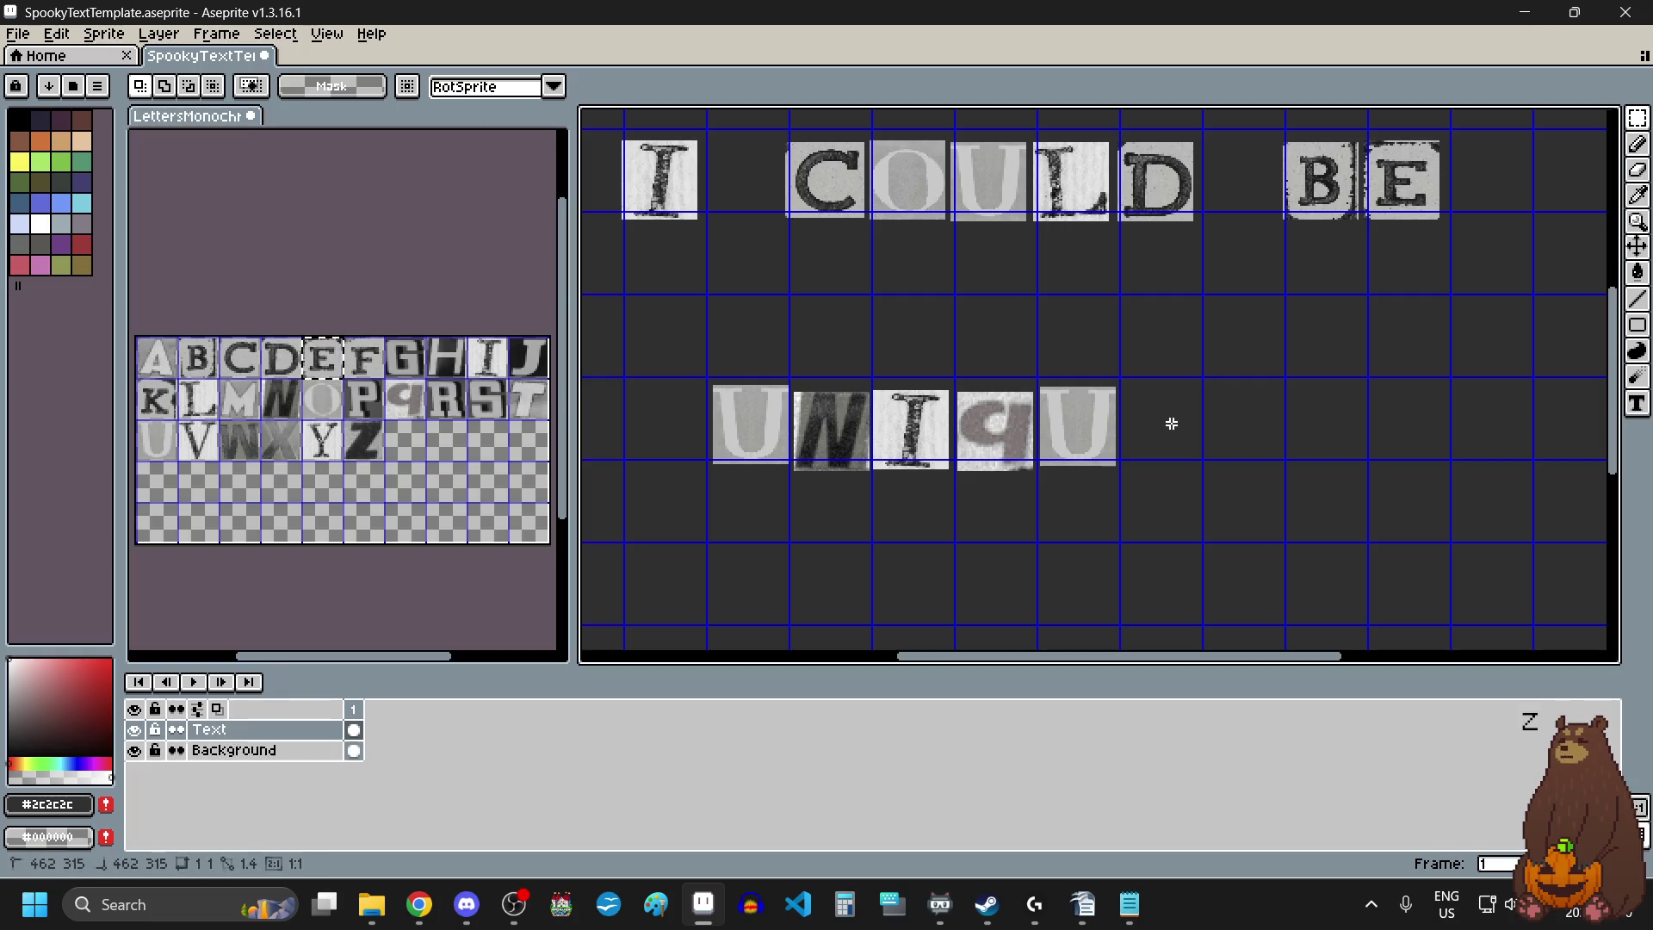
pyautogui.hotkey('ctrl', 'v')
pyautogui.moveTo(760, 391)
pyautogui.mouseDown()
pyautogui.moveTo(1179, 444)
pyautogui.moveTo(901, 515)
pyautogui.mouseUp()
pyautogui.press('Return')
pyautogui.scroll(-2, 1170, 484)
pyautogui.moveTo(1066, 484); pyautogui.dragTo(1103, 483)
pyautogui.click(1103, 515)
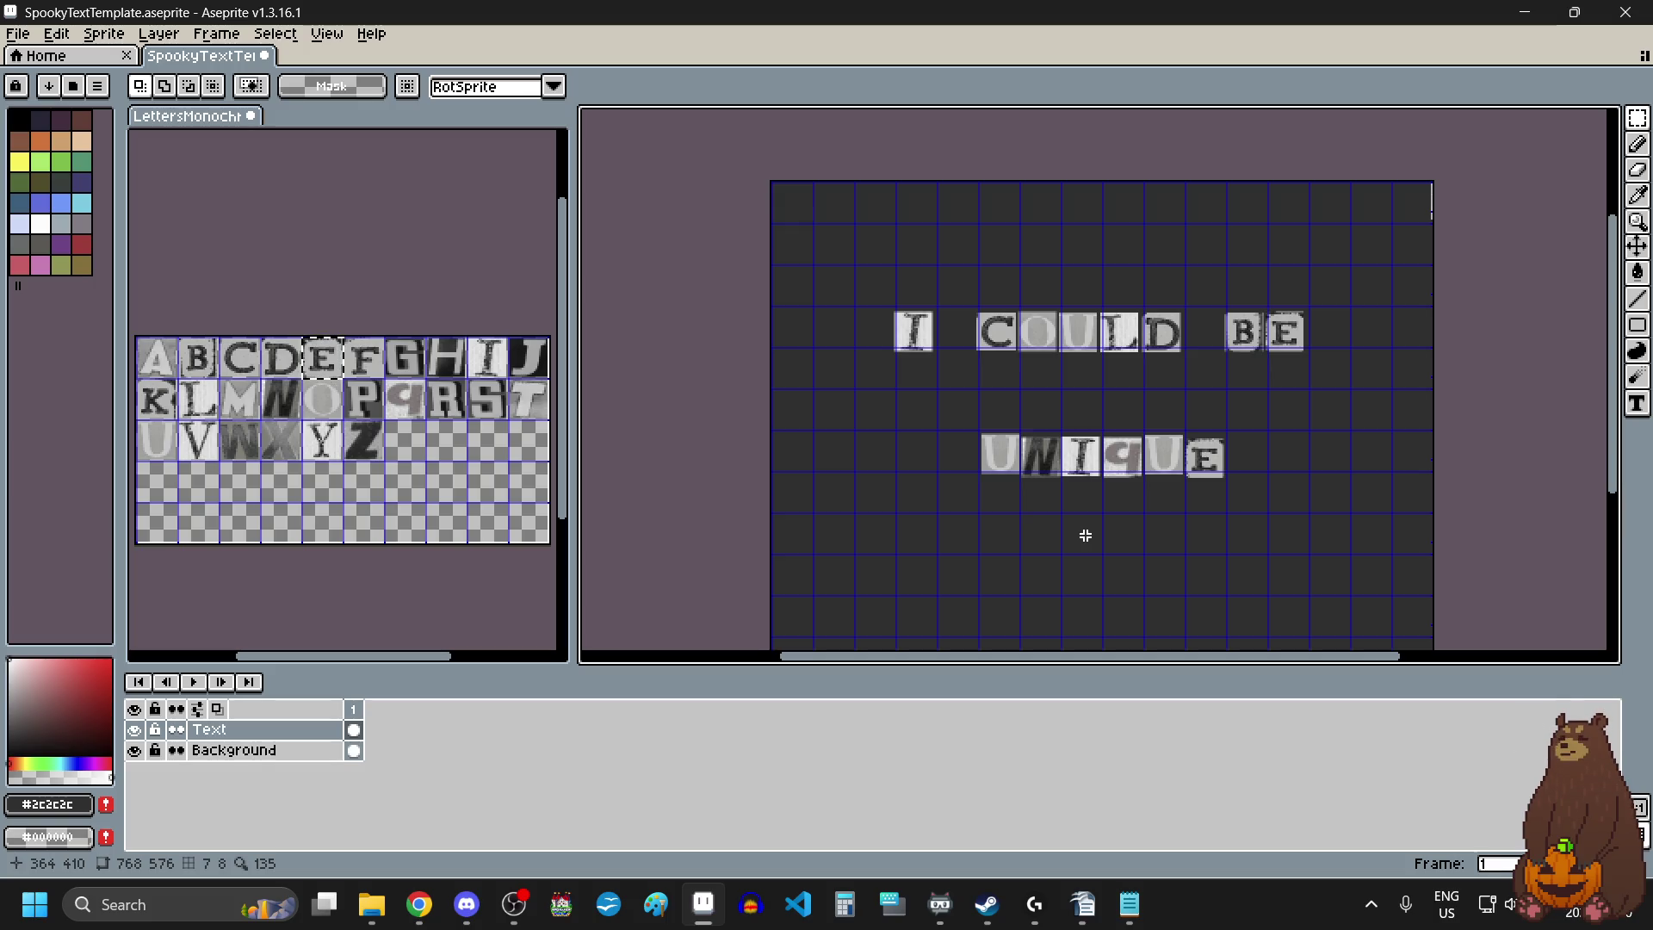
# Export the canvas as ICOULDBEUNIQUE.png to the recent pictures folder, accepting the flattened-PNG warning.
pyautogui.click(18, 33)
pyautogui.moveTo(116, 217)
pyautogui.click(324, 206)
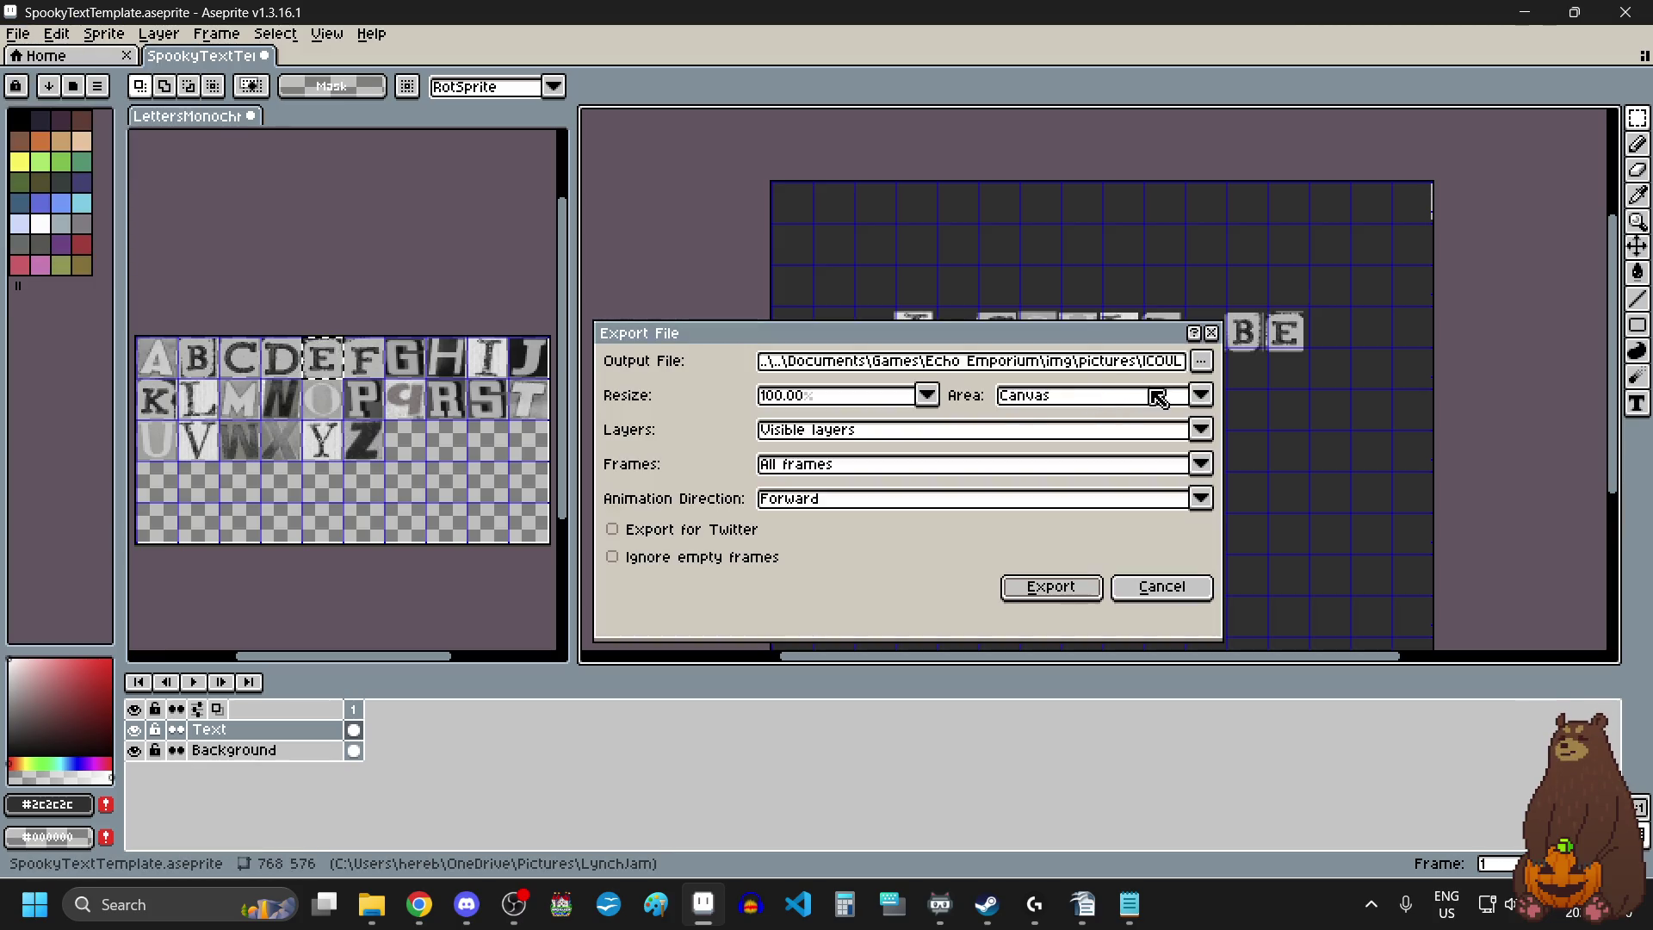
pyautogui.click(1201, 360)
pyautogui.click(1205, 390)
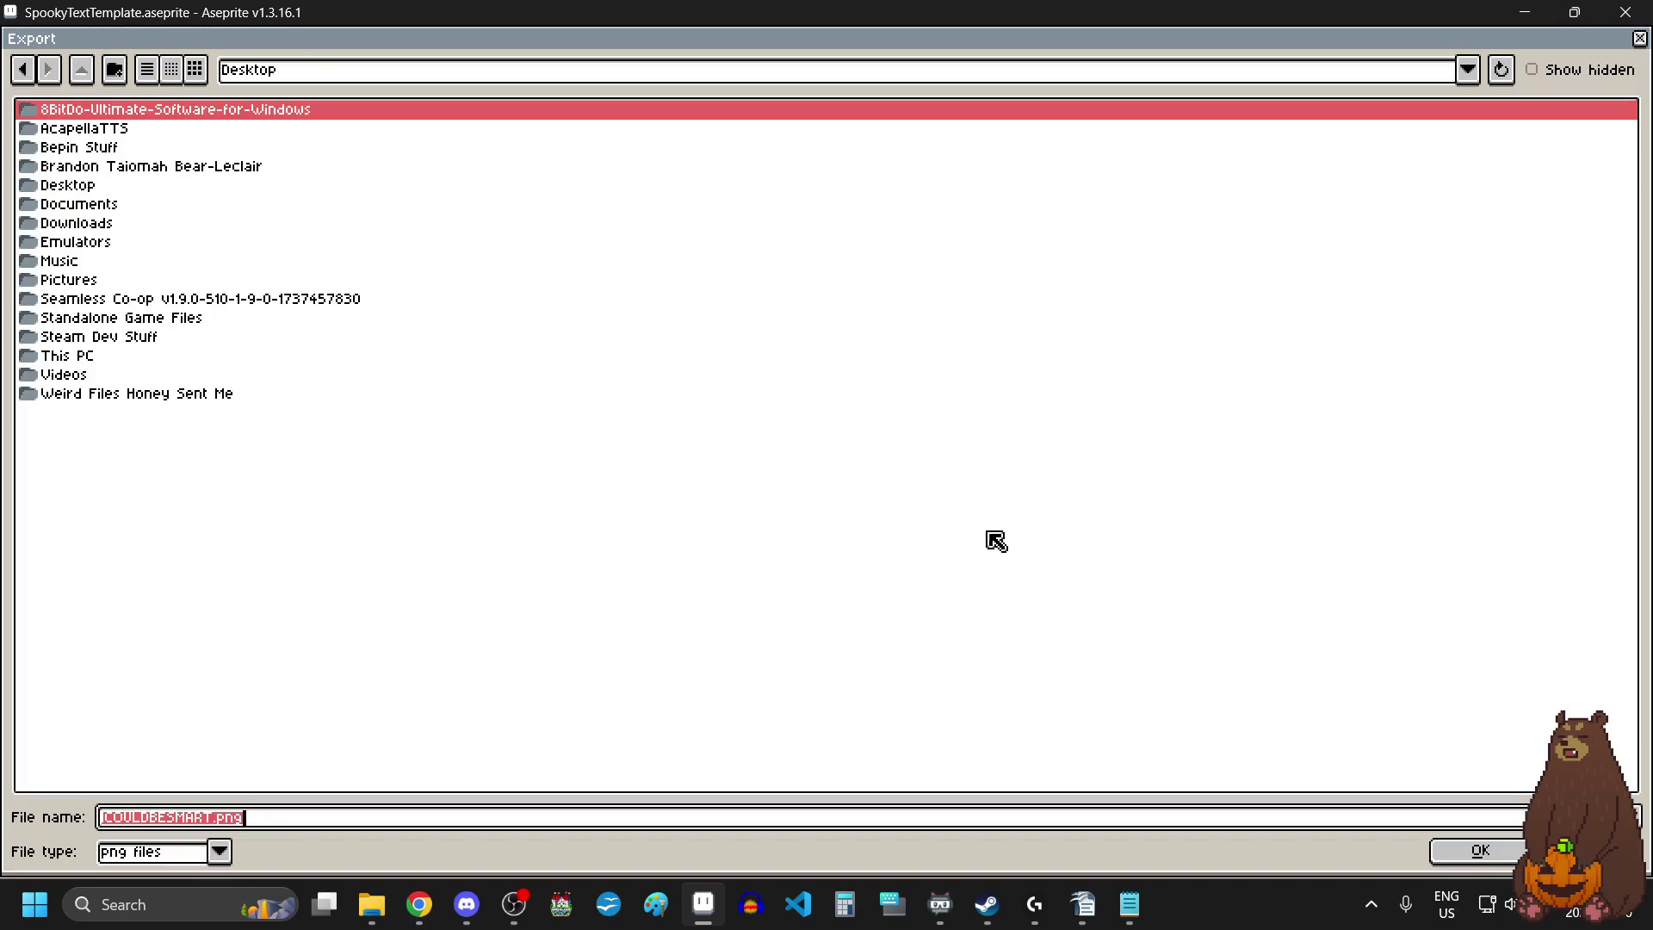
pyautogui.click(1467, 71)
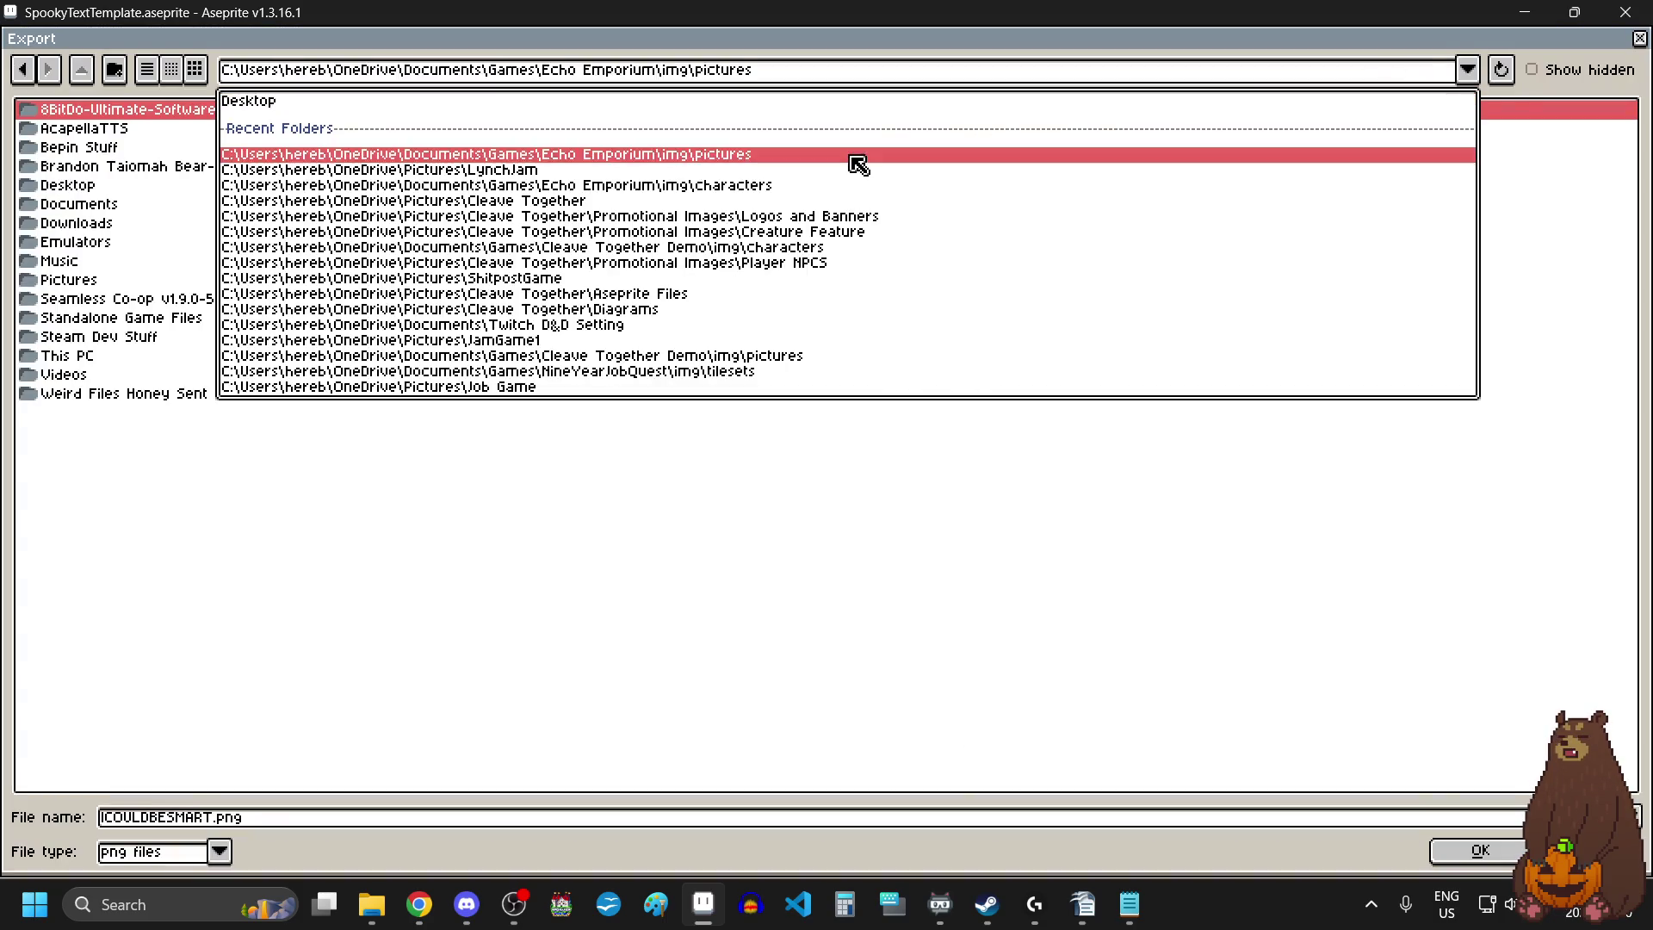
pyautogui.click(856, 158)
pyautogui.click(408, 817)
pyautogui.write('UNIQUE')
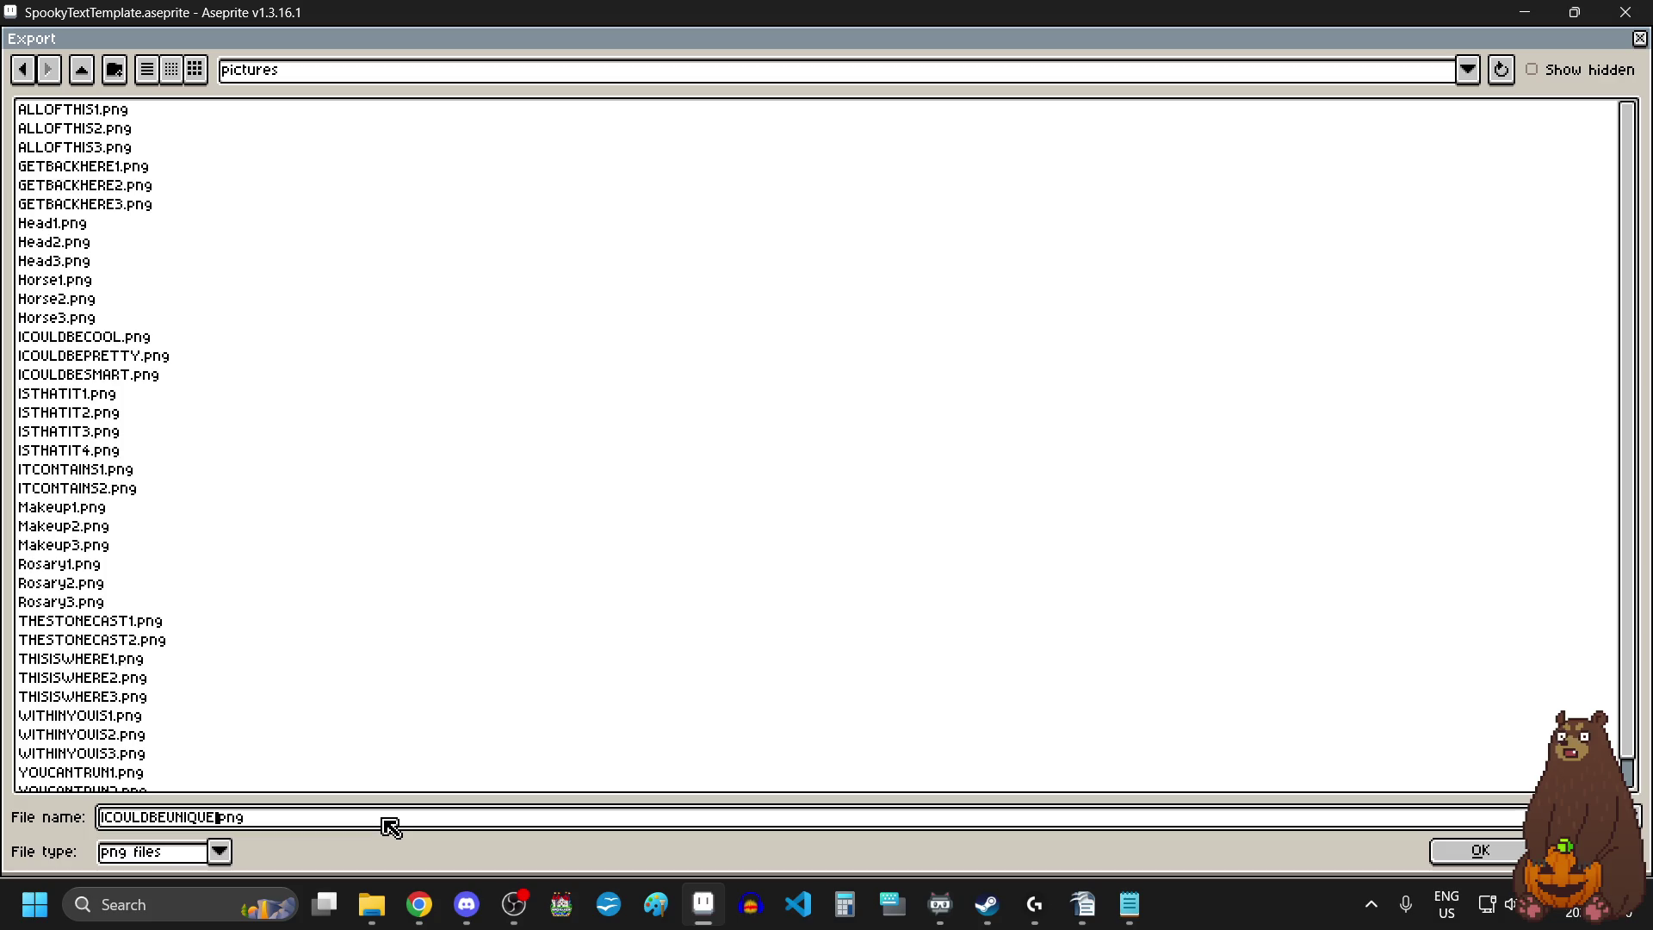
pyautogui.click(1499, 841)
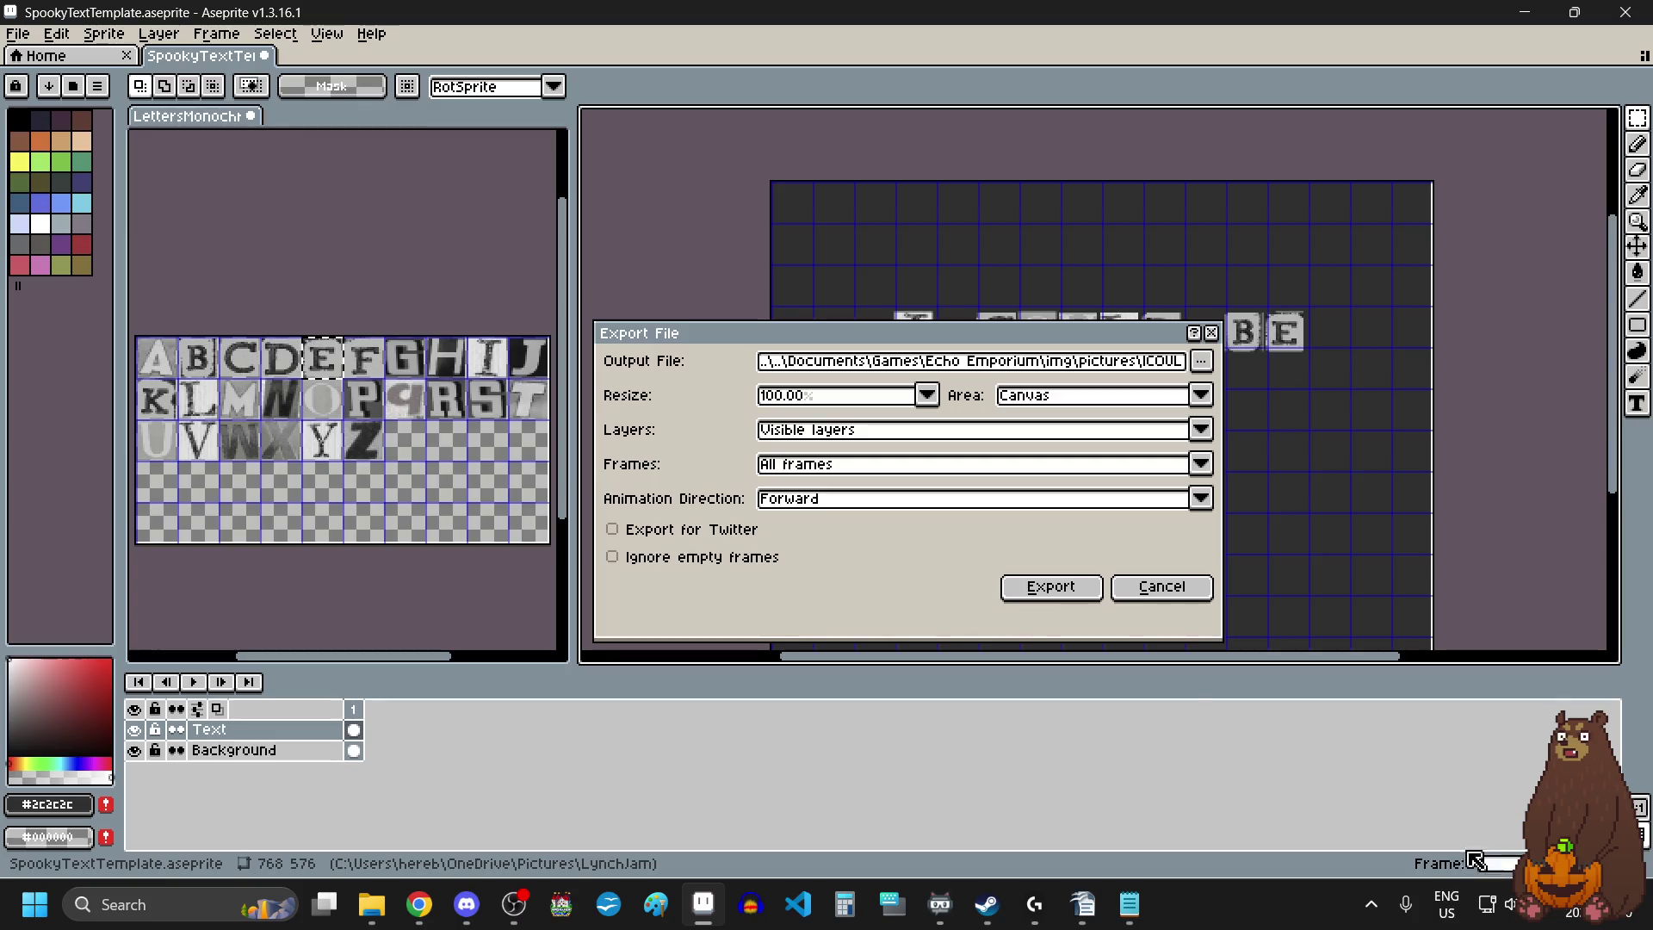
pyautogui.click(1061, 594)
pyautogui.click(770, 546)
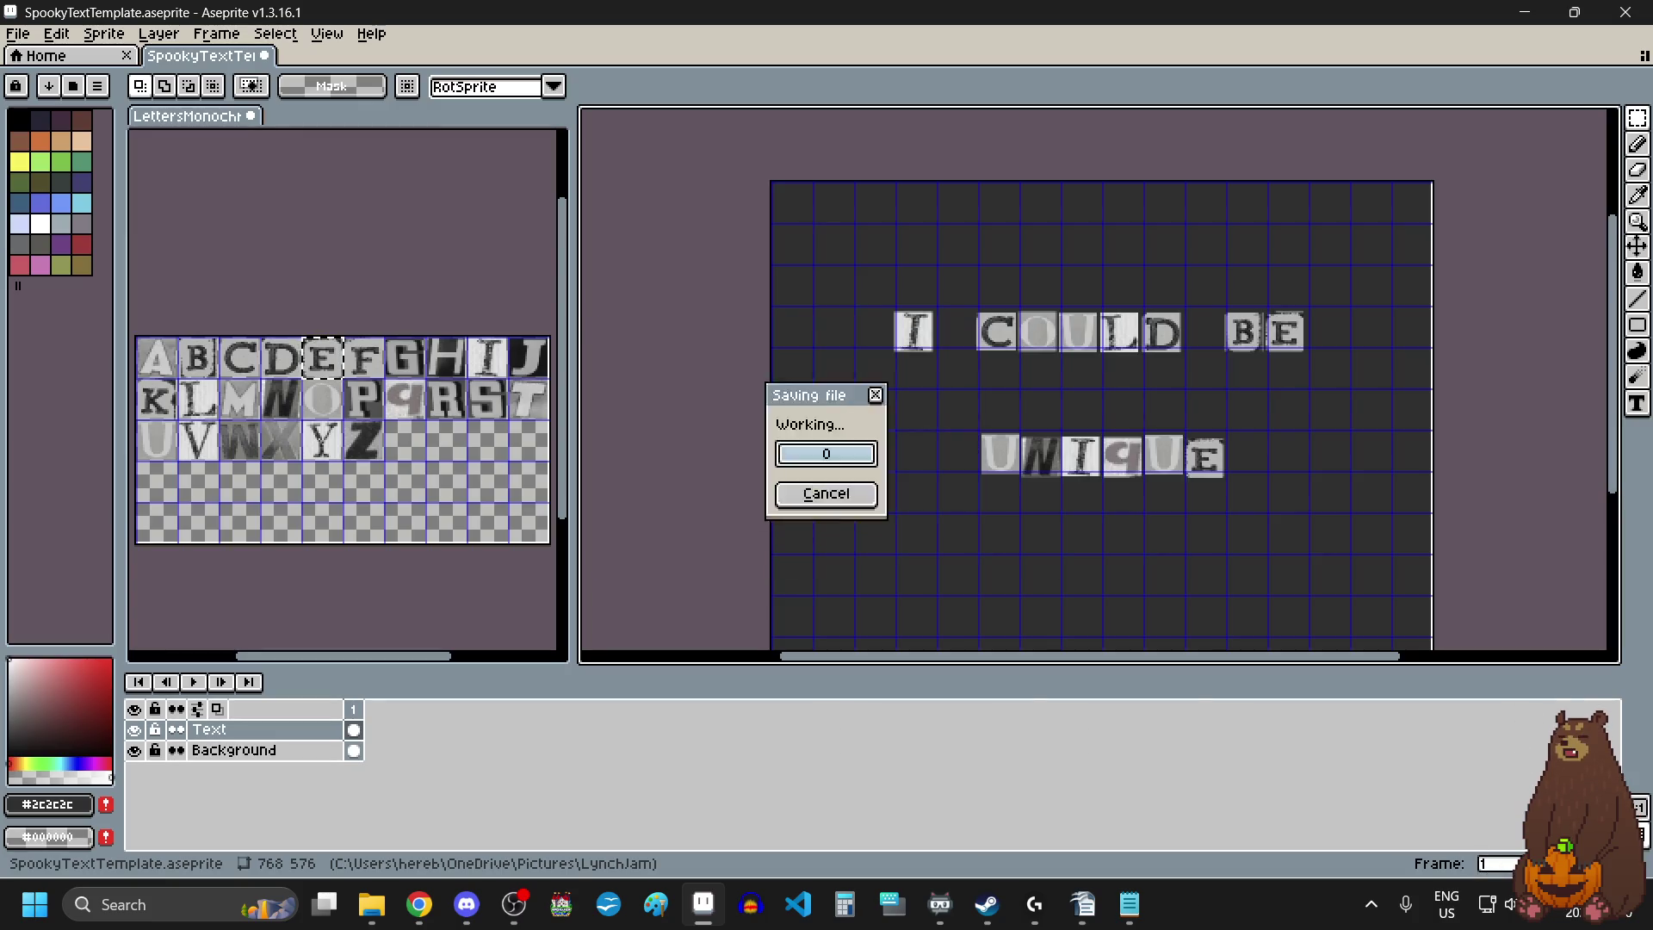
# Delete the UNIQUE tiles and paste the S tile from the letter sheet below COULD.
pyautogui.moveTo(1262, 406); pyautogui.dragTo(950, 537)
pyautogui.press('Delete')
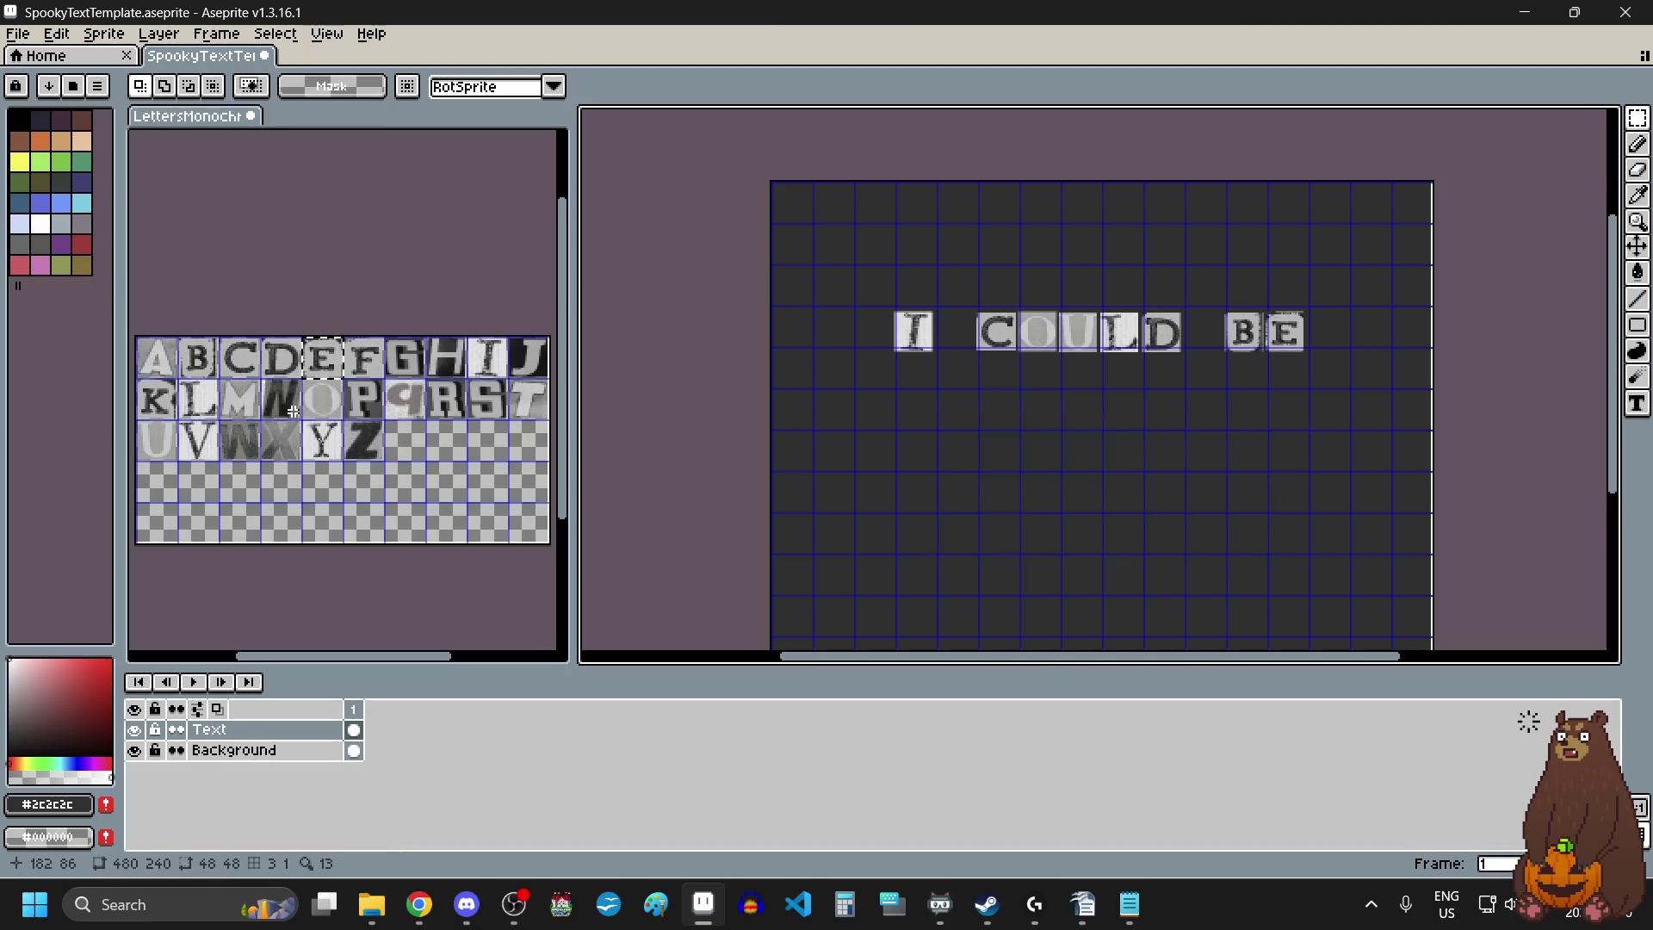
pyautogui.click(473, 420)
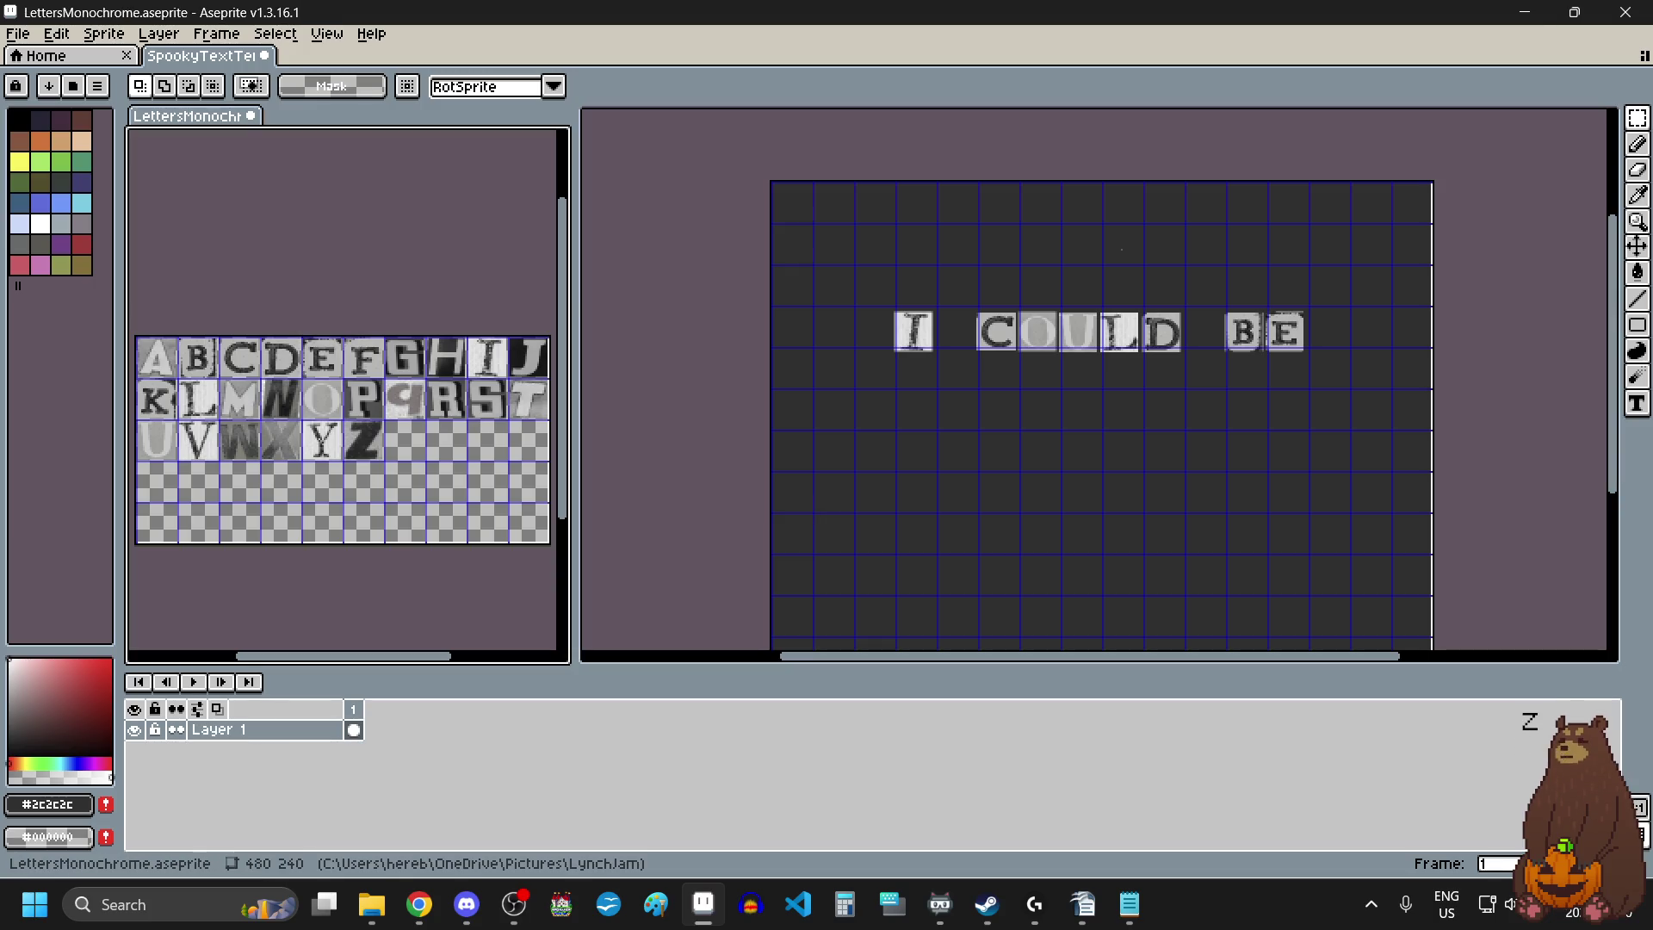
pyautogui.moveTo(472, 418); pyautogui.dragTo(506, 406)
pyautogui.hotkey('ctrl', 'c')
pyautogui.click(1046, 443)
pyautogui.hotkey('ctrl', 'v')
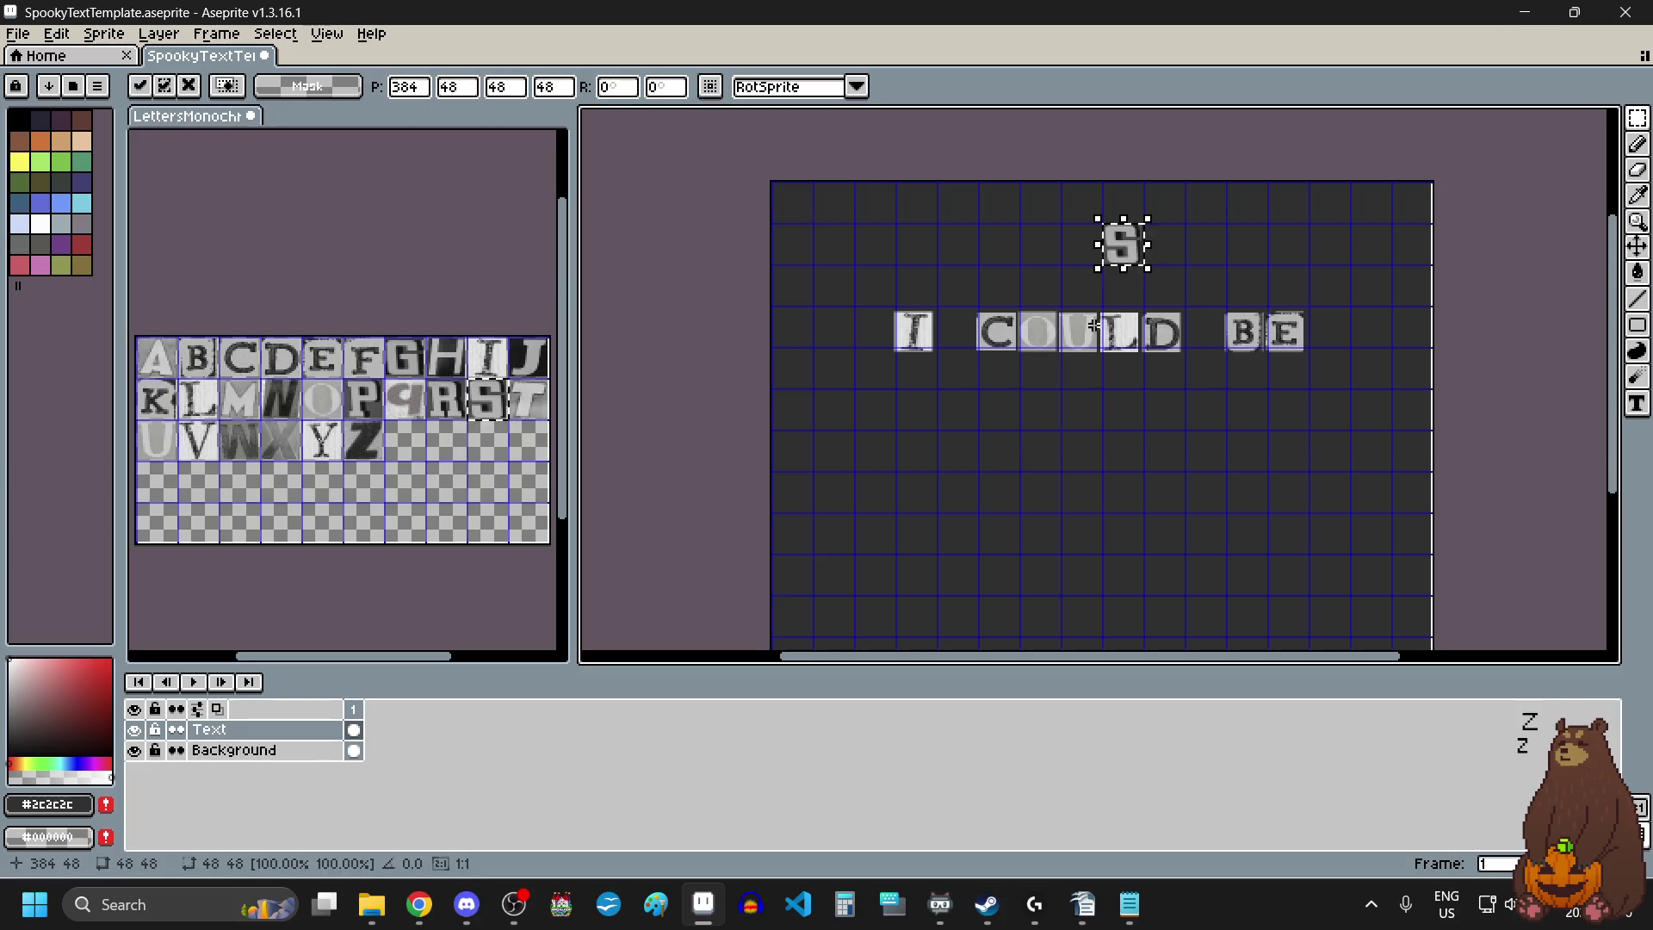
pyautogui.moveTo(1123, 244)
pyautogui.mouseDown()
pyautogui.moveTo(1033, 465)
pyautogui.moveTo(1039, 450)
pyautogui.mouseUp()
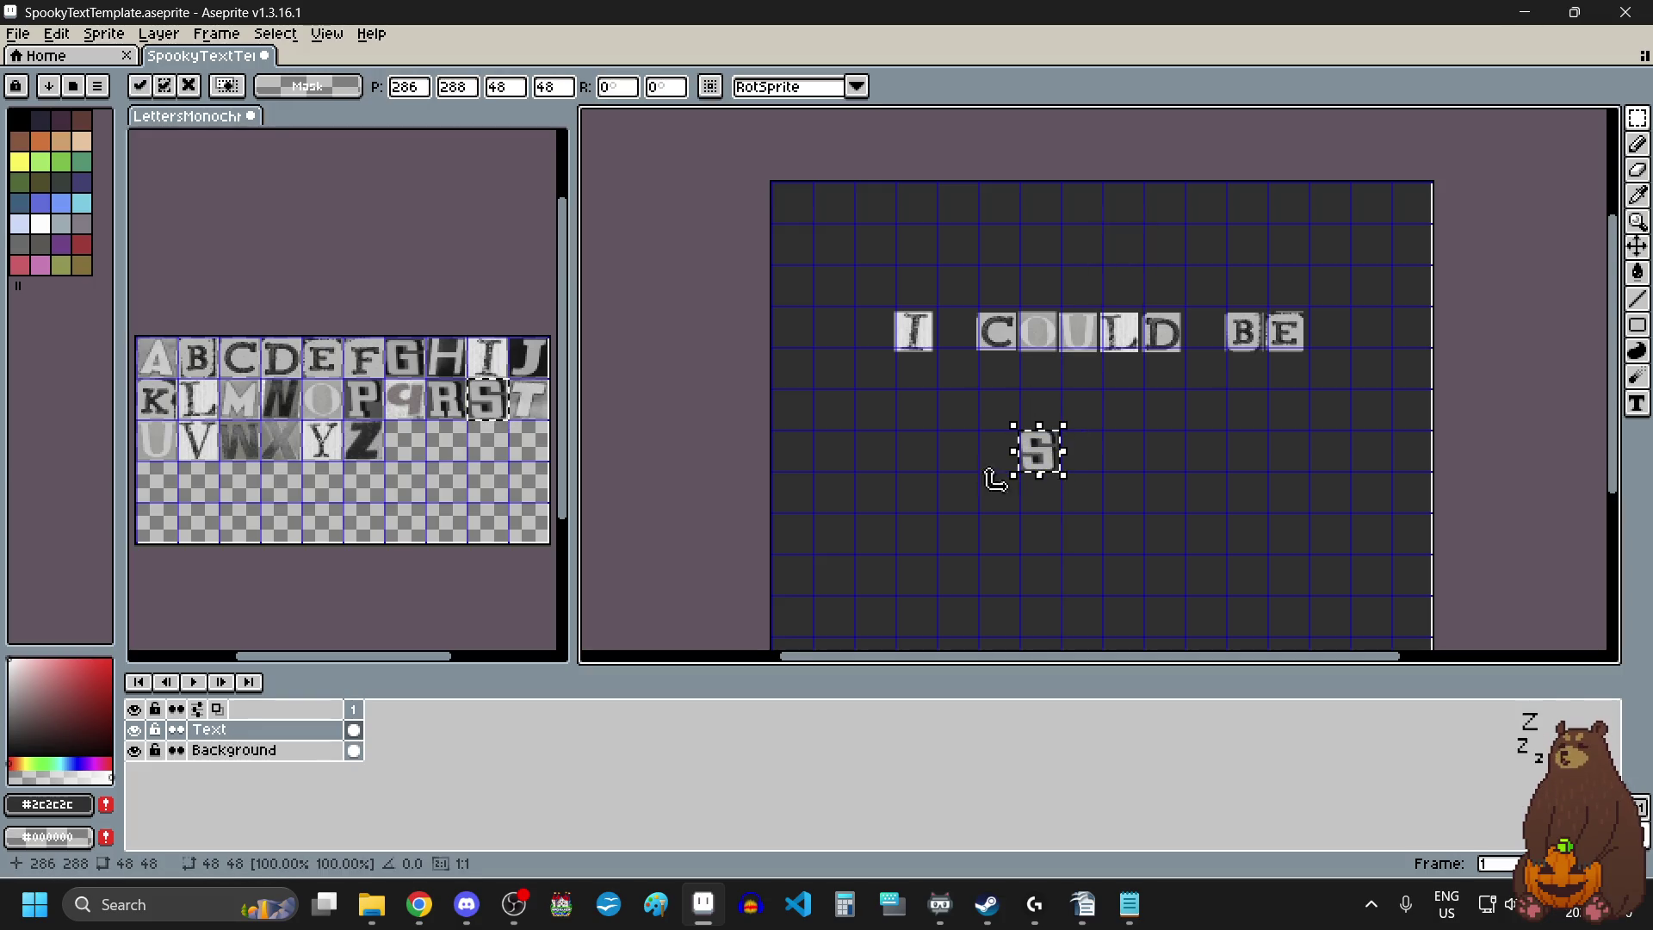
# Paste the E and X tiles in line after the S.
pyautogui.click(332, 360)
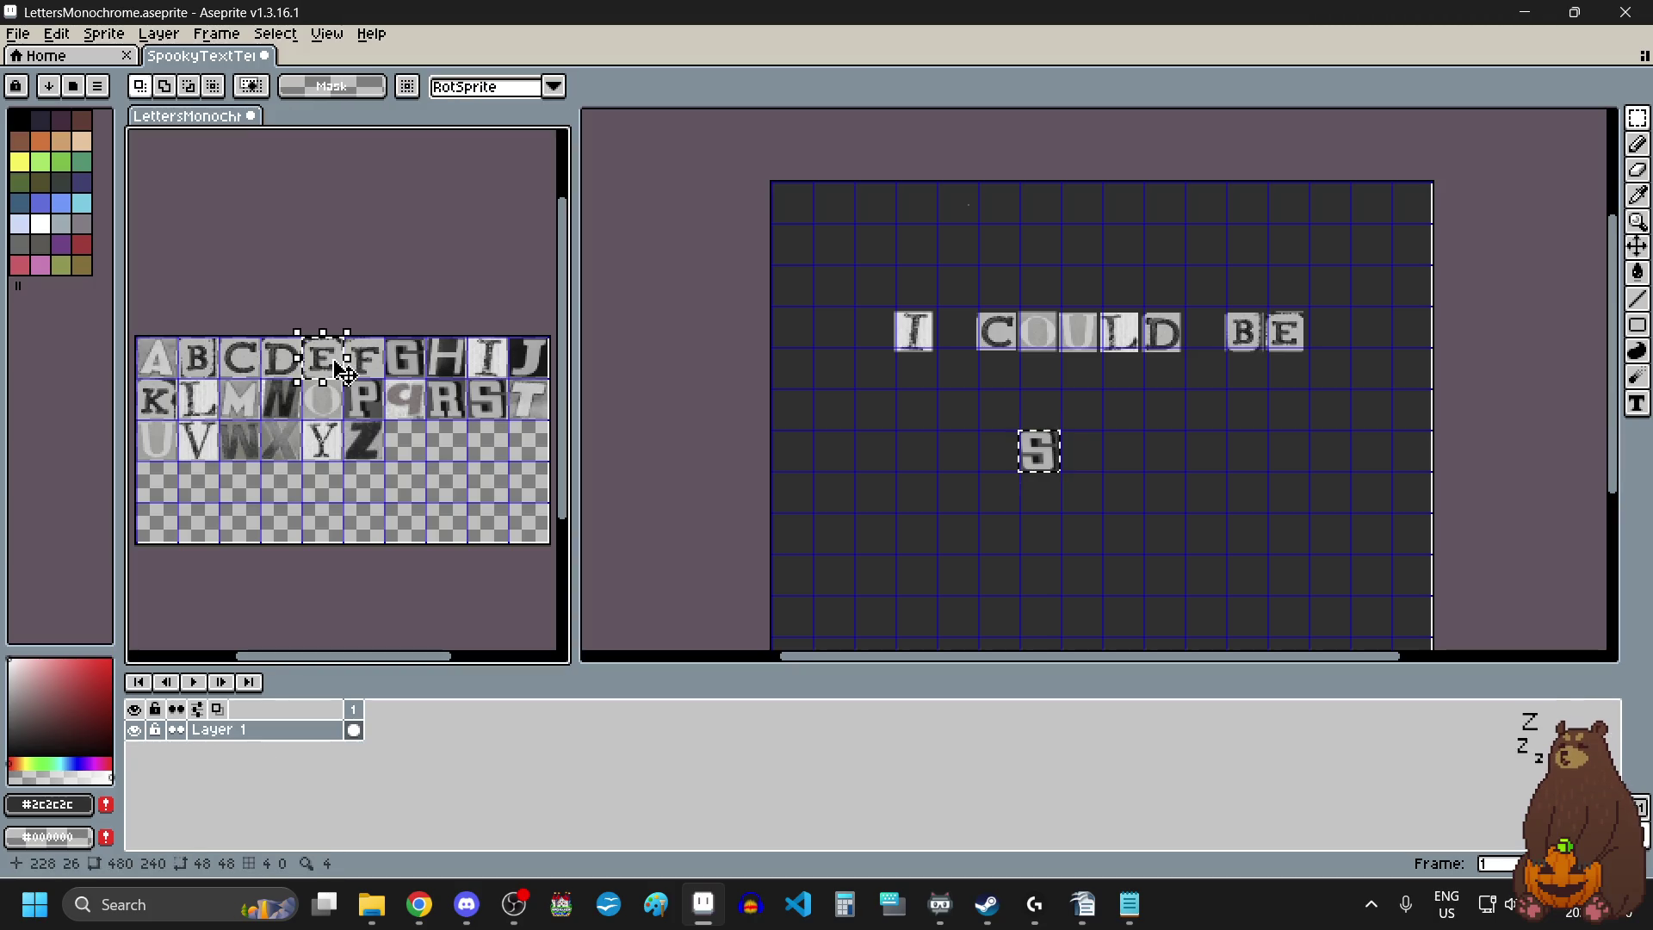
pyautogui.click(1136, 472)
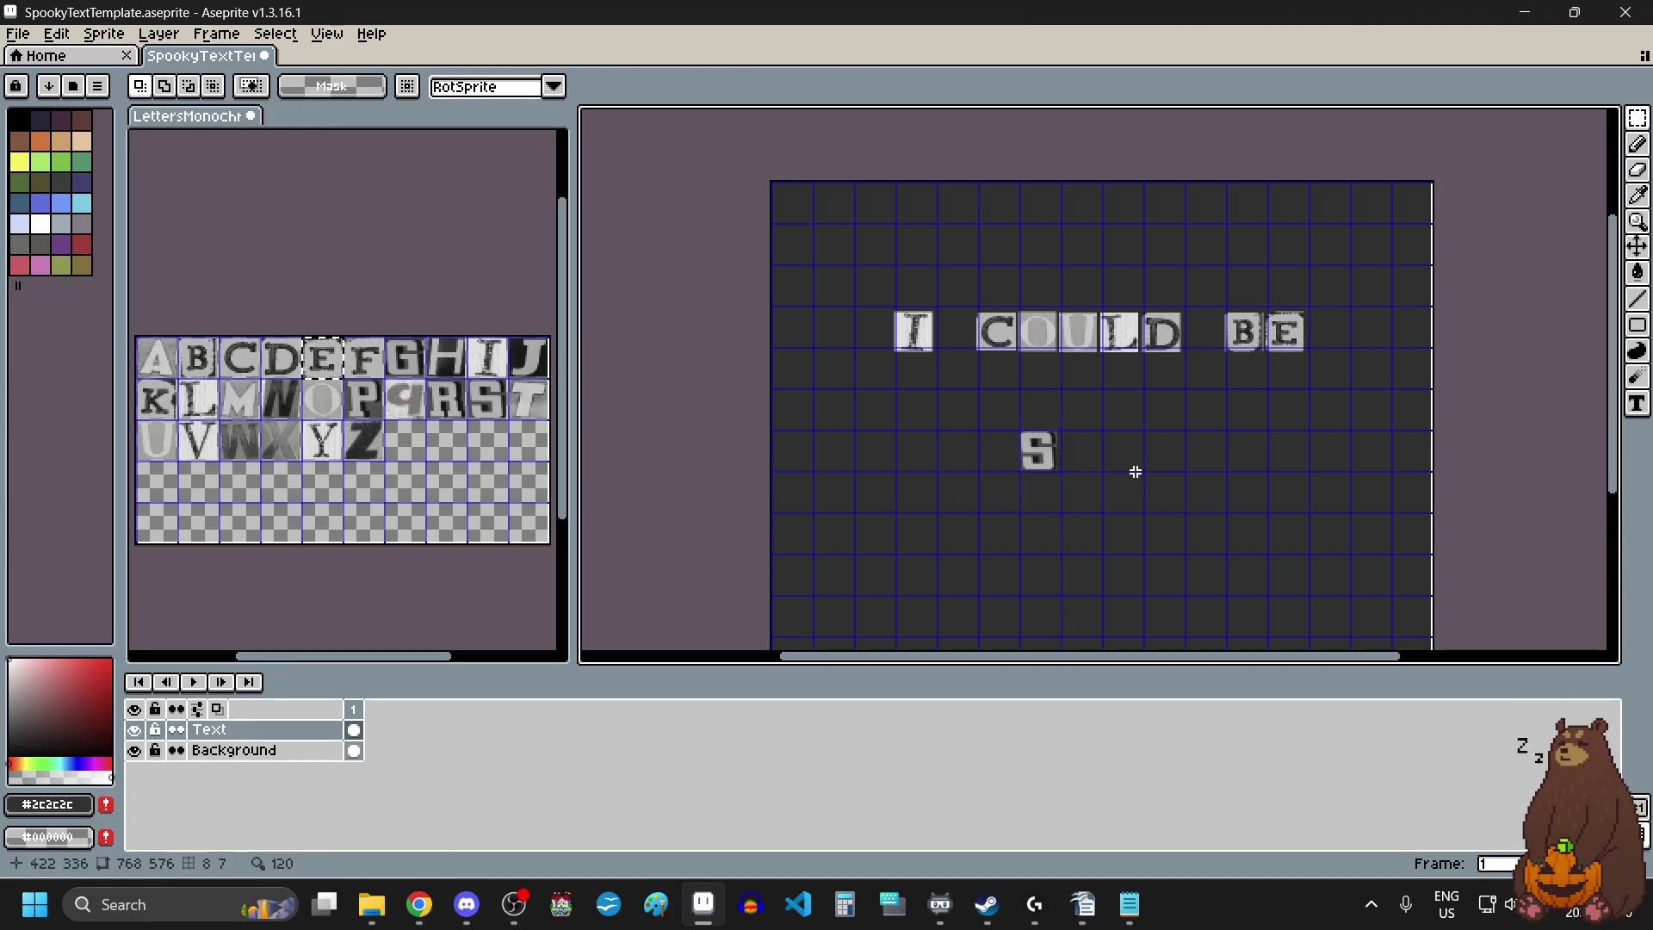
pyautogui.hotkey('ctrl', 'v')
pyautogui.moveTo(960, 203)
pyautogui.mouseDown()
pyautogui.moveTo(1100, 432)
pyautogui.moveTo(1066, 465)
pyautogui.mouseUp()
pyautogui.scroll(2, 1100, 432)
pyautogui.click(289, 445)
pyautogui.moveTo(288, 444); pyautogui.dragTo(267, 436)
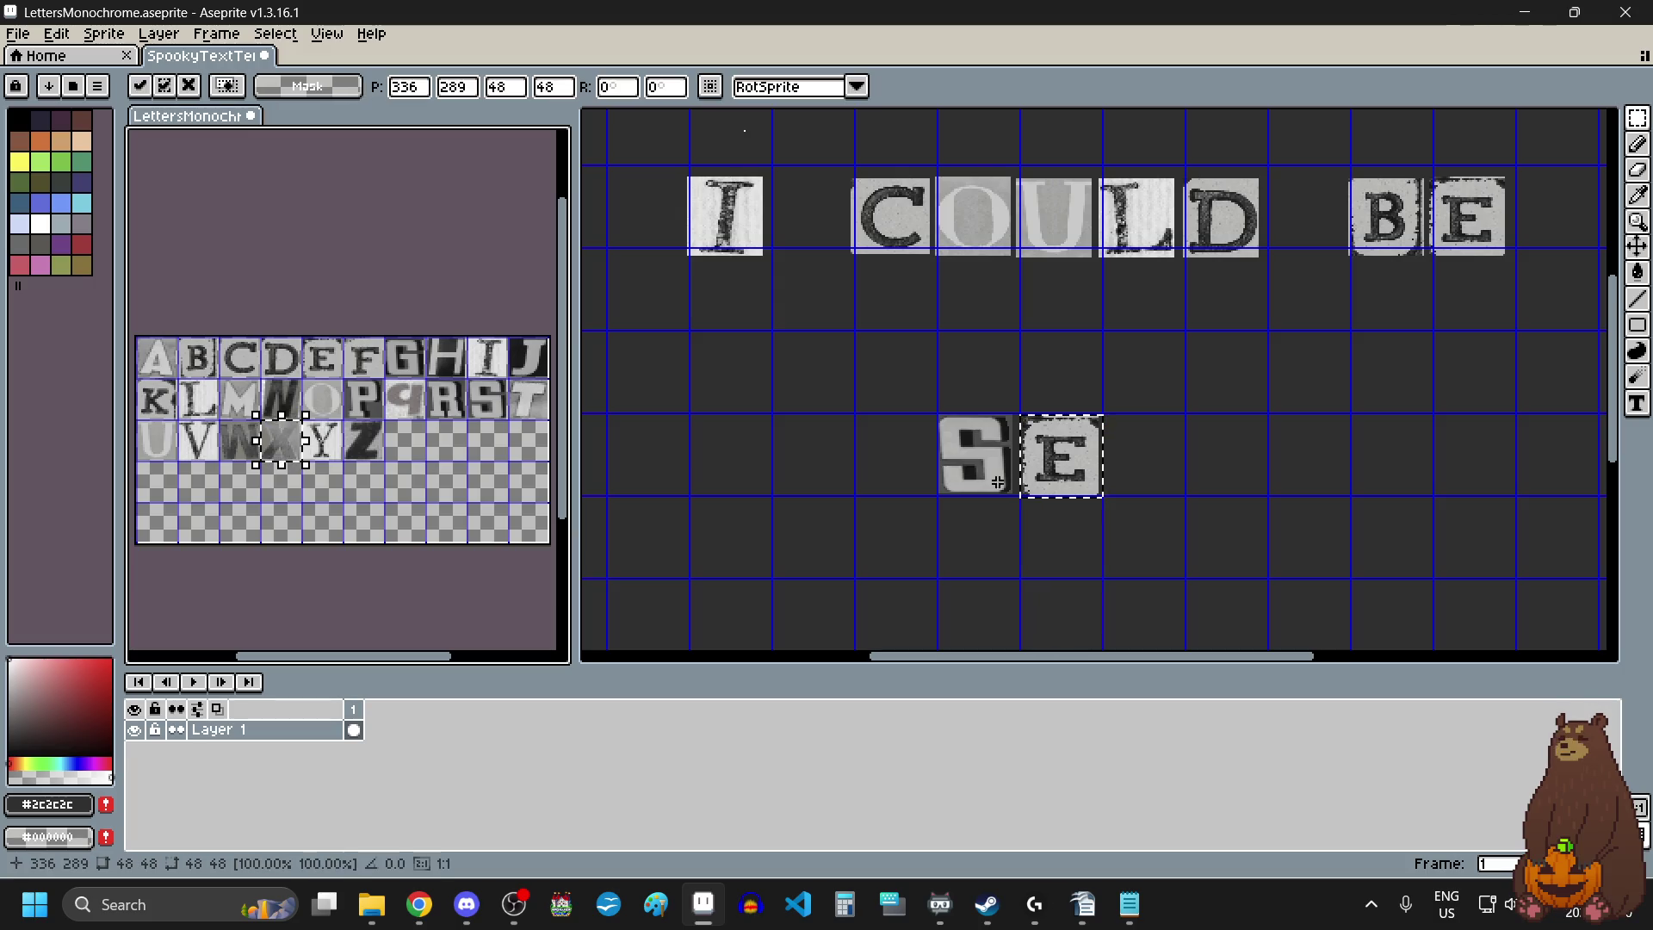
pyautogui.click(1199, 424)
pyautogui.hotkey('ctrl', 'v')
pyautogui.moveTo(746, 164)
pyautogui.mouseDown()
pyautogui.moveTo(1119, 471)
pyautogui.moveTo(1174, 468)
pyautogui.mouseUp()
# Add the Y tile after the X to spell SEXY and commit it.
pyautogui.scroll(2, 1119, 472)
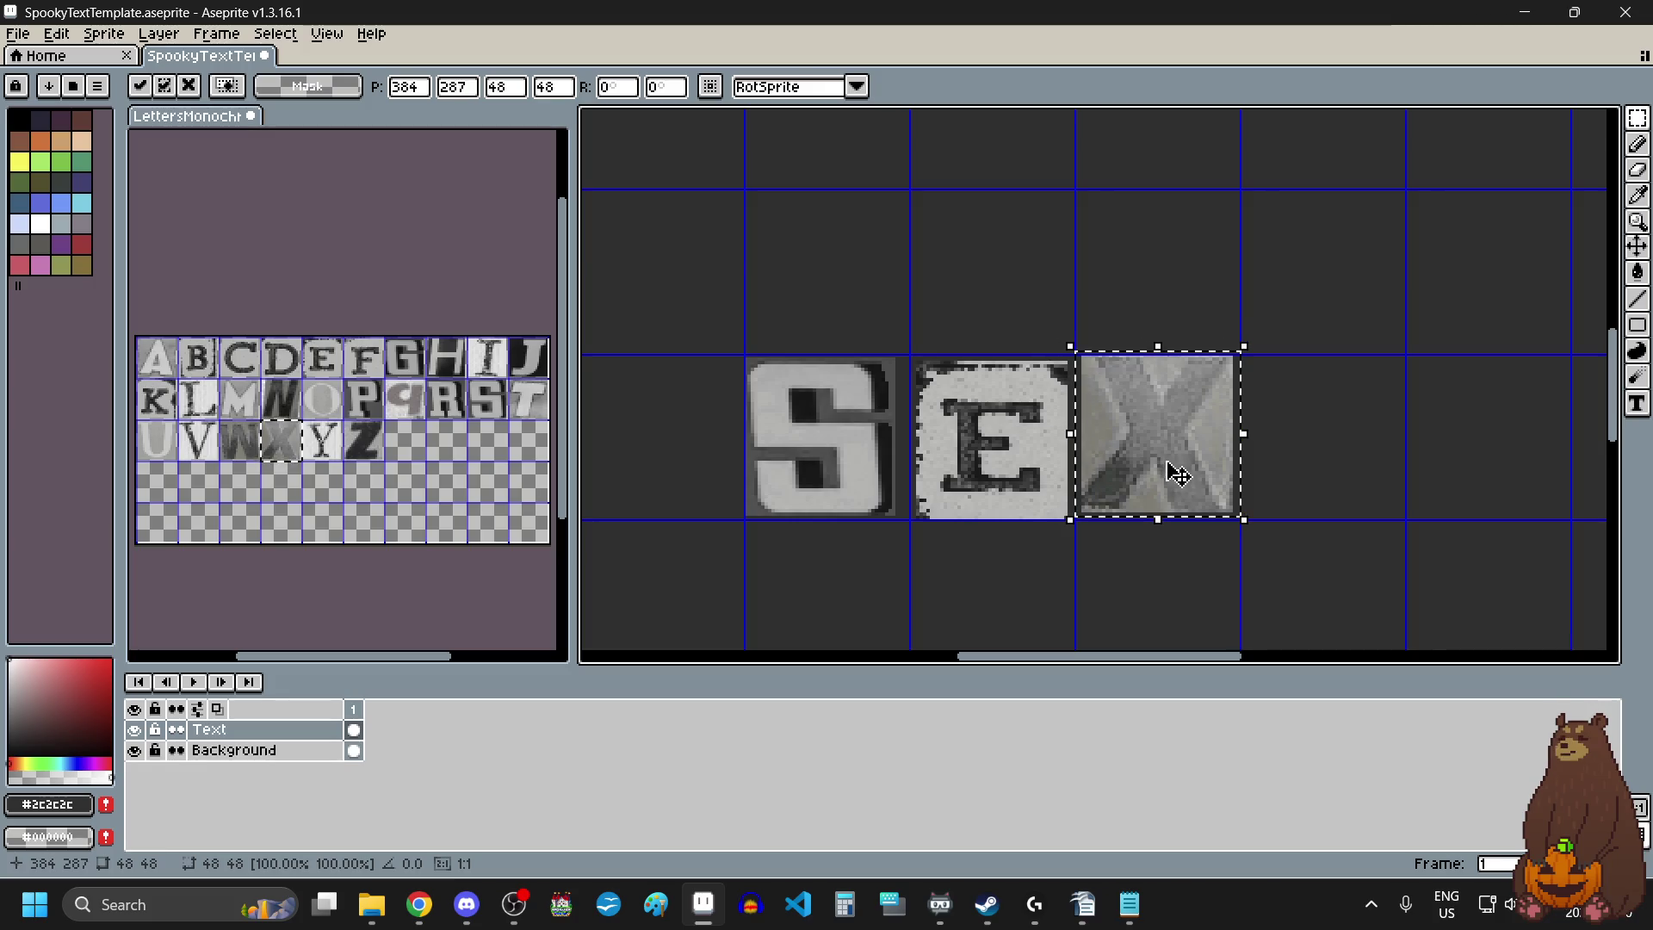
pyautogui.moveTo(310, 429); pyautogui.dragTo(335, 454)
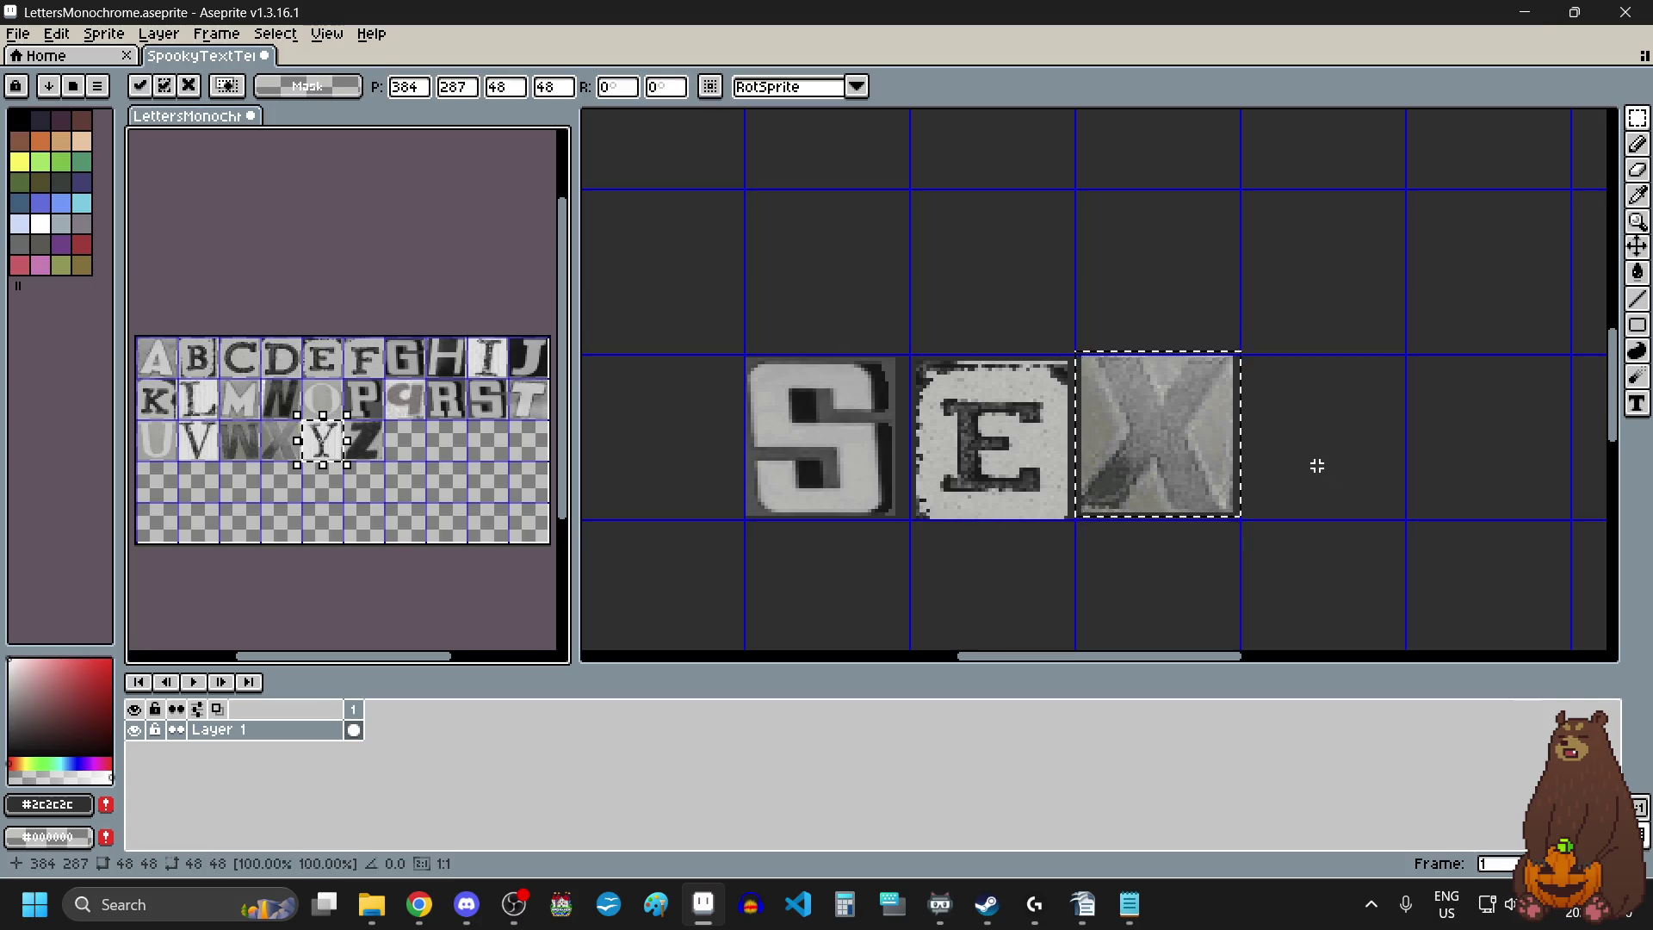
pyautogui.click(1349, 462)
pyautogui.hotkey('ctrl', 'v')
pyautogui.moveTo(1148, 379); pyautogui.dragTo(1375, 438)
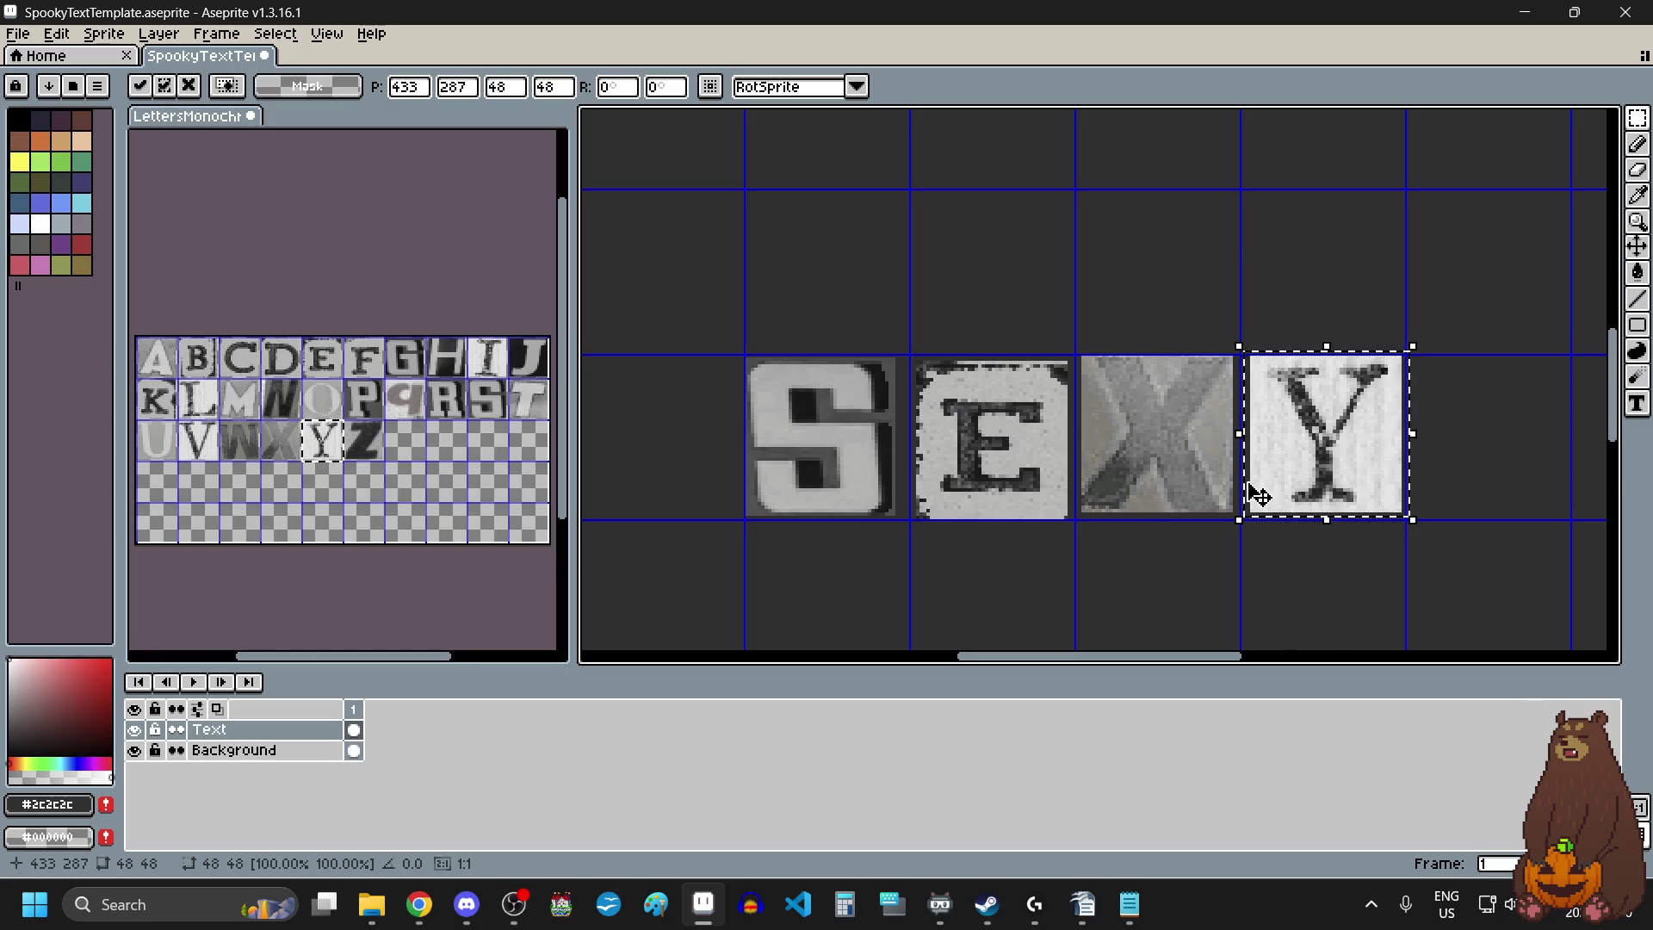
pyautogui.scroll(-3, 1185, 580)
pyautogui.click(1221, 568)
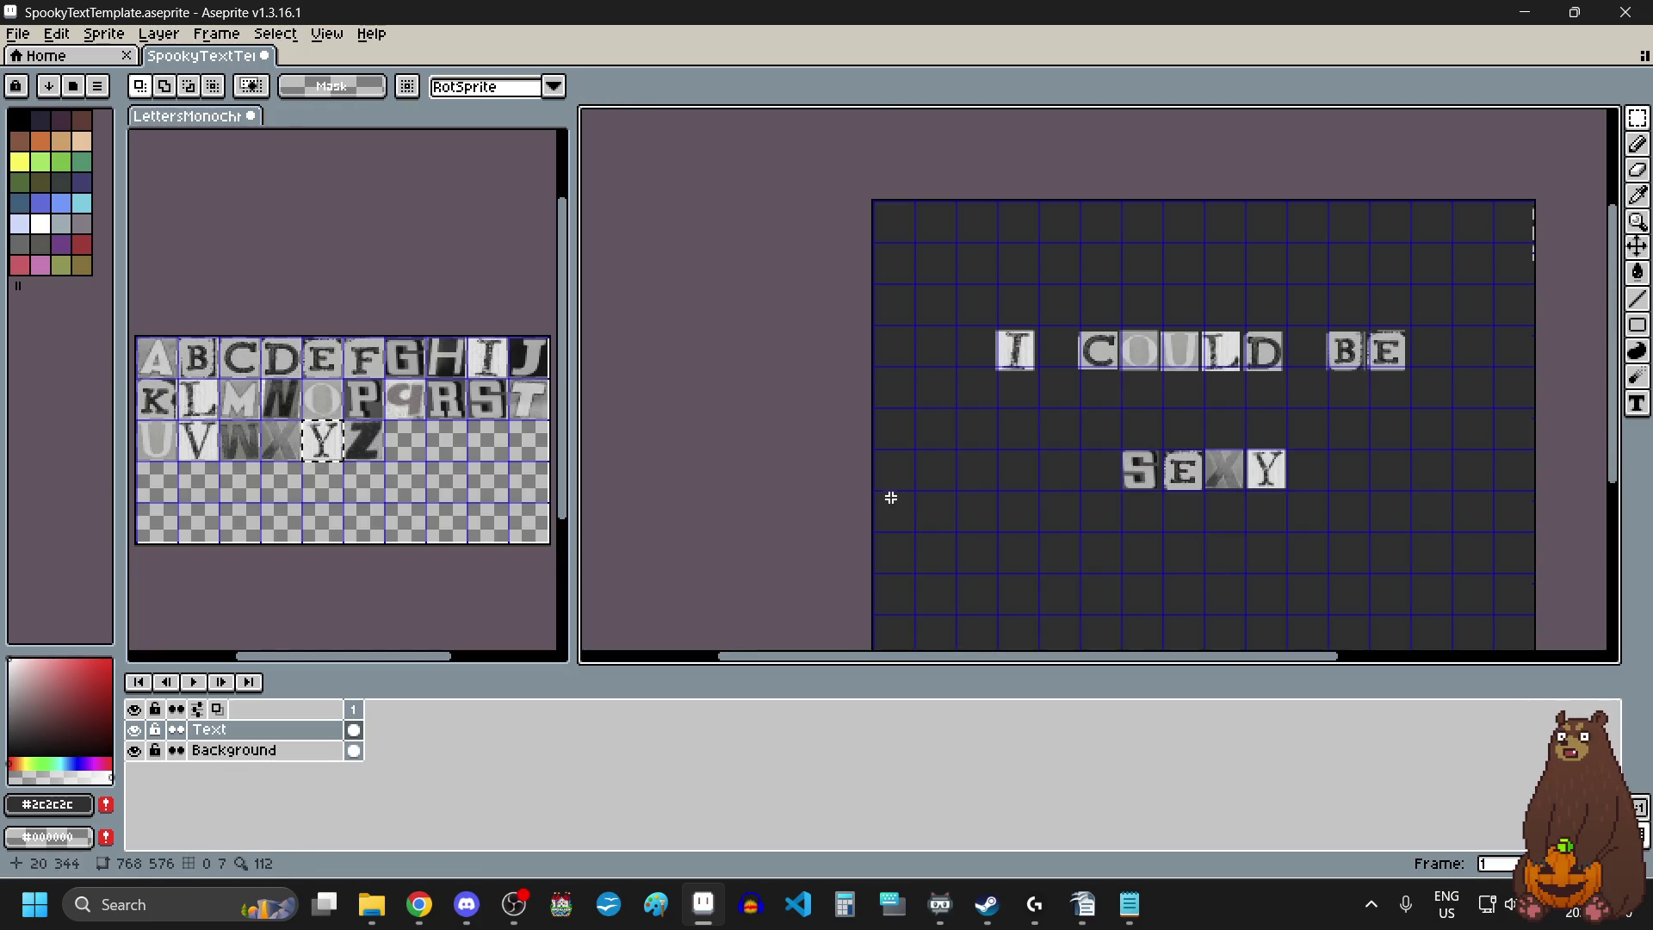
pyautogui.scroll(-1, 1340, 498)
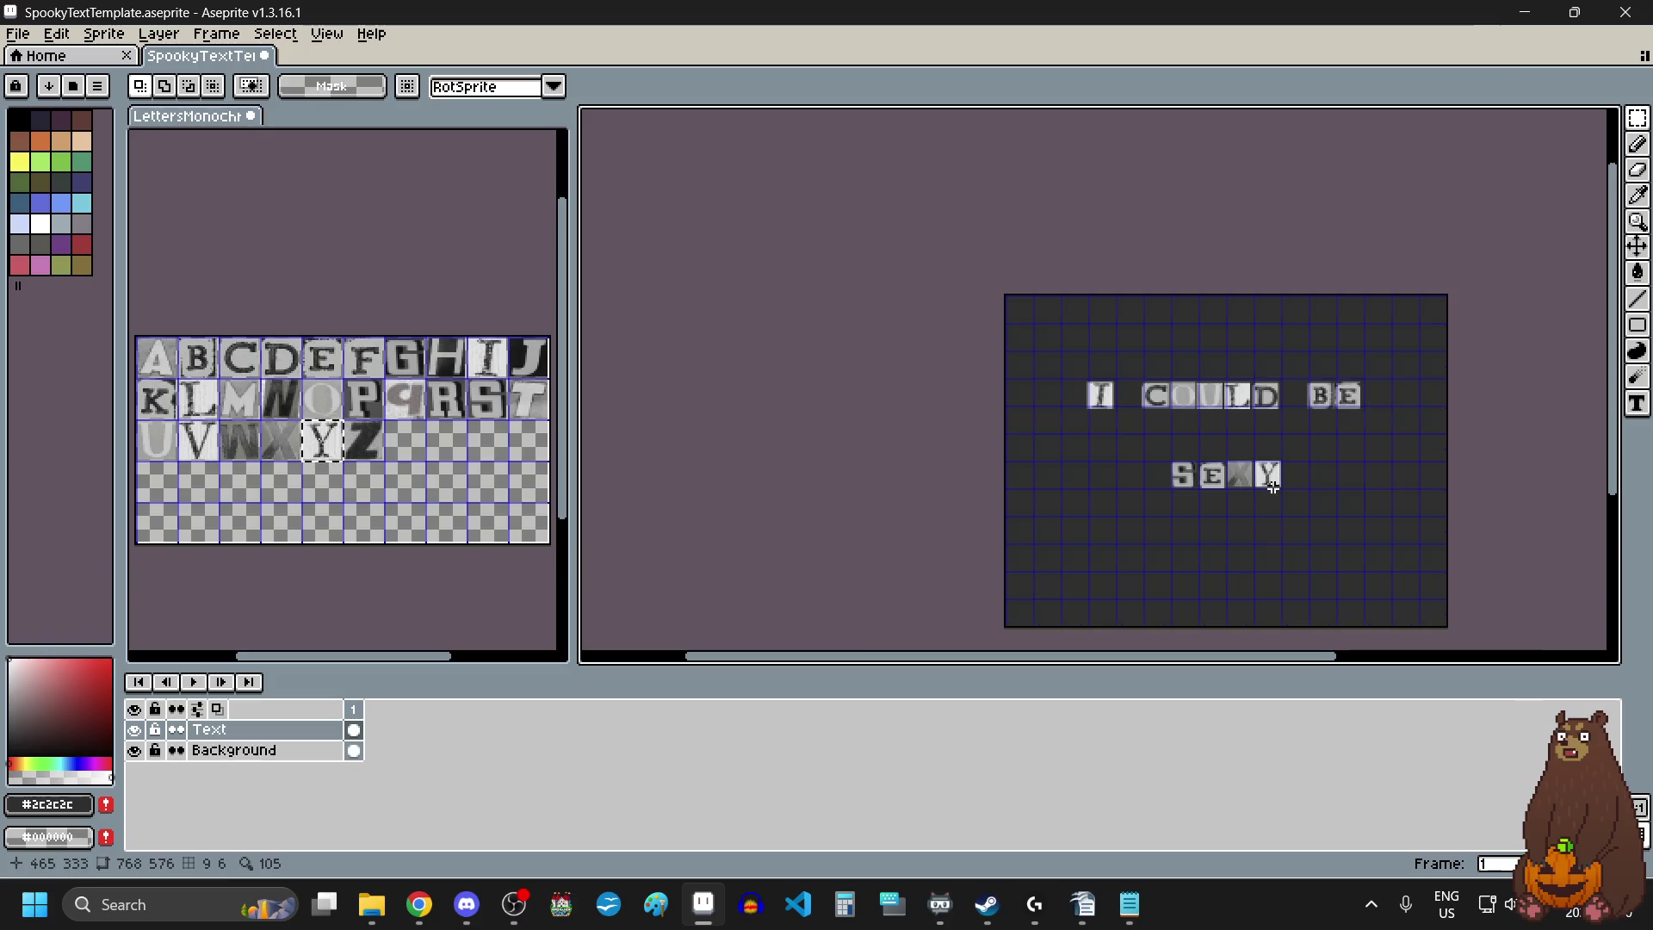
pyautogui.scroll(1, 1274, 486)
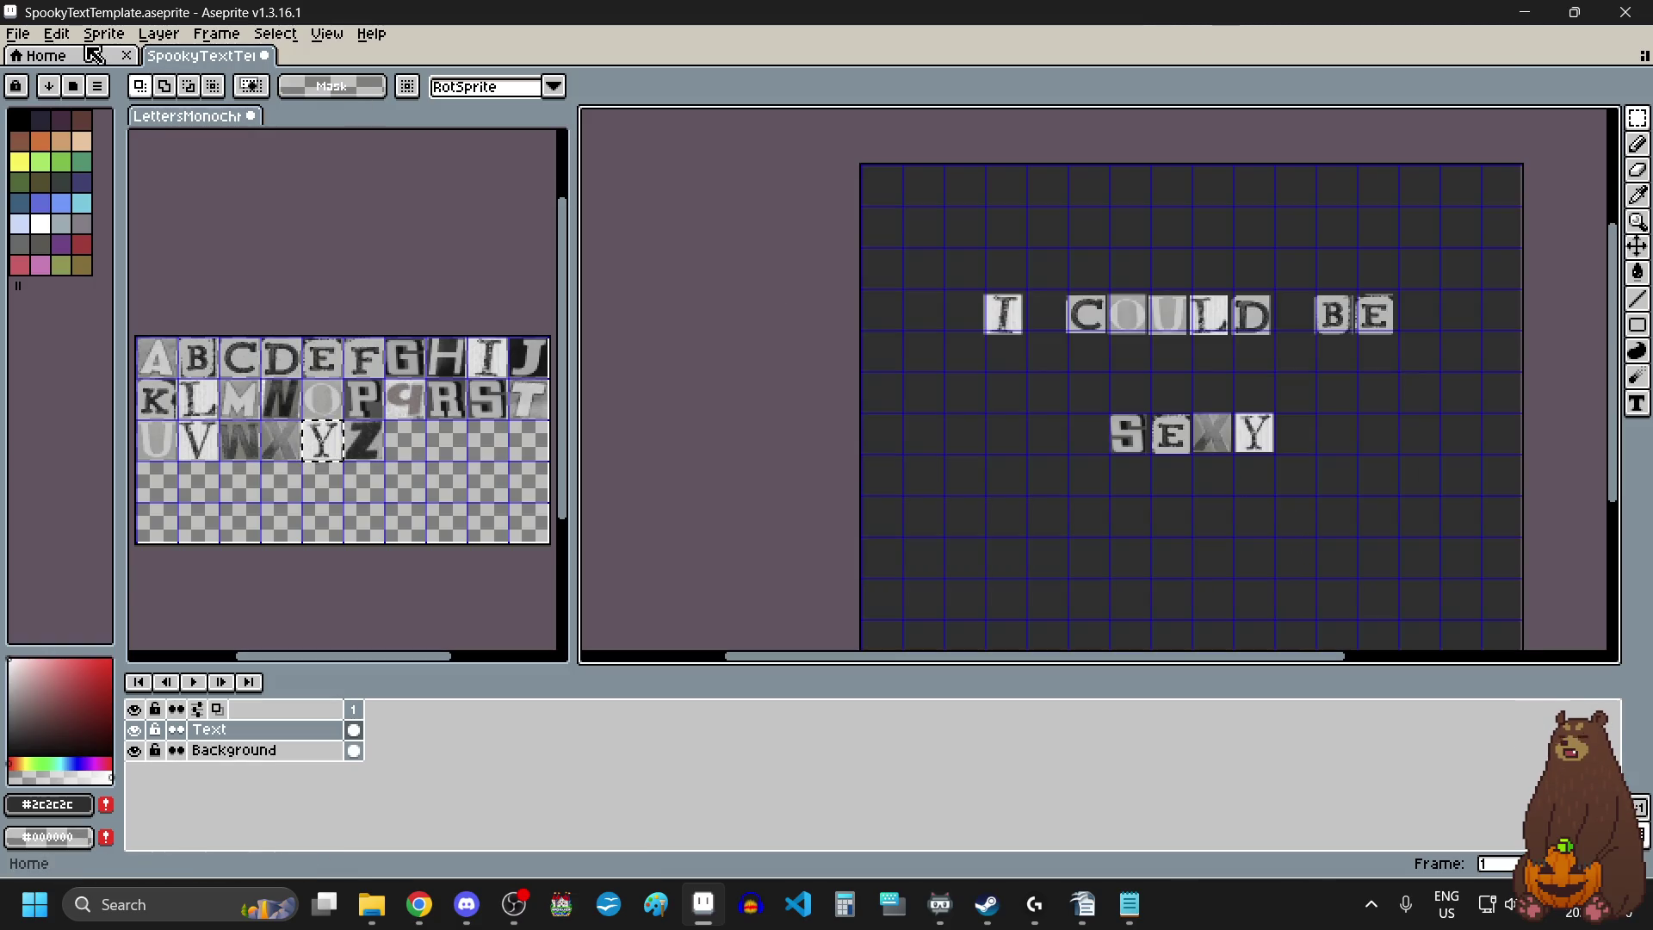
# Export the canvas as ICOULDBESEXY.png to the pictures folder, accepting the PNG warning.
pyautogui.click(17, 33)
pyautogui.moveTo(117, 203)
pyautogui.click(241, 205)
pyautogui.click(1201, 360)
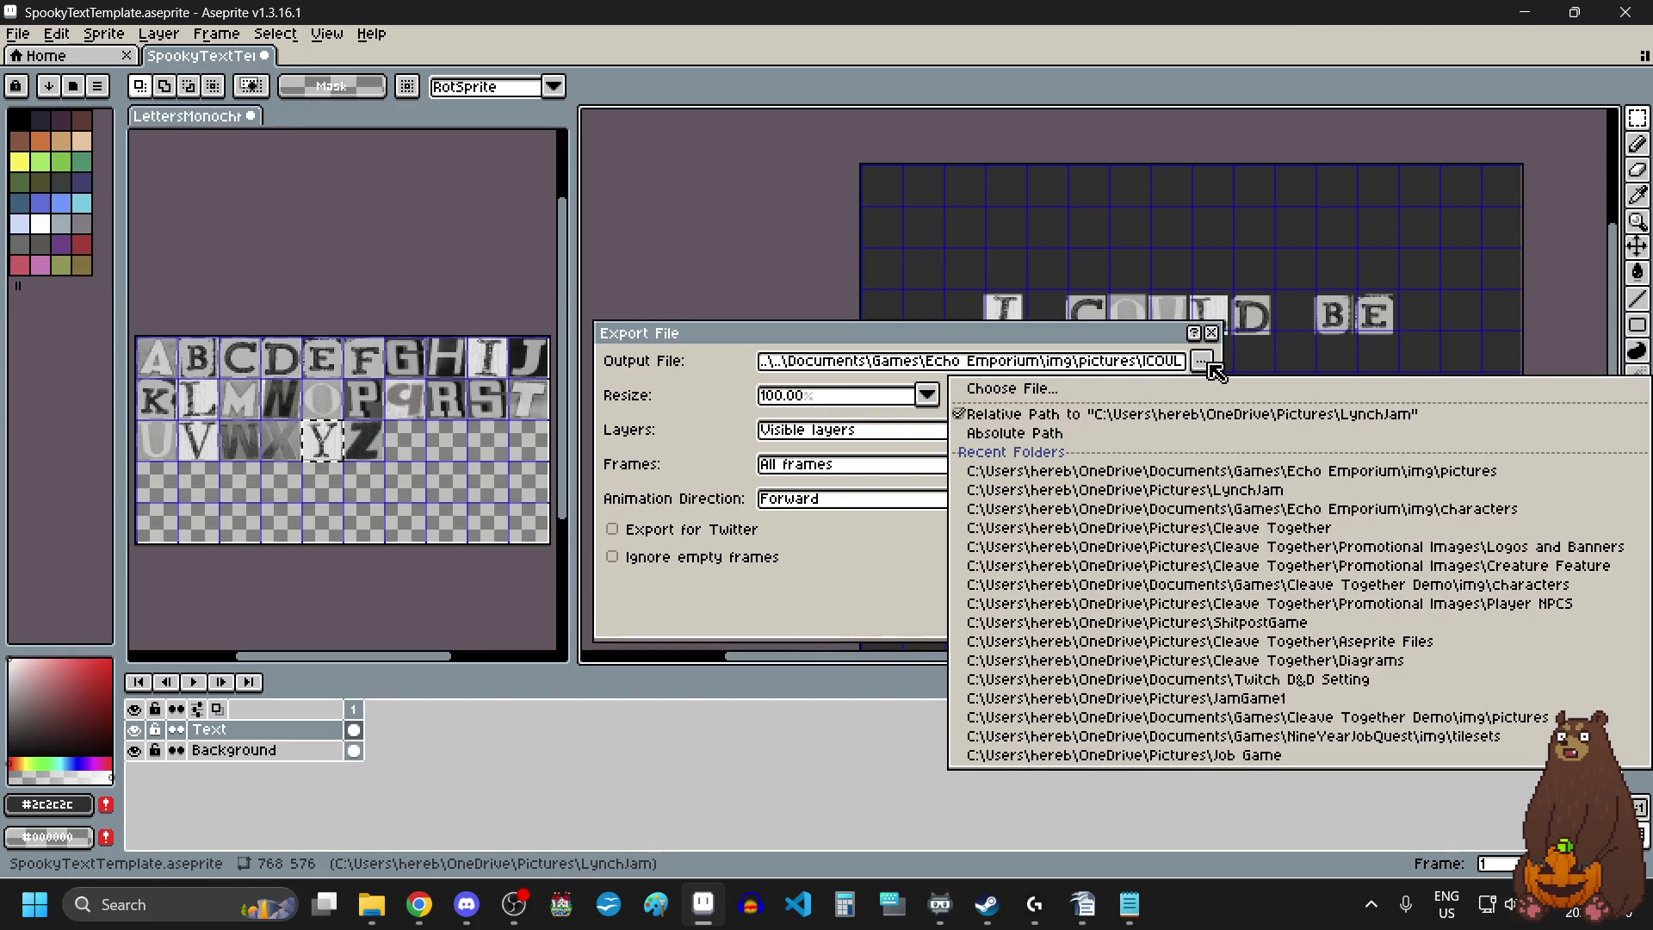
pyautogui.click(1209, 392)
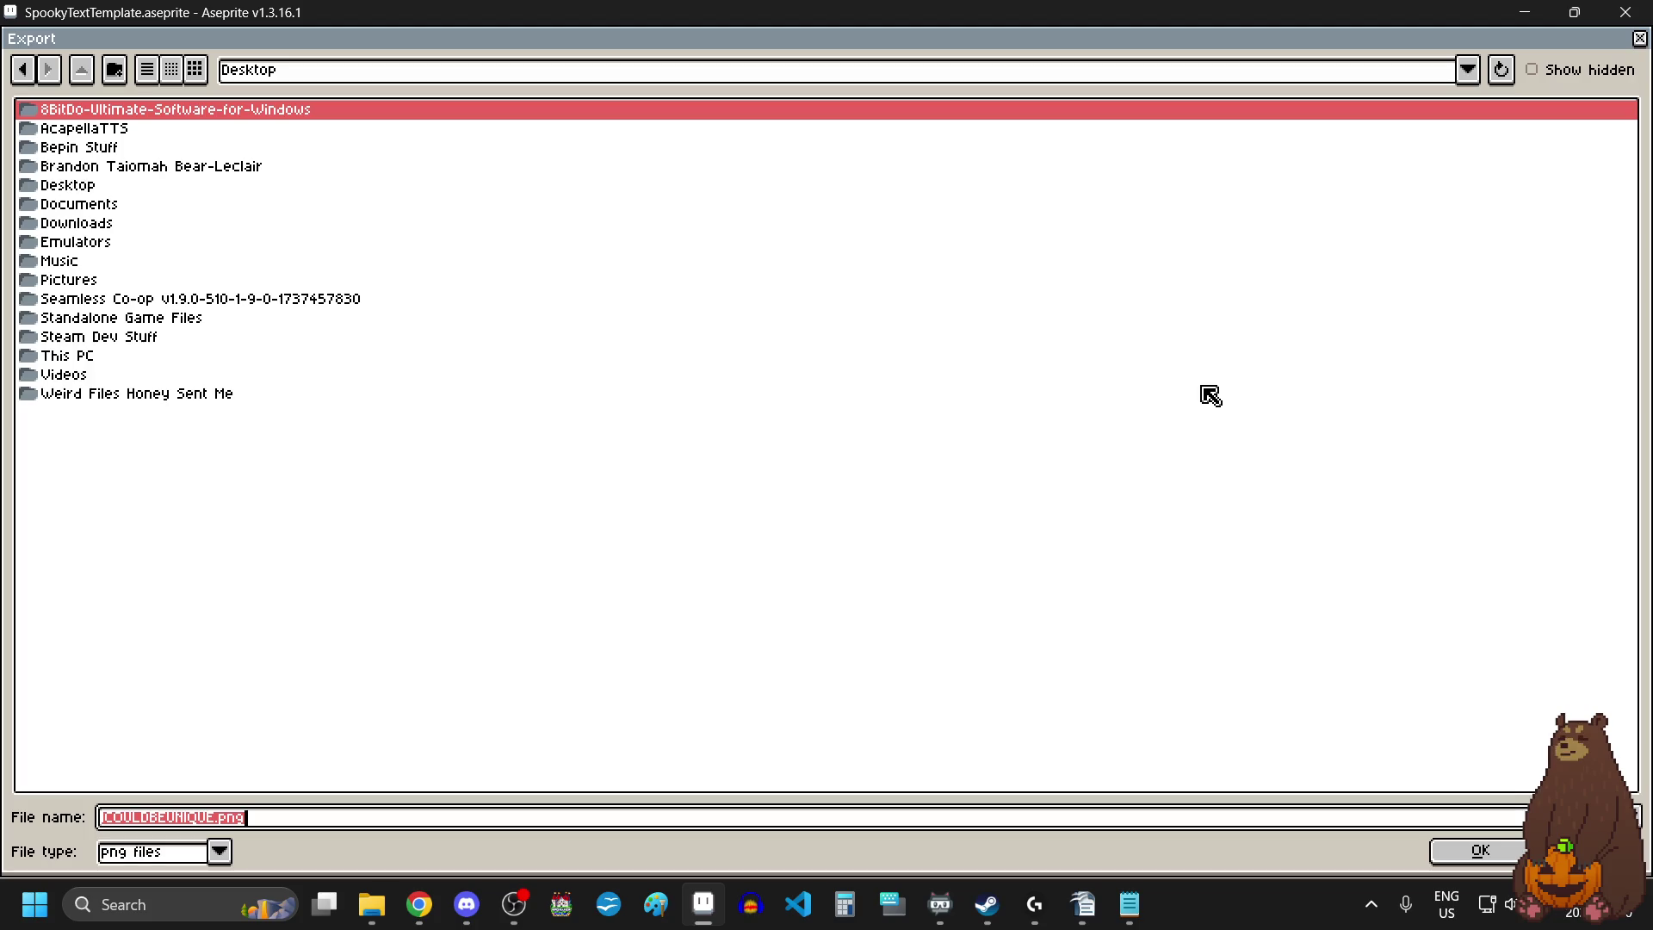
pyautogui.click(1468, 69)
pyautogui.click(516, 156)
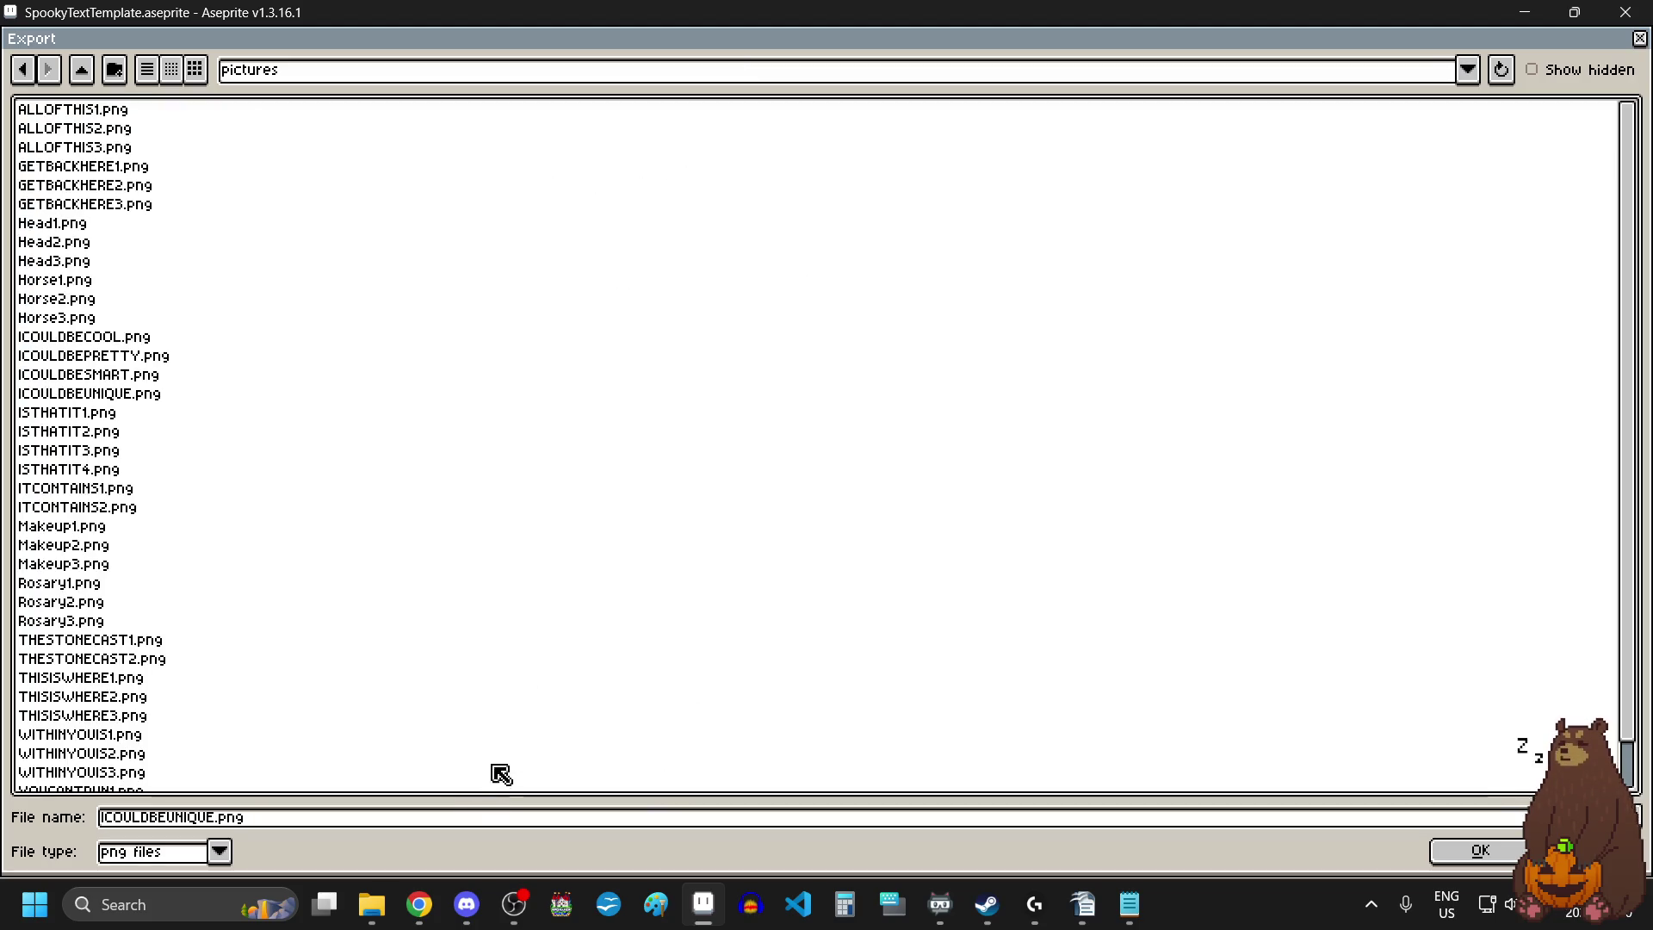
pyautogui.click(443, 822)
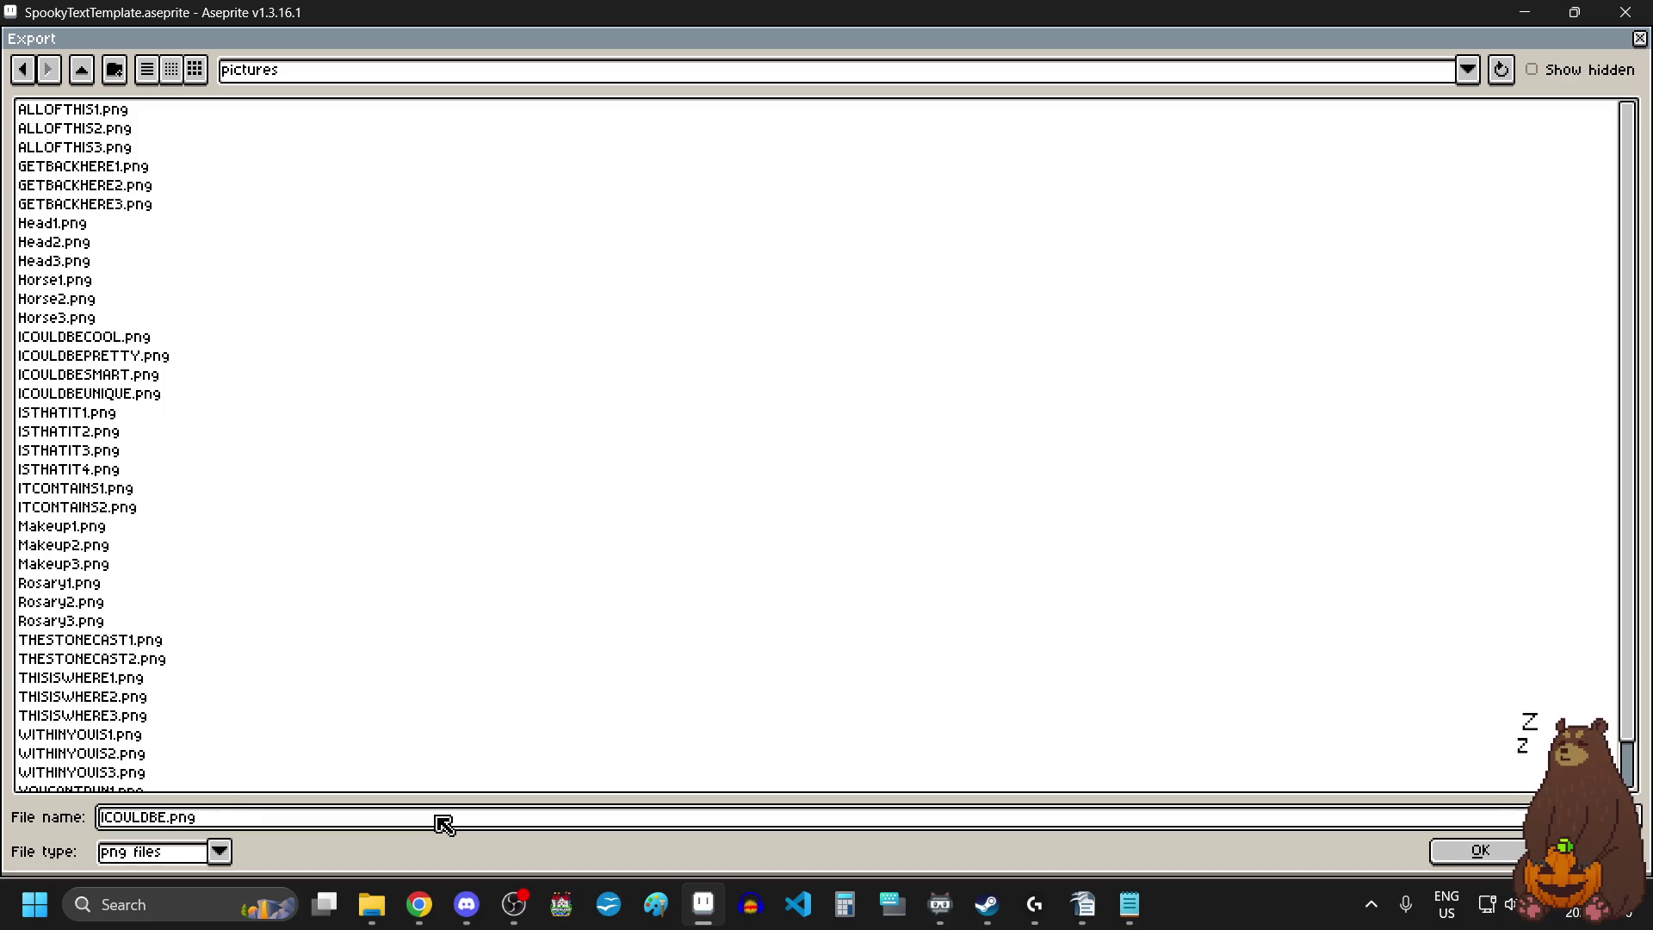
pyautogui.write('SEXY')
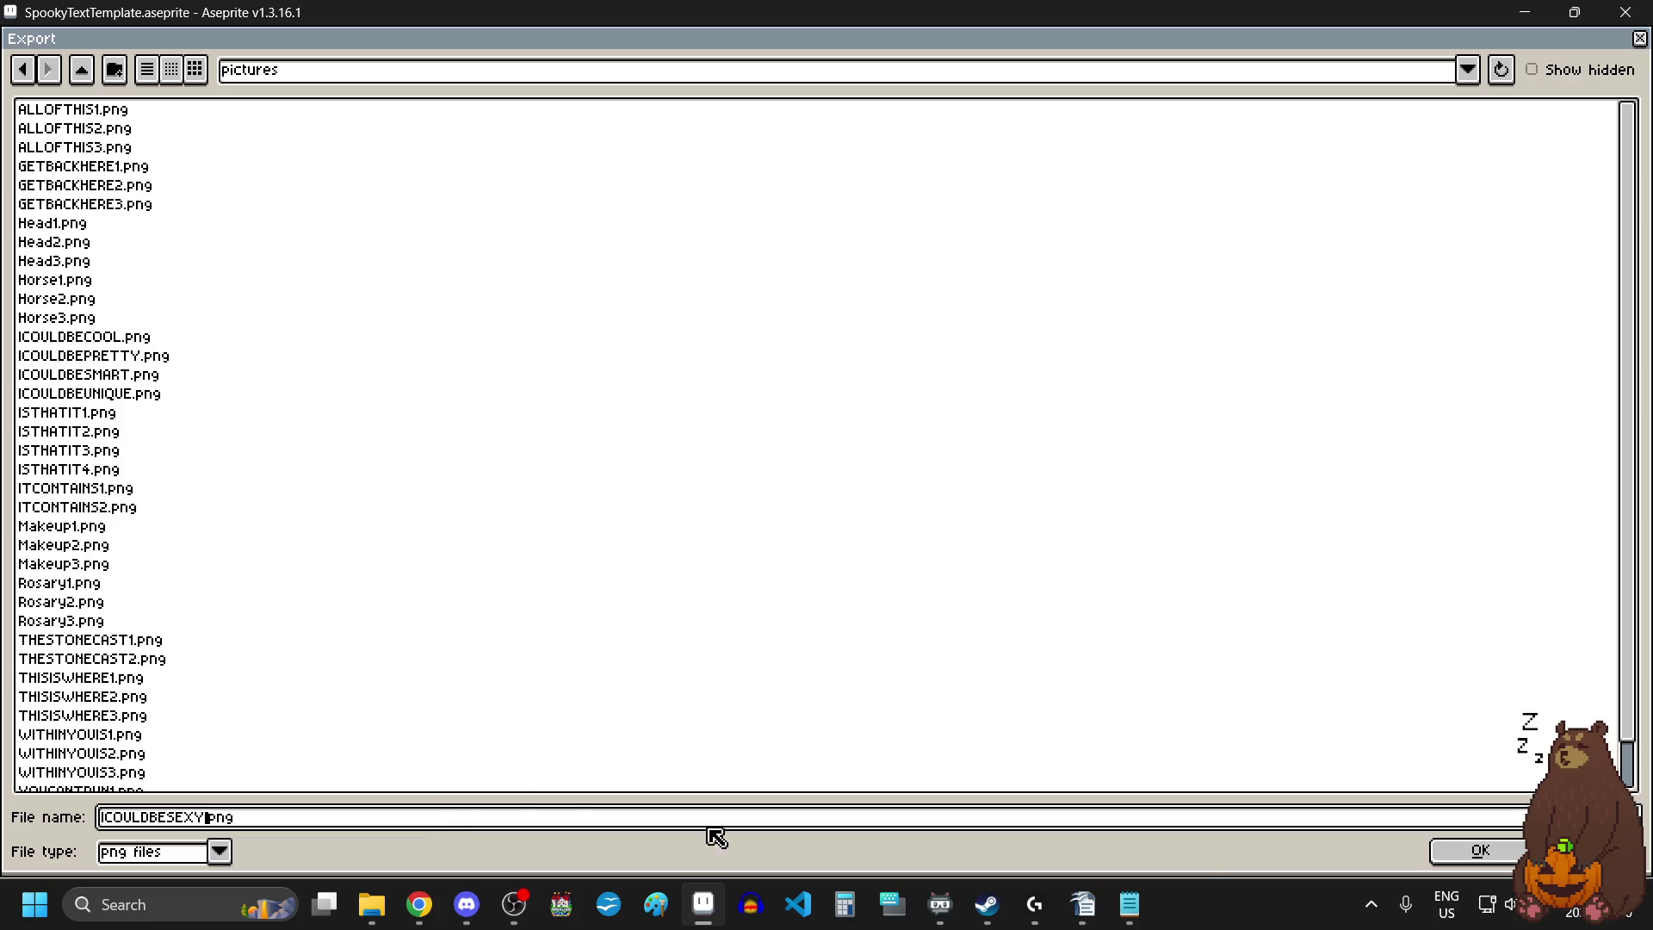
pyautogui.click(1480, 850)
pyautogui.click(1051, 584)
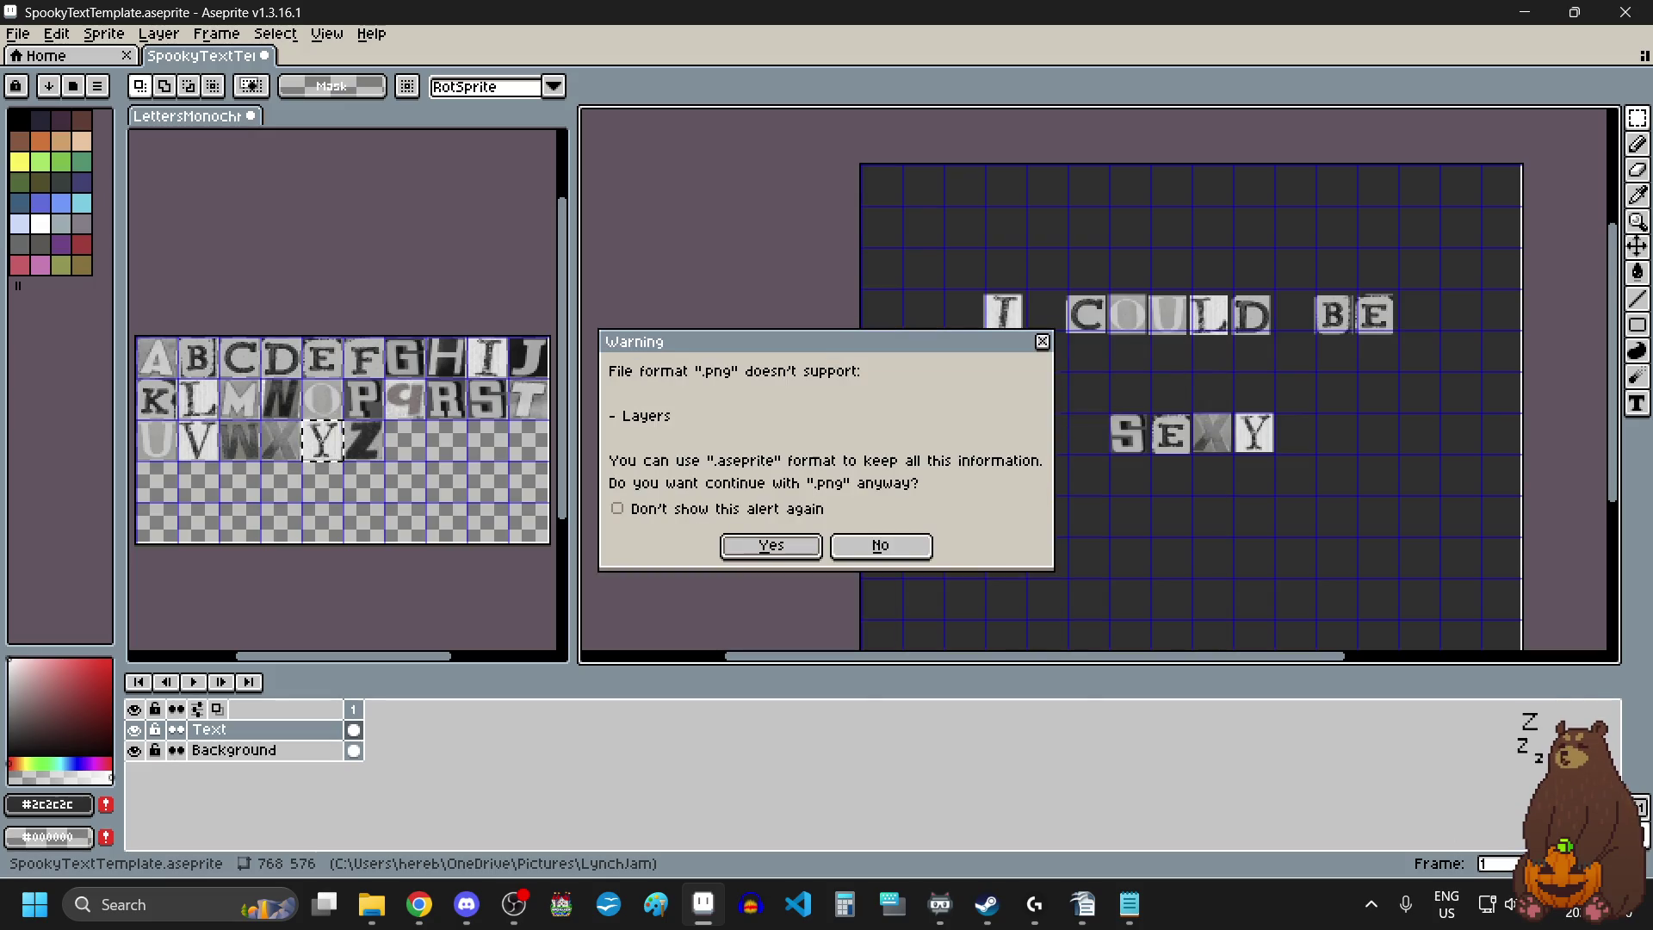
pyautogui.click(757, 558)
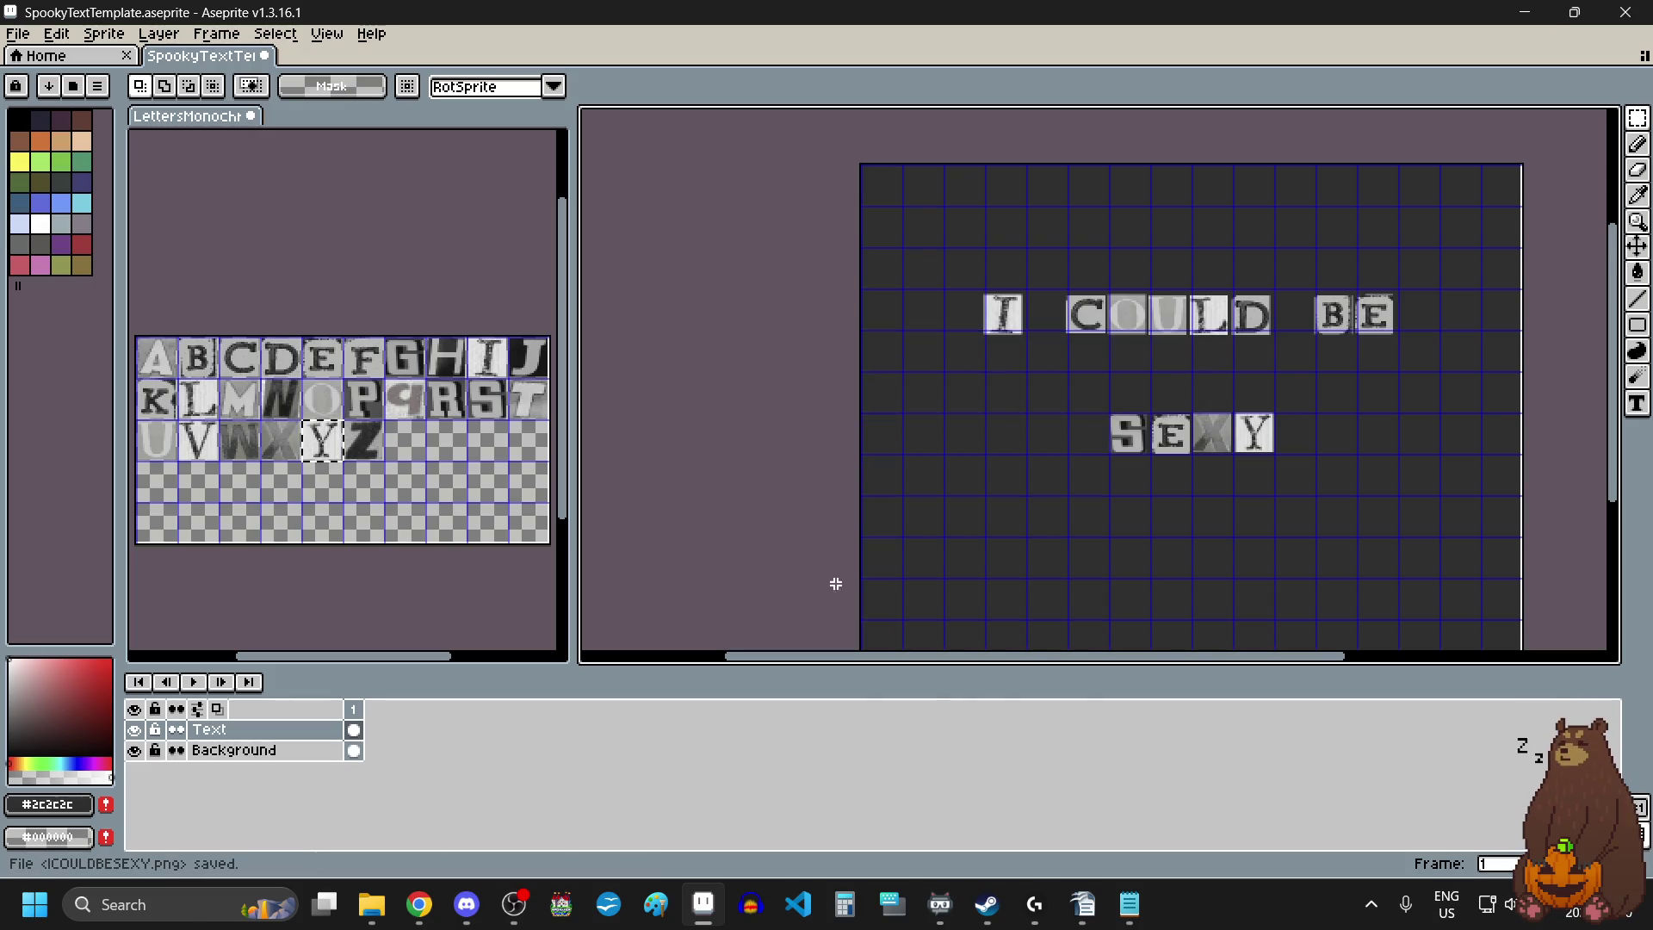
pyautogui.moveTo(1052, 387); pyautogui.dragTo(1320, 479)
# Delete the SEXY tiles and place the A tile right of the H.
pyautogui.press('Delete')
pyautogui.scroll(1, 1321, 477)
pyautogui.hotkey('ctrl', 'v')
pyautogui.moveTo(700, 377)
pyautogui.mouseDown()
pyautogui.moveTo(1218, 431)
pyautogui.moveTo(1181, 362)
pyautogui.mouseUp()
pyautogui.scroll(3, 1218, 431)
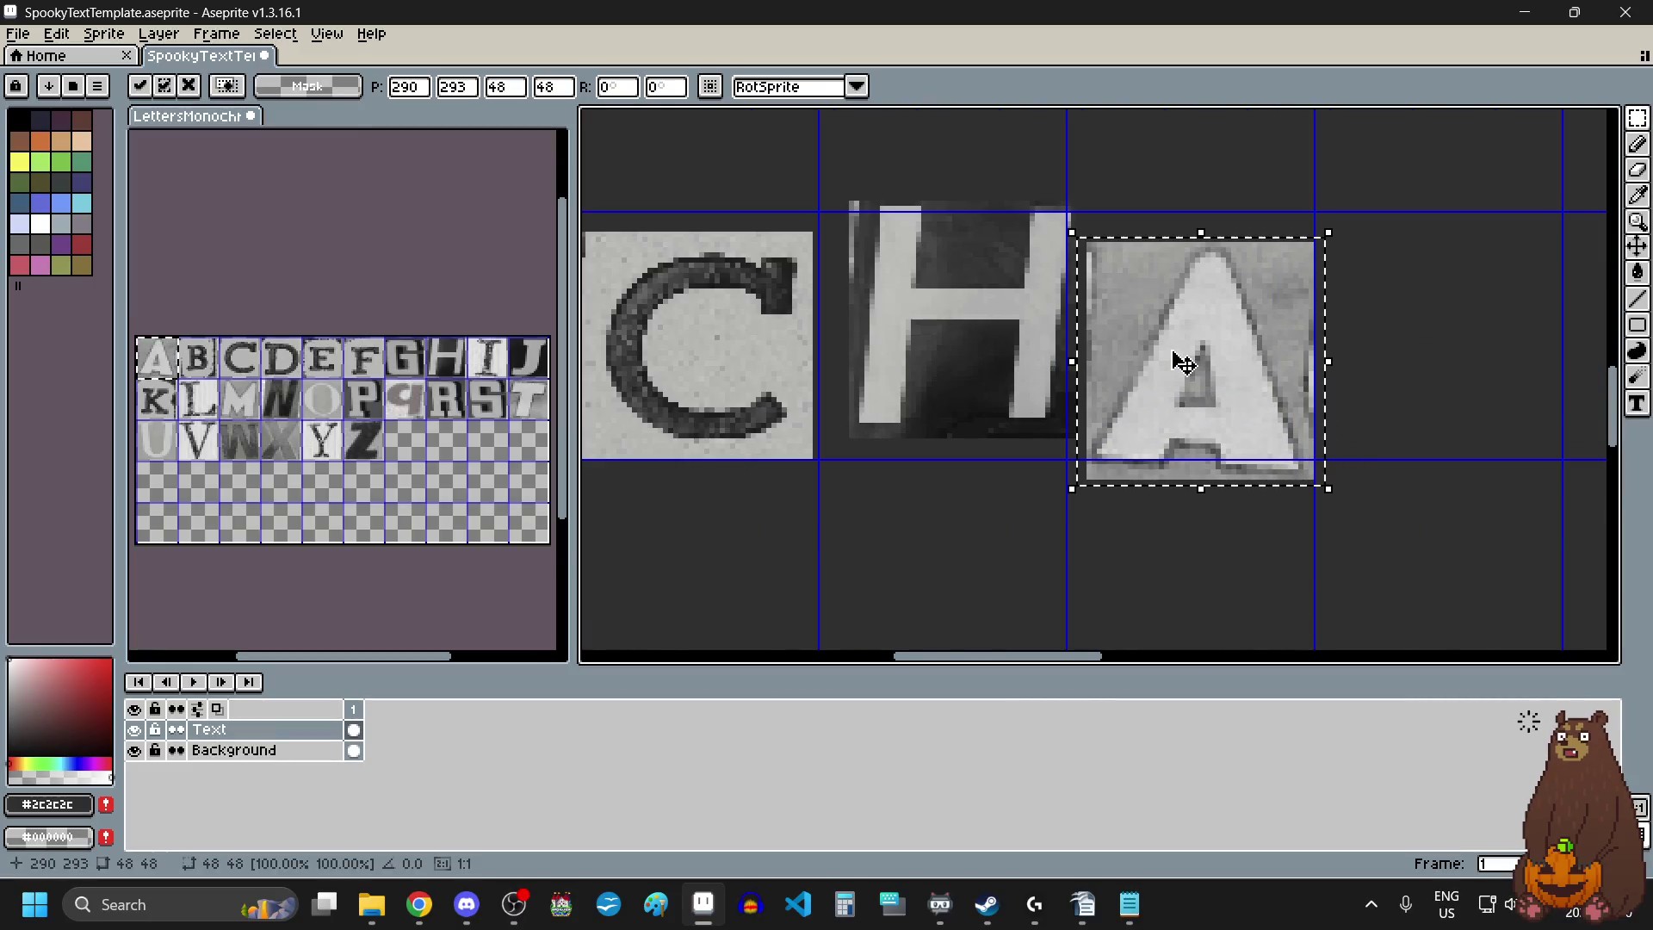
pyautogui.scroll(-3, 1325, 463)
pyautogui.press('Return')
pyautogui.scroll(-3, 1324, 463)
pyautogui.scroll(3, 1317, 446)
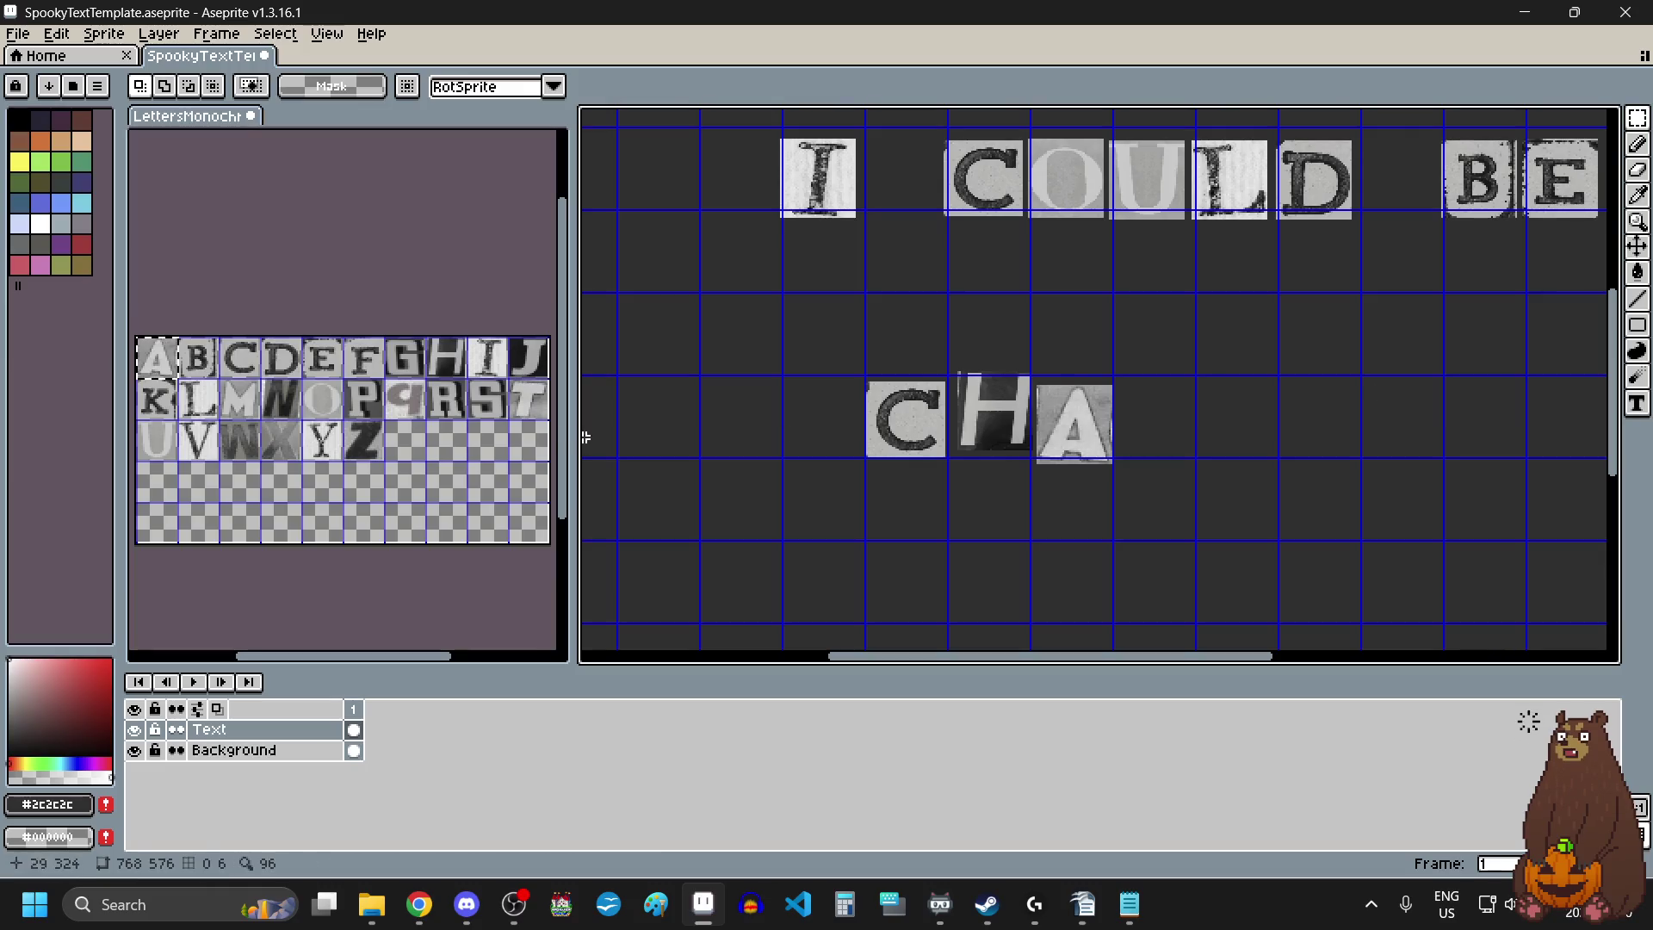
# Copy the R and M tiles from the letter sheet to spell CHARM.
pyautogui.moveTo(437, 412); pyautogui.dragTo(446, 424)
pyautogui.hotkey('ctrl', 'c')
pyautogui.click(1220, 419)
pyautogui.hotkey('ctrl', 'v')
pyautogui.moveTo(1146, 403); pyautogui.dragTo(1151, 440)
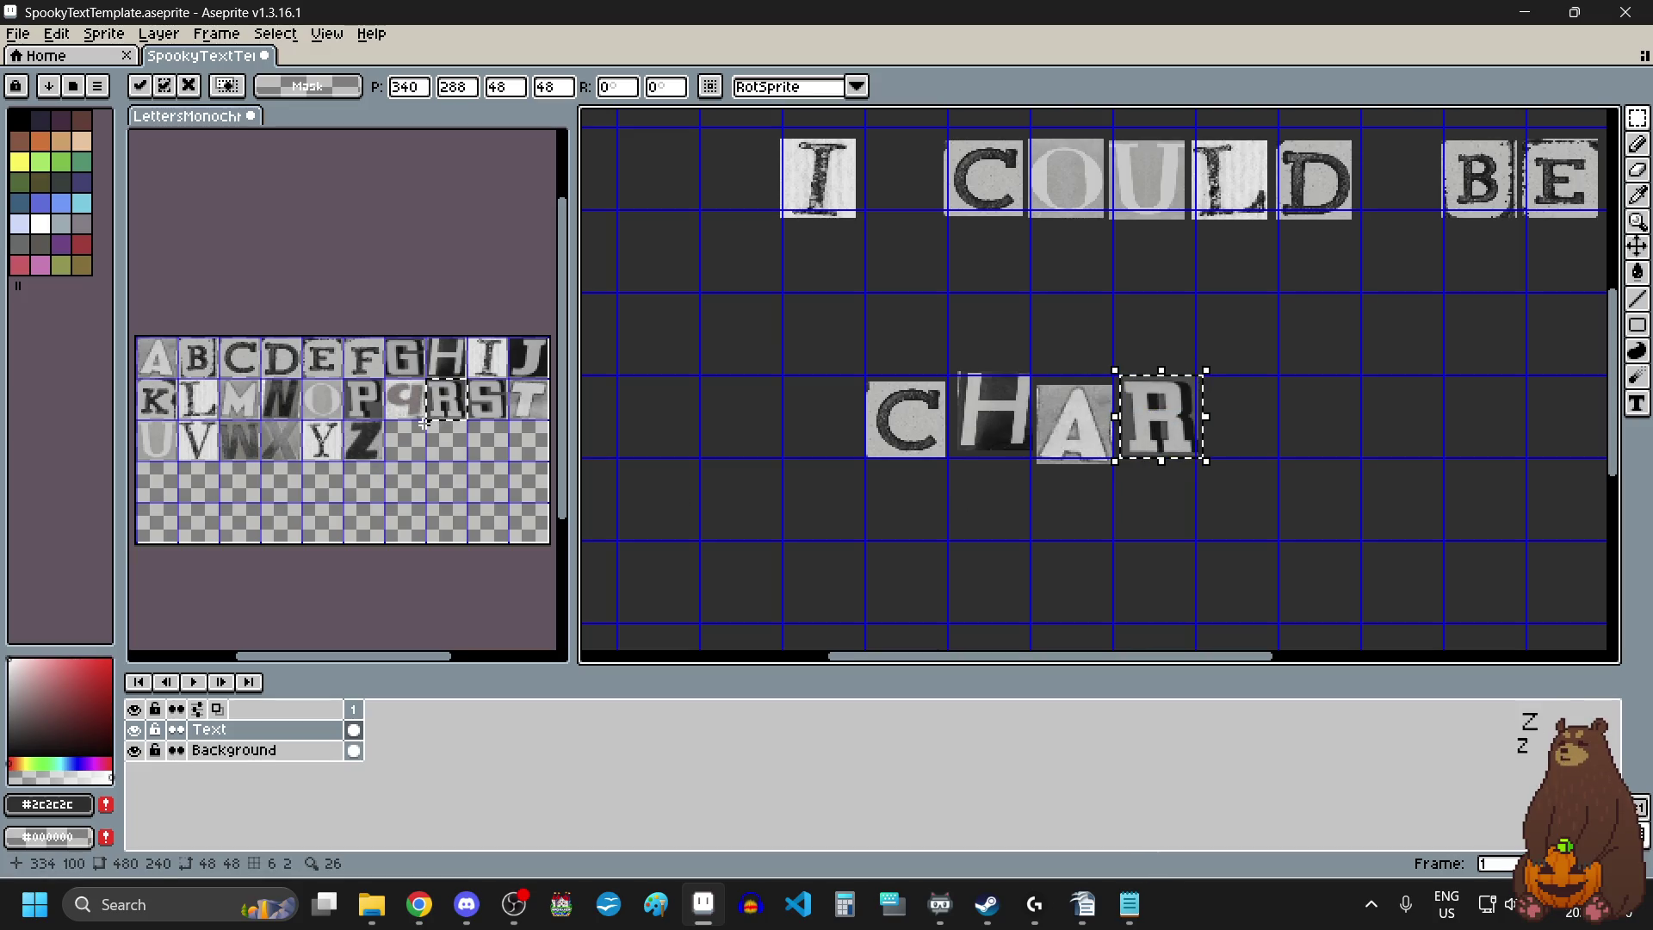
pyautogui.moveTo(247, 401); pyautogui.dragTo(259, 414)
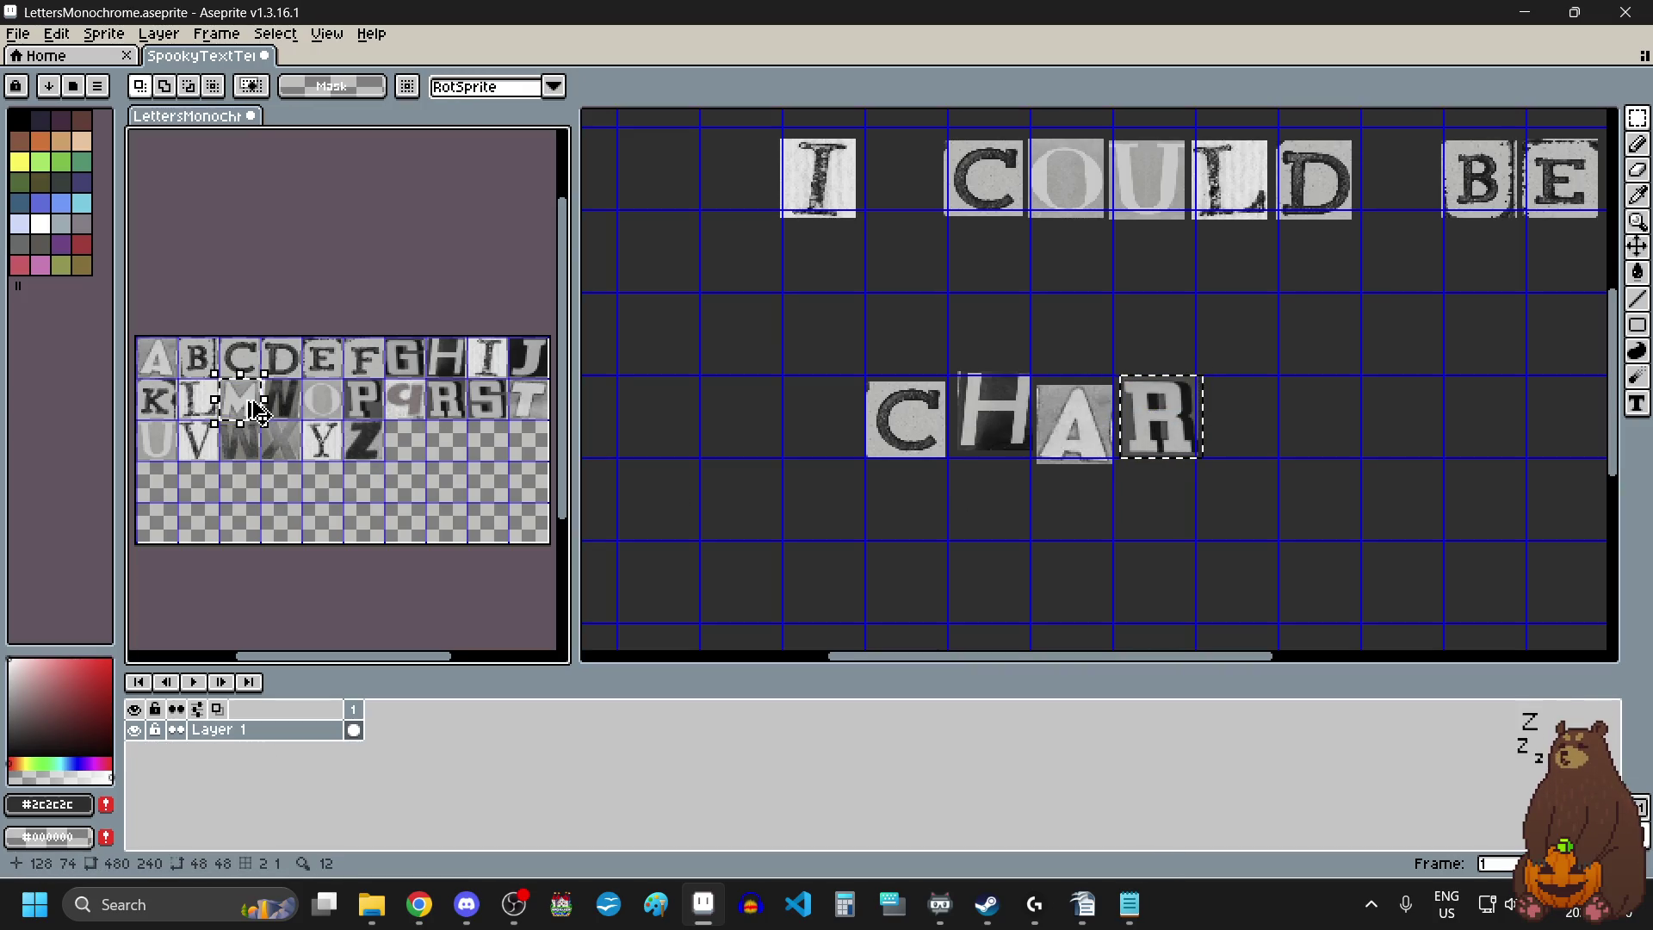
pyautogui.click(1317, 441)
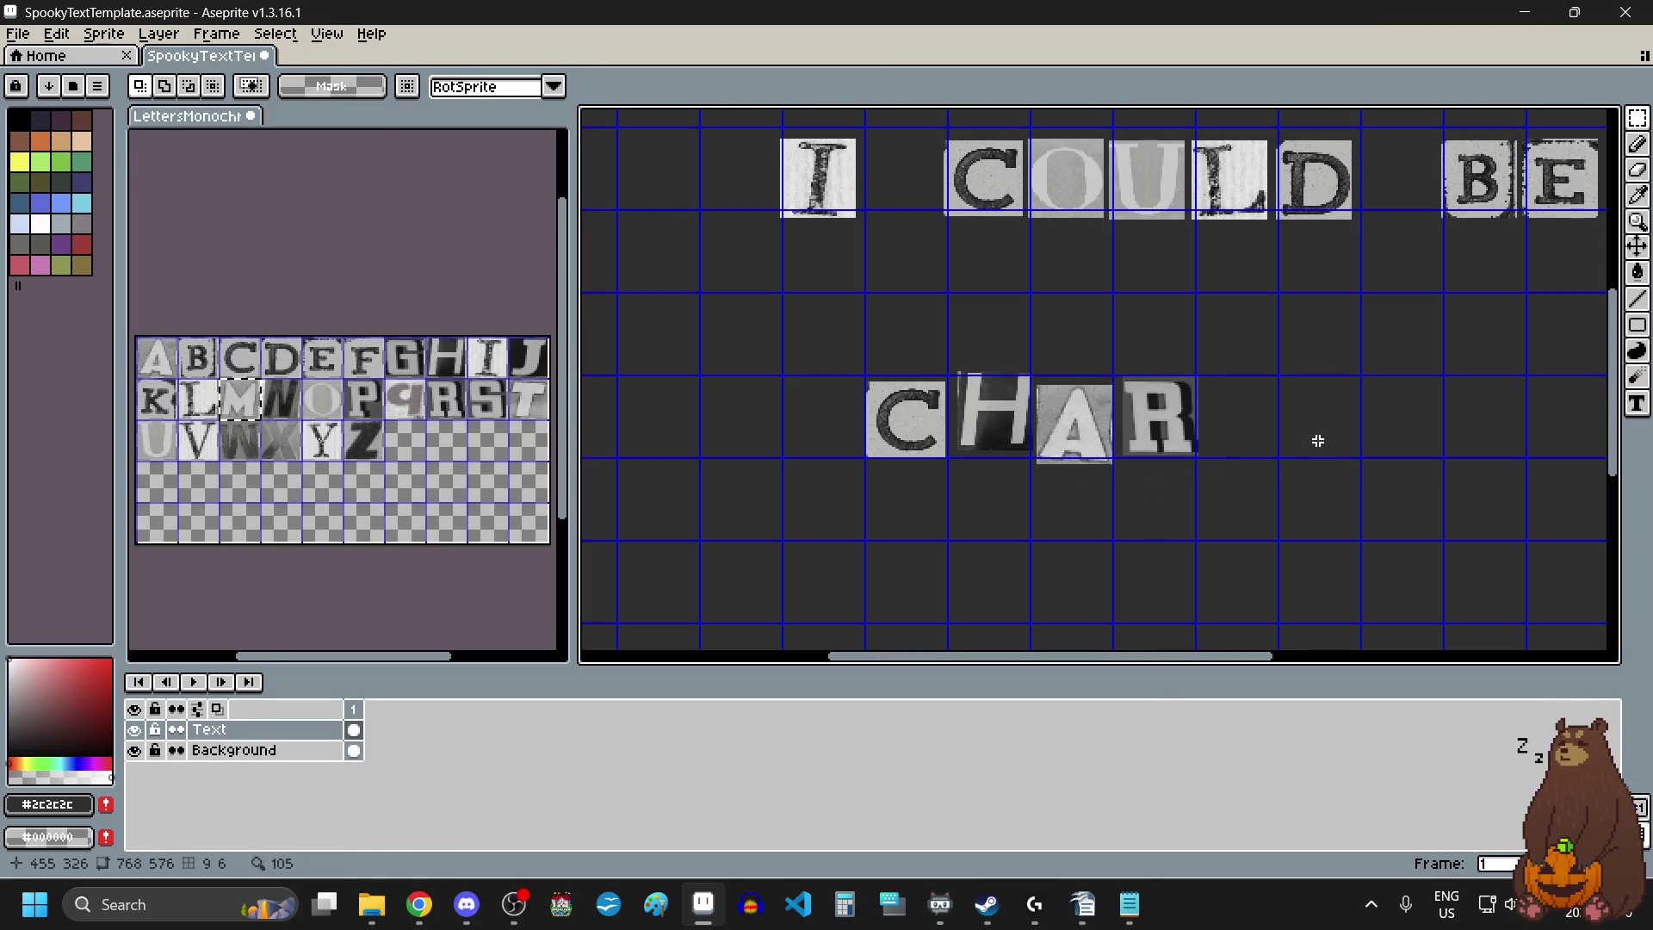
pyautogui.hotkey('ctrl', 'v')
pyautogui.moveTo(749, 397)
pyautogui.mouseDown()
pyautogui.moveTo(967, 436)
pyautogui.moveTo(829, 459)
pyautogui.moveTo(1391, 628)
pyautogui.moveTo(1241, 423)
pyautogui.mouseUp()
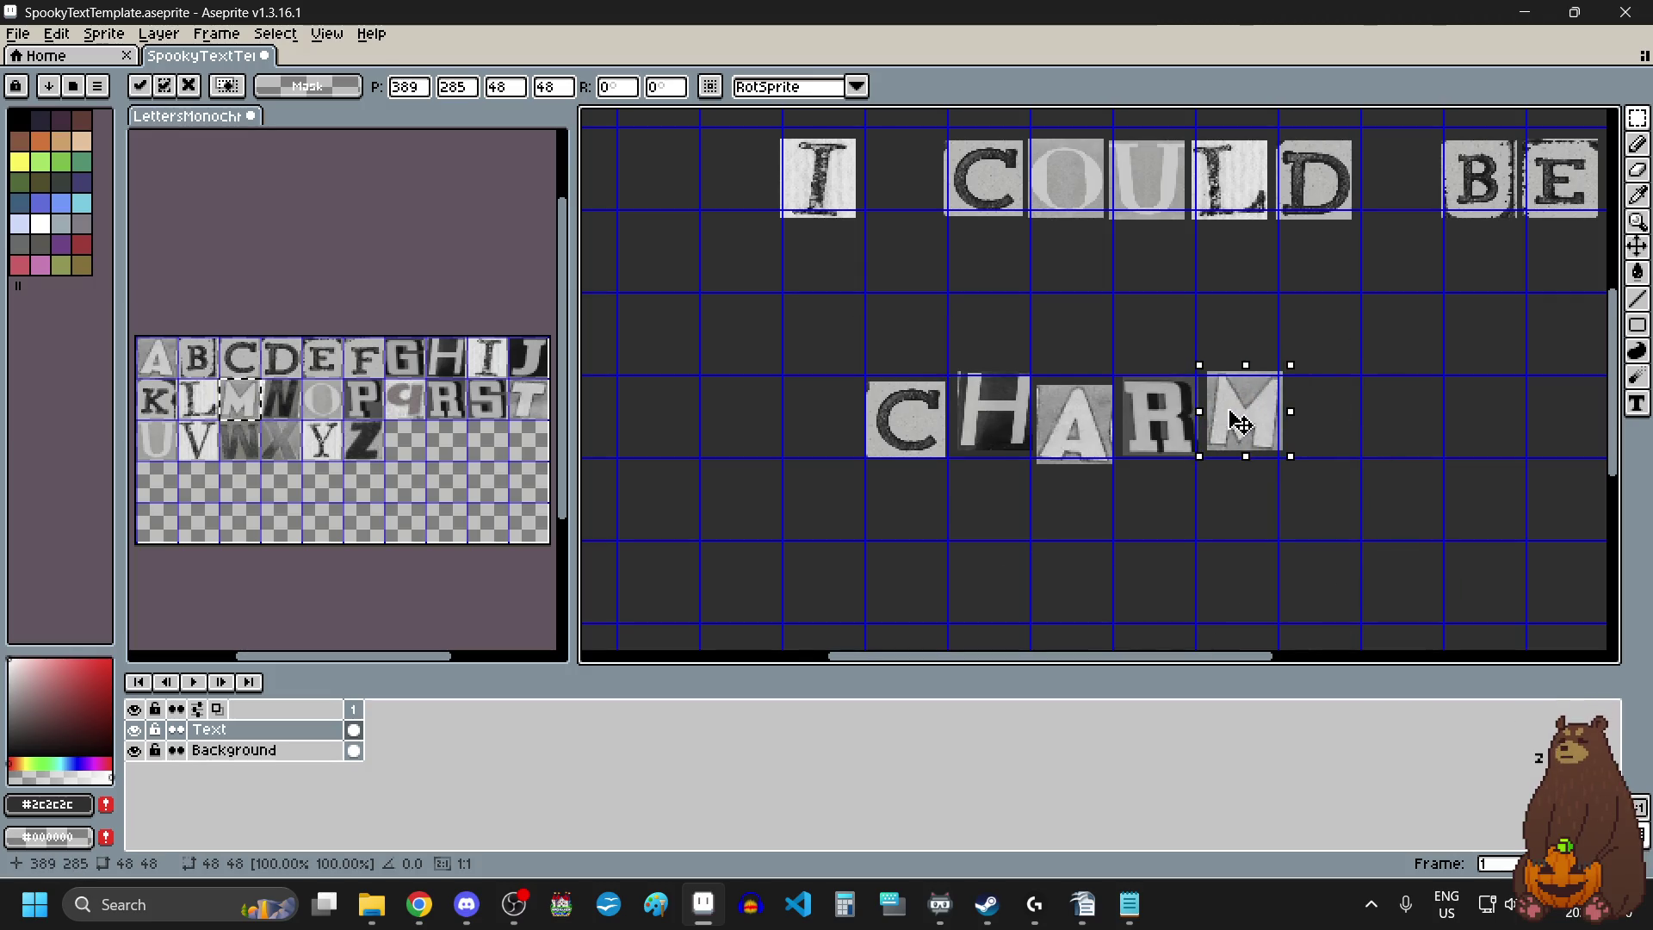
pyautogui.press('Return')
# Add the I and N tiles after the M.
pyautogui.click(487, 357)
pyautogui.moveTo(487, 357); pyautogui.dragTo(500, 368)
pyautogui.hotkey('ctrl', 'c')
pyautogui.click(1337, 395)
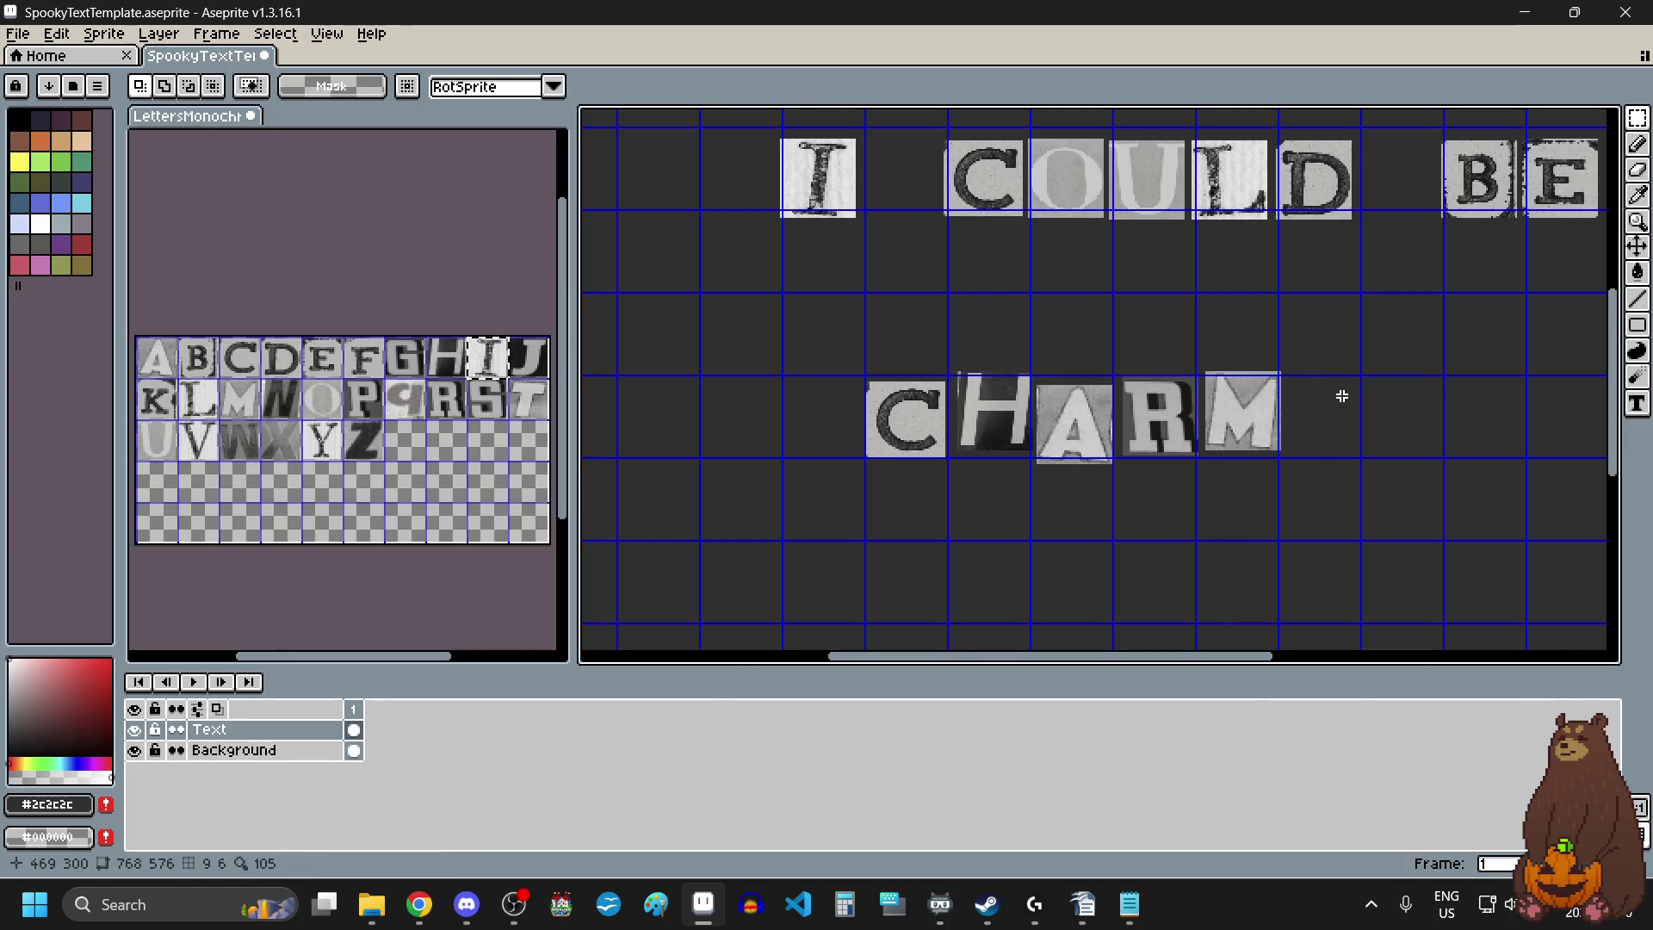
pyautogui.hotkey('ctrl', 'v')
pyautogui.moveTo(1243, 403); pyautogui.dragTo(1333, 443)
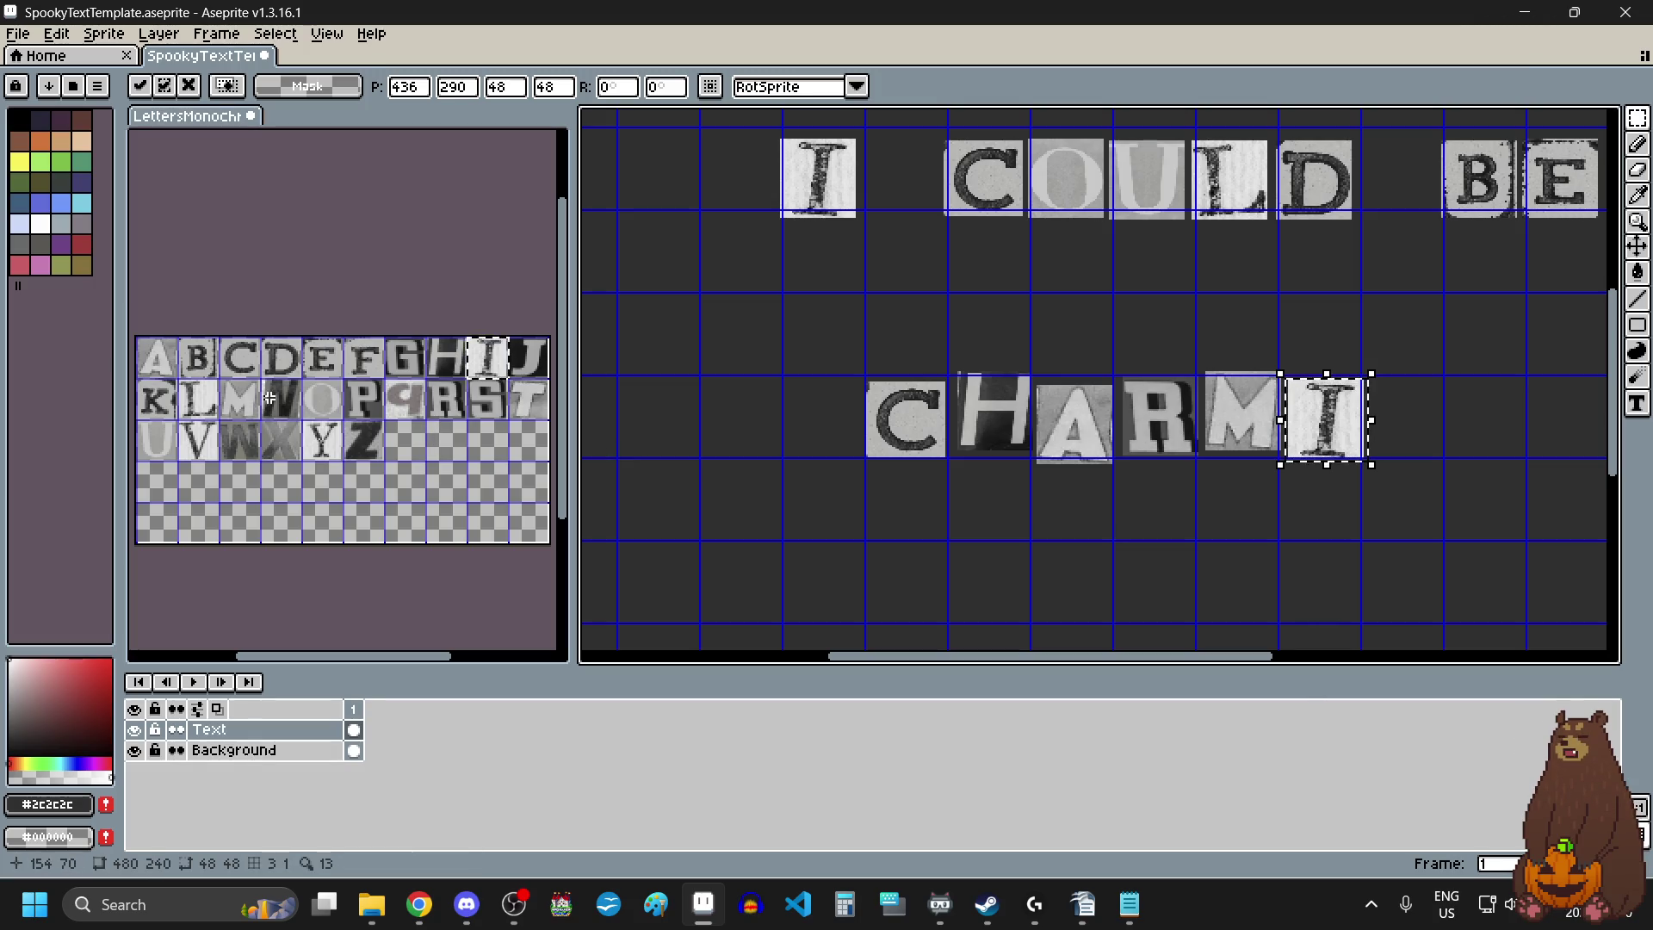
pyautogui.moveTo(269, 397); pyautogui.dragTo(283, 408)
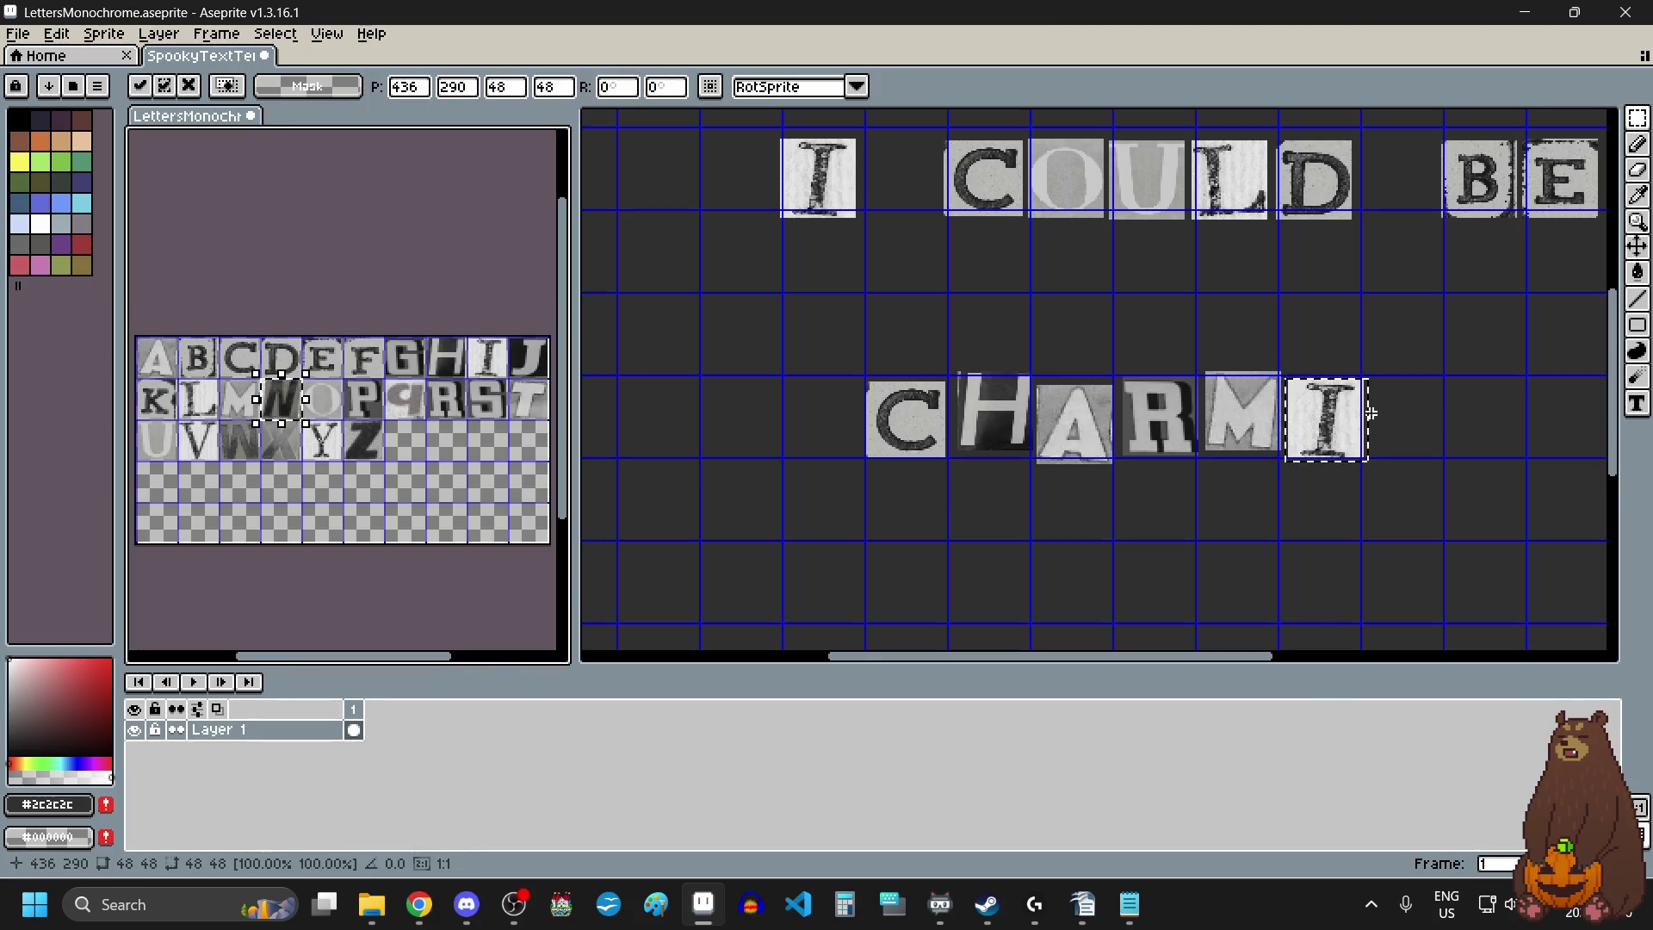
pyautogui.click(1445, 406)
pyautogui.hotkey('ctrl', 'v')
pyautogui.moveTo(822, 383); pyautogui.dragTo(1413, 435)
pyautogui.scroll(-3, 1059, 473)
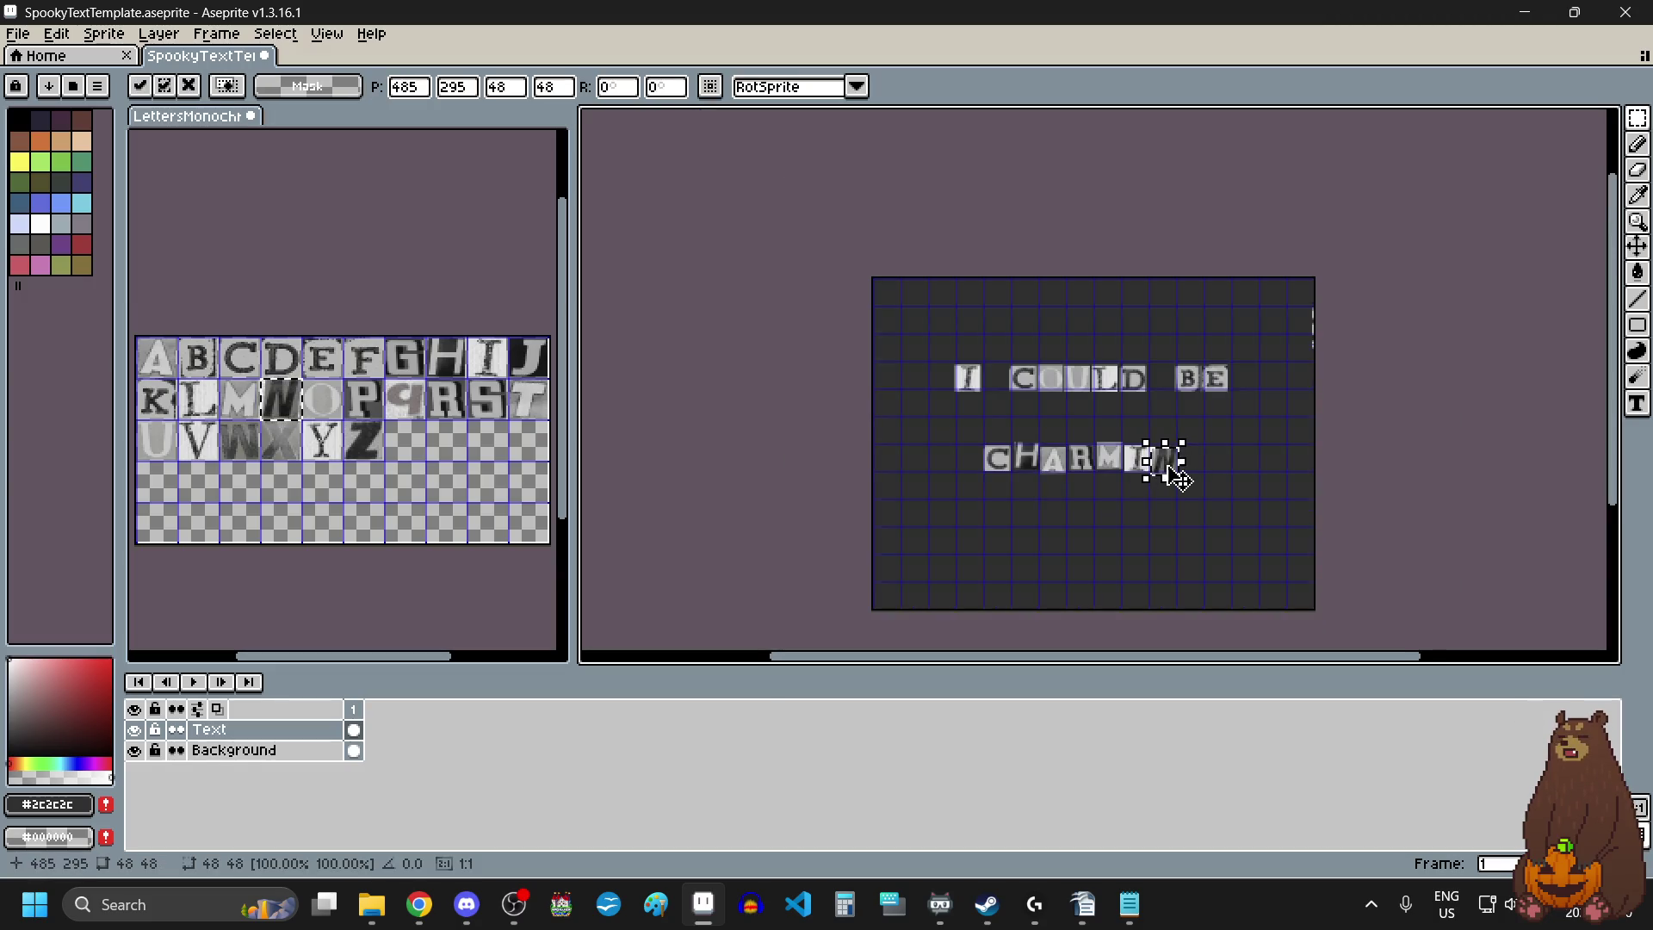
pyautogui.scroll(1, 1180, 465)
pyautogui.click(1107, 534)
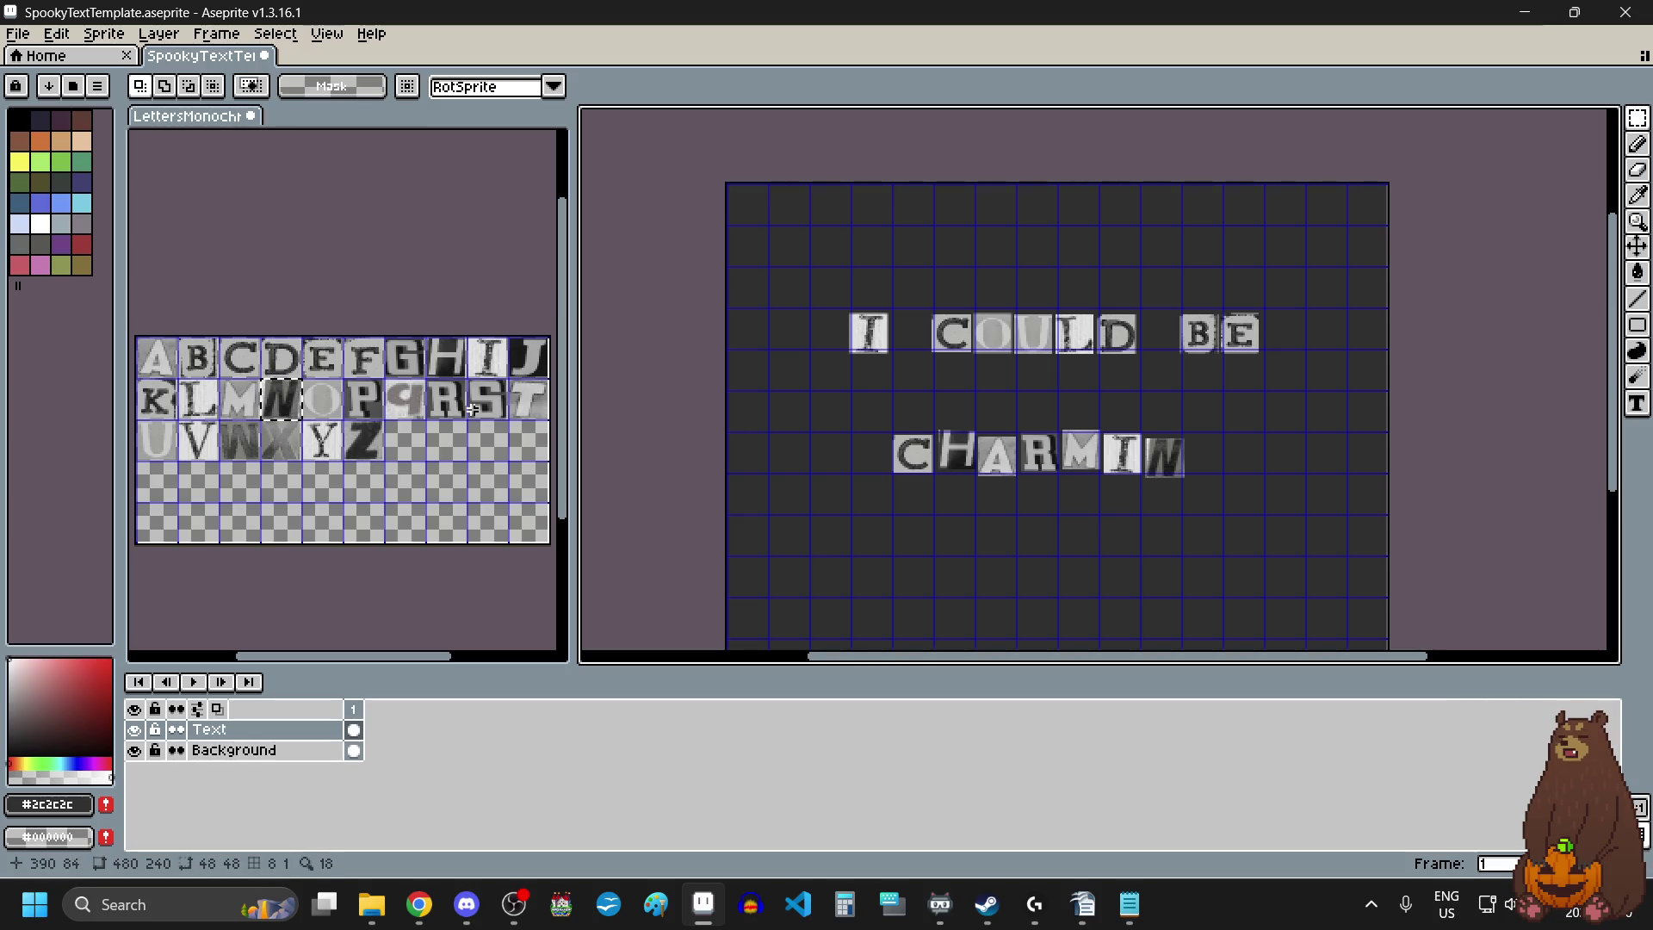
# Place the G tile last to complete CHARMING.
pyautogui.click(410, 360)
pyautogui.moveTo(410, 360); pyautogui.dragTo(422, 369)
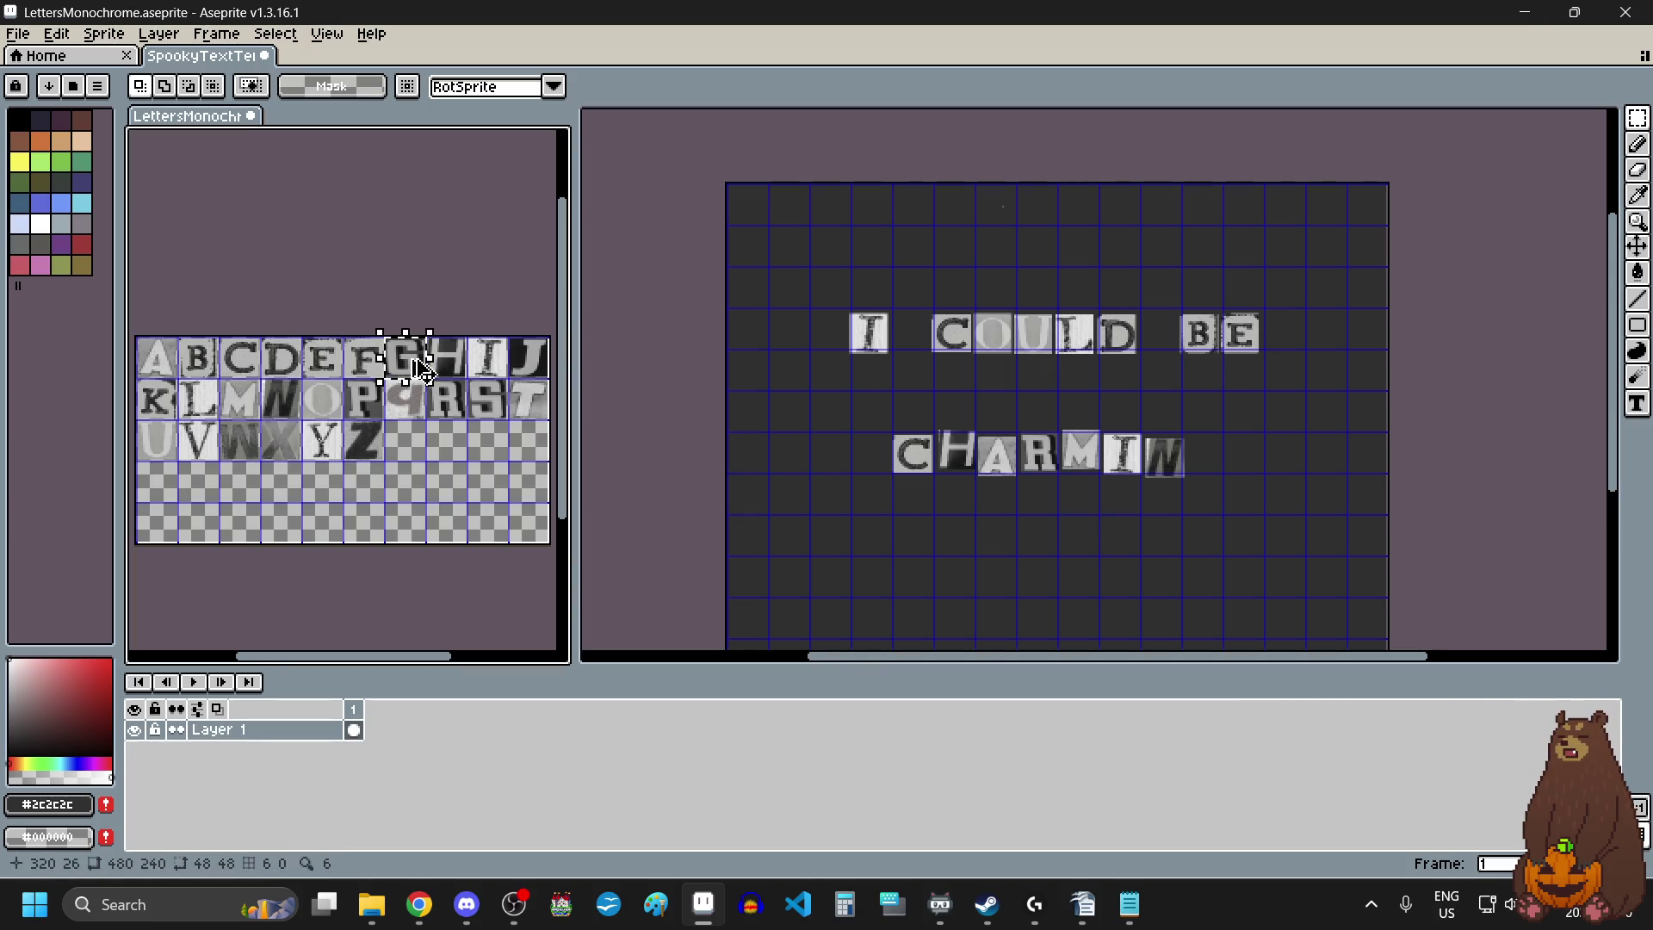
pyautogui.click(1230, 469)
pyautogui.scroll(2, 1209, 469)
pyautogui.hotkey('ctrl', 'v')
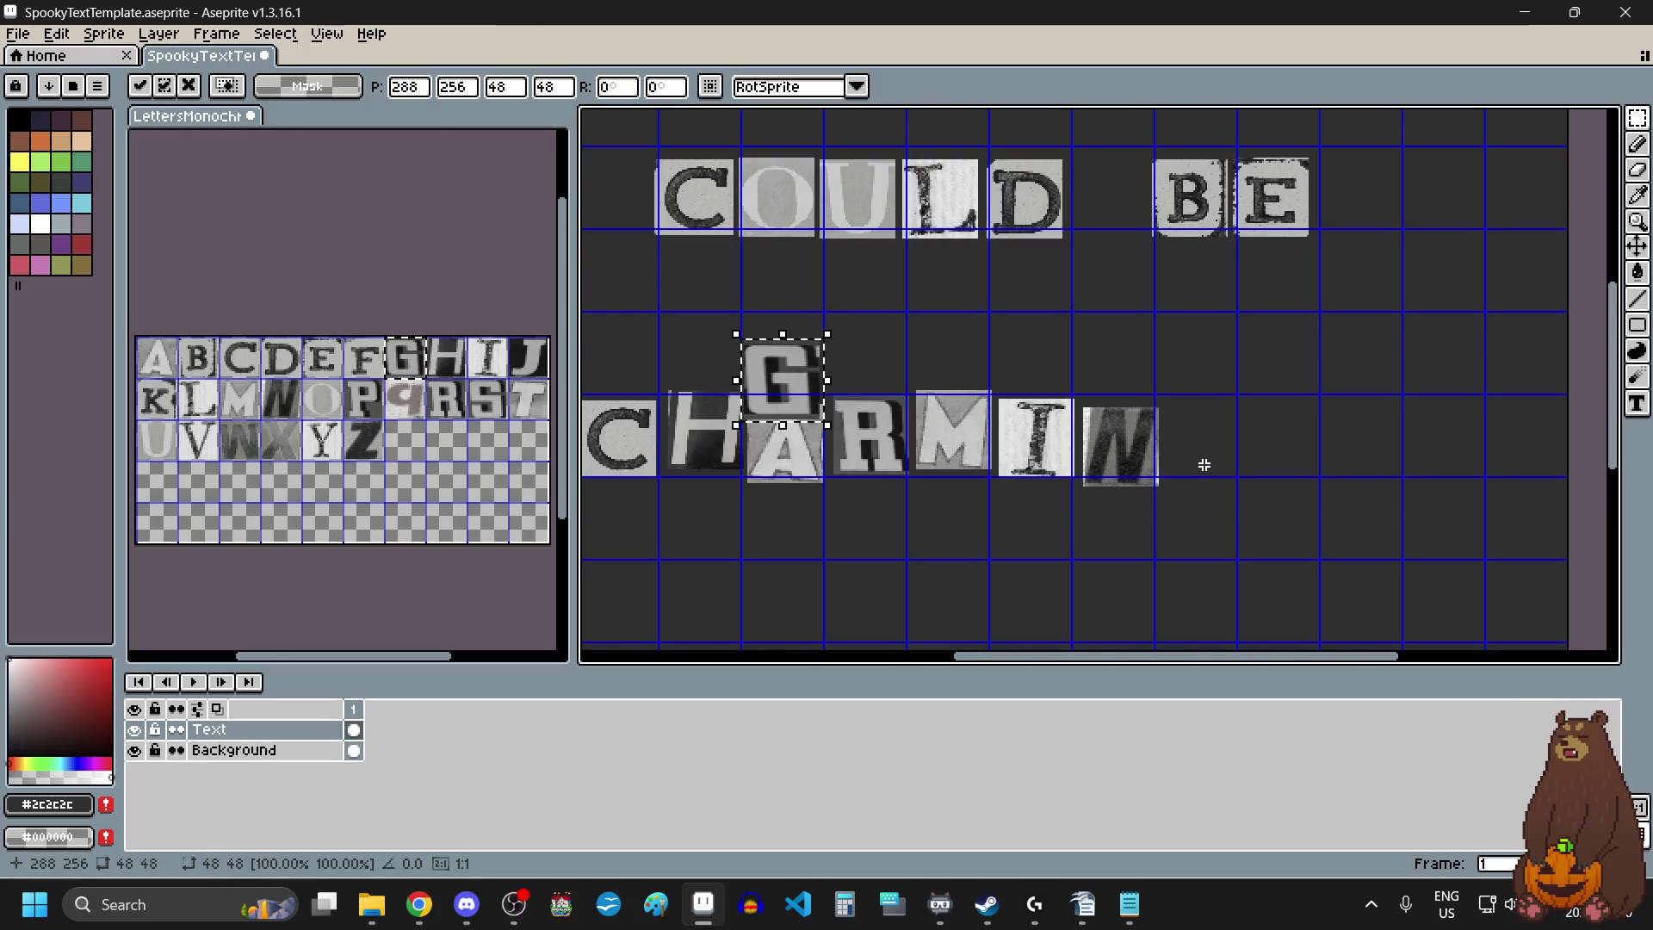
pyautogui.moveTo(787, 392)
pyautogui.mouseDown()
pyautogui.moveTo(1327, 466)
pyautogui.moveTo(1203, 445)
pyautogui.mouseUp()
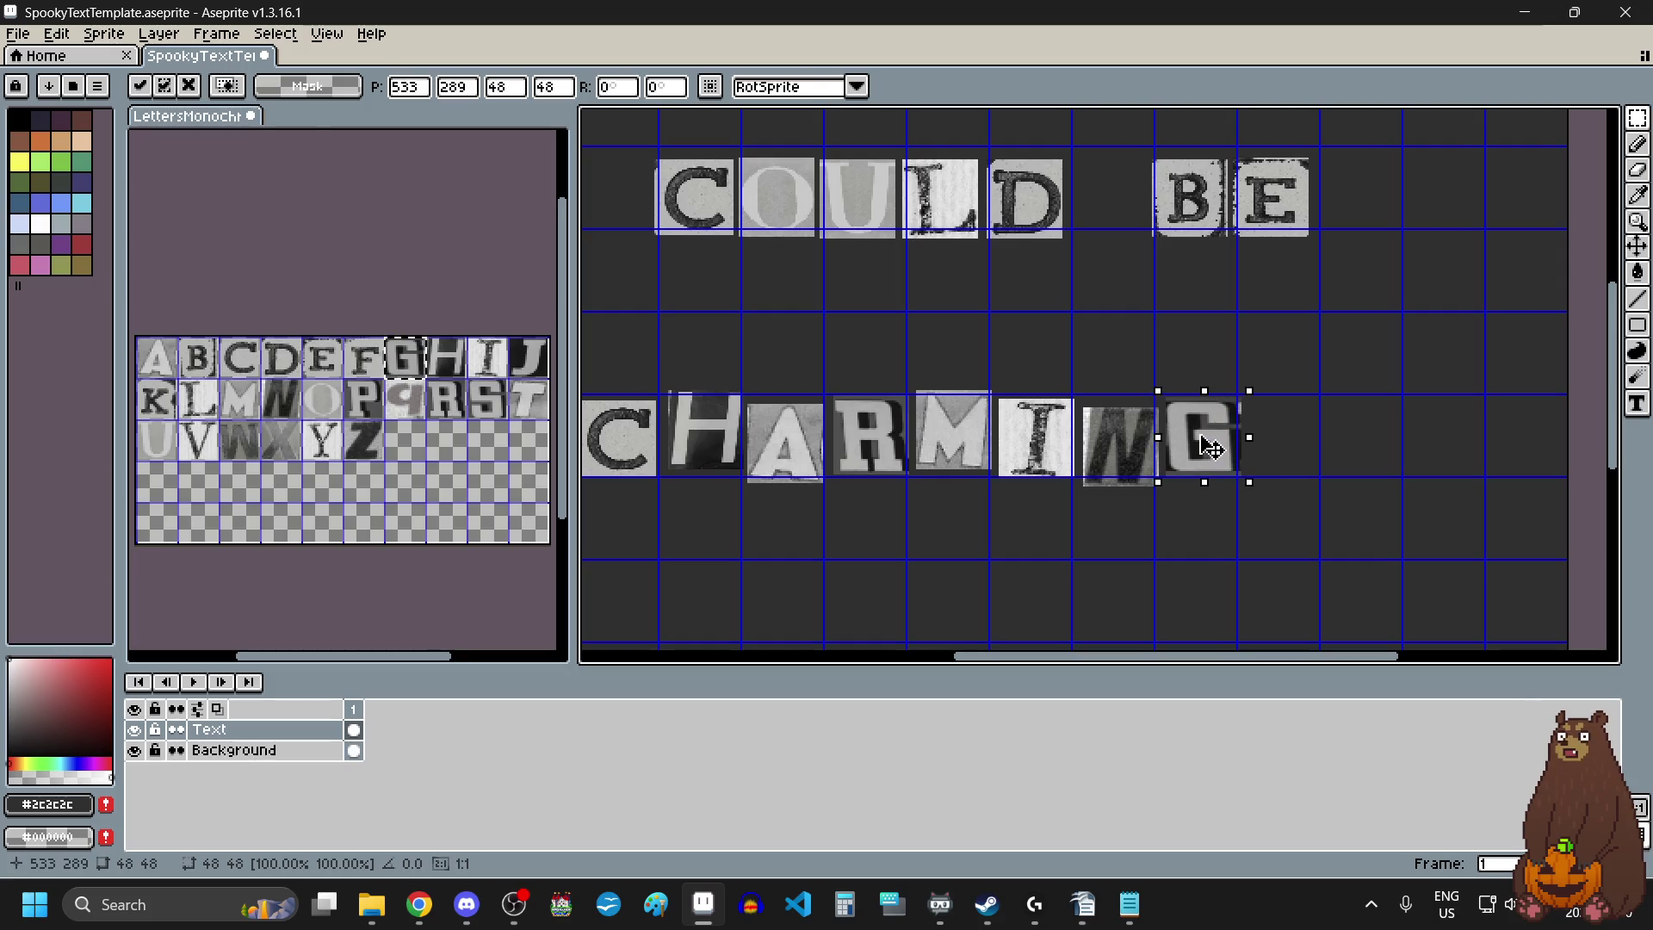
pyautogui.scroll(-2, 1203, 542)
pyautogui.hotkey('ctrl', 'd')
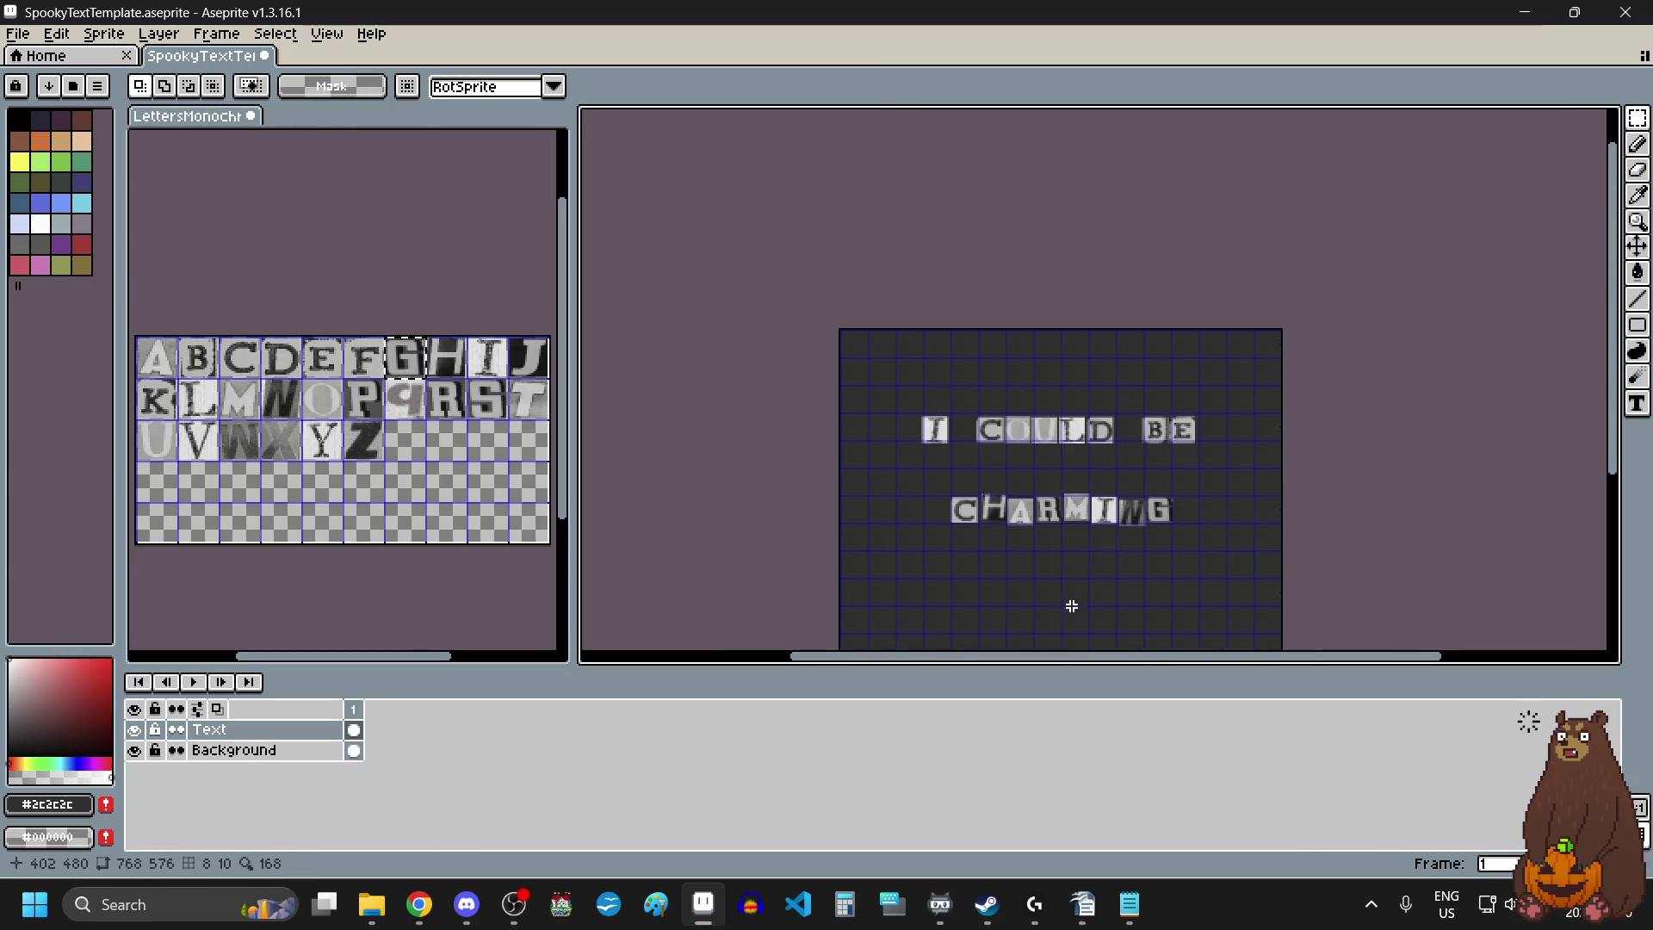
pyautogui.scroll(-1, 1068, 551)
pyautogui.scroll(2, 1059, 564)
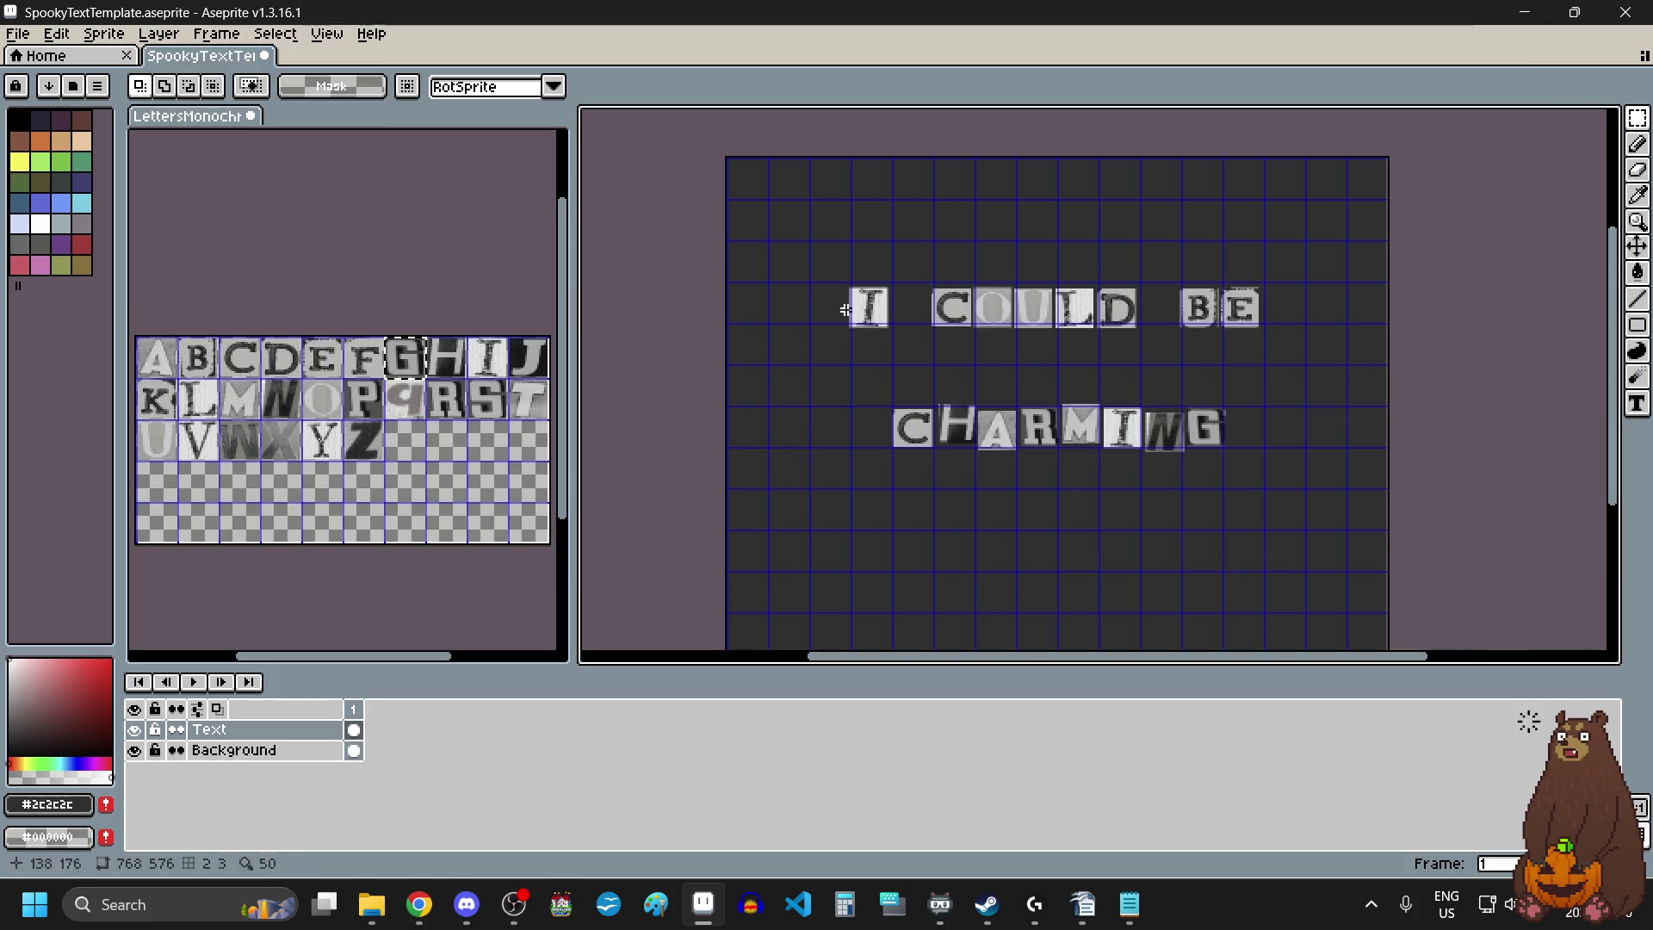
# Export the canvas as ICOULDBECHARMING.png to the pictures folder, accepting the PNG warning.
pyautogui.click(18, 34)
pyautogui.moveTo(129, 205)
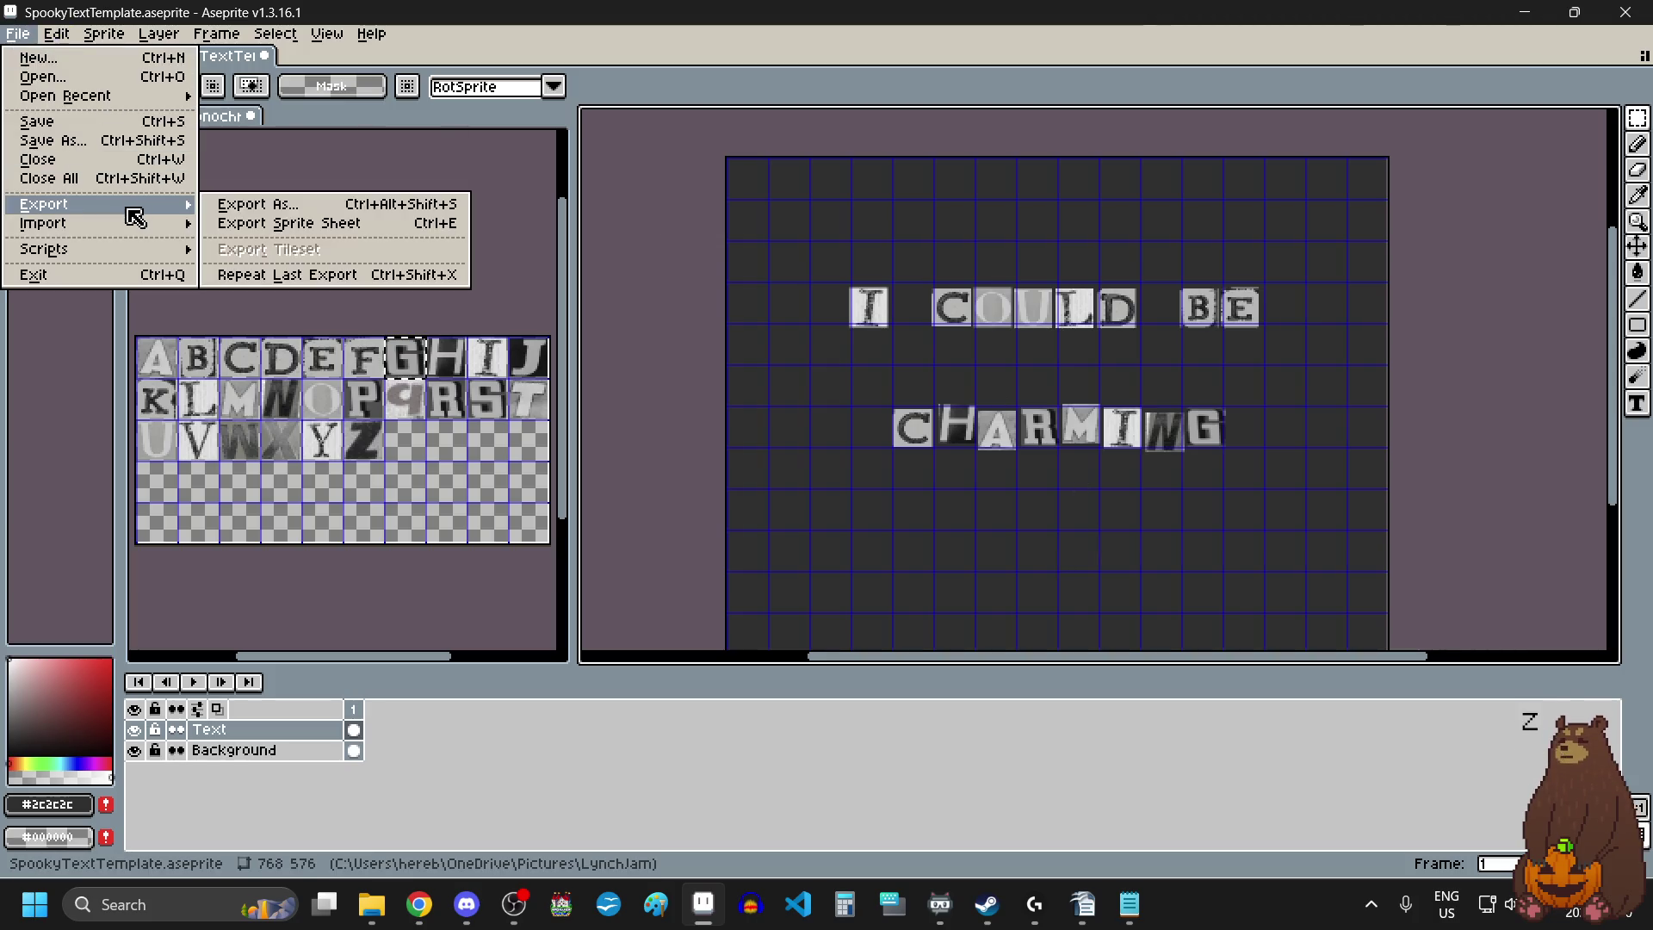
pyautogui.click(314, 204)
pyautogui.click(1208, 363)
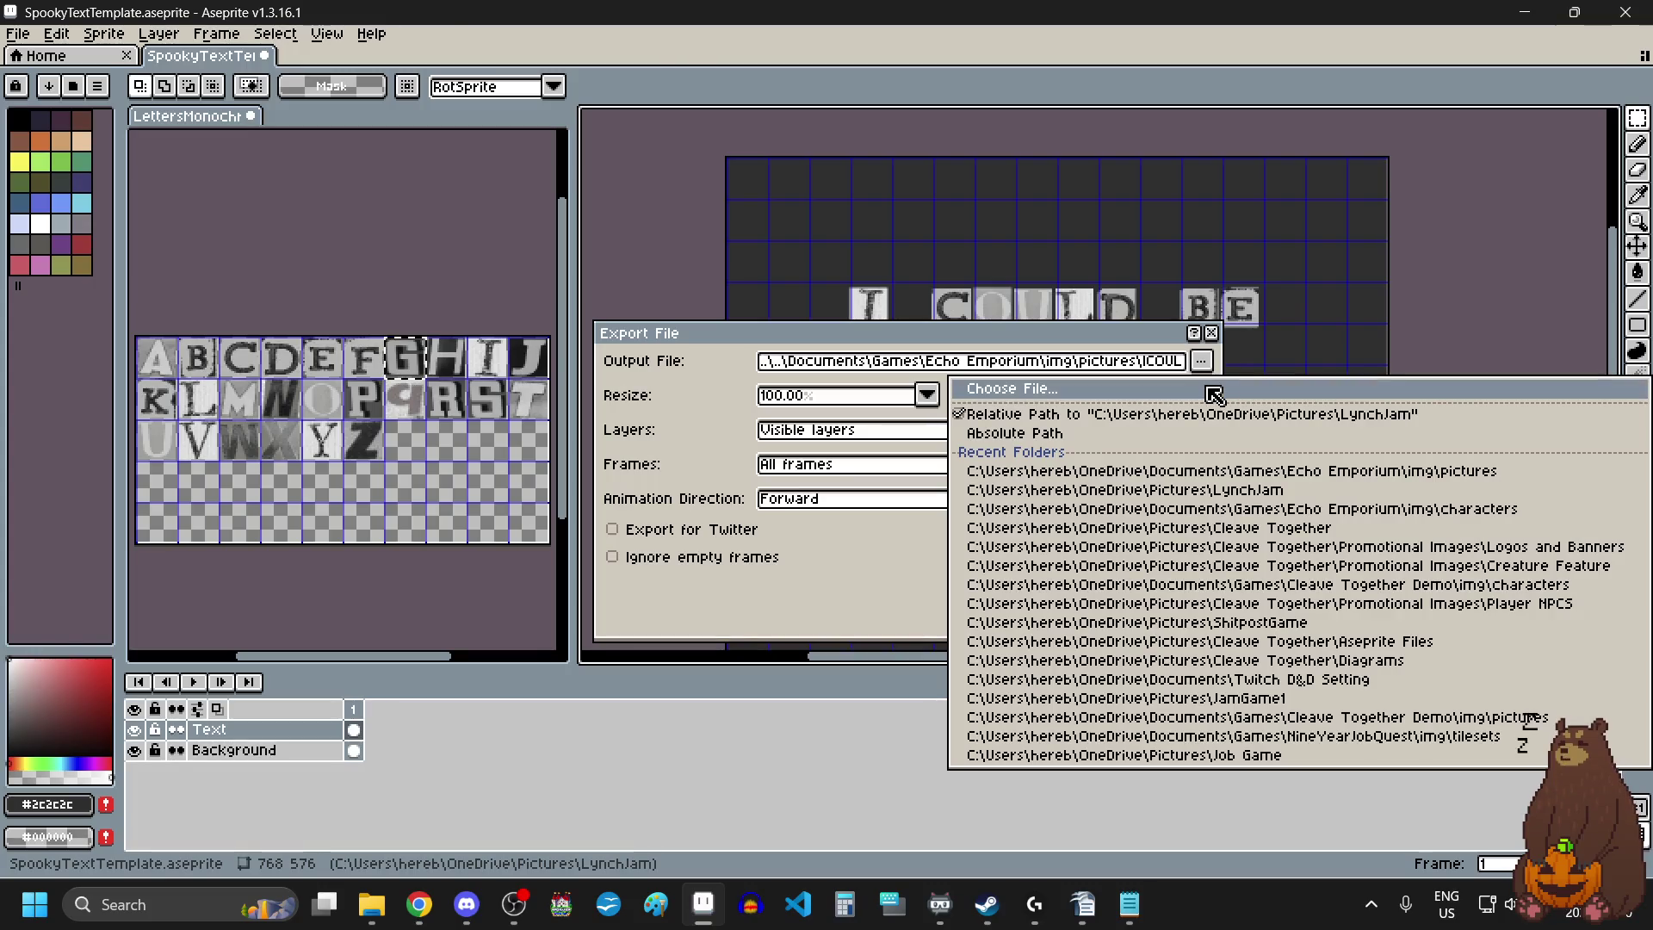
pyautogui.click(1205, 388)
pyautogui.click(1479, 77)
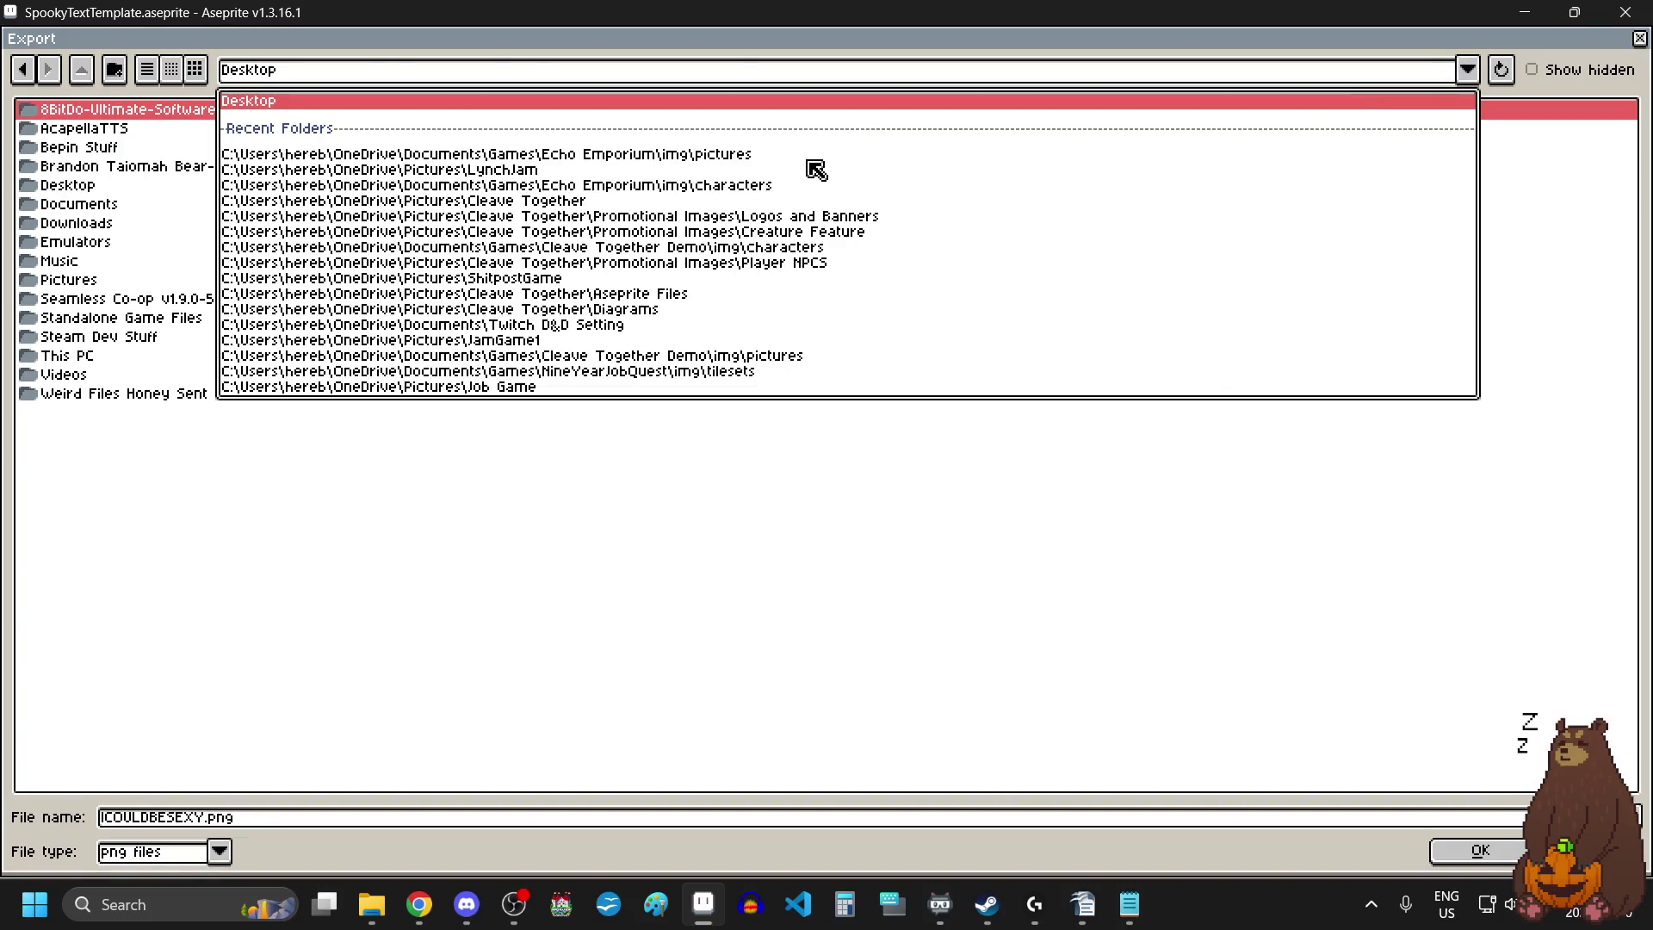
pyautogui.click(809, 170)
pyautogui.click(428, 819)
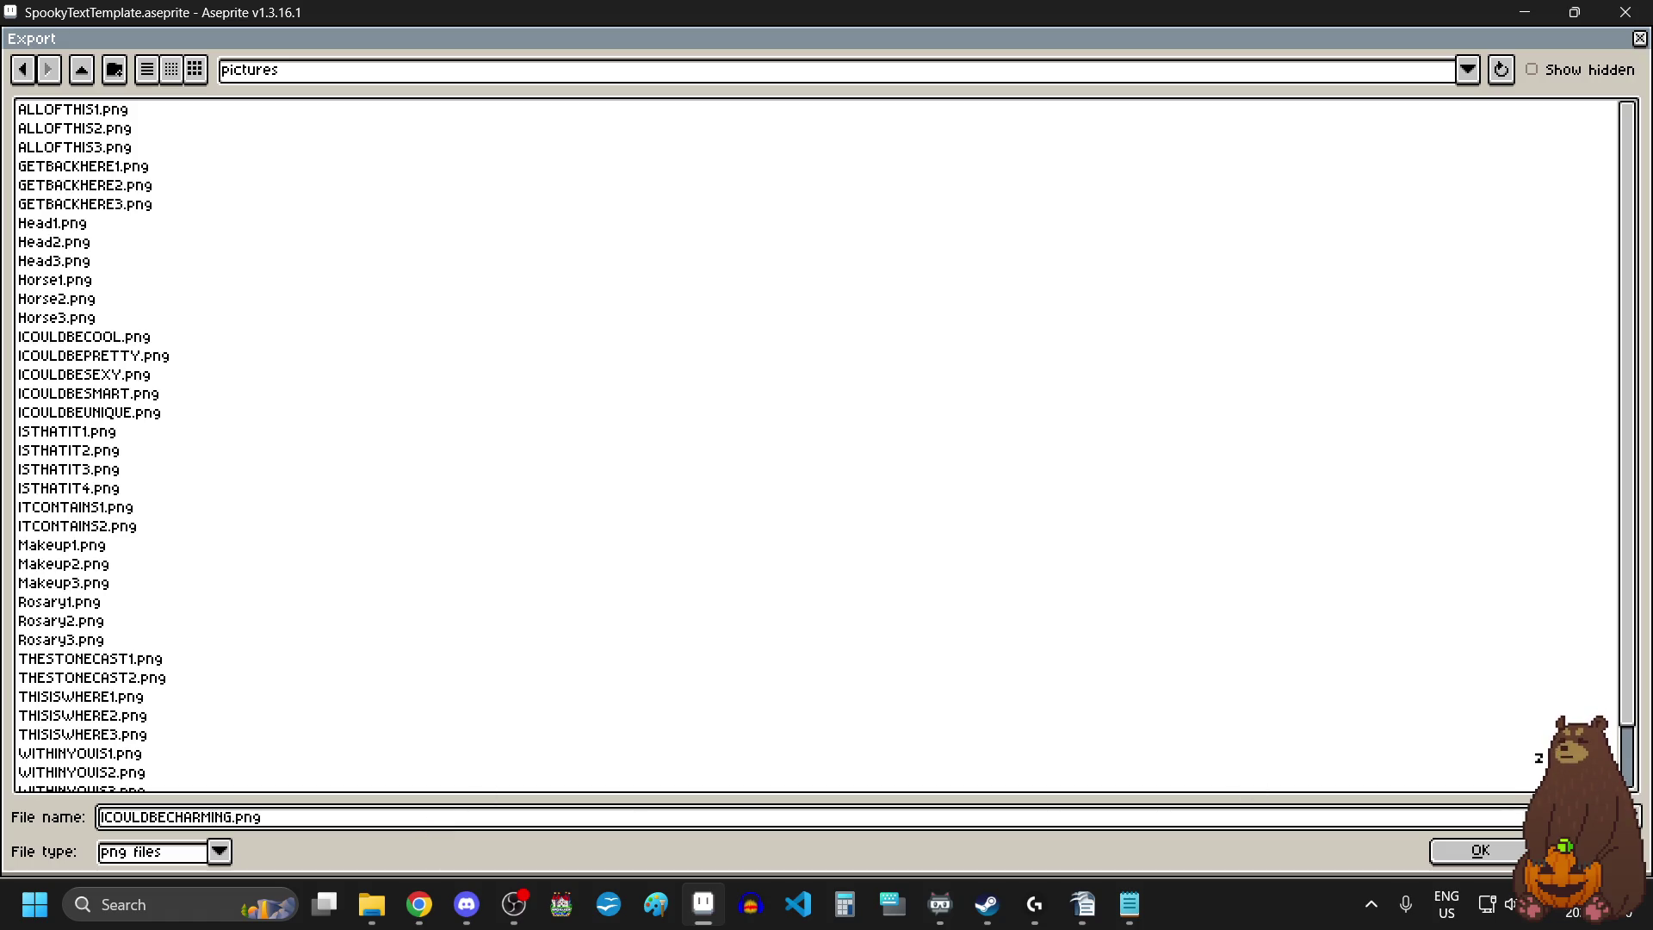
pyautogui.click(1480, 851)
pyautogui.click(1042, 586)
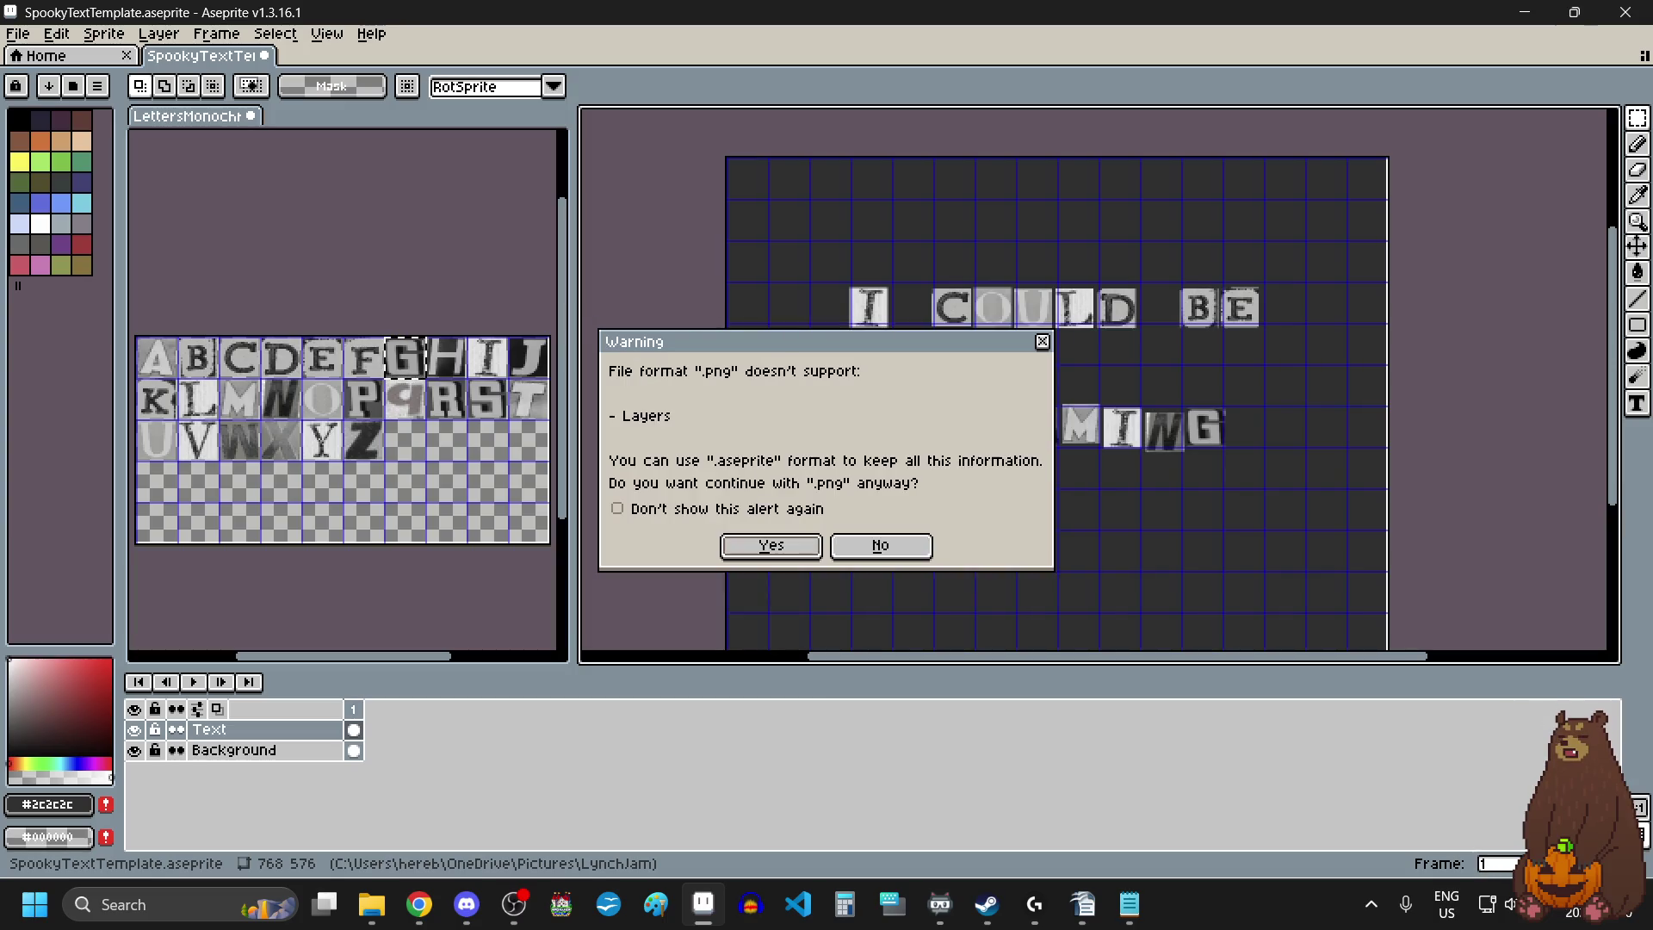
pyautogui.click(758, 546)
pyautogui.moveTo(854, 386)
pyautogui.mouseDown()
pyautogui.moveTo(1256, 462)
pyautogui.moveTo(1265, 482)
pyautogui.mouseUp()
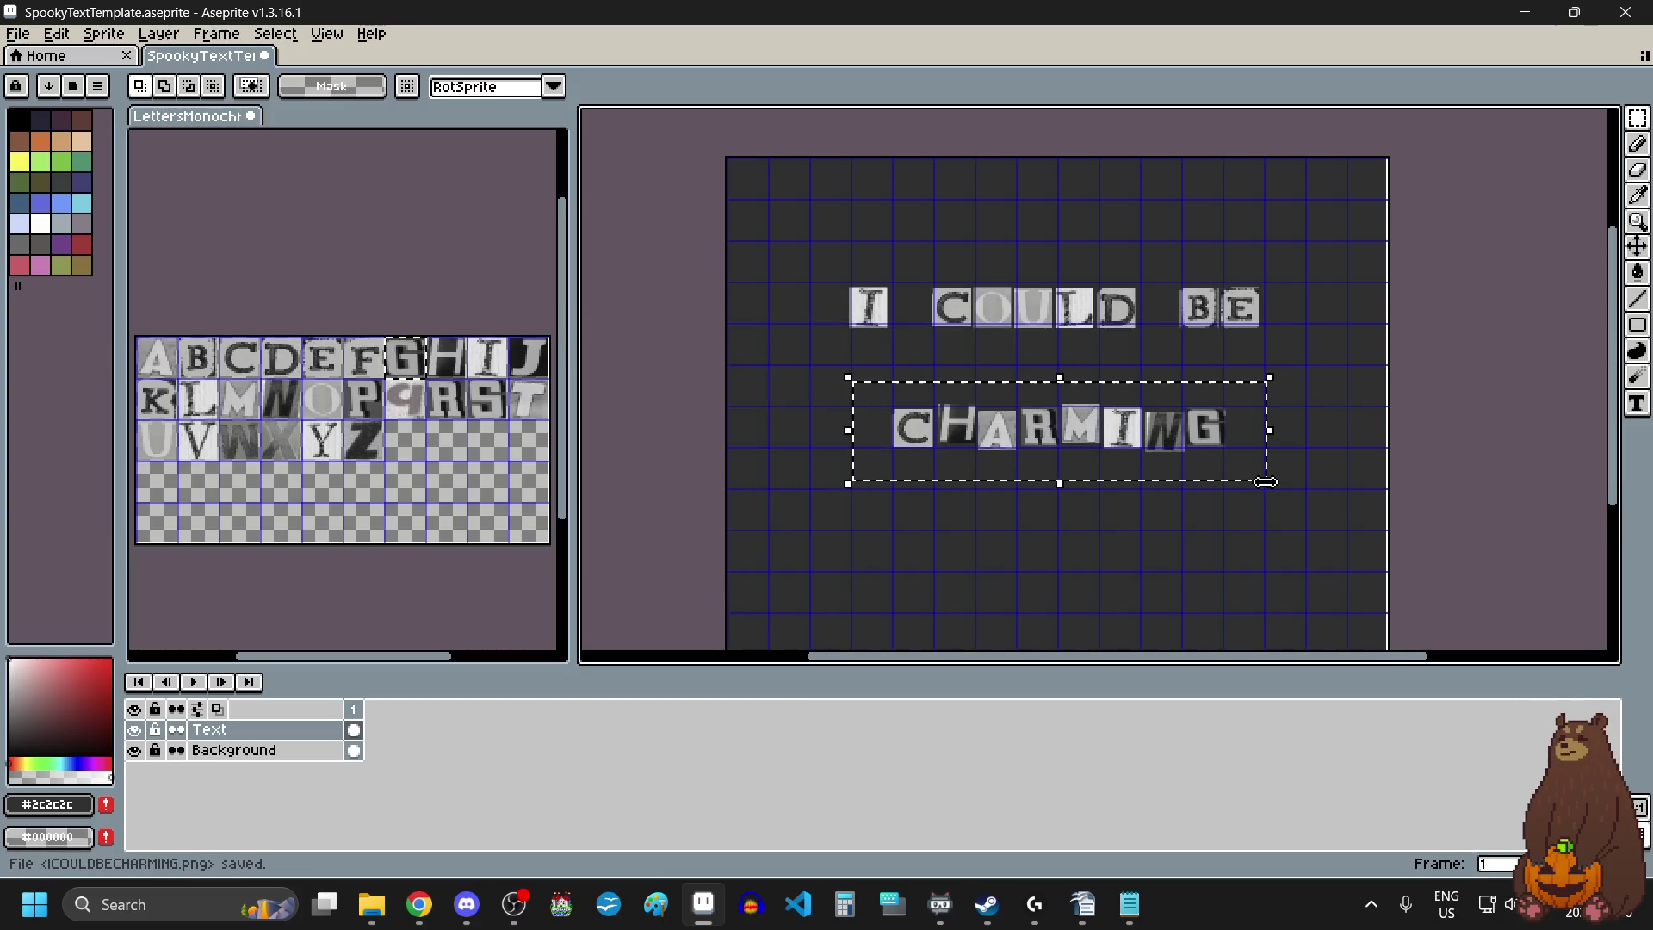
# Delete the CHARMING tiles and place the L tile below I COULD BE.
pyautogui.press('Delete')
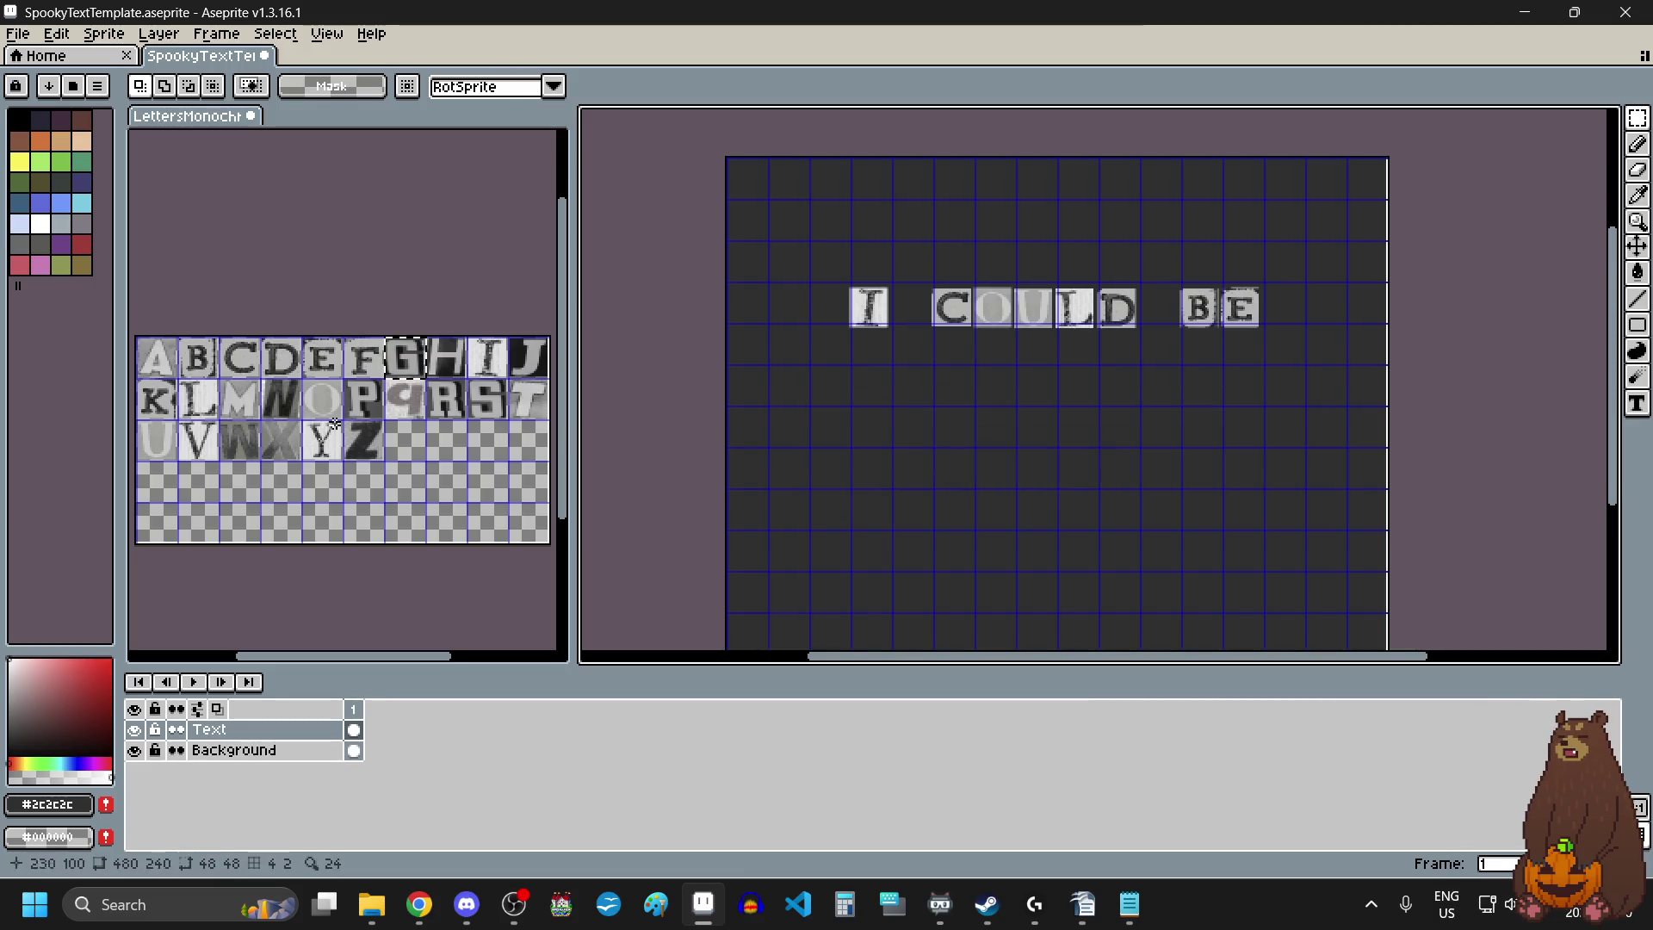
pyautogui.click(210, 404)
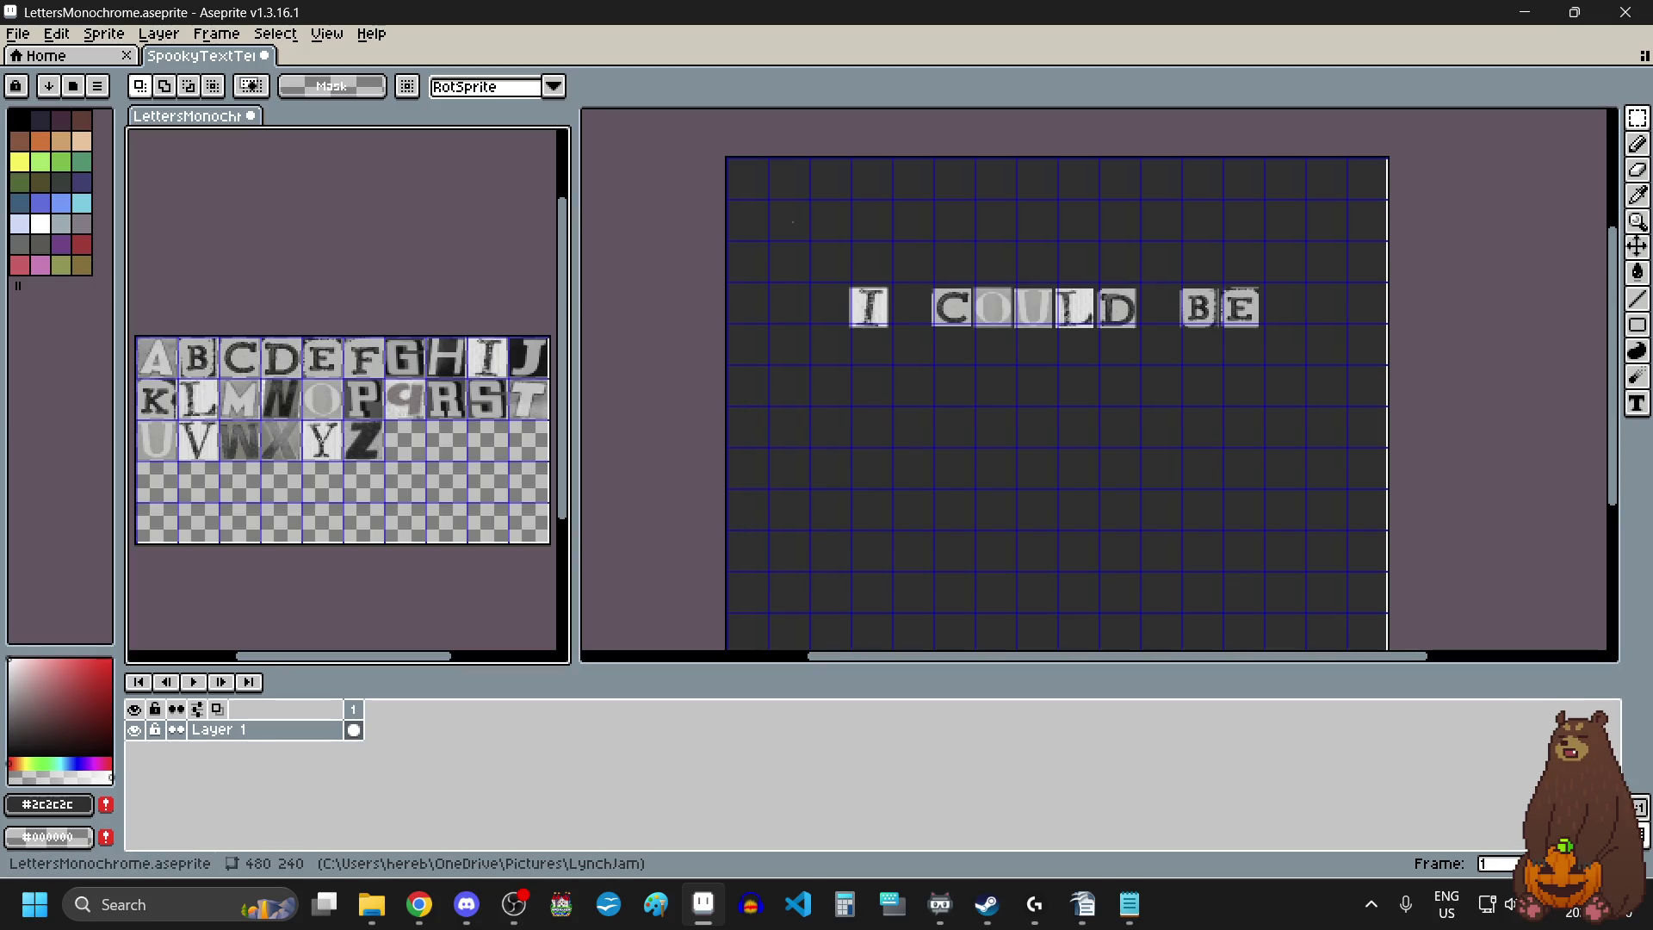
pyautogui.moveTo(207, 400); pyautogui.dragTo(214, 417)
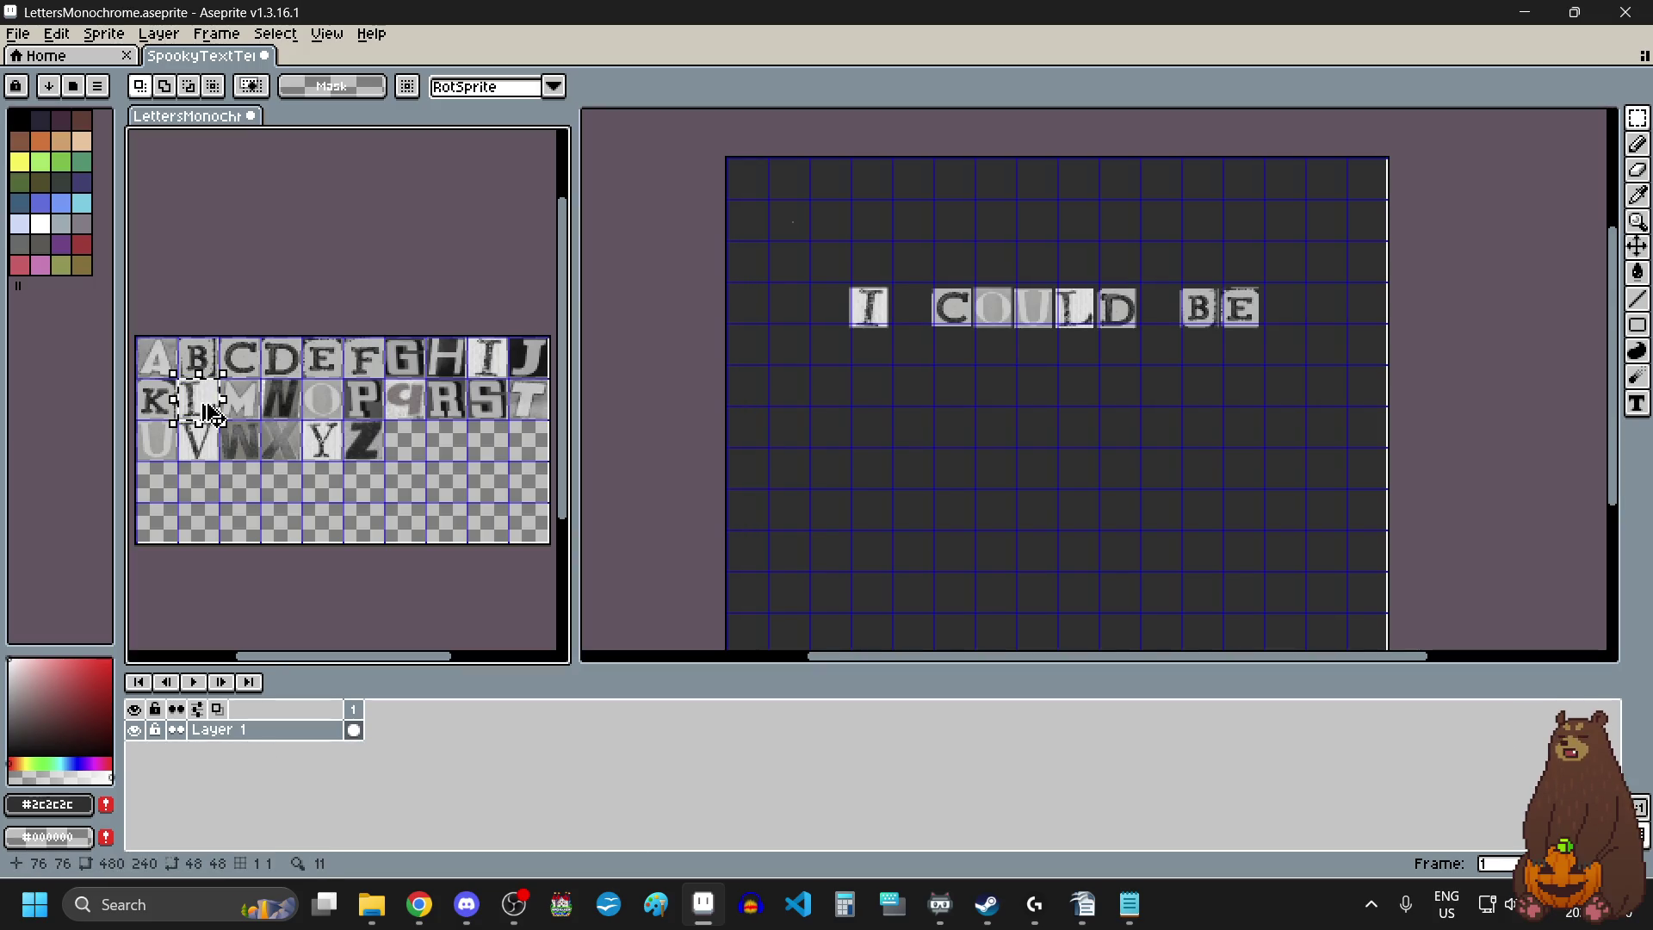
pyautogui.click(1001, 429)
pyautogui.hotkey('ctrl', 'v')
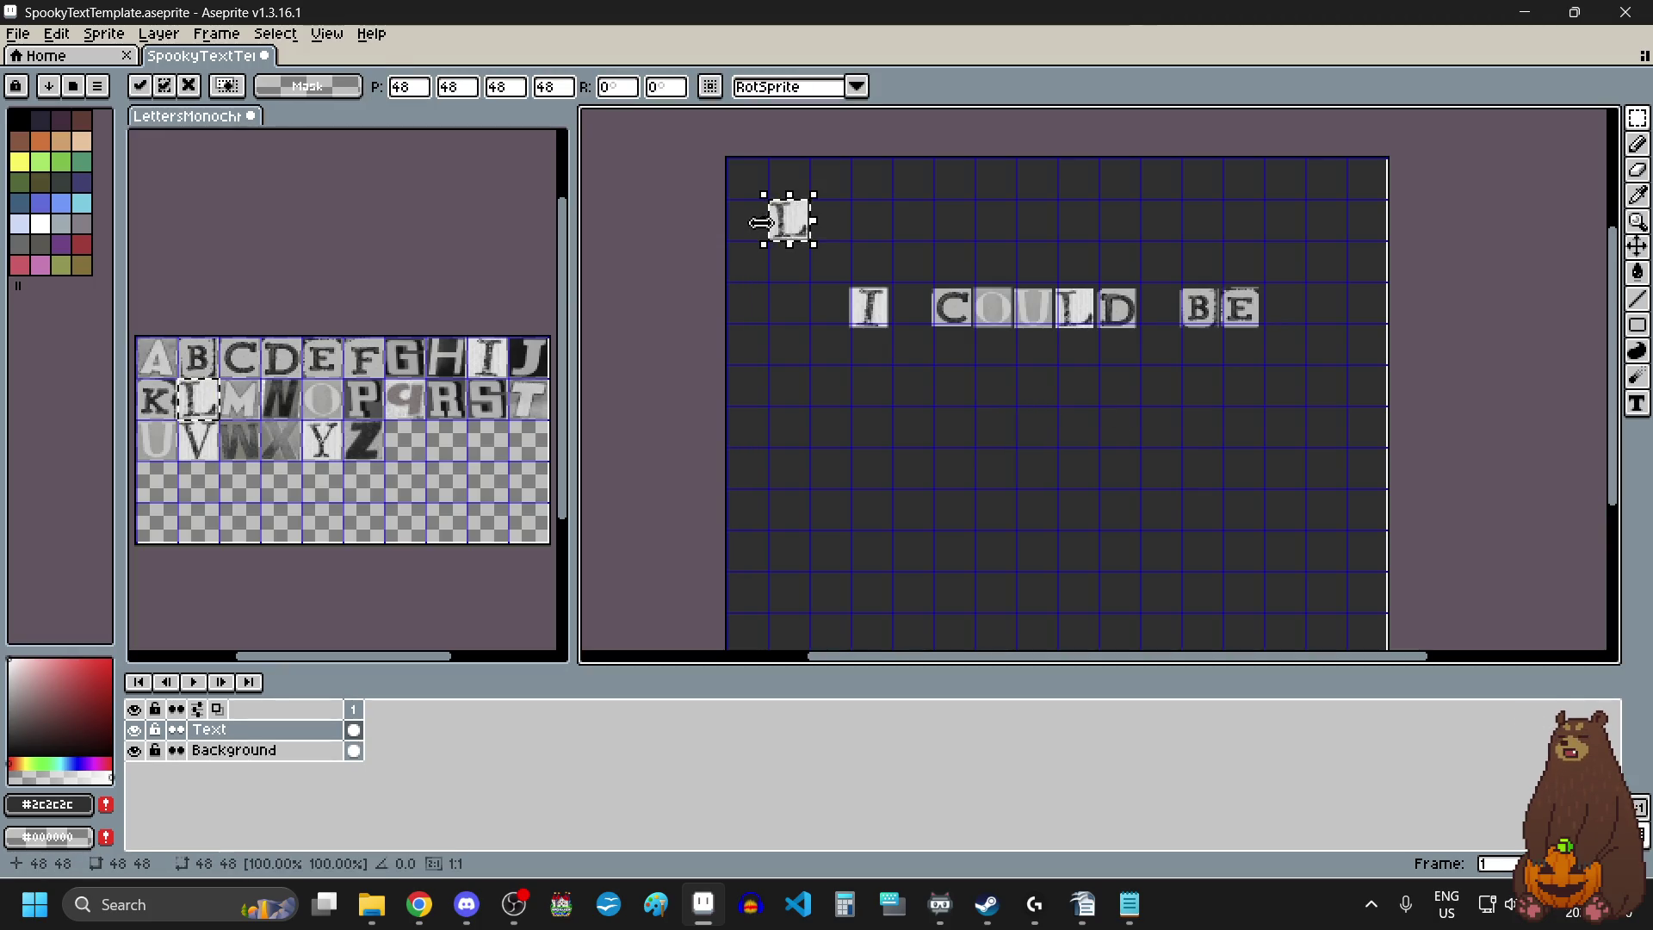
pyautogui.moveTo(801, 228)
pyautogui.mouseDown()
pyautogui.moveTo(1019, 402)
pyautogui.moveTo(969, 436)
pyautogui.mouseUp()
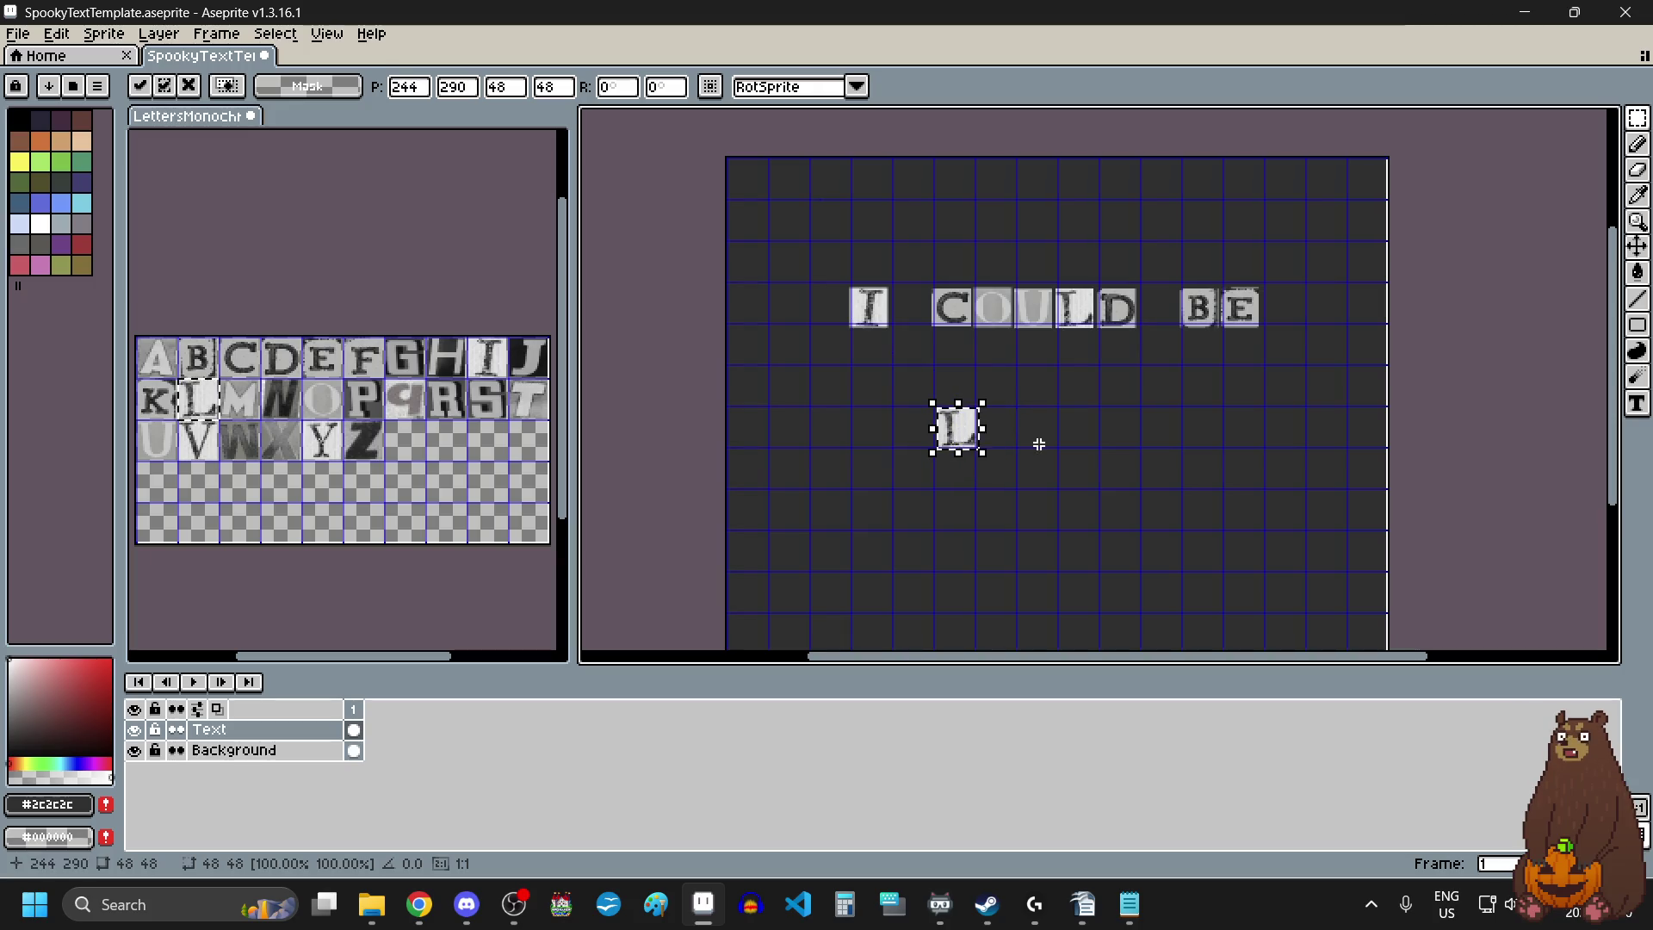
pyautogui.scroll(1, 1040, 448)
pyautogui.click(1039, 448)
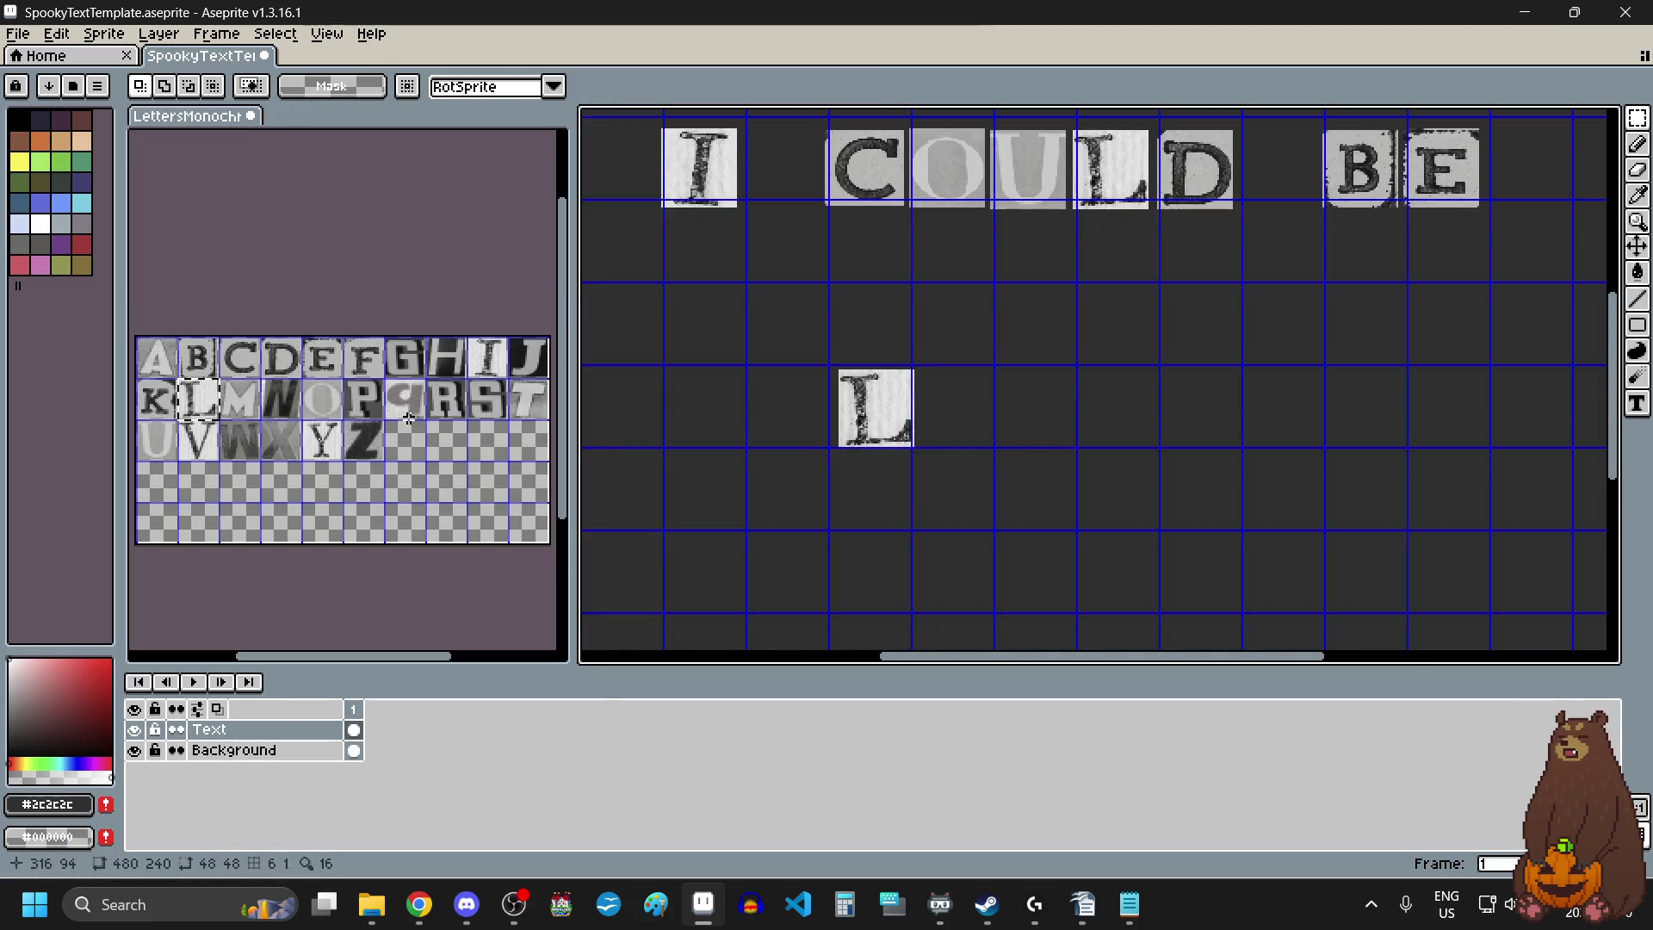
# Add the O and V tiles after the L.
pyautogui.moveTo(323, 398); pyautogui.dragTo(339, 414)
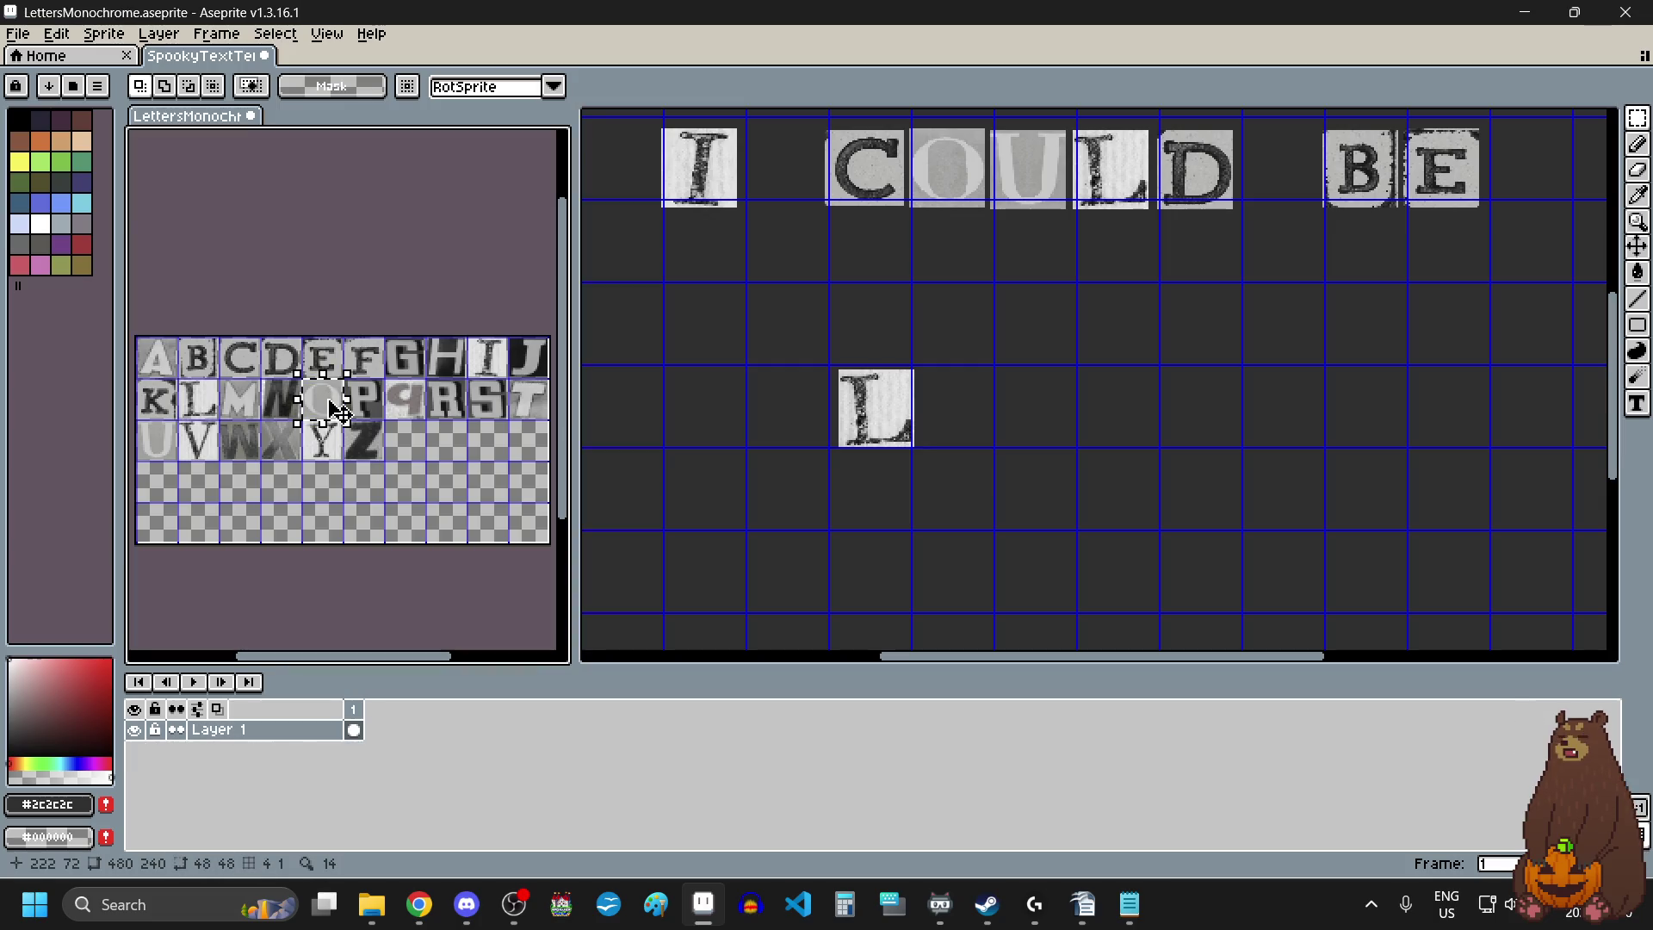
pyautogui.hotkey('ctrl', 'c')
pyautogui.click(1077, 426)
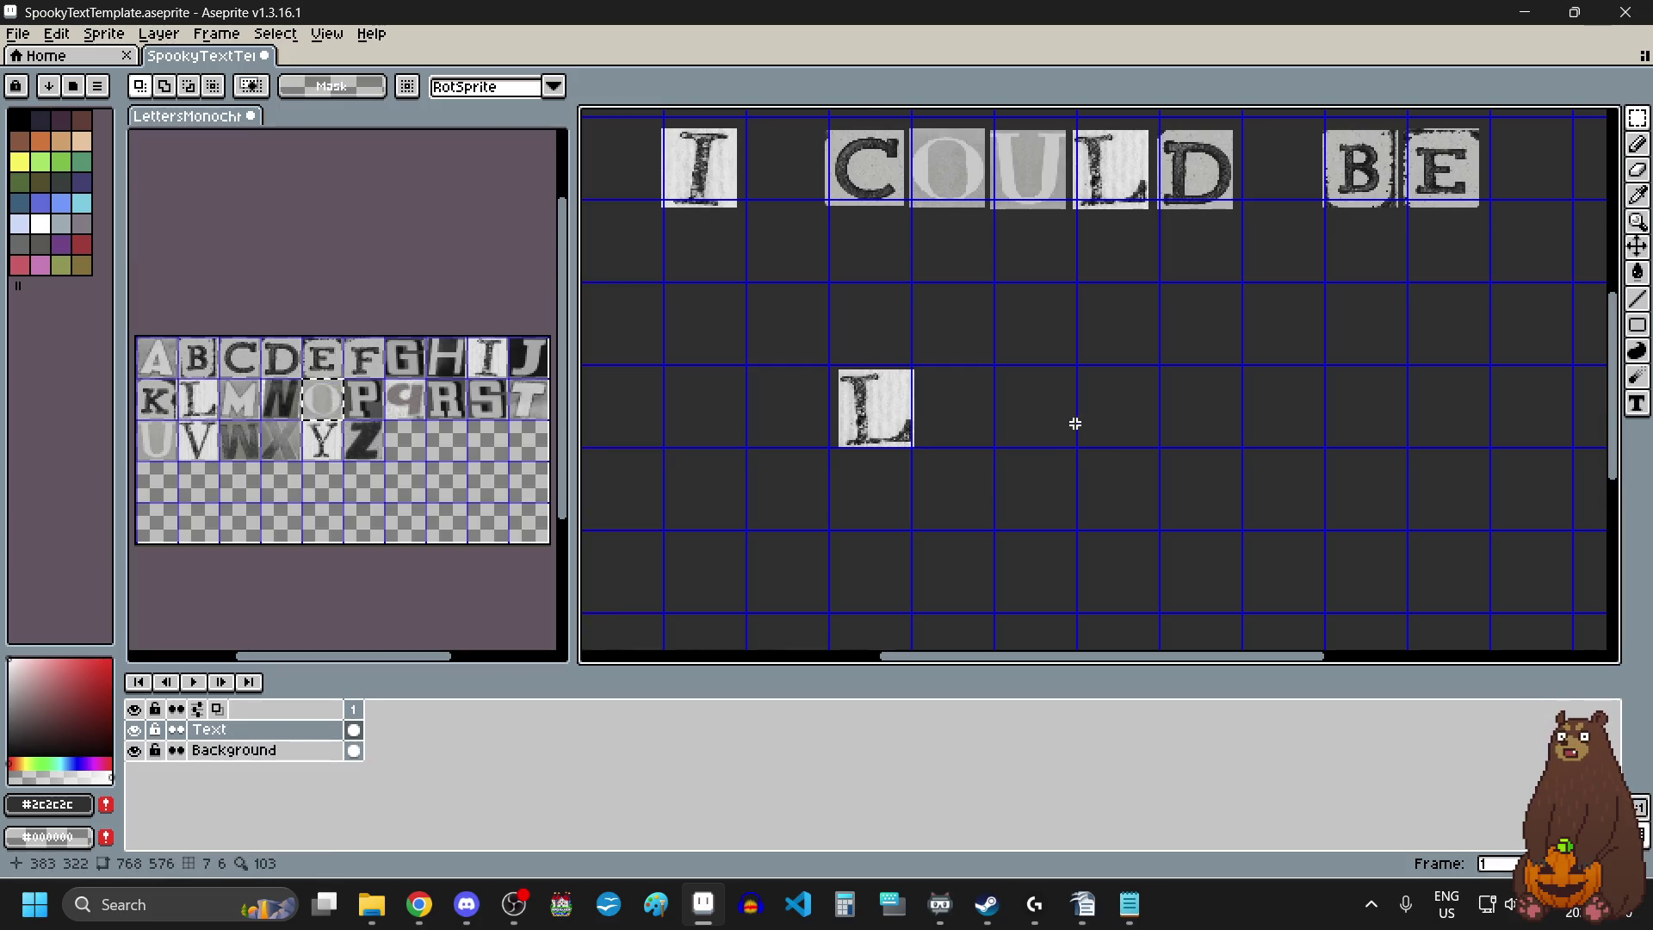
pyautogui.hotkey('ctrl', 'v')
pyautogui.moveTo(820, 405); pyautogui.dragTo(994, 437)
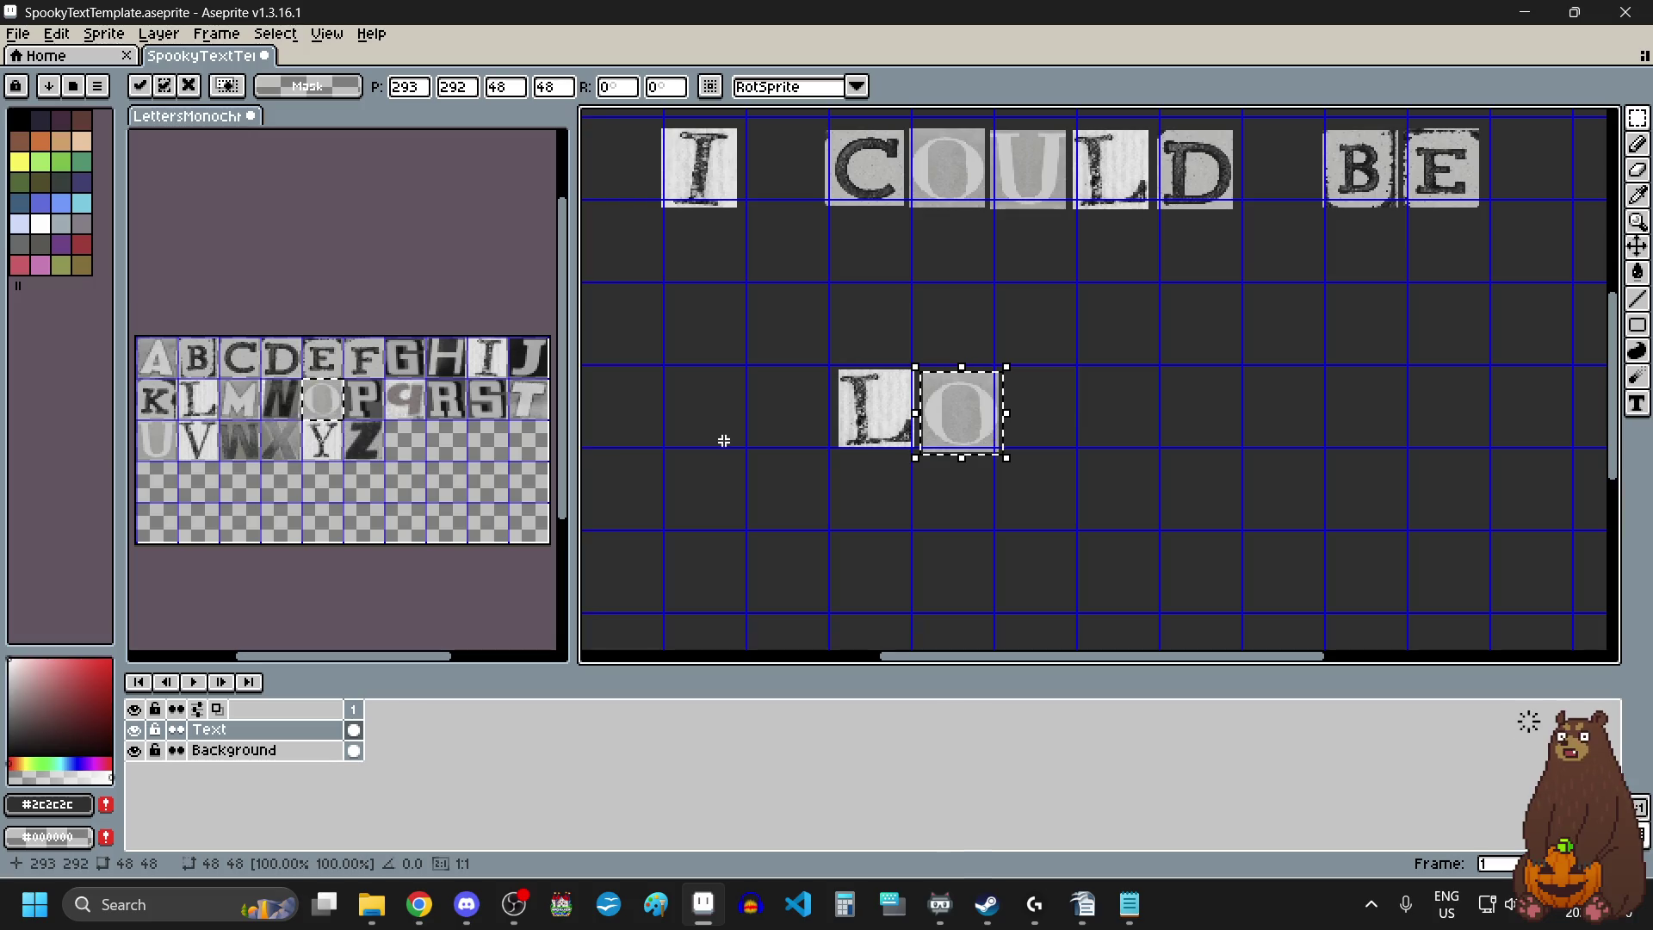
pyautogui.moveTo(195, 443); pyautogui.dragTo(206, 454)
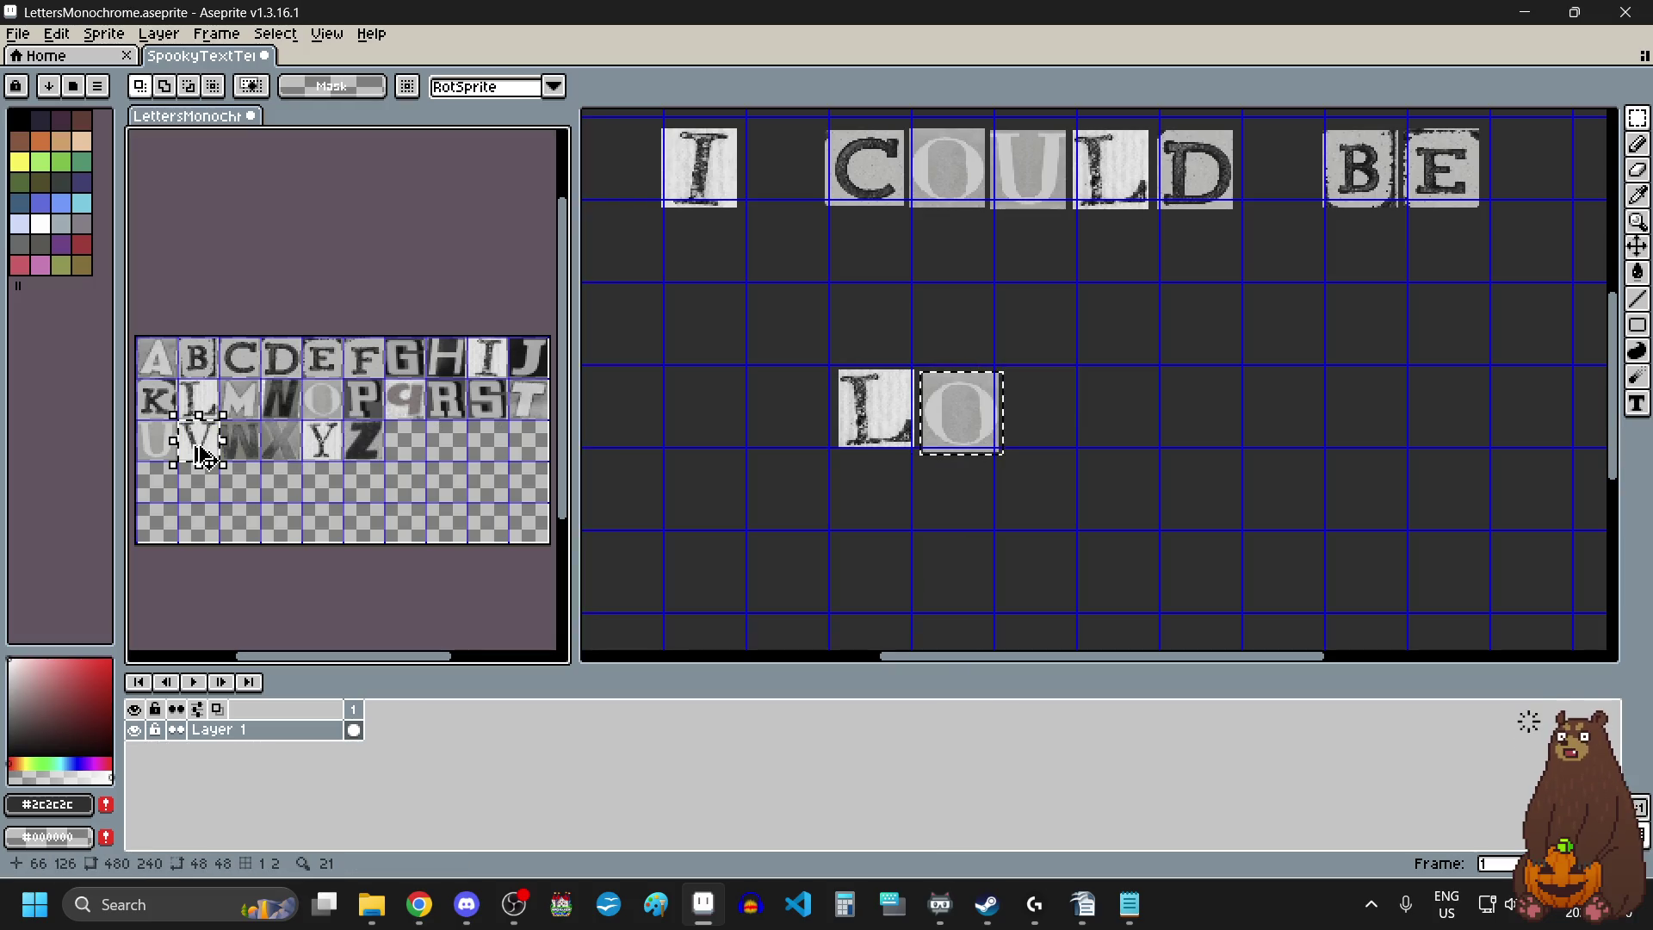
pyautogui.hotkey('ctrl', 'c')
pyautogui.click(1131, 428)
pyautogui.hotkey('ctrl', 'v')
pyautogui.moveTo(1113, 398); pyautogui.dragTo(1074, 422)
pyautogui.press('Return')
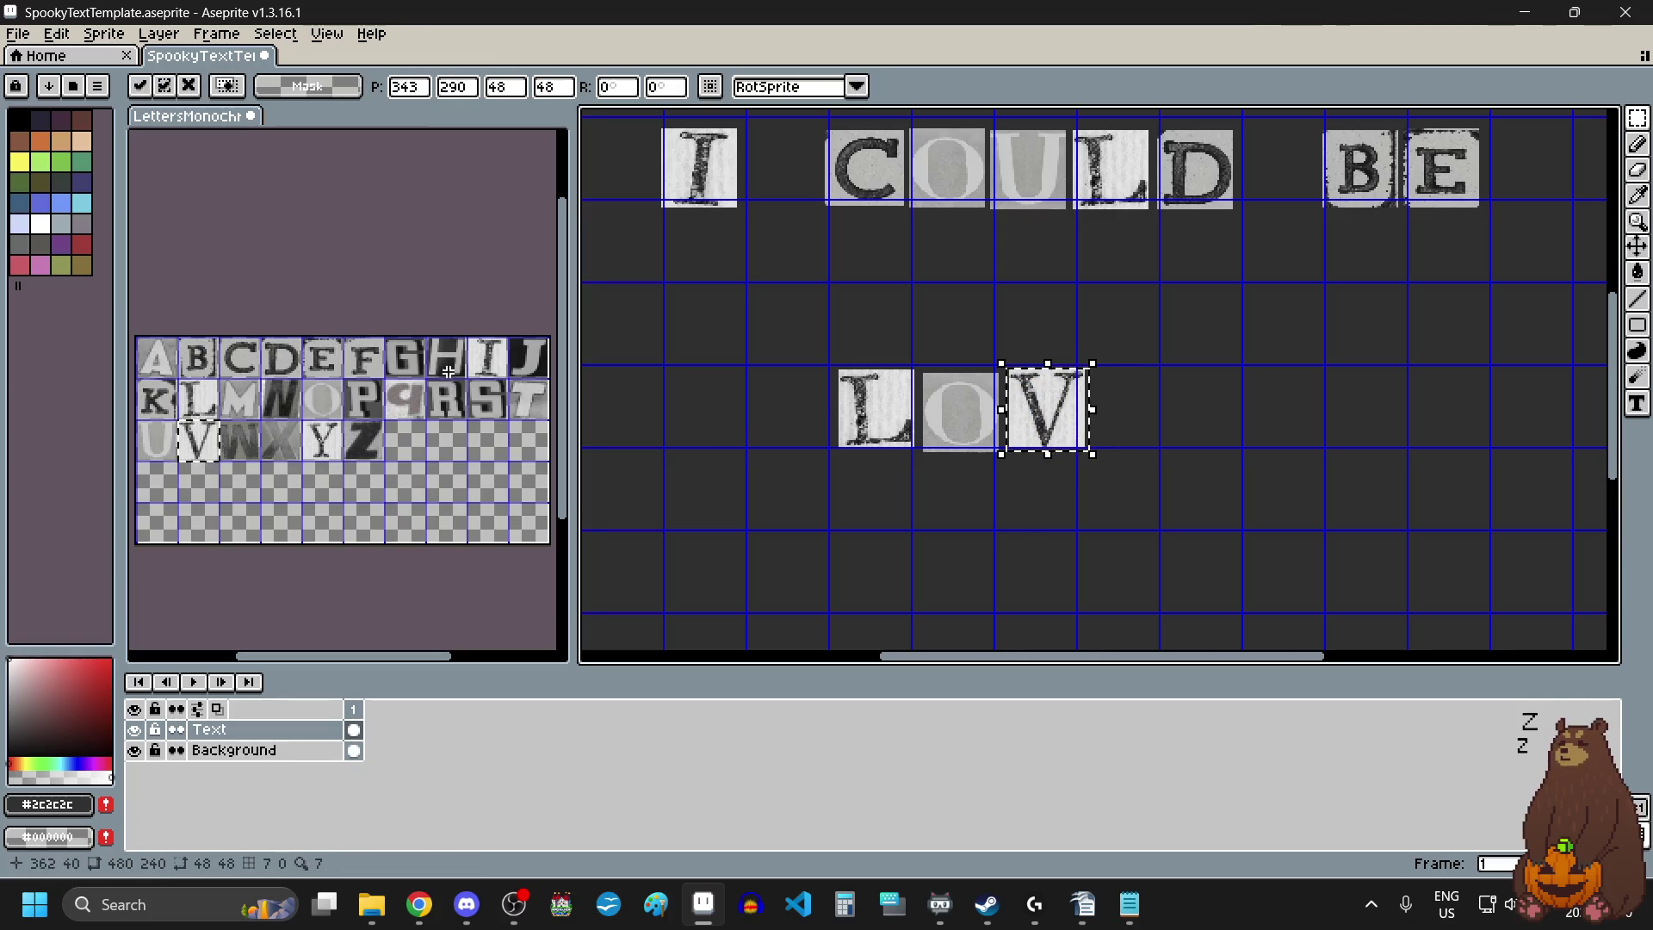
# Add the E and D tiles to spell LOVED.
pyautogui.click(325, 362)
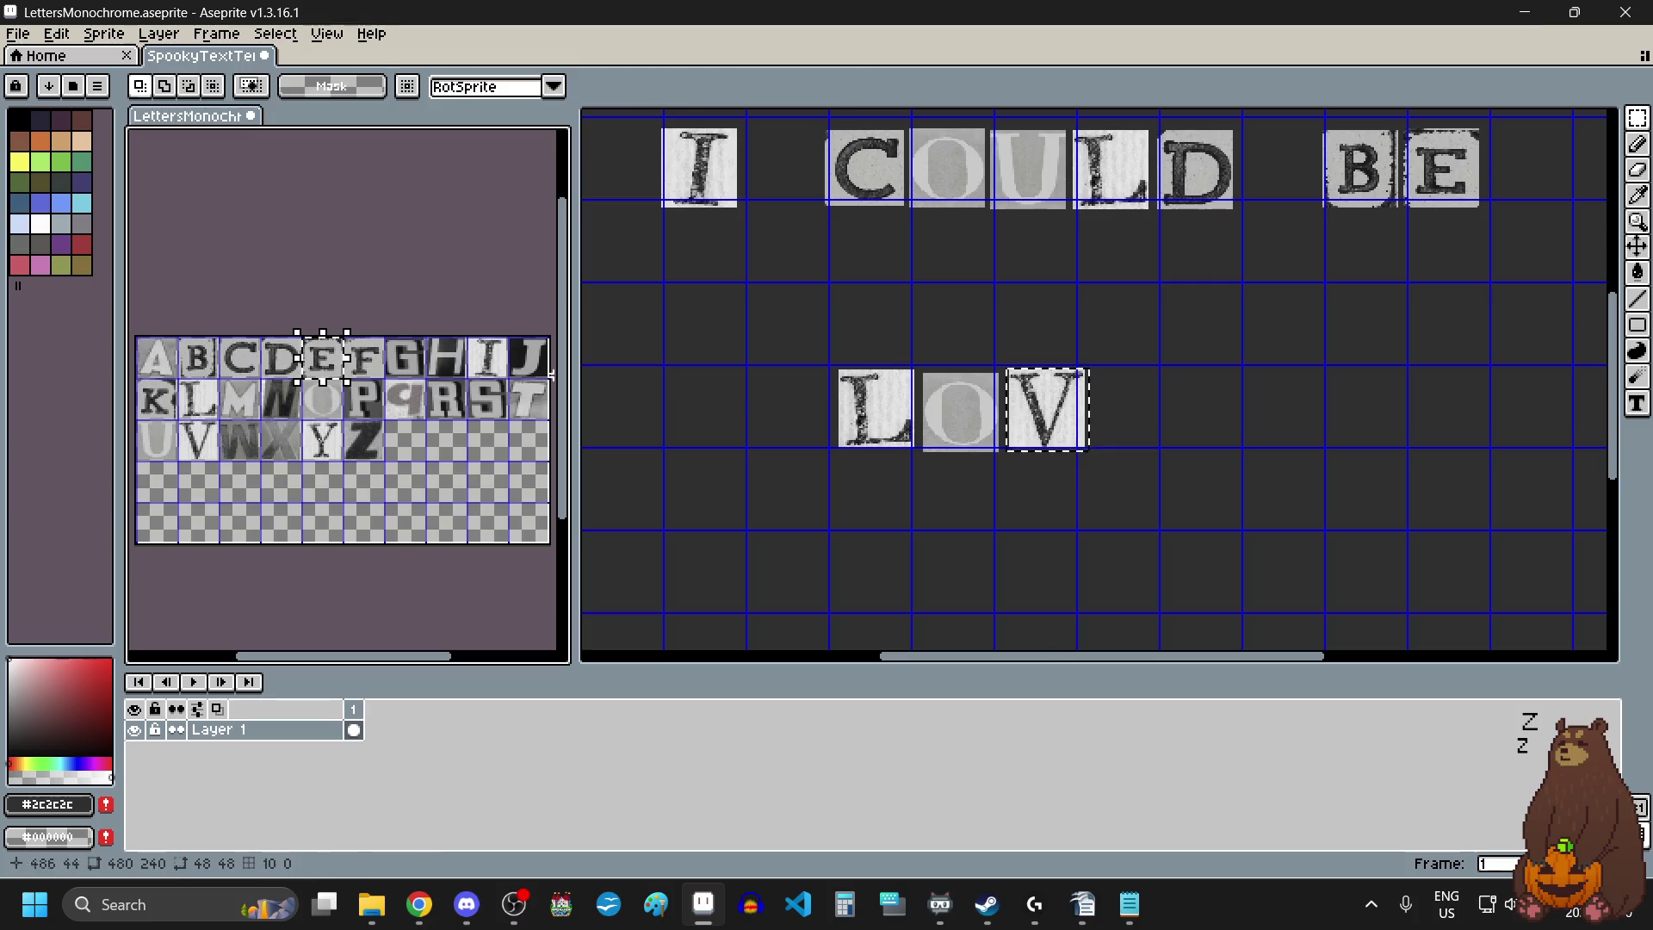
pyautogui.click(1153, 403)
pyautogui.hotkey('ctrl', 'v')
pyautogui.moveTo(784, 377); pyautogui.dragTo(1133, 398)
pyautogui.press('Return')
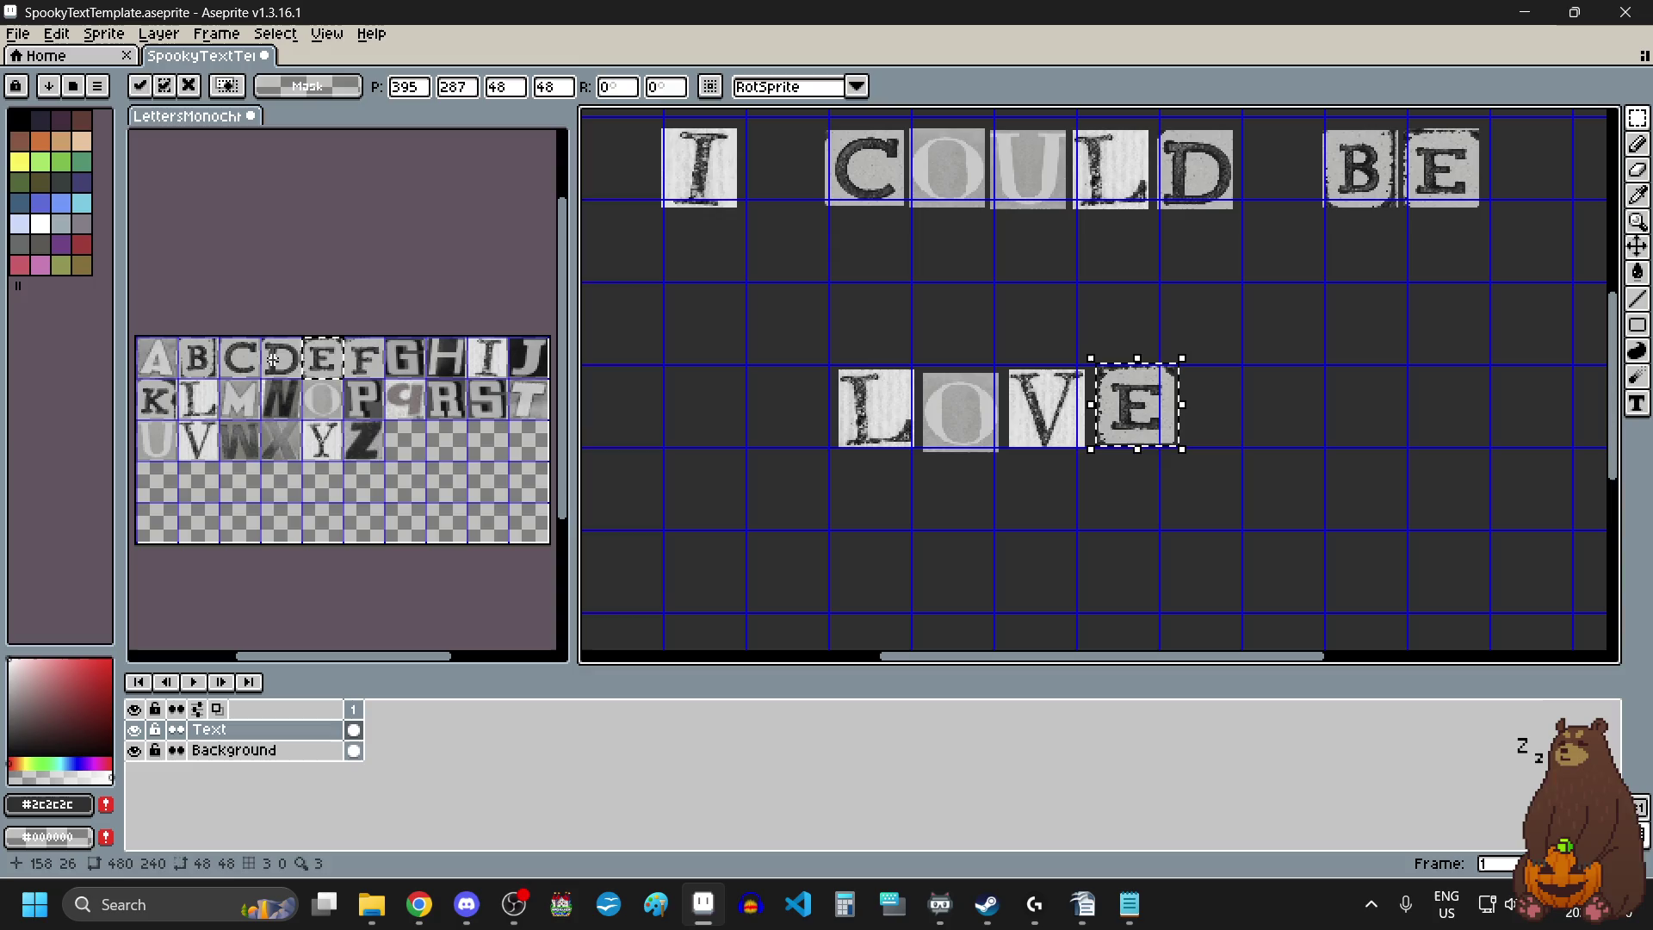
pyautogui.click(283, 372)
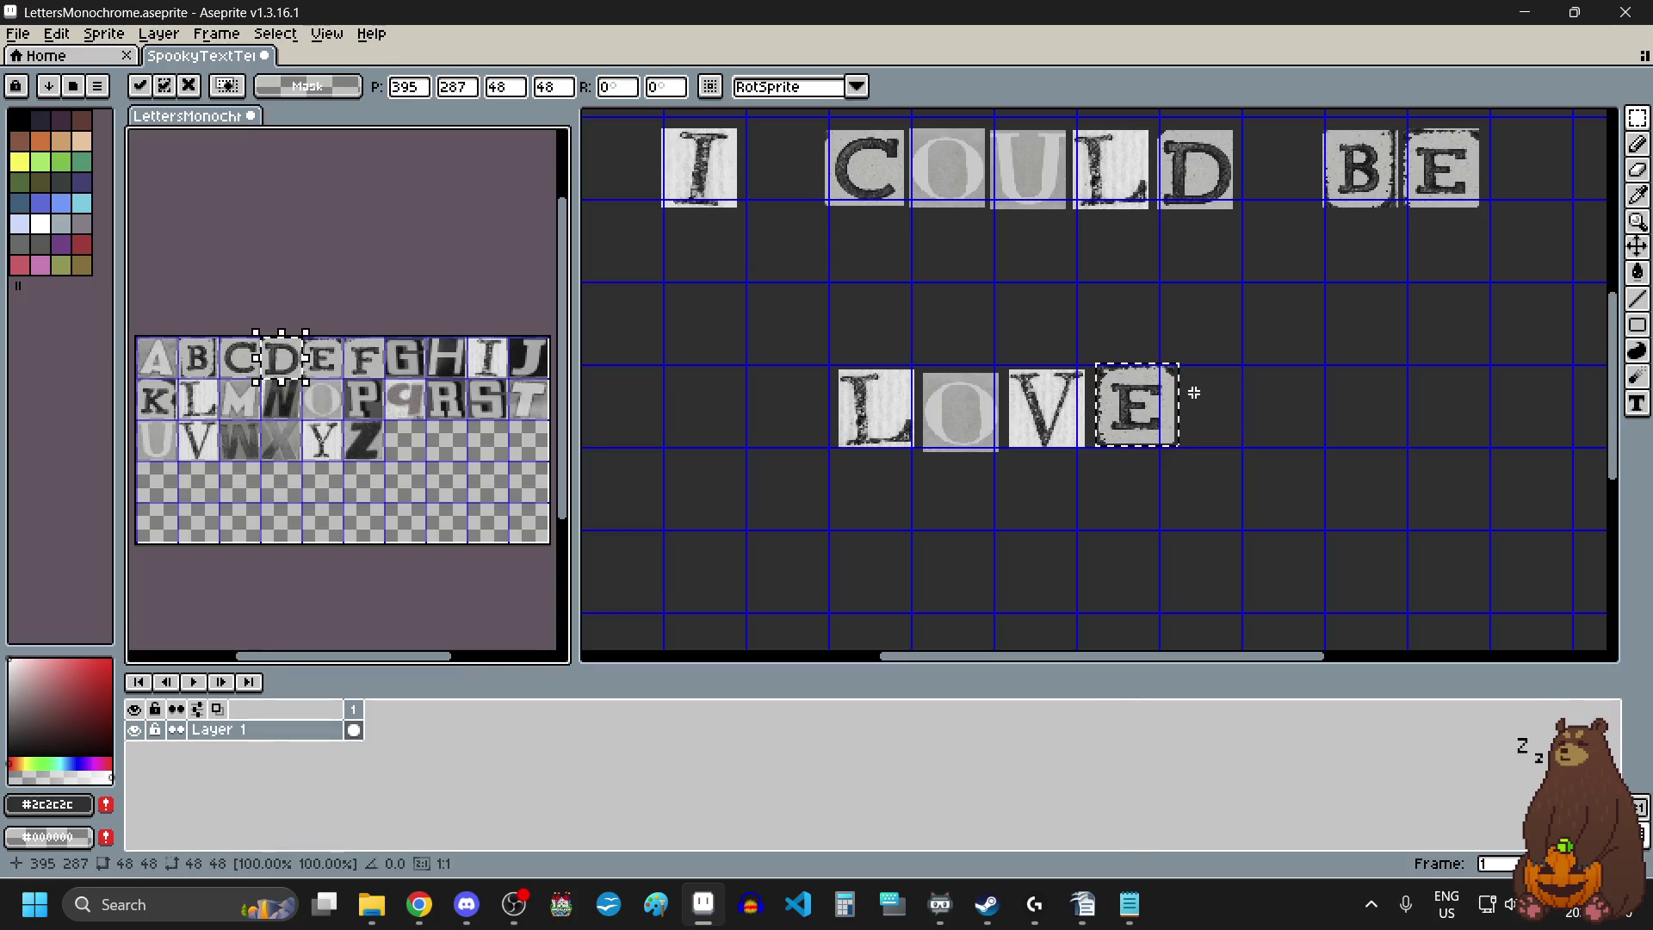
pyautogui.click(1234, 392)
pyautogui.hotkey('ctrl', 'v')
pyautogui.moveTo(734, 415); pyautogui.dragTo(1254, 444)
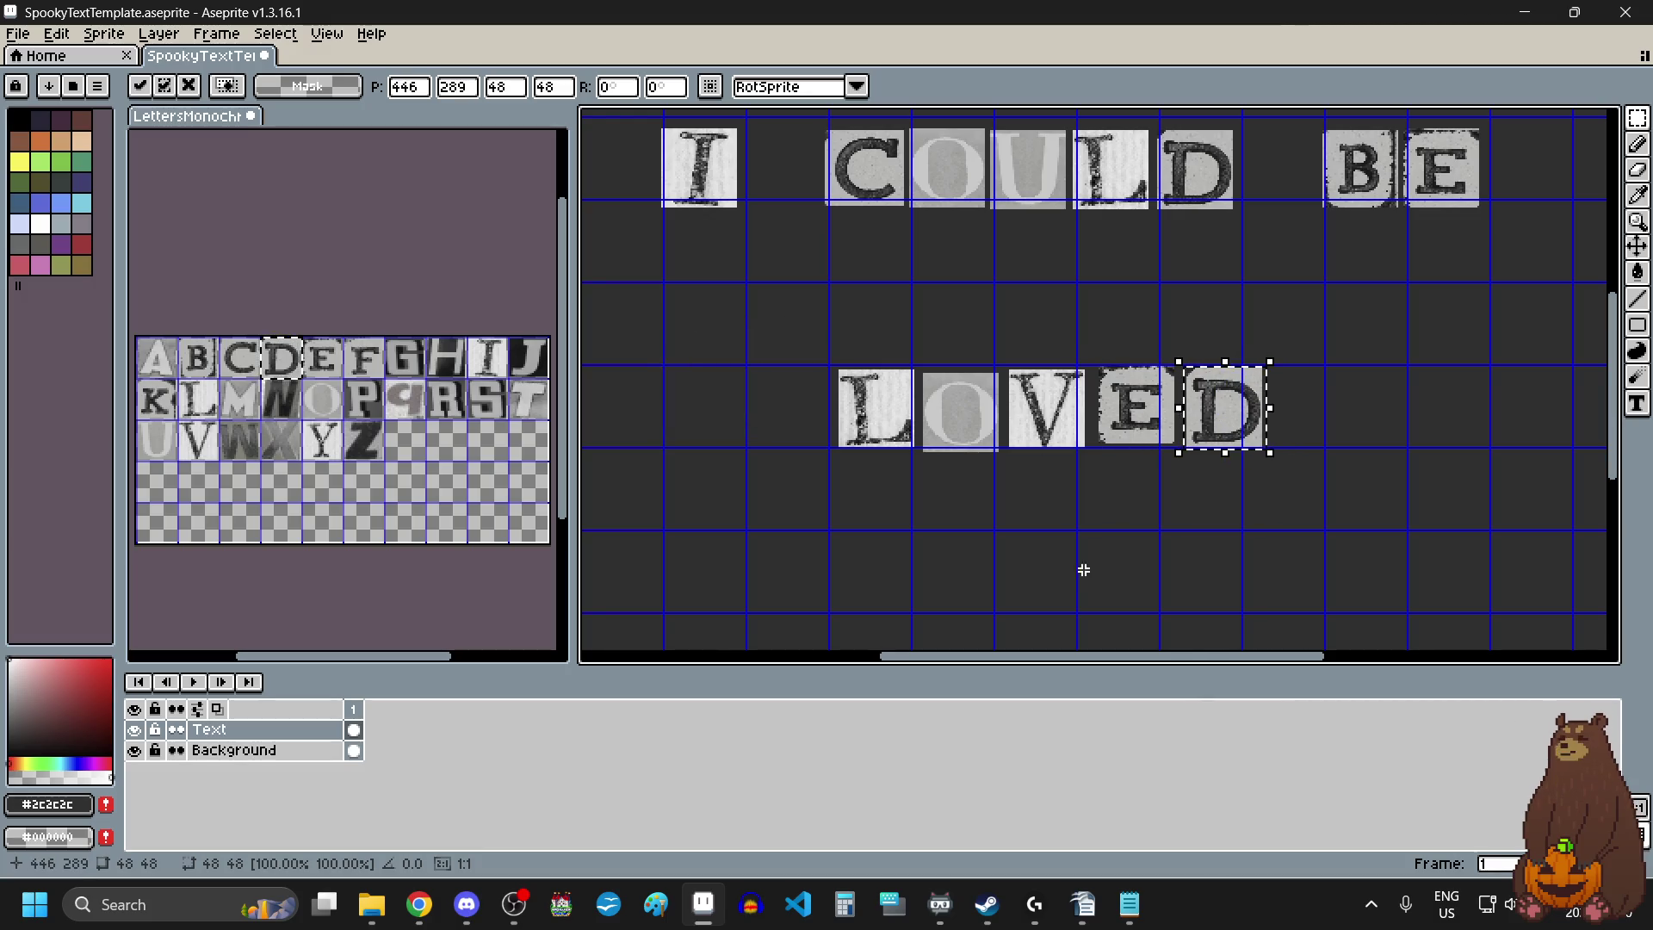
pyautogui.click(1084, 570)
pyautogui.scroll(-2, 1084, 570)
# Shift the whole word LOVED about 20 px right and deselect.
pyautogui.moveTo(911, 420); pyautogui.dragTo(1205, 521)
pyautogui.moveTo(1100, 470); pyautogui.dragTo(1116, 482)
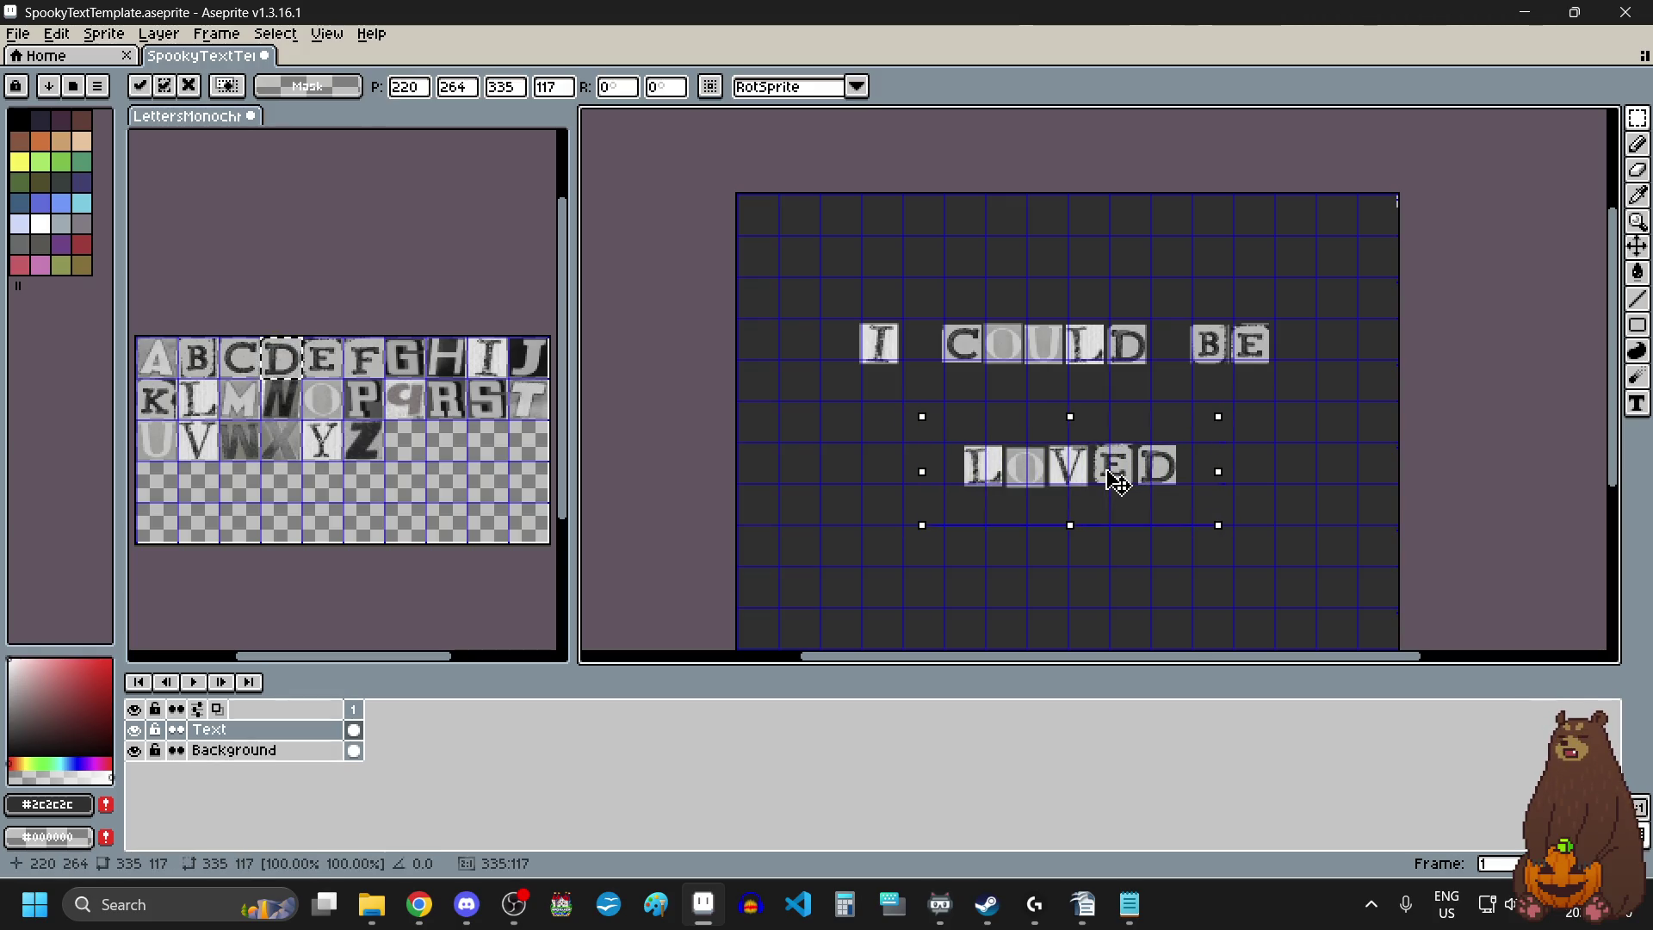
pyautogui.hotkey('ctrl', 'd')
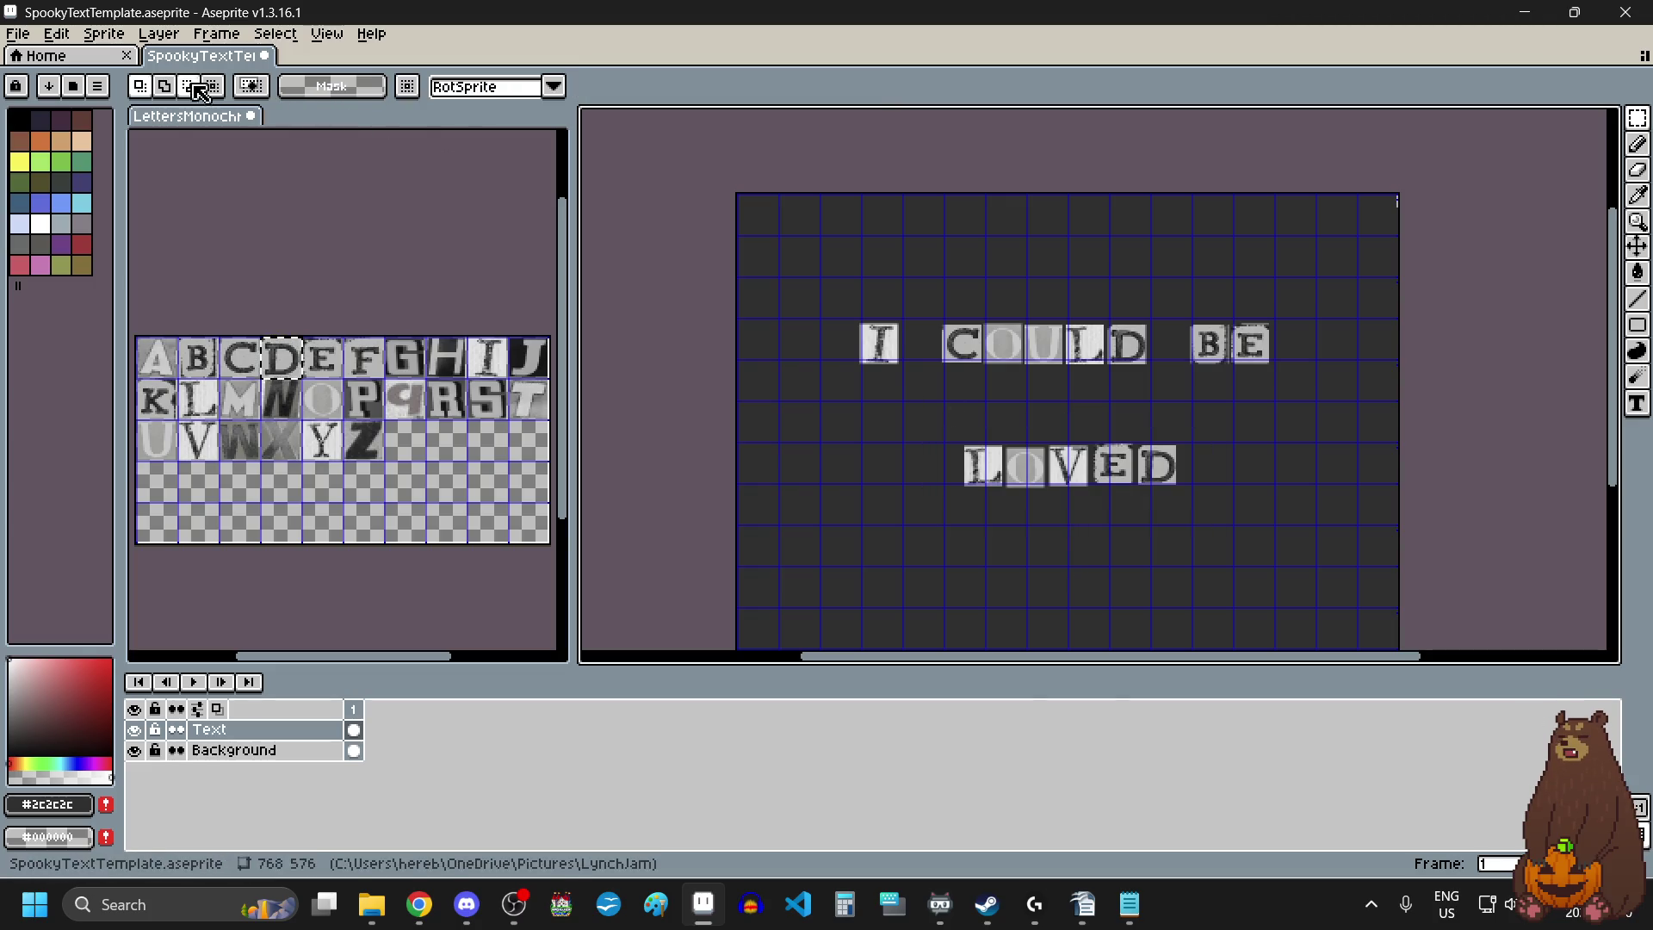
pyautogui.click(18, 33)
# Export the 'I COULD BE LOVED' canvas as ICOULDBELOVED.png to the Echo Emporium pictures folder, without layers.
pyautogui.moveTo(143, 206)
pyautogui.click(295, 213)
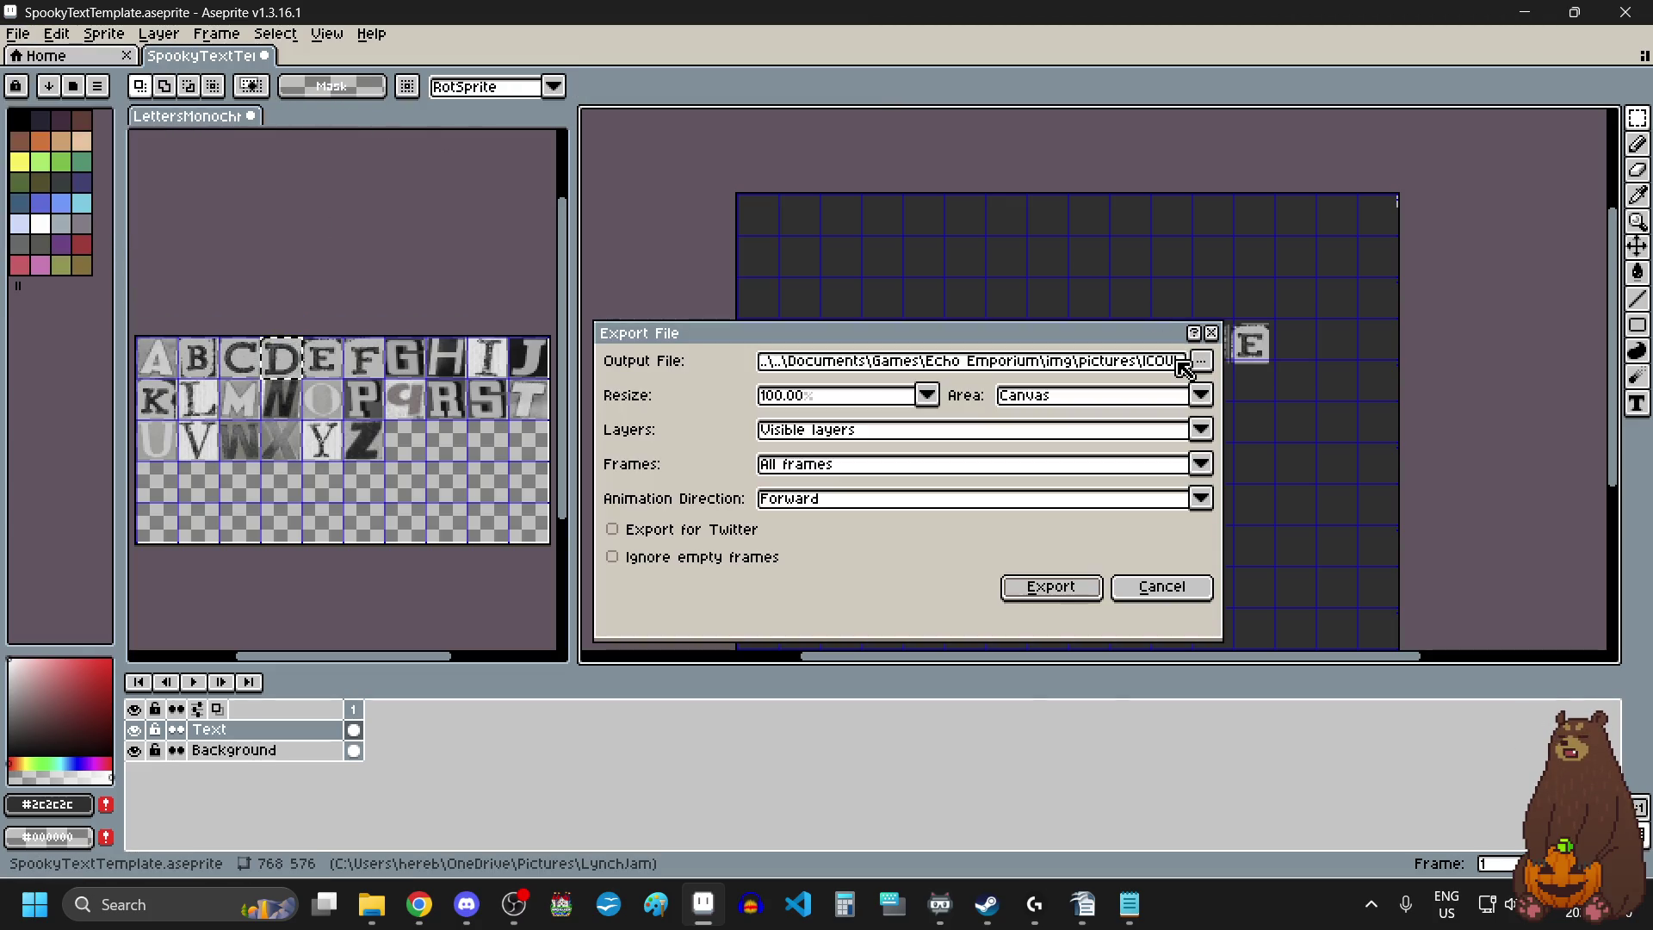
pyautogui.click(1185, 359)
pyautogui.click(1173, 392)
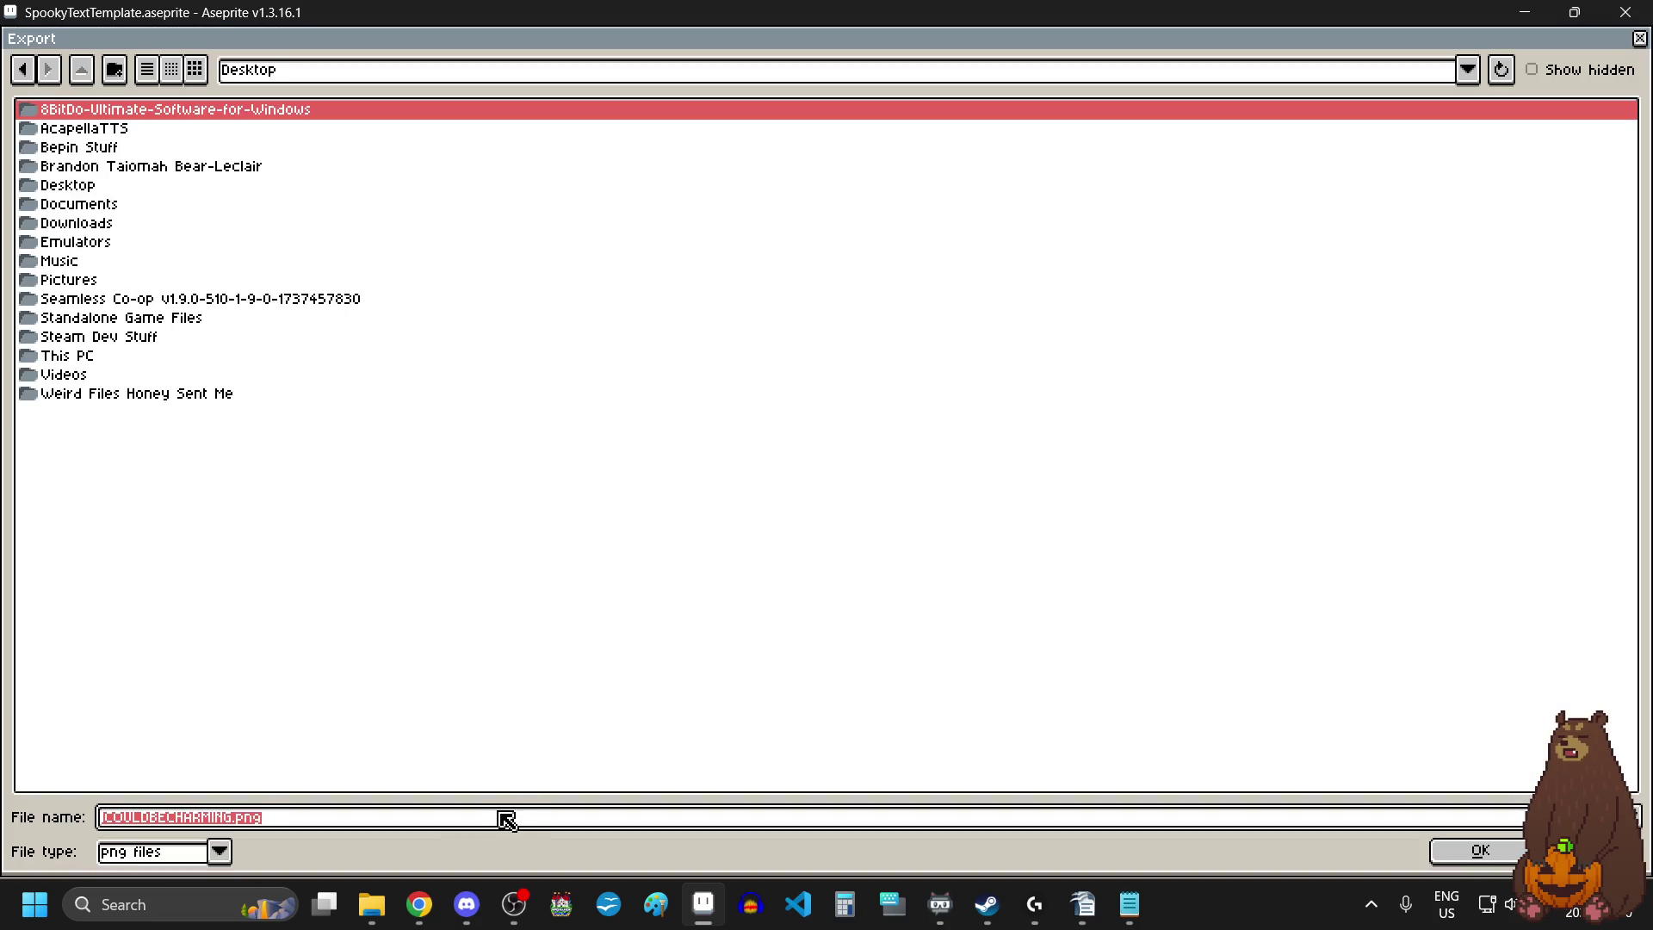
pyautogui.click(1468, 70)
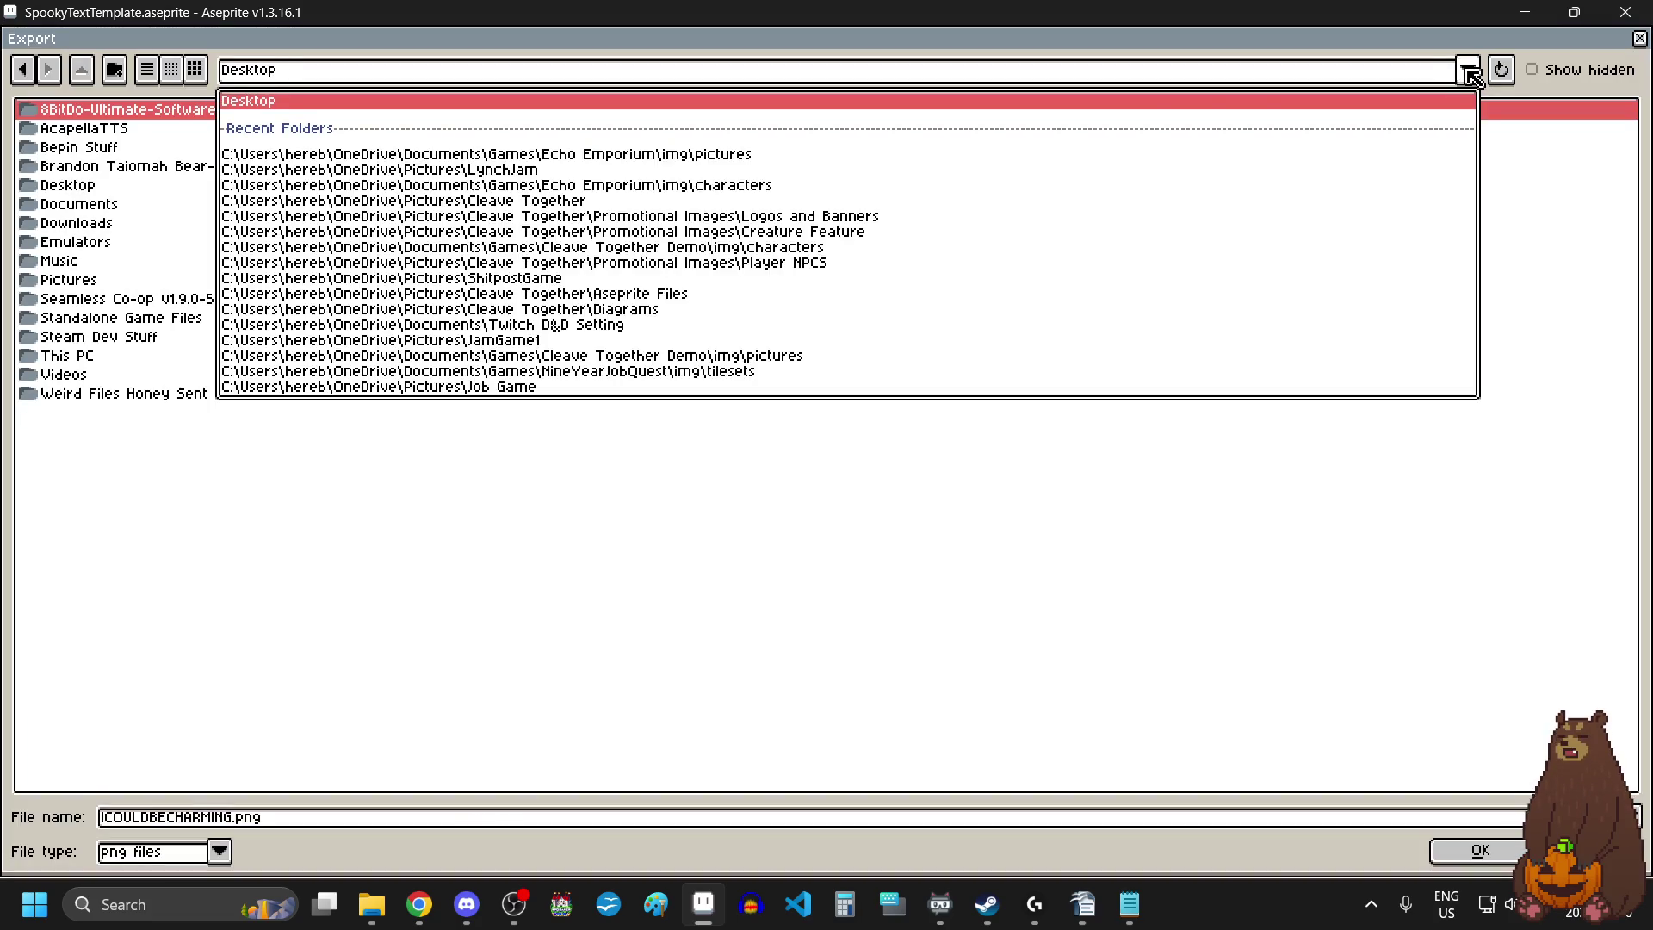
pyautogui.click(531, 156)
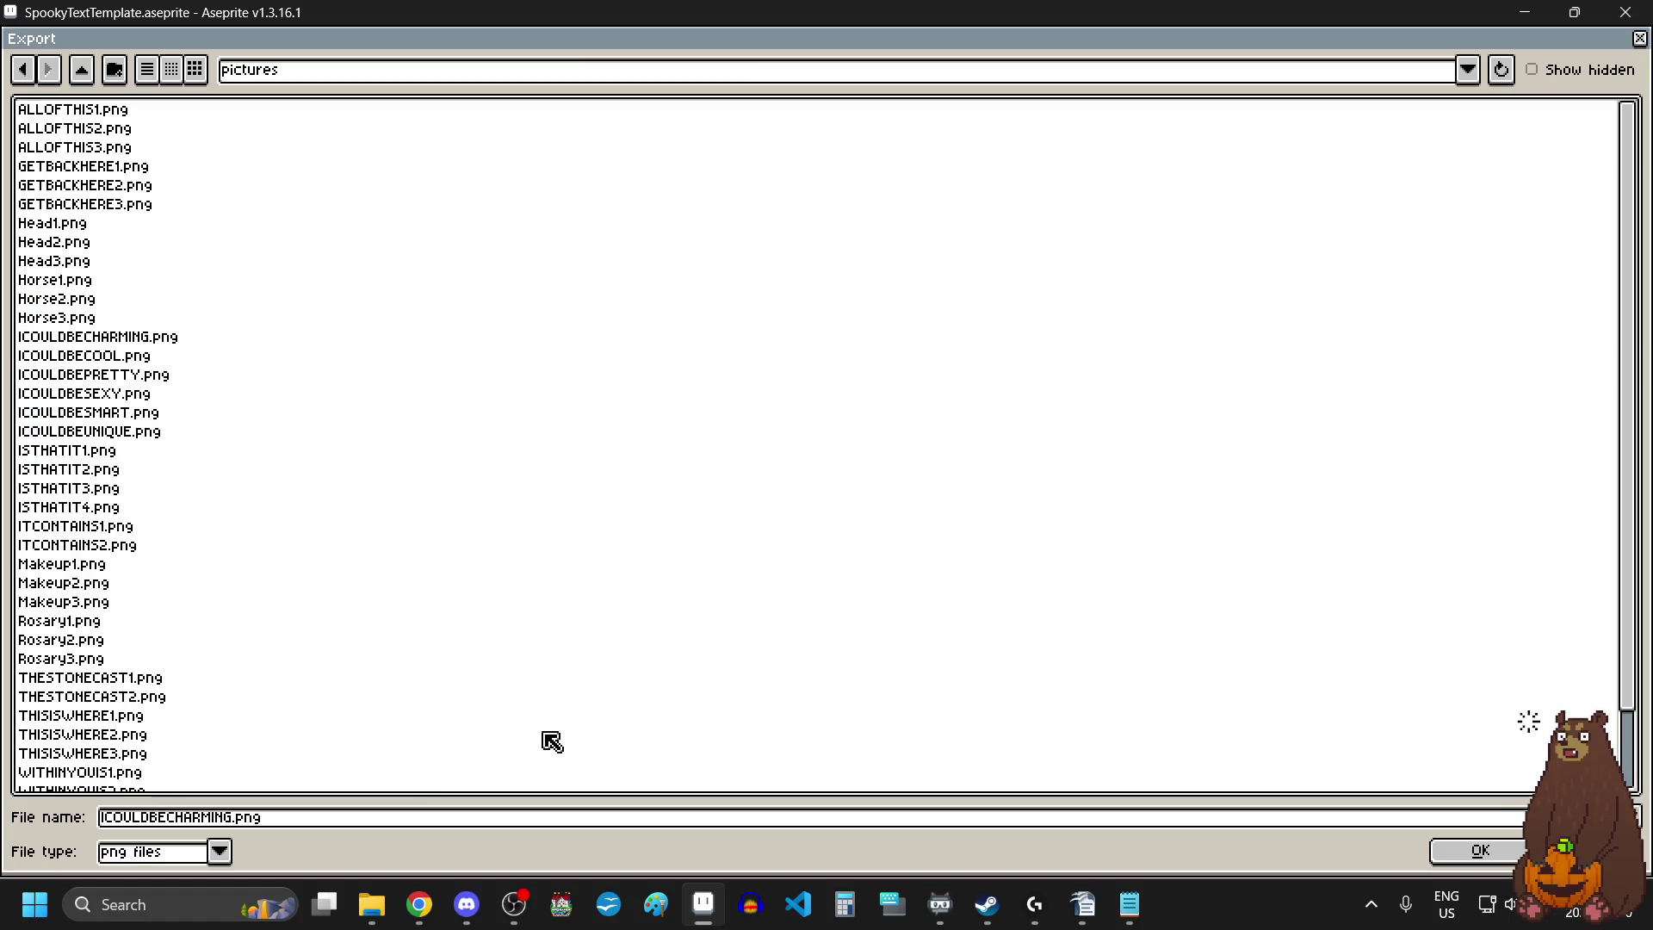
pyautogui.click(384, 820)
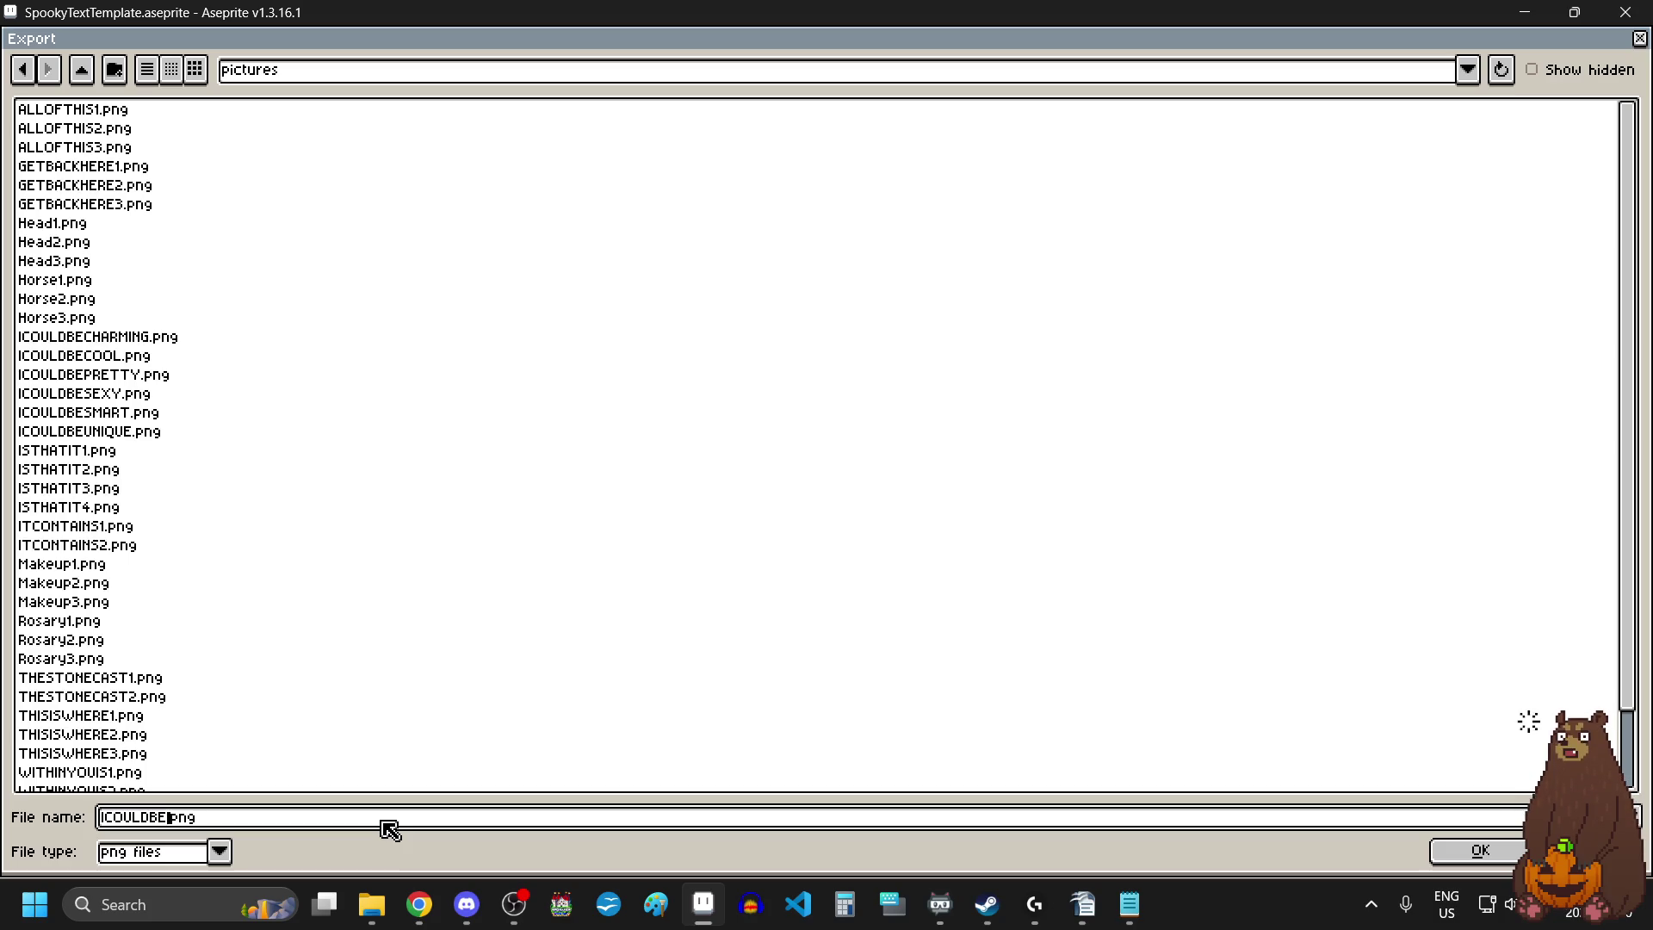
pyautogui.write('LOVED')
pyautogui.click(1492, 855)
pyautogui.click(1081, 594)
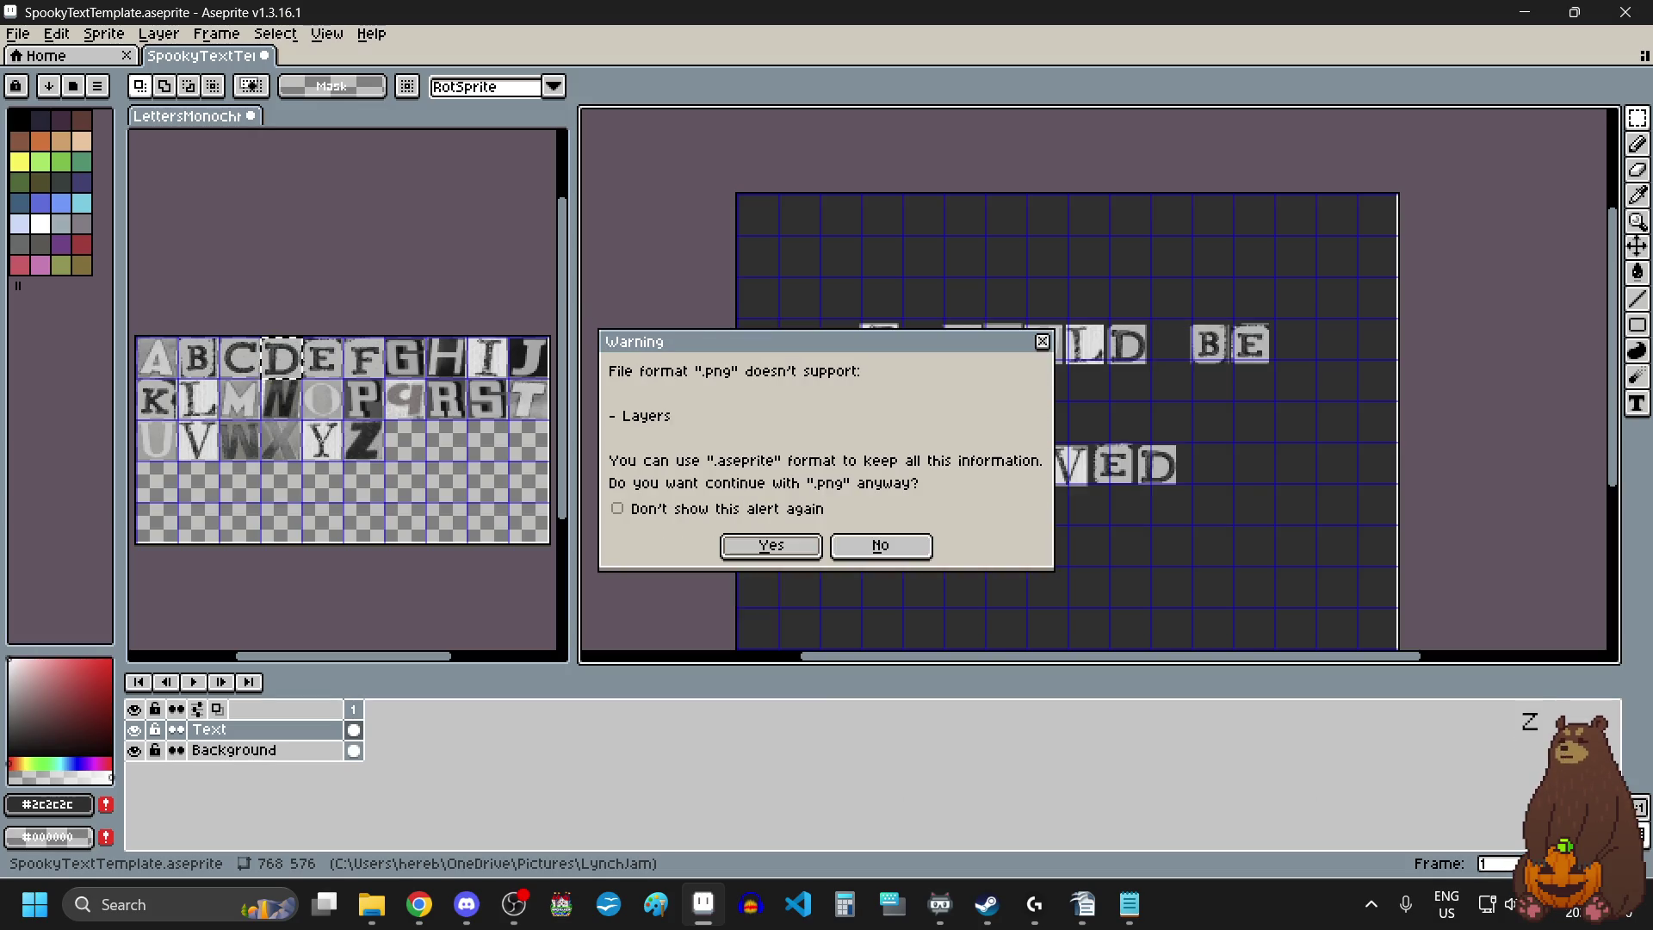
pyautogui.click(781, 551)
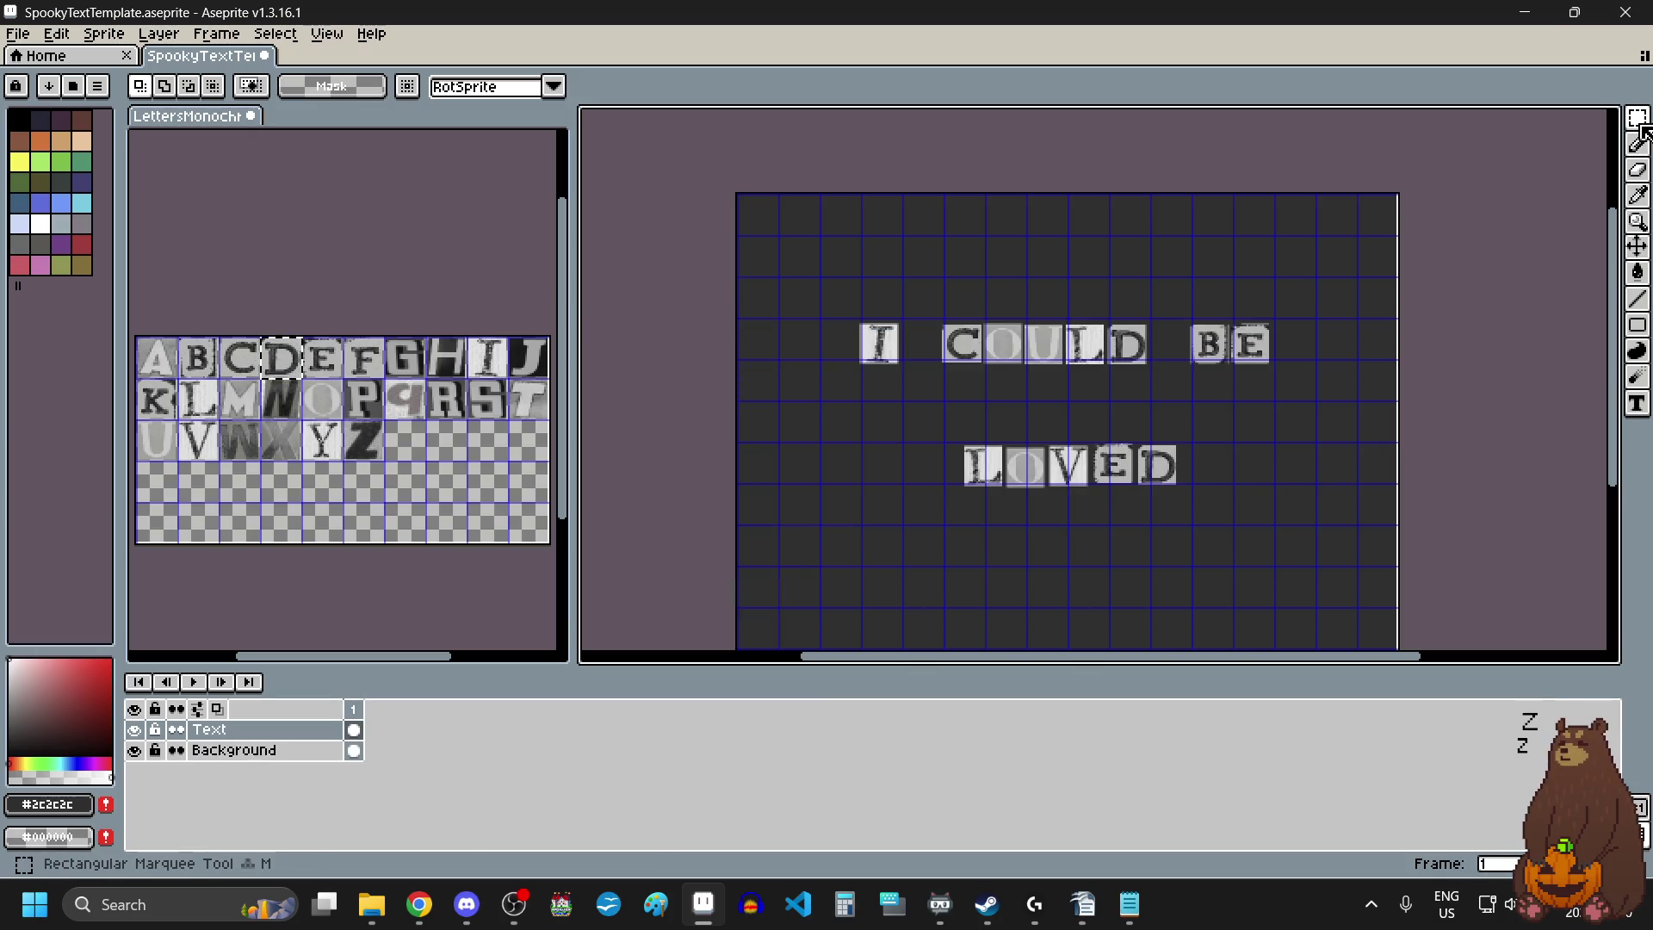
# Delete the LOVED tiles and place an L tile from the letter sheet below I COULD BE.
pyautogui.moveTo(1209, 412); pyautogui.dragTo(896, 572)
pyautogui.press('Delete')
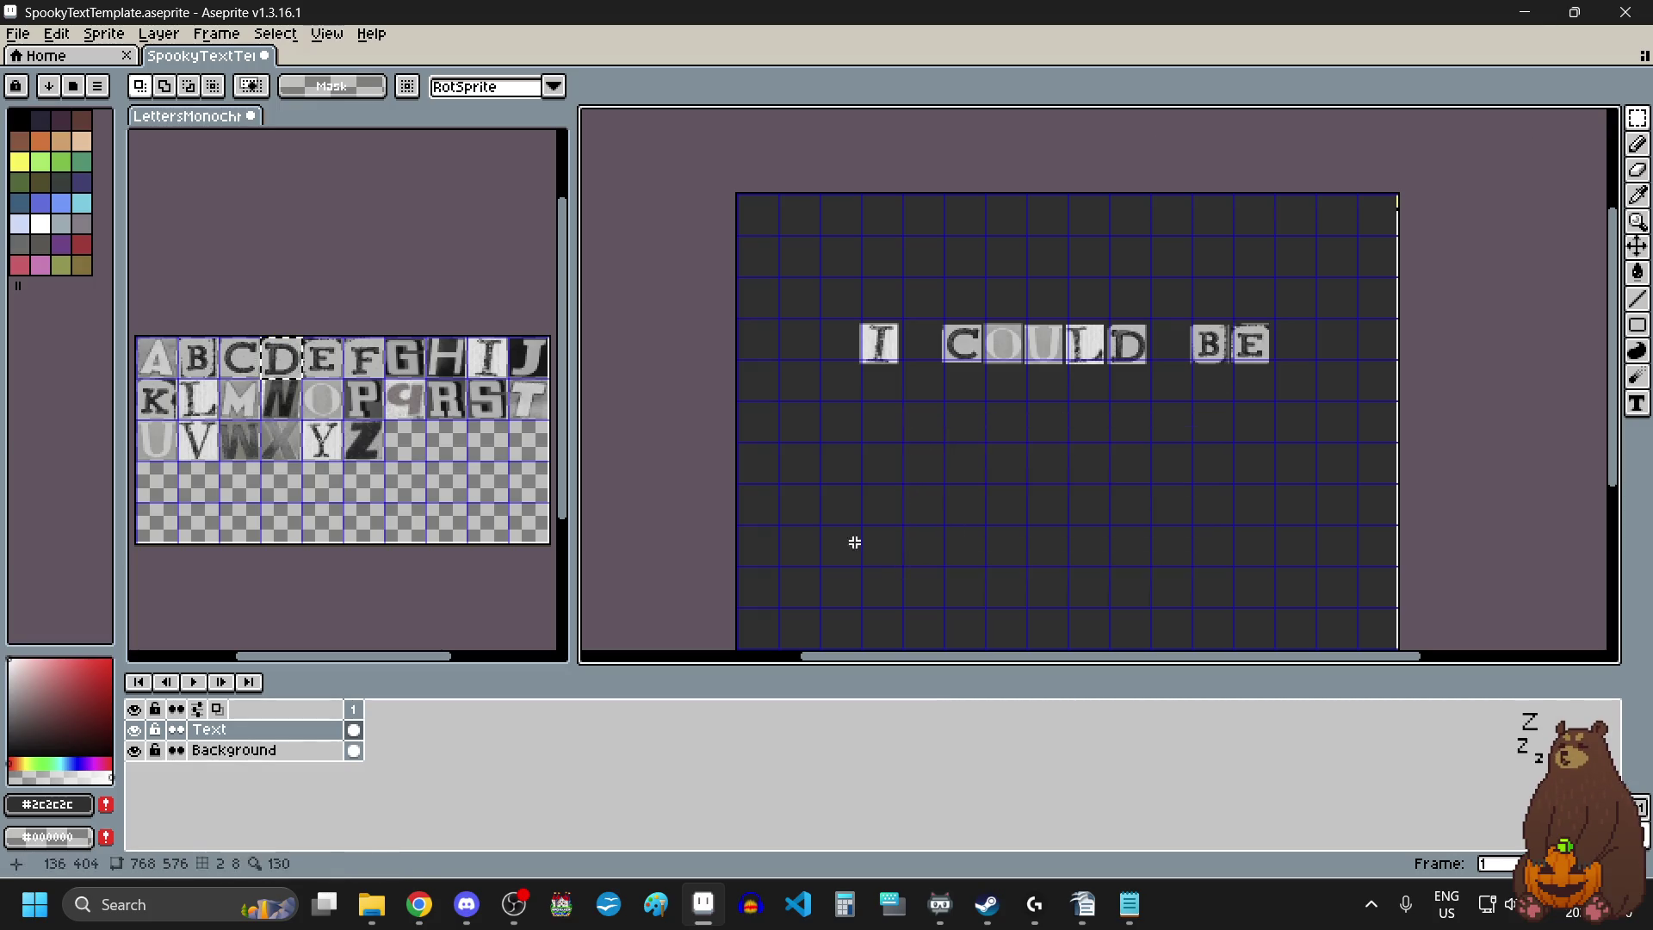
pyautogui.click(194, 398)
pyautogui.moveTo(194, 398); pyautogui.dragTo(211, 409)
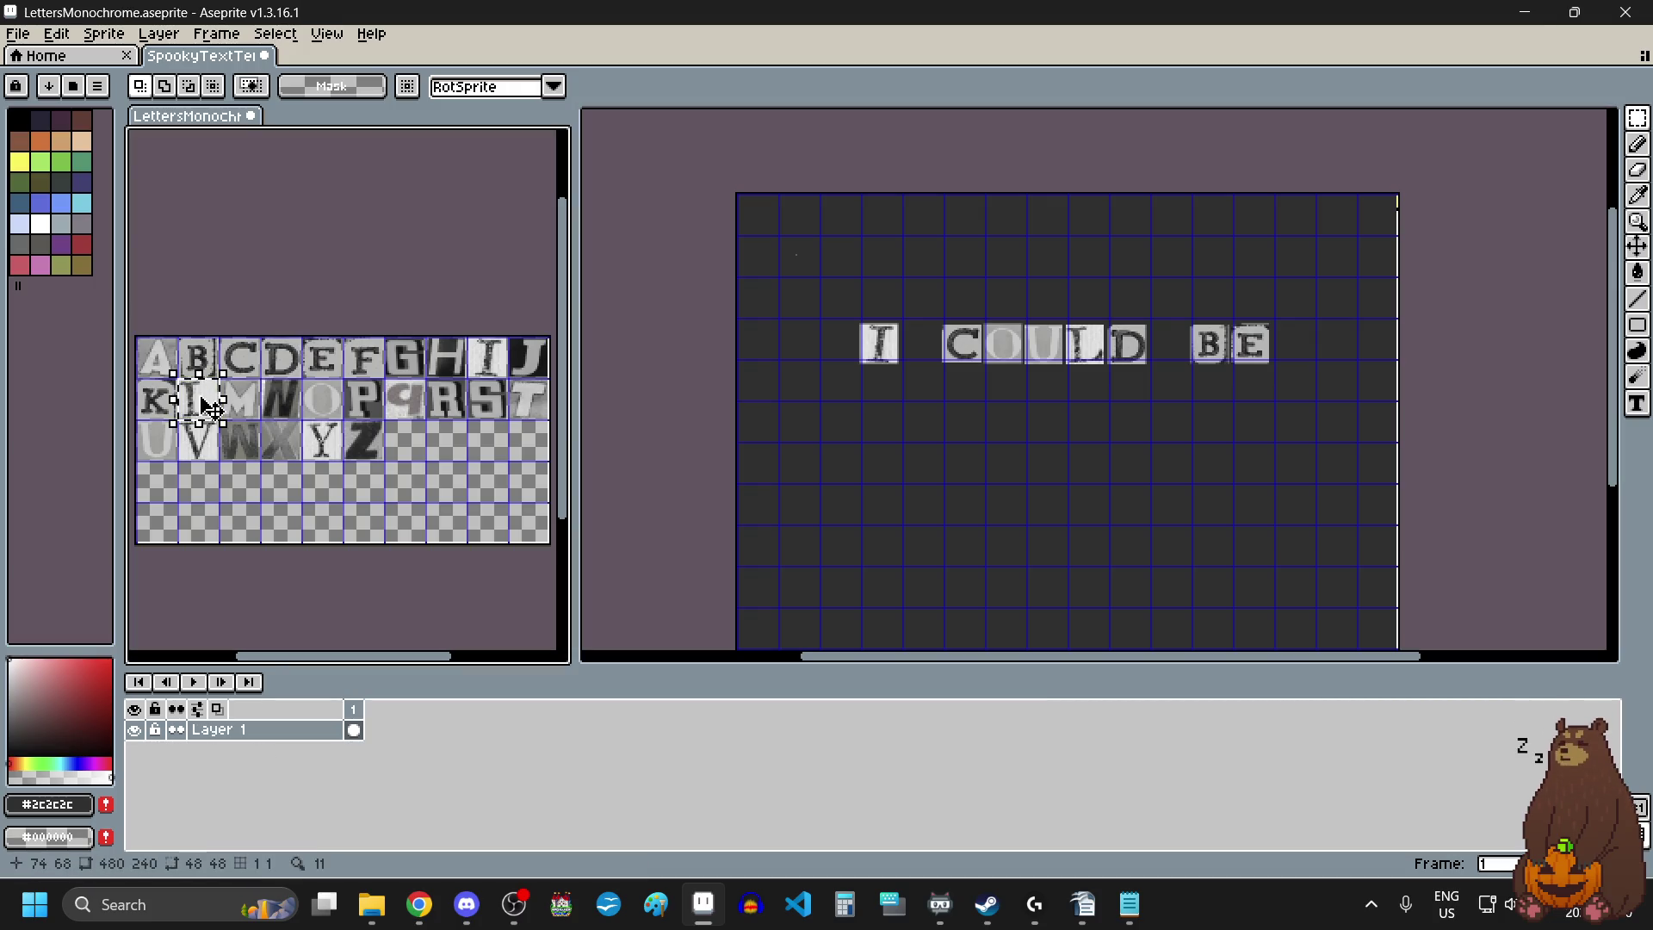
pyautogui.click(954, 447)
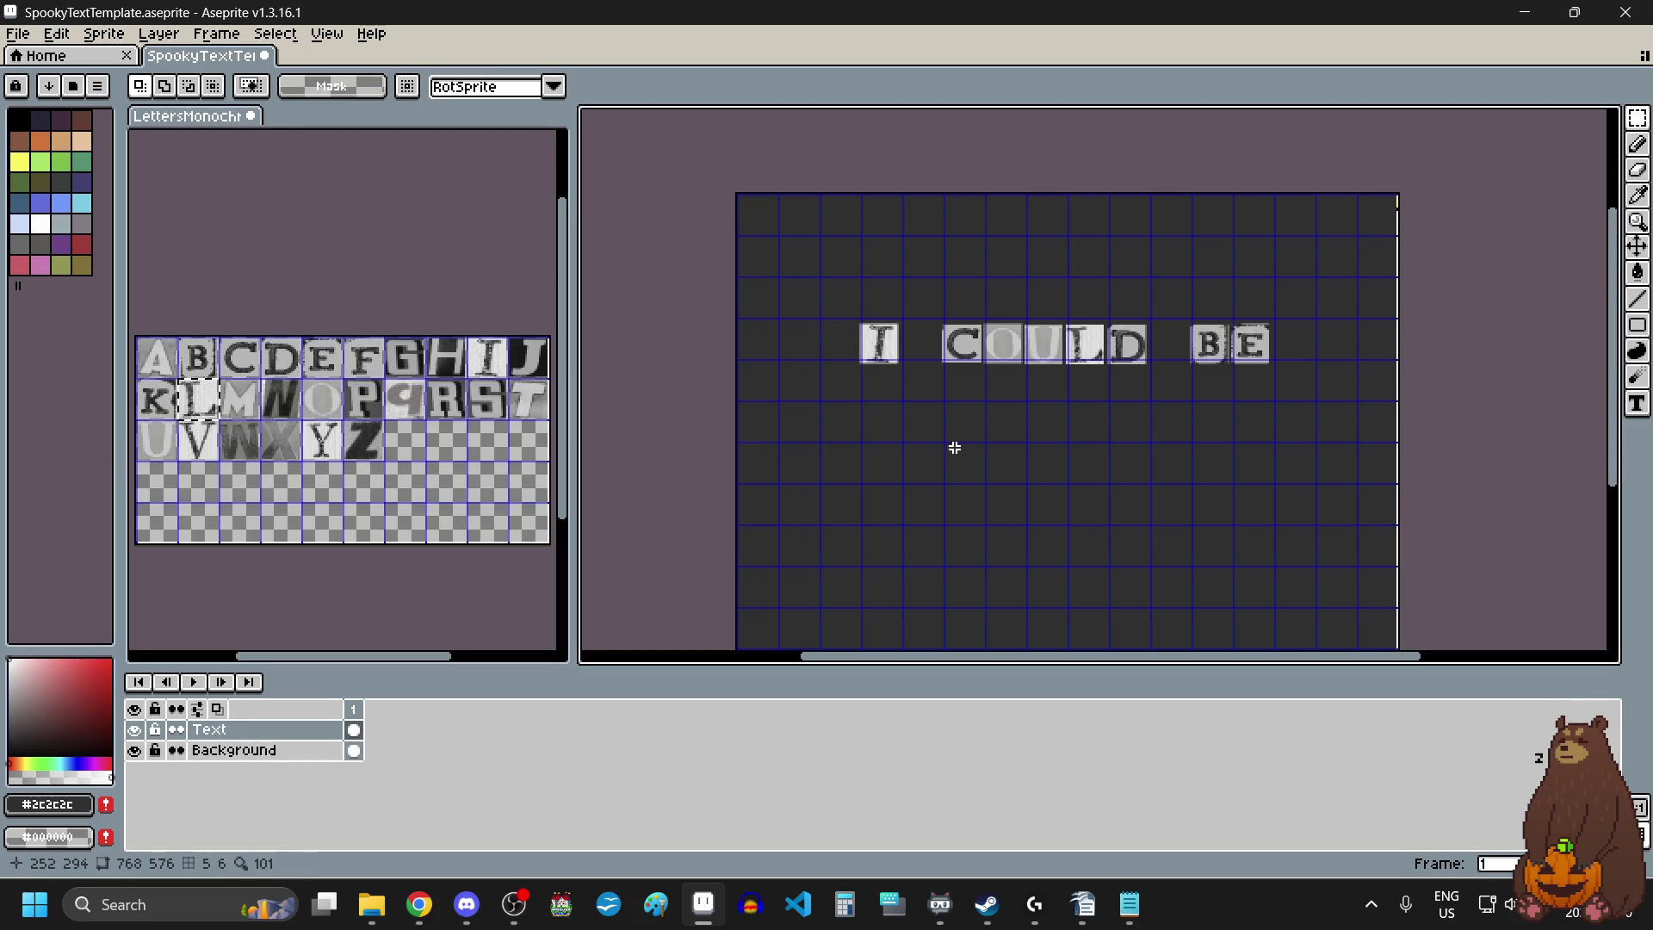
pyautogui.hotkey('ctrl', 'v')
pyautogui.moveTo(814, 273)
pyautogui.mouseDown()
pyautogui.moveTo(973, 435)
pyautogui.moveTo(986, 478)
pyautogui.mouseUp()
pyautogui.scroll(1, 985, 478)
pyautogui.scroll(-1, 1037, 489)
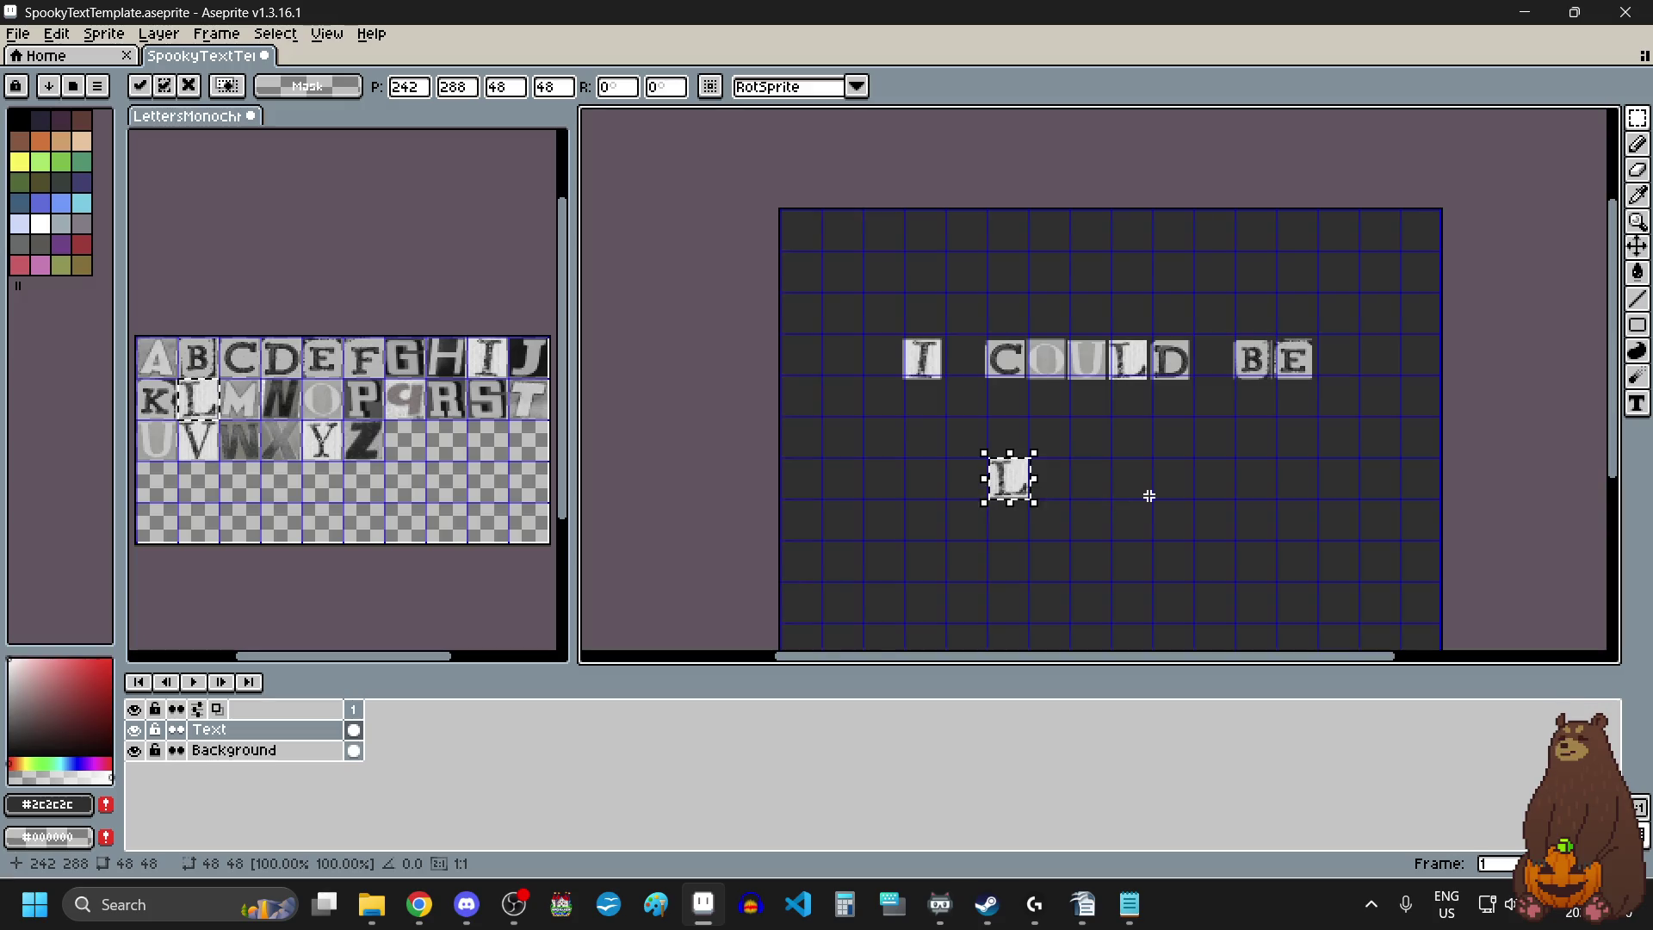
pyautogui.scroll(1, 1148, 491)
pyautogui.click(1151, 494)
# Copy A and Y tiles from the letter sheet and place them after the L.
pyautogui.moveTo(158, 356); pyautogui.dragTo(170, 366)
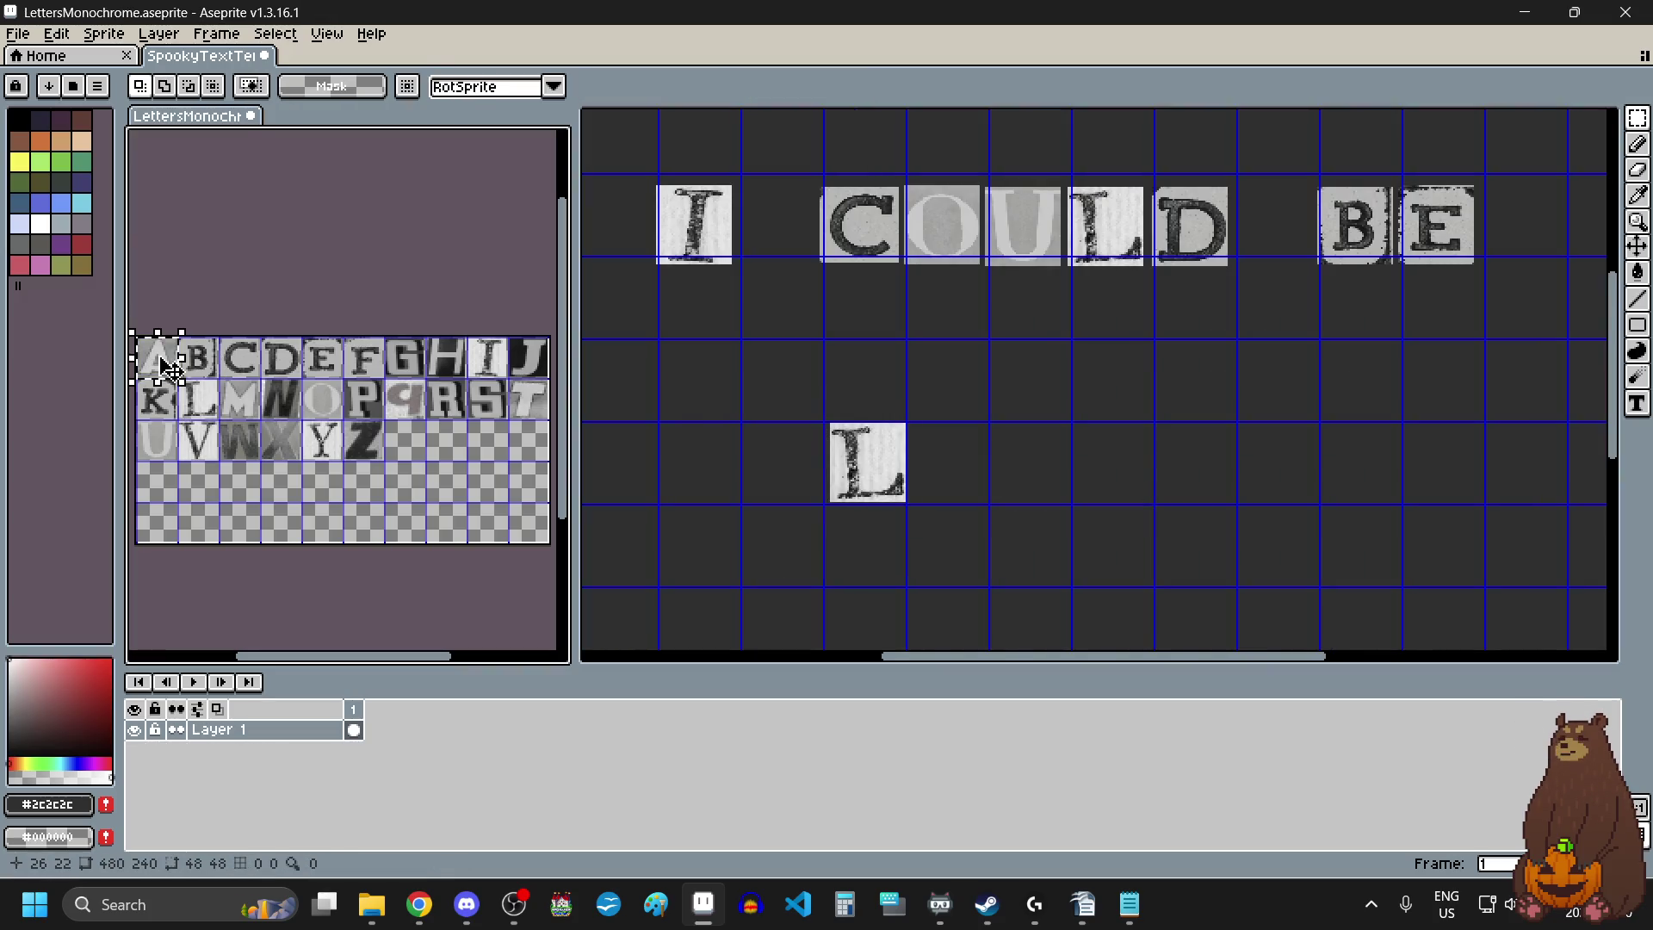
pyautogui.hotkey('ctrl', 'c')
pyautogui.click(1051, 472)
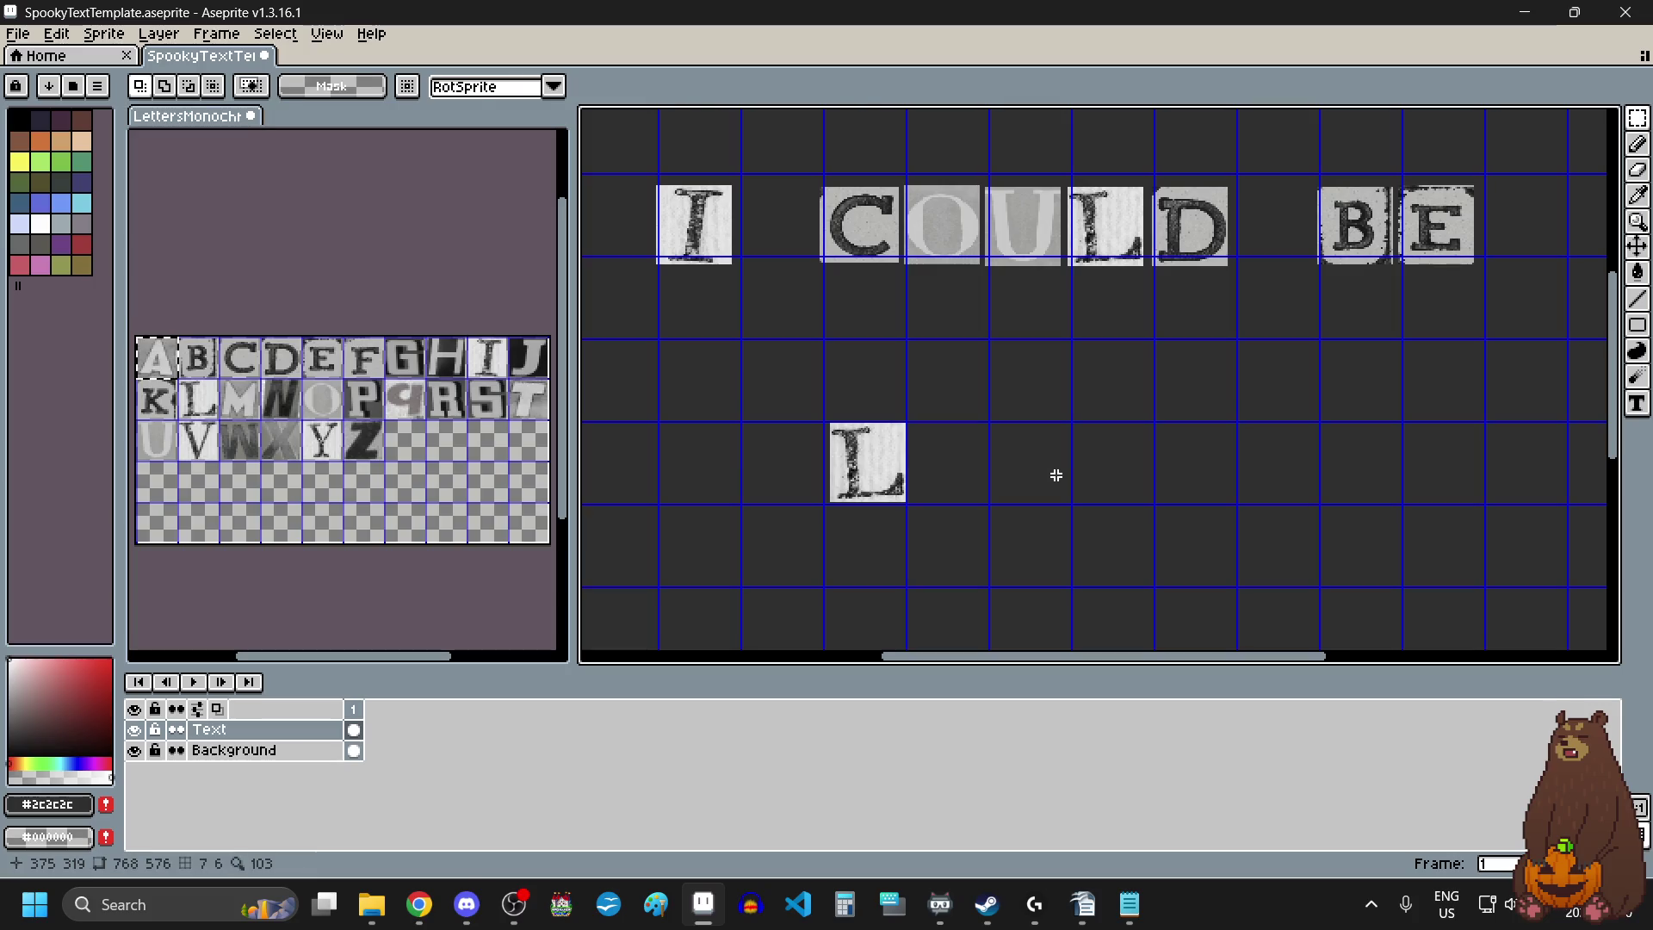
pyautogui.hotkey('ctrl', 'v')
pyautogui.moveTo(1087, 379)
pyautogui.mouseDown()
pyautogui.moveTo(994, 469)
pyautogui.moveTo(967, 471)
pyautogui.mouseUp()
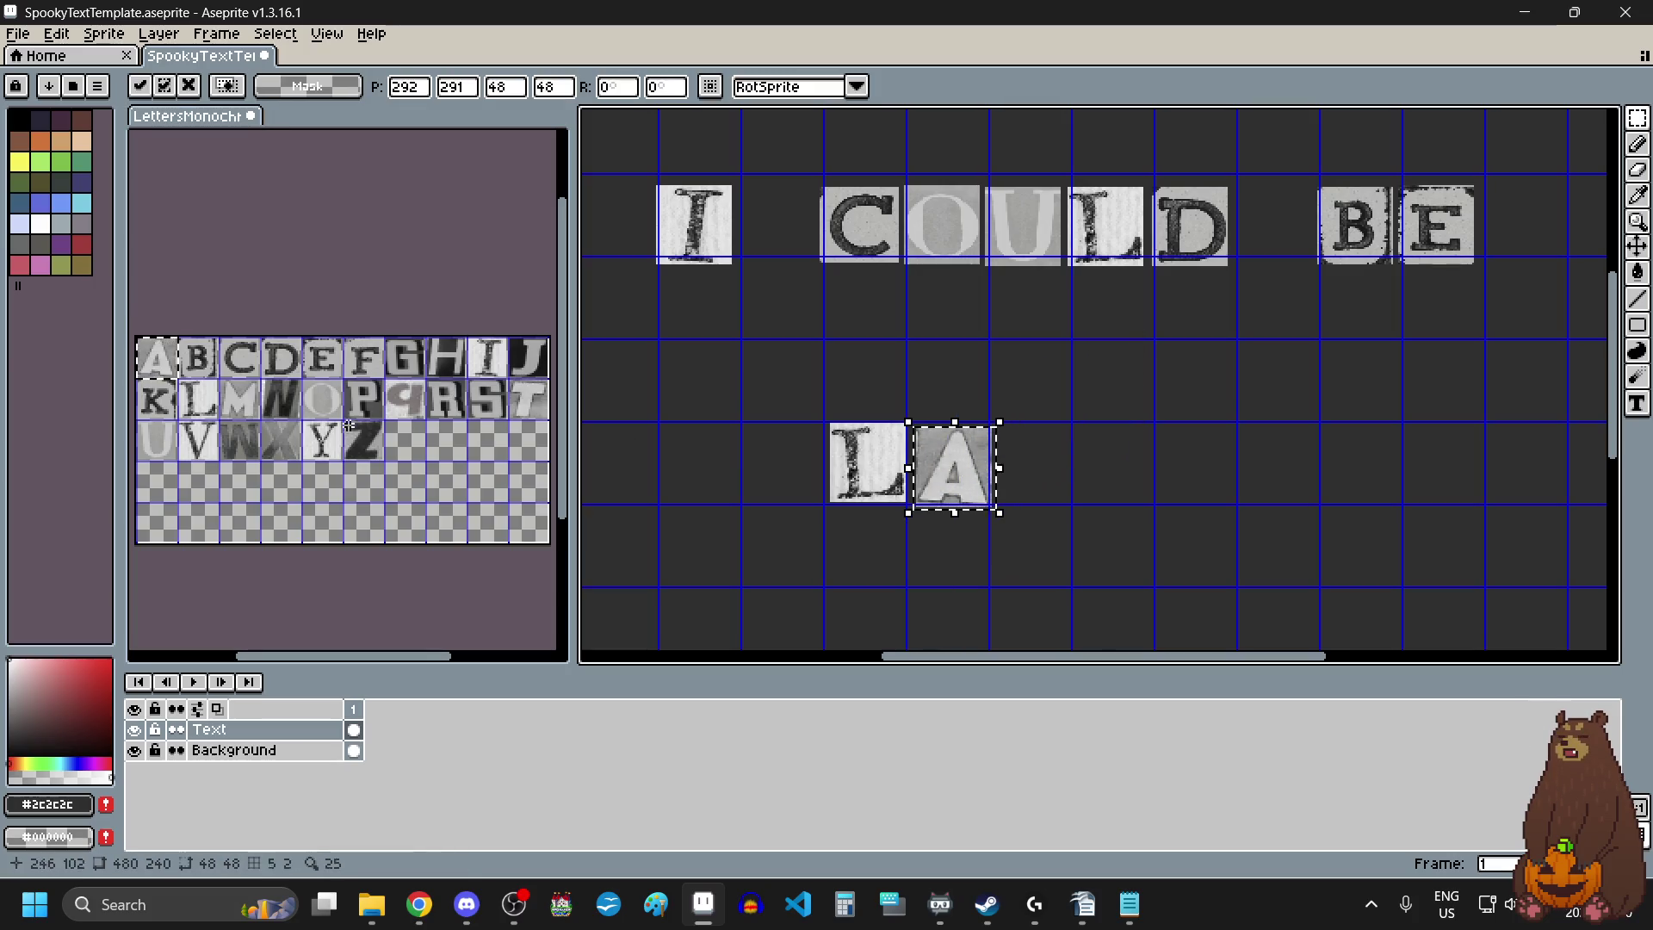
pyautogui.moveTo(326, 439); pyautogui.dragTo(336, 449)
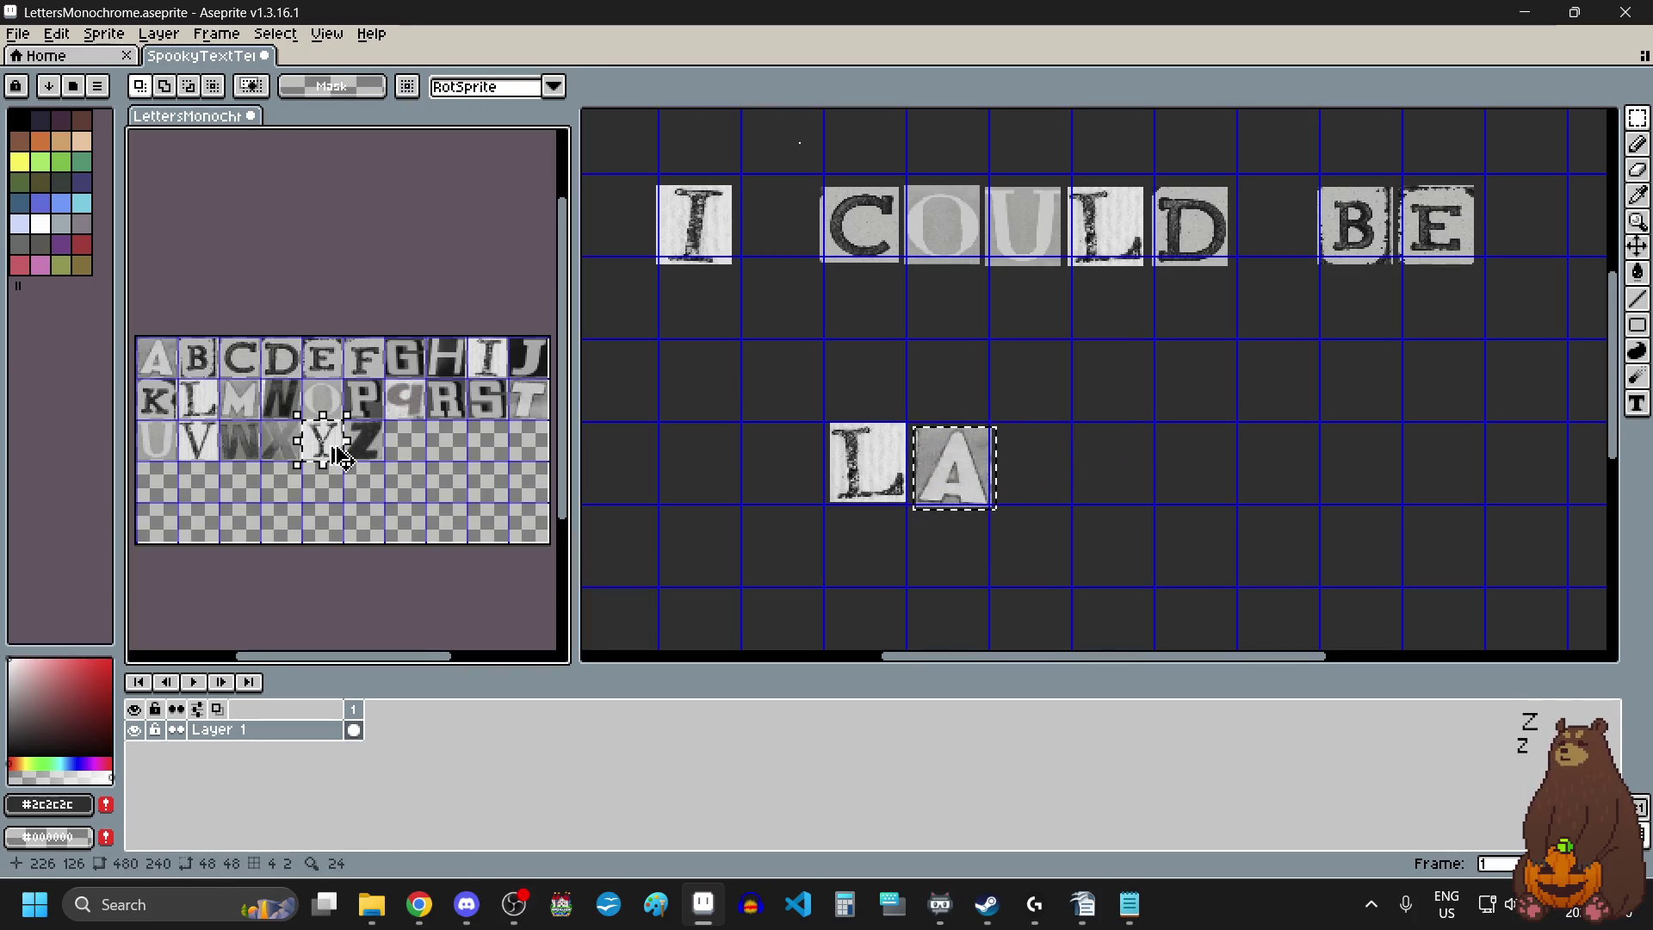
pyautogui.click(1125, 453)
pyautogui.hotkey('ctrl', 'v')
pyautogui.moveTo(1125, 452); pyautogui.dragTo(1045, 474)
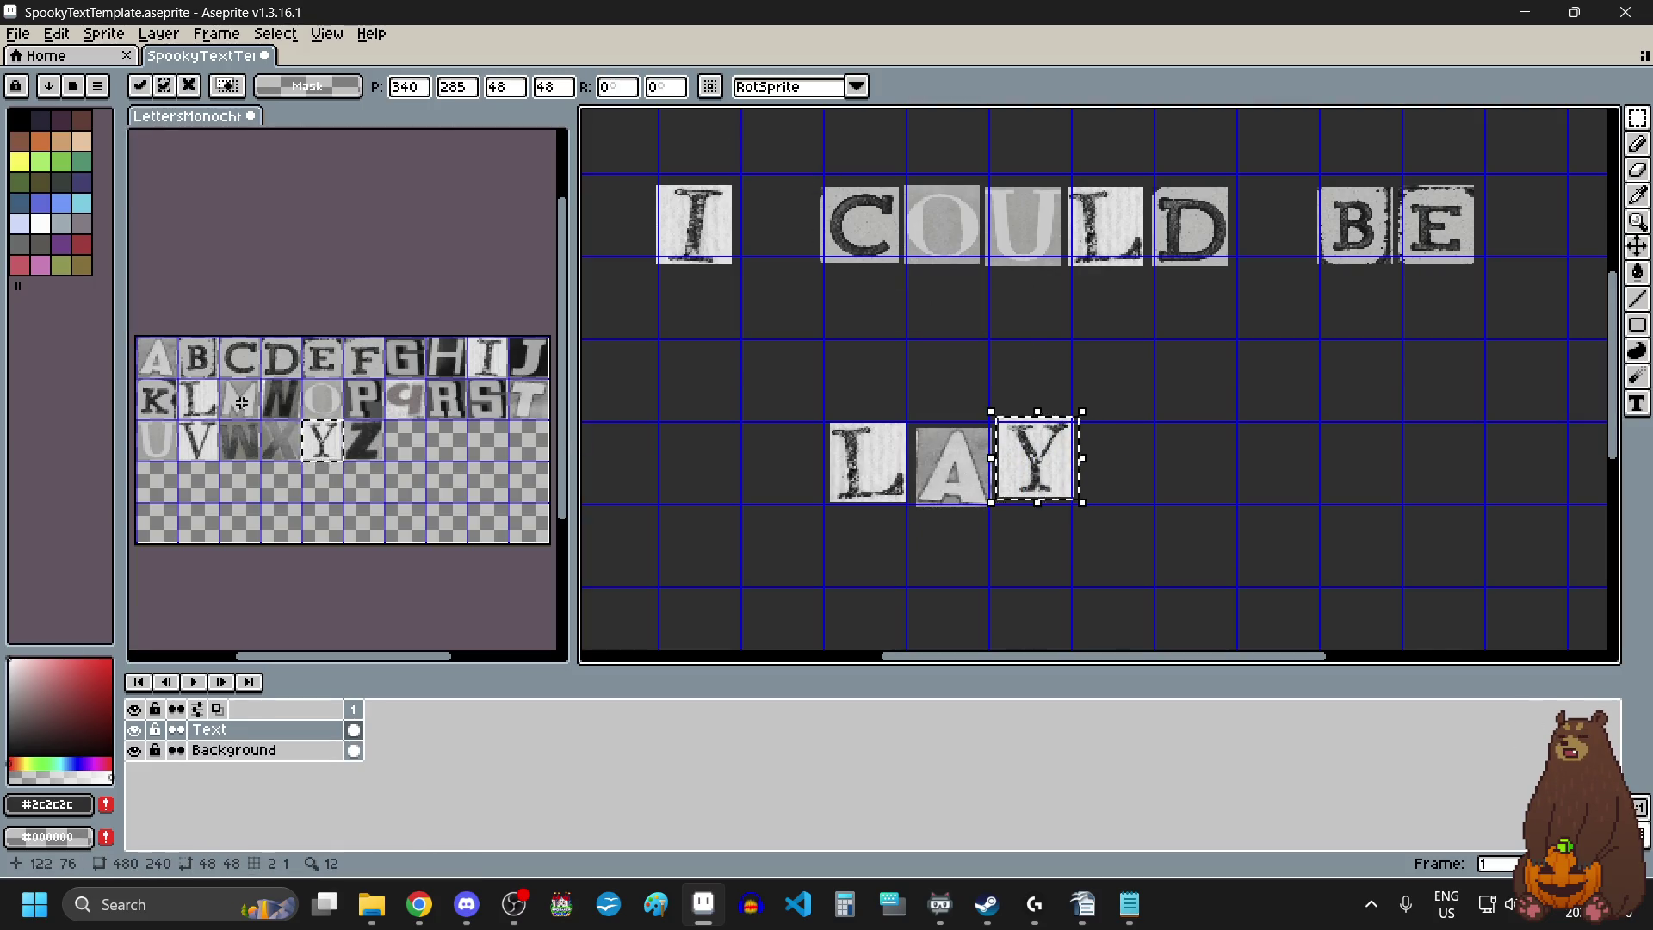
# Add another L and A tile after LAY to spell LAYLA.
pyautogui.moveTo(204, 401); pyautogui.dragTo(213, 412)
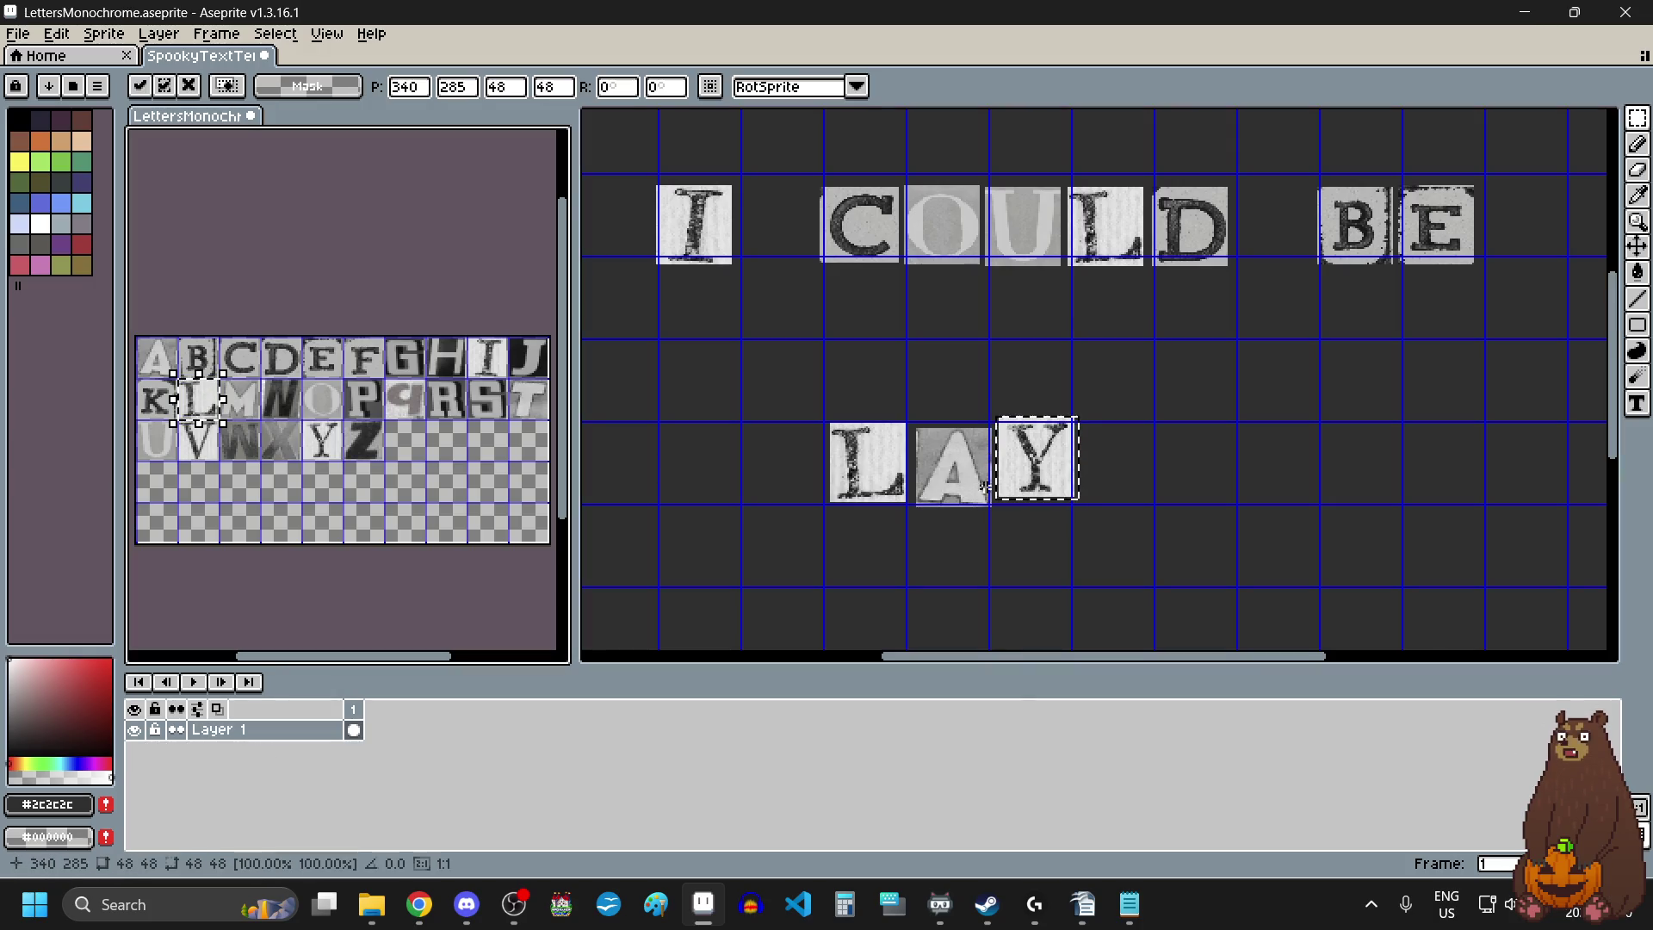
pyautogui.click(1188, 460)
pyautogui.hotkey('ctrl', 'v')
pyautogui.moveTo(1095, 377); pyautogui.dragTo(1120, 469)
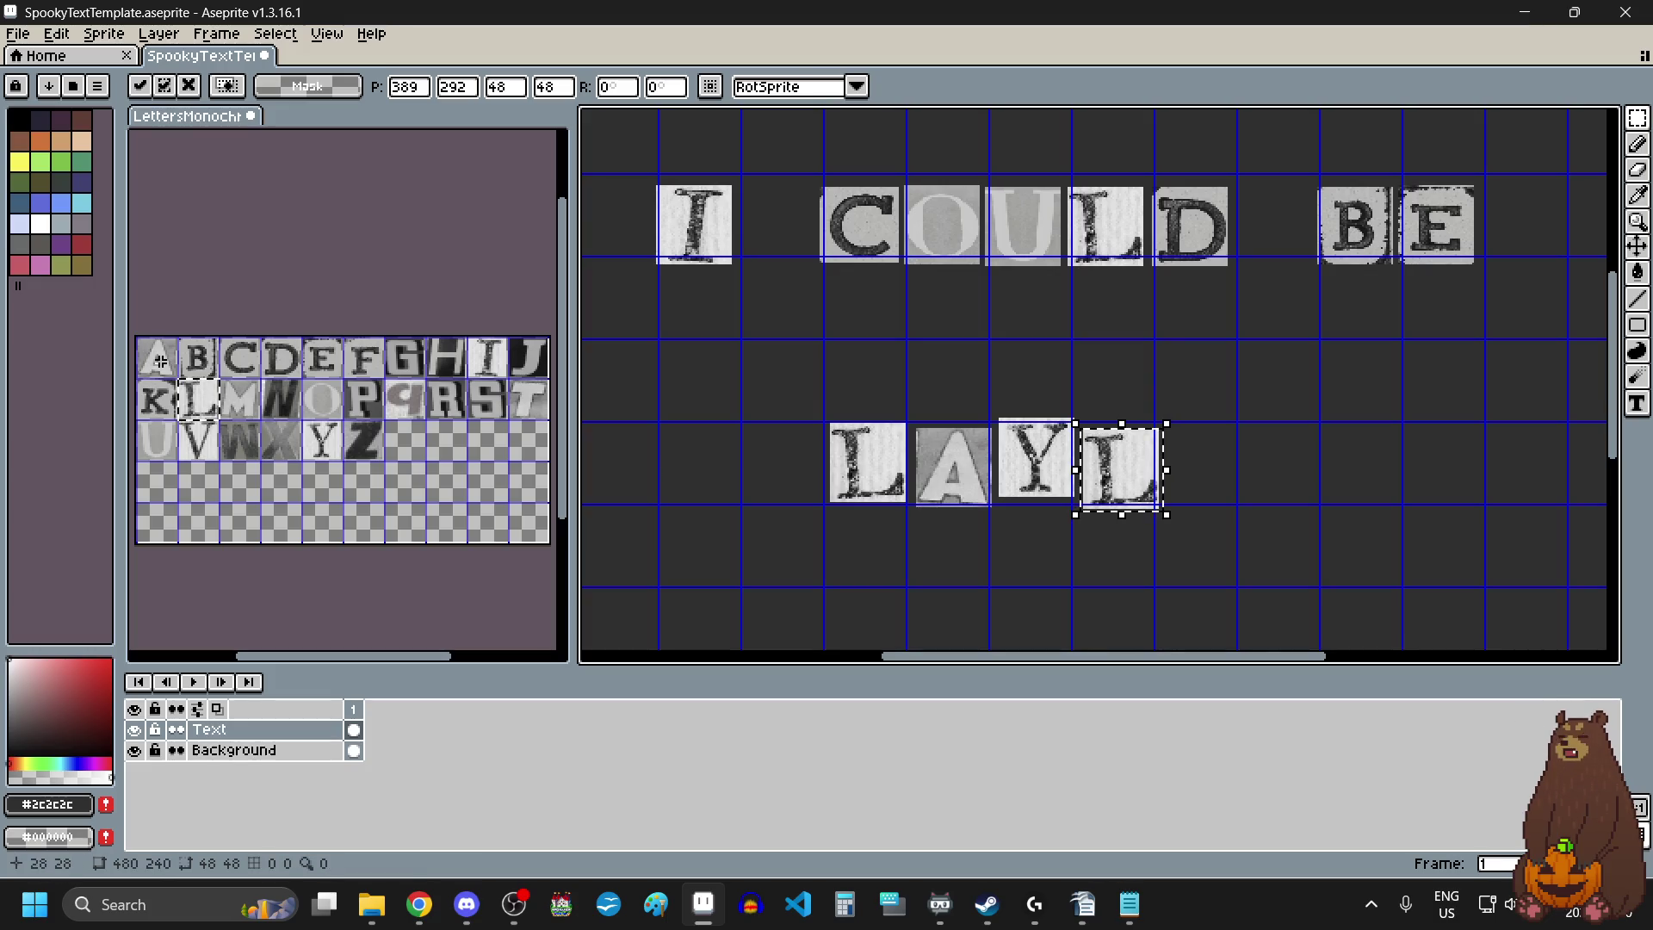
pyautogui.moveTo(147, 349); pyautogui.dragTo(170, 372)
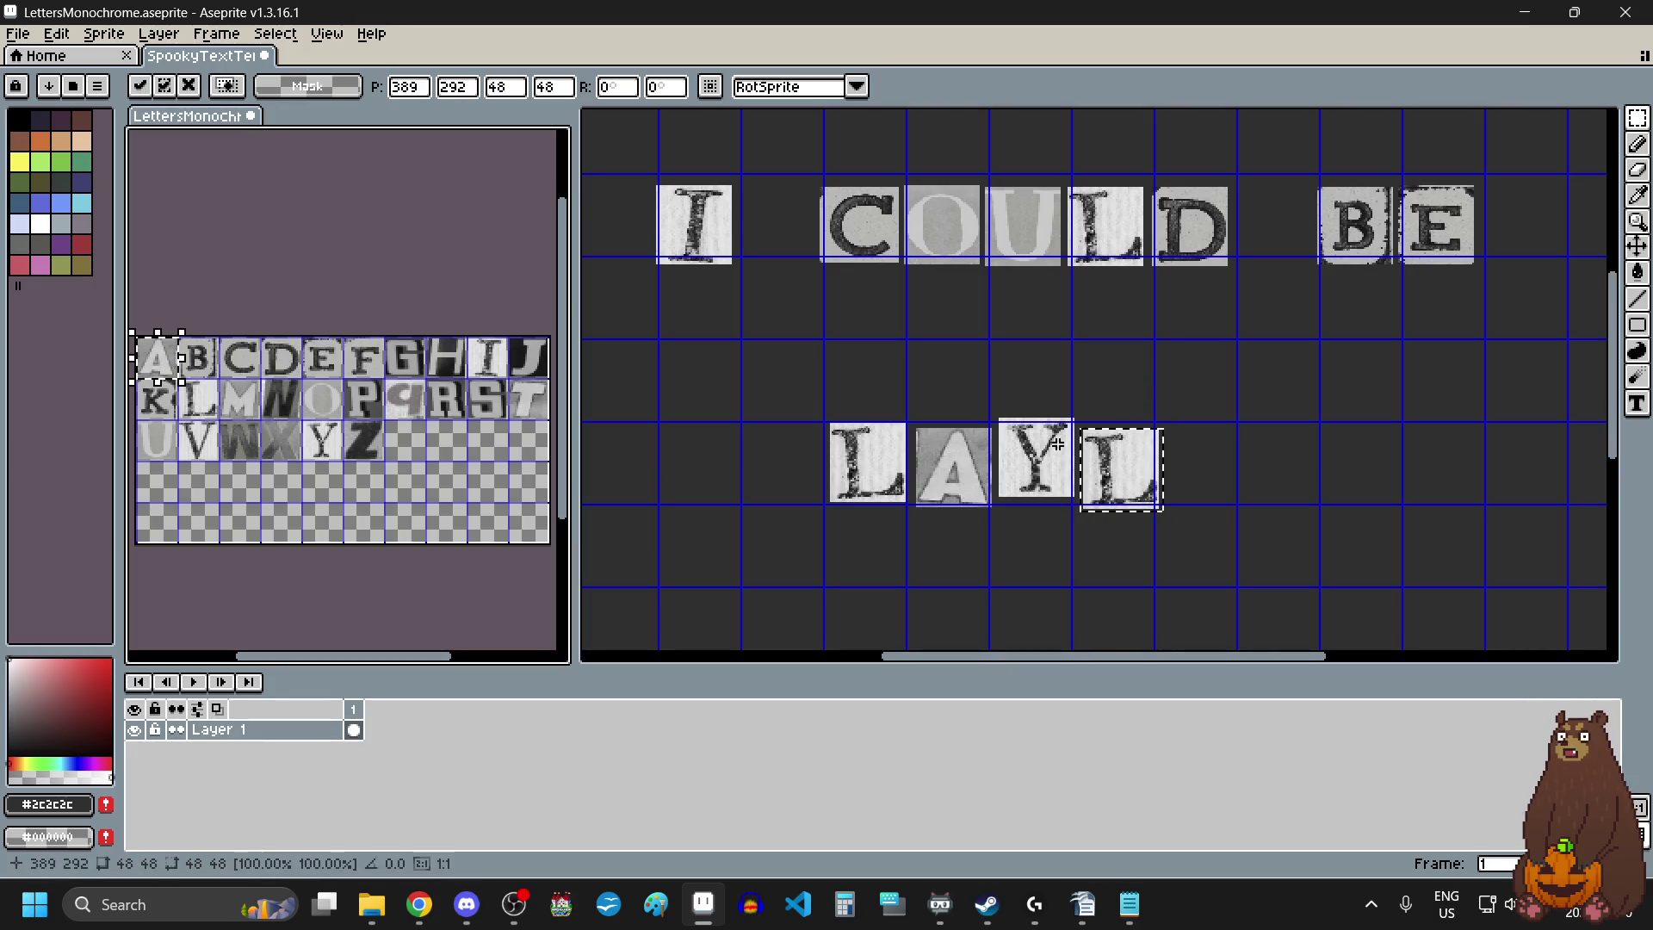
pyautogui.click(1240, 422)
pyautogui.hotkey('ctrl', 'v')
pyautogui.moveTo(1107, 396); pyautogui.dragTo(1214, 482)
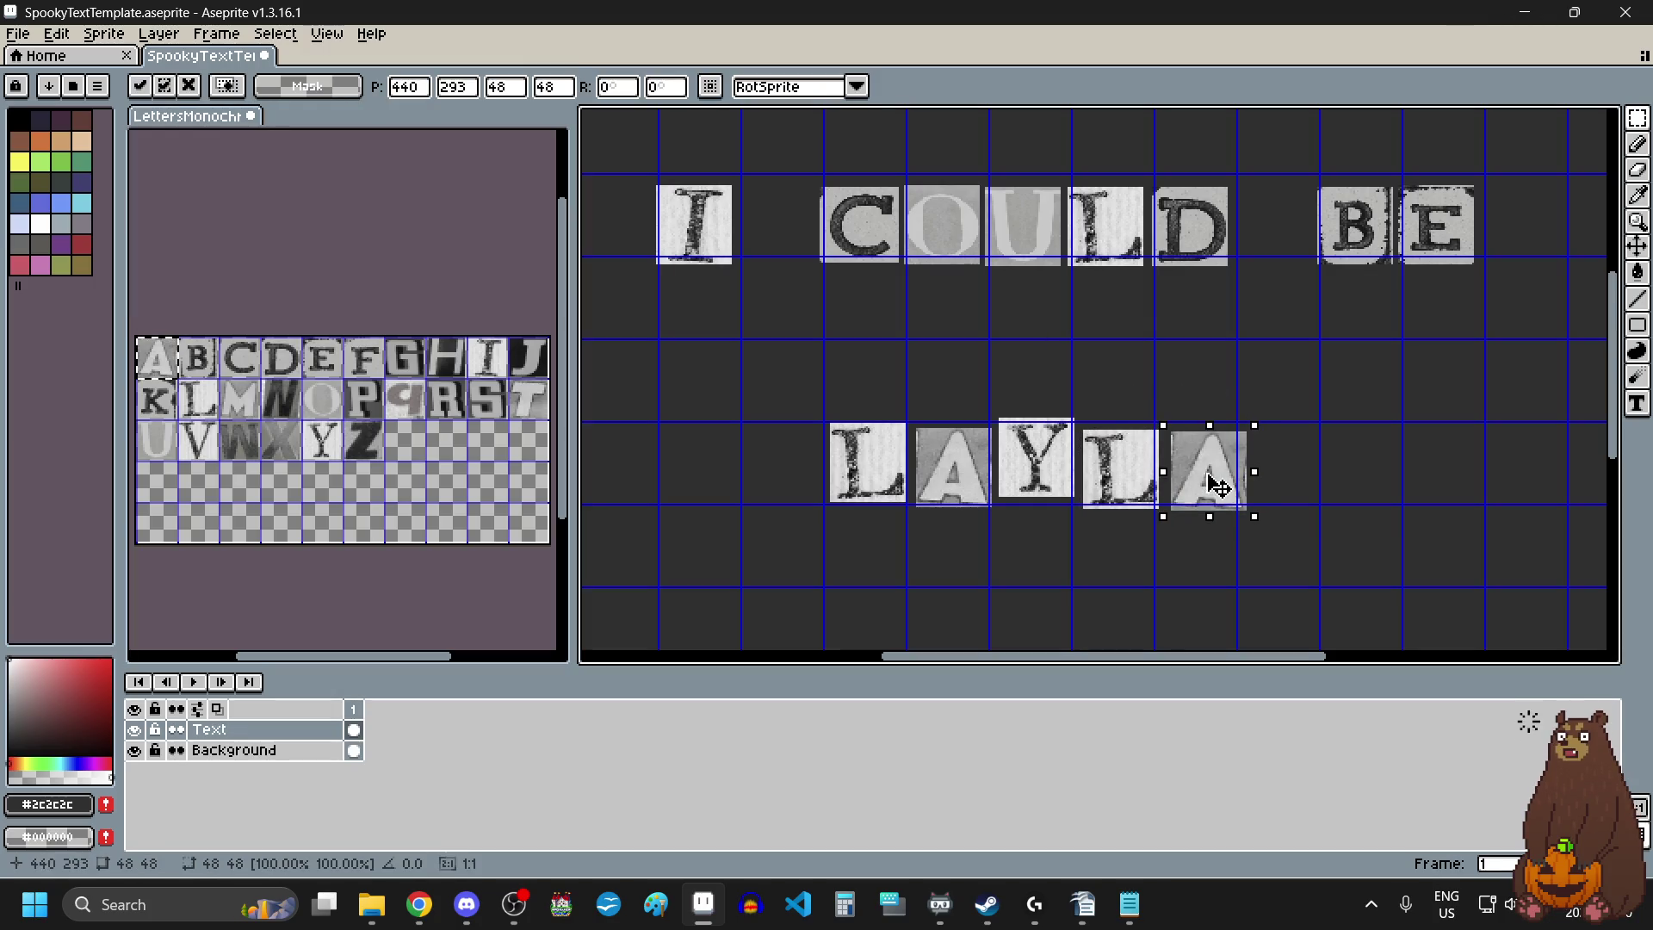
pyautogui.press('Return')
# Nudge the LAYLA row slightly right so it sits centred under I COULD BE.
pyautogui.scroll(-2, 1158, 478)
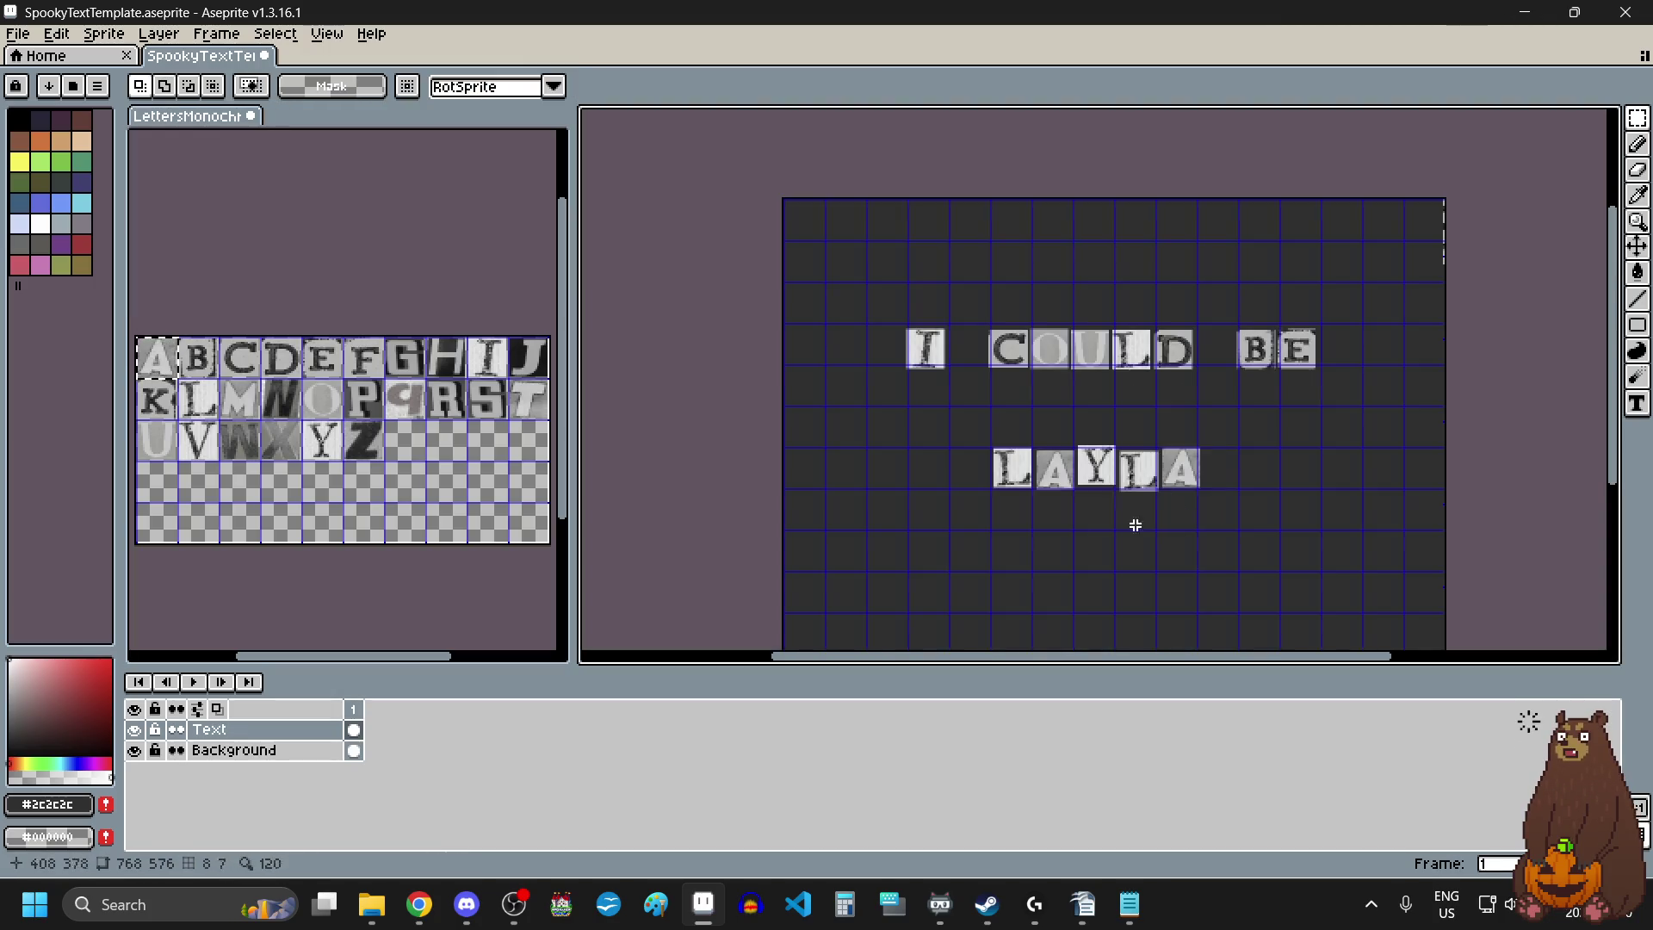
pyautogui.moveTo(958, 425)
pyautogui.mouseDown()
pyautogui.moveTo(1226, 508)
pyautogui.moveTo(1205, 497)
pyautogui.mouseUp()
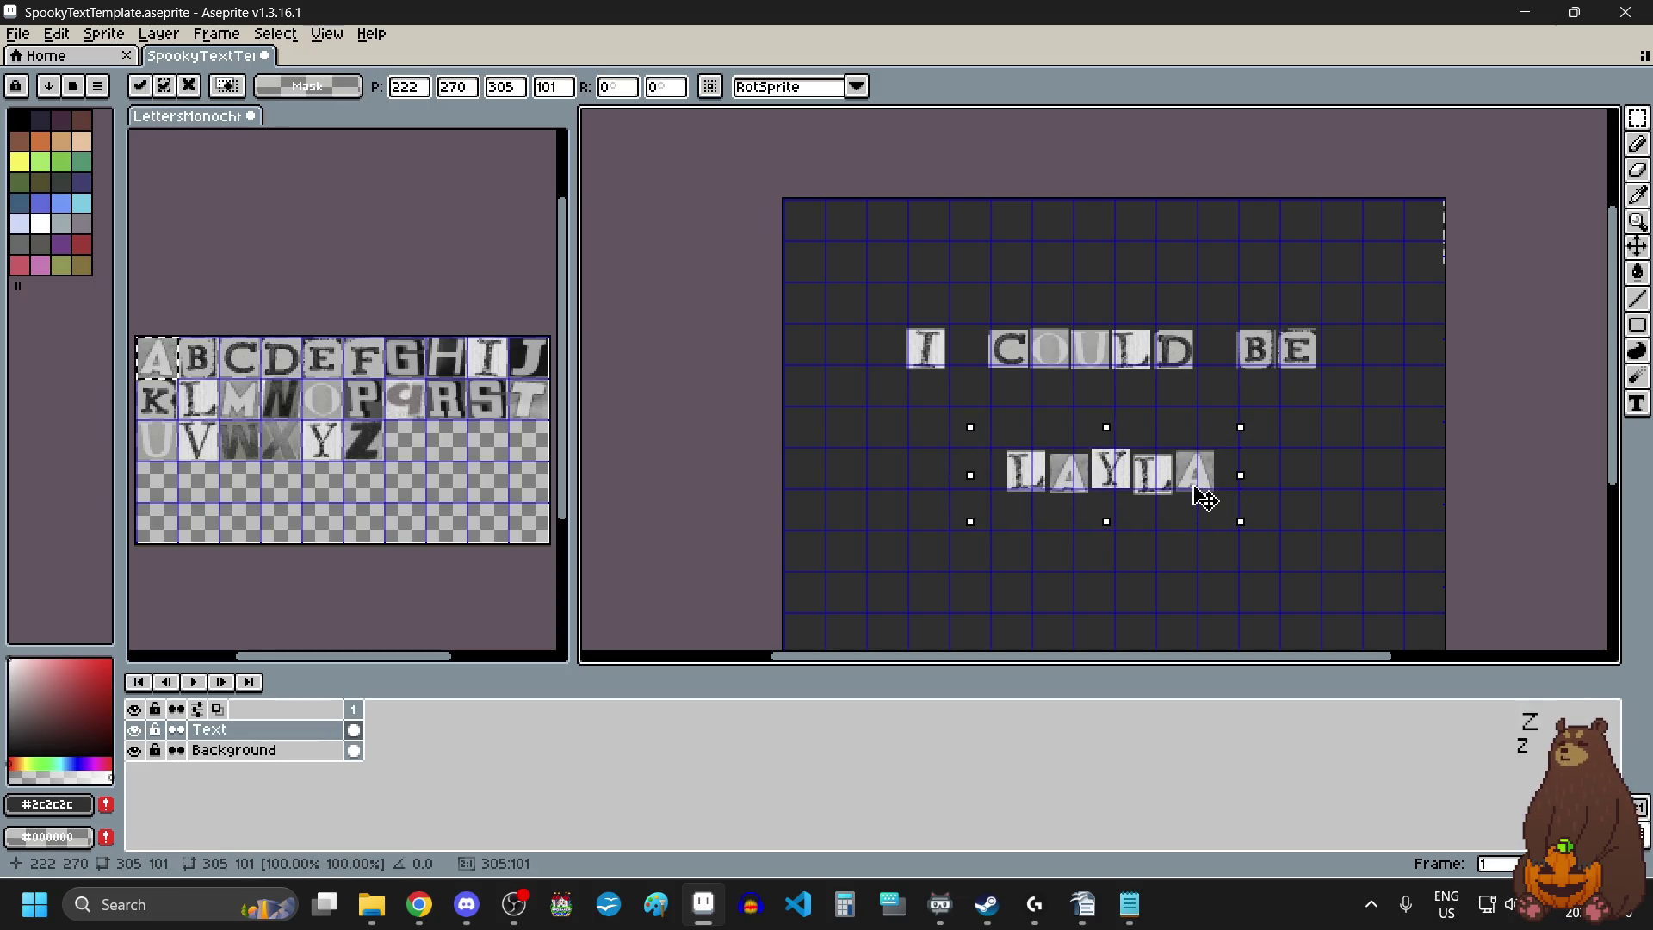
pyautogui.press('Return')
pyautogui.click(1311, 502)
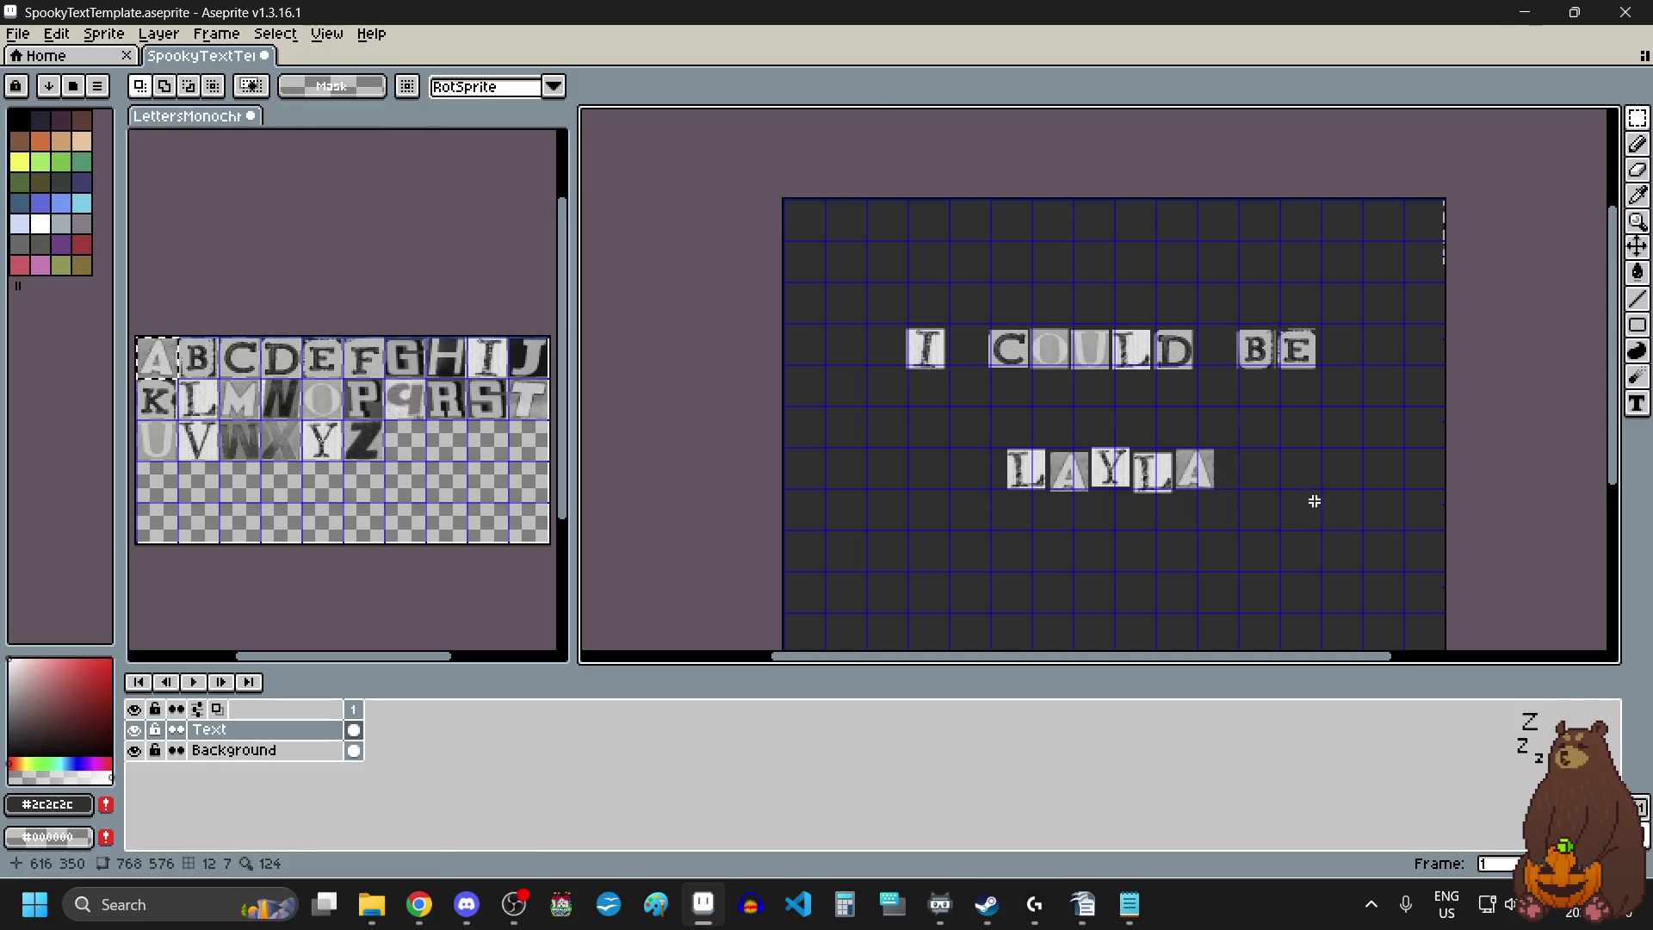
pyautogui.click(17, 34)
pyautogui.moveTo(52, 204)
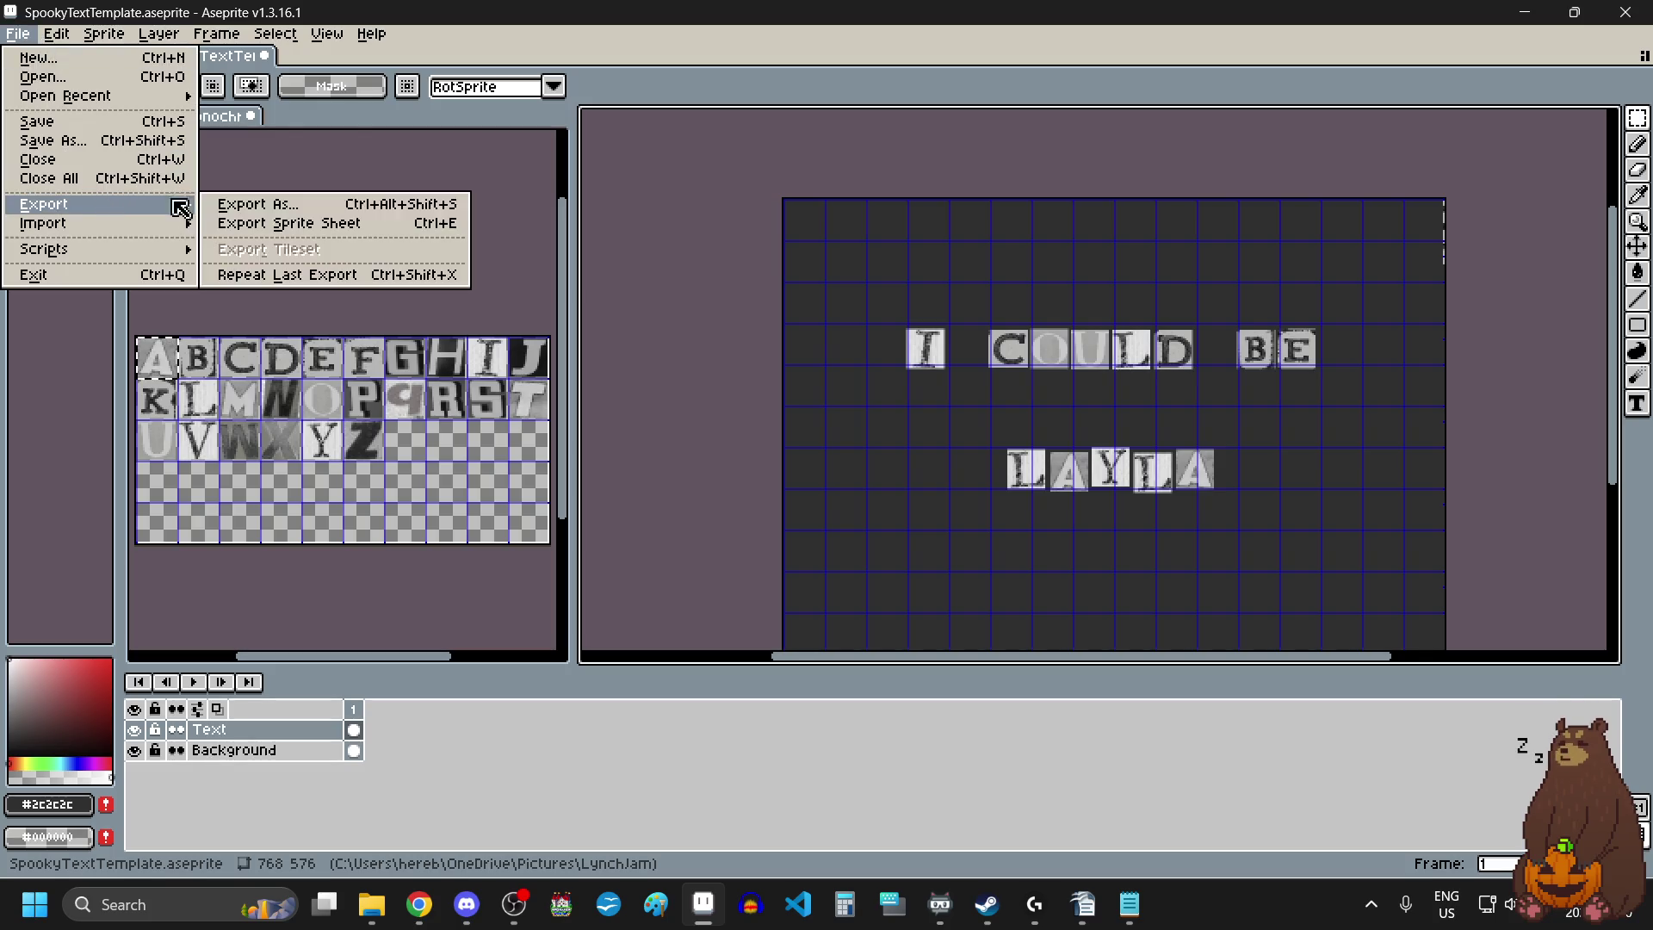
pyautogui.click(228, 207)
pyautogui.click(1204, 363)
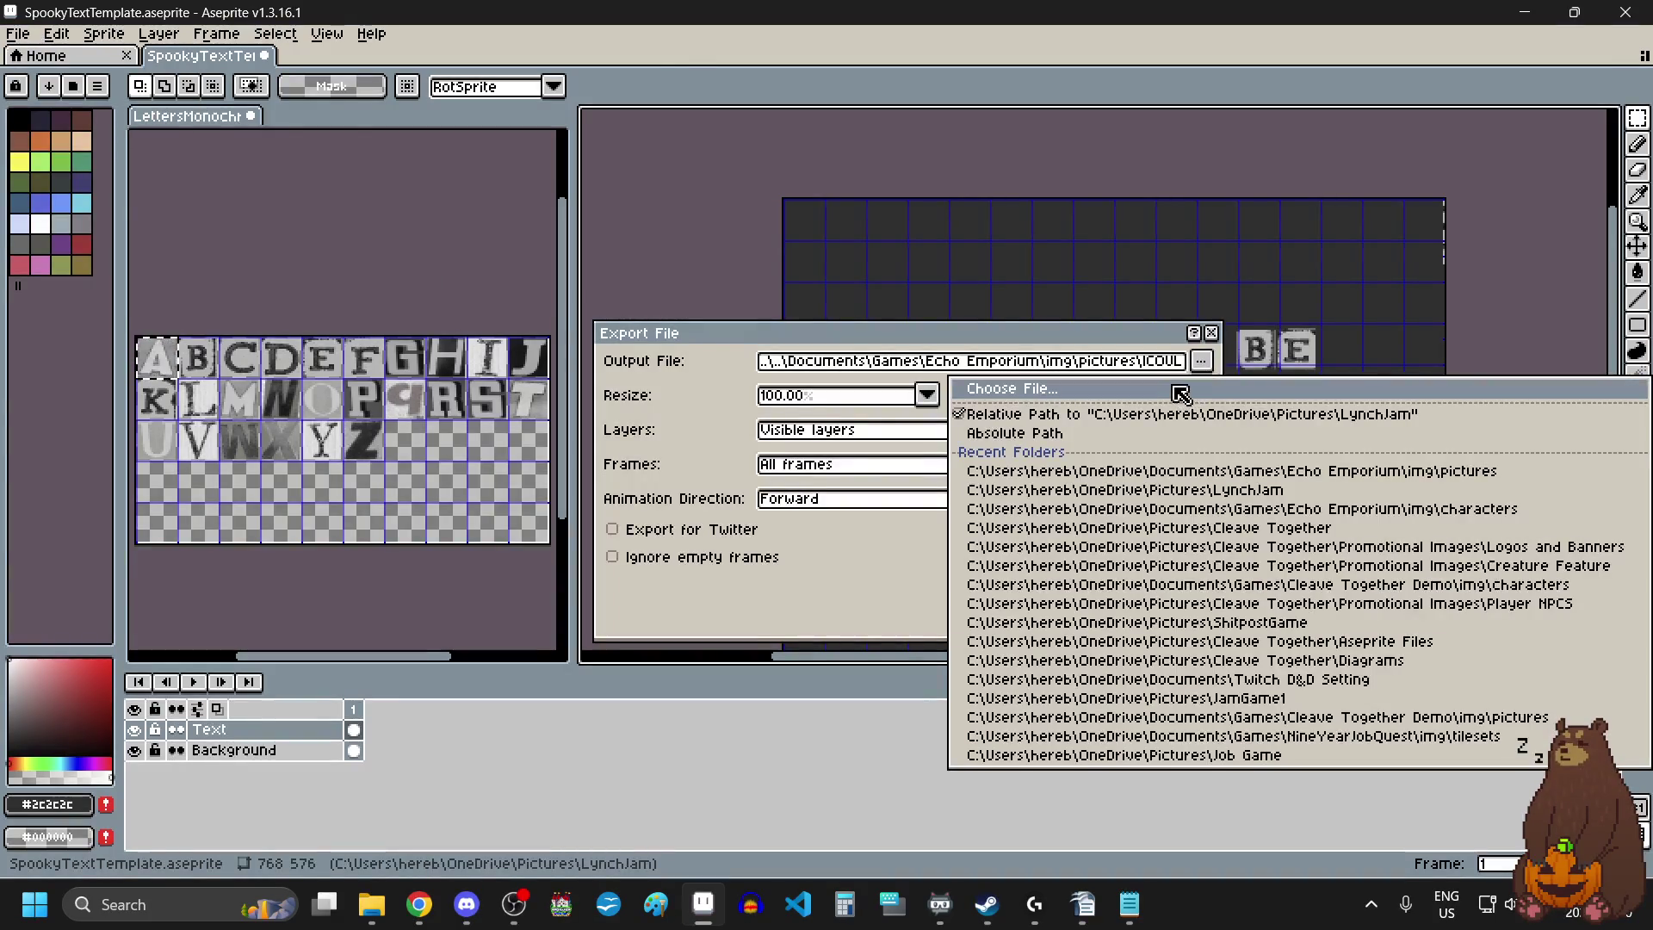
pyautogui.click(1171, 390)
pyautogui.click(1466, 70)
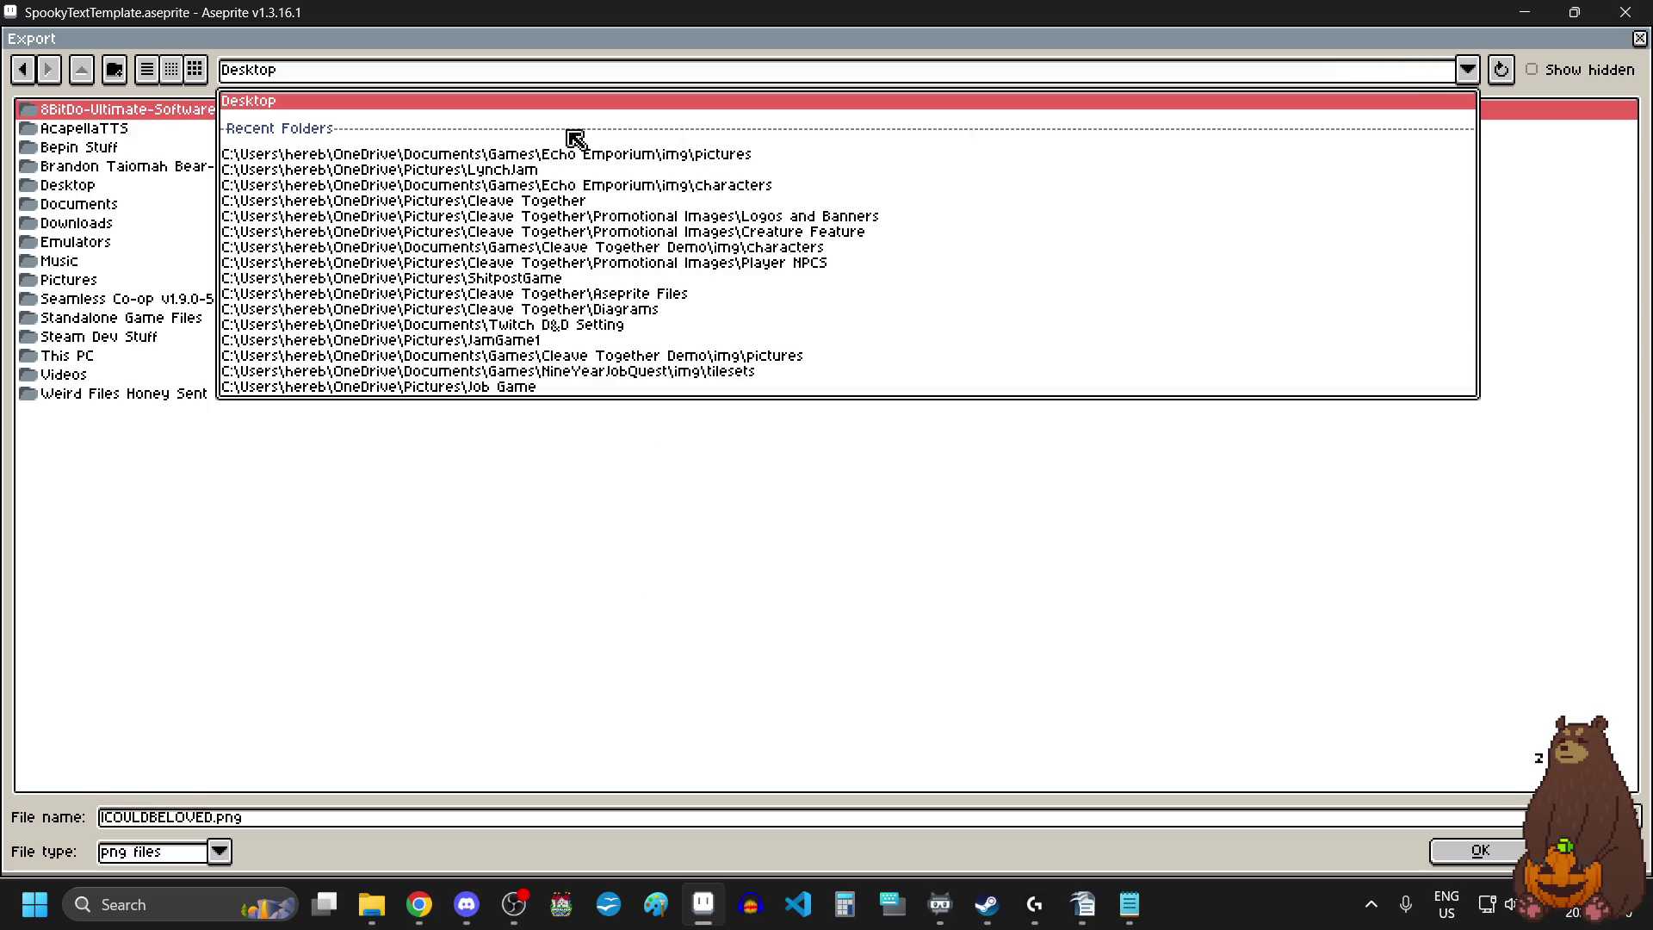
pyautogui.click(504, 164)
pyautogui.click(349, 818)
pyautogui.write('AYLA')
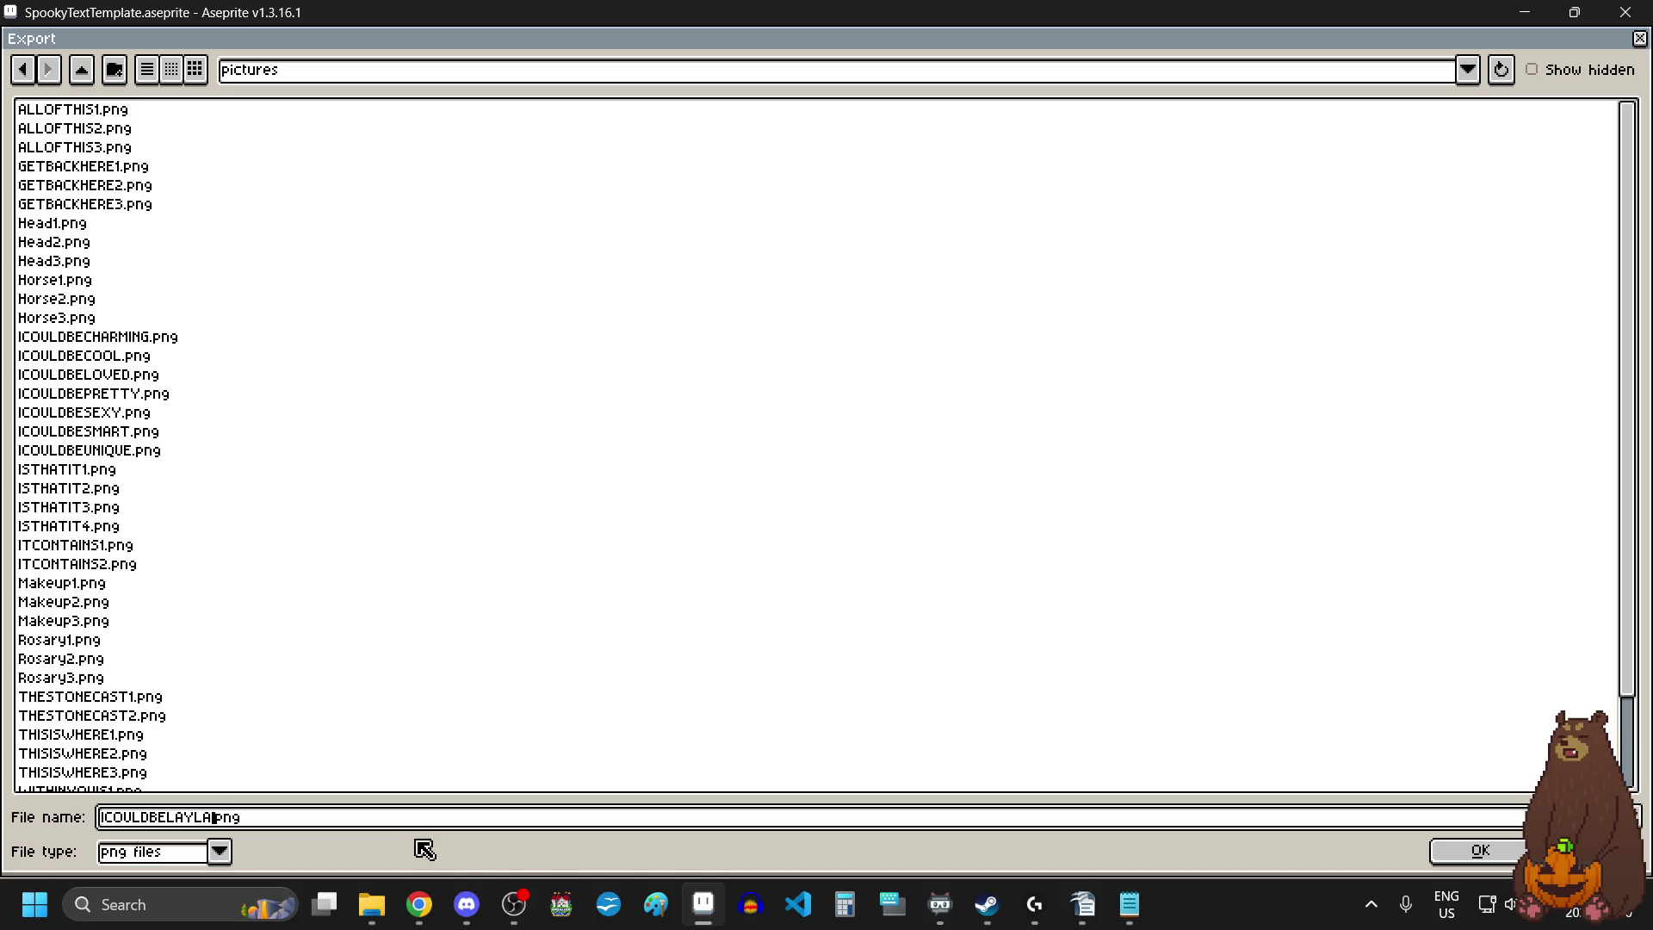
pyautogui.click(1480, 851)
pyautogui.click(1052, 591)
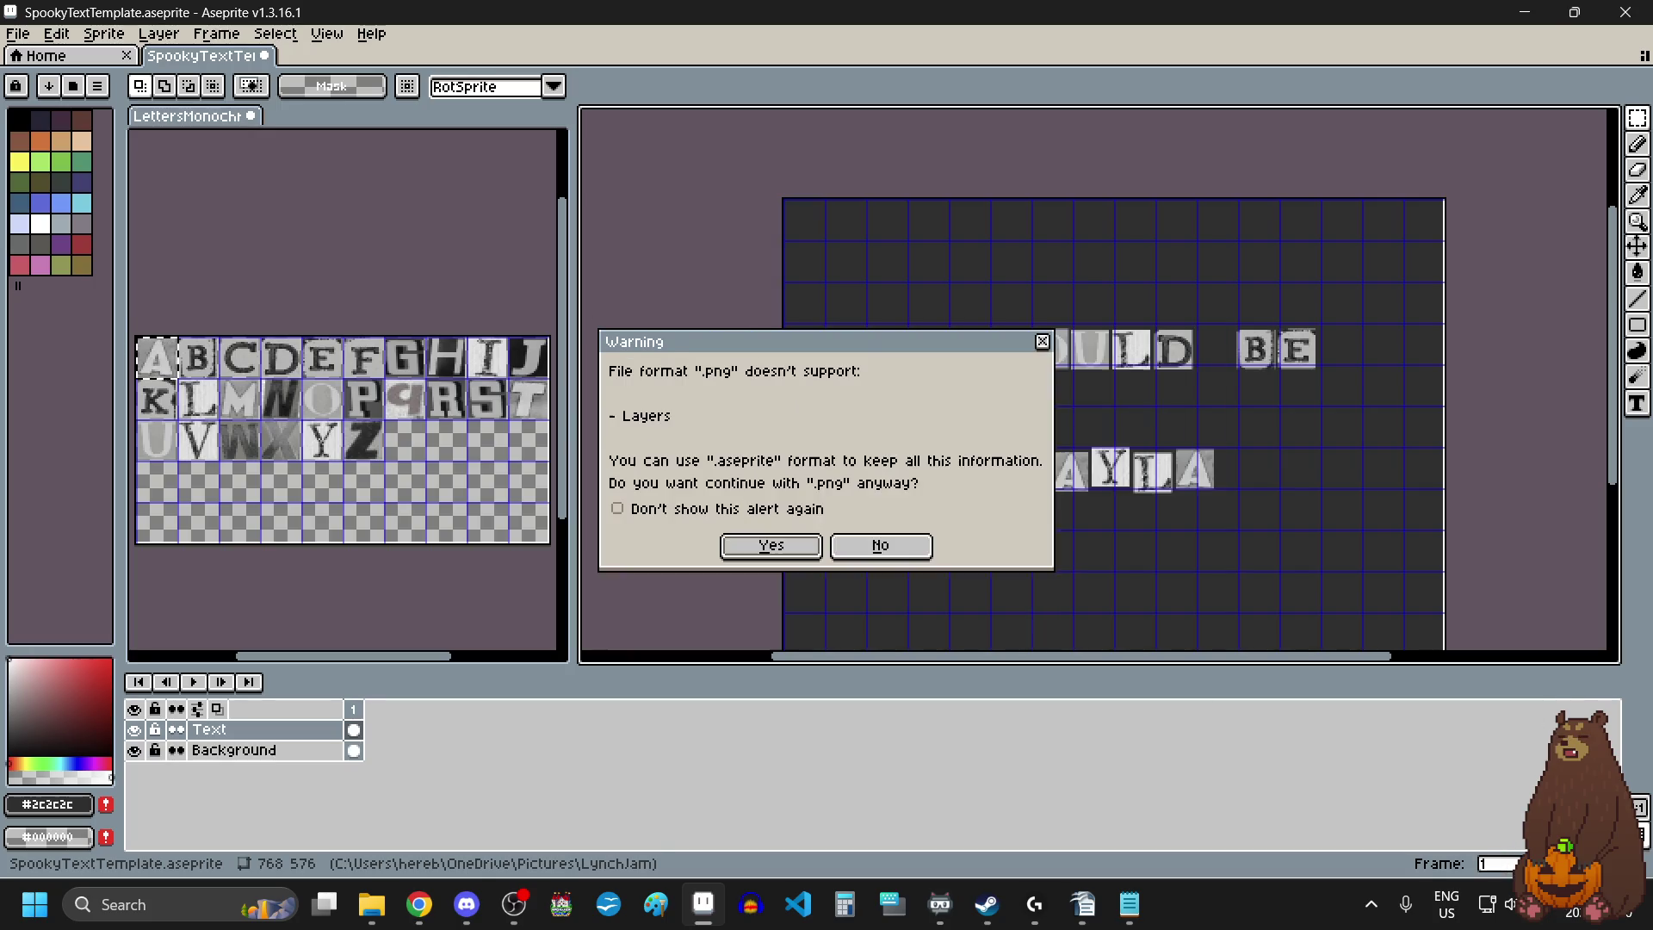
pyautogui.click(820, 545)
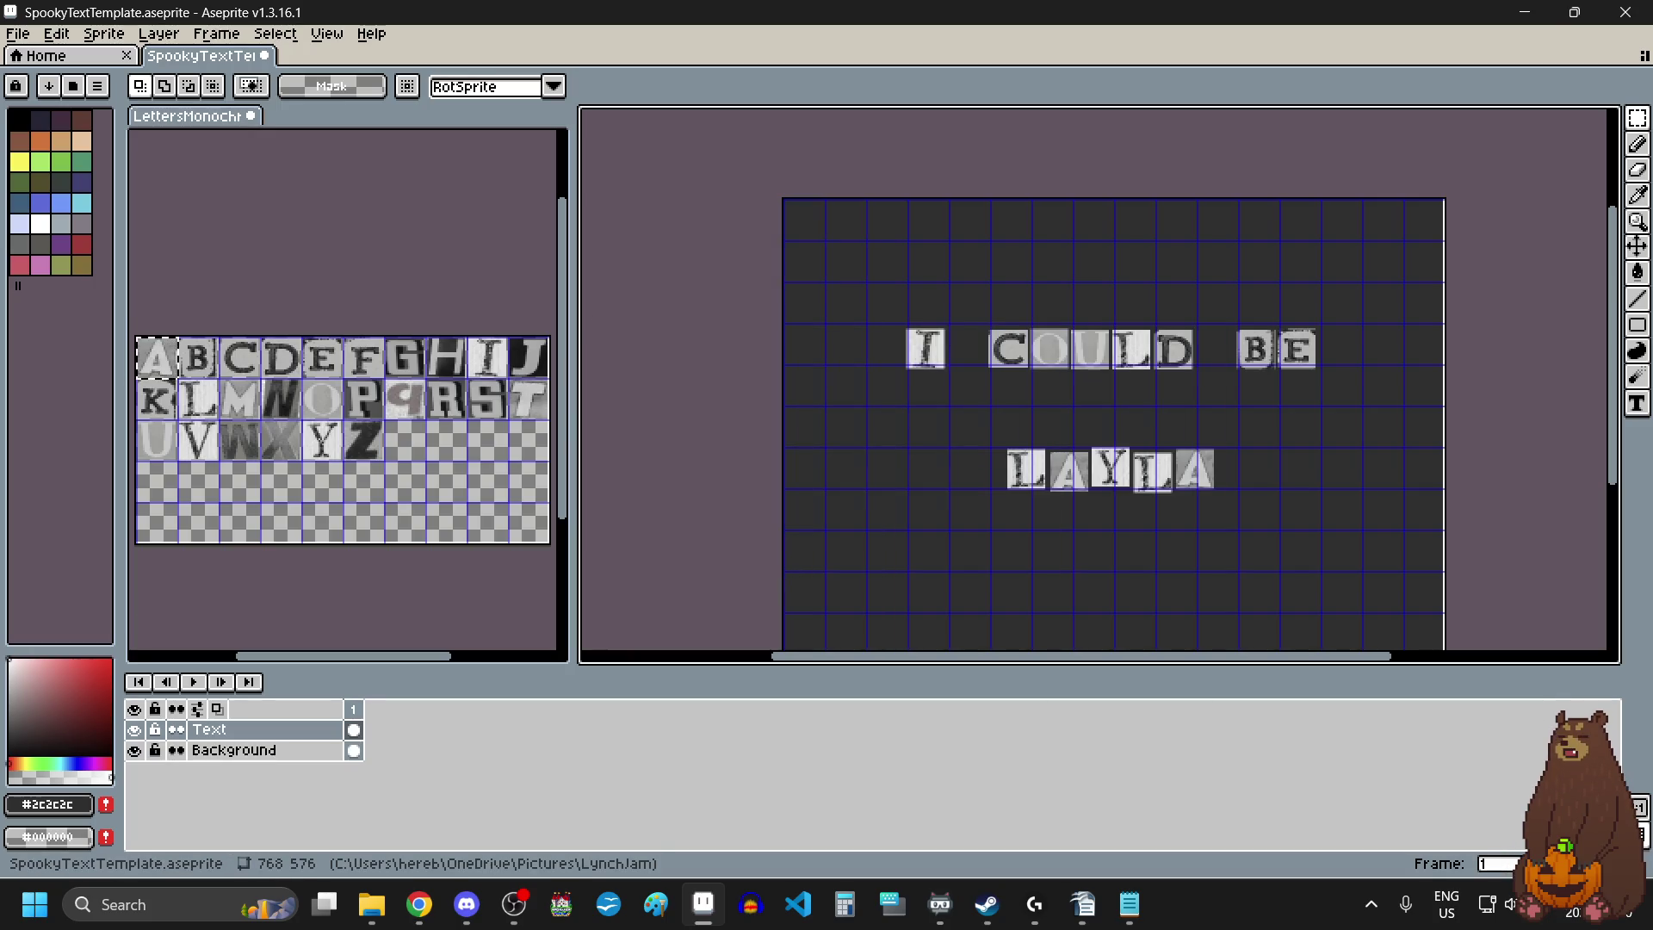
pyautogui.click(1130, 904)
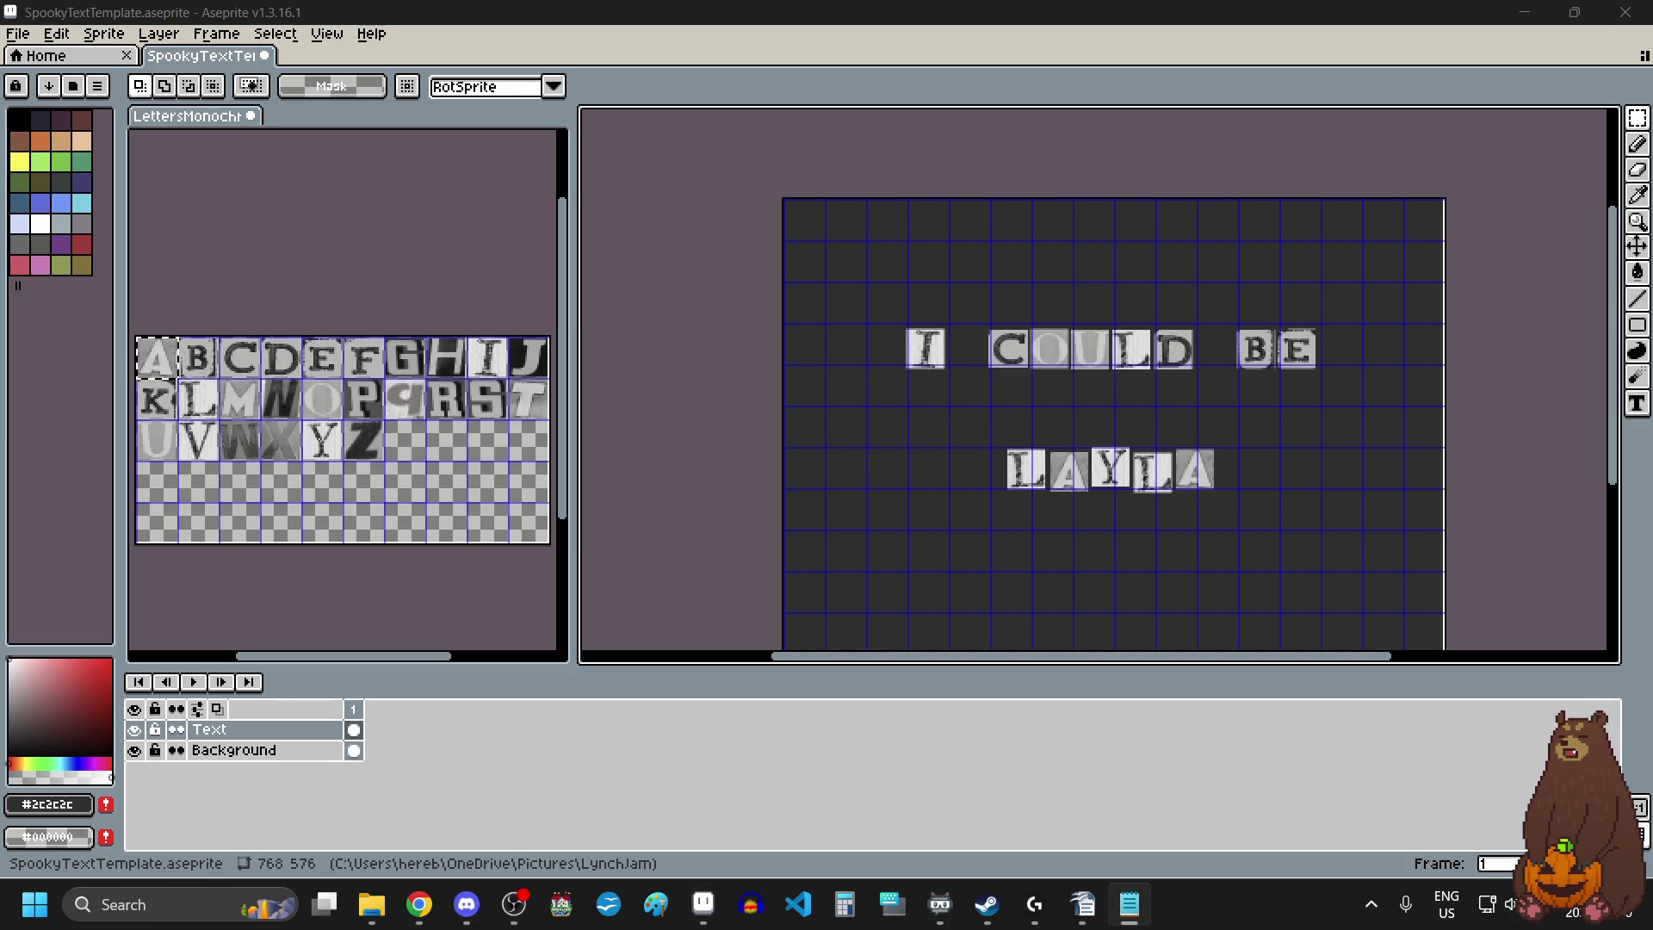
# Marquee-select and delete the I COULD BE tiles, leaving only LAYLA on the grid.
pyautogui.click(1636, 122)
pyautogui.moveTo(872, 291)
pyautogui.mouseDown()
pyautogui.moveTo(1388, 418)
pyautogui.moveTo(1362, 409)
pyautogui.mouseUp()
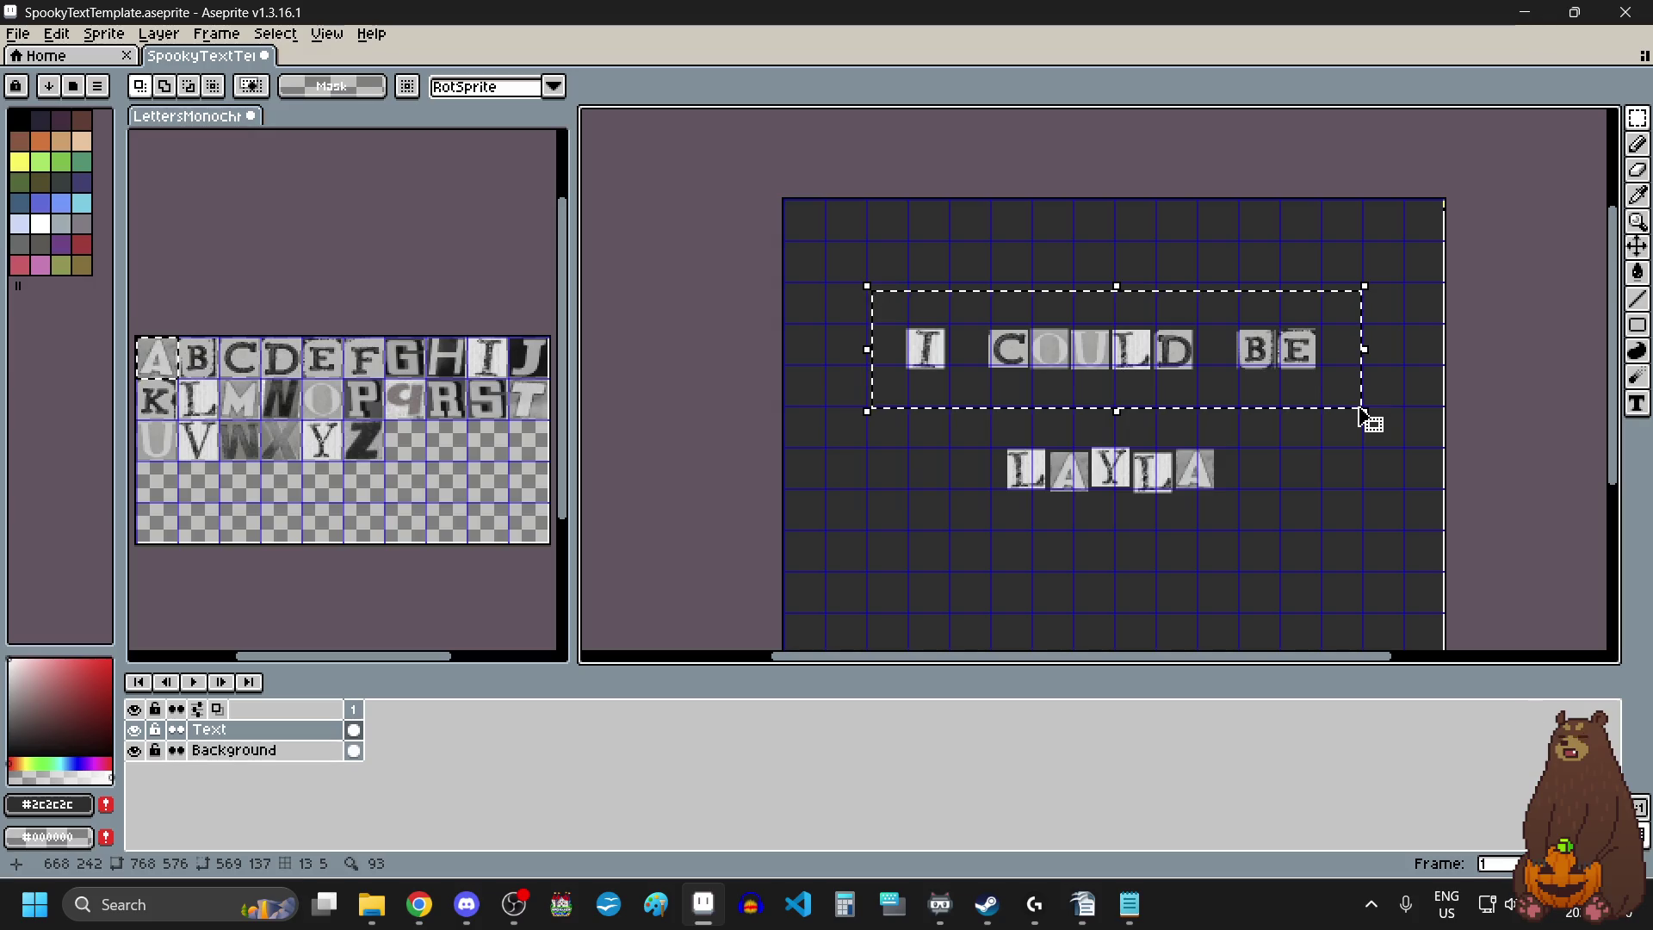
pyautogui.press('Delete')
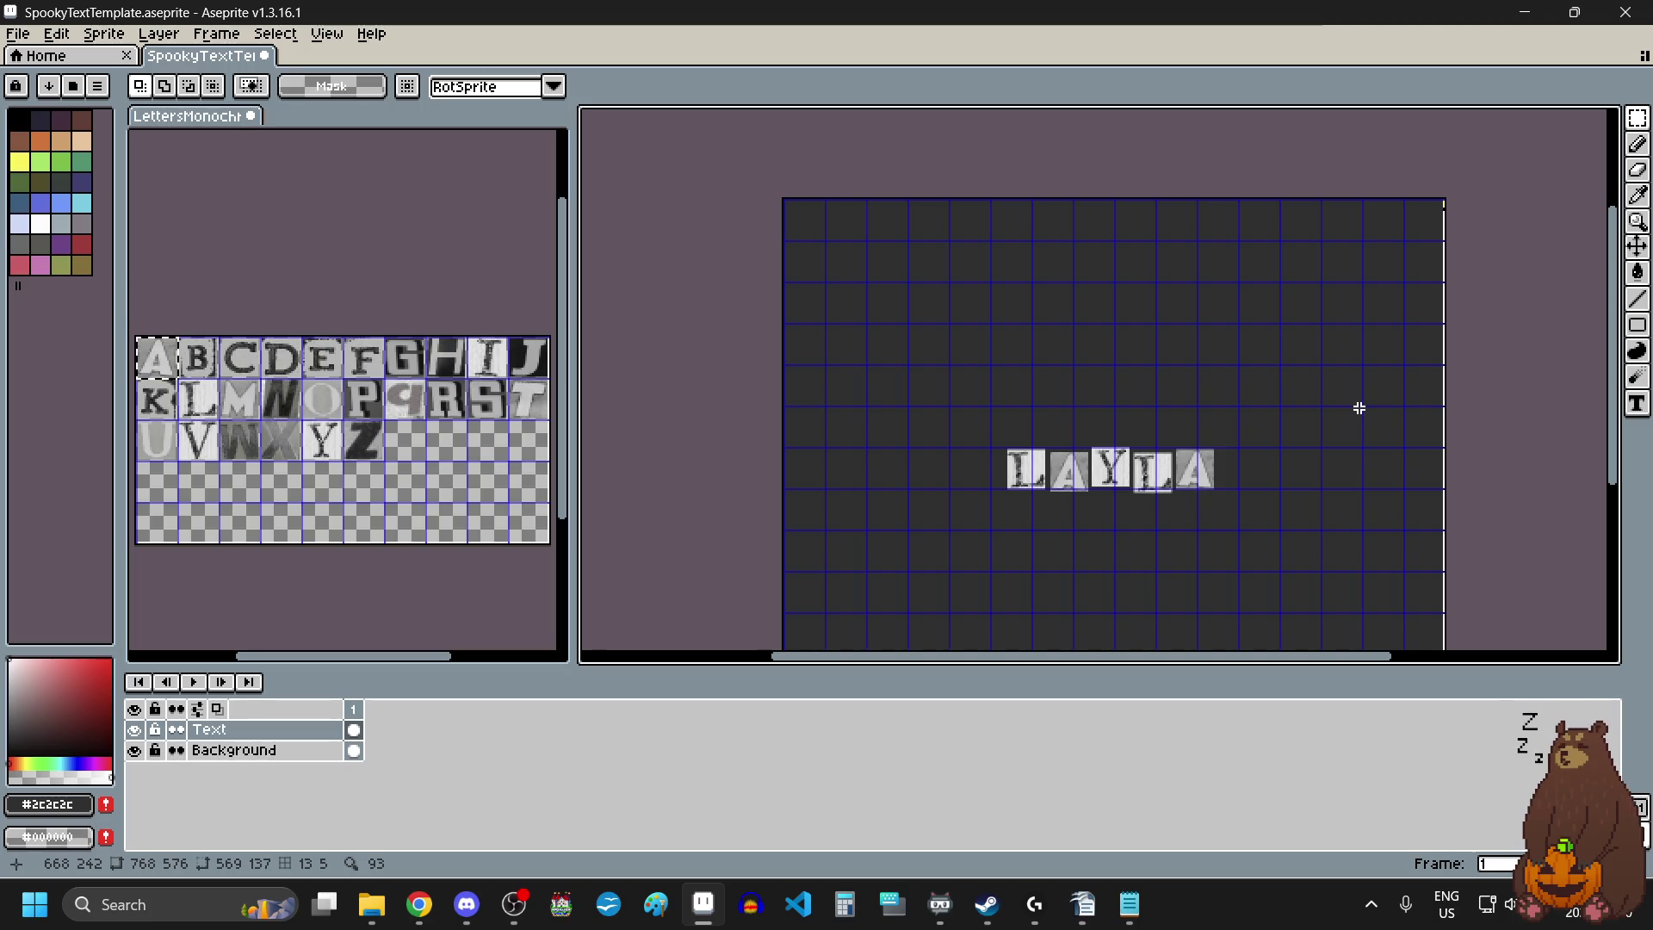
pyautogui.moveTo(947, 423)
pyautogui.mouseDown()
pyautogui.moveTo(1292, 561)
pyautogui.moveTo(1254, 528)
pyautogui.mouseUp()
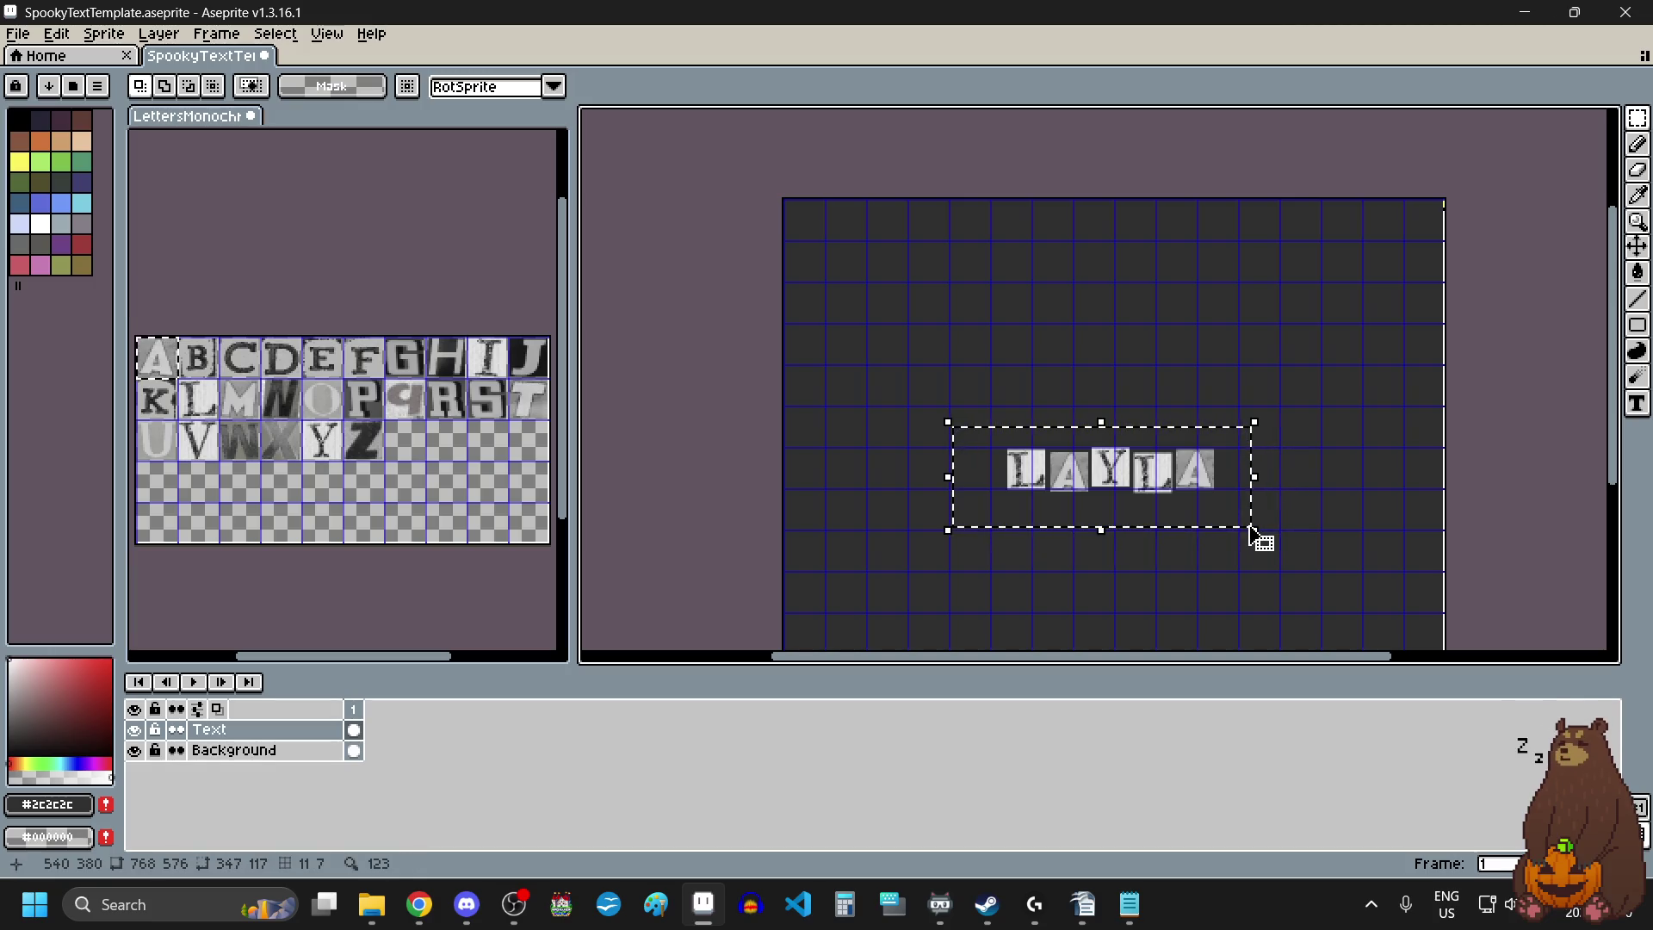
pyautogui.click(899, 353)
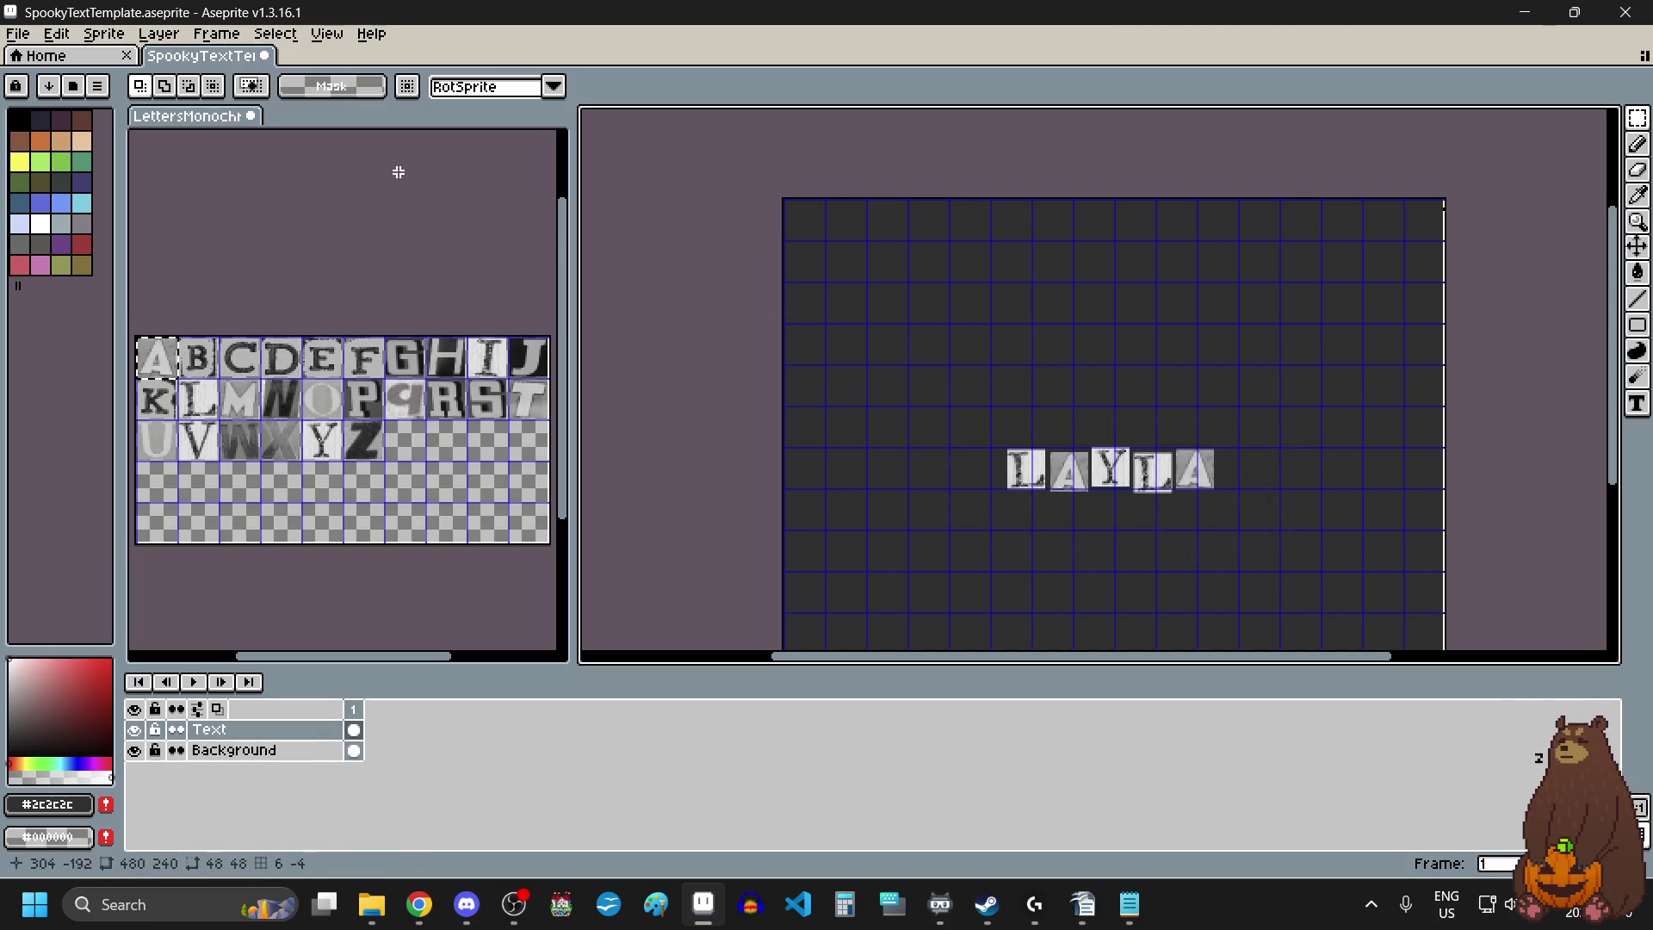
pyautogui.click(17, 34)
# Create a new 347×117 sprite, paste the LAYLA tiles into it, and dock it beside the letter sheet.
pyautogui.moveTo(67, 102)
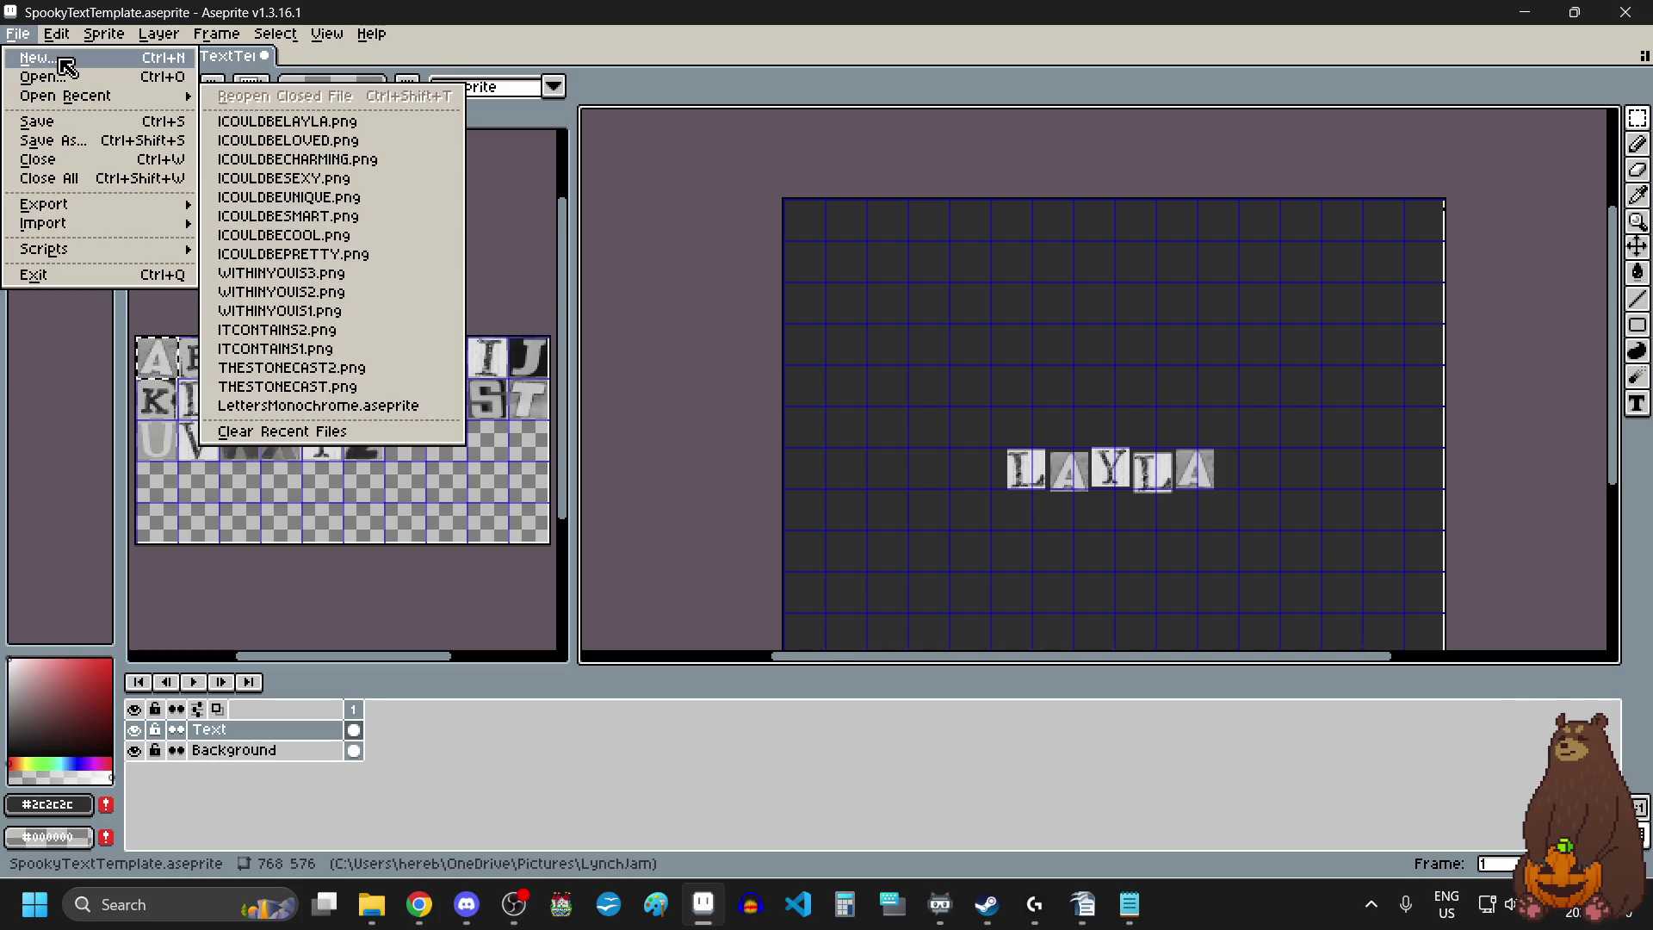
pyautogui.click(68, 58)
pyautogui.click(774, 607)
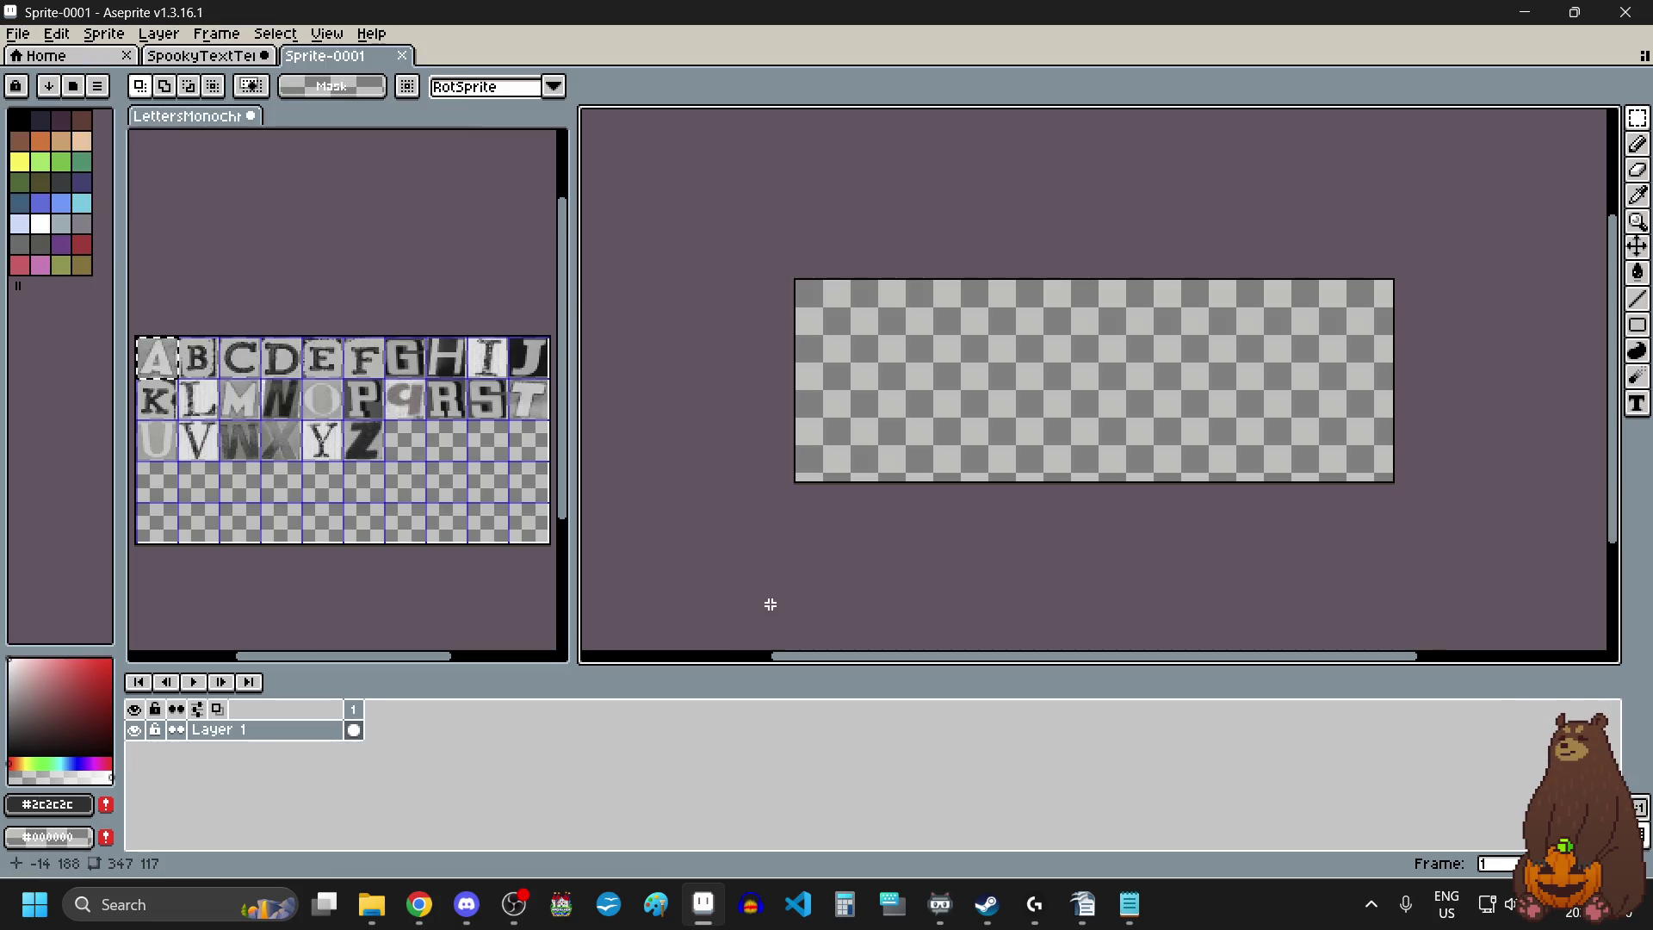
pyautogui.hotkey('ctrl', 'v')
pyautogui.click(947, 601)
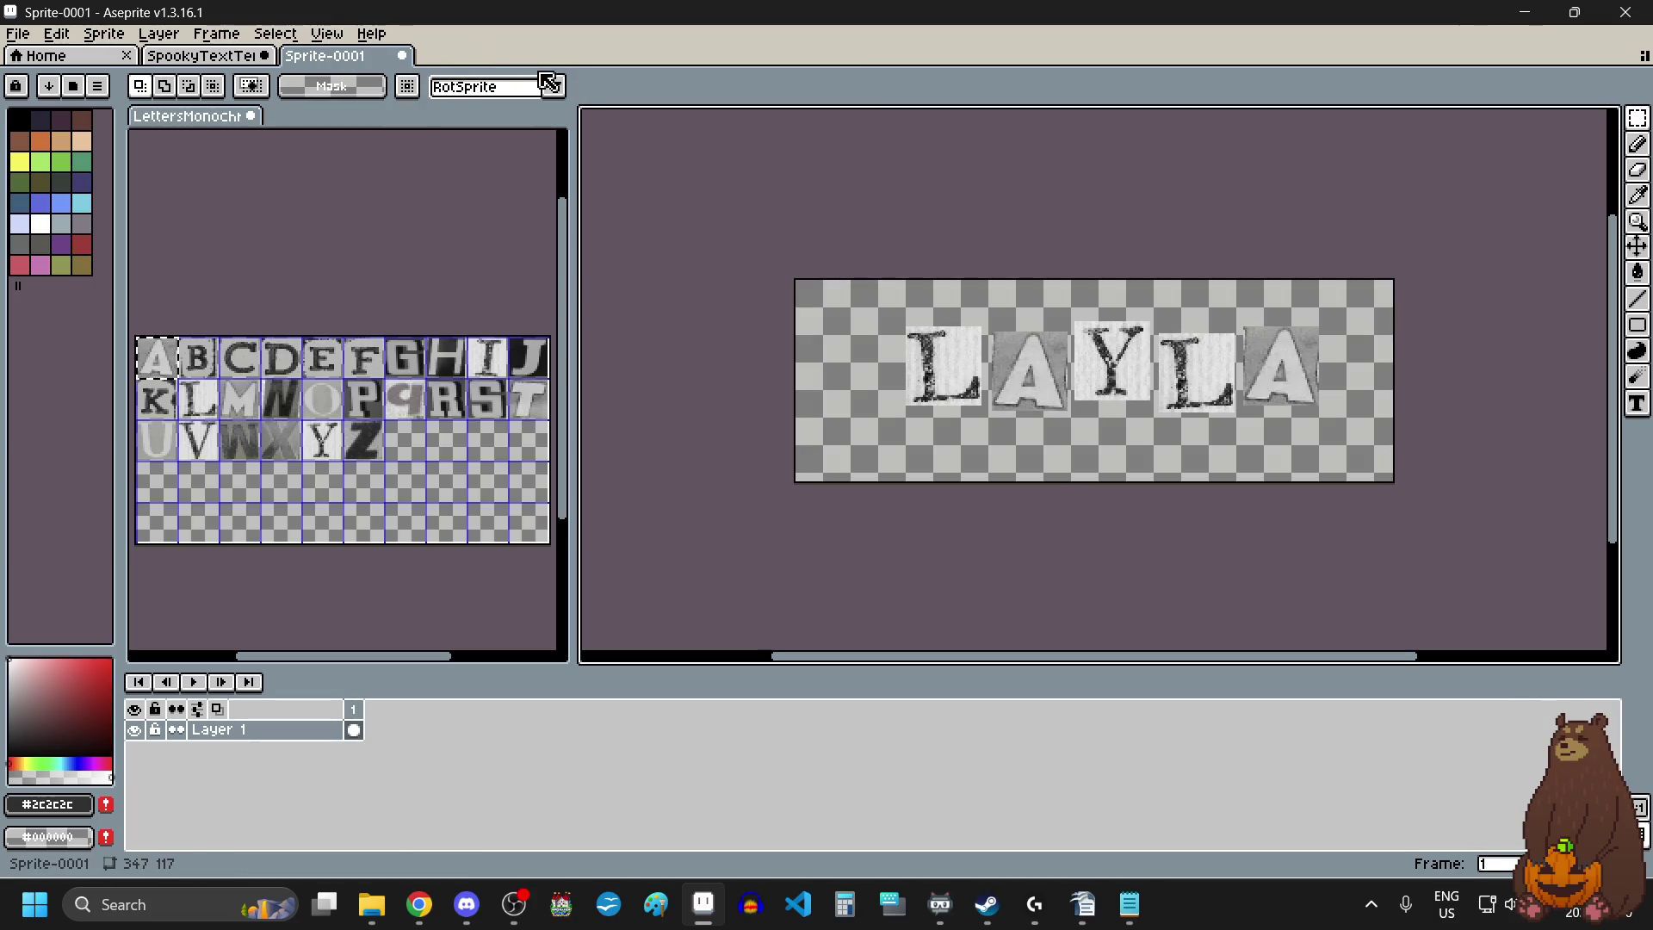
pyautogui.moveTo(372, 62); pyautogui.dragTo(377, 125)
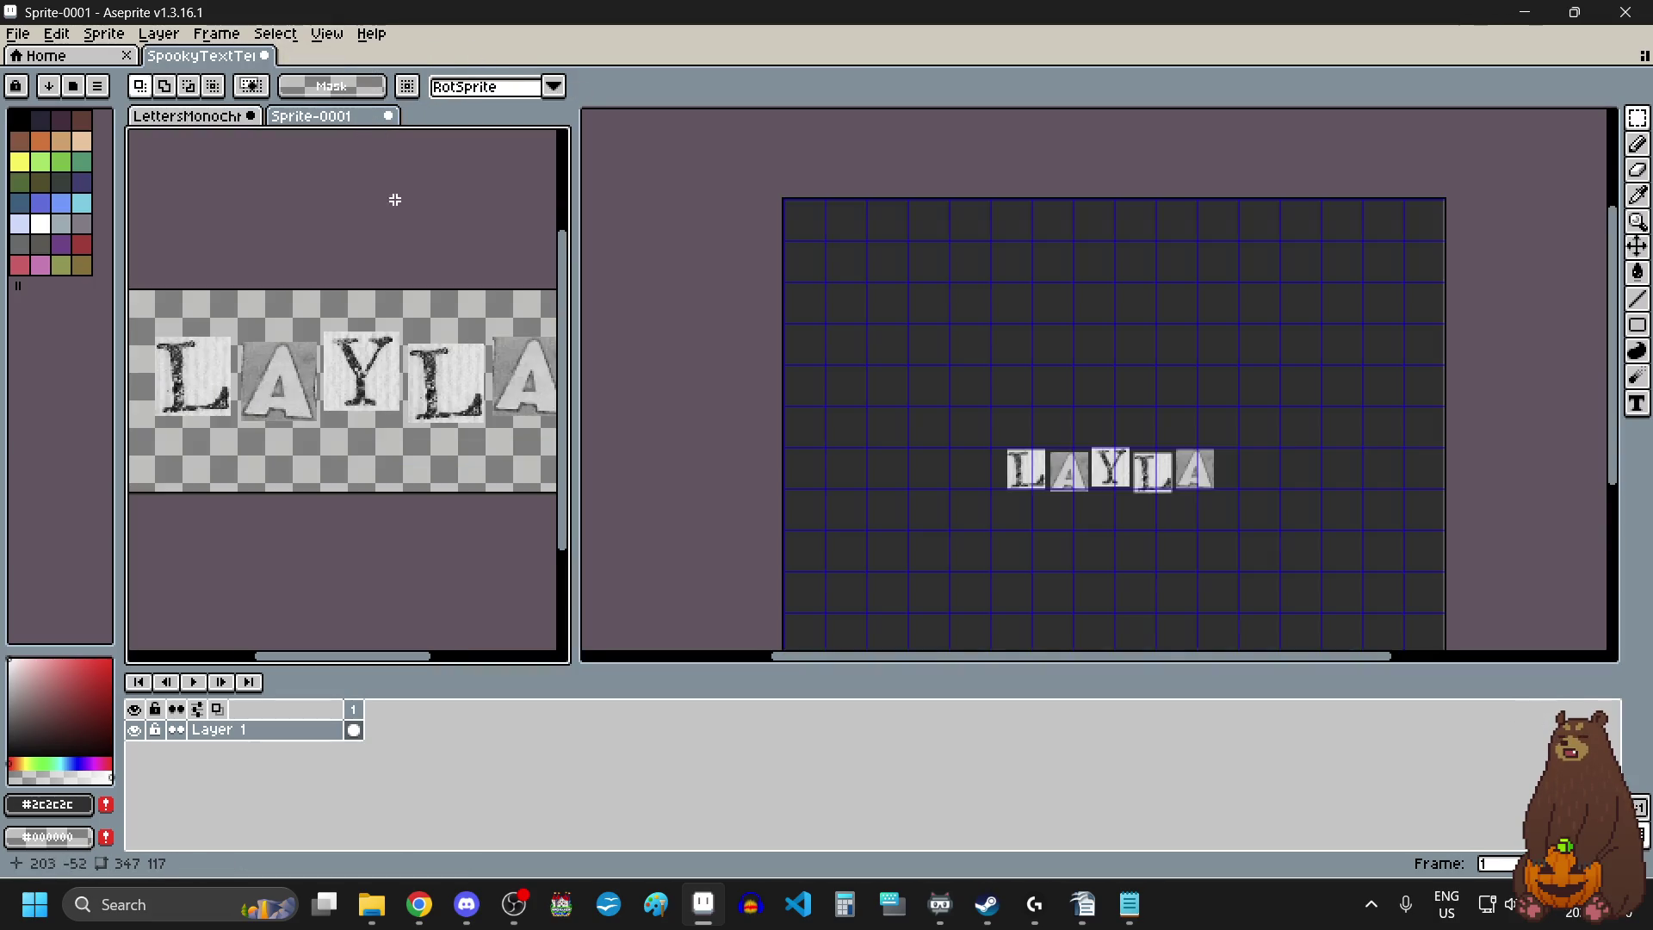
# Select and deselect LAYLA on the template, then bring LettersMonochrome back into the side pane.
pyautogui.scroll(-1, 414, 363)
pyautogui.scroll(1, 340, 350)
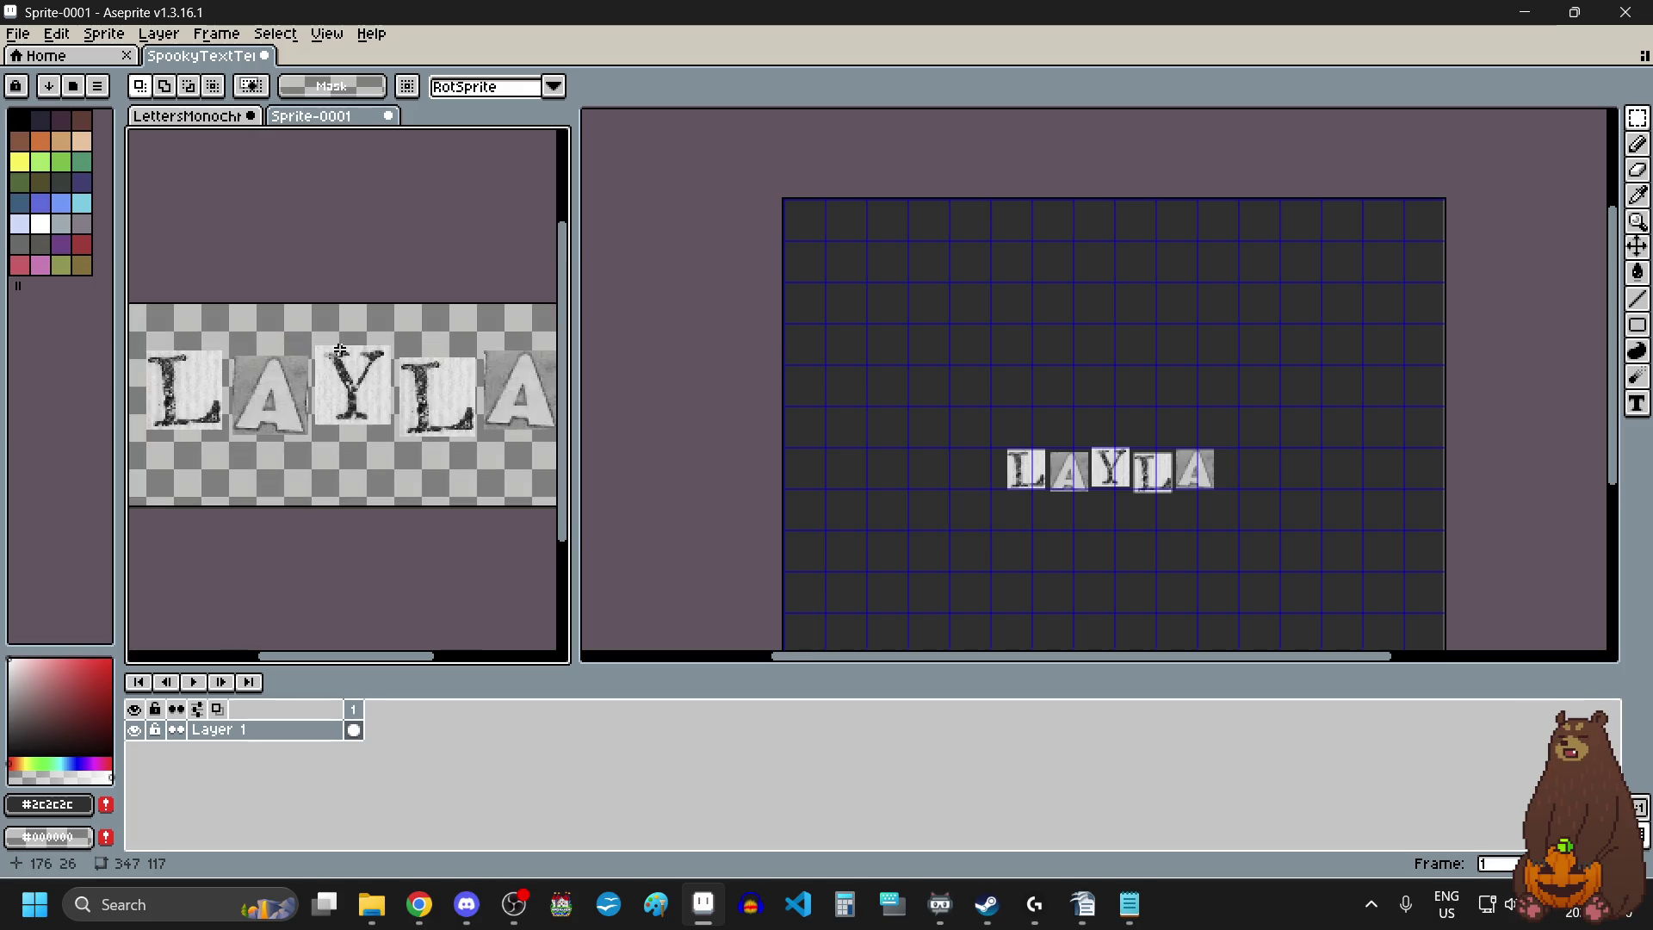
pyautogui.scroll(-2, 340, 350)
pyautogui.moveTo(974, 419); pyautogui.dragTo(1287, 571)
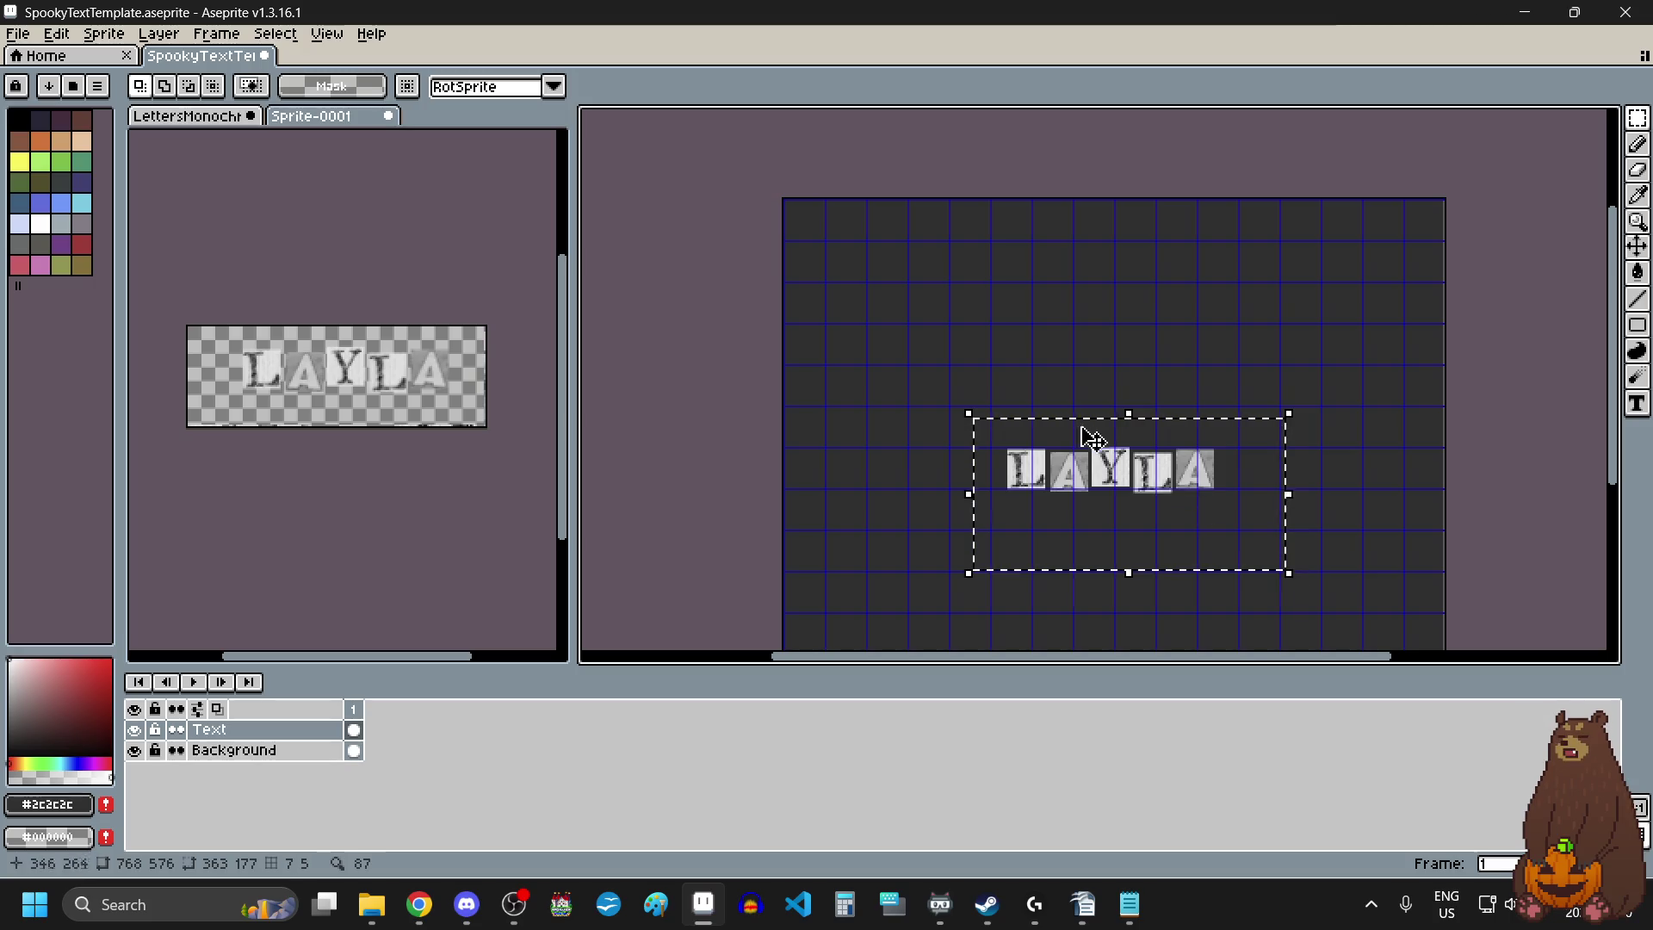
pyautogui.click(896, 344)
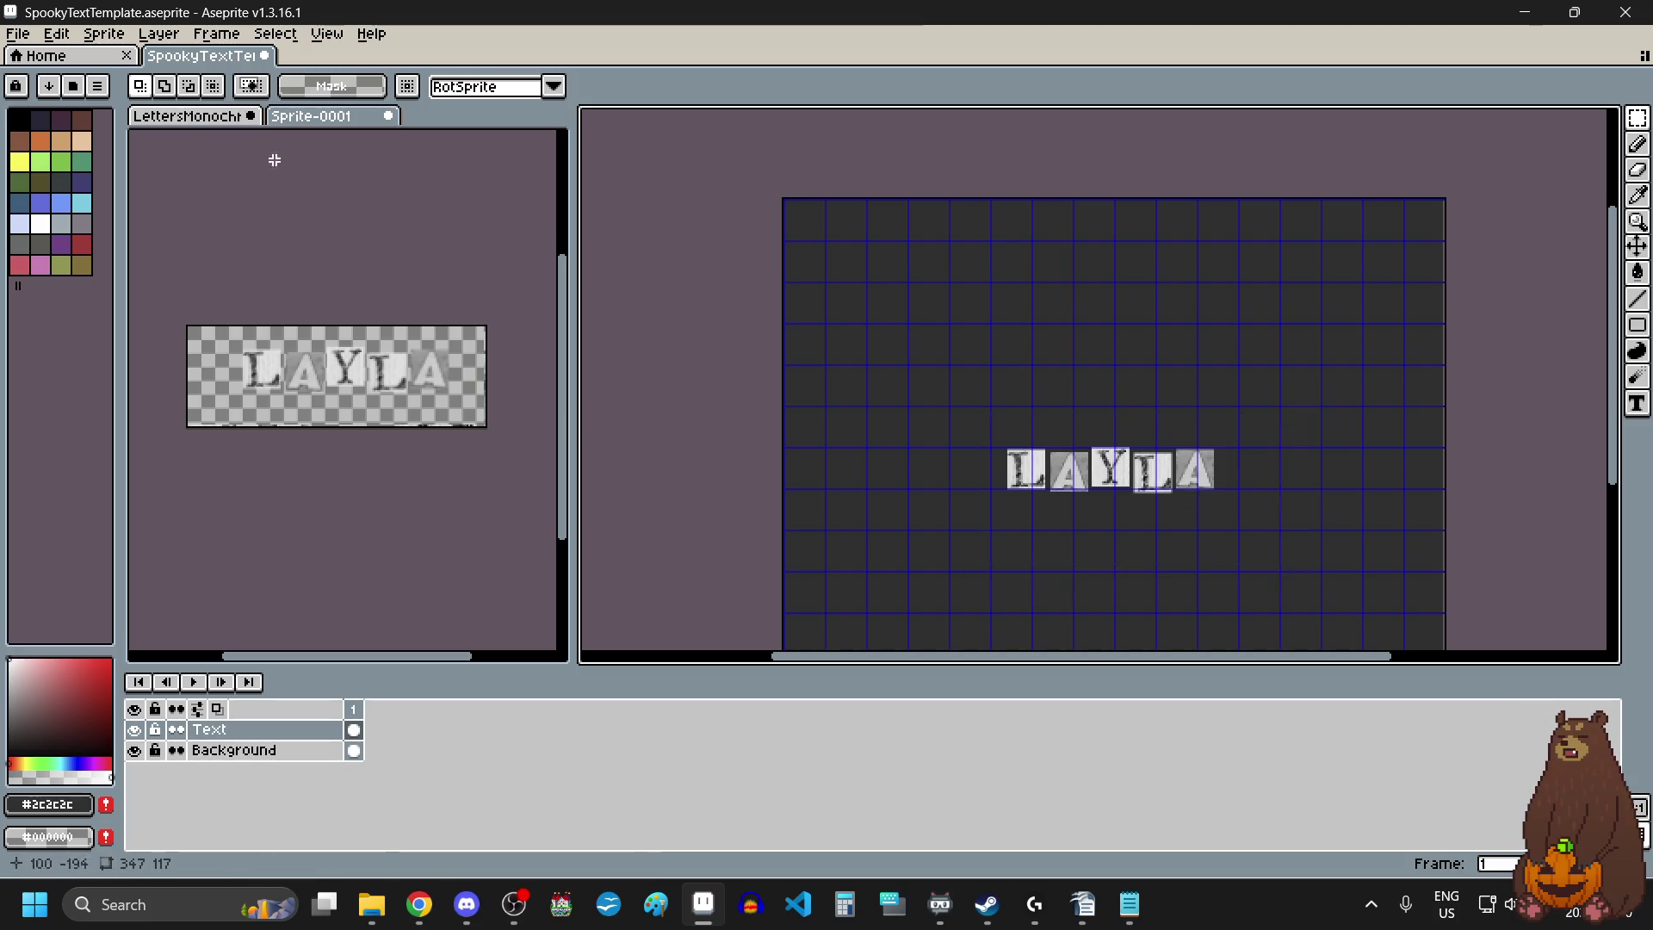
pyautogui.click(204, 121)
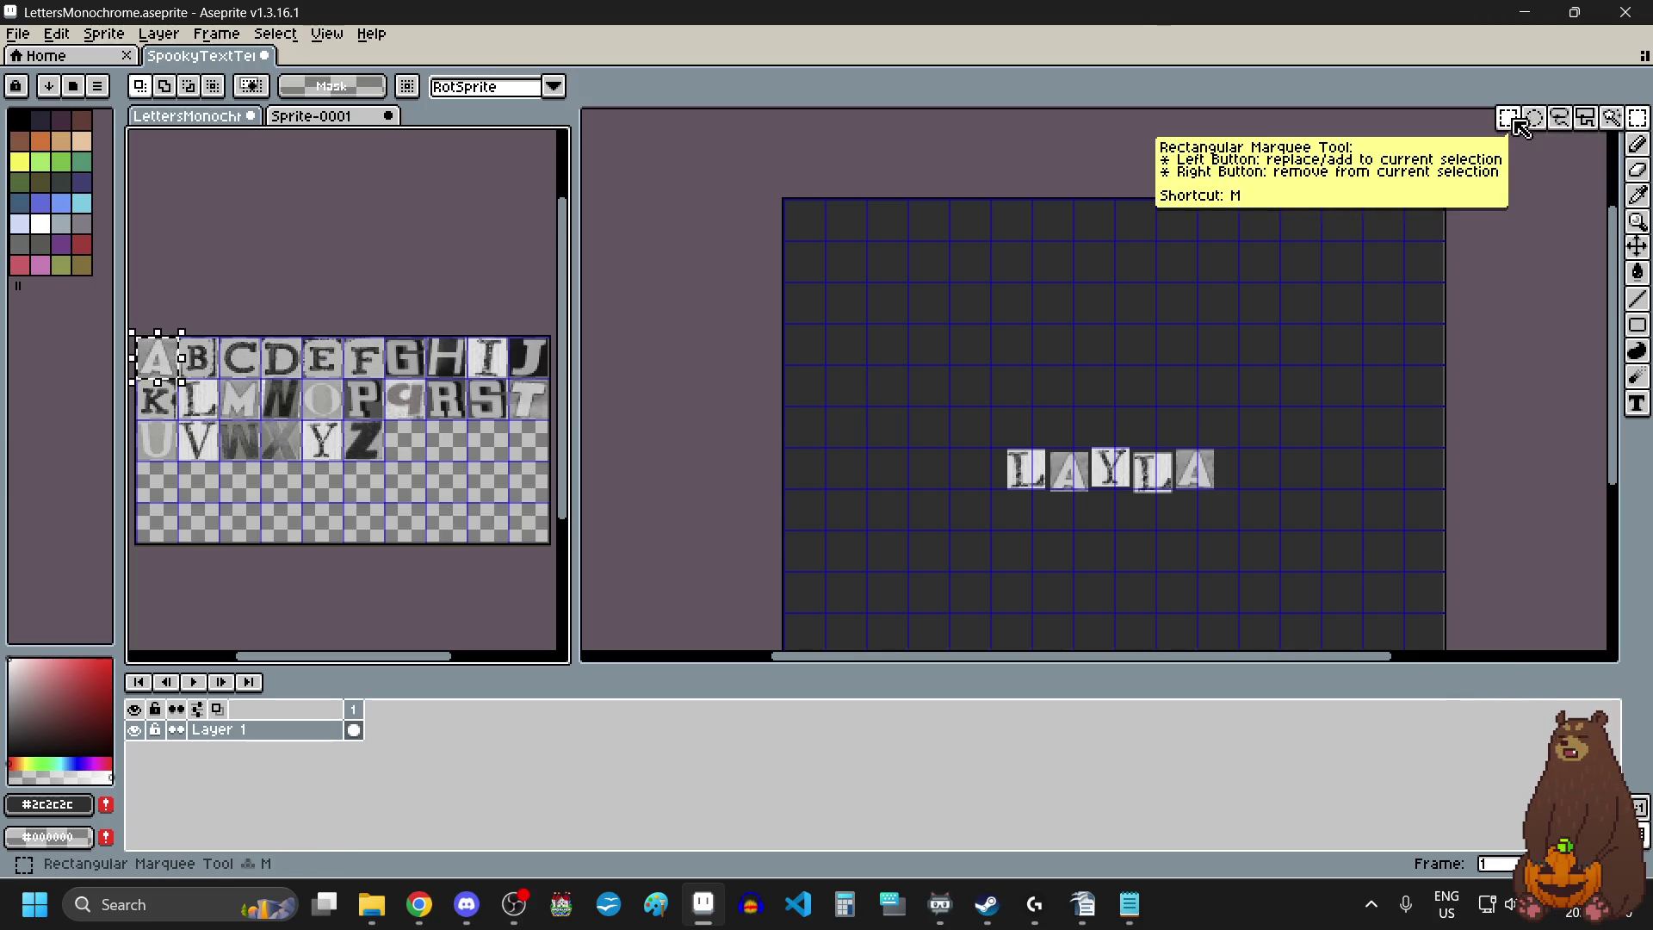
# Place a Q tile from the letter sheet above the start of LAYLA.
pyautogui.click(152, 353)
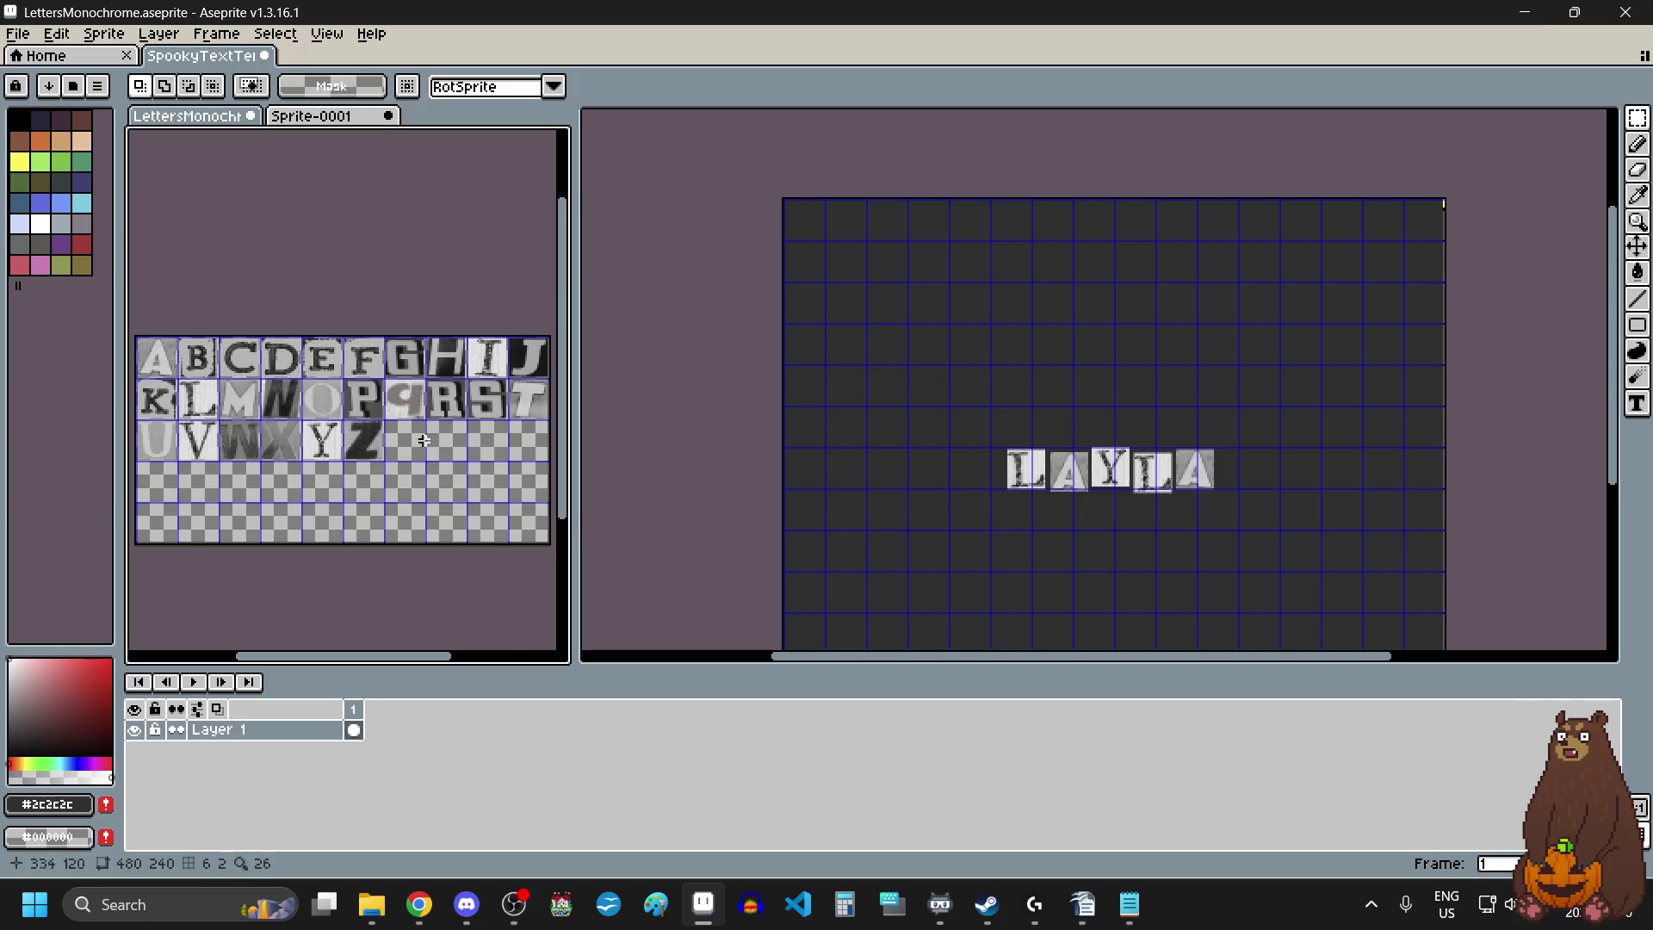
pyautogui.moveTo(404, 404); pyautogui.dragTo(407, 406)
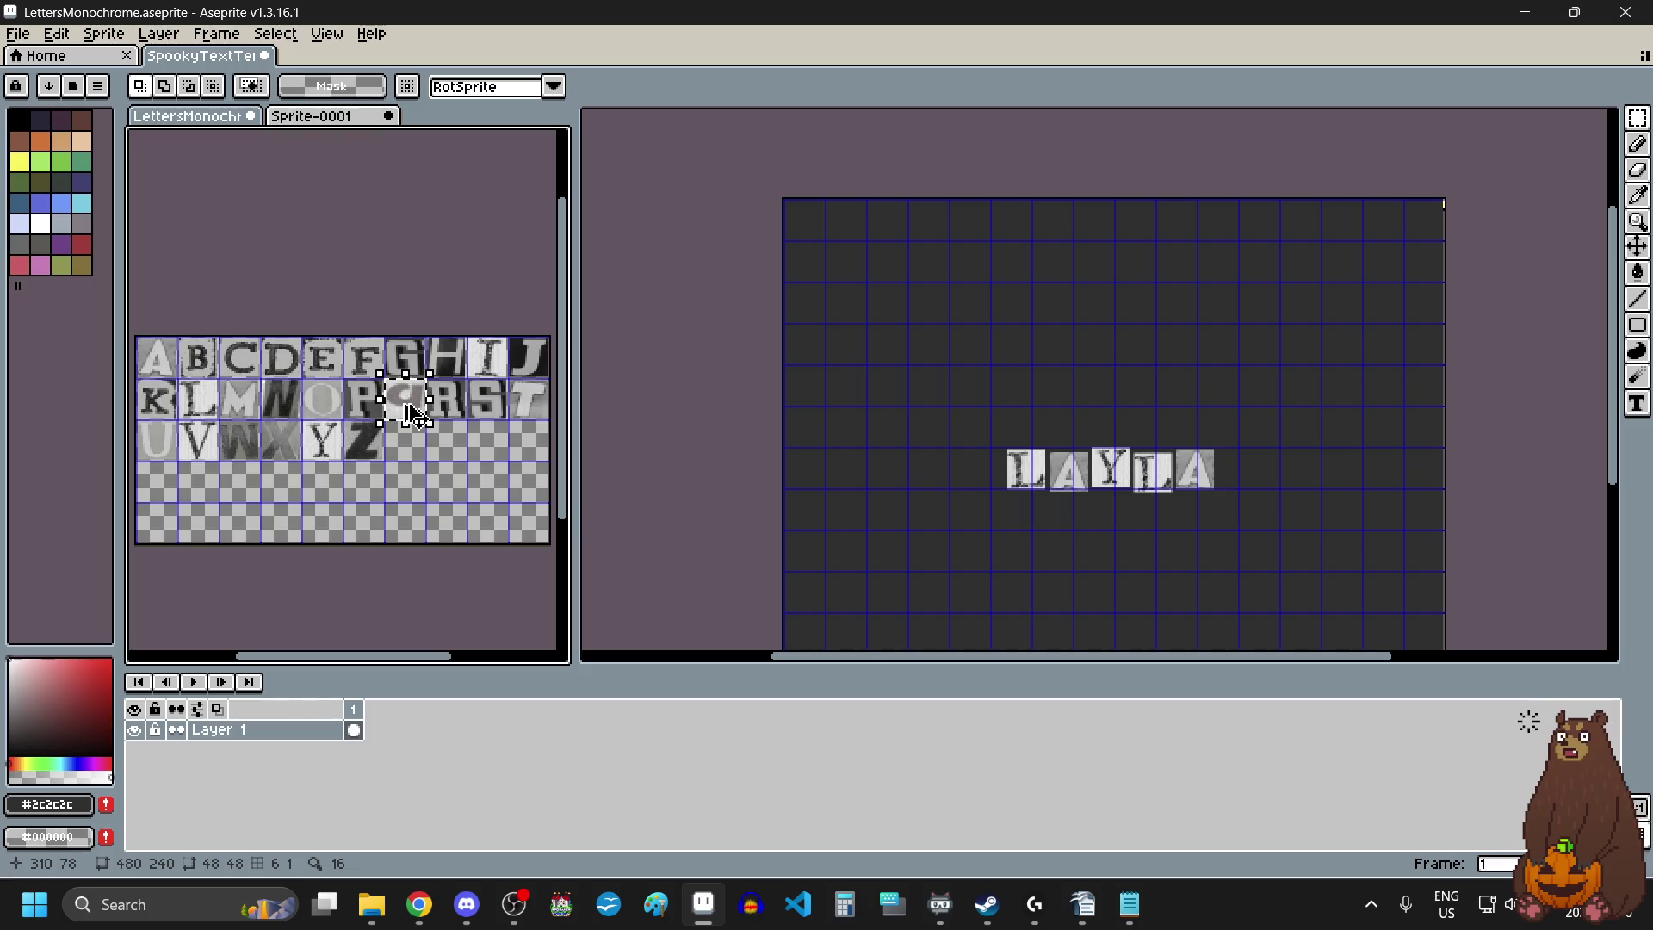
pyautogui.click(1091, 366)
pyautogui.hotkey('ctrl', 'v')
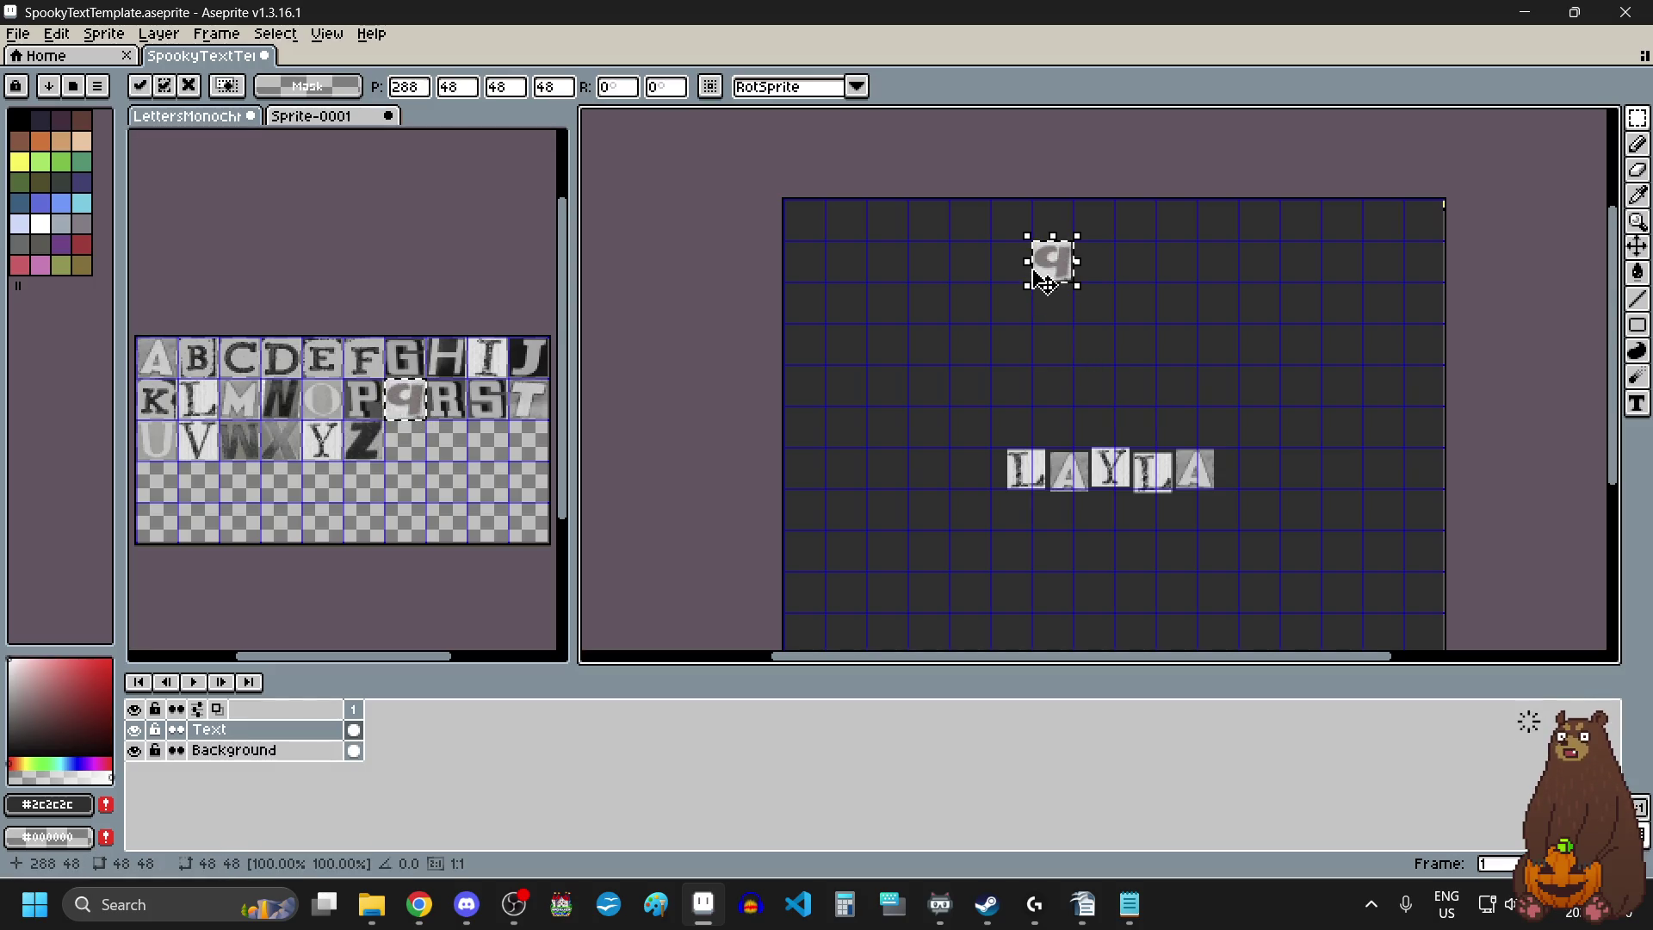
pyautogui.moveTo(1059, 269)
pyautogui.mouseDown()
pyautogui.moveTo(1034, 401)
pyautogui.moveTo(1029, 383)
pyautogui.moveTo(945, 361)
pyautogui.moveTo(999, 365)
pyautogui.moveTo(954, 360)
pyautogui.moveTo(975, 370)
pyautogui.mouseUp()
pyautogui.scroll(3, 1034, 401)
pyautogui.scroll(-3, 945, 362)
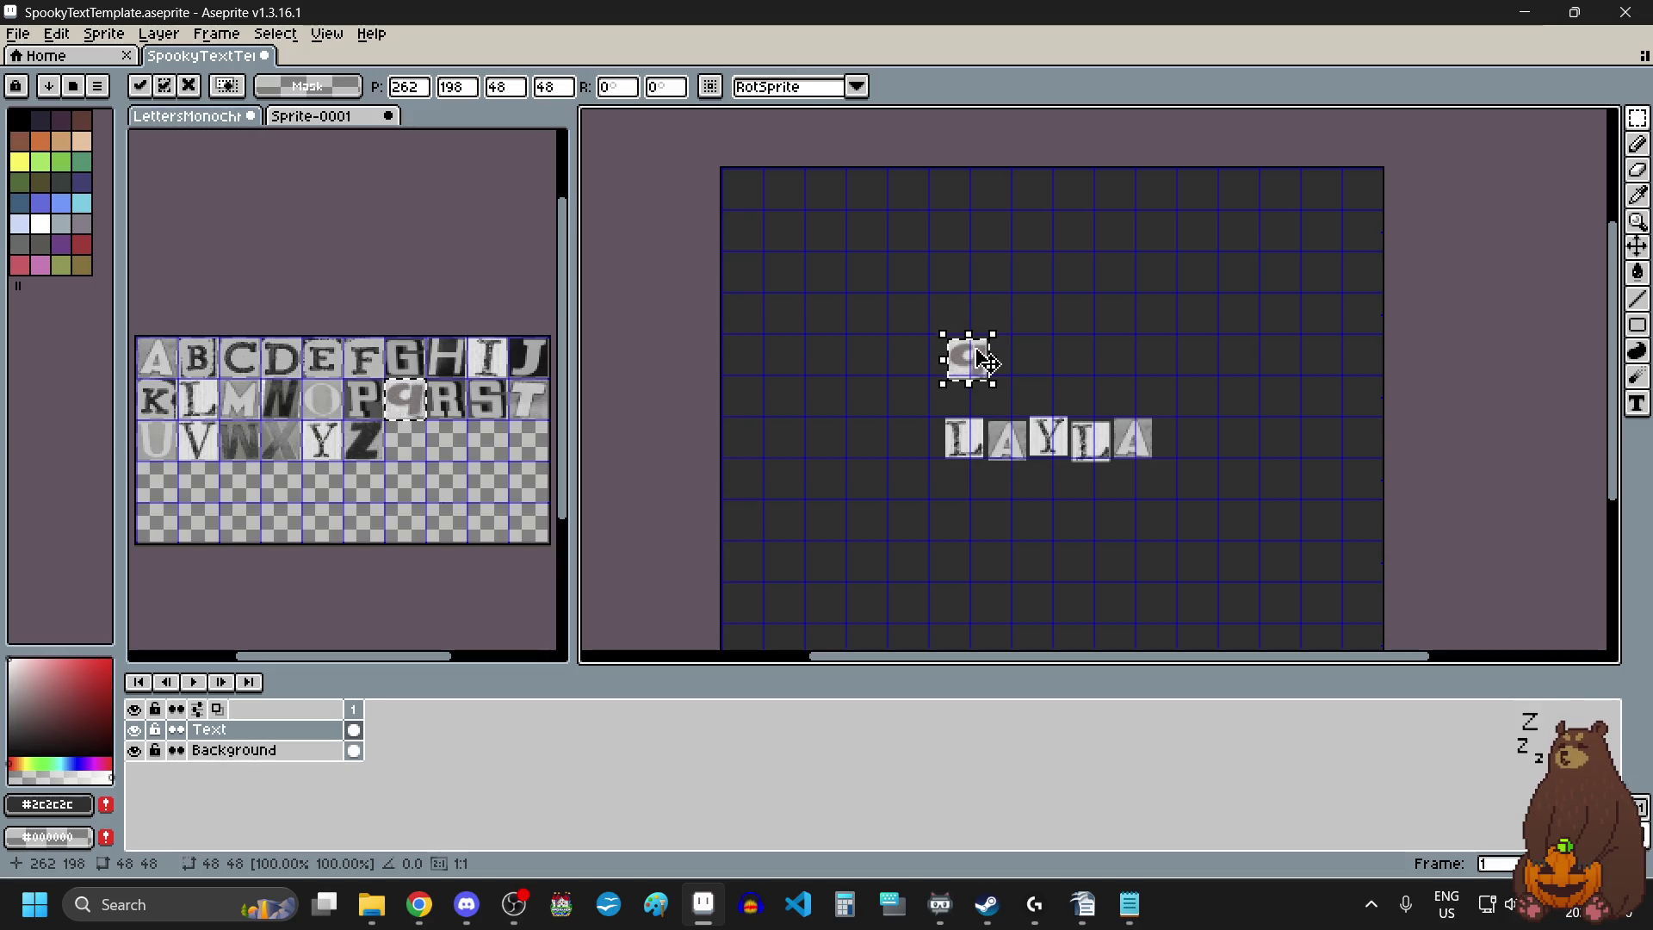
pyautogui.click(1055, 362)
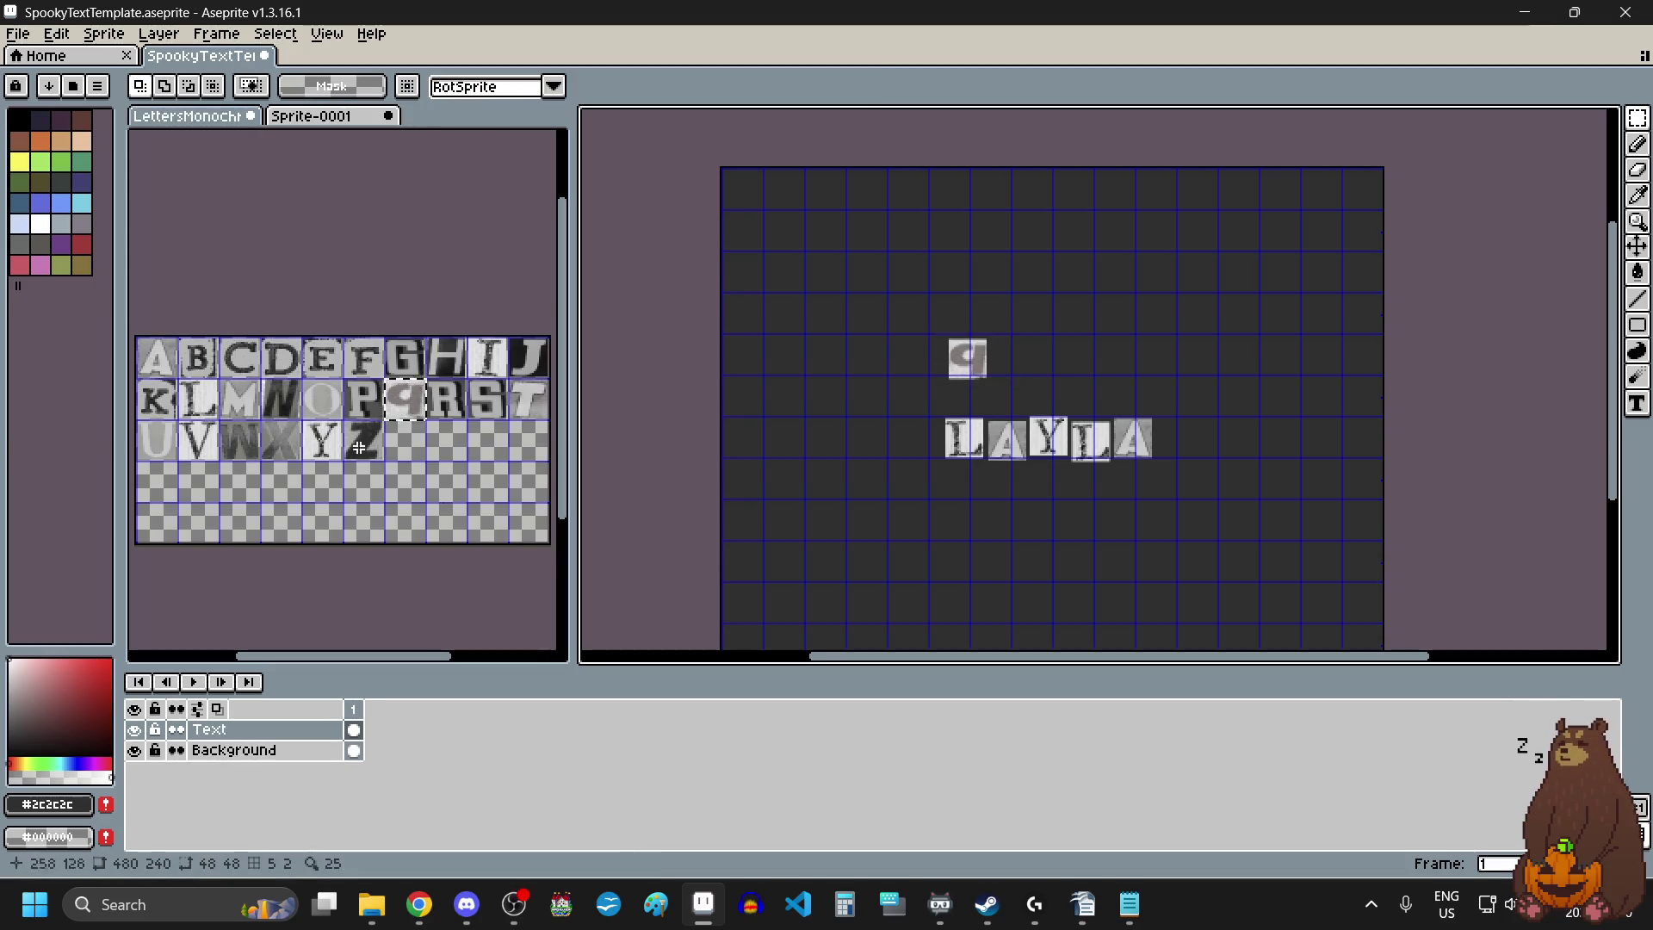
# Add a U tile right after the Q.
pyautogui.moveTo(168, 451); pyautogui.dragTo(170, 463)
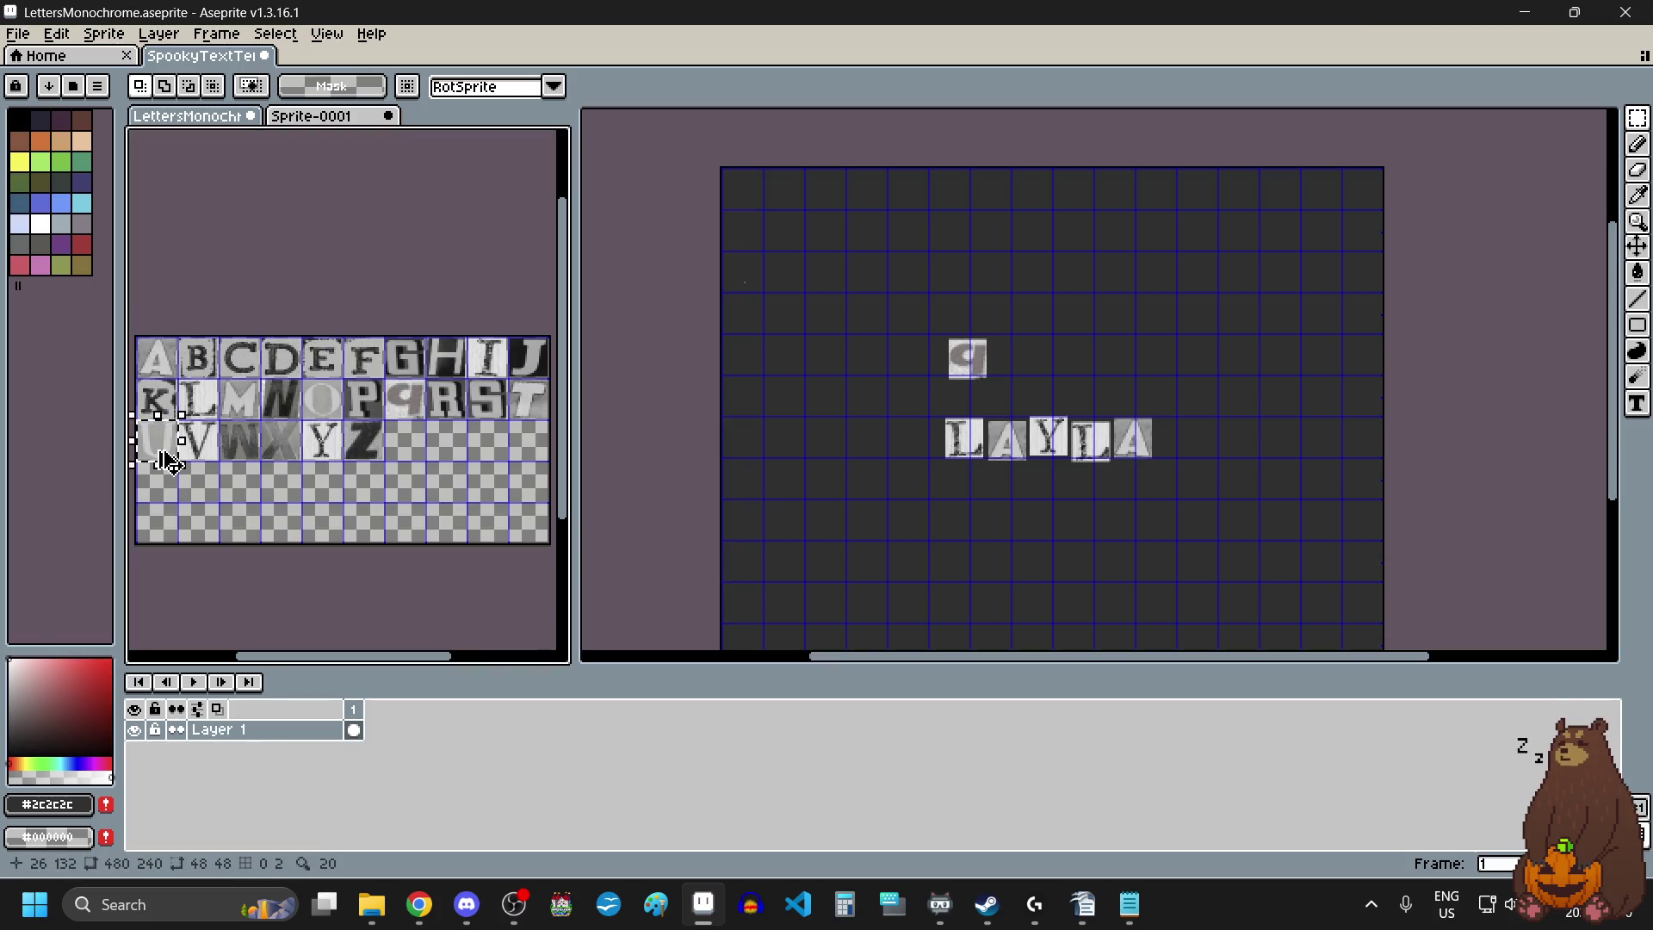
pyautogui.scroll(2, 1056, 369)
pyautogui.click(996, 363)
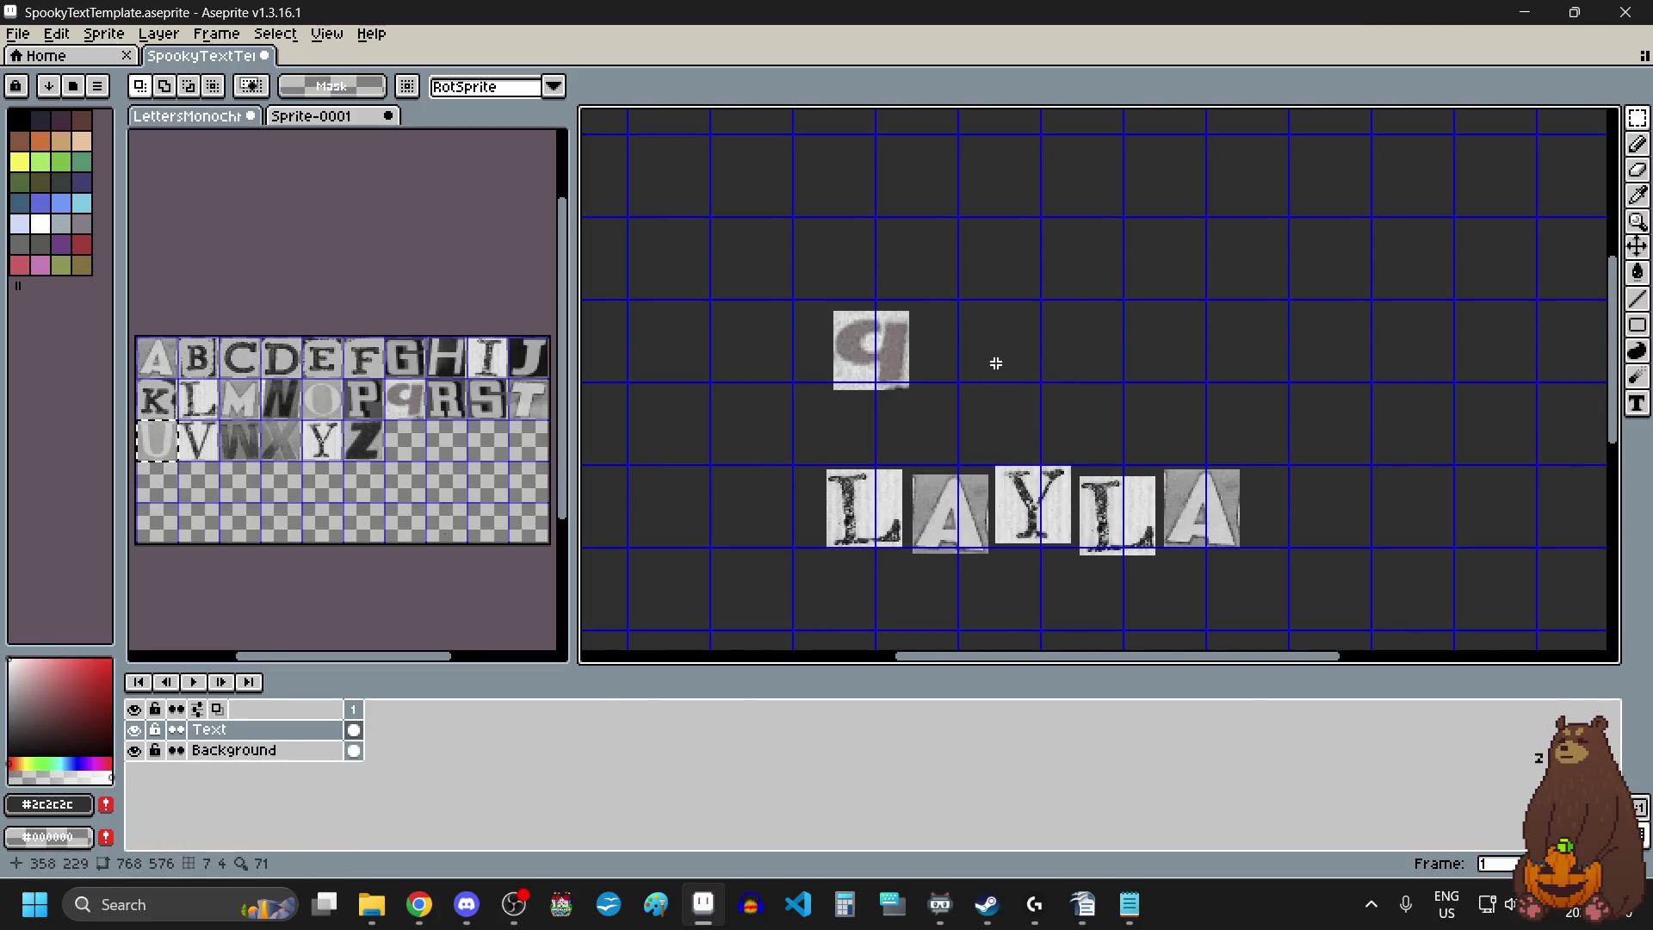
pyautogui.hotkey('ctrl', 'v')
pyautogui.moveTo(999, 355); pyautogui.dragTo(978, 351)
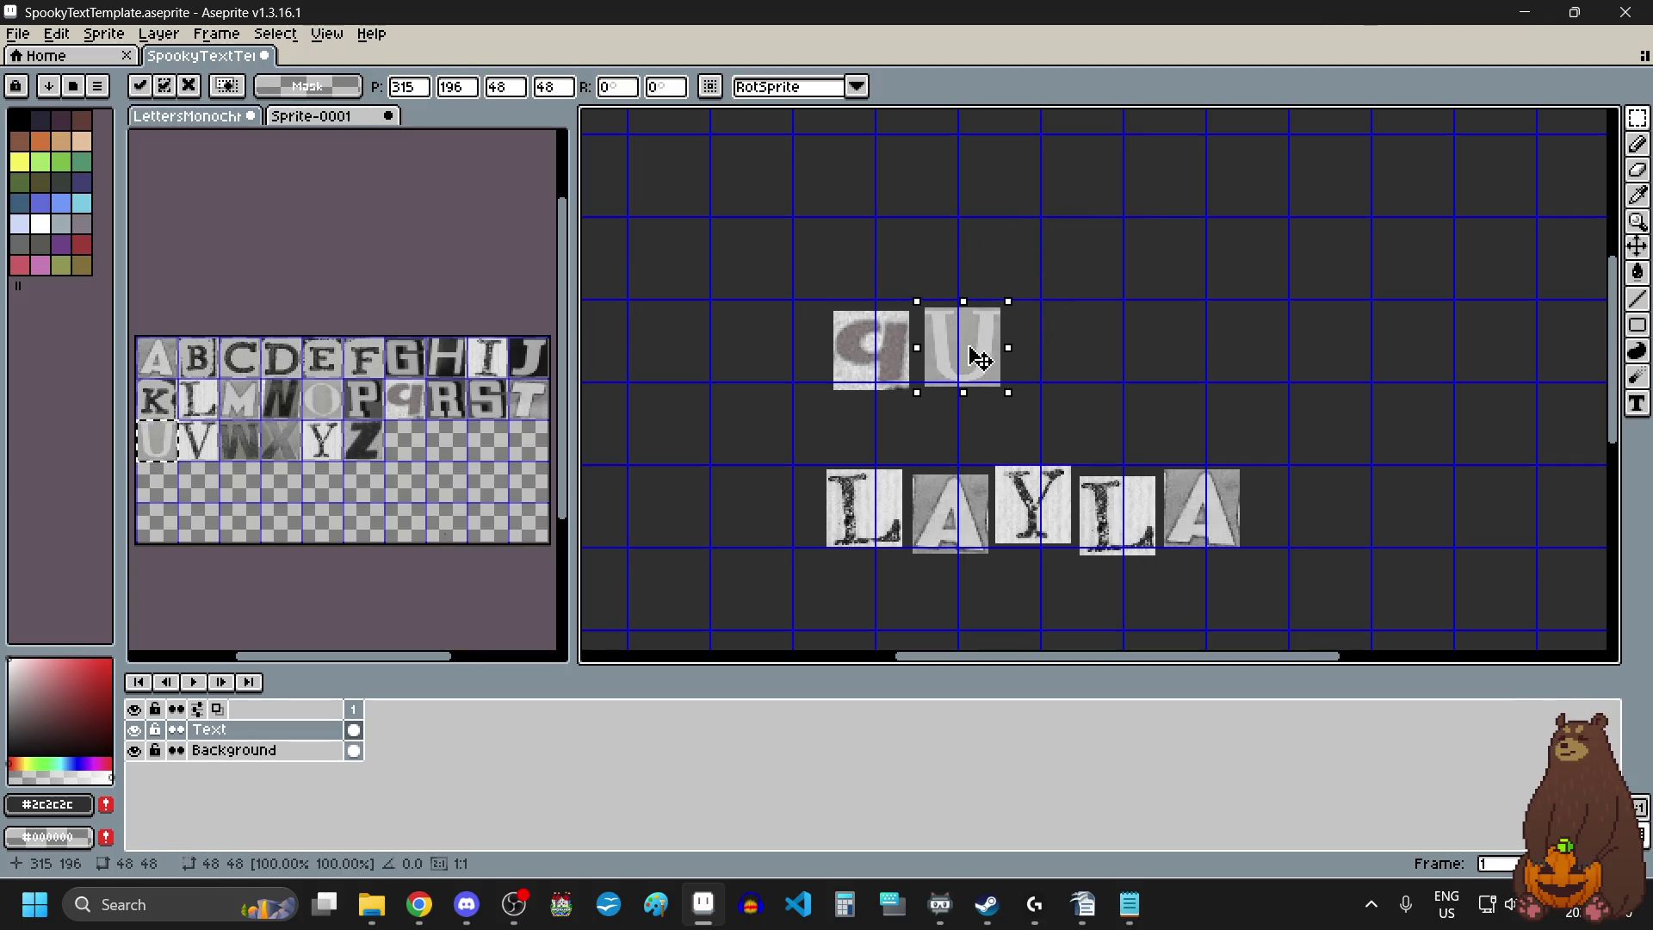
pyautogui.click(1113, 373)
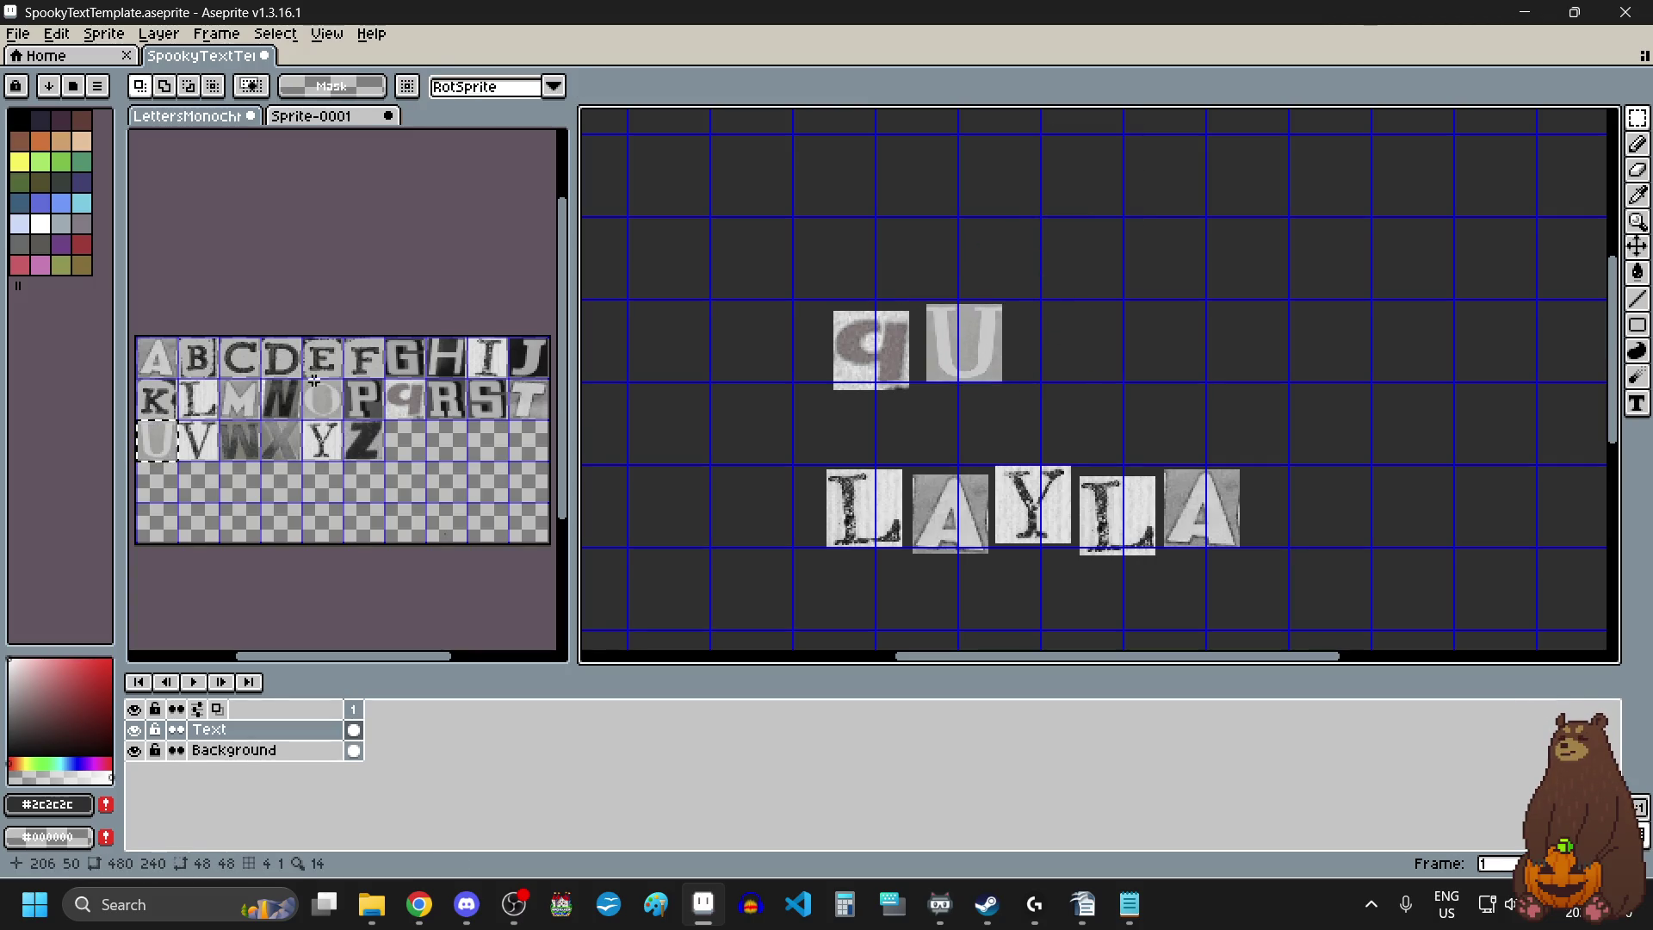
# Copy the E tile and place two copies after QU.
pyautogui.moveTo(305, 340); pyautogui.dragTo(345, 366)
pyautogui.hotkey('ctrl', 'c')
pyautogui.click(1044, 339)
pyautogui.hotkey('ctrl', 'v')
pyautogui.moveTo(758, 380); pyautogui.dragTo(1058, 356)
pyautogui.click(1203, 351)
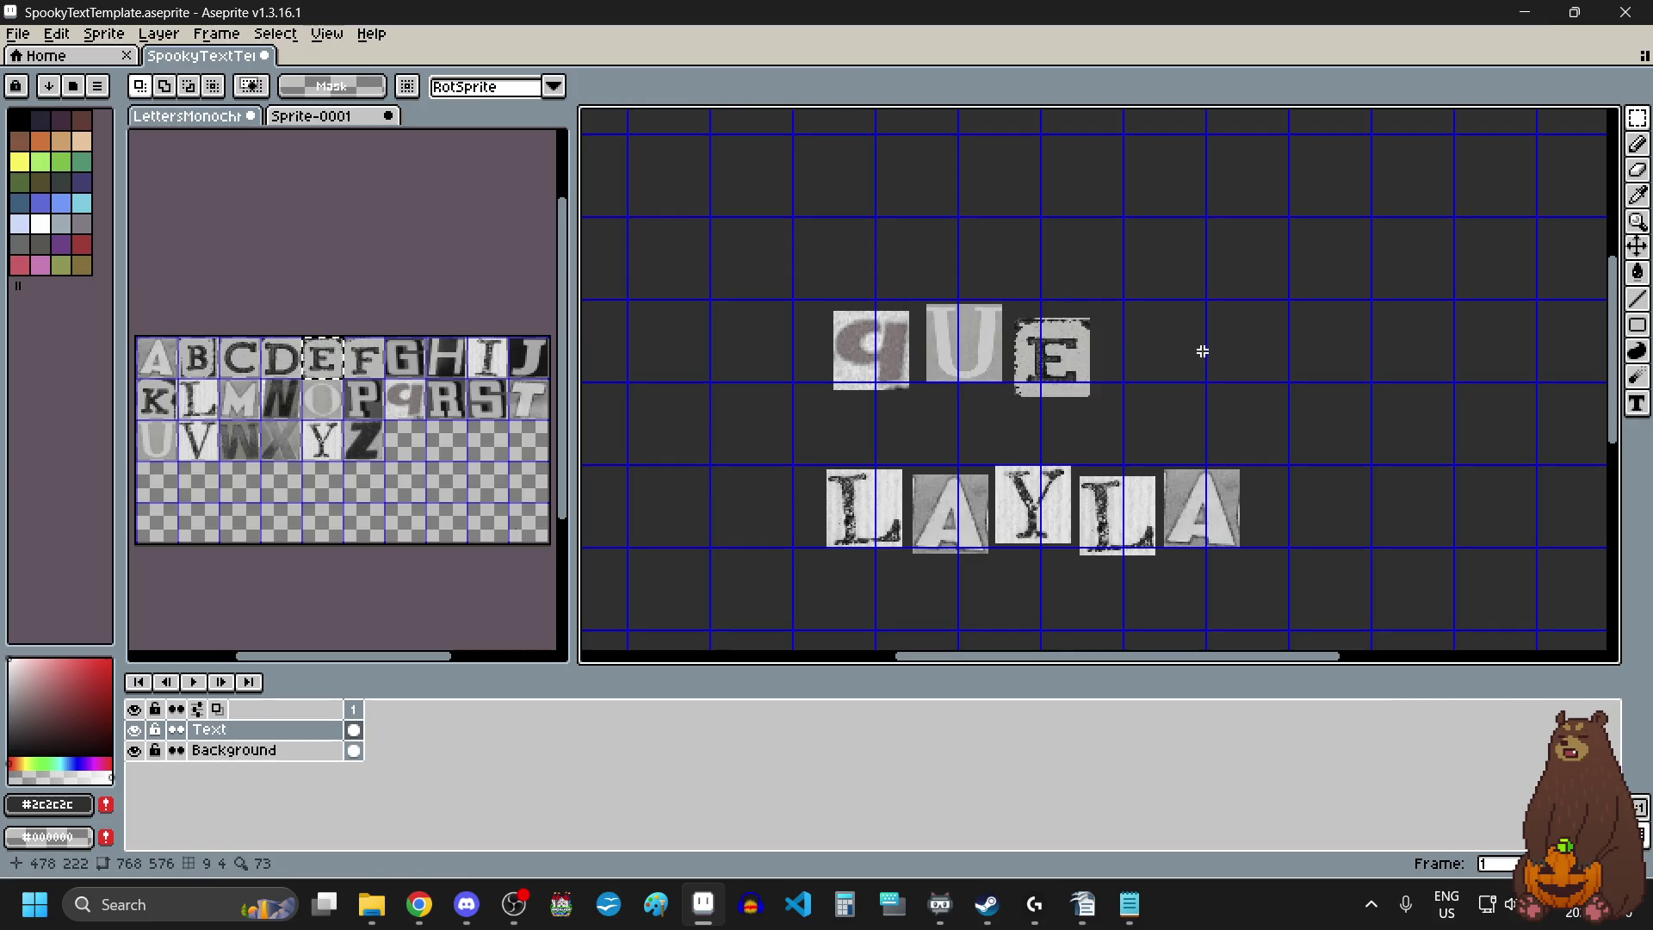
pyautogui.hotkey('ctrl', 'v')
pyautogui.moveTo(771, 385); pyautogui.dragTo(1160, 359)
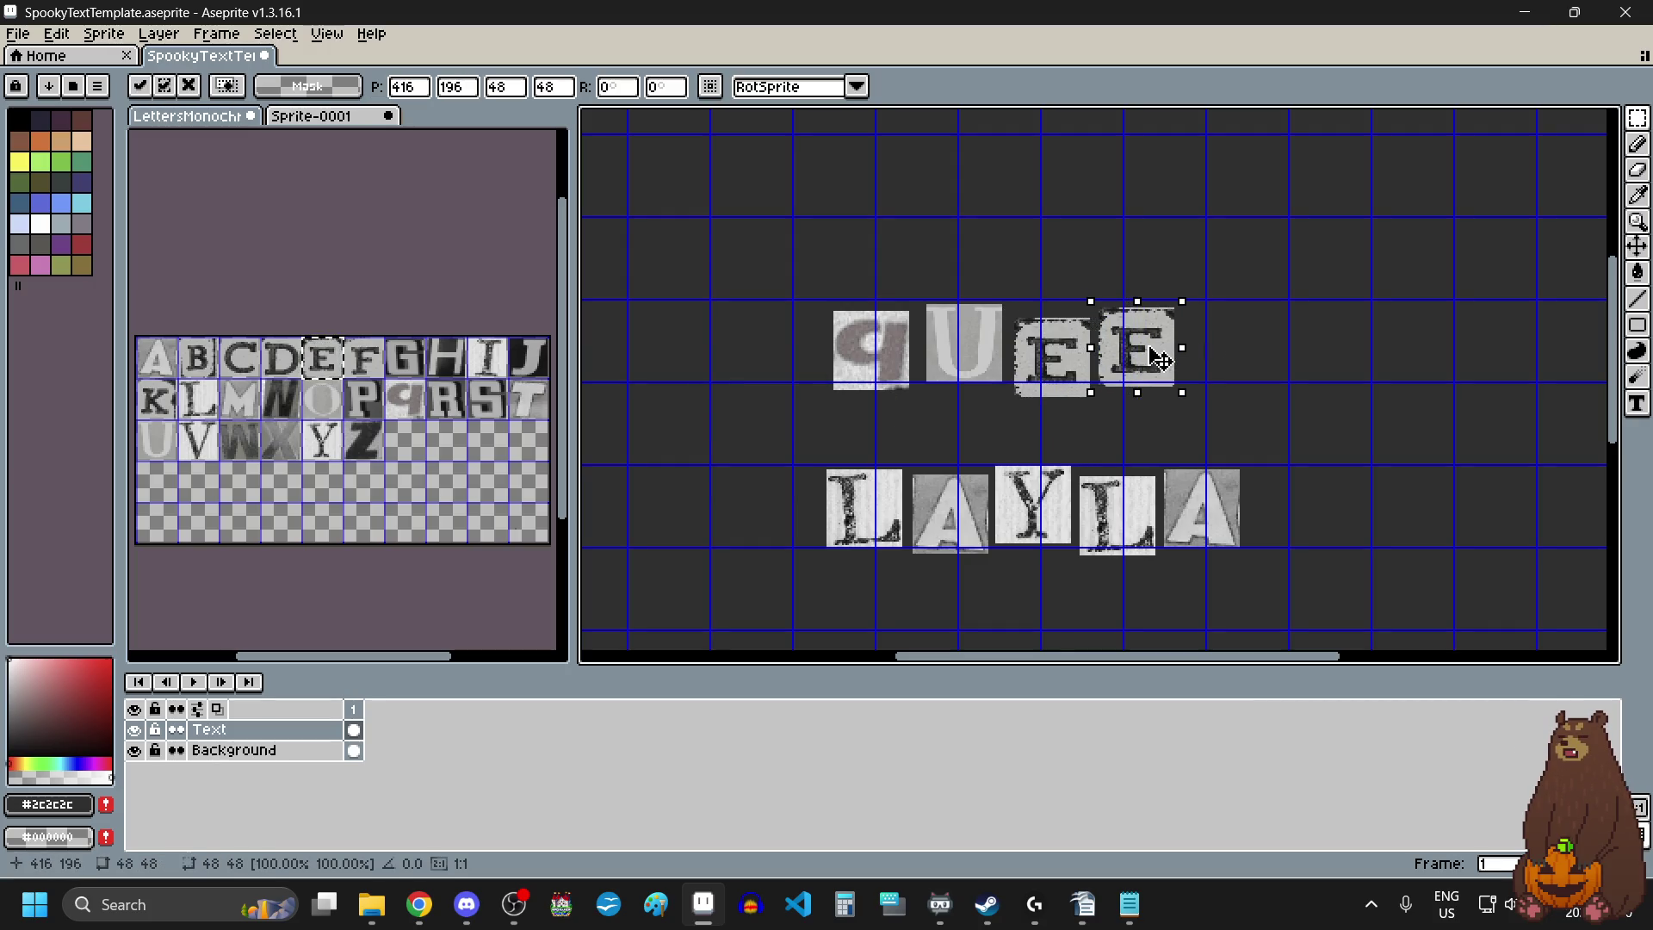
# Add the N tile to complete QUEEN, then select and deselect the whole row.
pyautogui.moveTo(263, 379); pyautogui.dragTo(297, 417)
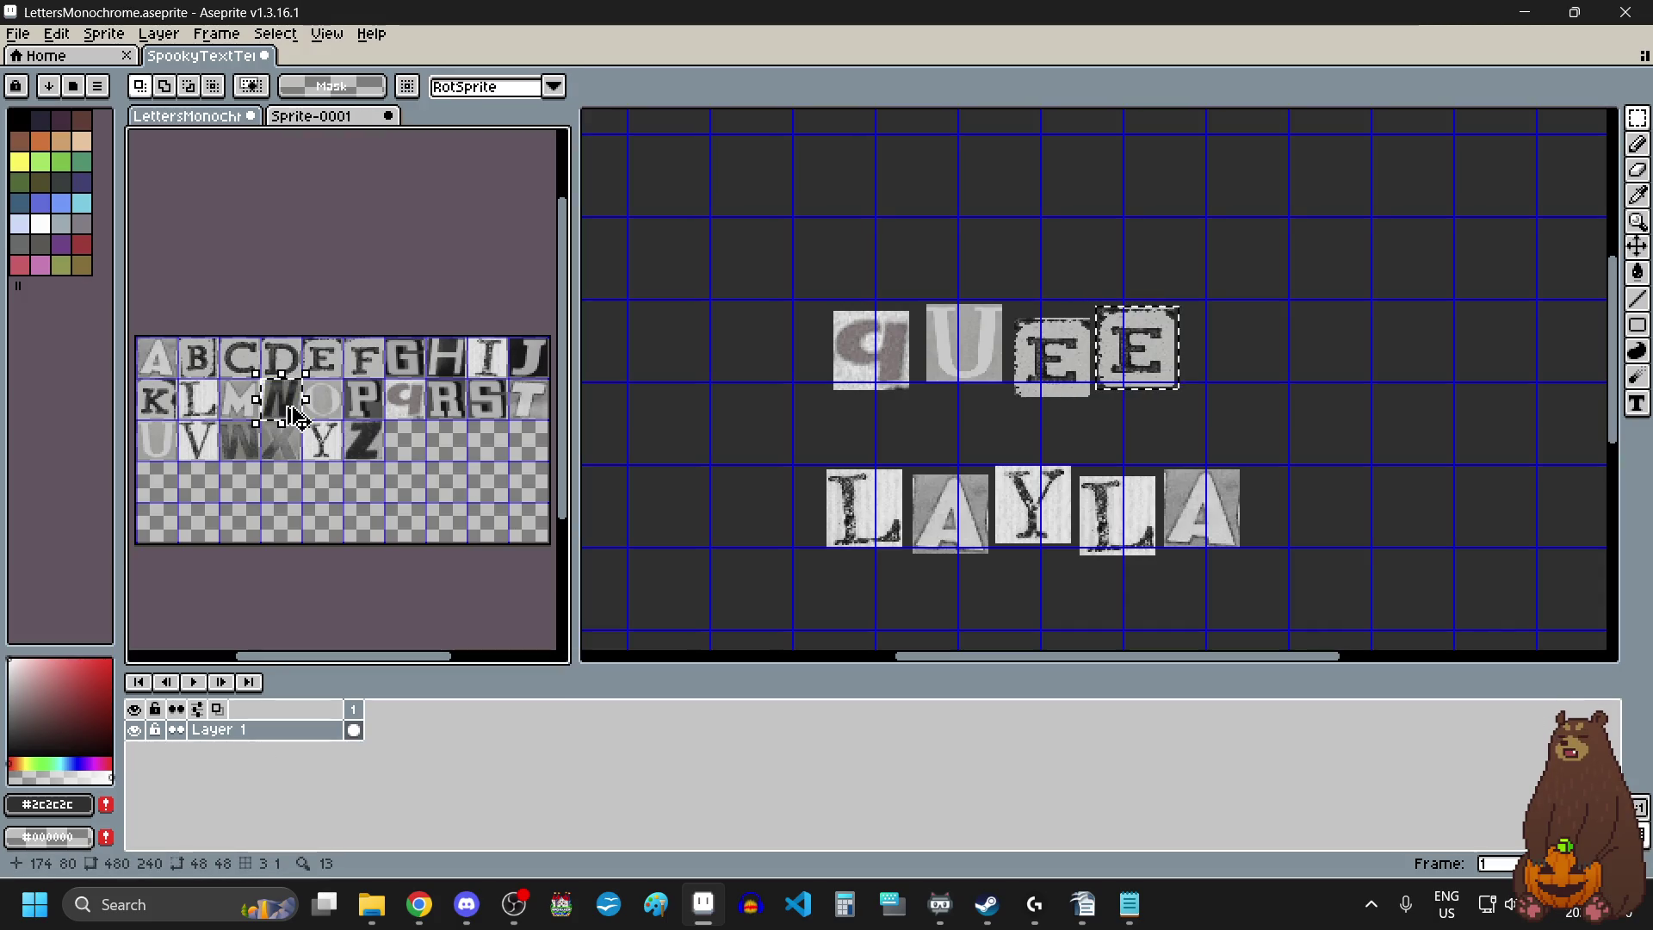
pyautogui.click(1261, 362)
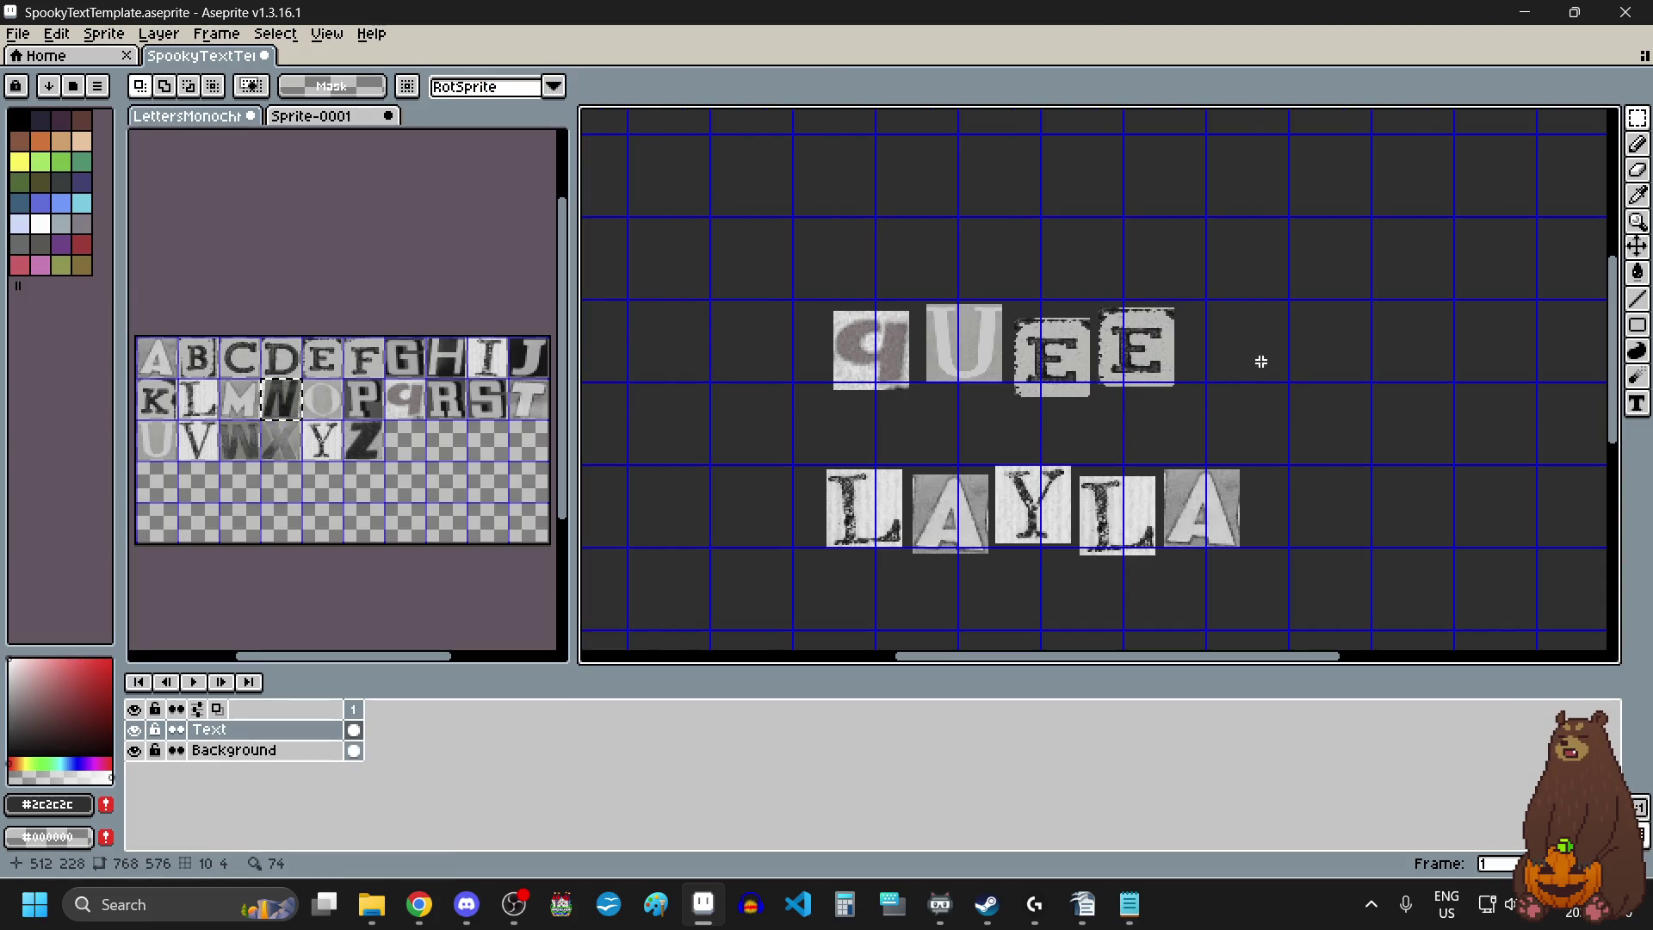
pyautogui.hotkey('ctrl', 'v')
pyautogui.moveTo(664, 394); pyautogui.dragTo(1223, 372)
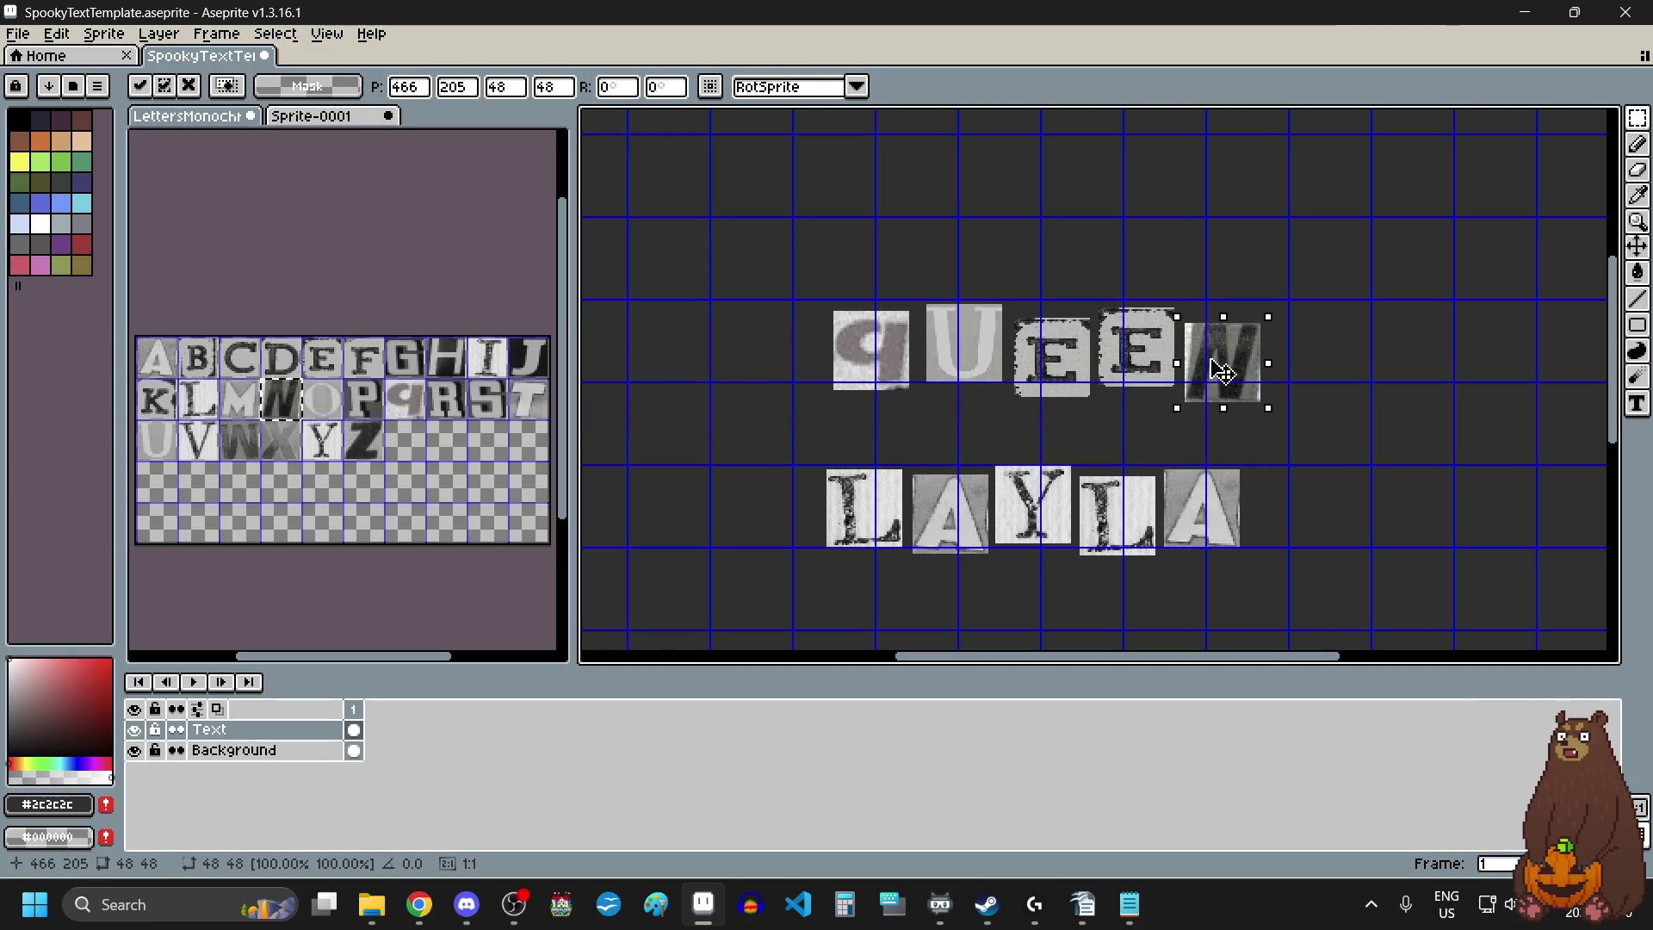
pyautogui.click(1381, 470)
pyautogui.moveTo(788, 261); pyautogui.dragTo(1319, 430)
pyautogui.scroll(-3, 1229, 538)
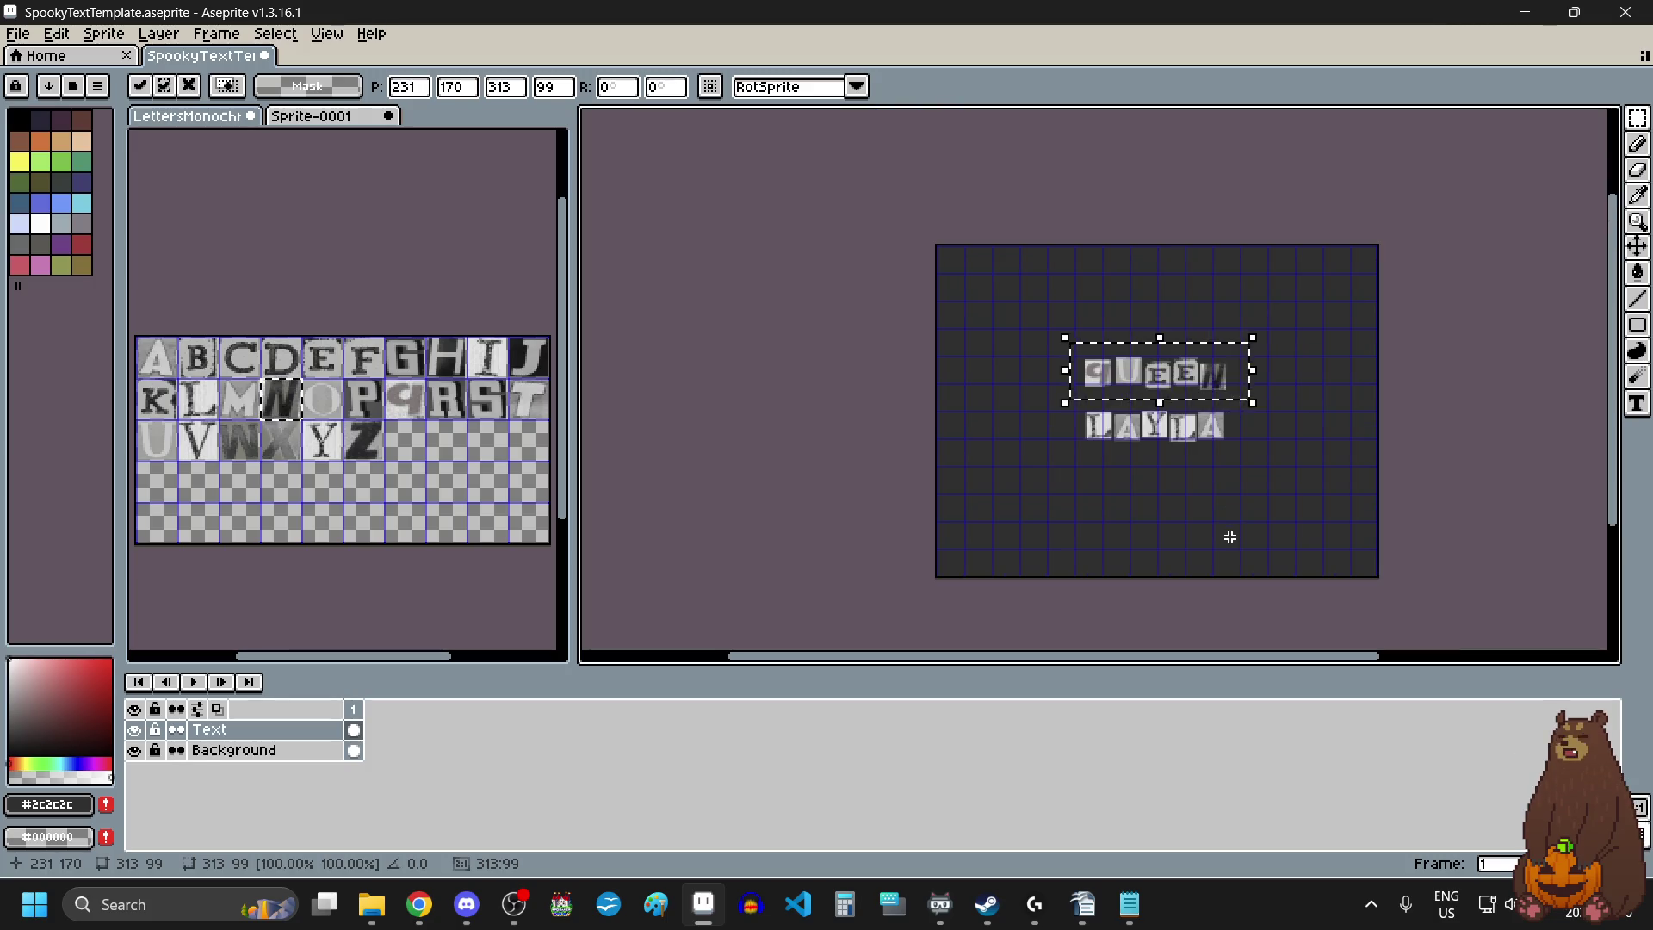
pyautogui.click(1229, 537)
pyautogui.scroll(2, 1297, 414)
pyautogui.scroll(2, 1297, 413)
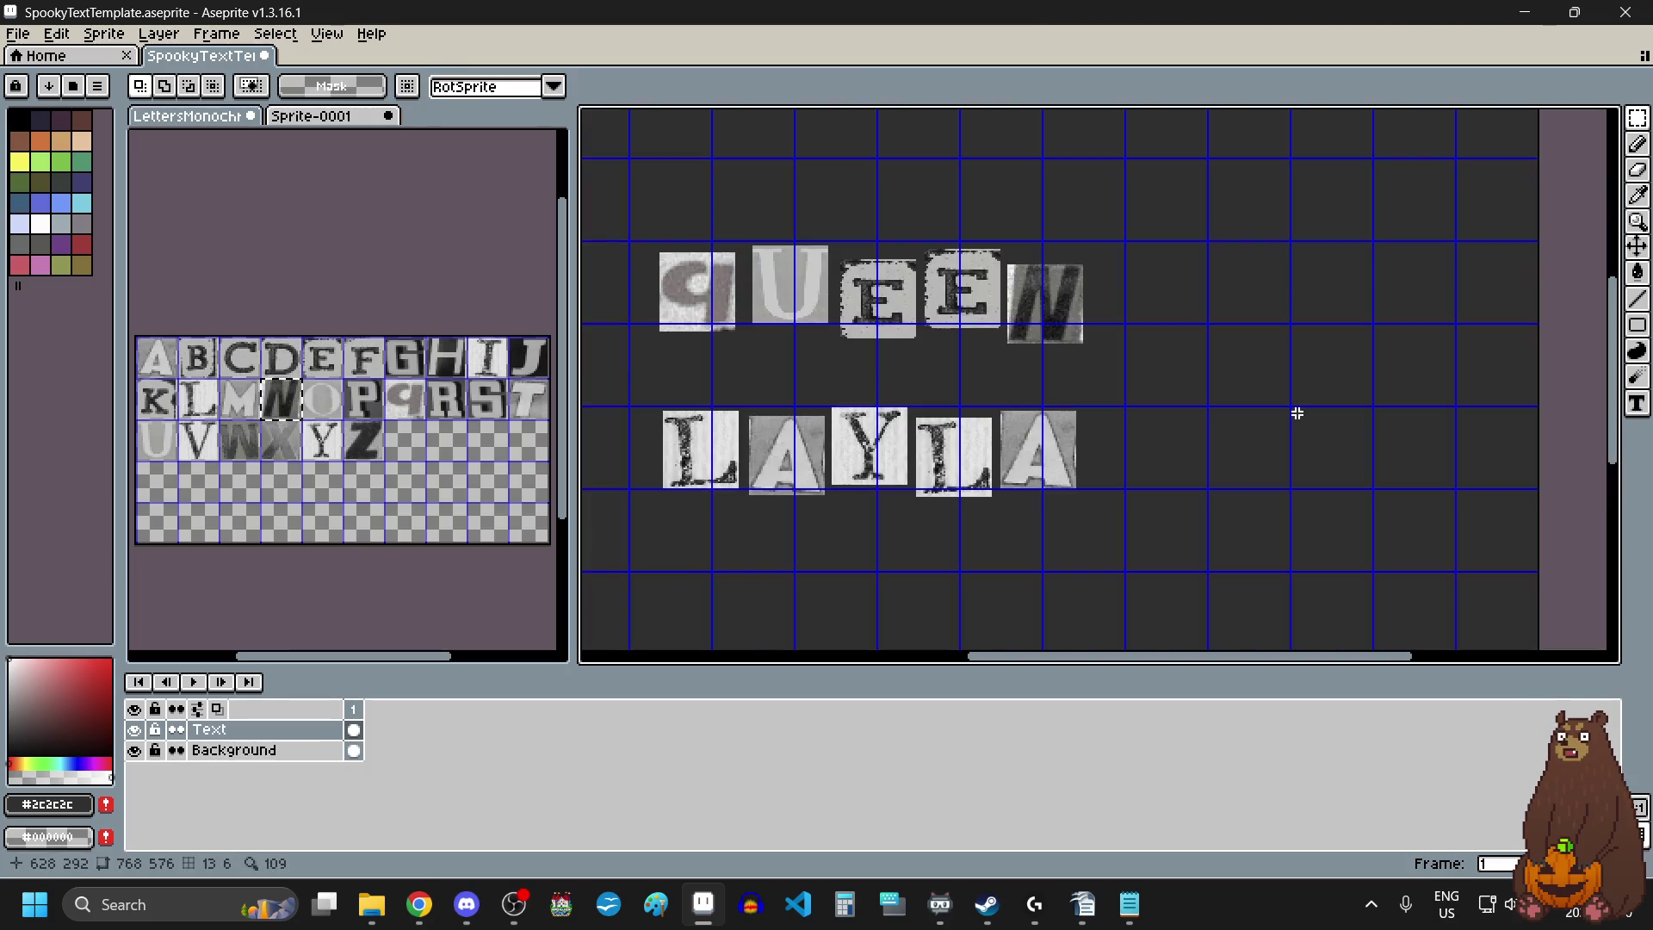
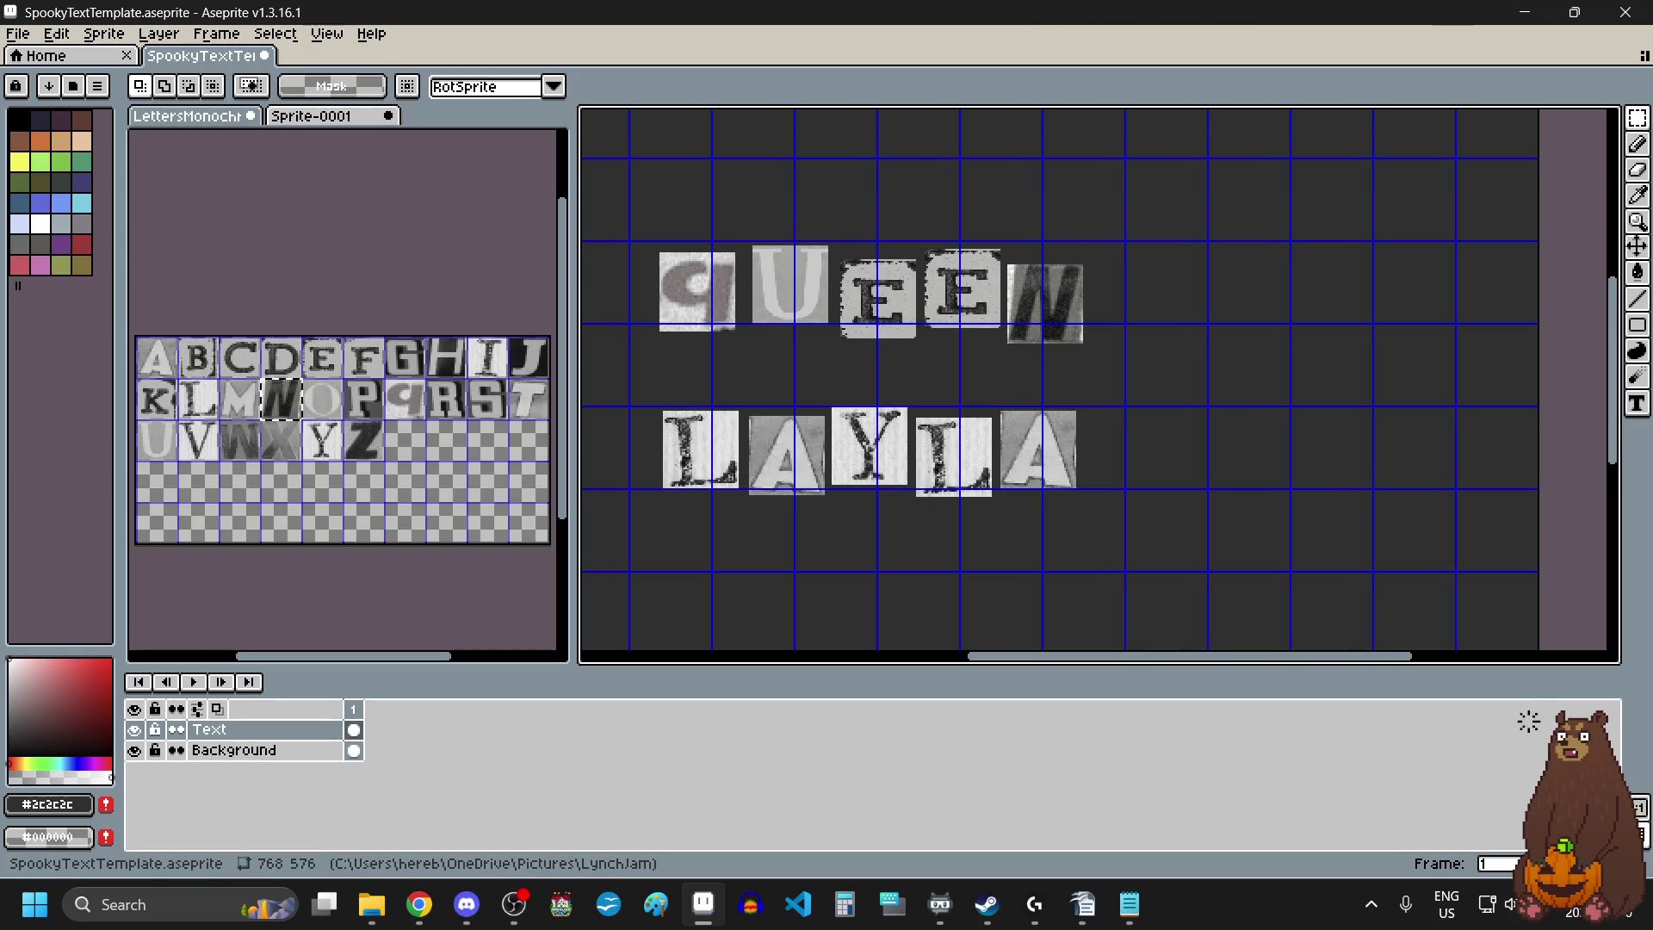
# Start an Export As of the canvas and browse to the recent pictures folder.
pyautogui.scroll(-2, 987, 446)
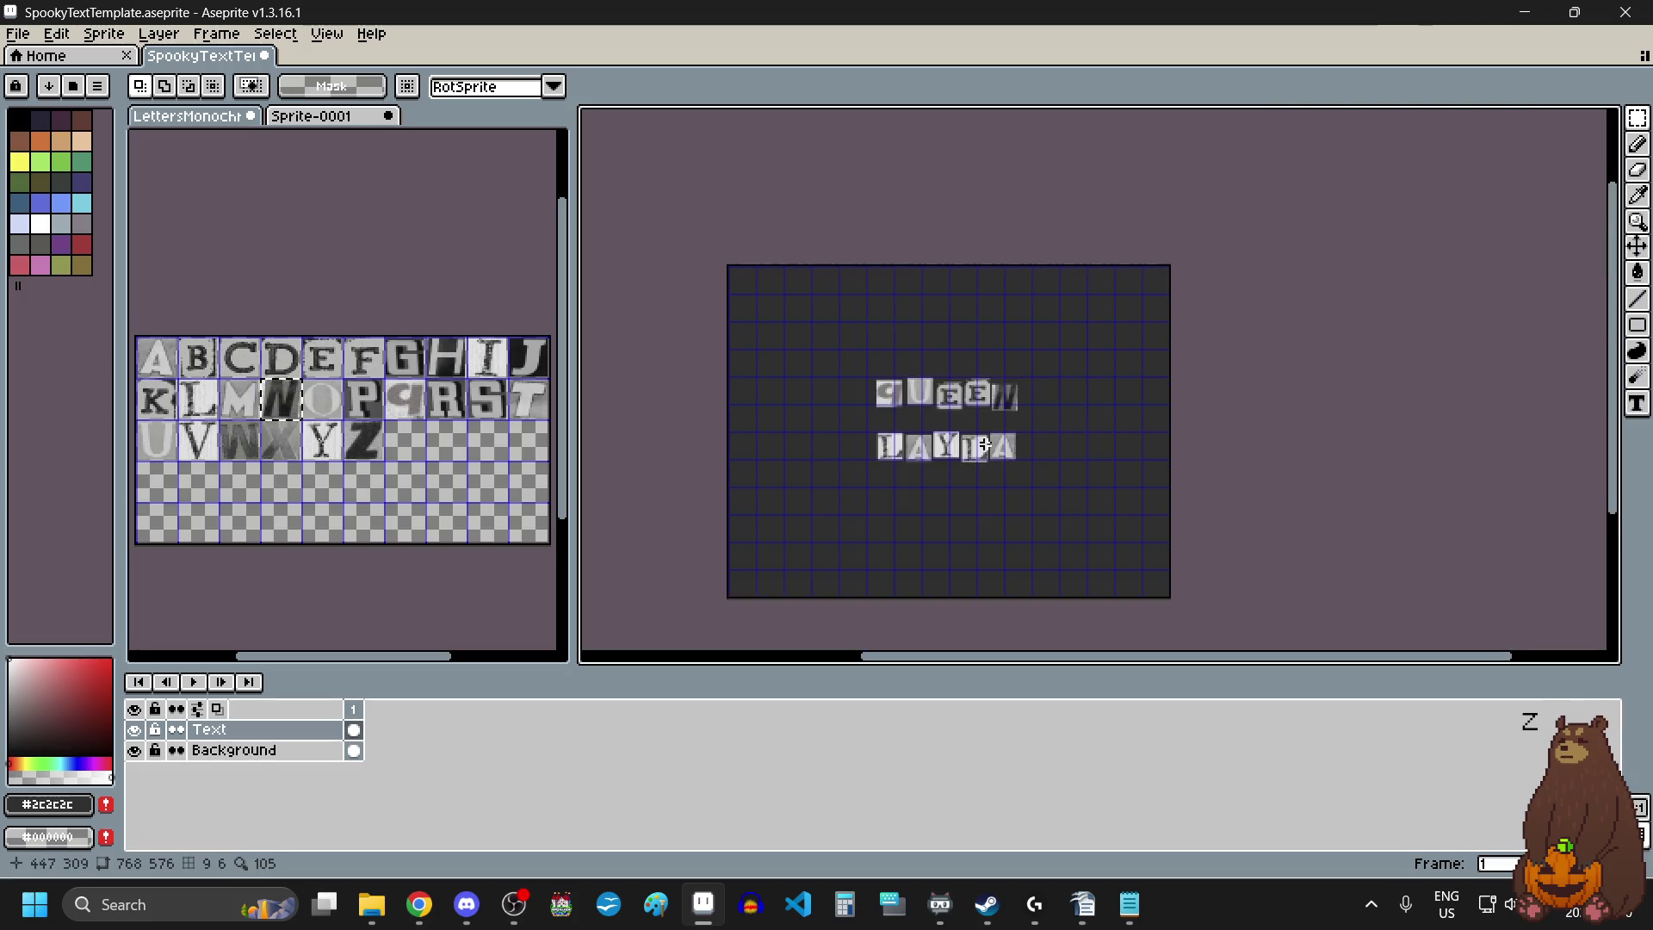
pyautogui.scroll(1, 986, 443)
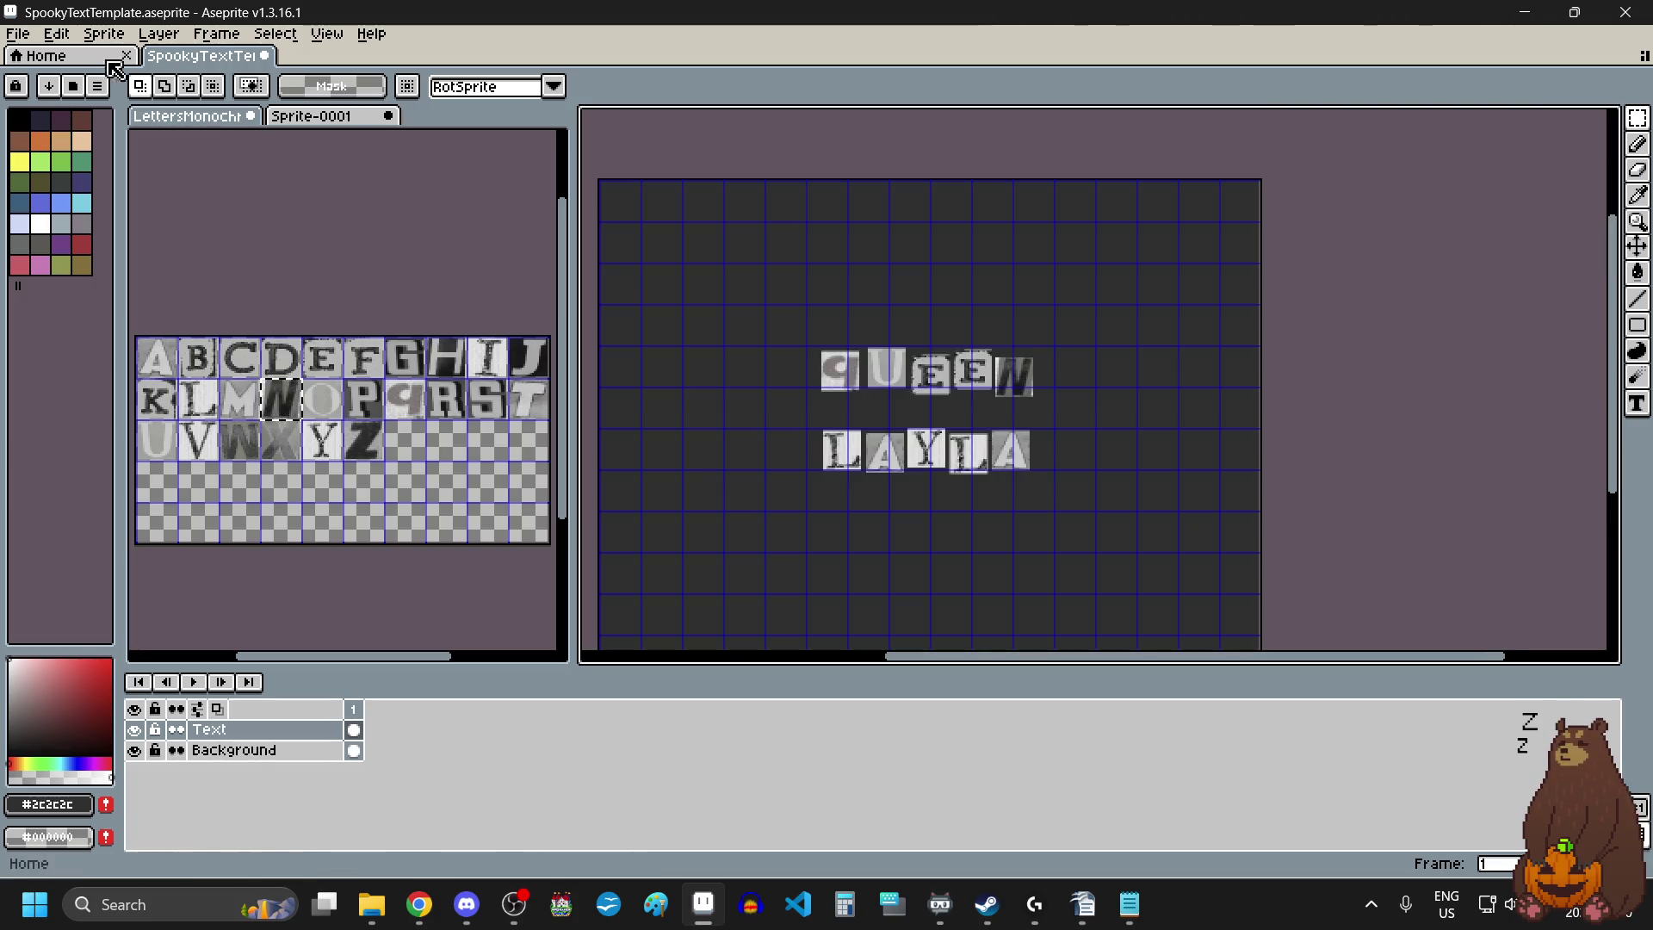
pyautogui.click(18, 33)
pyautogui.moveTo(122, 221)
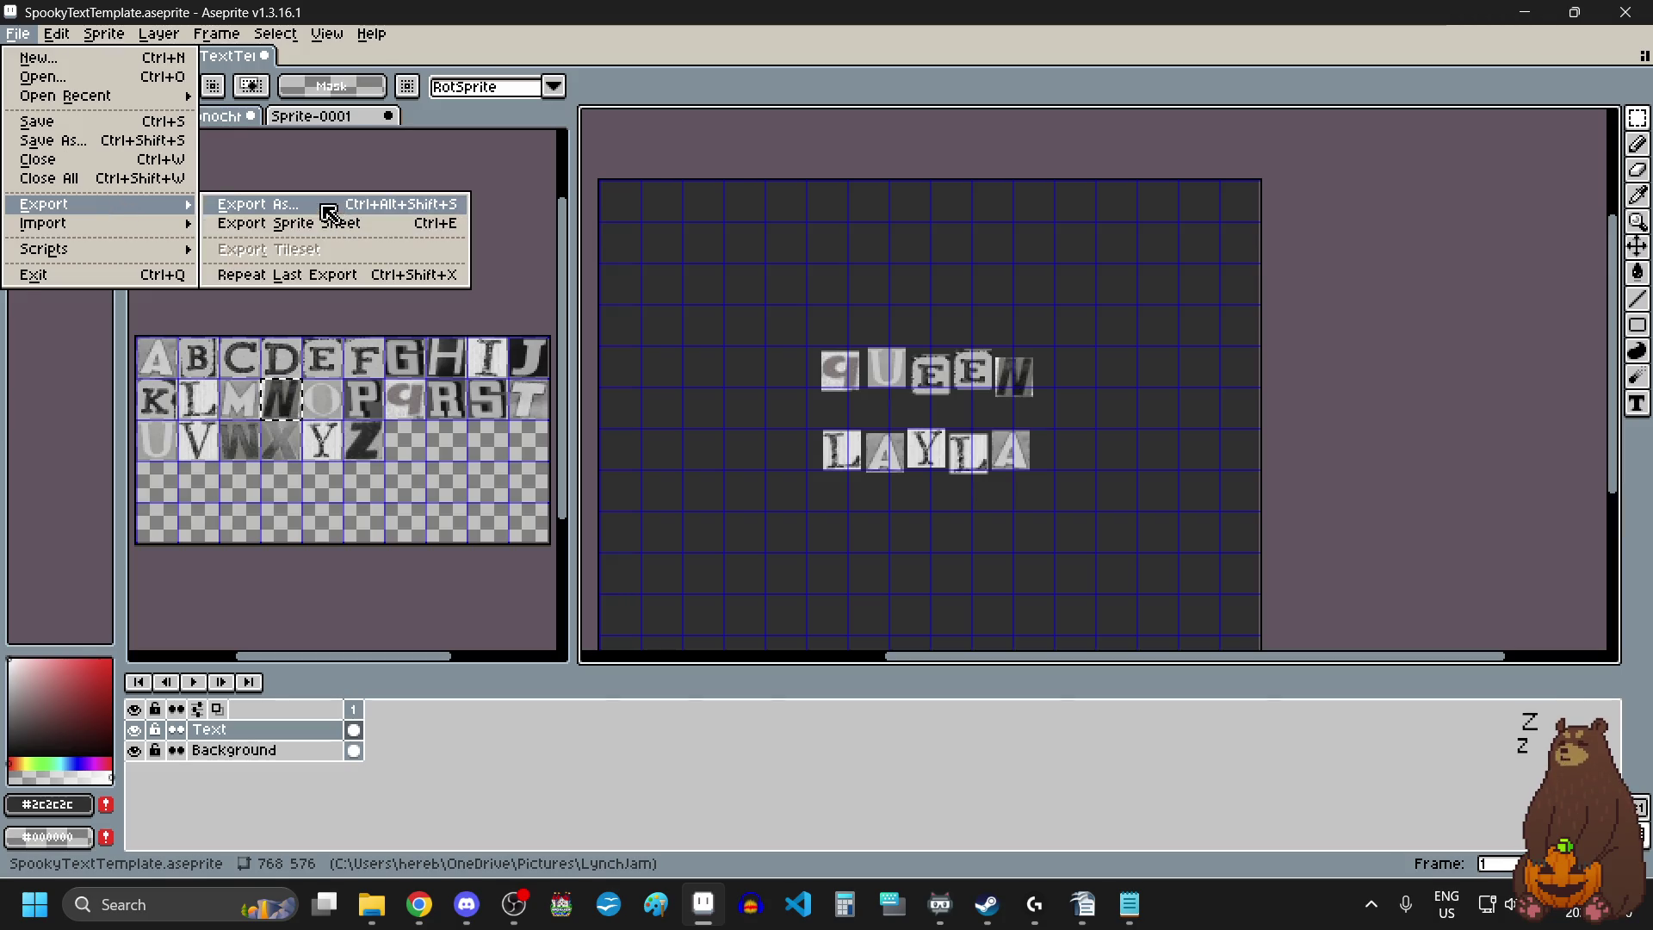
pyautogui.click(327, 207)
pyautogui.click(1201, 361)
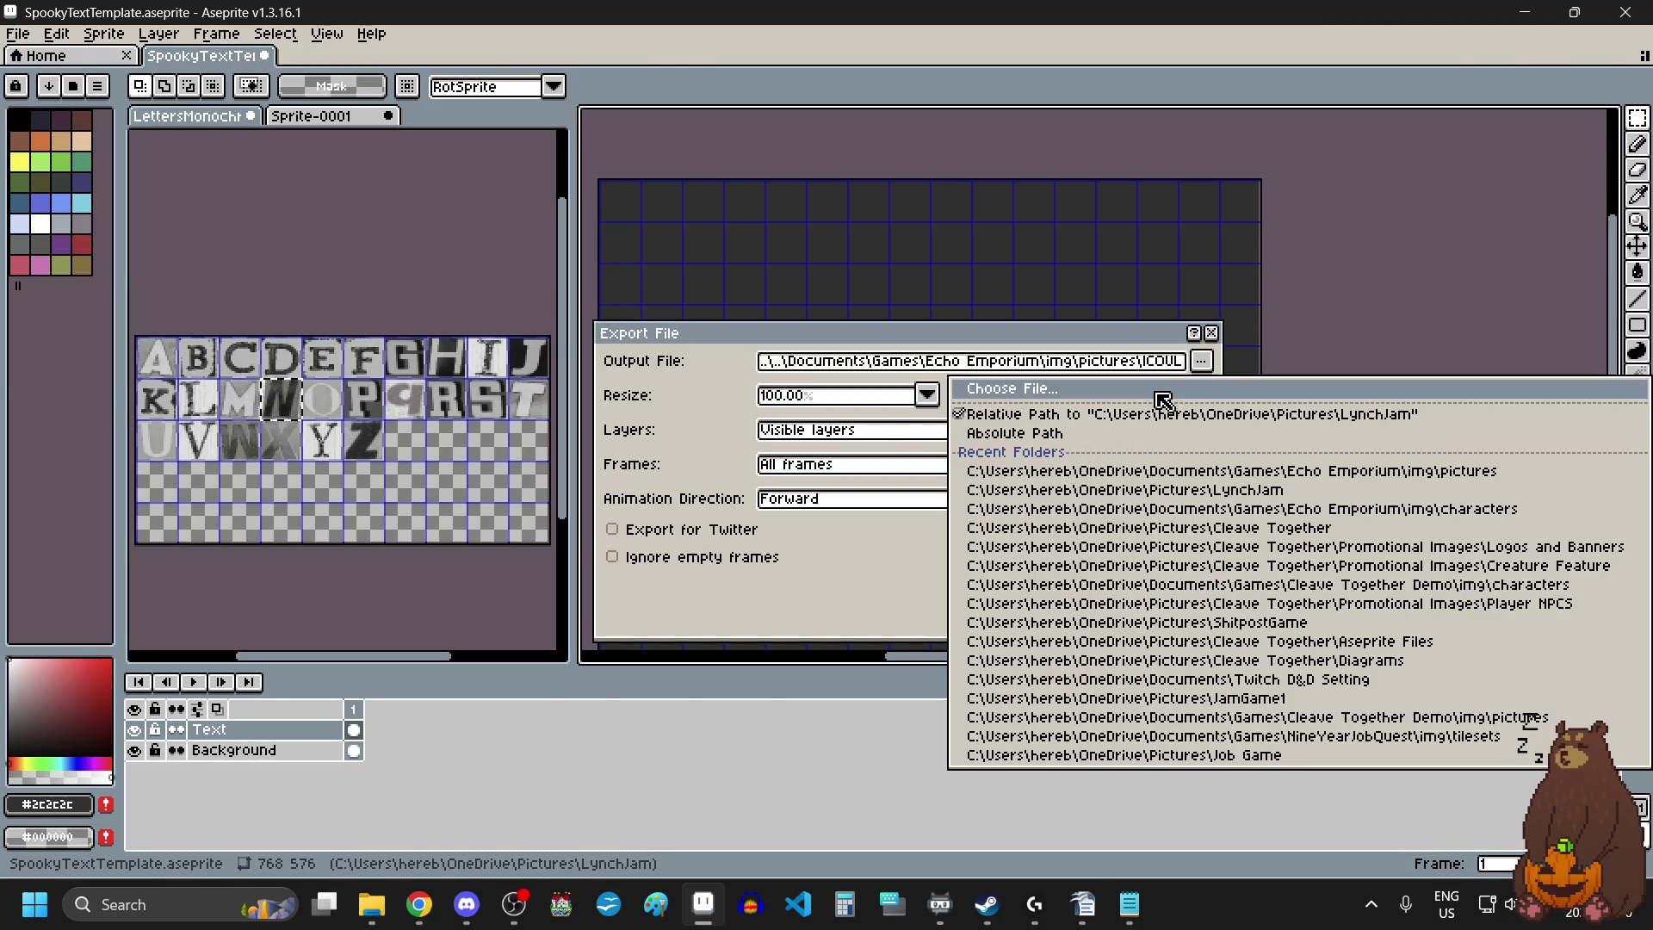
pyautogui.click(1165, 392)
pyautogui.click(1469, 71)
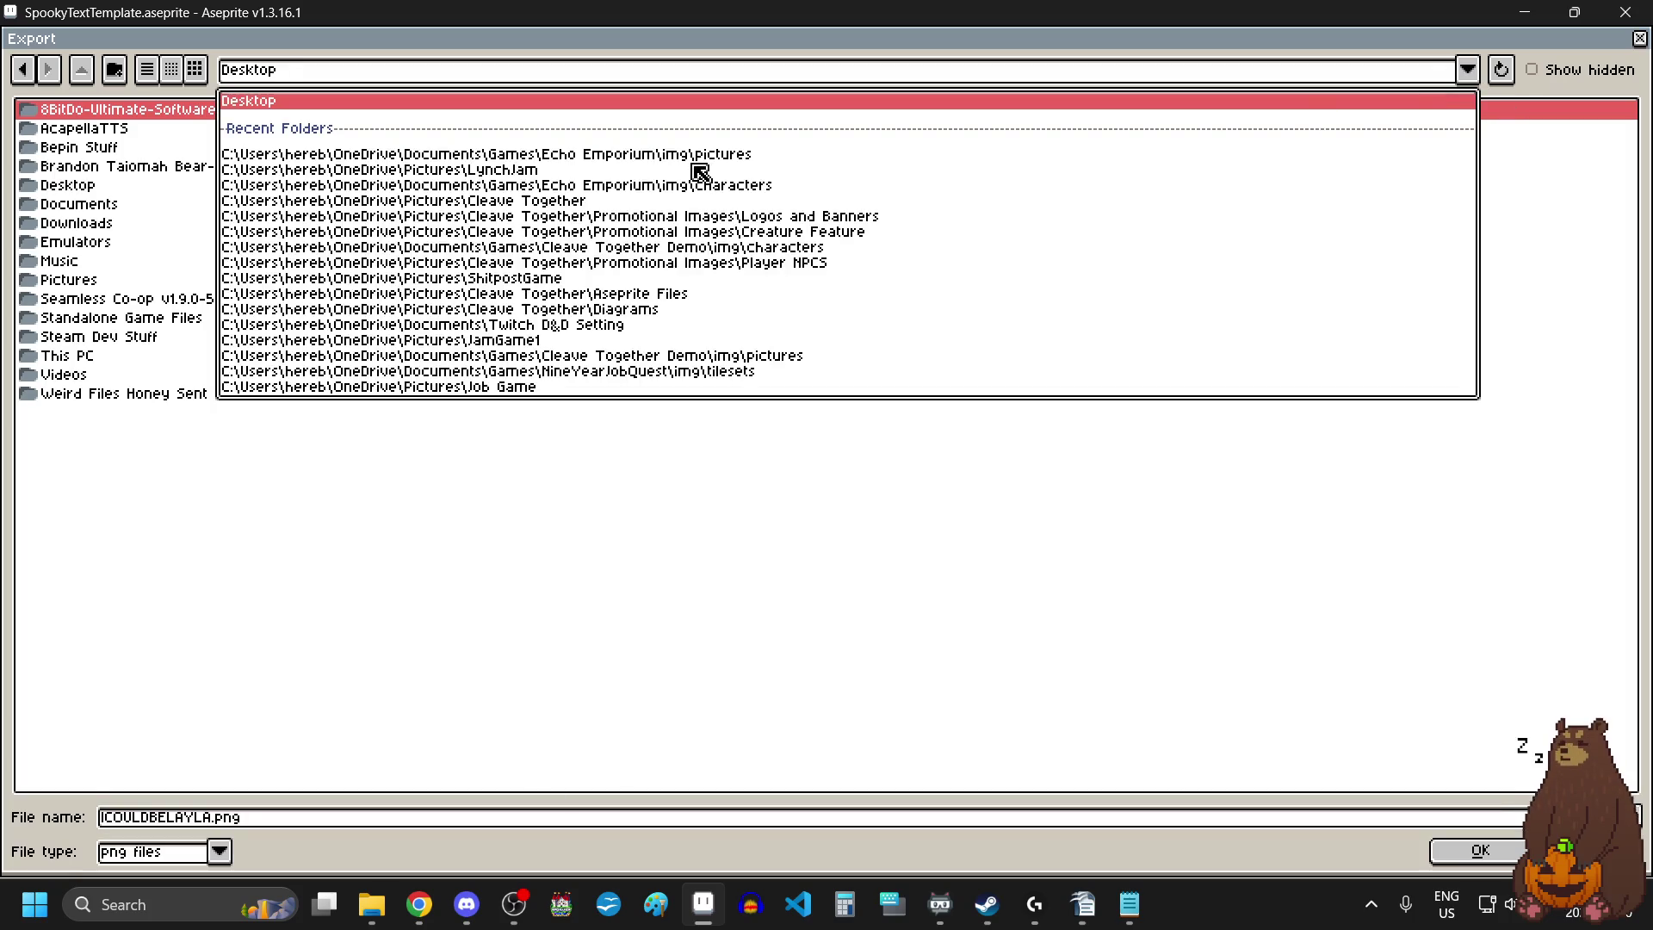
pyautogui.click(693, 157)
# Name the file QUEENLAYLA.png, export it past the png warning, then select the QUEEN letters.
pyautogui.click(297, 825)
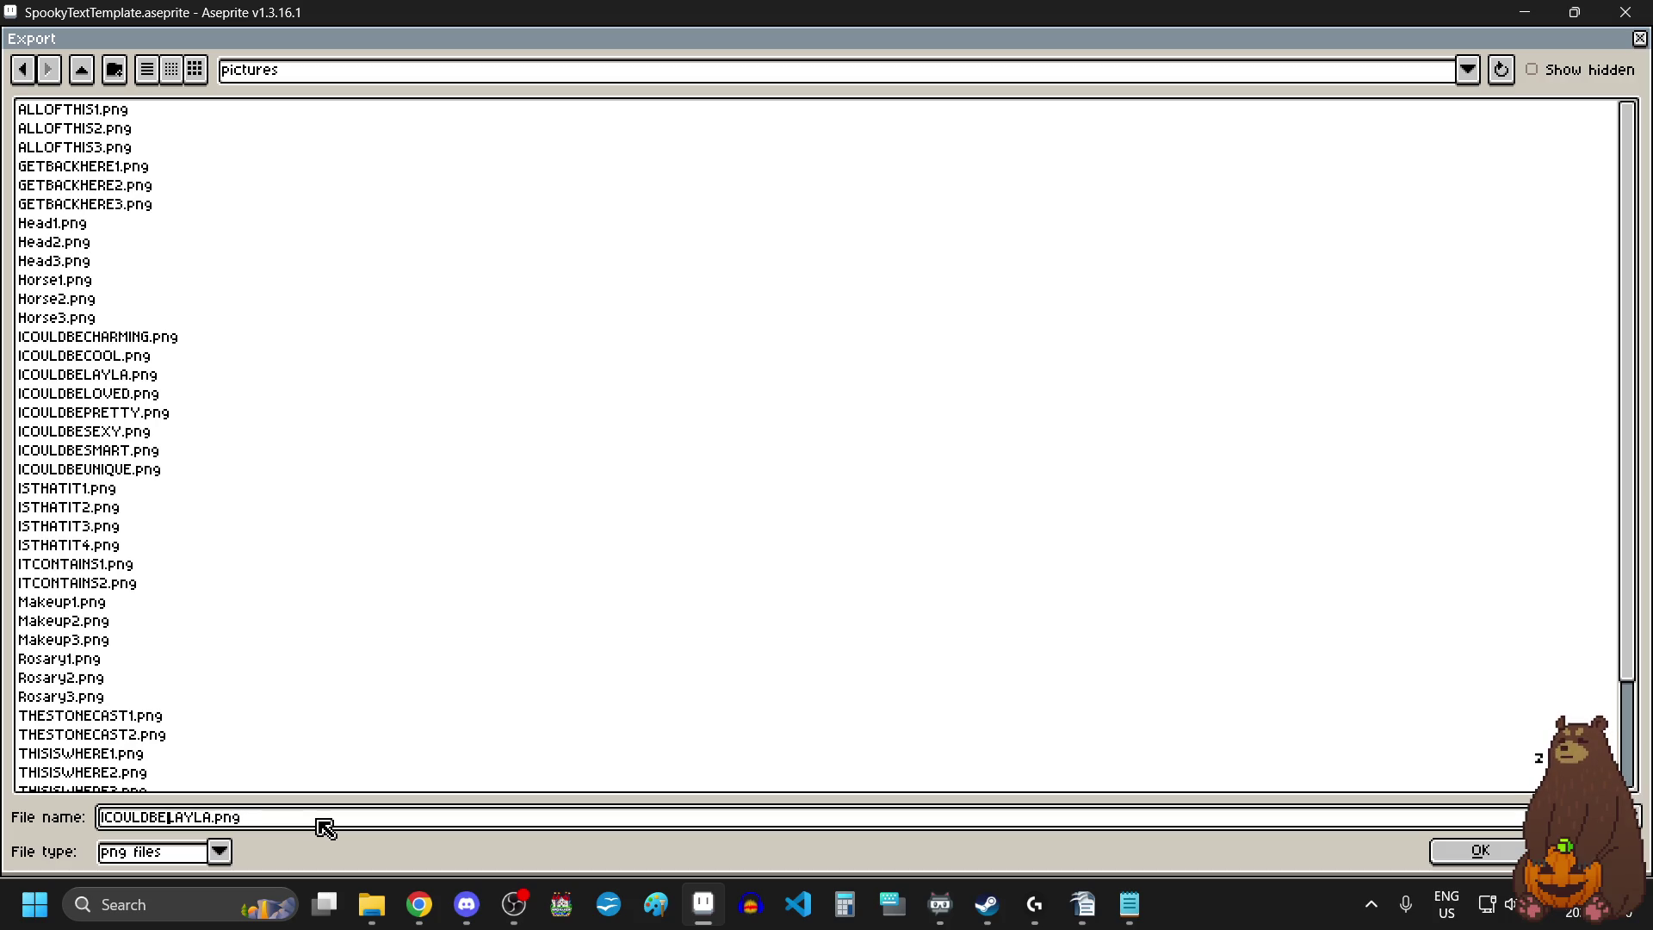
pyautogui.press('BackSpace')
pyautogui.press('BackSpace')
pyautogui.press('BackSpace')
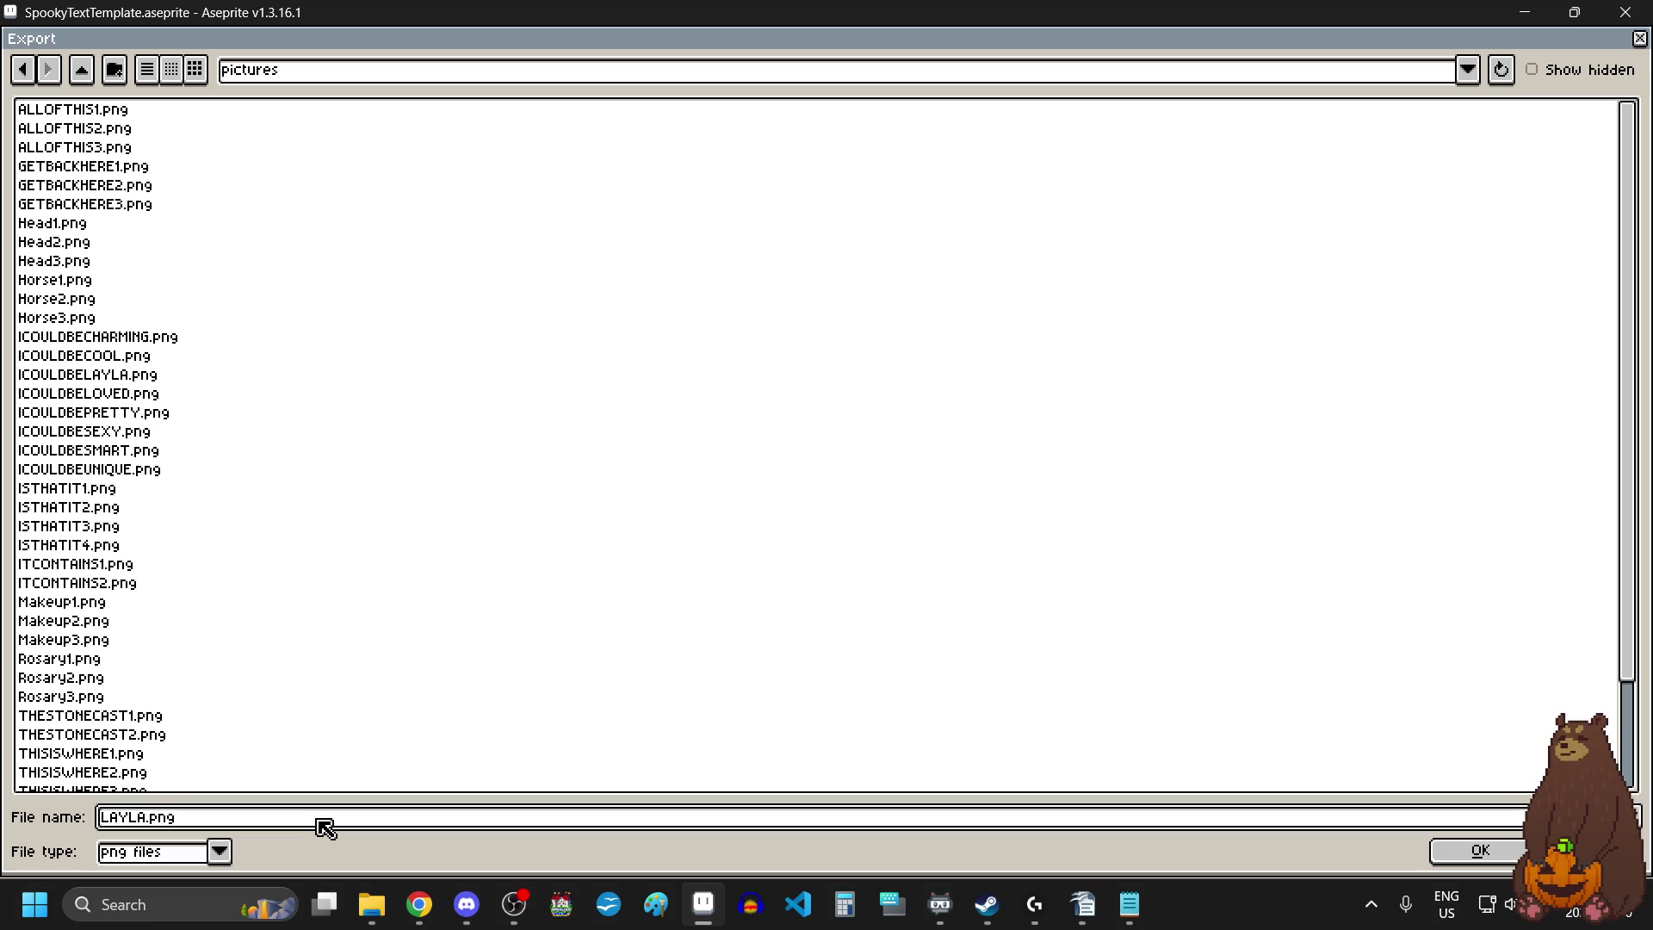
pyautogui.write('QUEEN')
pyautogui.click(1468, 850)
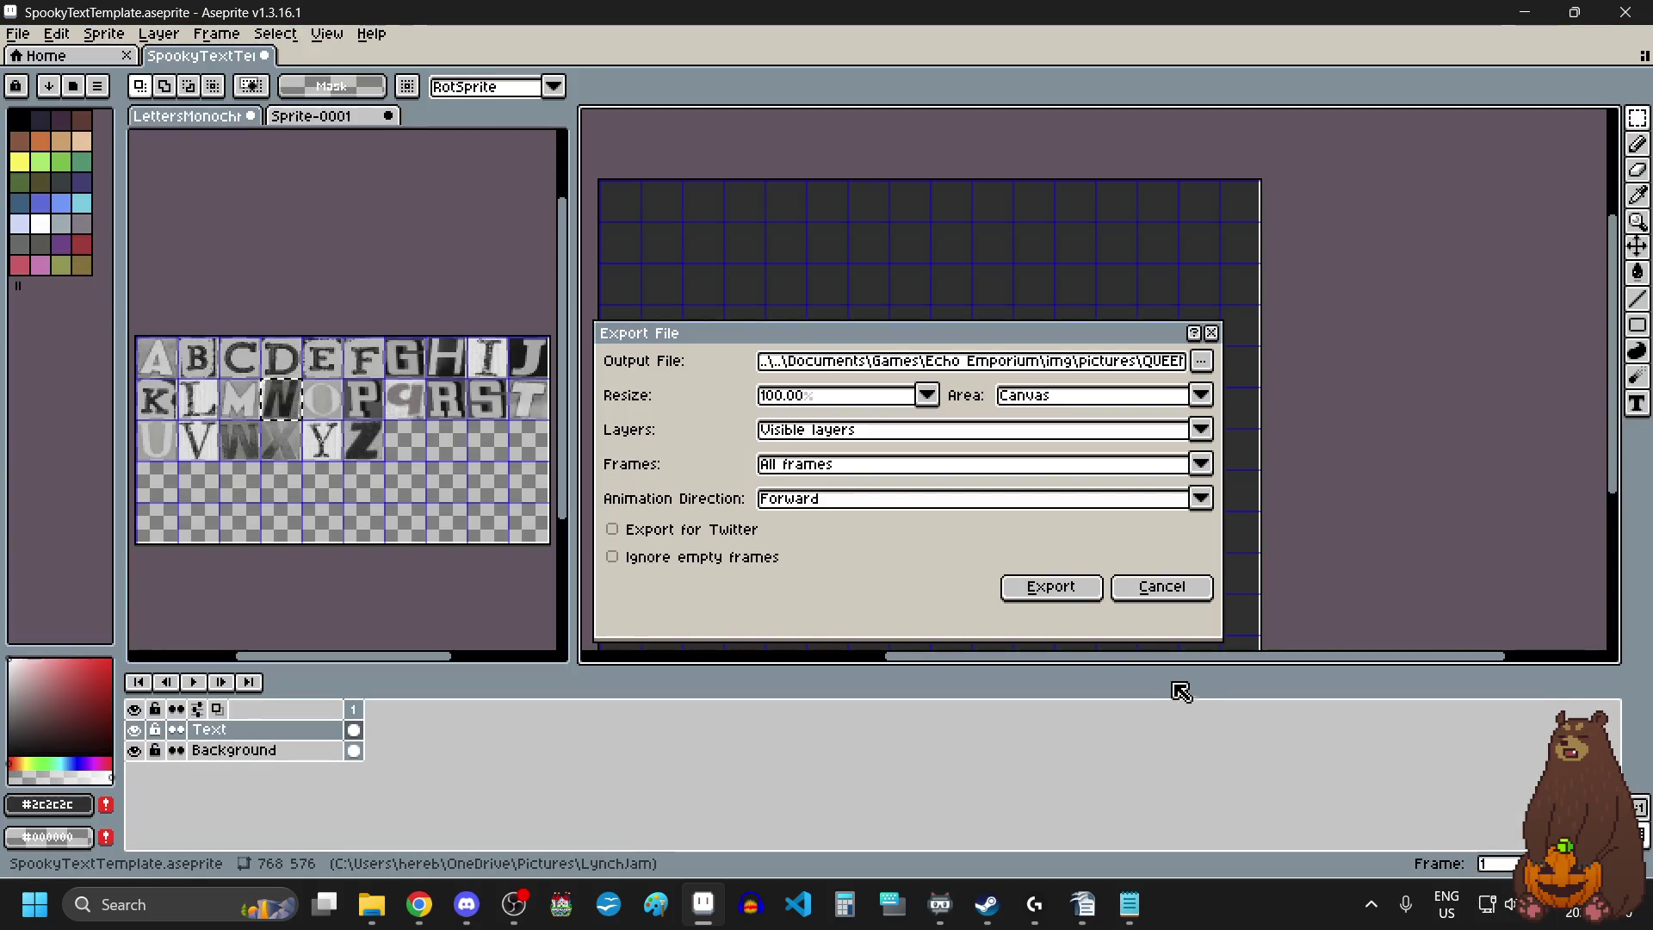
pyautogui.click(1064, 584)
pyautogui.click(790, 552)
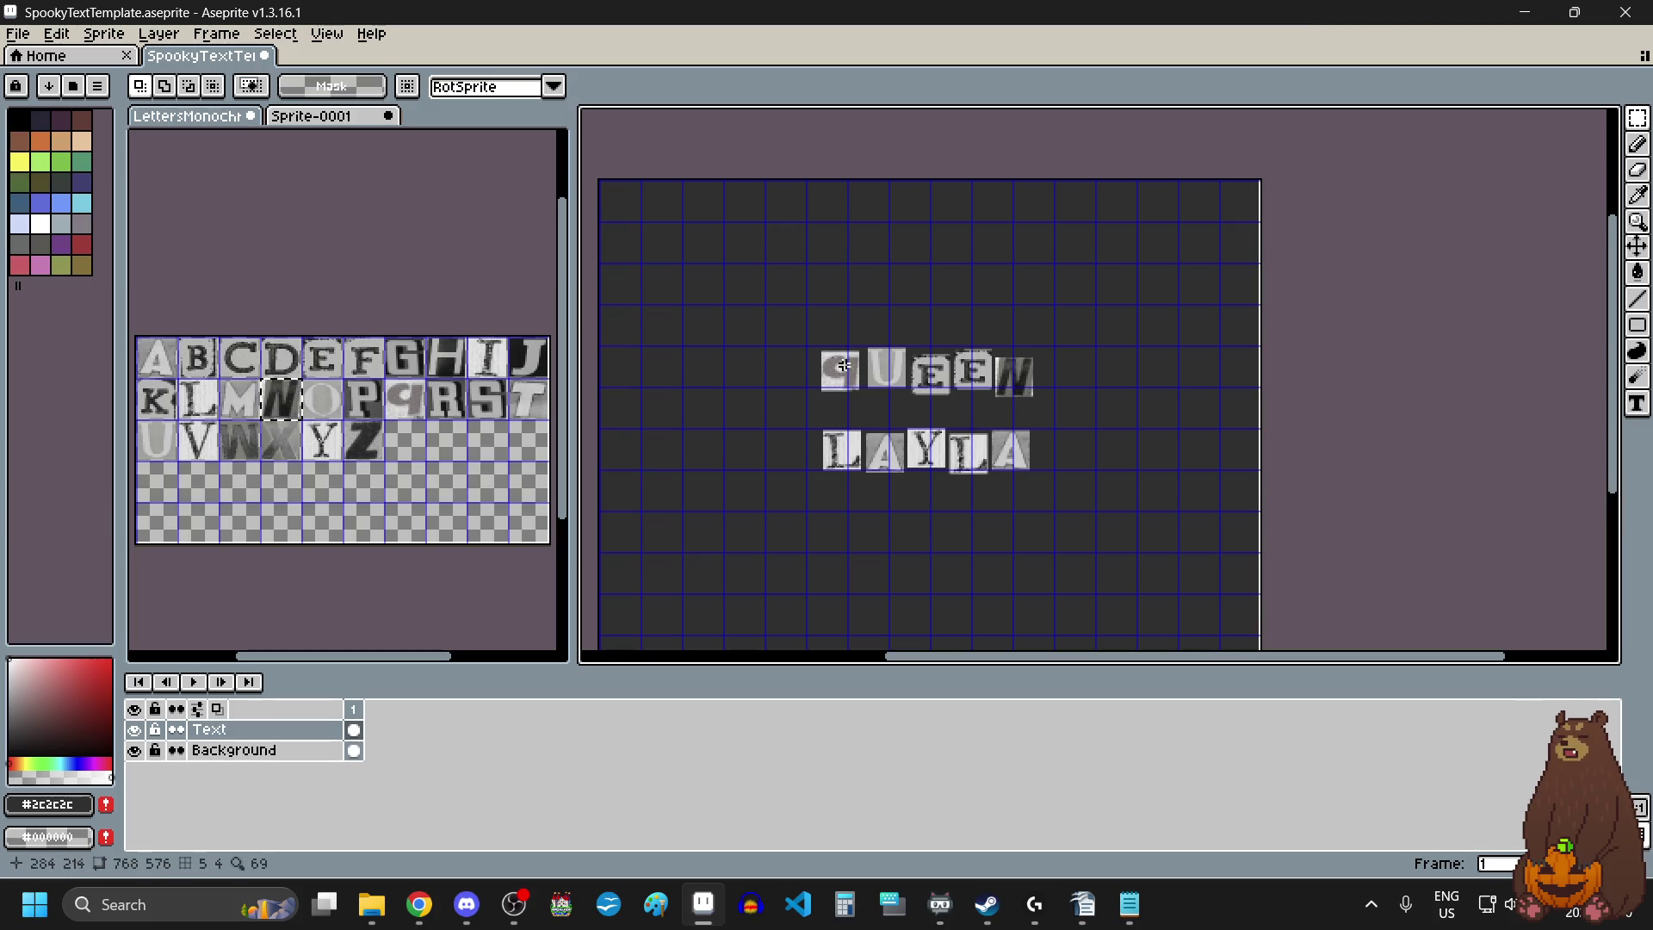
pyautogui.moveTo(789, 319); pyautogui.dragTo(1057, 409)
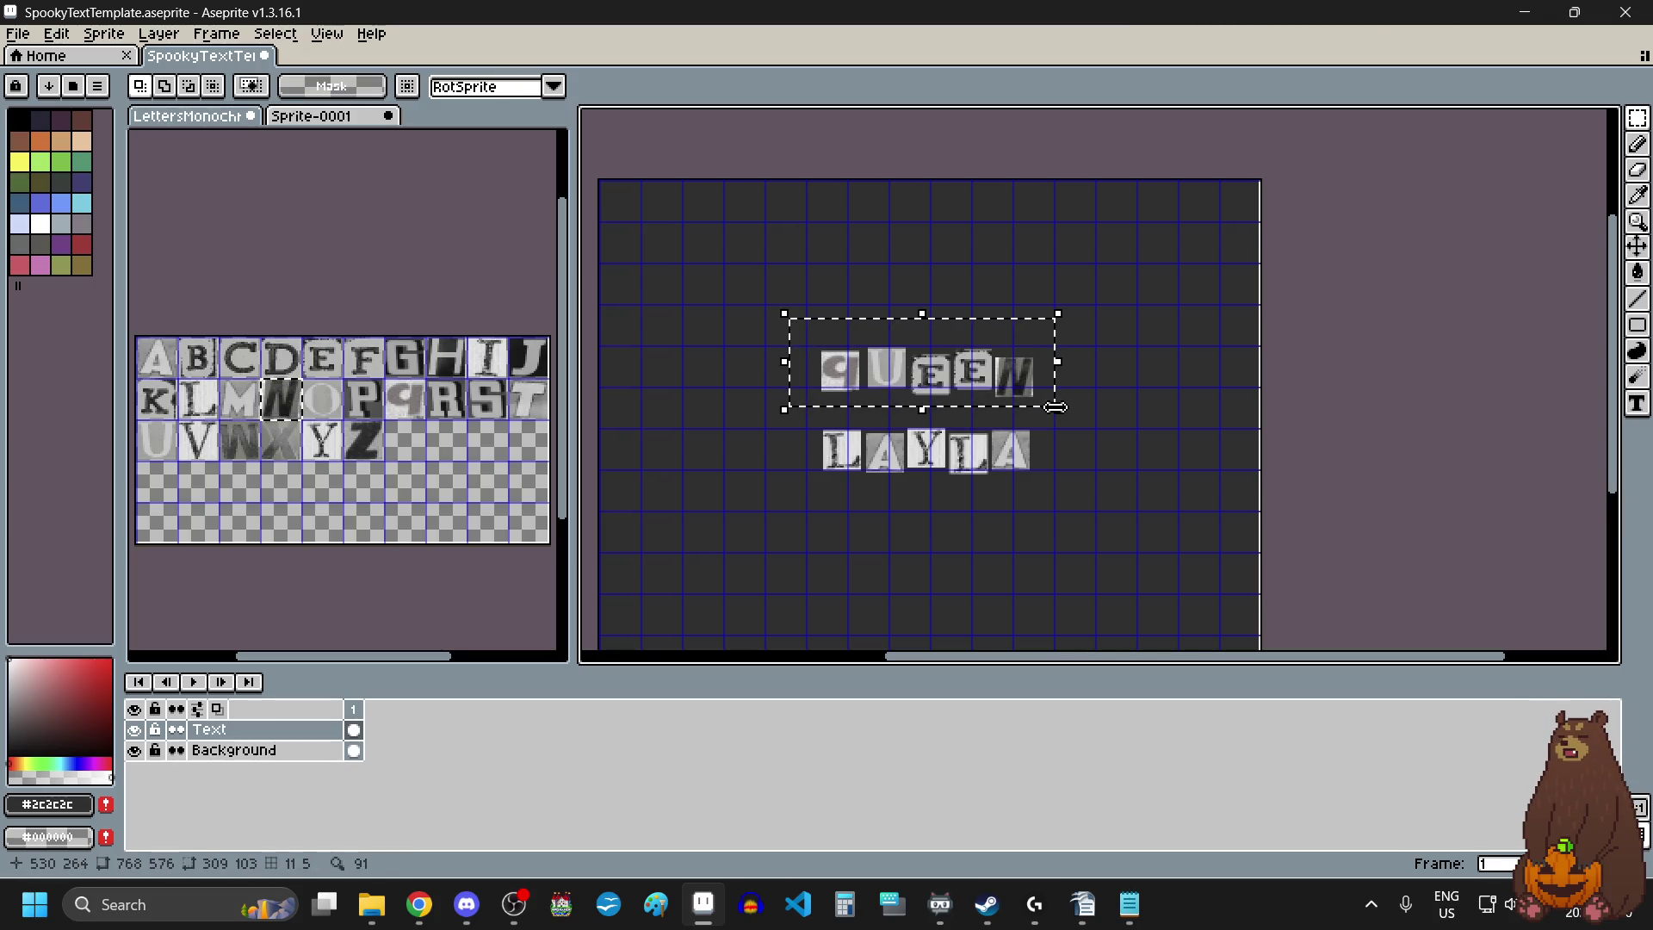
# Delete QUEEN and place a pasted N tile above LAYLA.
pyautogui.press('Delete')
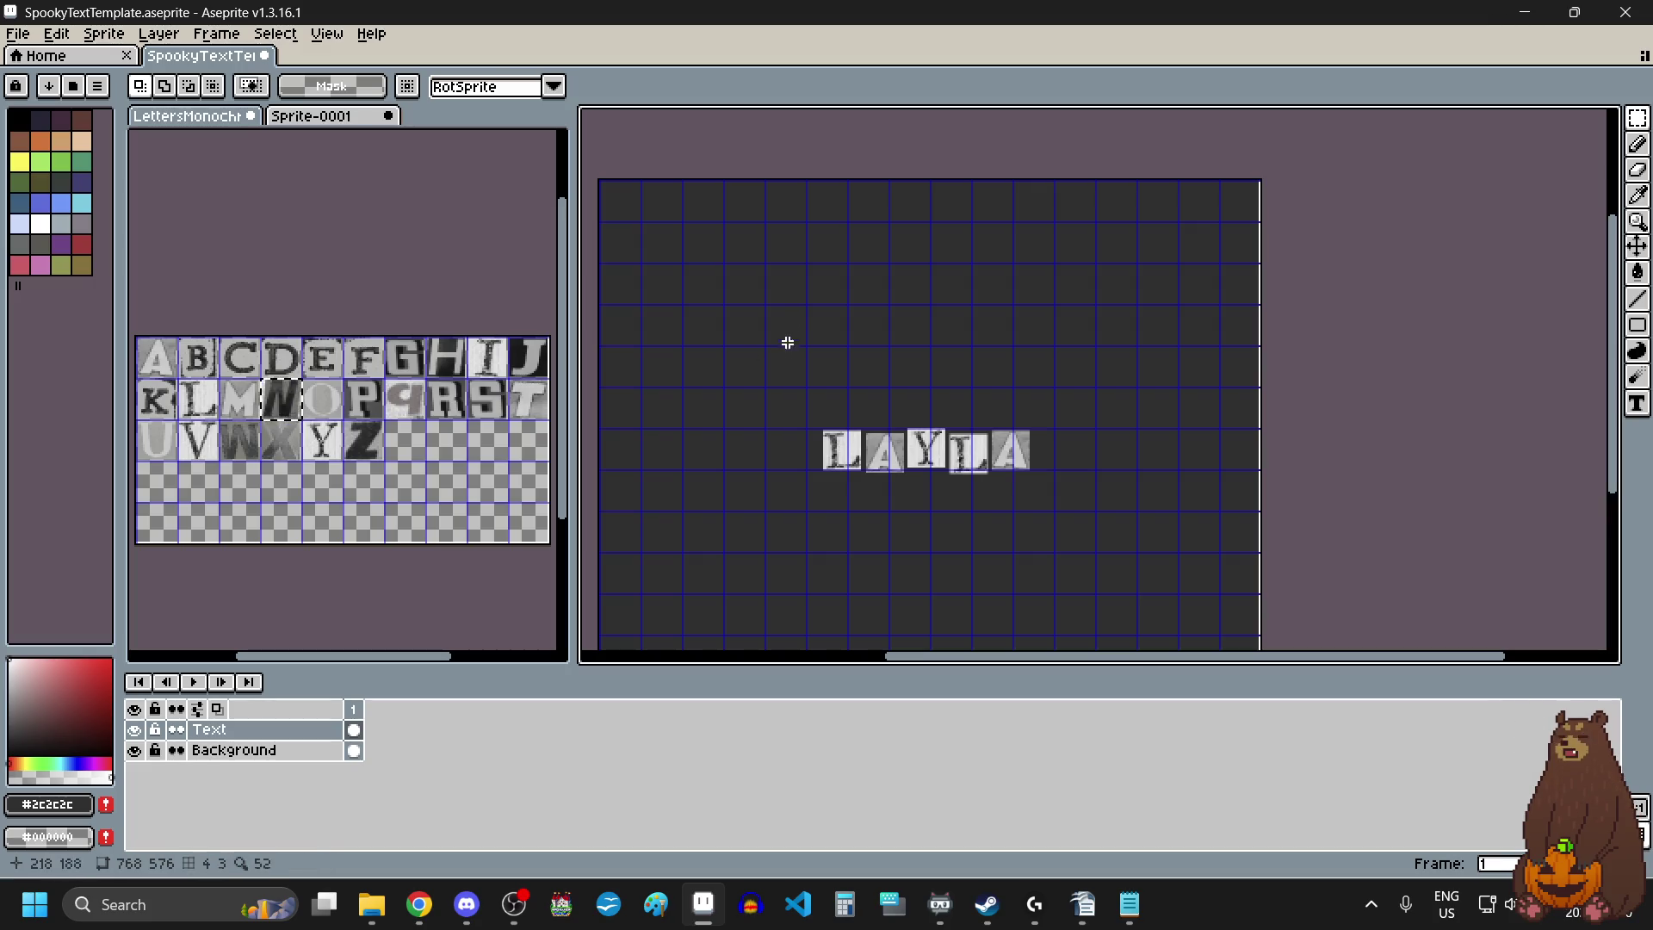
pyautogui.hotkey('ctrl', 'v')
pyautogui.moveTo(751, 252)
pyautogui.mouseDown()
pyautogui.moveTo(843, 375)
pyautogui.moveTo(761, 379)
pyautogui.mouseUp()
pyautogui.scroll(1, 844, 375)
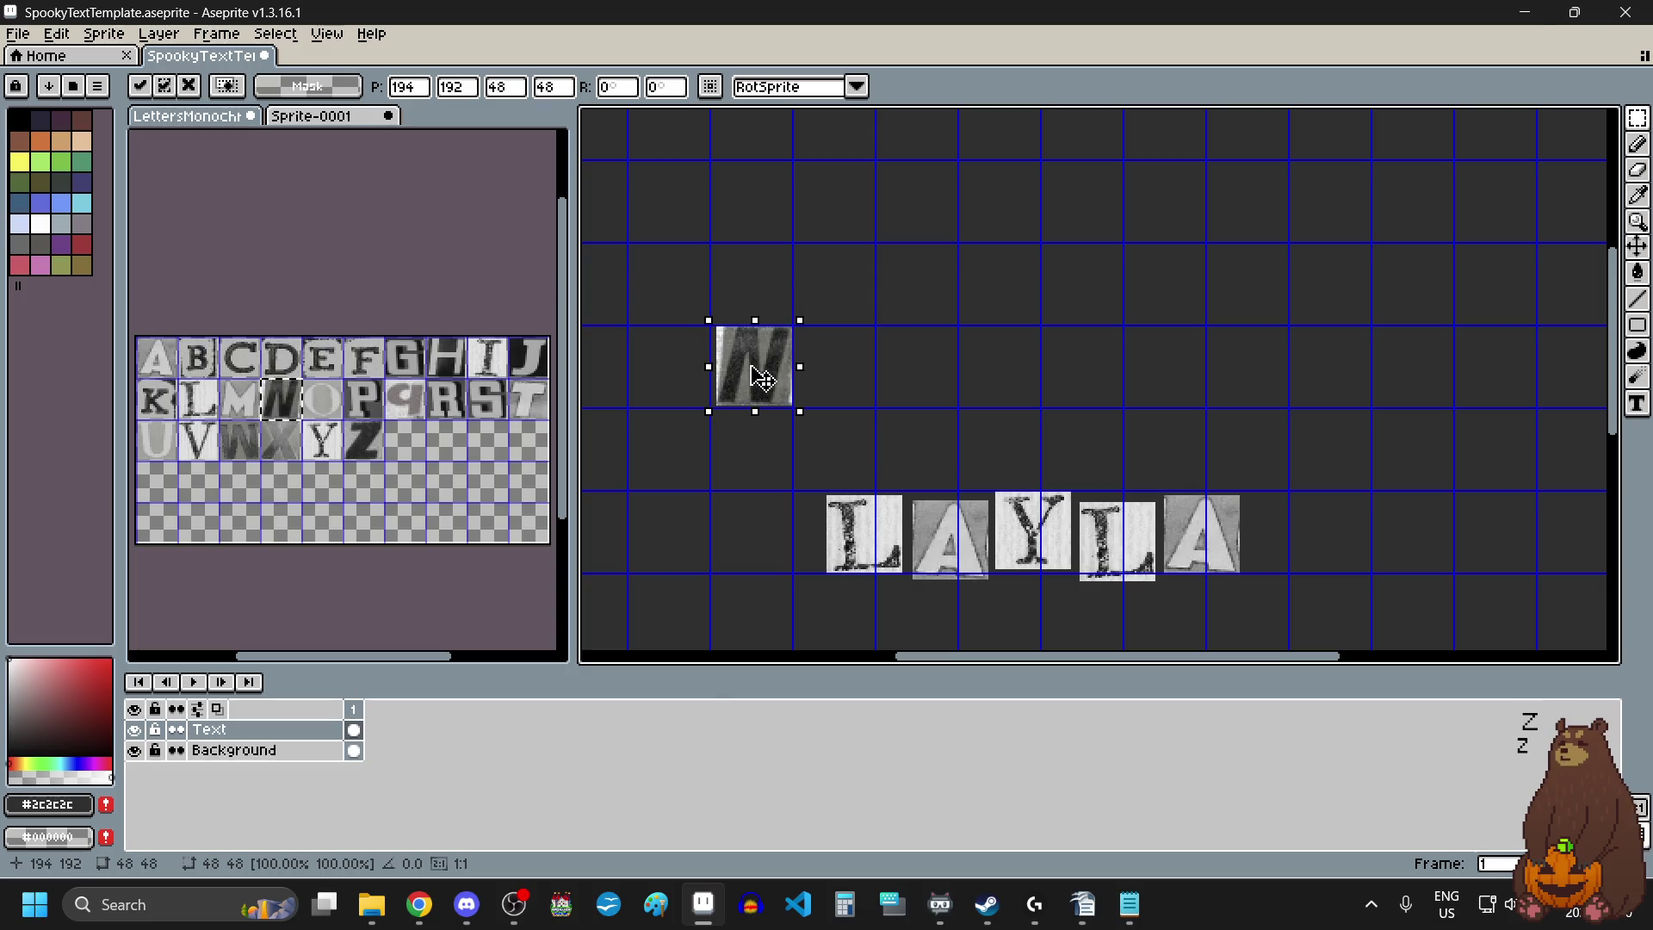
pyautogui.click(882, 358)
# Copy the A tile from the letter sheet and place it right of the N.
pyautogui.click(157, 362)
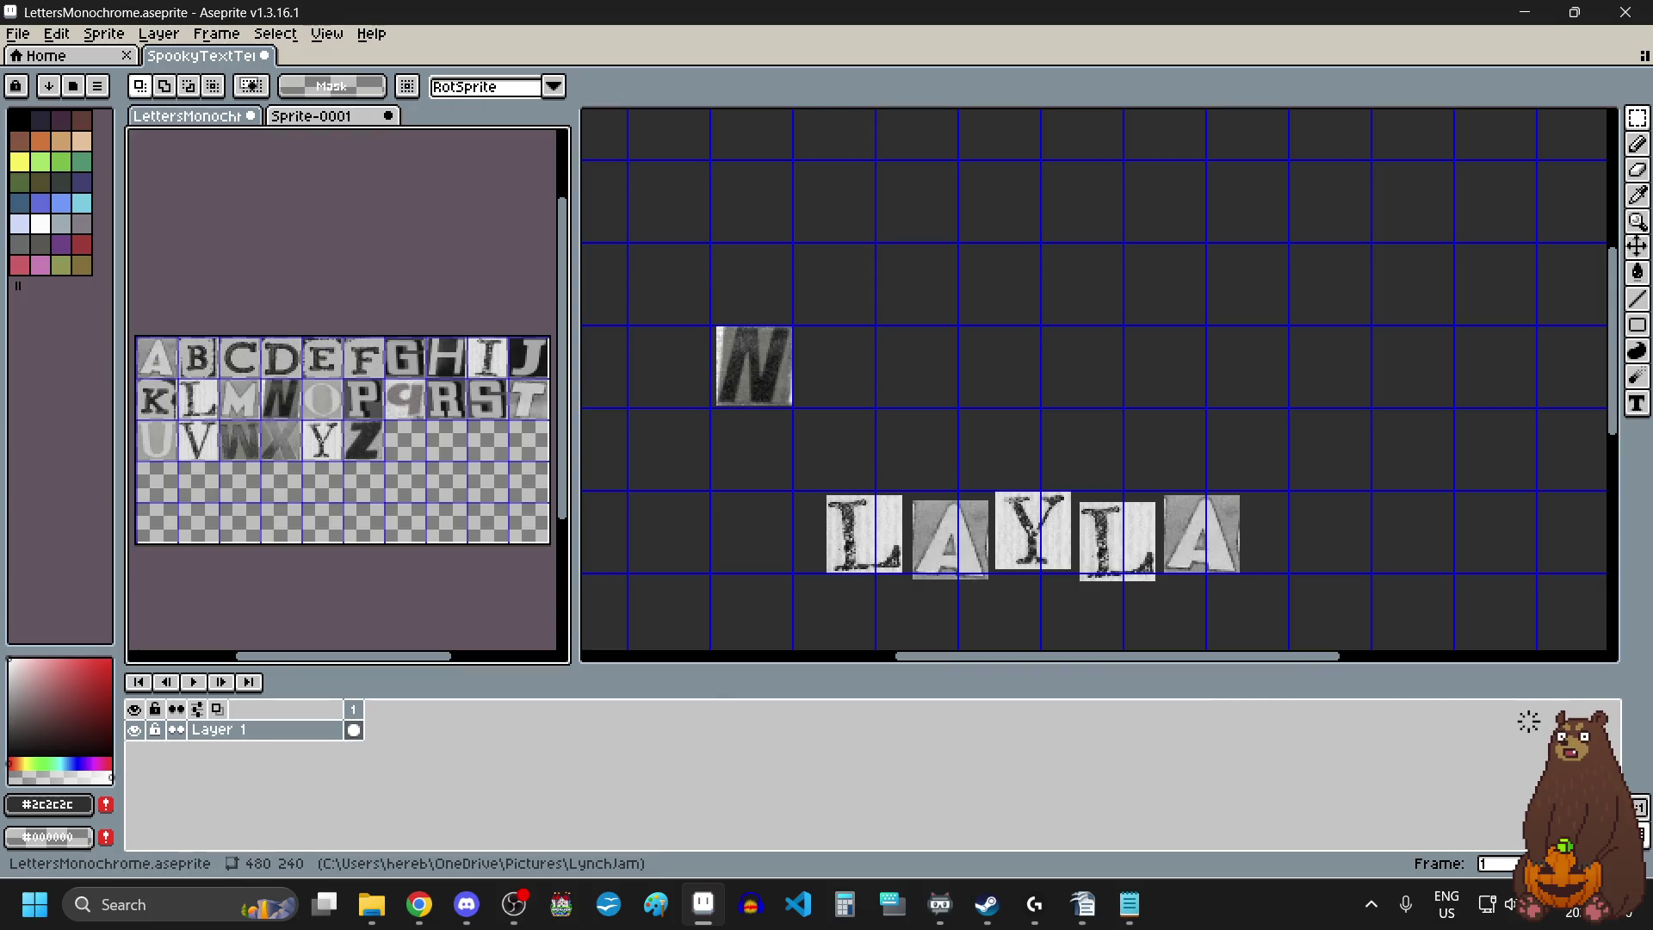
pyautogui.moveTo(140, 339); pyautogui.dragTo(177, 378)
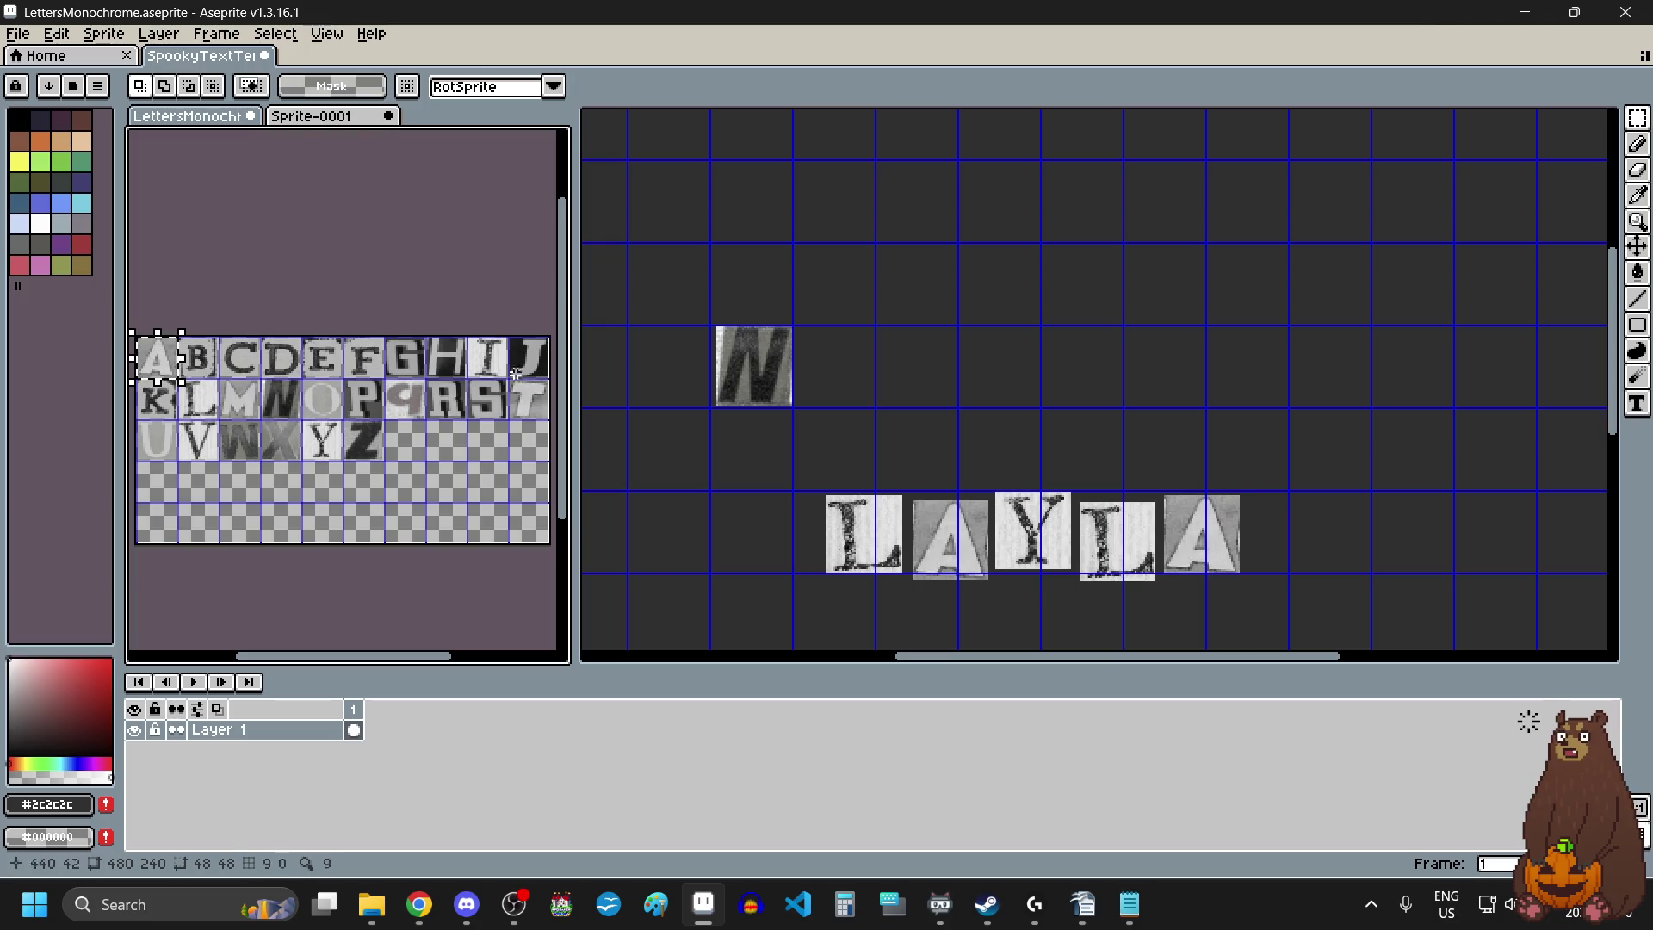
pyautogui.hotkey('ctrl', 'c')
pyautogui.click(901, 303)
pyautogui.hotkey('ctrl', 'v')
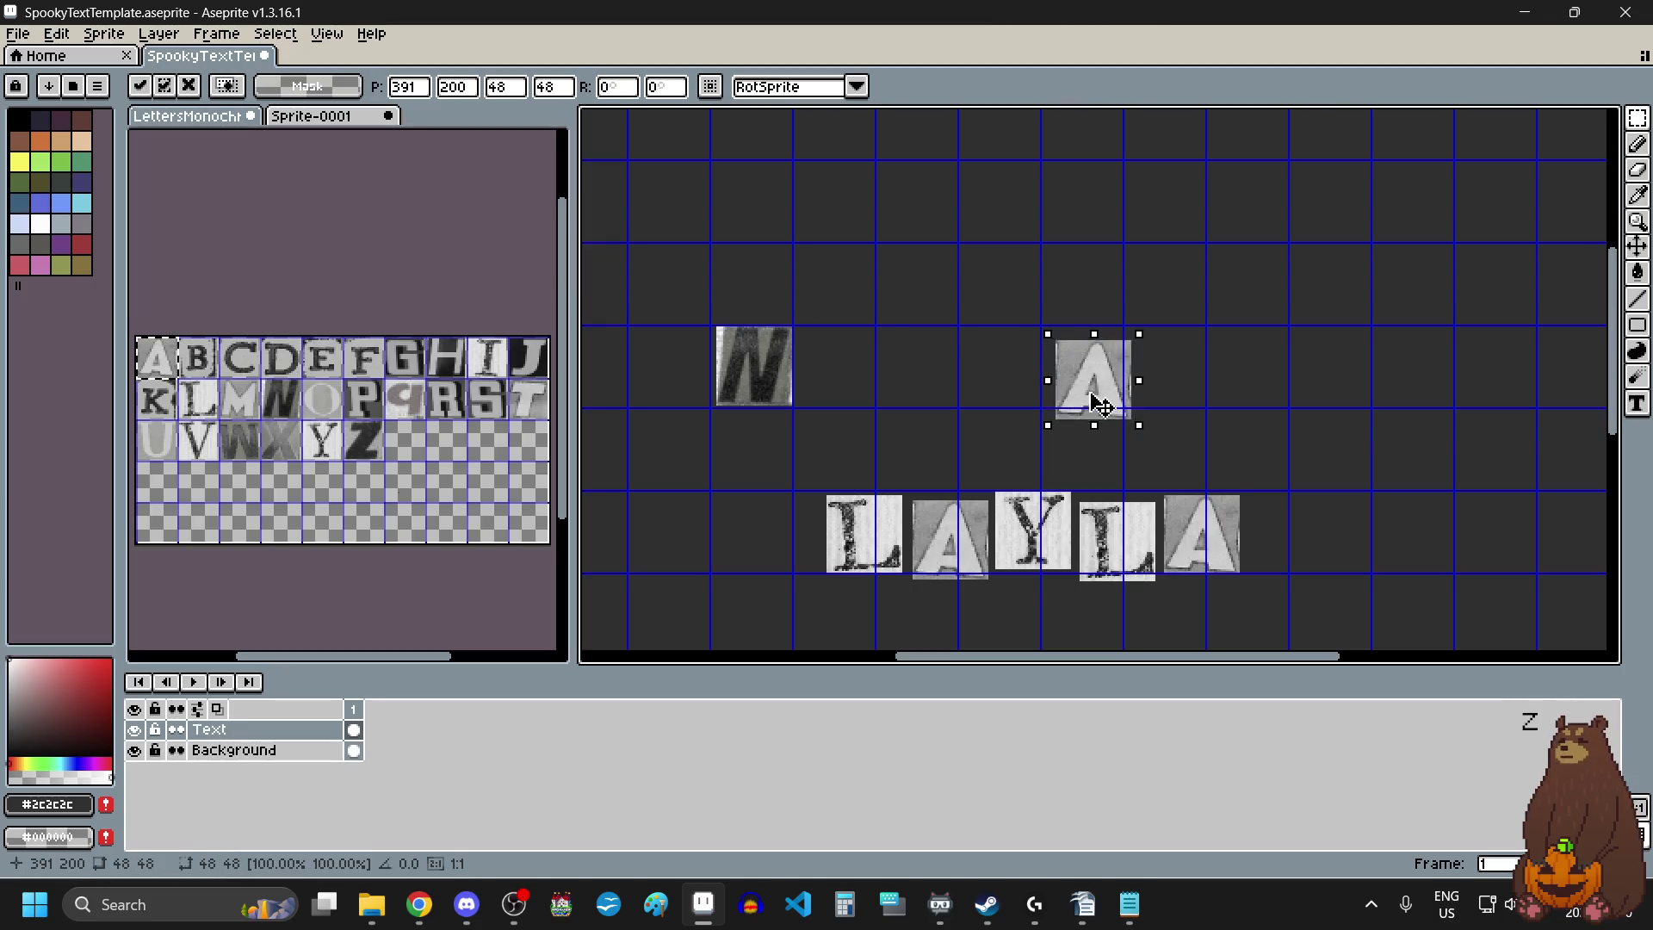
pyautogui.moveTo(1098, 405); pyautogui.dragTo(845, 394)
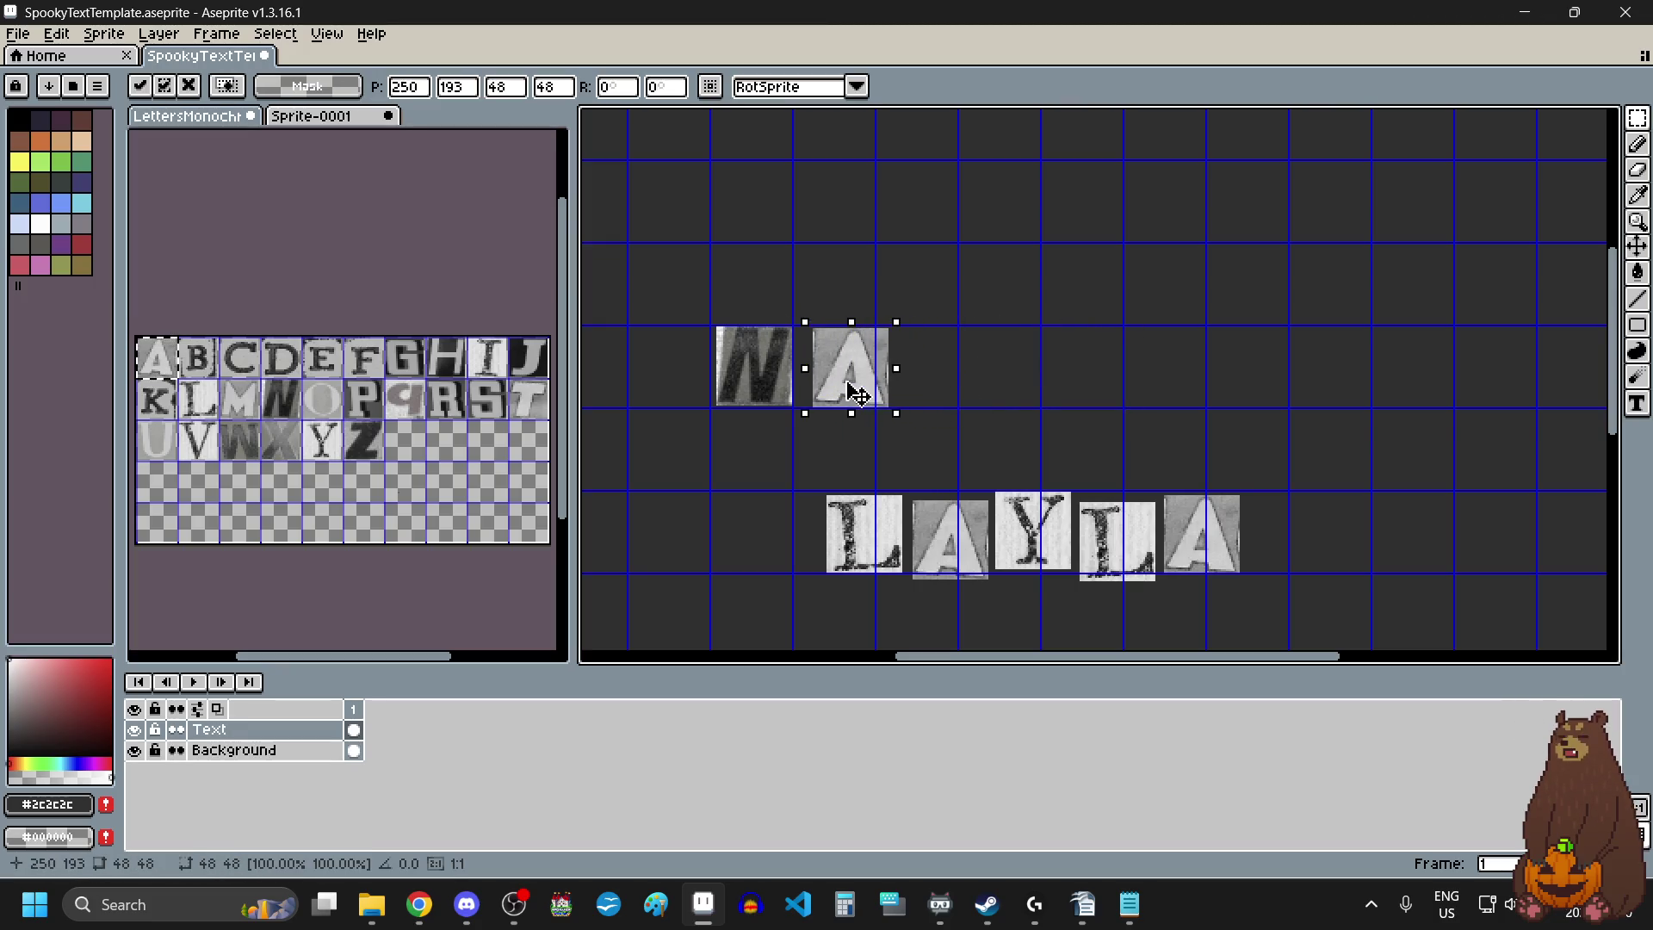
# Copy the M tile from the letter sheet and place it beside the A.
pyautogui.click(232, 407)
pyautogui.moveTo(221, 380); pyautogui.dragTo(258, 417)
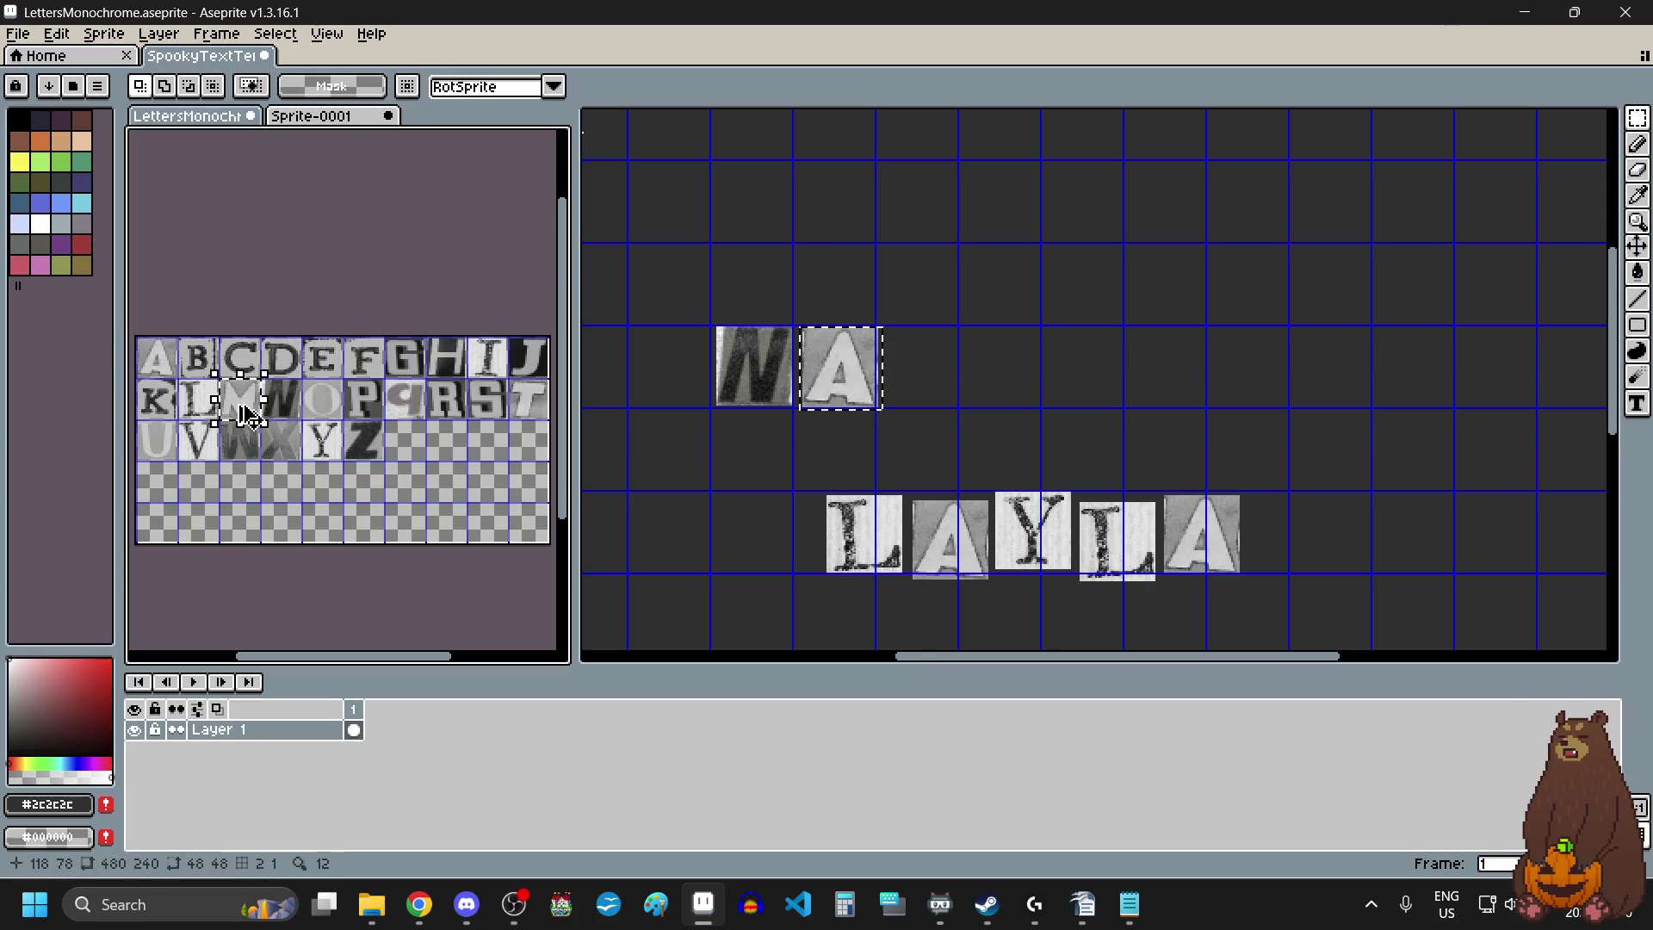
pyautogui.click(941, 340)
pyautogui.hotkey('ctrl', 'c')
pyautogui.hotkey('ctrl', 'v')
pyautogui.moveTo(628, 147)
pyautogui.mouseDown()
pyautogui.moveTo(1042, 428)
pyautogui.moveTo(964, 412)
pyautogui.mouseUp()
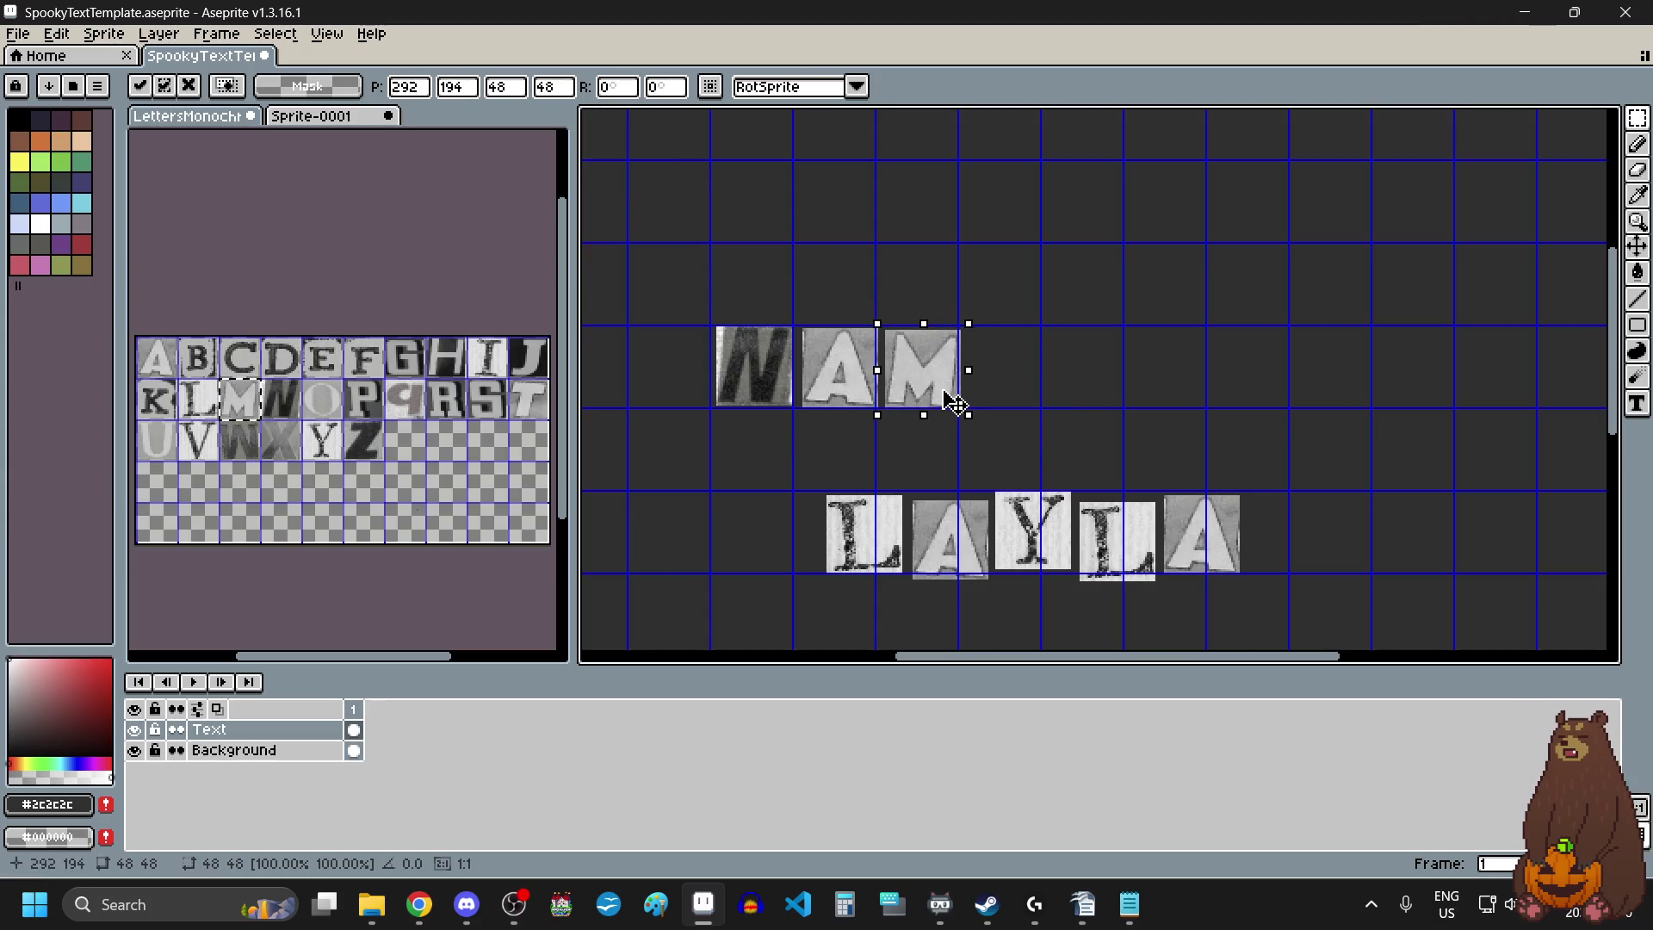
pyautogui.click(324, 366)
# Copy the E tile and place it after the M to spell NAME.
pyautogui.moveTo(324, 366); pyautogui.dragTo(336, 376)
pyautogui.hotkey('ctrl', 'c')
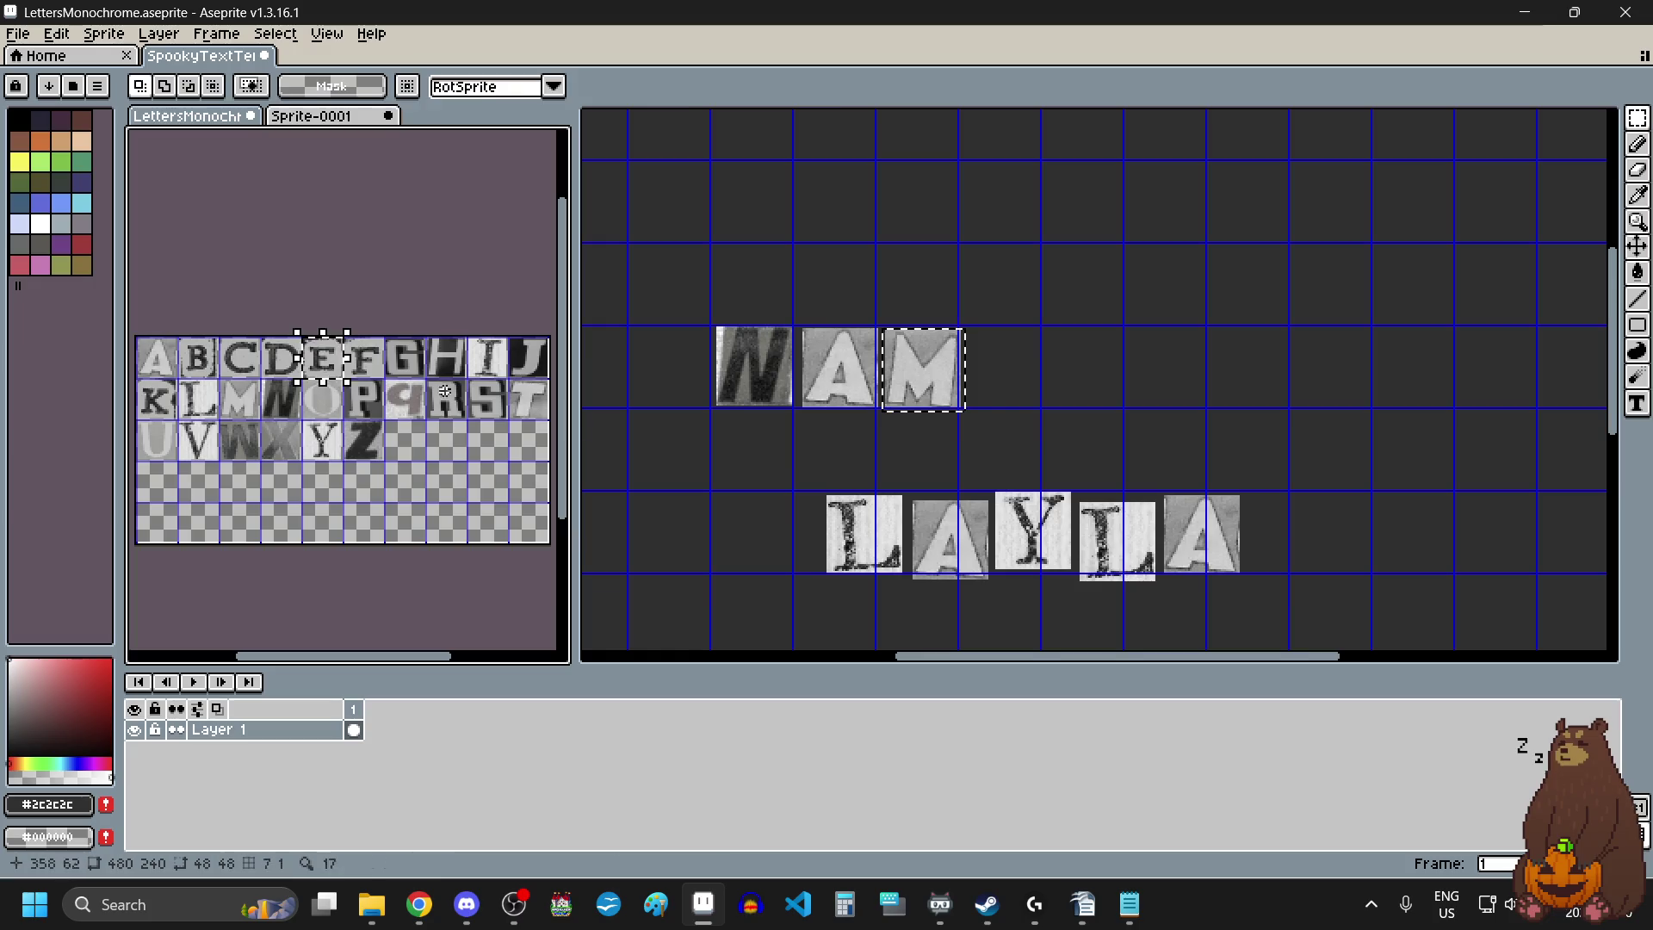
pyautogui.click(1063, 379)
pyautogui.hotkey('ctrl', 'v')
pyautogui.moveTo(768, 410)
pyautogui.mouseDown()
pyautogui.moveTo(1082, 405)
pyautogui.moveTo(1022, 401)
pyautogui.mouseUp()
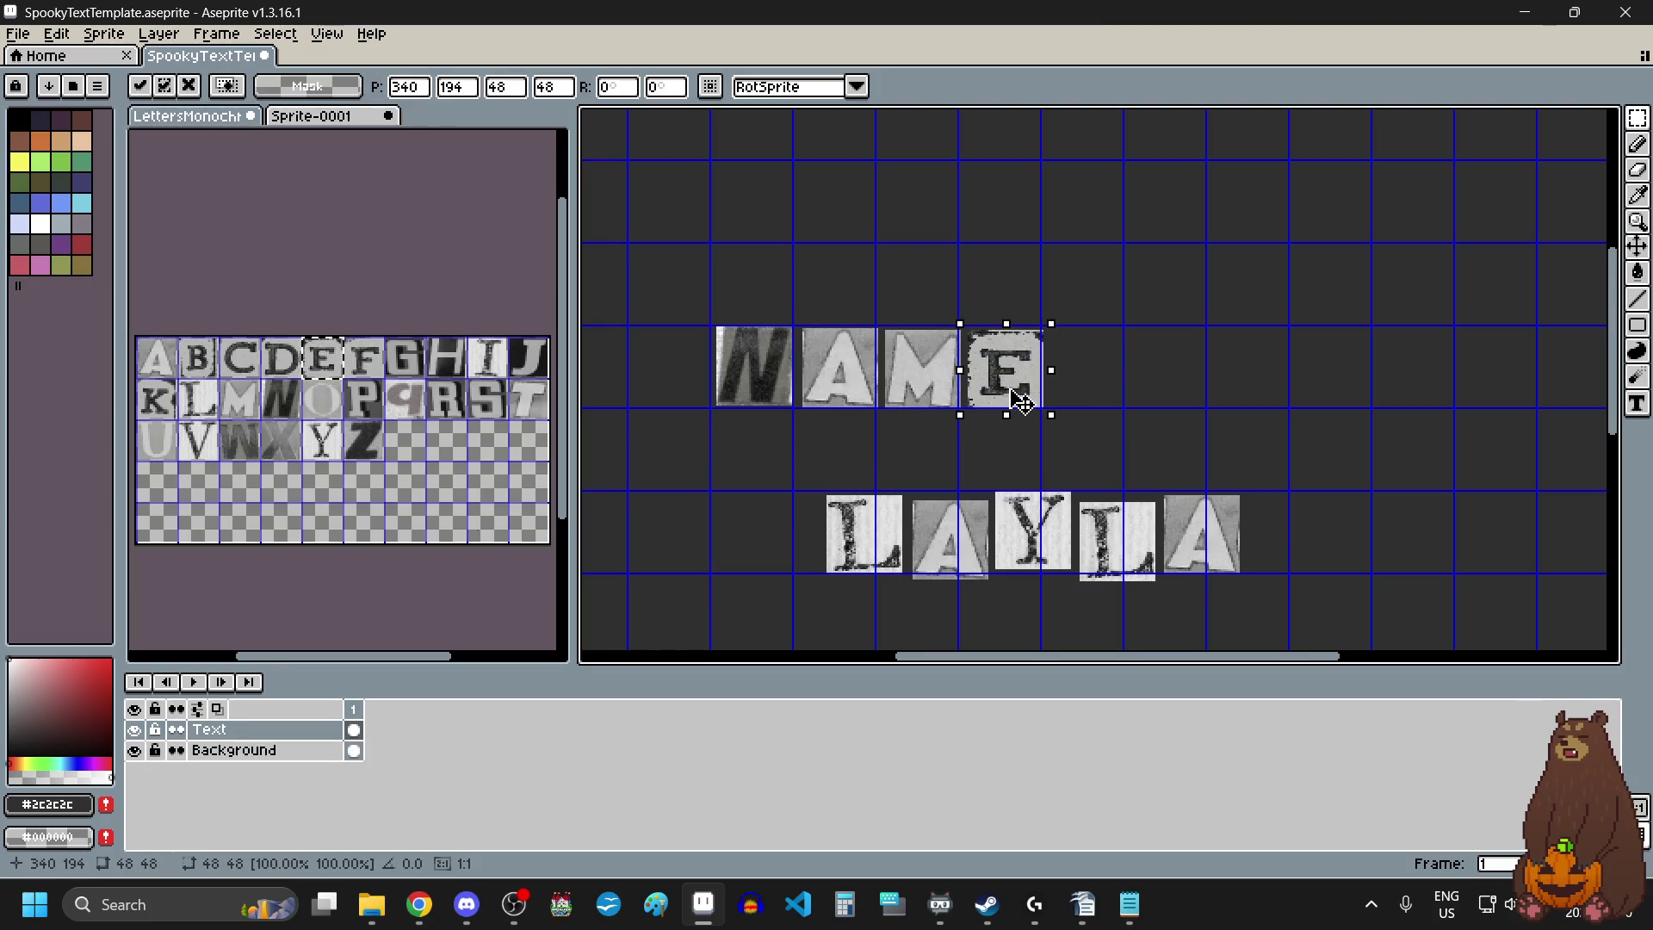
pyautogui.click(1180, 382)
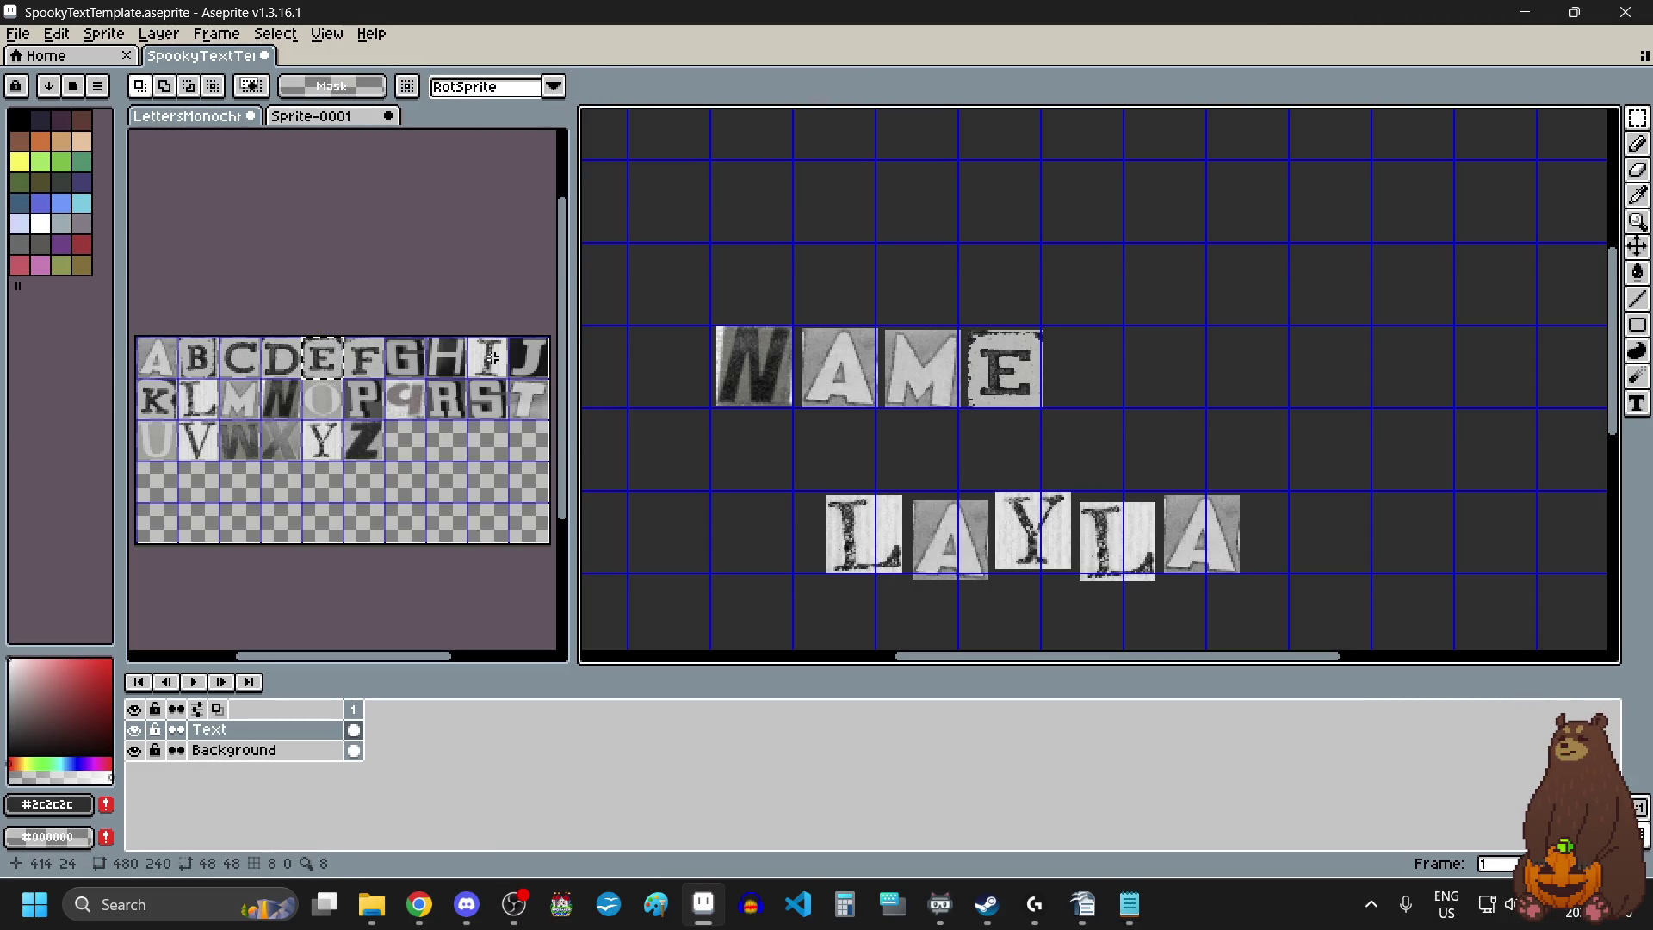
# Copy the I and S tiles and place them one space after NAME to spell IS.
pyautogui.moveTo(510, 379); pyautogui.dragTo(467, 336)
pyautogui.hotkey('ctrl', 'c')
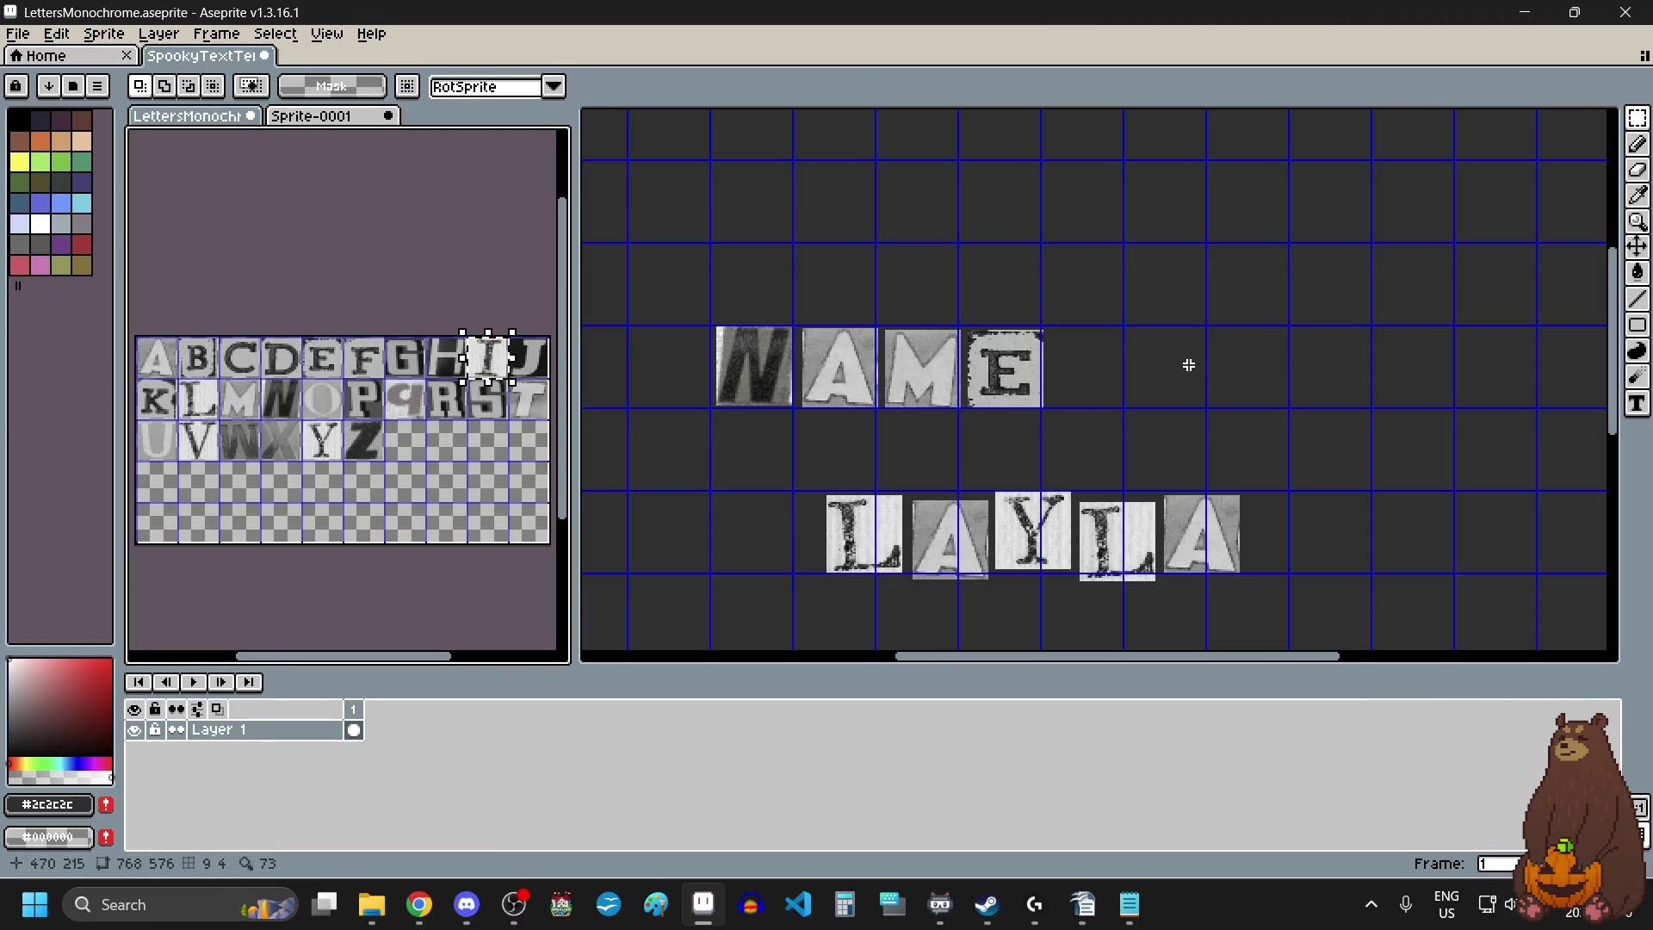
pyautogui.click(1188, 361)
pyautogui.hotkey('ctrl', 'v')
pyautogui.moveTo(1119, 366); pyautogui.dragTo(1172, 366)
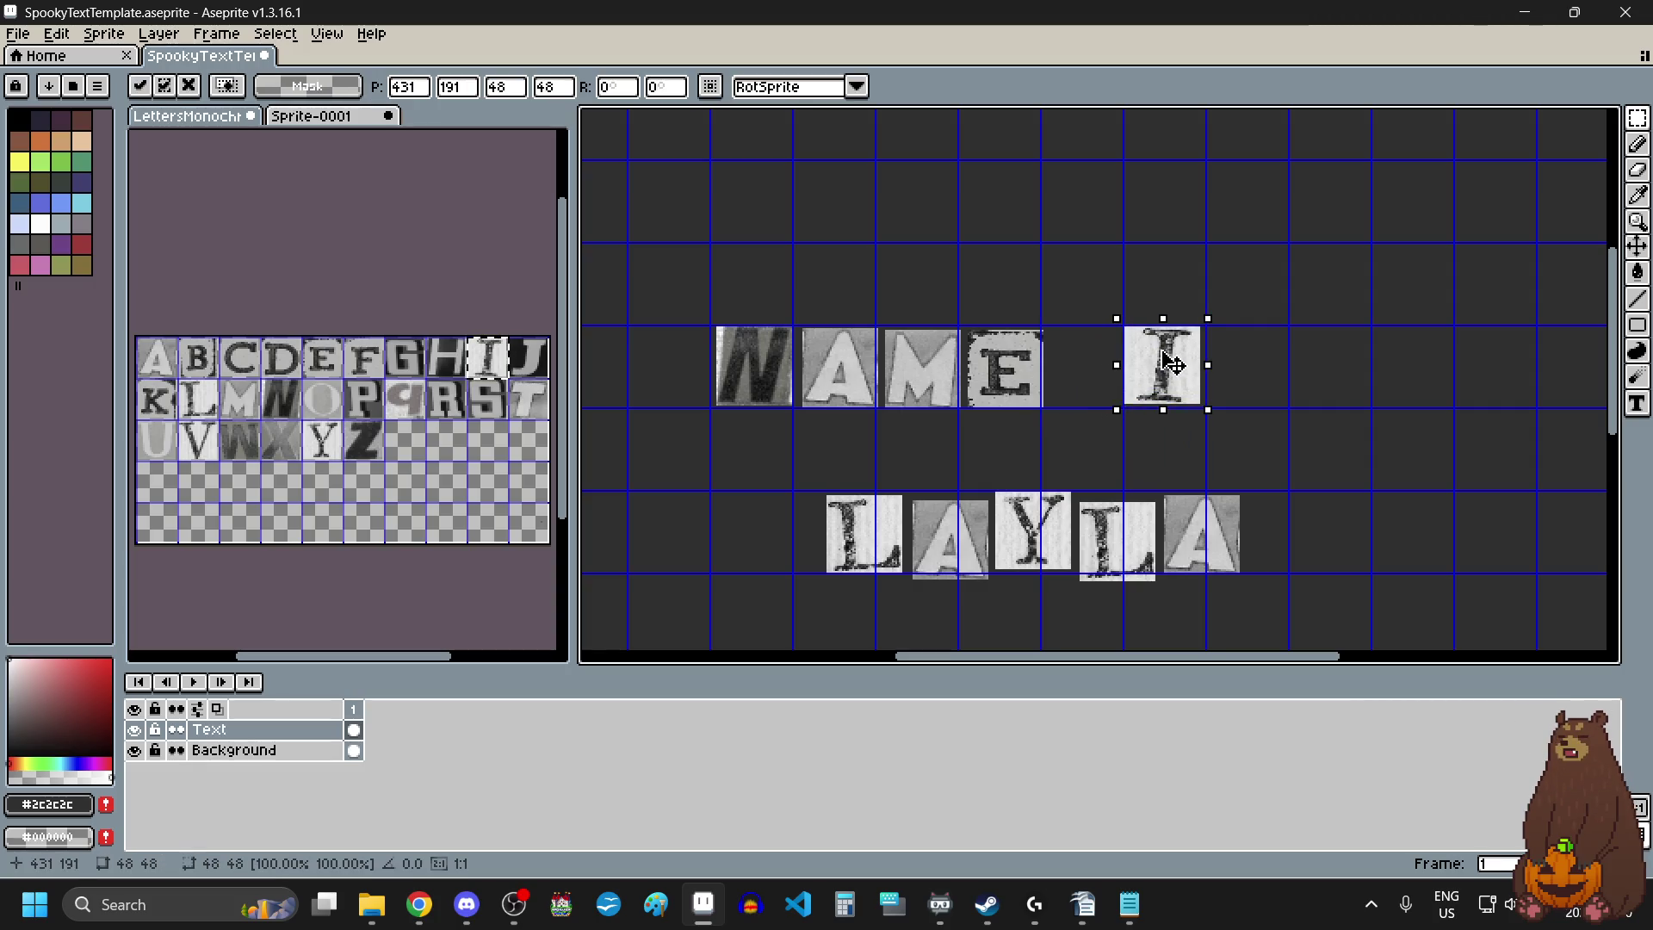
pyautogui.moveTo(485, 410); pyautogui.dragTo(480, 406)
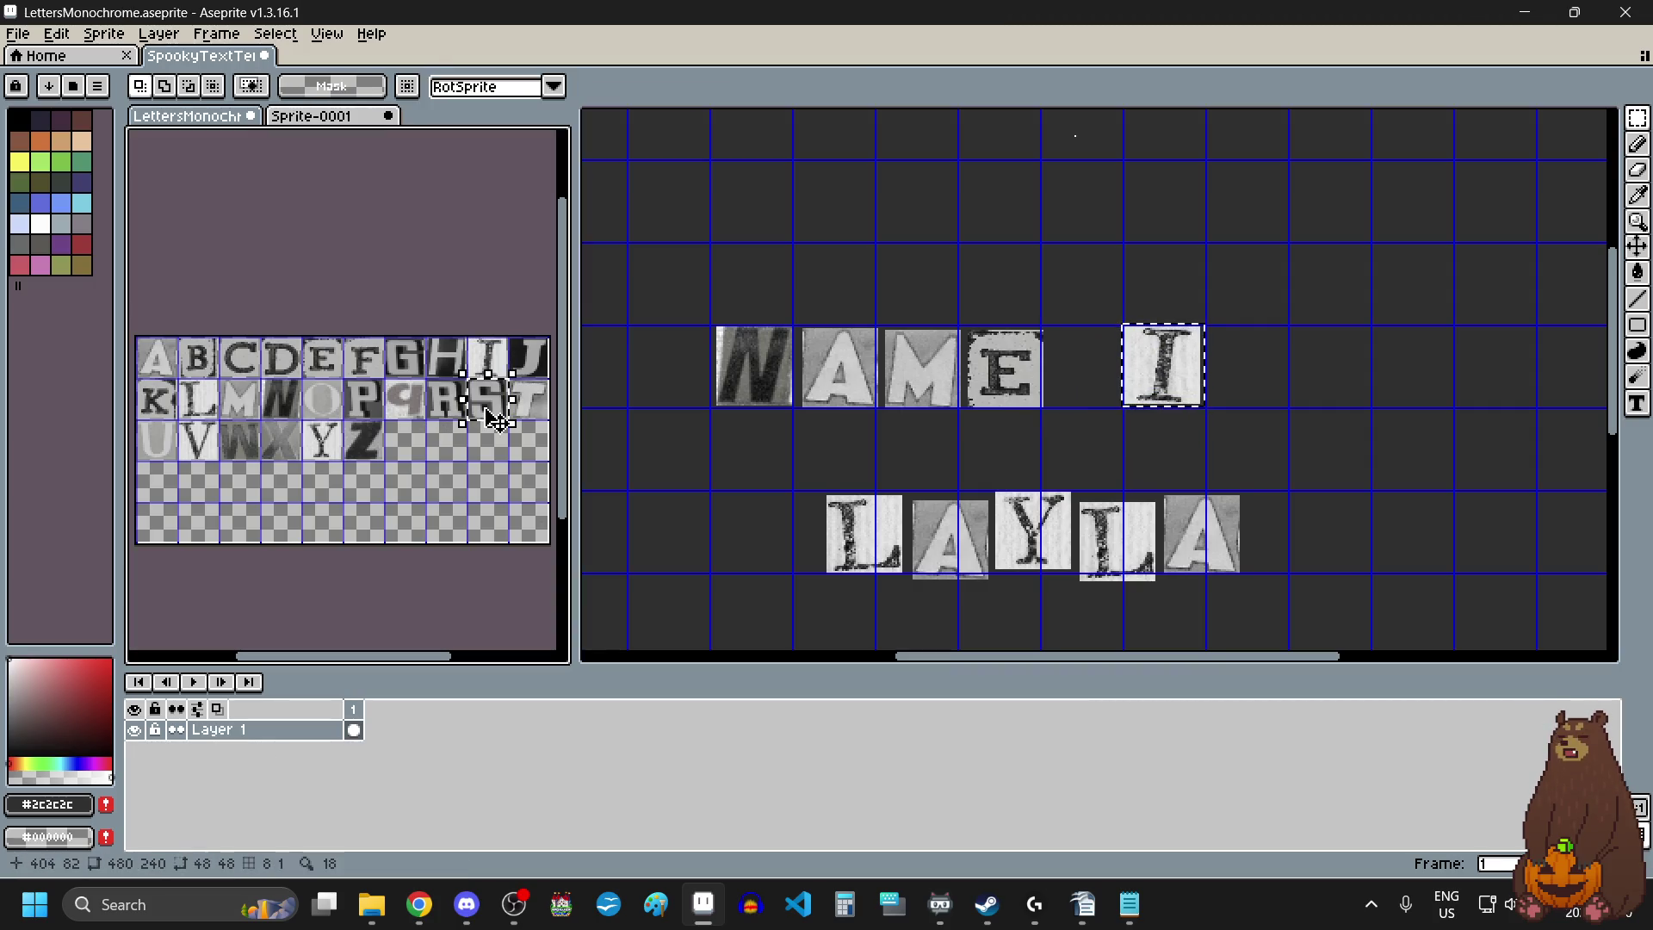
pyautogui.hotkey('ctrl', 'c')
pyautogui.click(1214, 345)
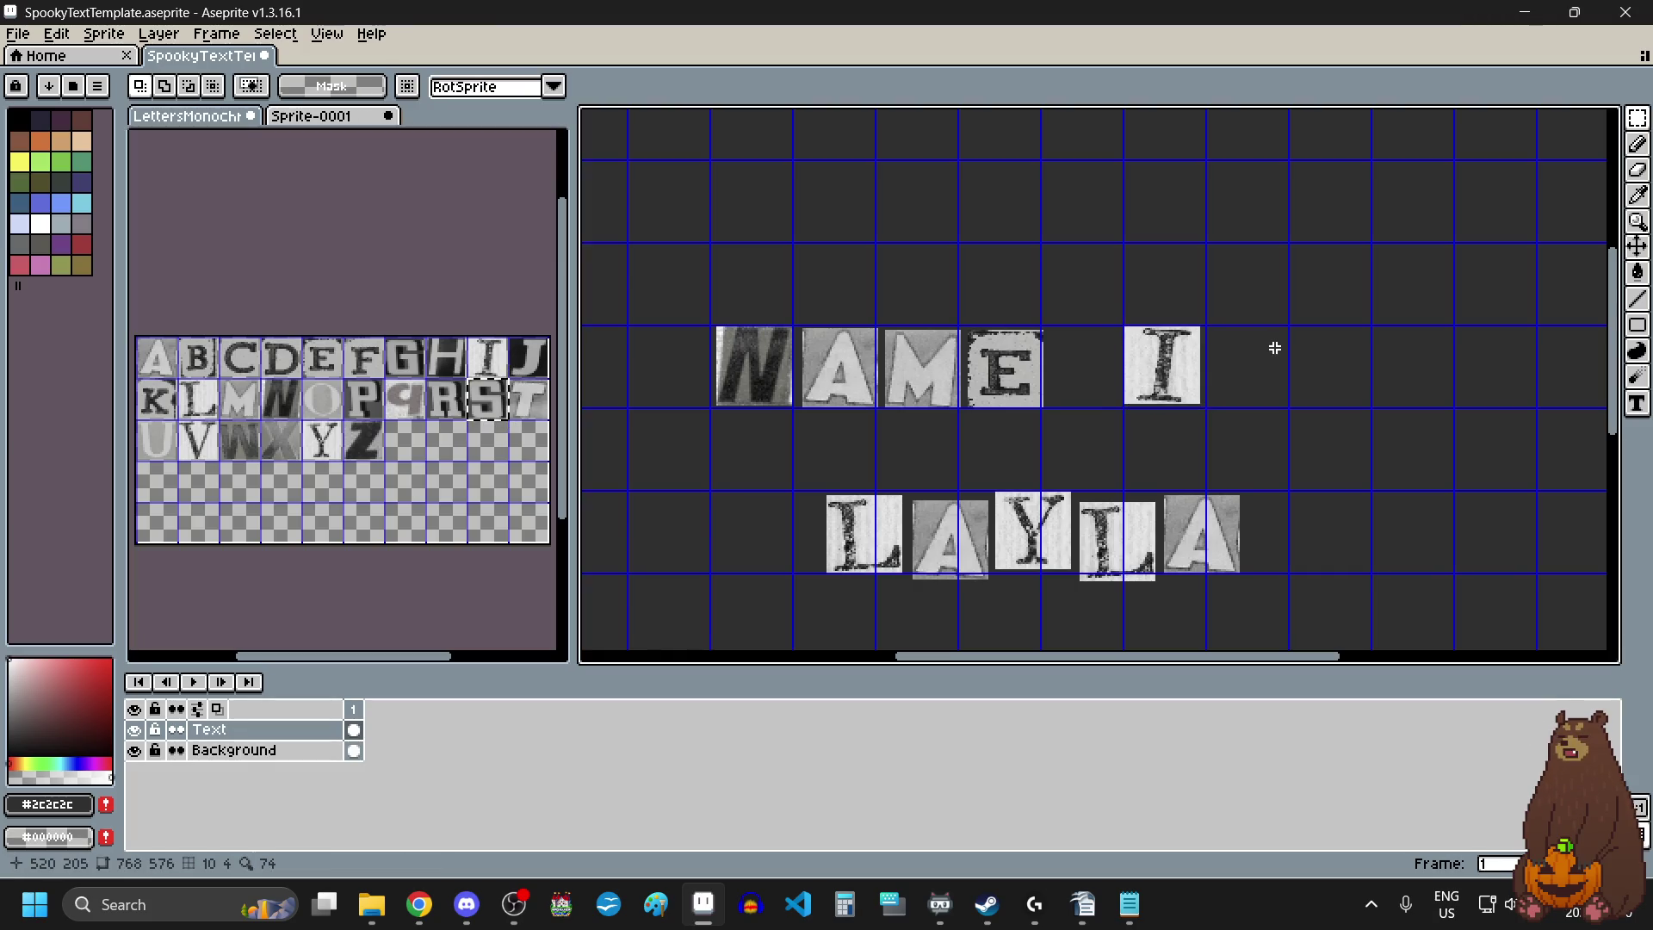
pyautogui.hotkey('ctrl', 'v')
pyautogui.moveTo(1116, 171)
pyautogui.mouseDown()
pyautogui.moveTo(1248, 310)
pyautogui.moveTo(1273, 403)
pyautogui.mouseUp()
# Commit the S and shift the whole NAME IS line slightly right and down.
pyautogui.click(1373, 461)
pyautogui.moveTo(663, 289); pyautogui.dragTo(1342, 464)
pyautogui.moveTo(1168, 378); pyautogui.dragTo(1195, 379)
pyautogui.scroll(-4, 1223, 510)
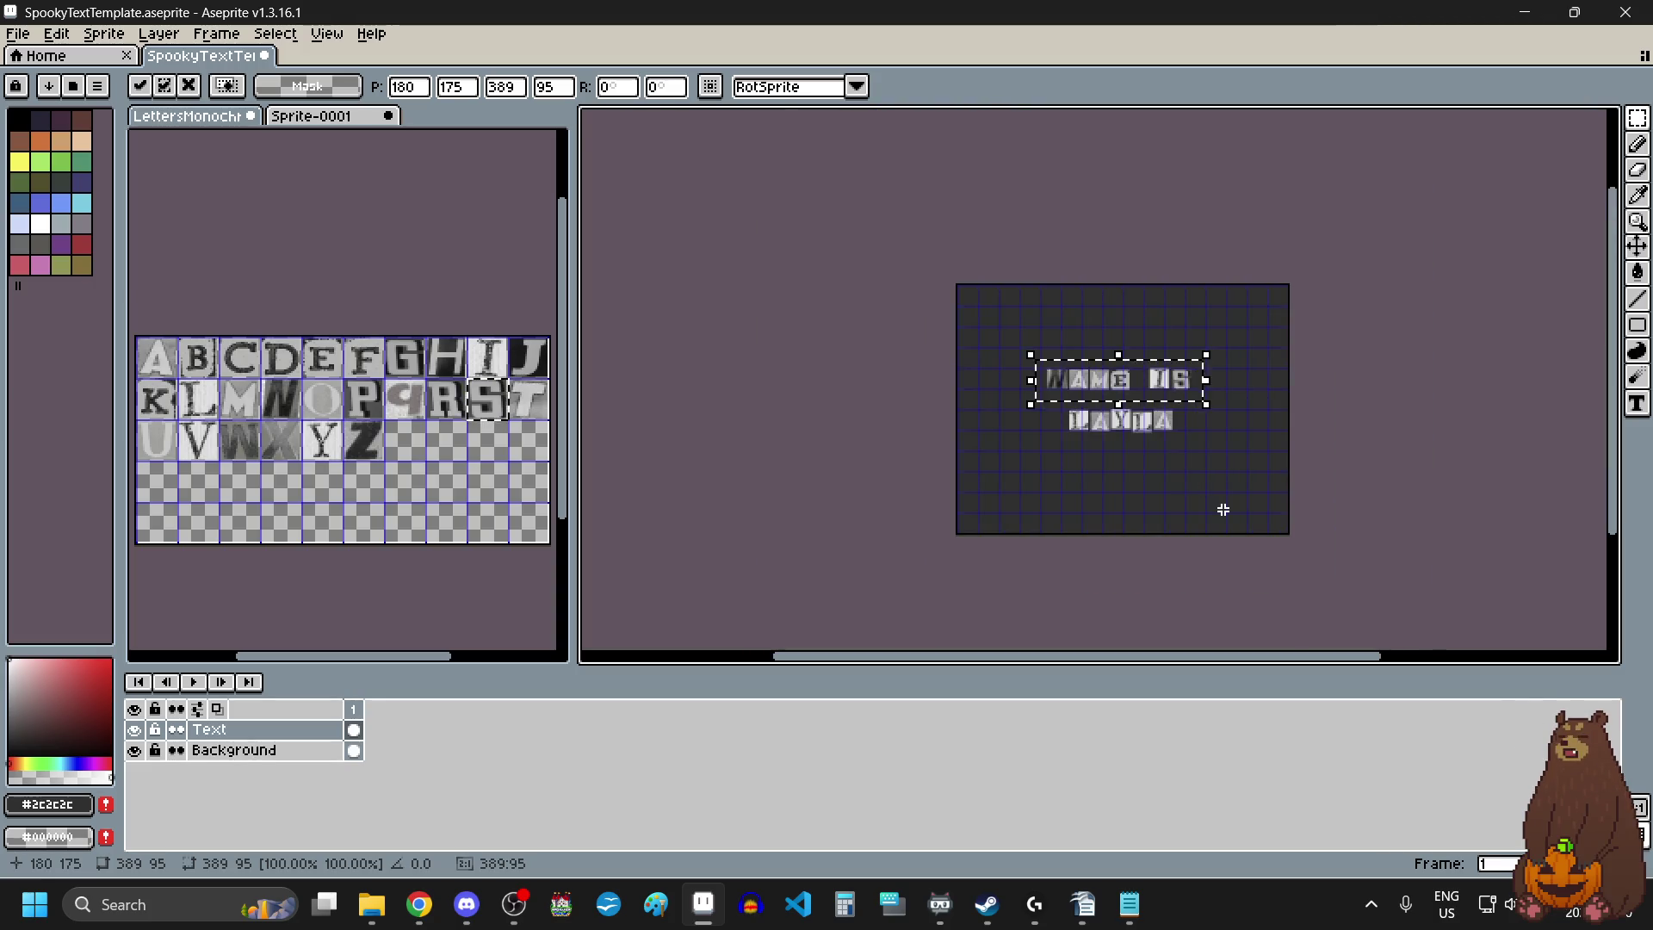
pyautogui.click(1223, 510)
# Offset the AYLA letters down and to the right of the L.
pyautogui.scroll(2, 1221, 358)
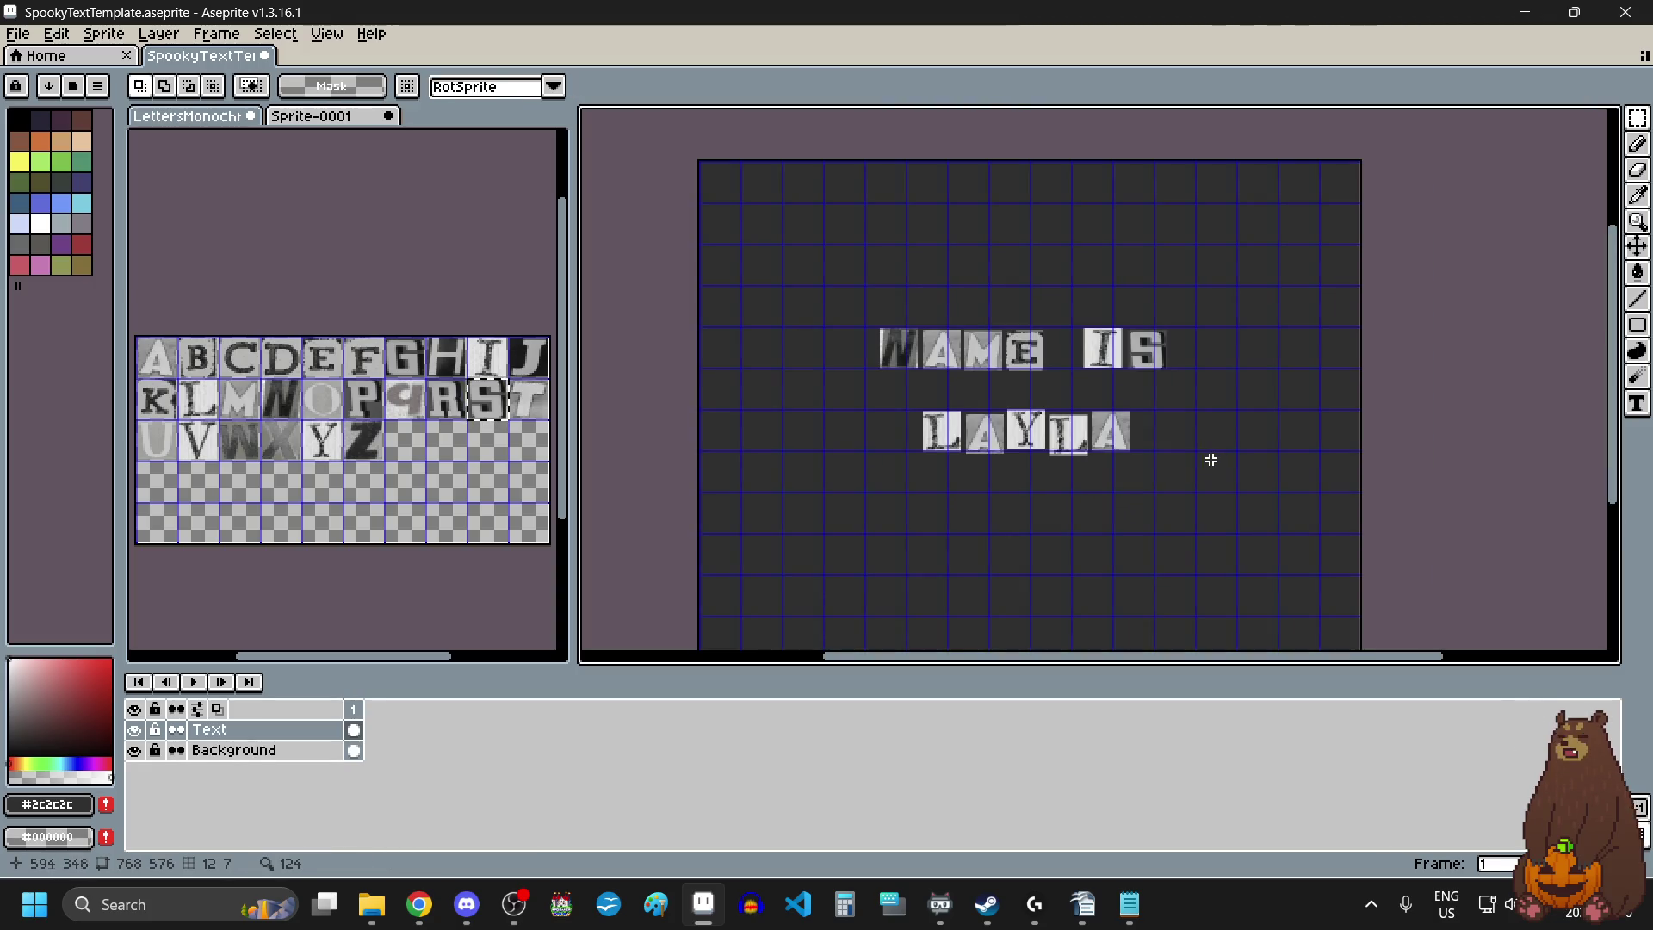
pyautogui.scroll(1, 1180, 476)
pyautogui.scroll(1, 1004, 431)
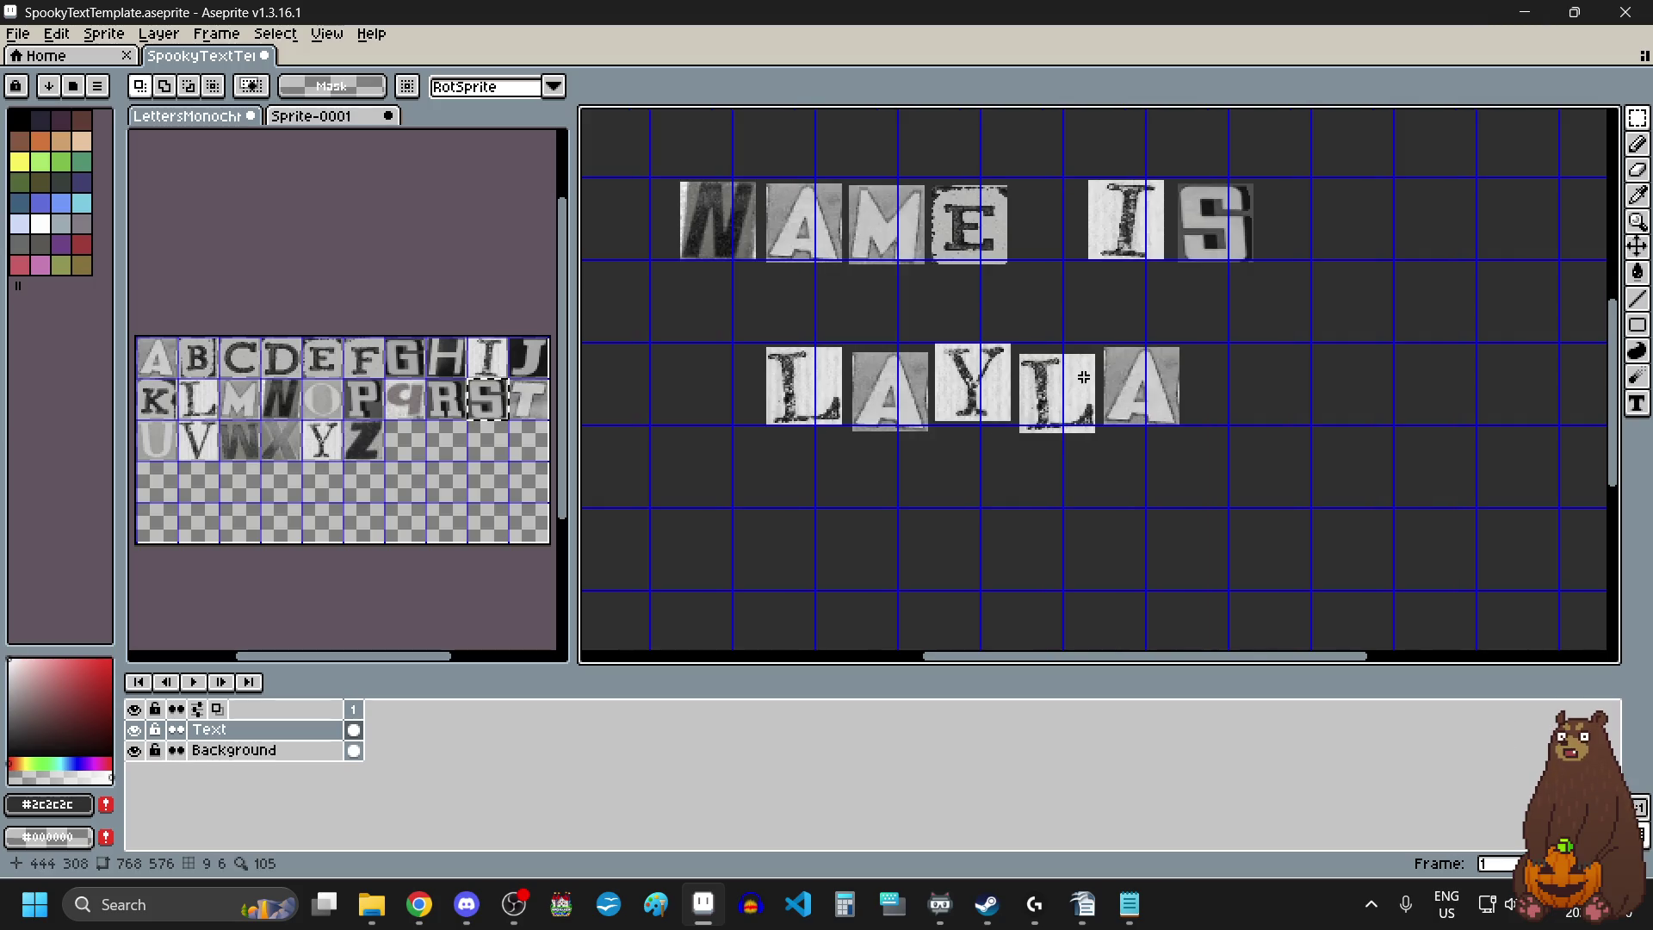
pyautogui.moveTo(1212, 303)
pyautogui.mouseDown()
pyautogui.moveTo(882, 436)
pyautogui.moveTo(769, 459)
pyautogui.mouseUp()
pyautogui.scroll(3, 882, 436)
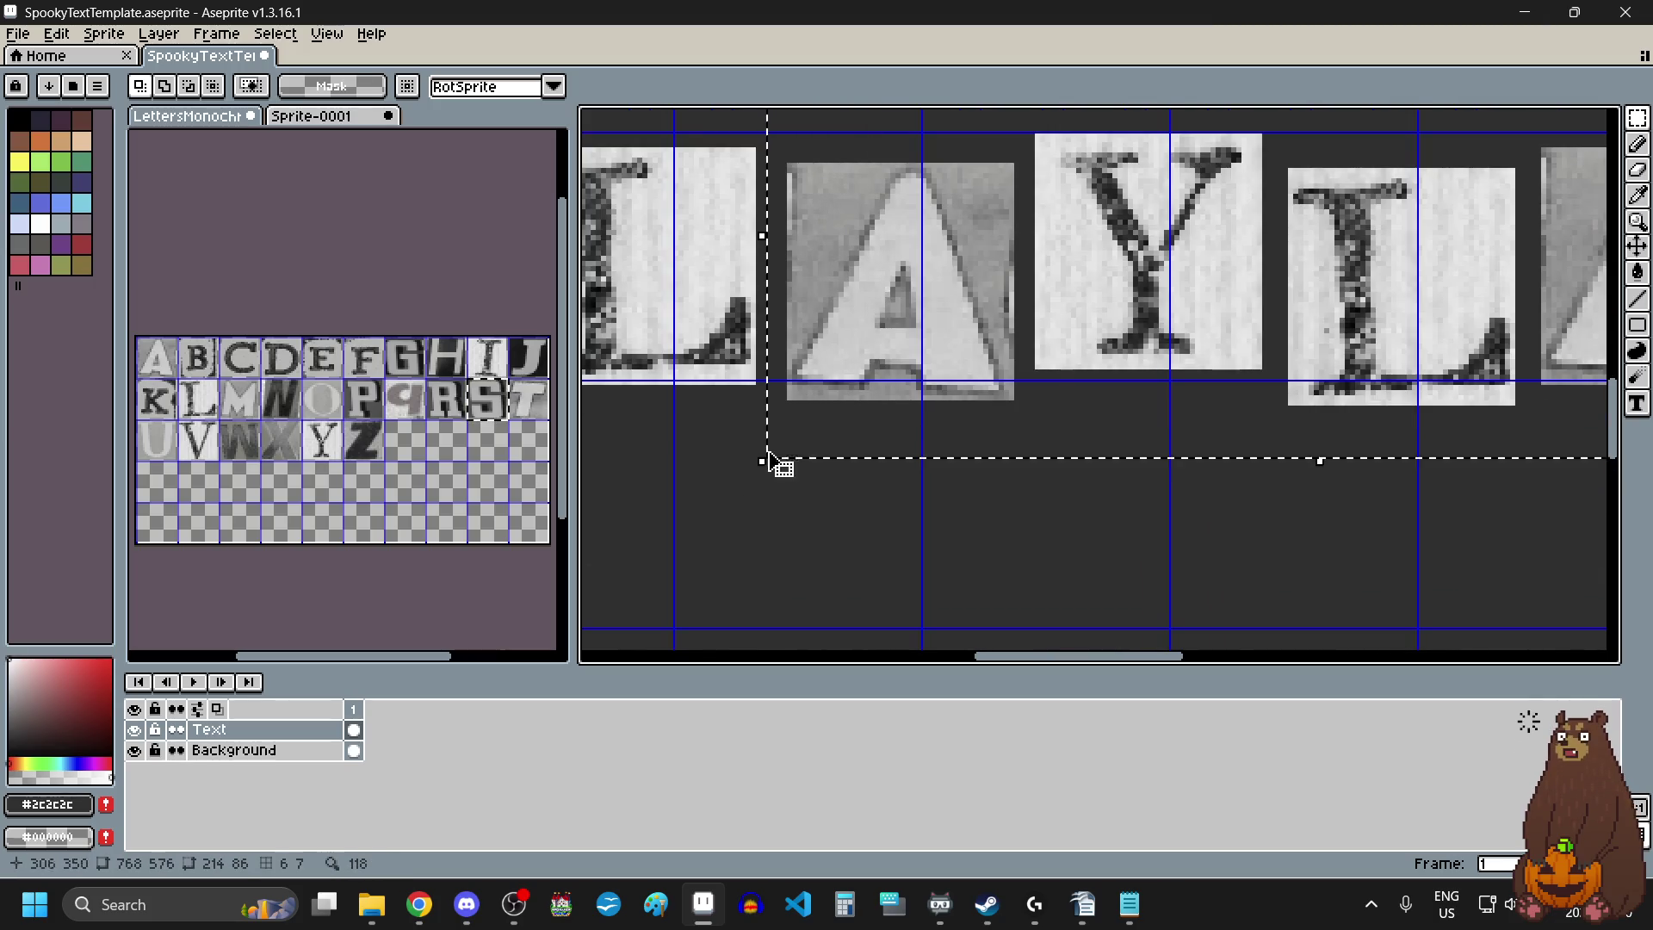
pyautogui.scroll(-3, 769, 459)
pyautogui.moveTo(865, 408); pyautogui.dragTo(872, 421)
pyautogui.click(1229, 413)
# Nudge YLA slightly right, then adjust the last L and final A.
pyautogui.moveTo(1195, 296)
pyautogui.mouseDown()
pyautogui.moveTo(1133, 350)
pyautogui.moveTo(904, 458)
pyautogui.mouseUp()
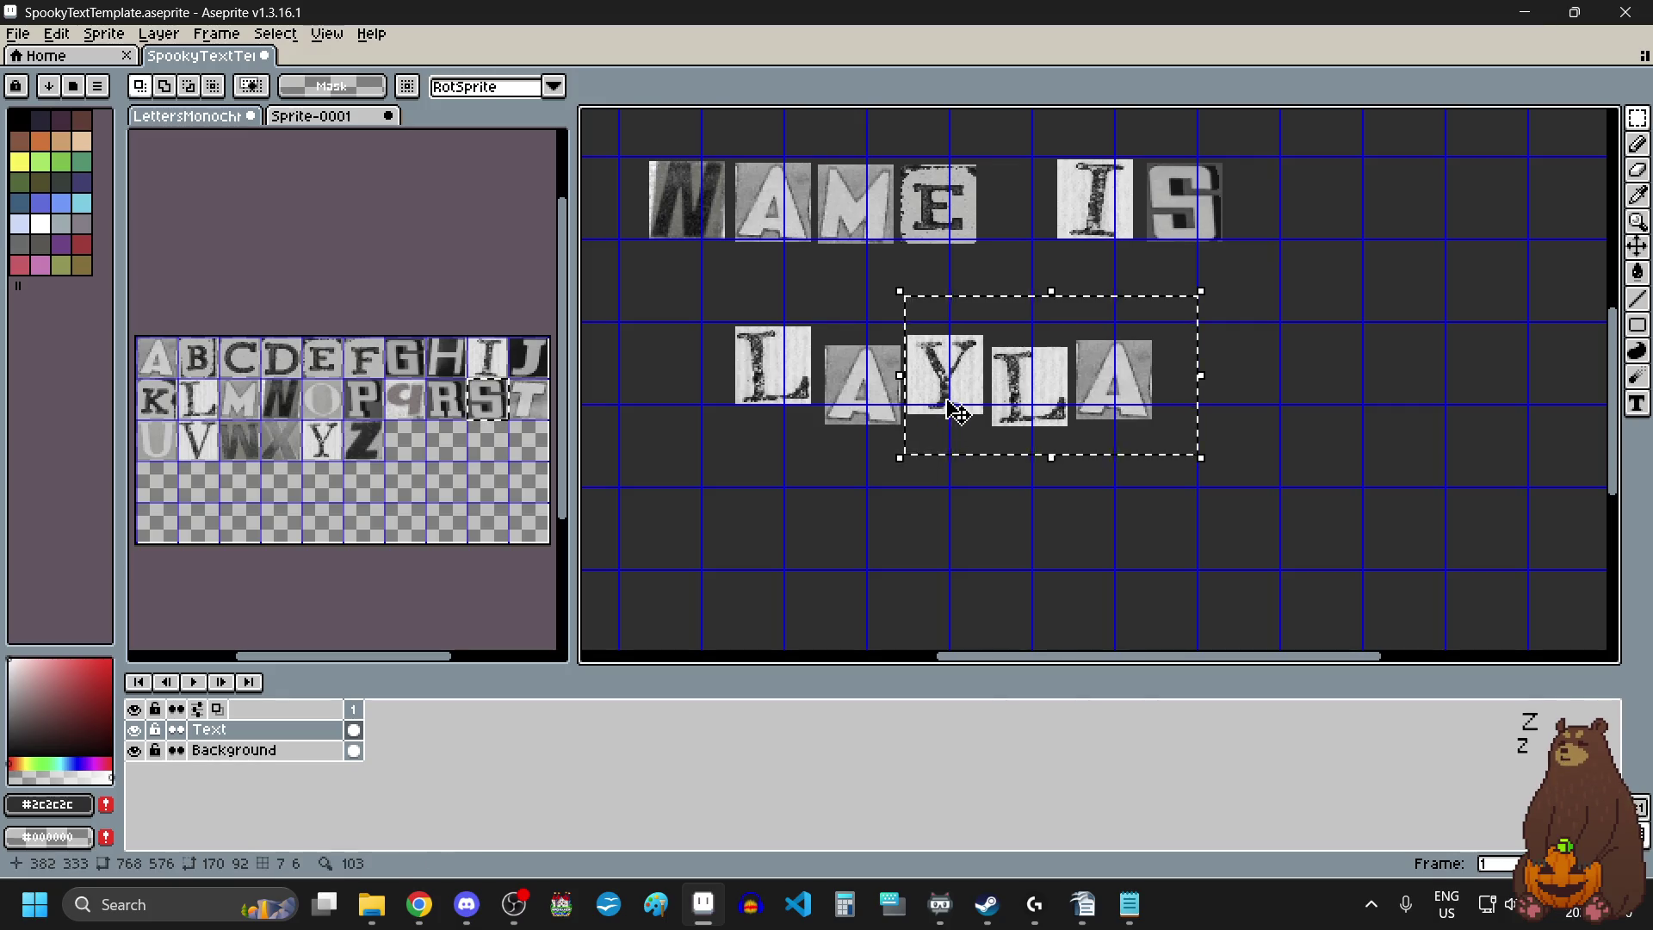
pyautogui.moveTo(947, 398); pyautogui.dragTo(954, 397)
pyautogui.click(1231, 404)
pyautogui.moveTo(1208, 303)
pyautogui.mouseDown()
pyautogui.moveTo(989, 465)
pyautogui.moveTo(1036, 430)
pyautogui.mouseUp()
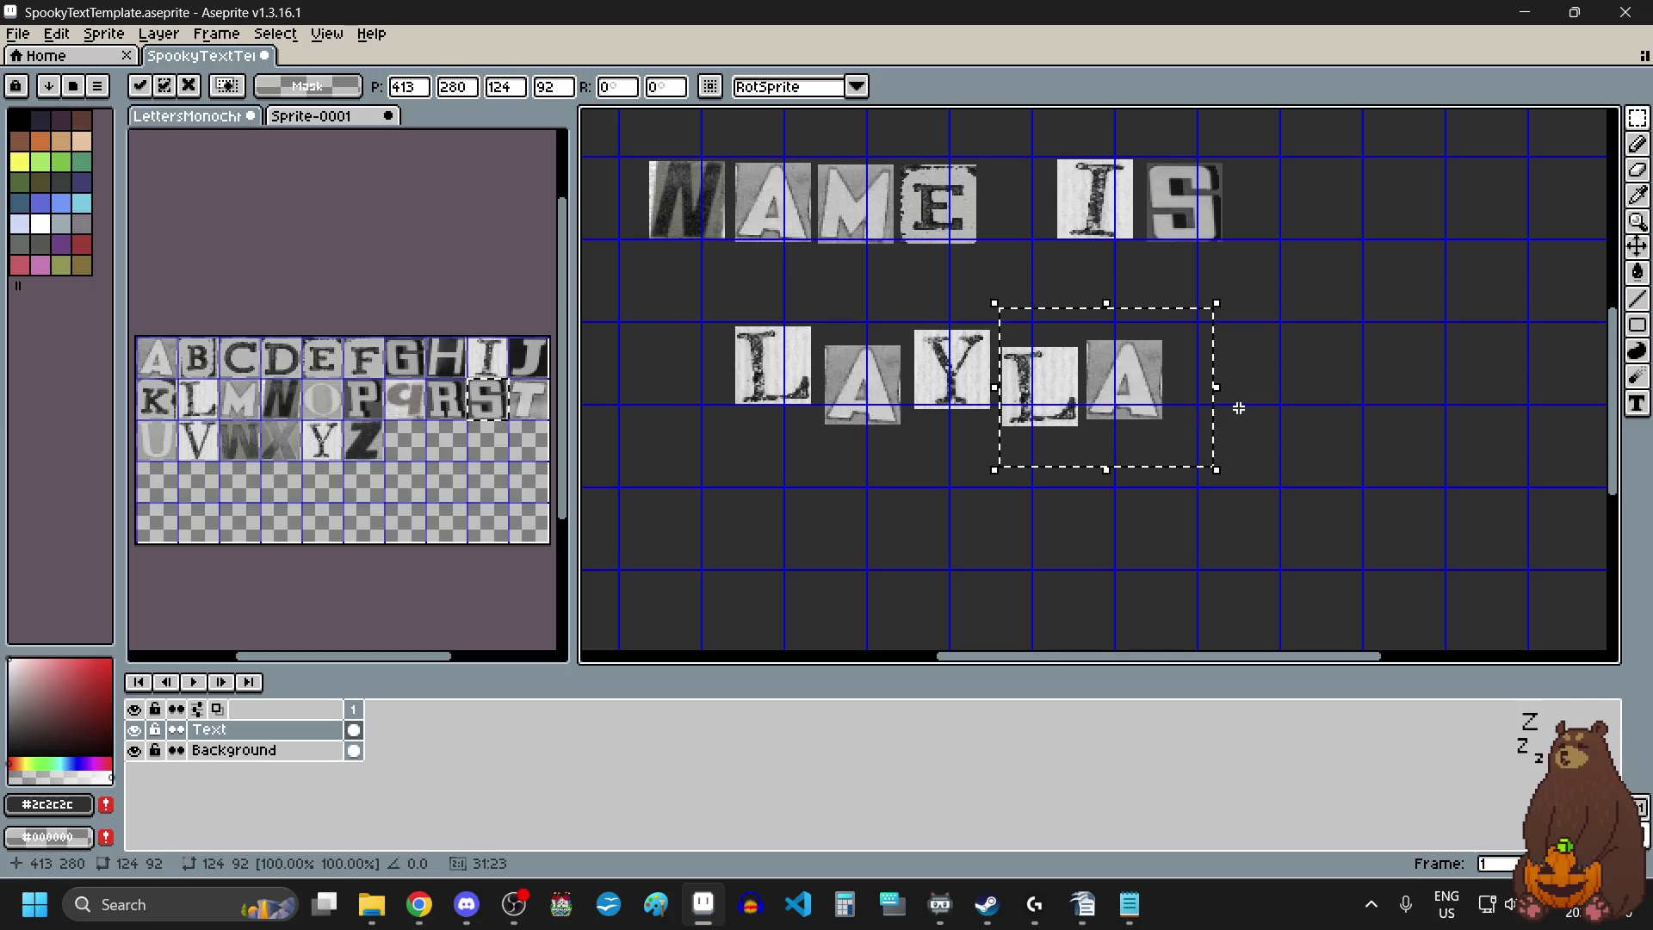
pyautogui.click(1236, 406)
pyautogui.moveTo(1216, 318)
pyautogui.mouseDown()
pyautogui.moveTo(1079, 447)
pyautogui.moveTo(1096, 428)
pyautogui.mouseUp()
pyautogui.click(1249, 452)
# Shift the whole word LAYLA slightly left and down beneath NAME IS.
pyautogui.moveTo(1215, 303); pyautogui.dragTo(706, 492)
pyautogui.moveTo(876, 393); pyautogui.dragTo(866, 400)
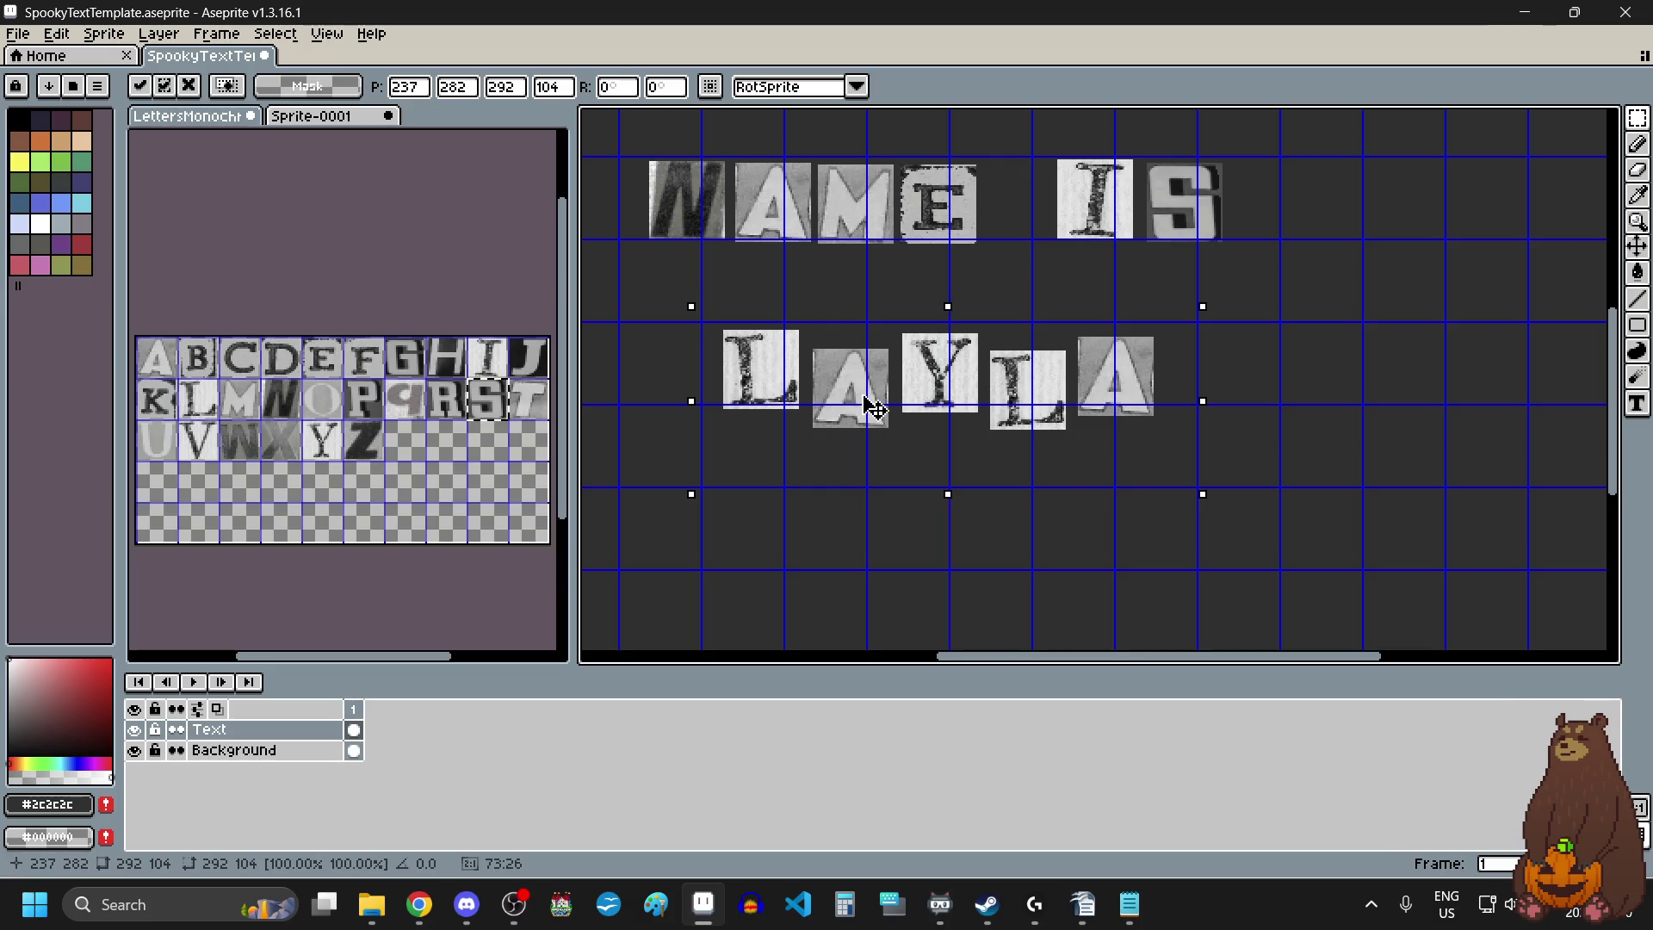
pyautogui.click(1317, 461)
pyautogui.scroll(-3, 1060, 565)
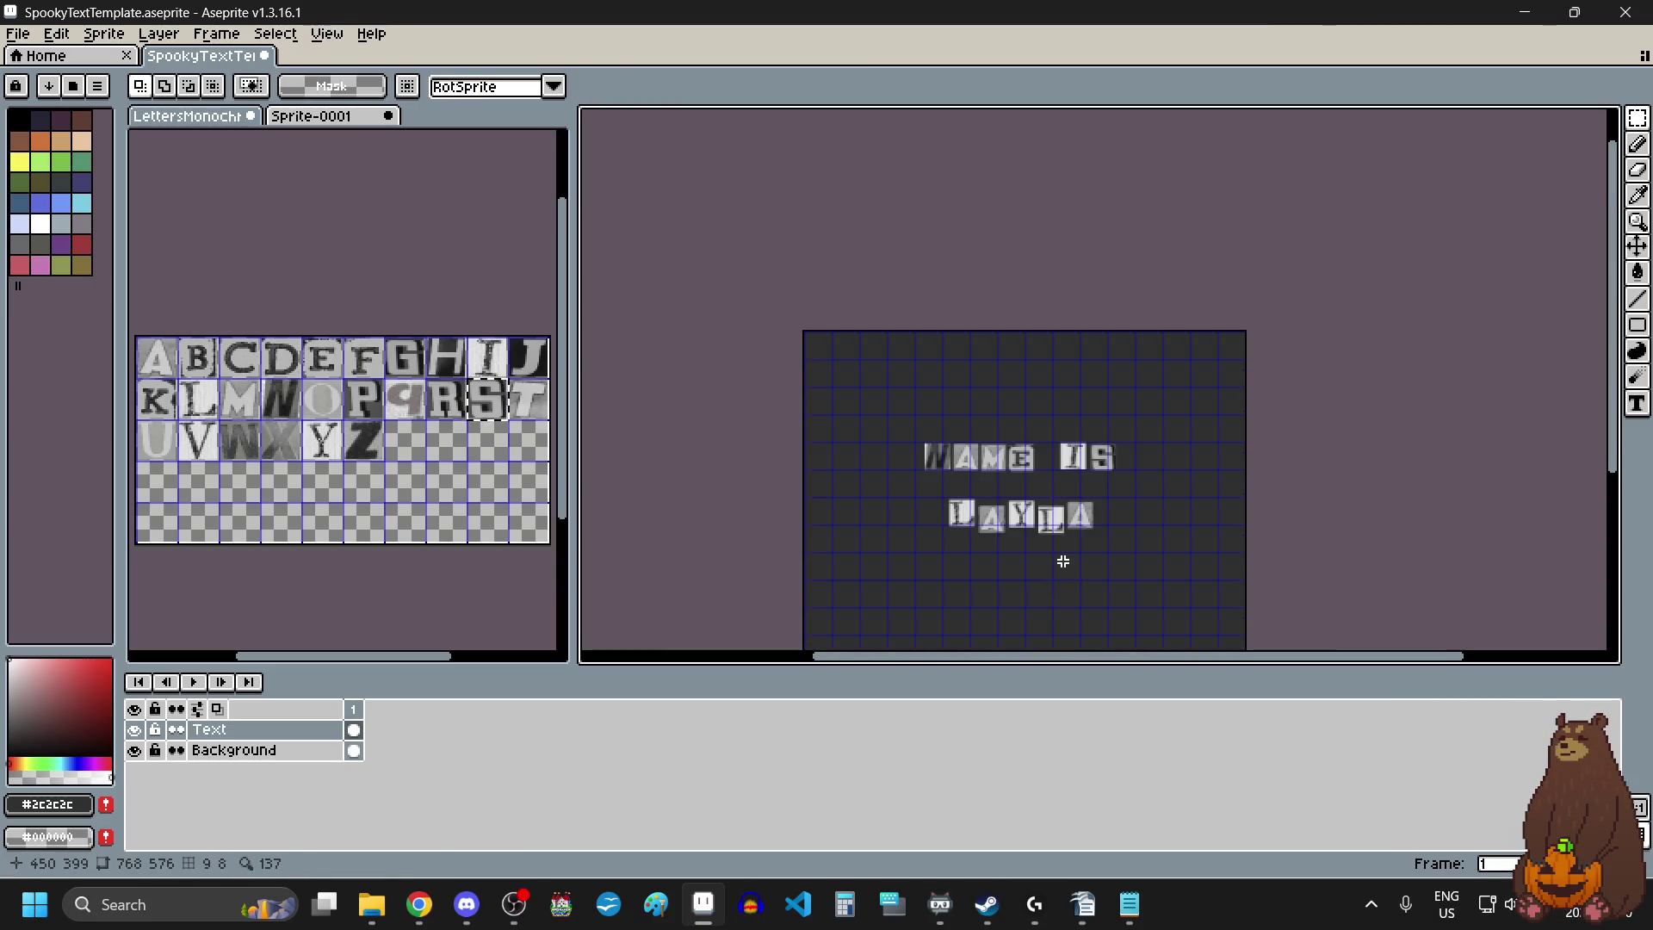
pyautogui.scroll(3, 1060, 565)
pyautogui.click(17, 33)
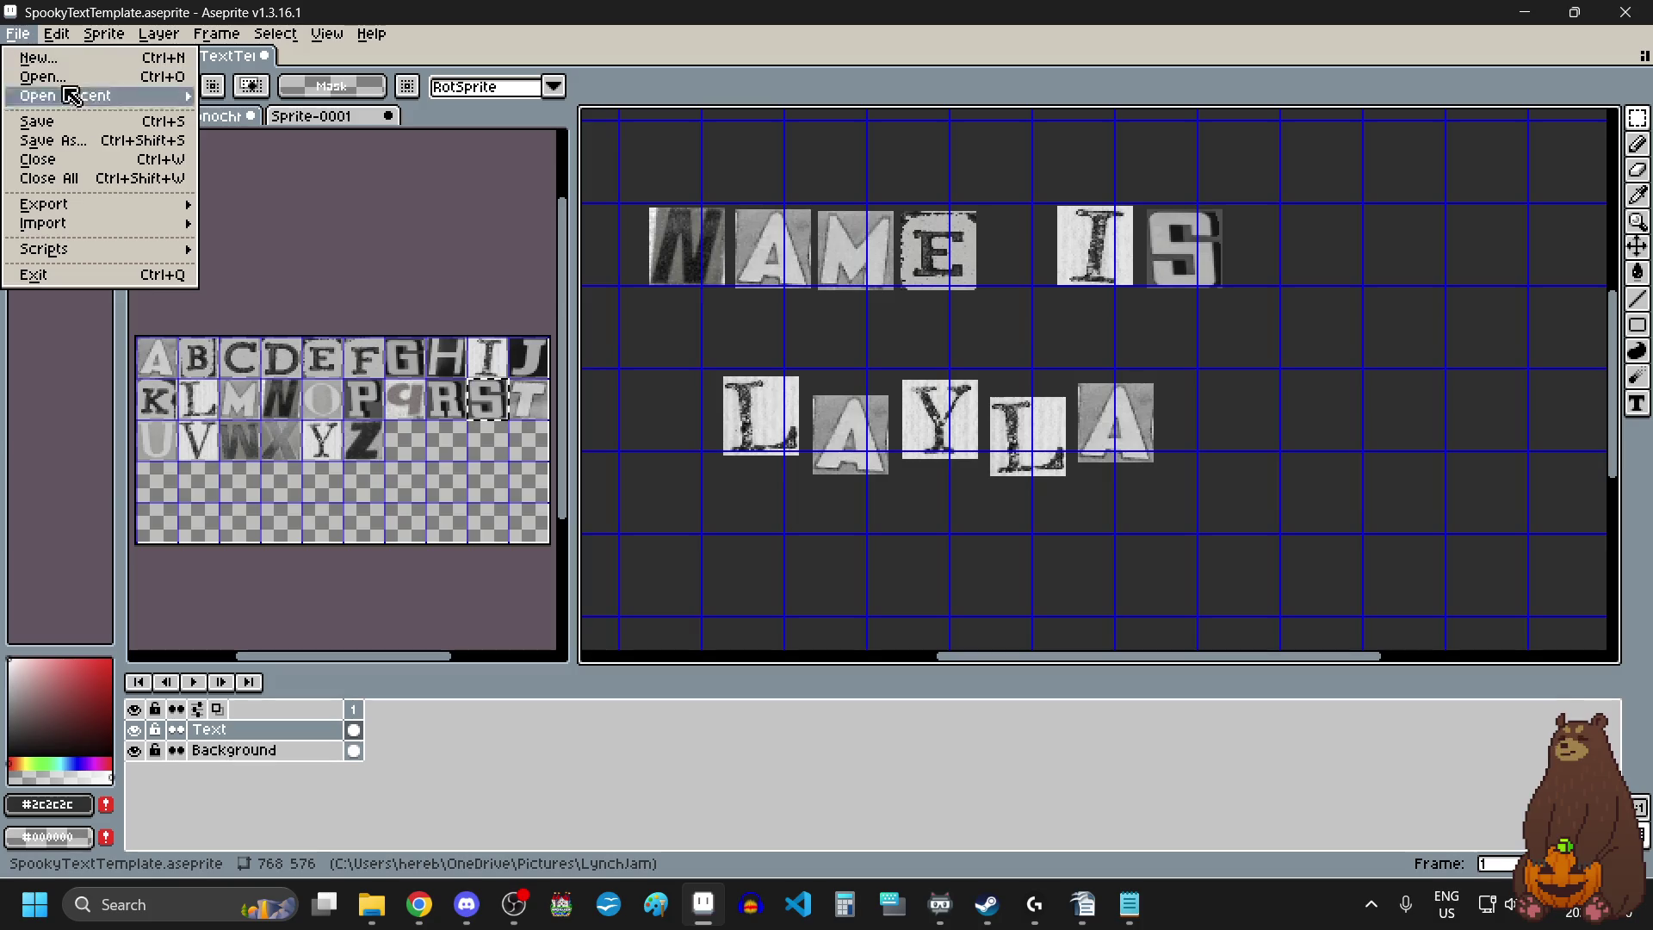
# Start an Export As and browse to the recent pictures folder.
pyautogui.moveTo(130, 211)
pyautogui.click(314, 211)
pyautogui.click(1202, 361)
pyautogui.click(1210, 381)
pyautogui.click(1484, 71)
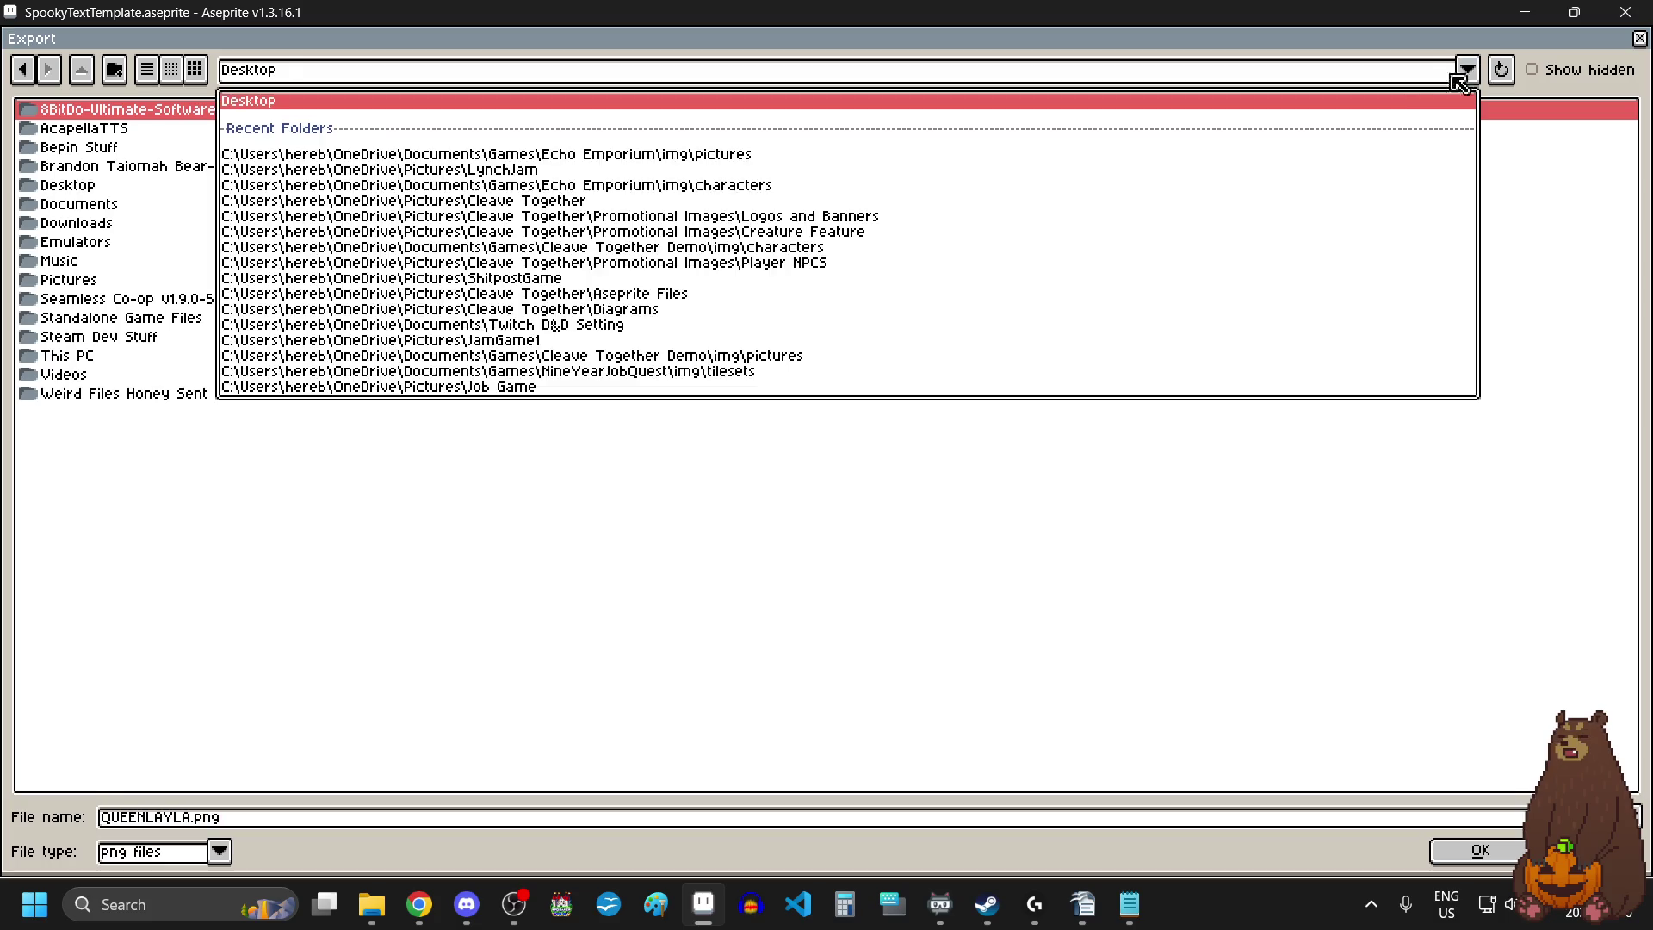
pyautogui.click(536, 157)
# Name the file NAMEISLAYLA.png and export it, accepting the png layers warning.
pyautogui.click(383, 818)
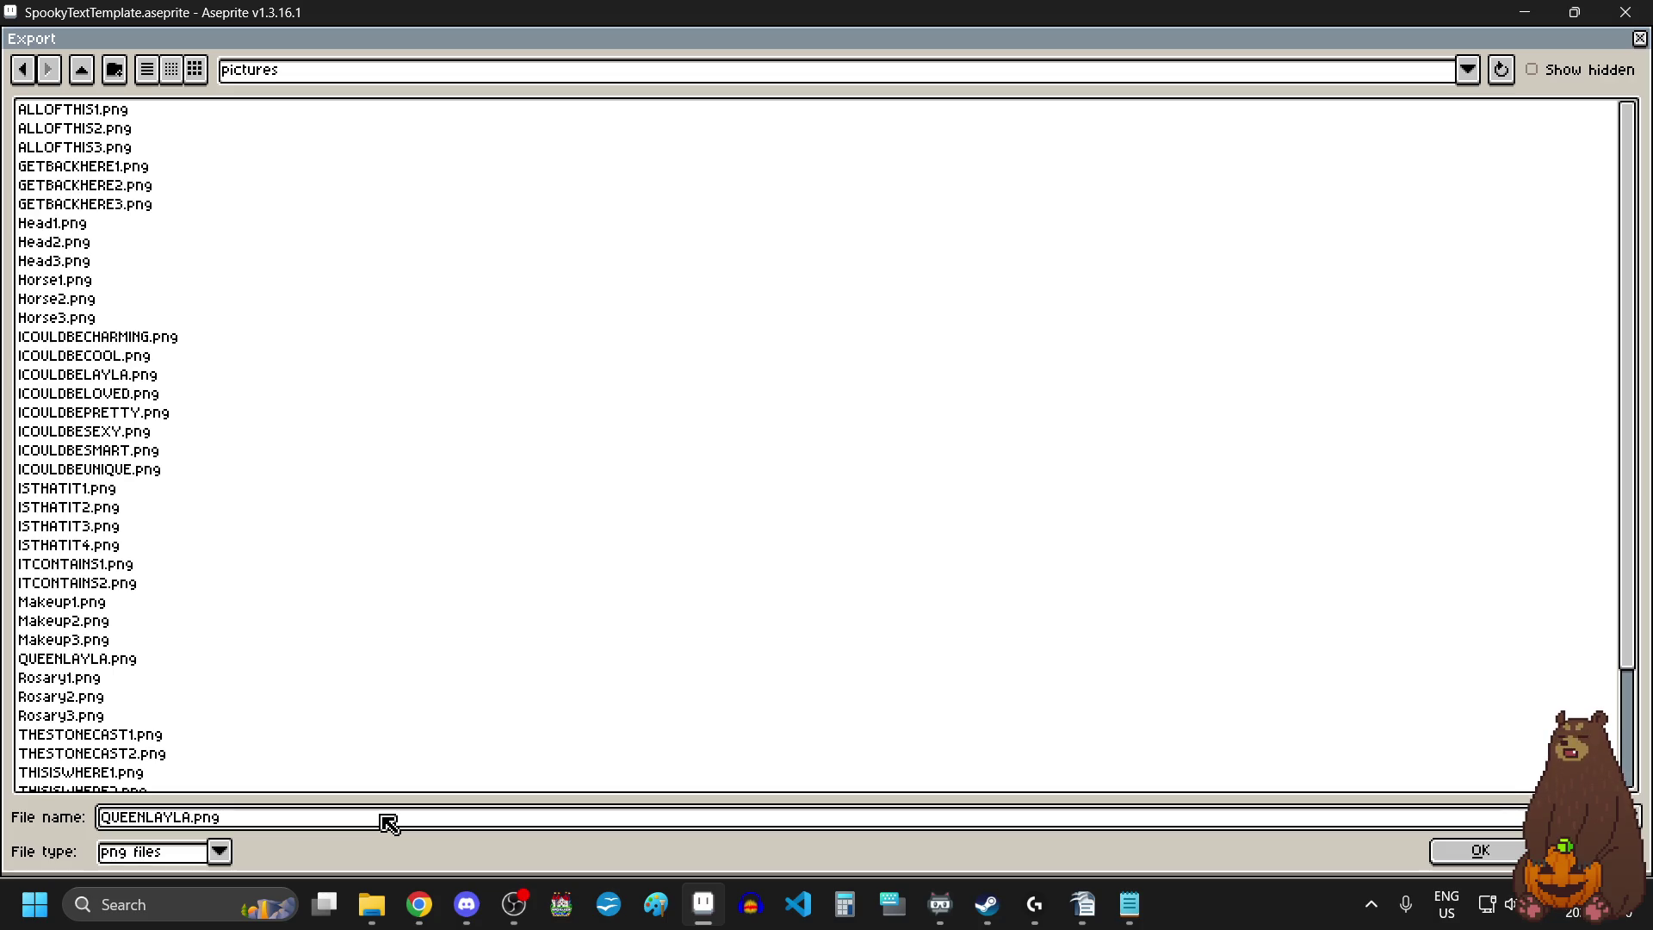
pyautogui.press('BackSpace')
pyautogui.press('BackSpace')
pyautogui.press('BackSpace')
pyautogui.write('NAME')
pyautogui.write('IS')
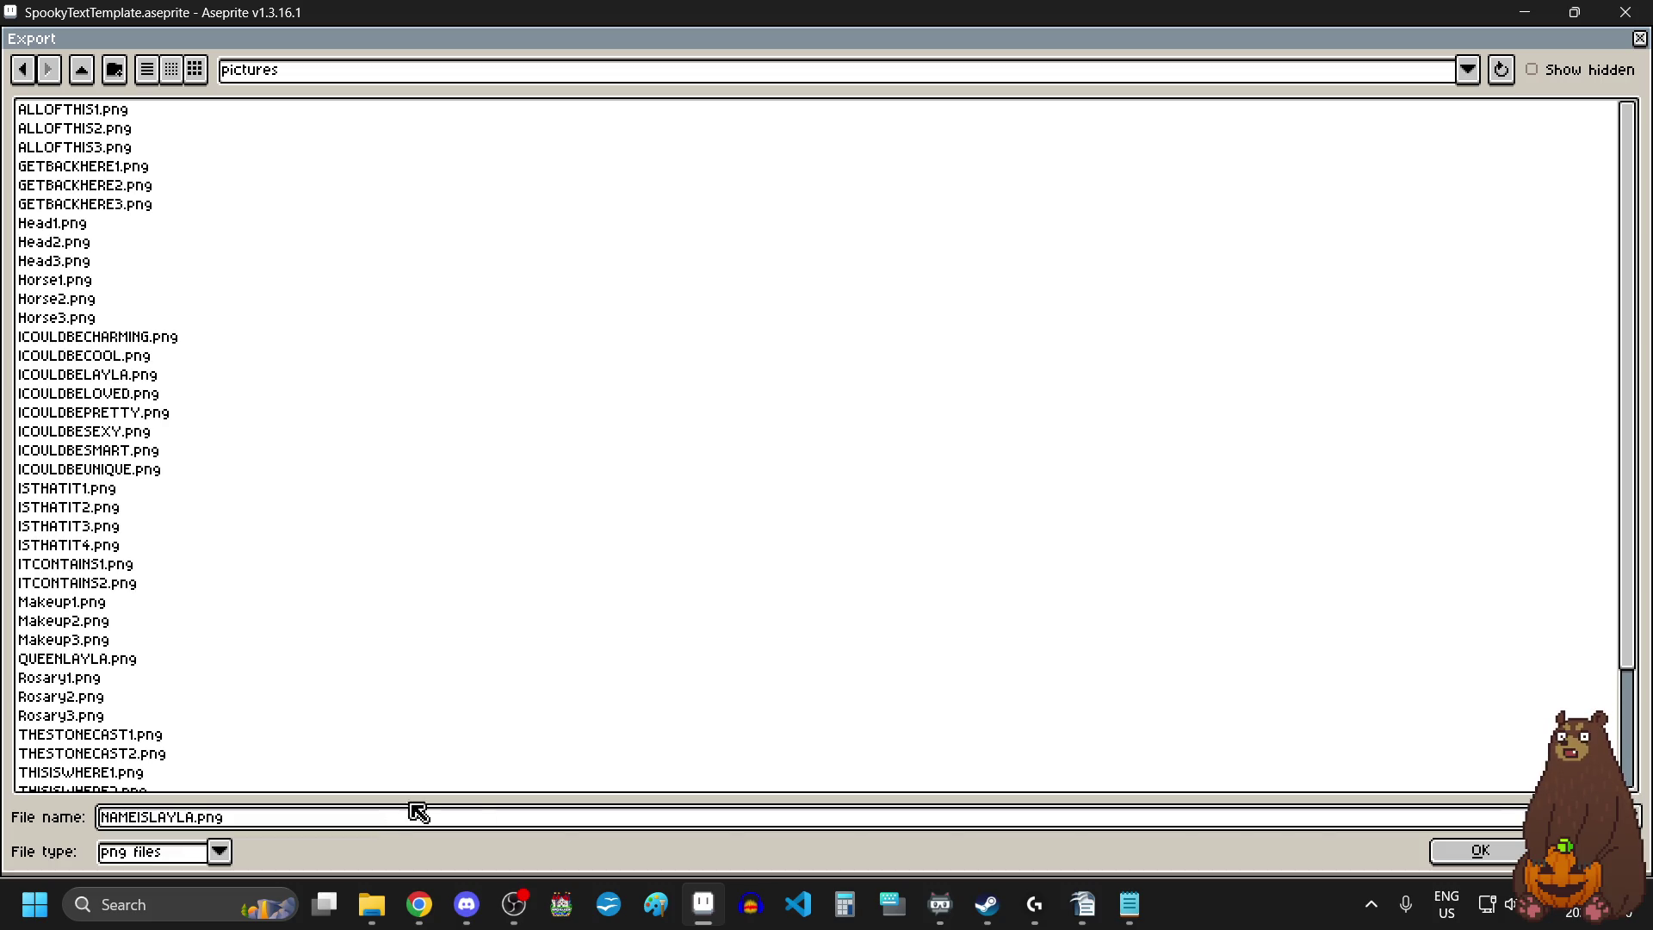
pyautogui.click(1469, 851)
pyautogui.click(1052, 591)
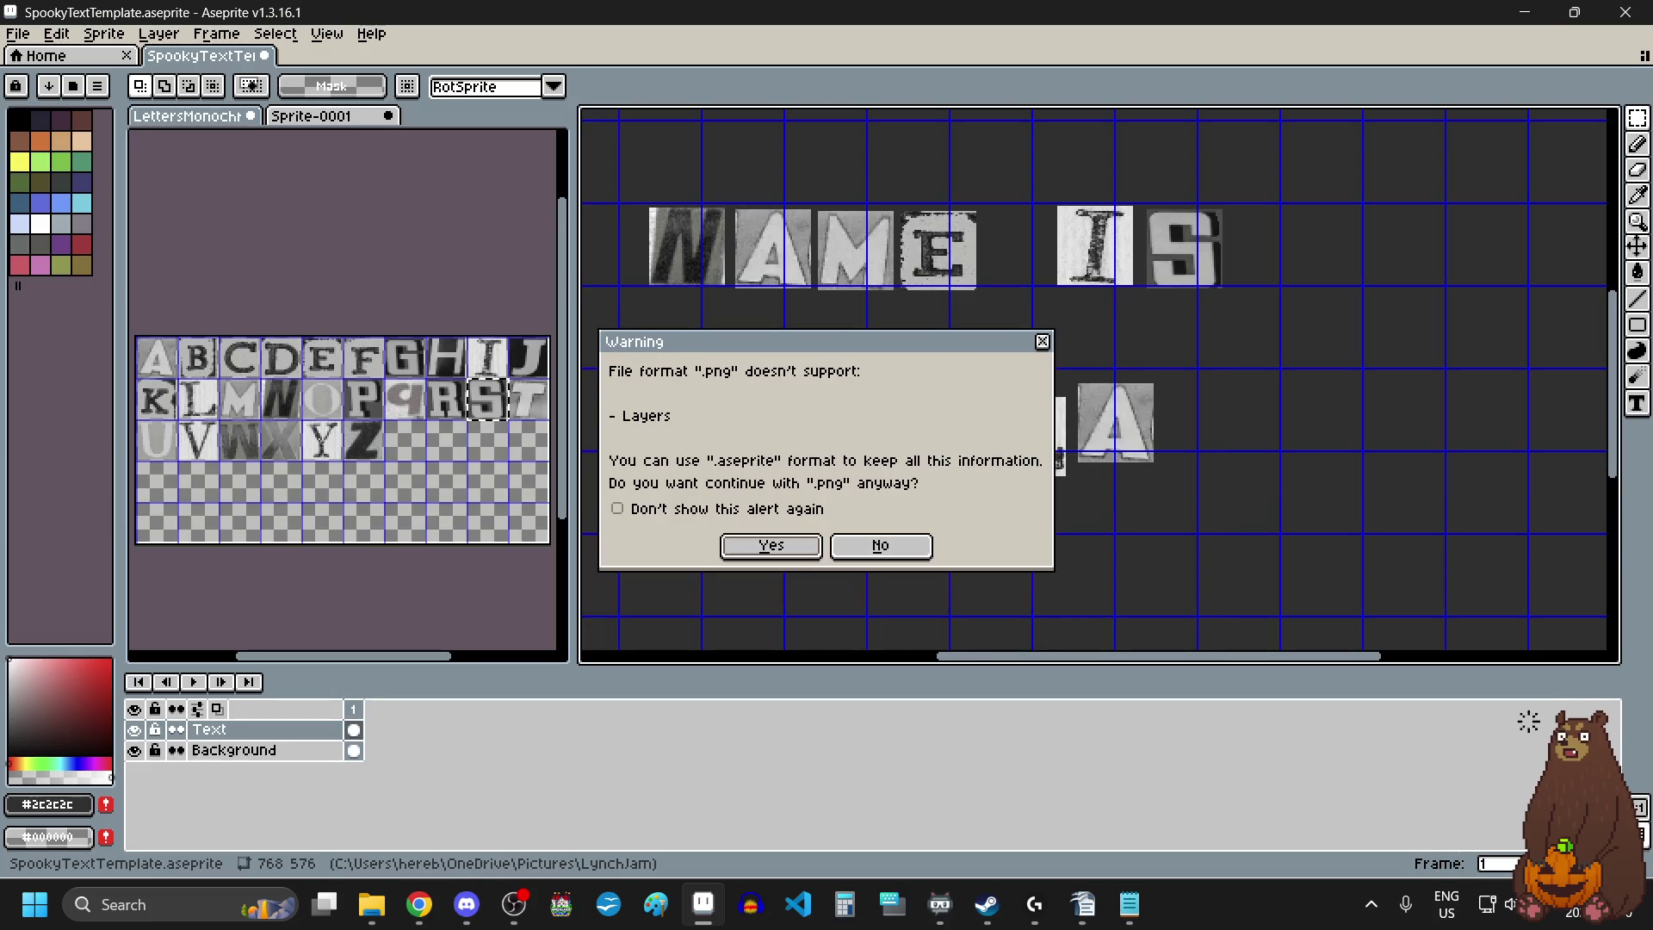
pyautogui.click(766, 545)
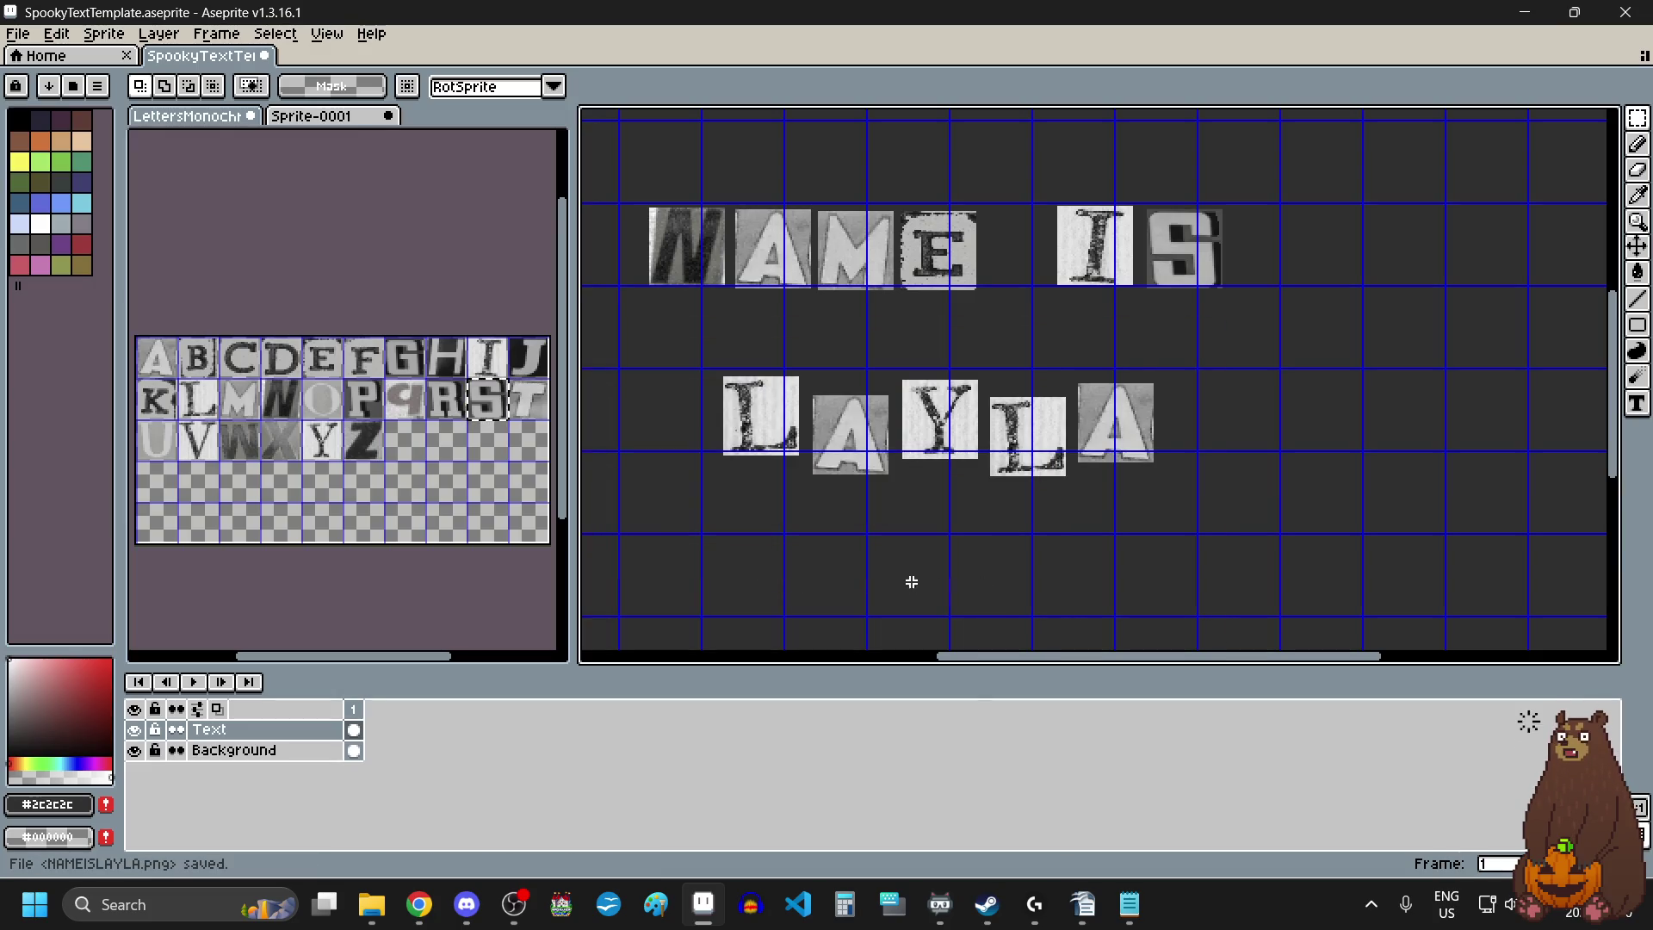
pyautogui.scroll(-2, 1166, 554)
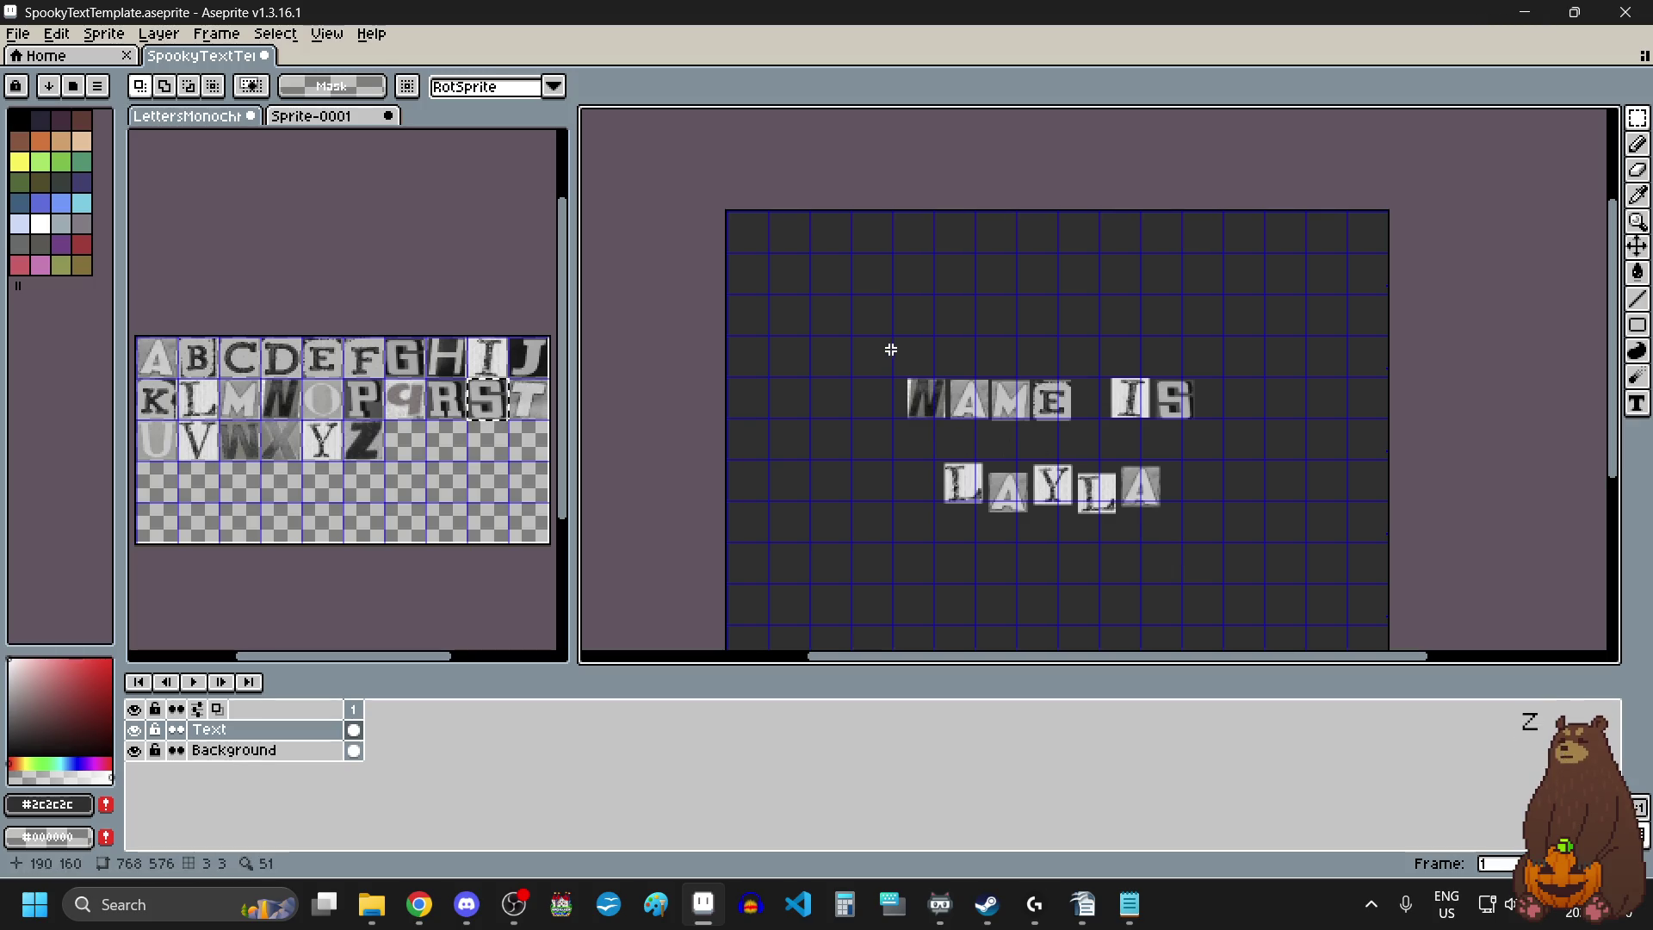
# Select and delete the word IS.
pyautogui.scroll(1, 1138, 395)
pyautogui.moveTo(1083, 350)
pyautogui.mouseDown()
pyautogui.moveTo(1258, 472)
pyautogui.moveTo(1322, 490)
pyautogui.mouseUp()
pyautogui.press('Delete')
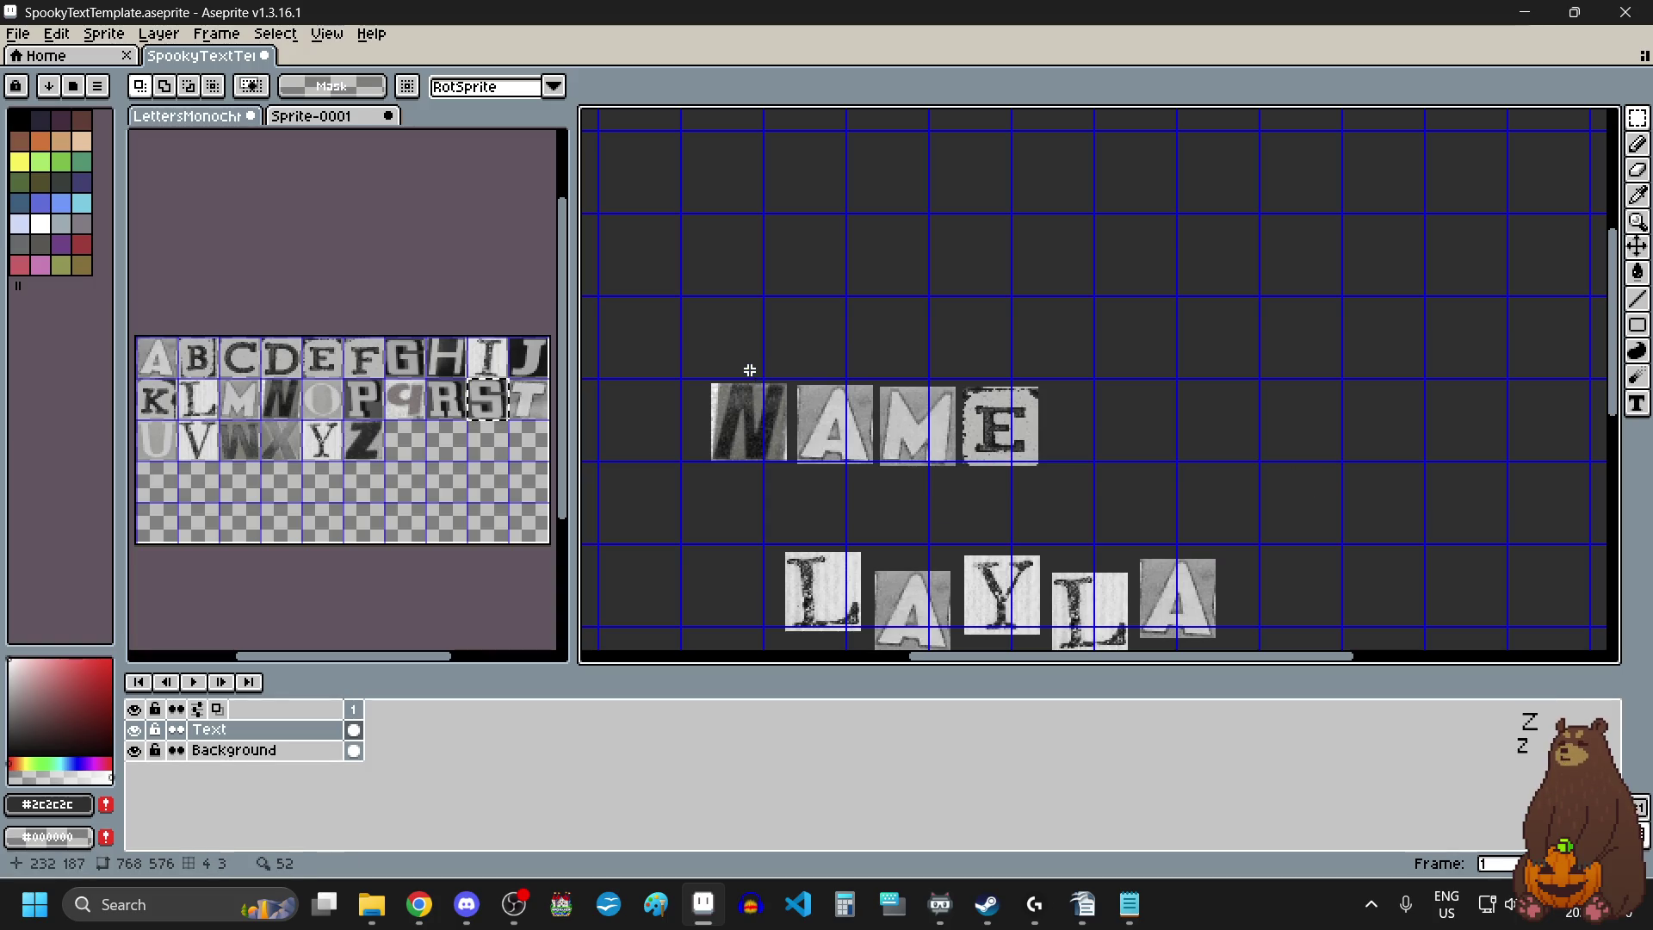
pyautogui.scroll(-2, 849, 411)
pyautogui.scroll(1, 876, 409)
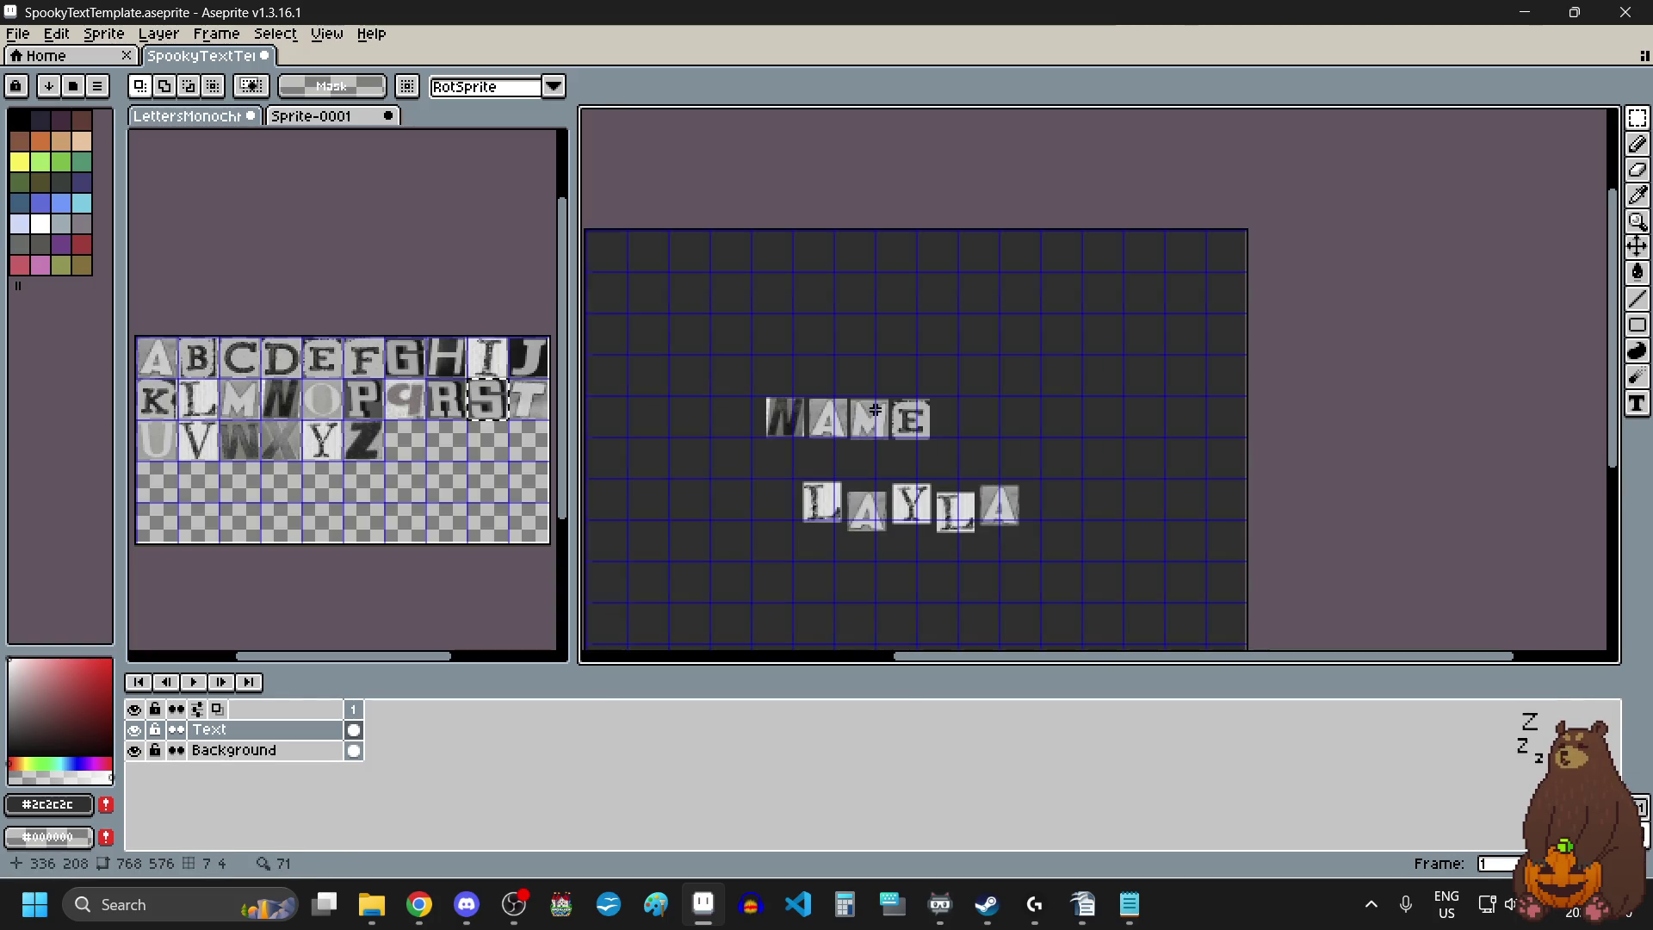
pyautogui.scroll(1, 827, 456)
pyautogui.scroll(-1, 758, 472)
# Move the LAYLA letters further down the canvas below NAME.
pyautogui.moveTo(755, 473); pyautogui.dragTo(1049, 583)
pyautogui.scroll(-1, 904, 594)
pyautogui.scroll(3, 849, 620)
pyautogui.click(968, 404)
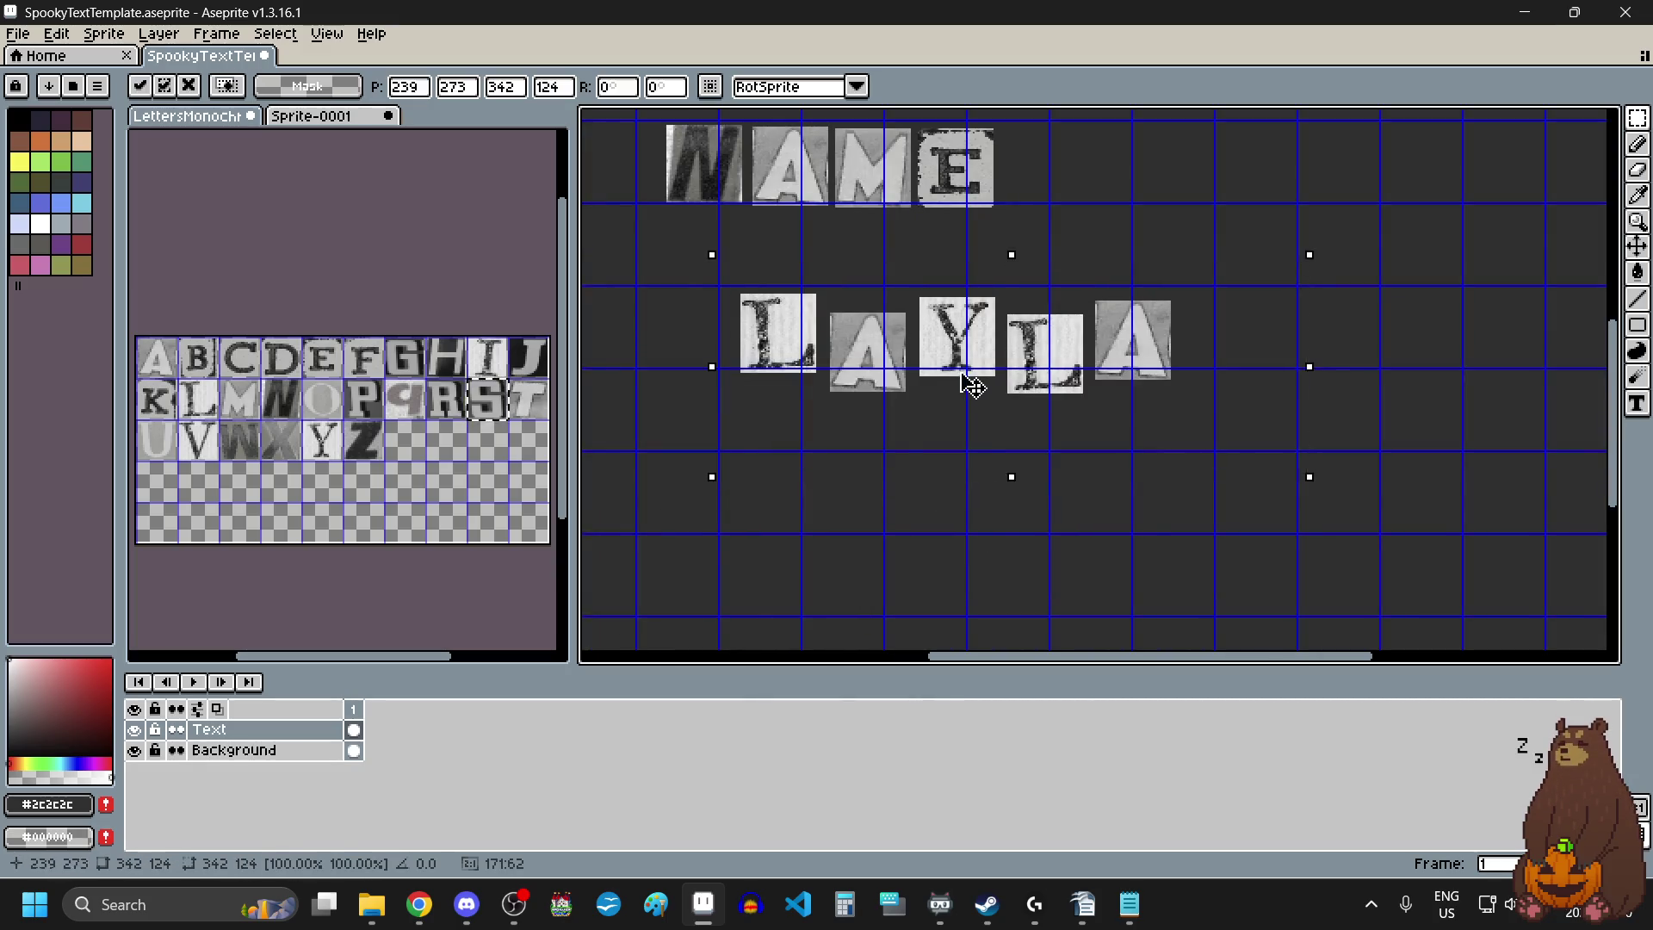
pyautogui.moveTo(978, 463)
pyautogui.mouseDown()
pyautogui.moveTo(956, 548)
pyautogui.moveTo(977, 546)
pyautogui.mouseUp()
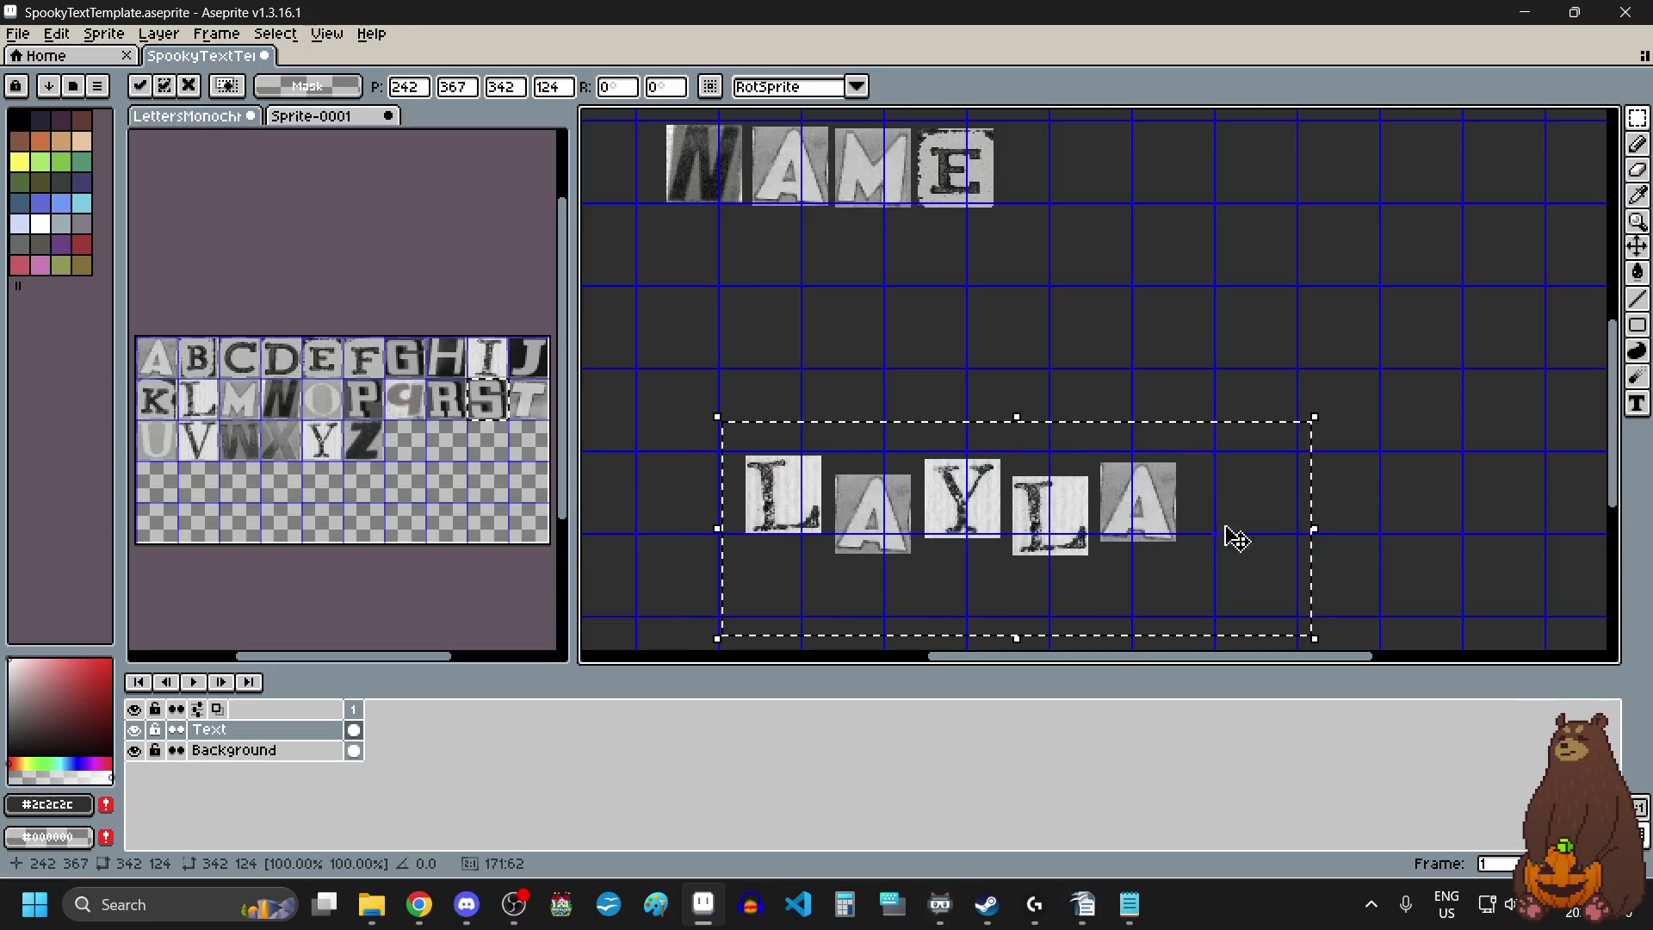
pyautogui.click(1388, 496)
pyautogui.scroll(2, 1014, 617)
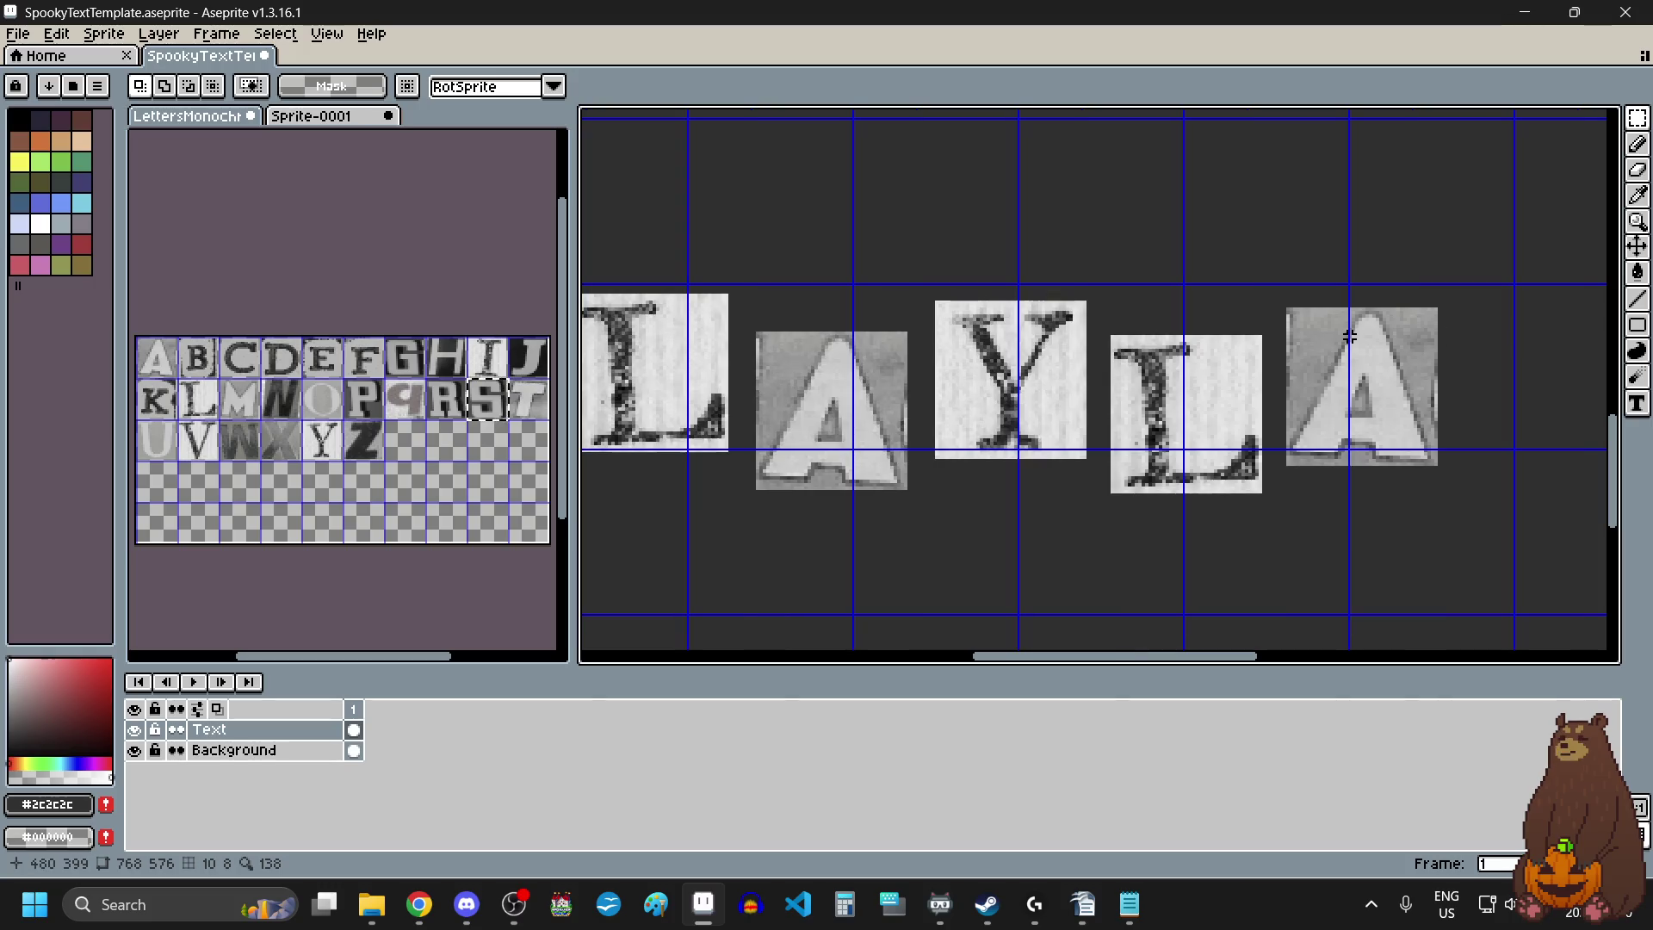
# Raise AYLA up and slightly left, then drop the Y, L and A lower.
pyautogui.moveTo(1511, 232)
pyautogui.mouseDown()
pyautogui.moveTo(834, 580)
pyautogui.moveTo(739, 589)
pyautogui.mouseUp()
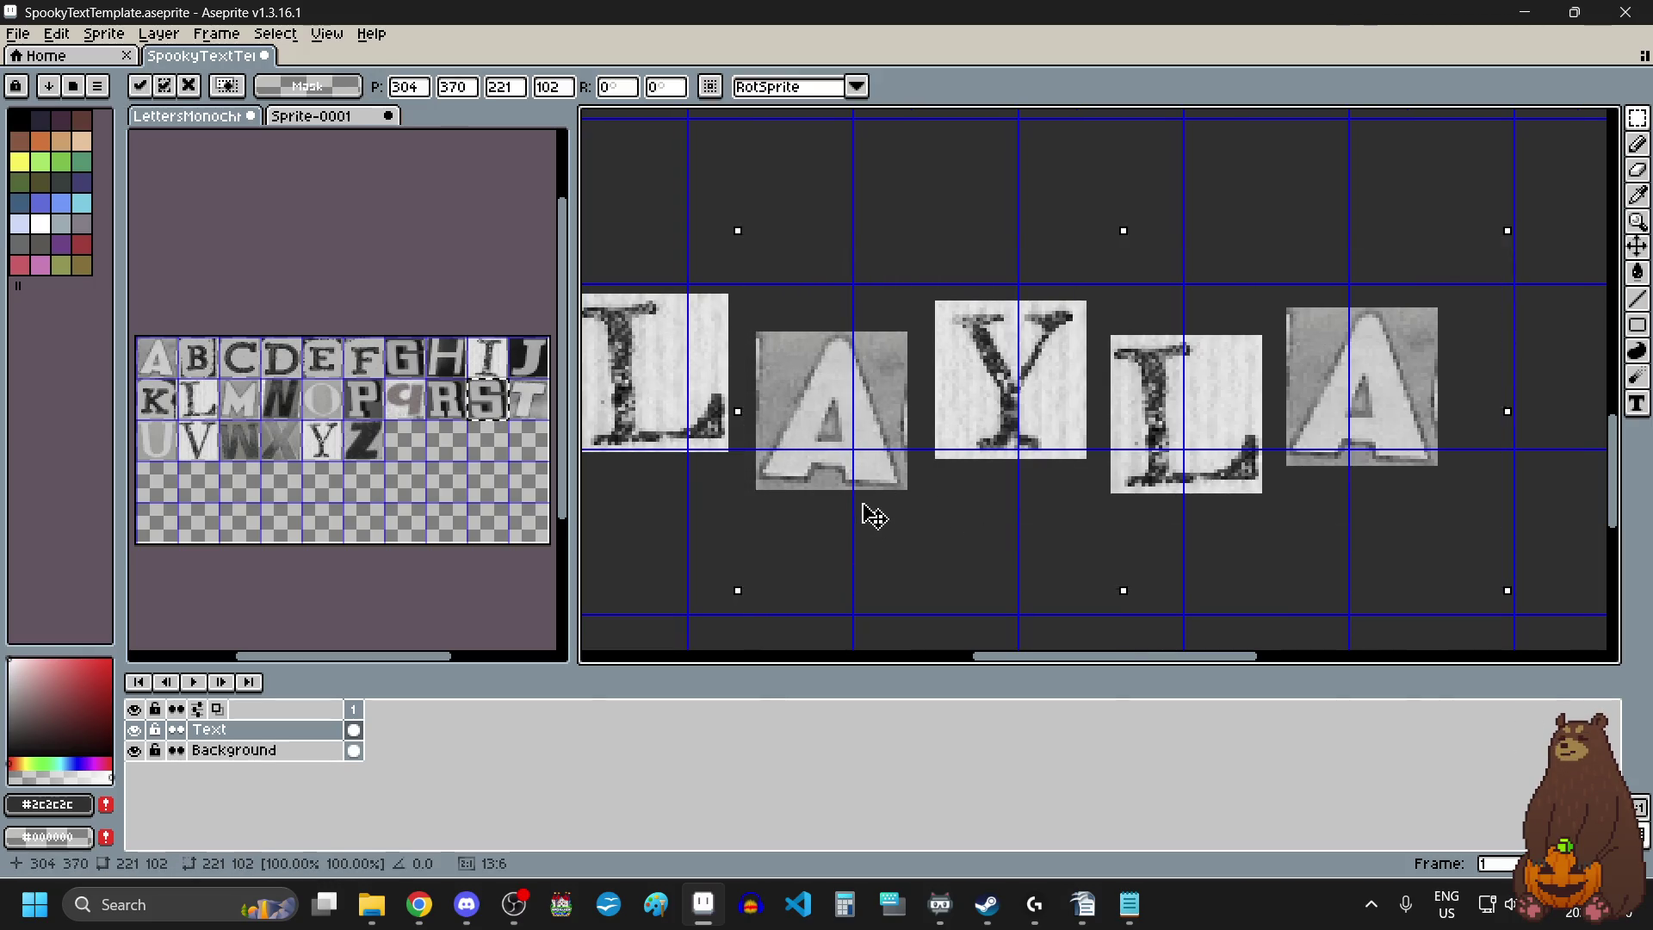
pyautogui.moveTo(871, 514); pyautogui.dragTo(861, 467)
pyautogui.press('m')
pyautogui.moveTo(1534, 199)
pyautogui.mouseDown()
pyautogui.moveTo(1112, 414)
pyautogui.moveTo(912, 472)
pyautogui.mouseUp()
pyautogui.moveTo(1035, 391); pyautogui.dragTo(1023, 458)
pyautogui.press('Return')
# Raise the second L and A, and move the last A down and right.
pyautogui.moveTo(1511, 258); pyautogui.dragTo(1068, 562)
pyautogui.moveTo(1161, 464); pyautogui.dragTo(1154, 392)
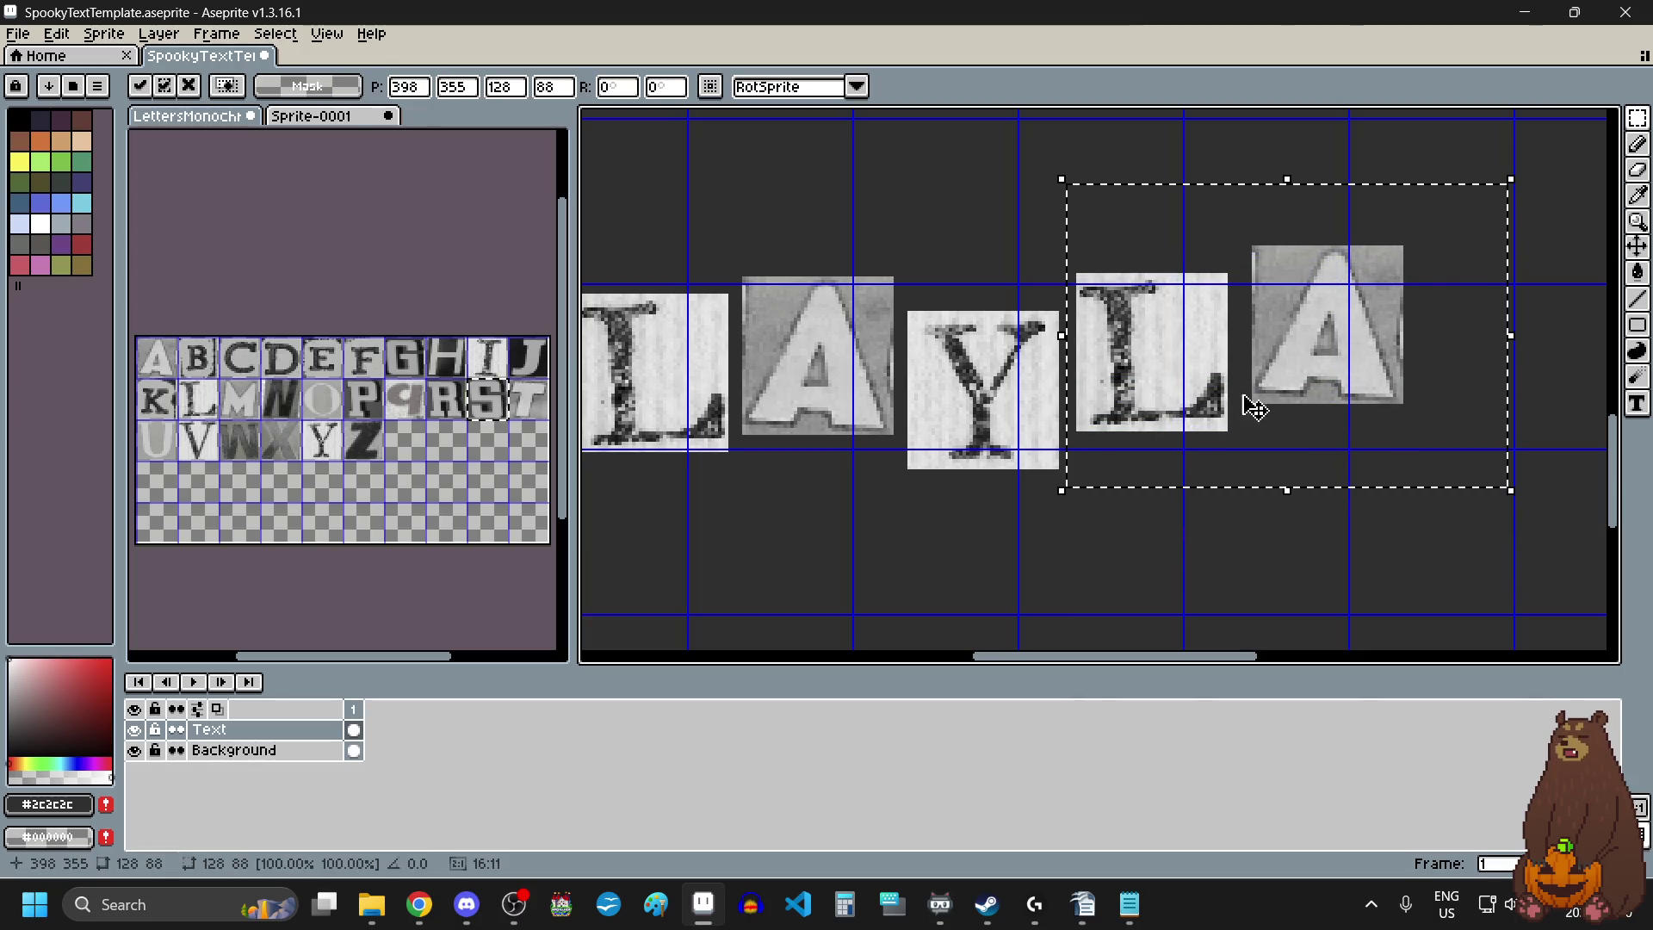
pyautogui.moveTo(1541, 192); pyautogui.dragTo(1243, 442)
pyautogui.moveTo(1314, 366)
pyautogui.mouseDown()
pyautogui.moveTo(1334, 428)
pyautogui.moveTo(1319, 422)
pyautogui.moveTo(1337, 423)
pyautogui.mouseUp()
pyautogui.click(1113, 213)
# Shift the A, Y and L slightly right to finish the staggered LAYLA.
pyautogui.moveTo(1189, 270); pyautogui.dragTo(746, 512)
pyautogui.moveTo(841, 443); pyautogui.dragTo(853, 448)
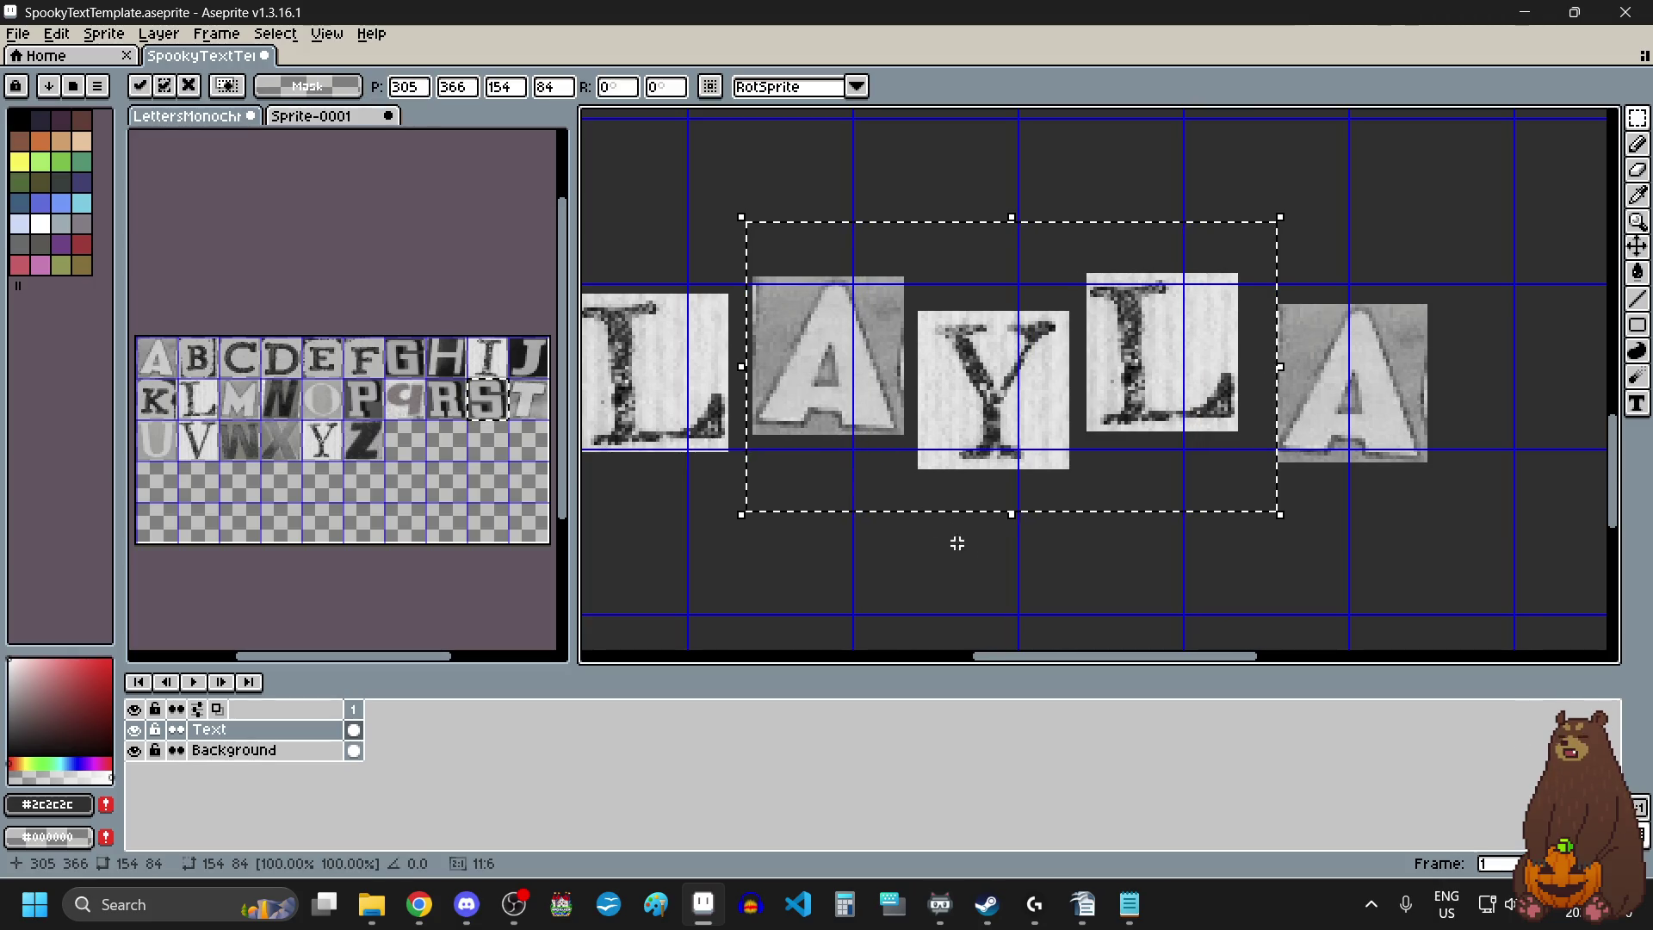
pyautogui.click(1015, 601)
pyautogui.scroll(-5, 1015, 567)
pyautogui.scroll(1, 1069, 573)
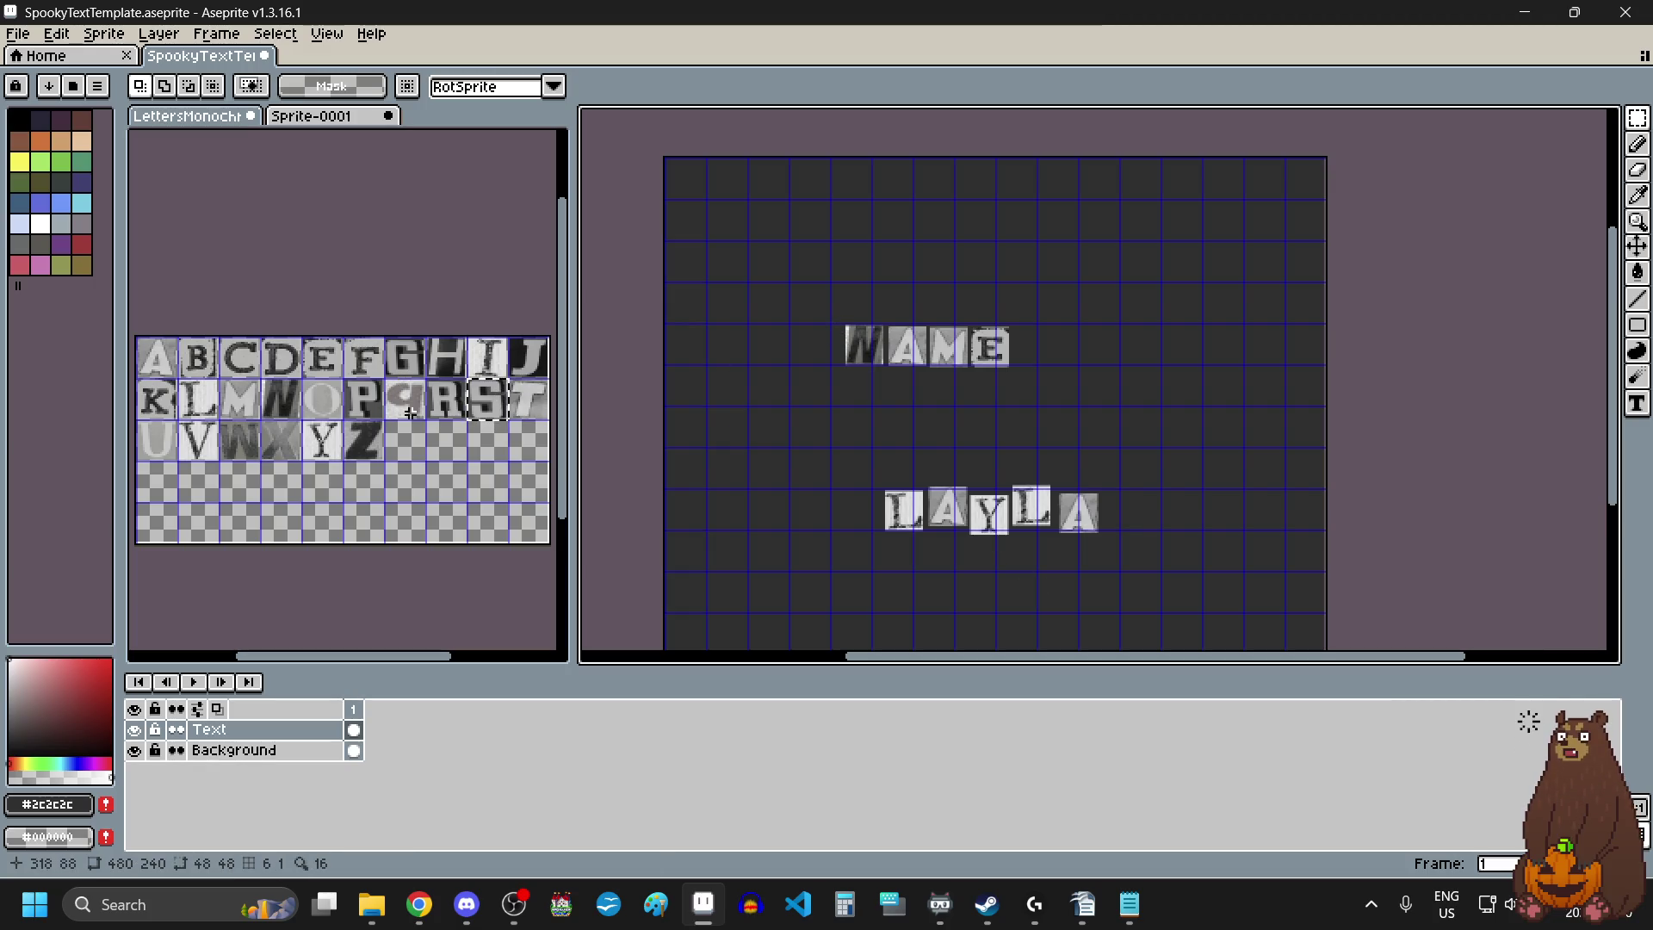
pyautogui.click(323, 402)
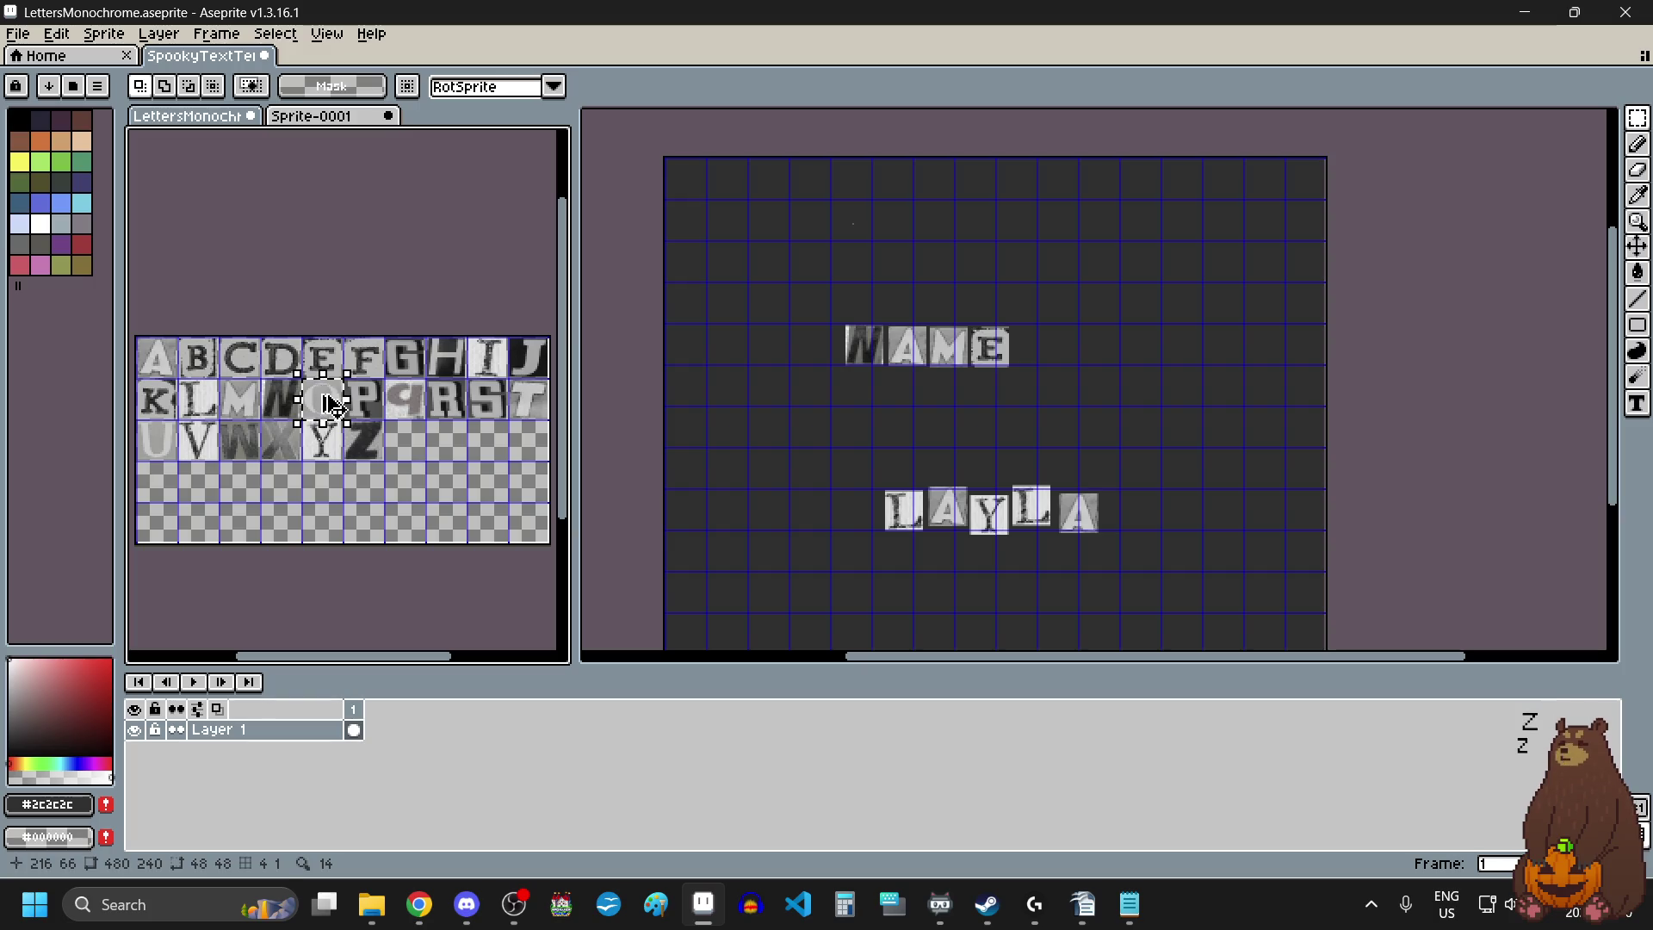
# Paste the O and F cut-out tiles after NAME so the top row reads NAME OF.
pyautogui.click(1071, 353)
pyautogui.hotkey('ctrl', 'v')
pyautogui.moveTo(873, 229)
pyautogui.mouseDown()
pyautogui.moveTo(1126, 396)
pyautogui.moveTo(1111, 358)
pyautogui.moveTo(1063, 334)
pyautogui.mouseUp()
pyautogui.scroll(3, 1126, 396)
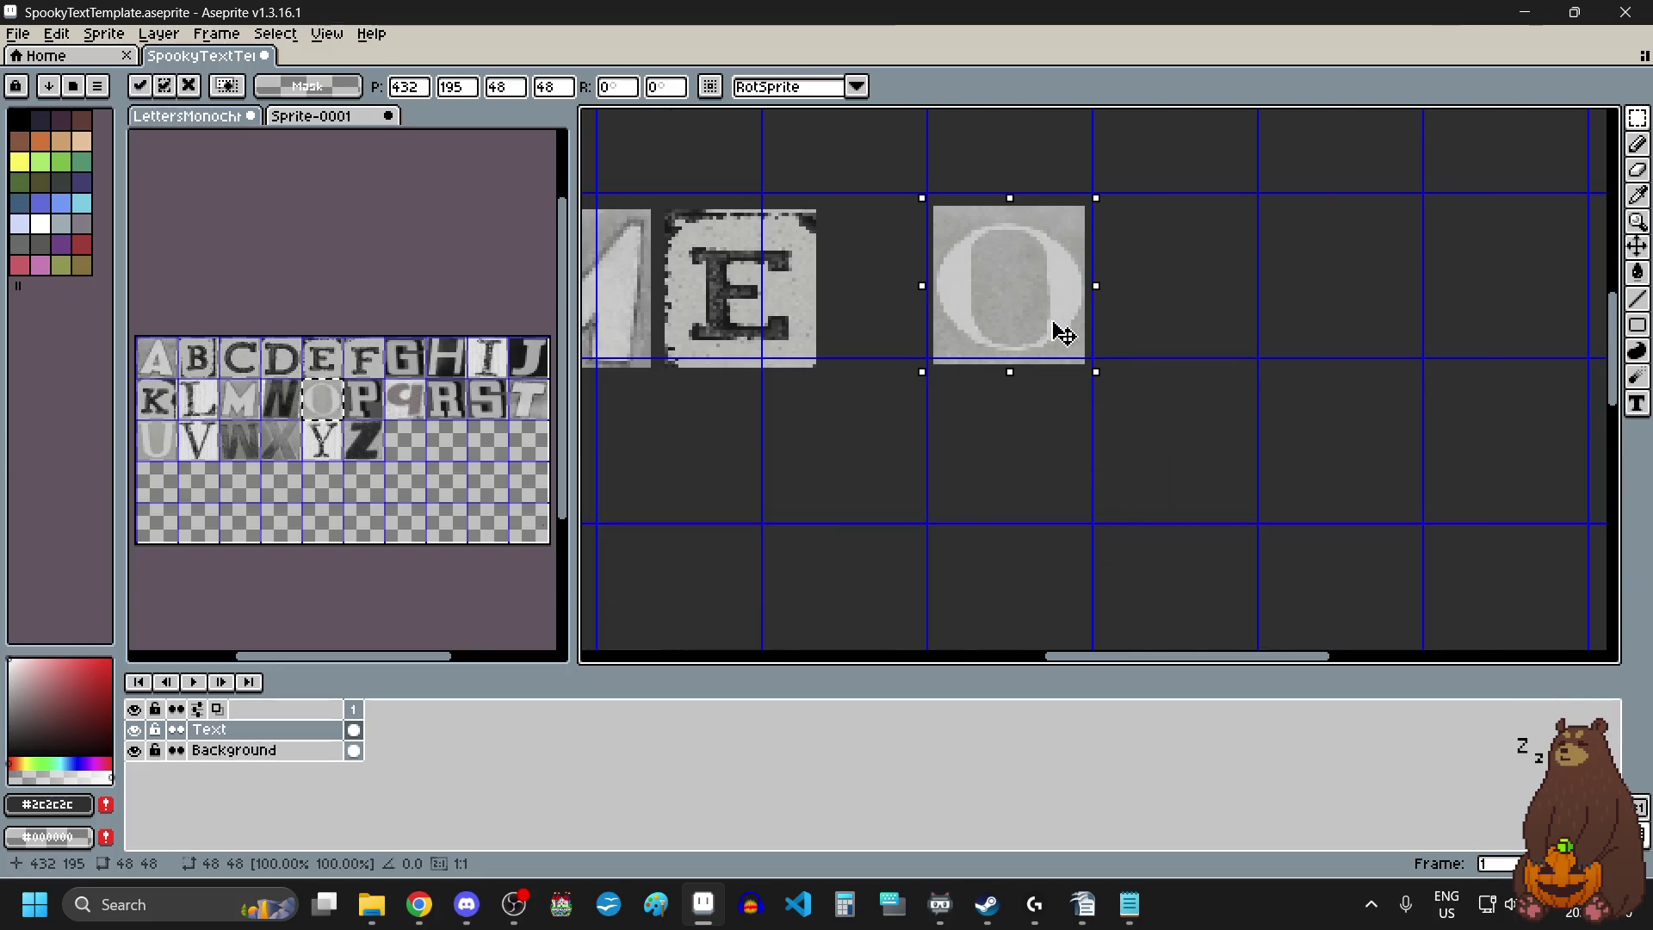
pyautogui.click(376, 359)
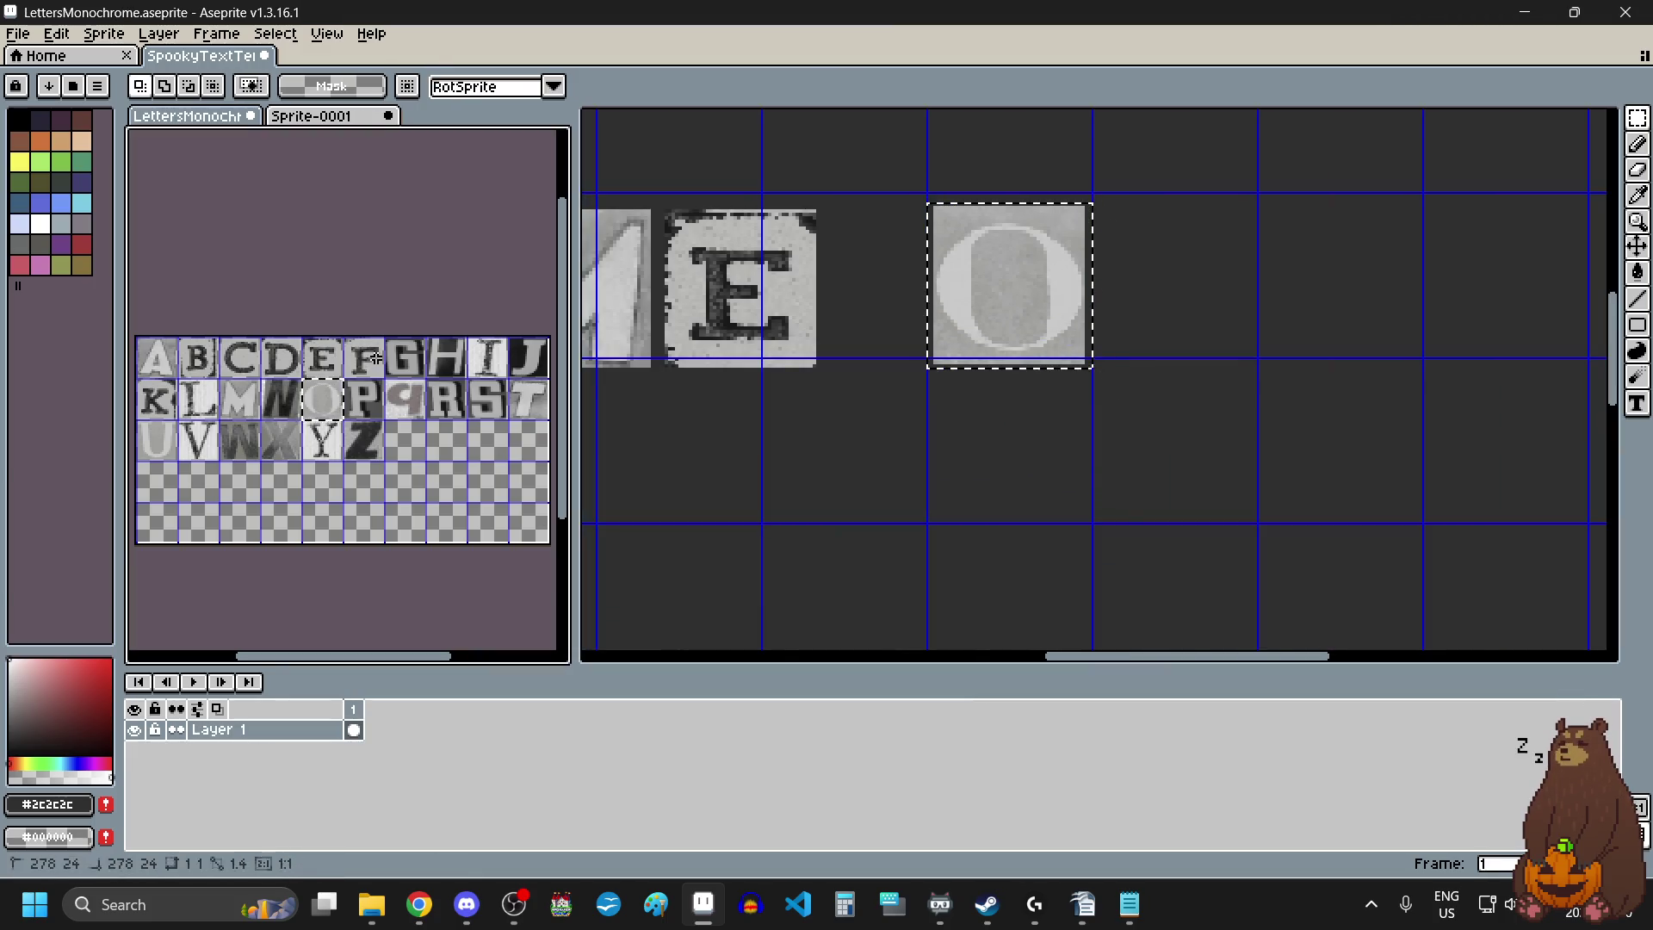
pyautogui.hotkey('ctrl', 'c')
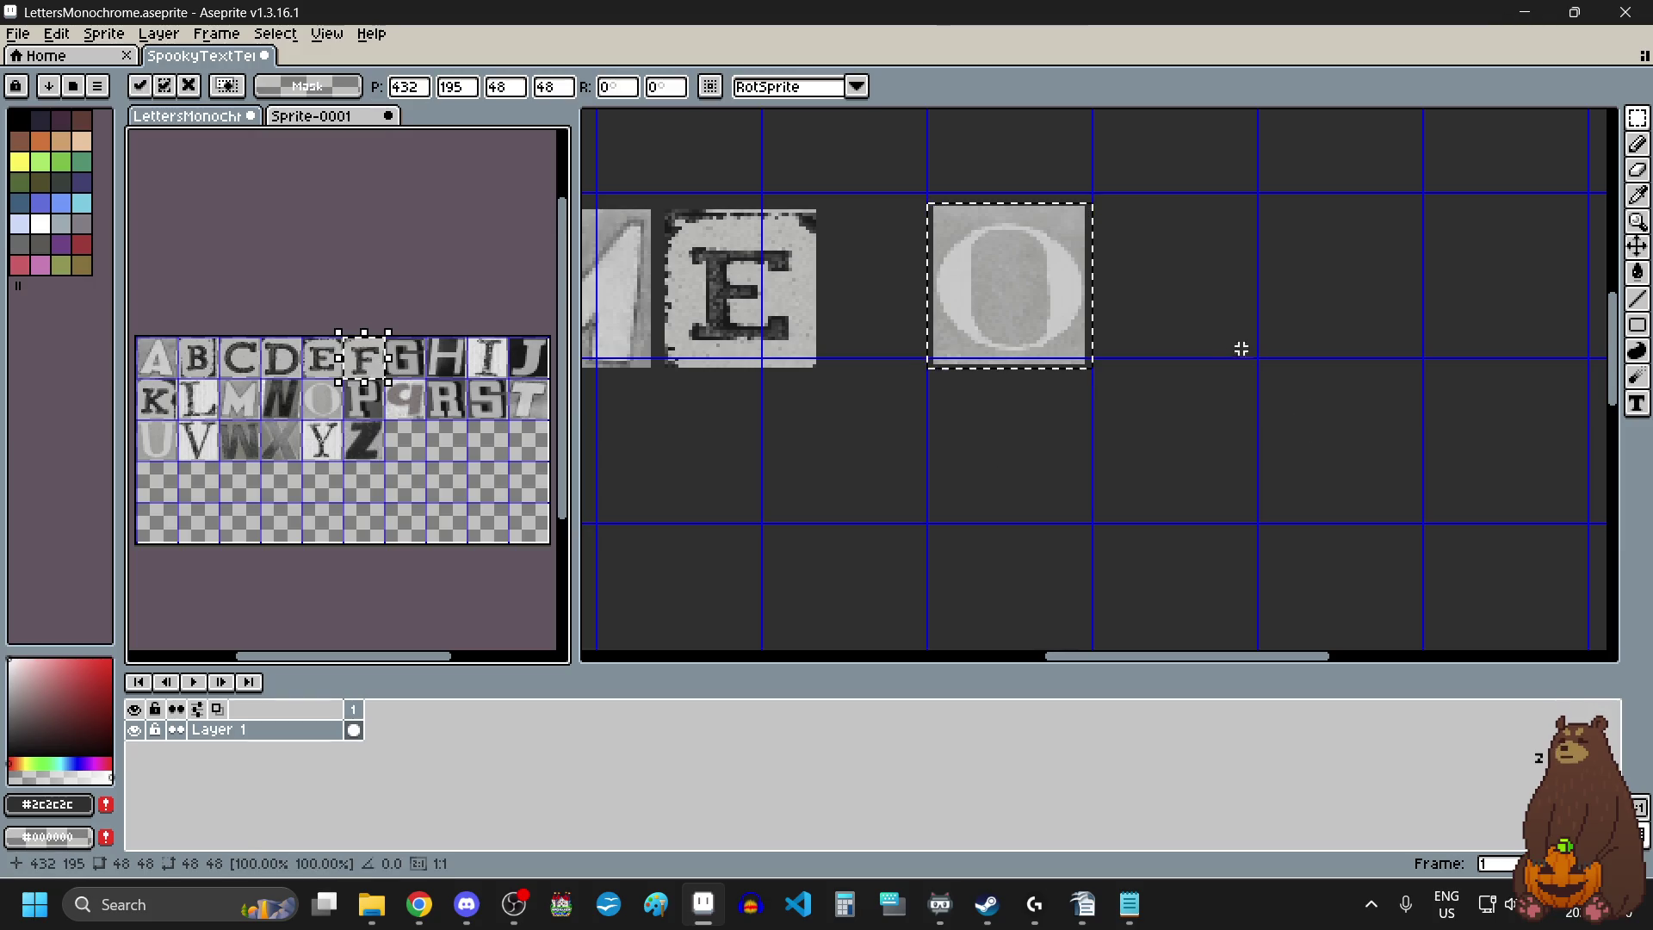
pyautogui.click(1240, 347)
pyautogui.hotkey('ctrl', 'v')
pyautogui.moveTo(1072, 377); pyautogui.dragTo(1154, 310)
pyautogui.scroll(-4, 1070, 398)
pyautogui.press('Return')
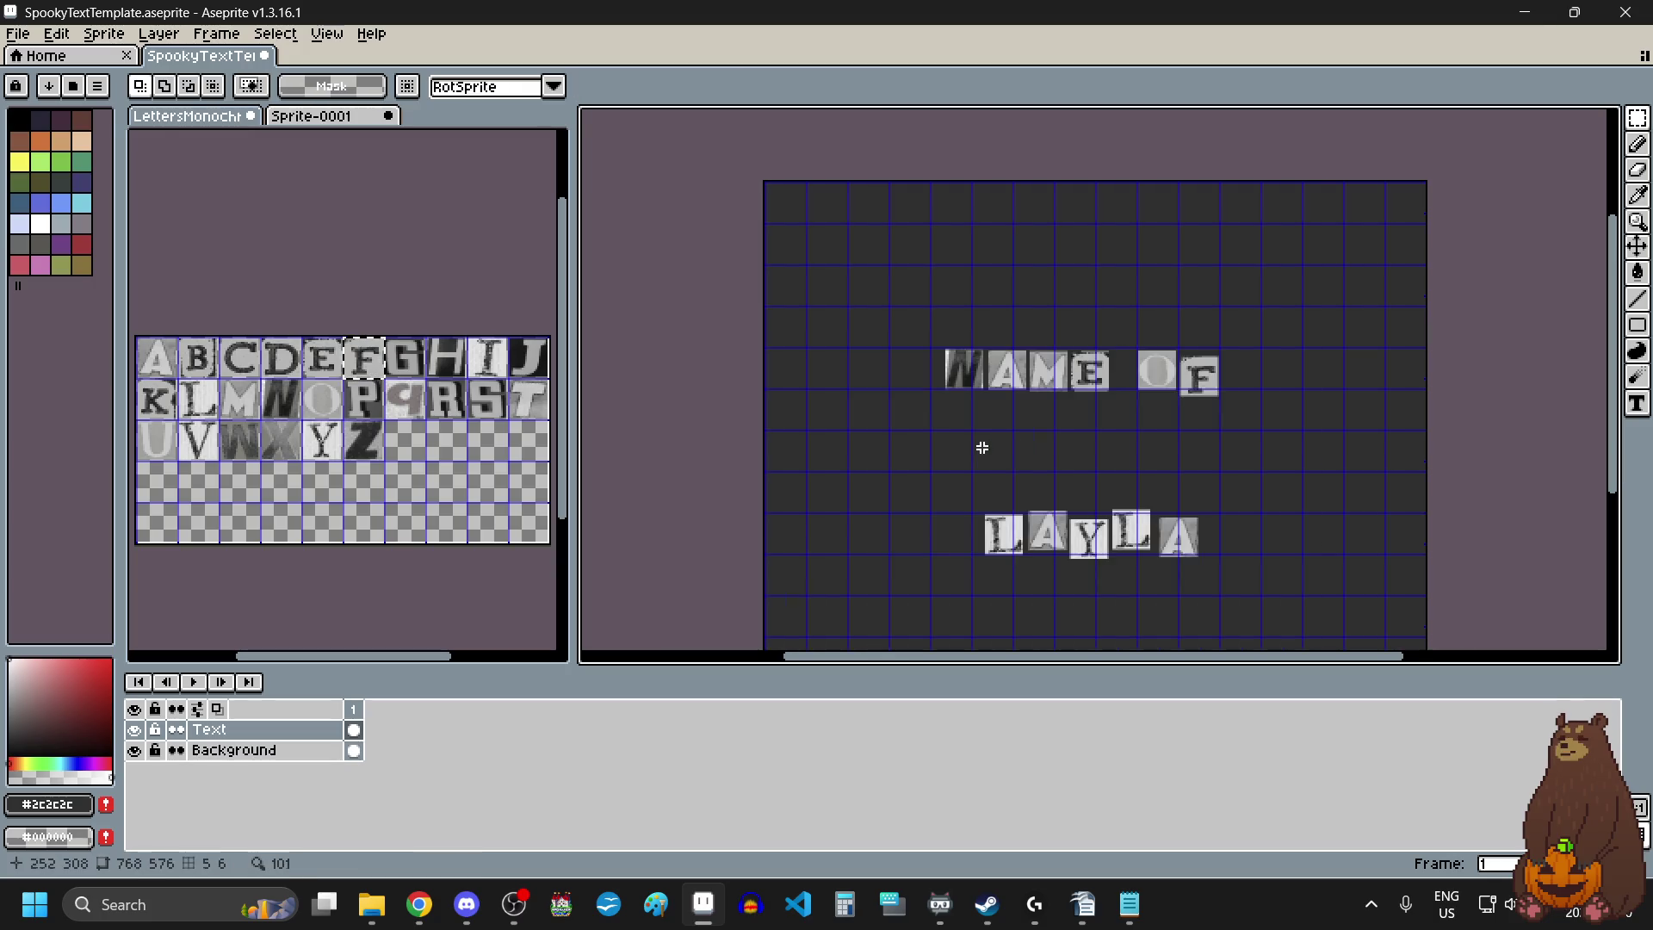
# Select the A, M and E tiles to reposition them, then drop the selection.
pyautogui.scroll(2, 1073, 403)
pyautogui.scroll(3, 1167, 284)
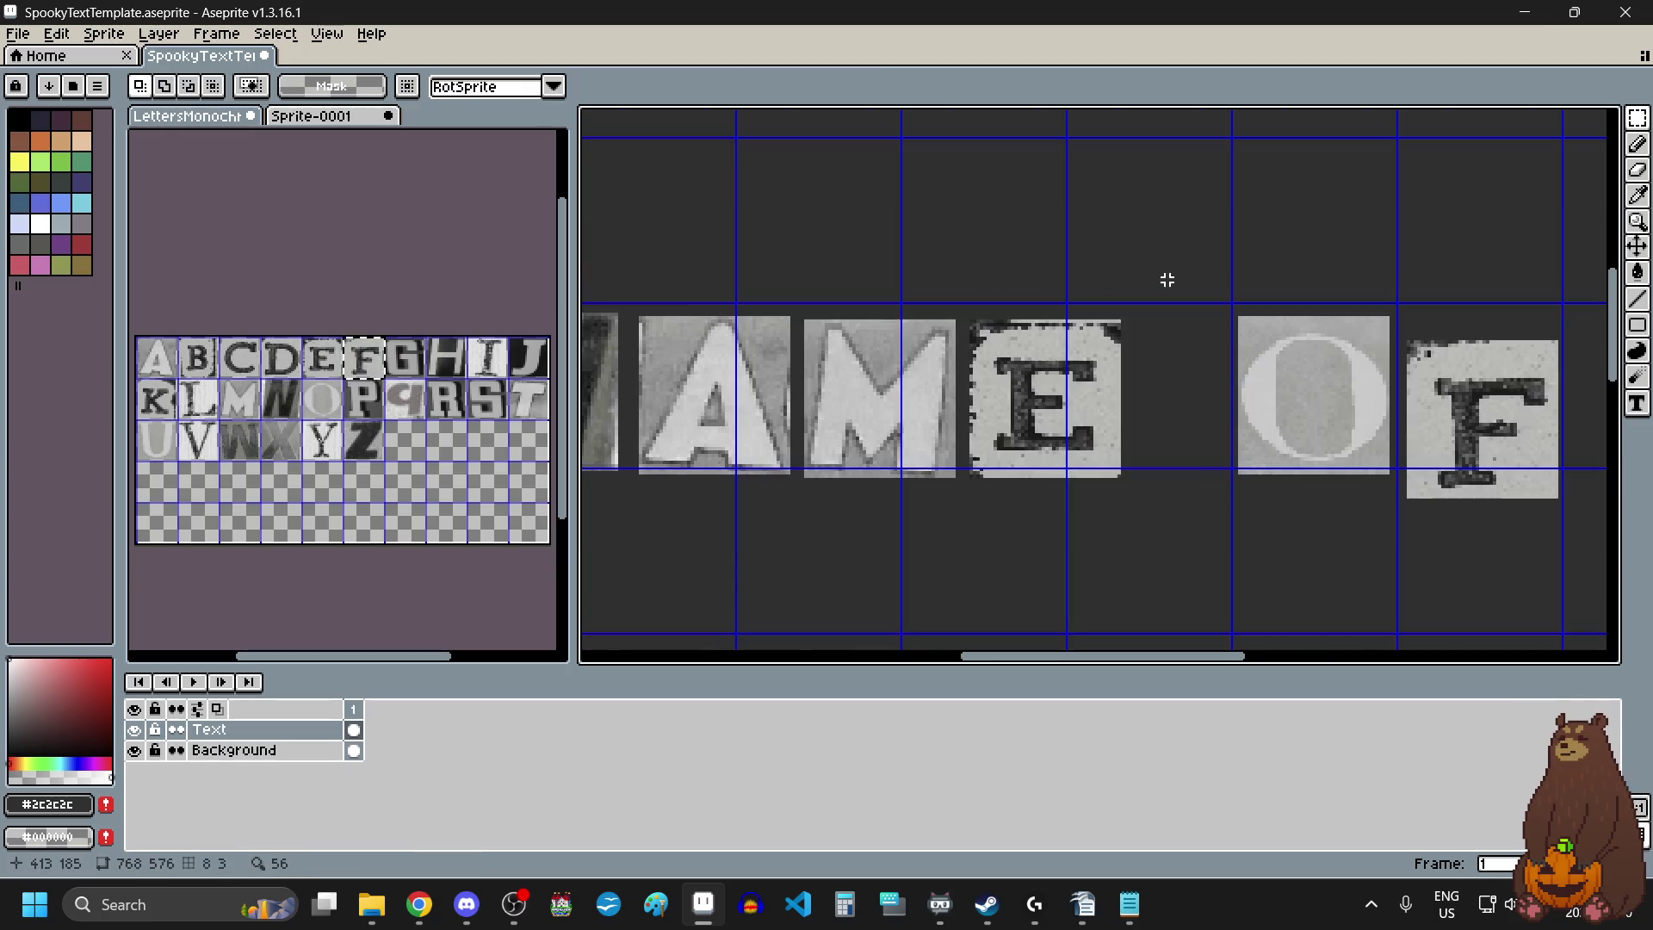
pyautogui.scroll(-2, 885, 359)
pyautogui.moveTo(1174, 283)
pyautogui.mouseDown()
pyautogui.moveTo(885, 359)
pyautogui.moveTo(772, 352)
pyautogui.moveTo(819, 384)
pyautogui.mouseUp()
pyautogui.scroll(3, 885, 358)
pyautogui.scroll(-2, 1059, 317)
pyautogui.scroll(1, 1059, 318)
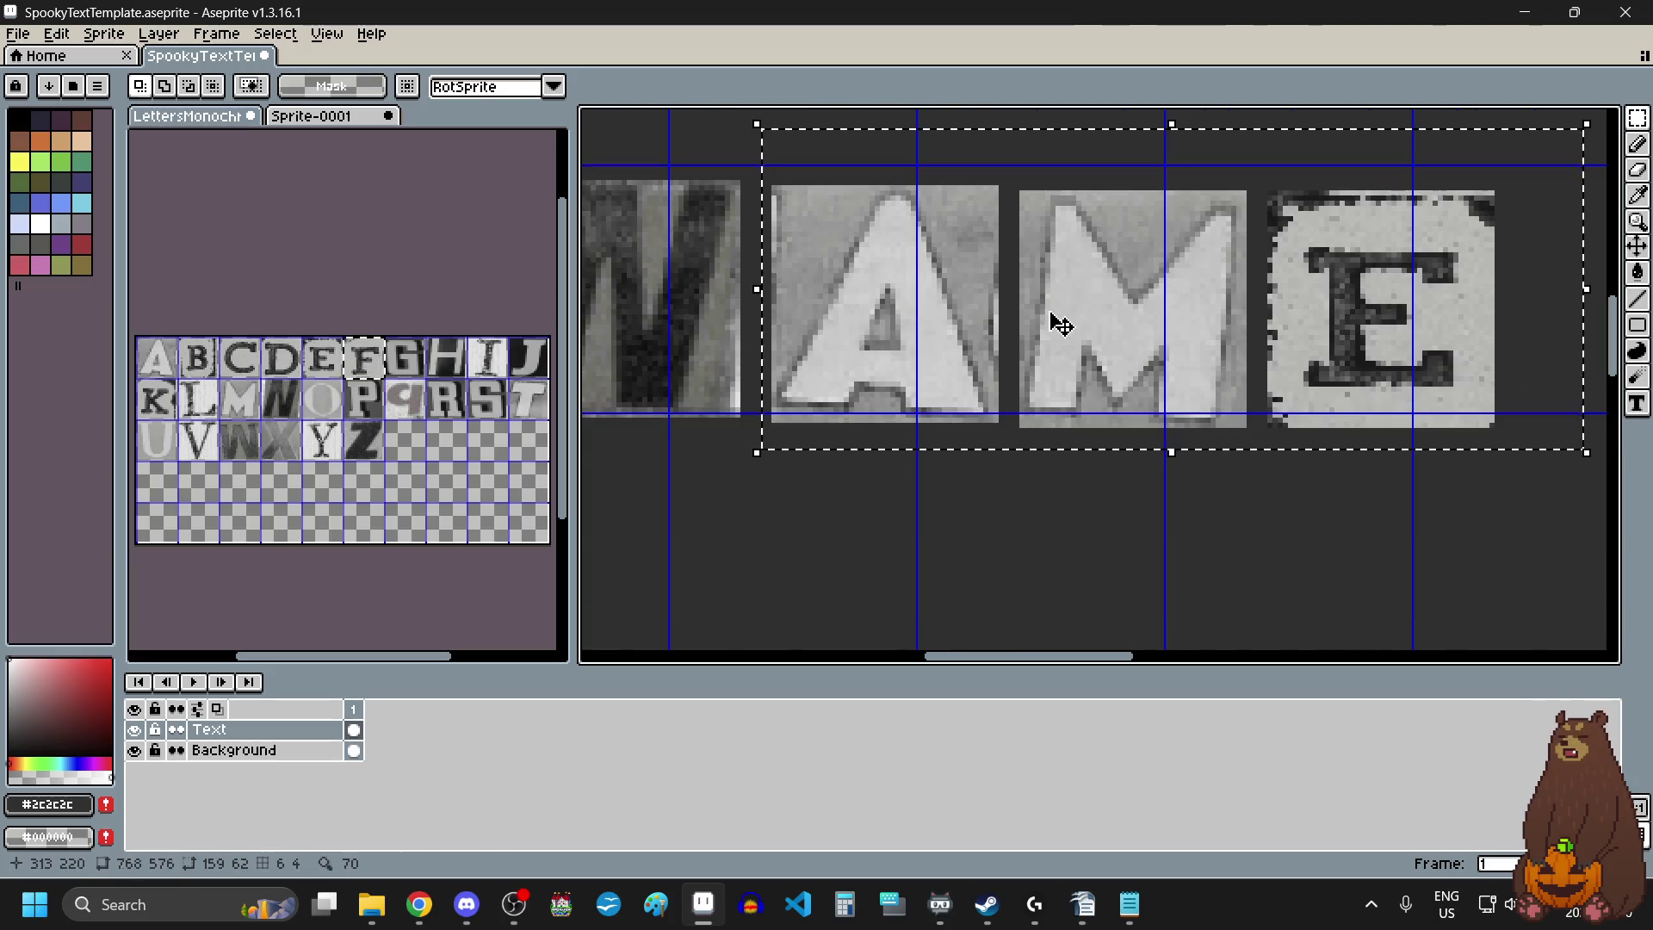
pyautogui.click(1061, 310)
pyautogui.scroll(-1, 1045, 430)
pyautogui.hotkey('ctrl', 'd')
# Shift the M and E tiles right, then adjust the E on its own to even the spacing.
pyautogui.moveTo(1394, 225)
pyautogui.mouseDown()
pyautogui.moveTo(1174, 435)
pyautogui.moveTo(1022, 446)
pyautogui.moveTo(1094, 418)
pyautogui.mouseUp()
pyautogui.press('Return')
pyautogui.hotkey('ctrl', 'd')
pyautogui.moveTo(1398, 243)
pyautogui.mouseDown()
pyautogui.moveTo(1255, 450)
pyautogui.moveTo(1133, 413)
pyautogui.moveTo(1108, 425)
pyautogui.moveTo(1109, 439)
pyautogui.moveTo(1199, 448)
pyautogui.mouseUp()
pyautogui.scroll(2, 1254, 450)
pyautogui.scroll(-3, 1209, 402)
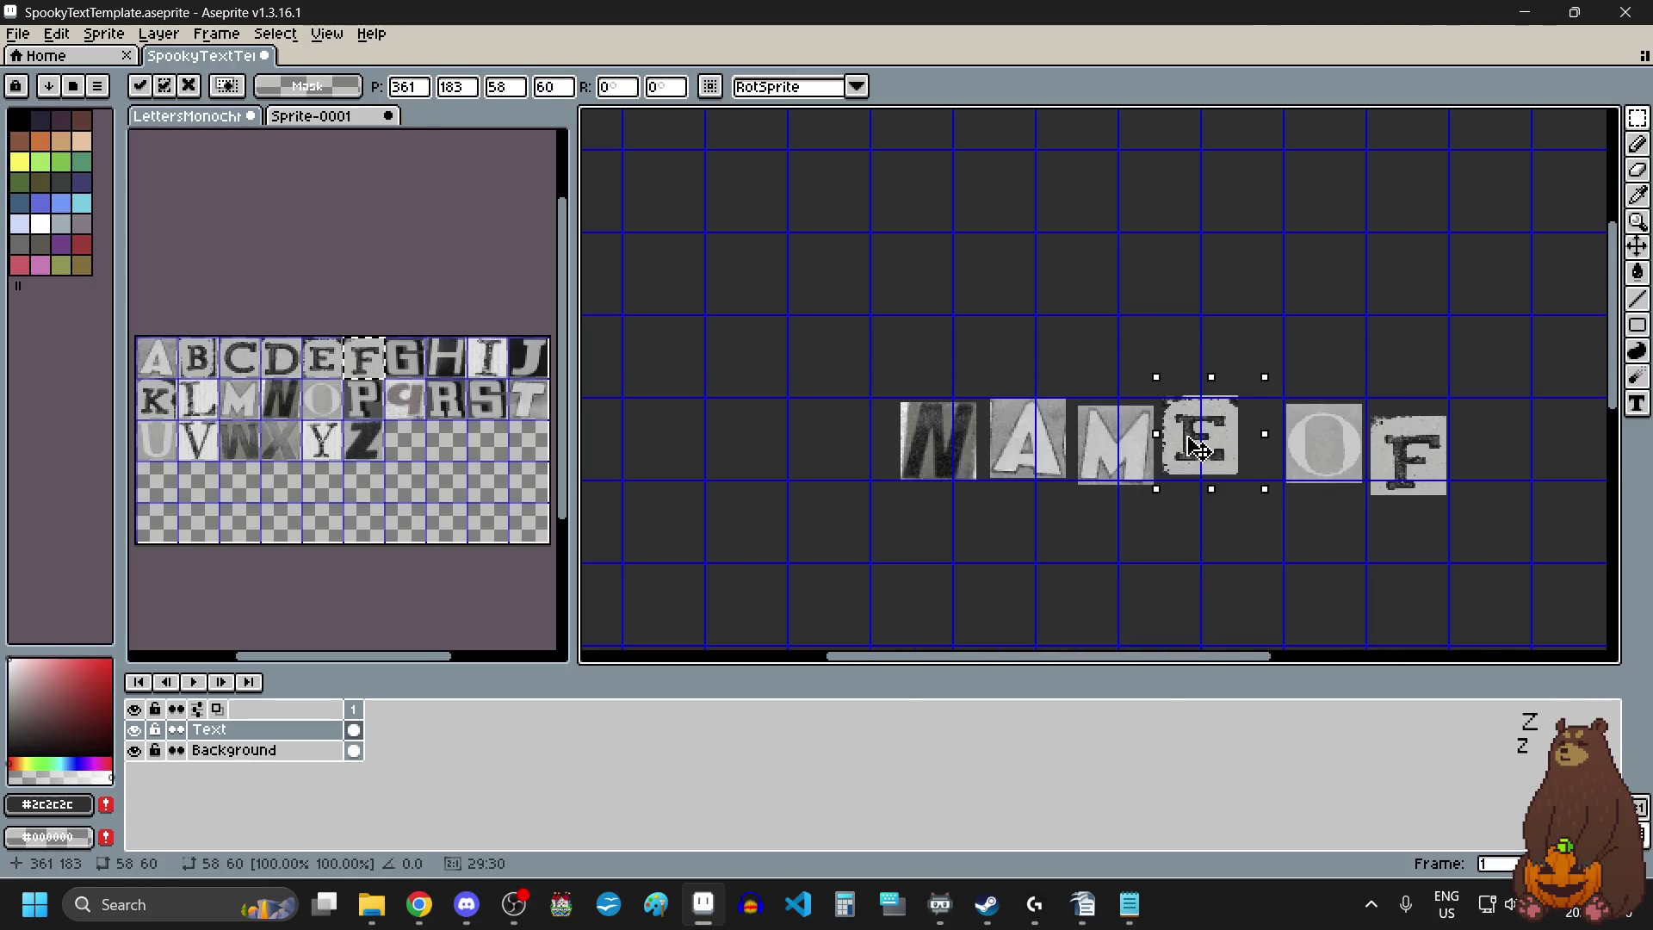
pyautogui.click(1105, 554)
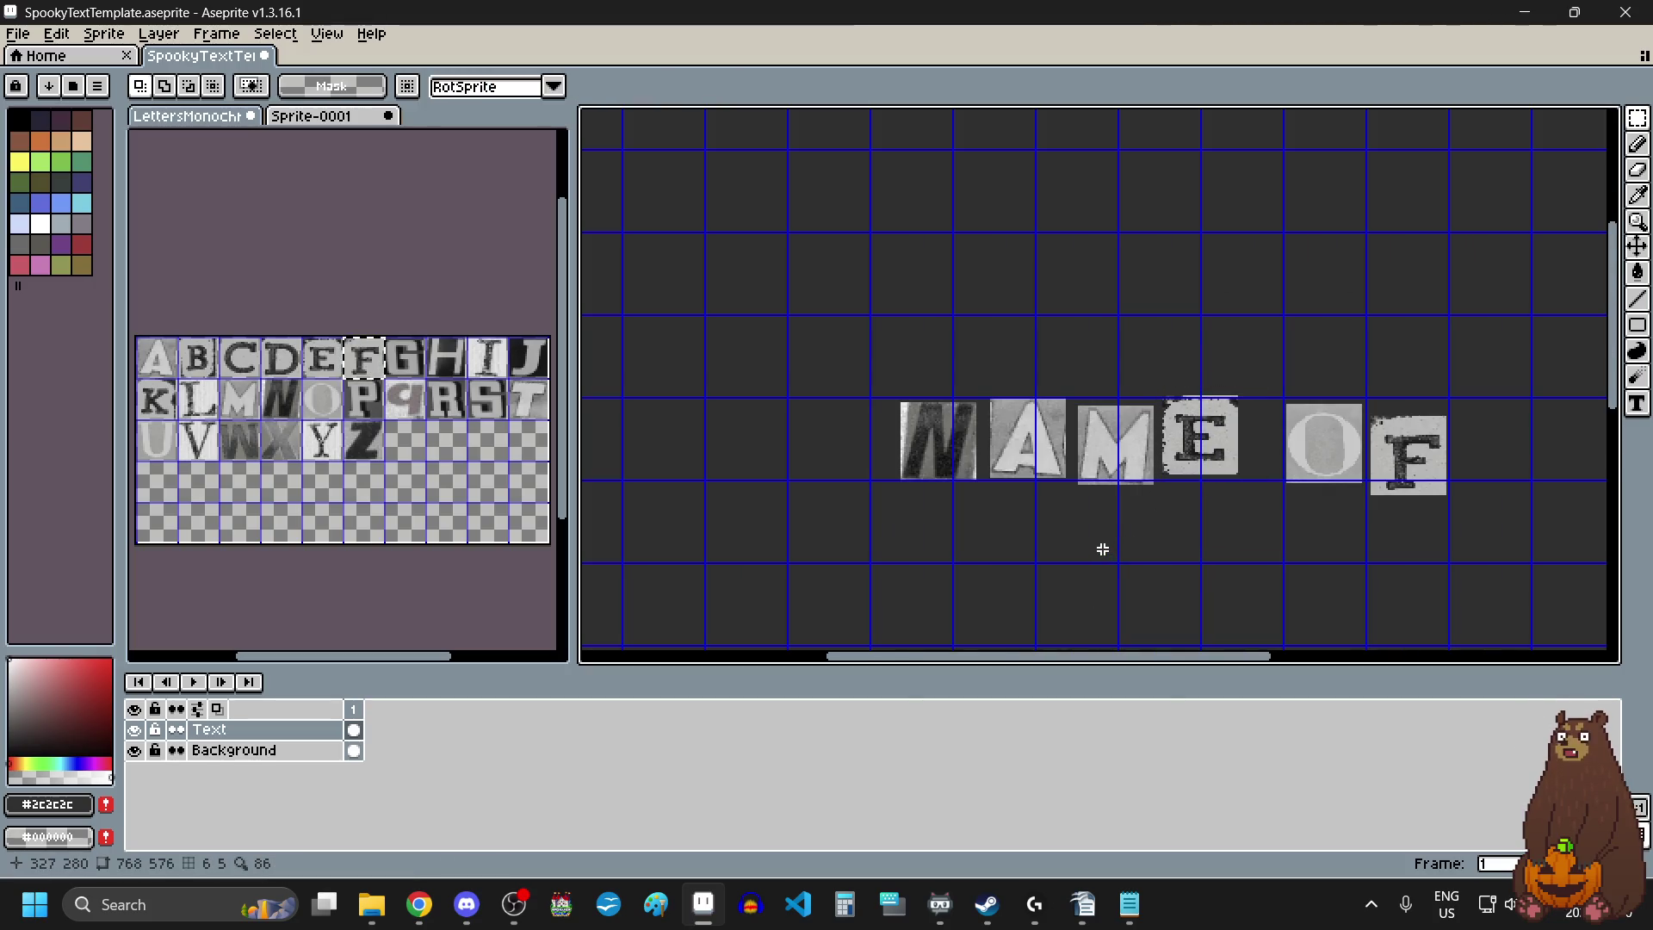
pyautogui.scroll(-3, 1173, 428)
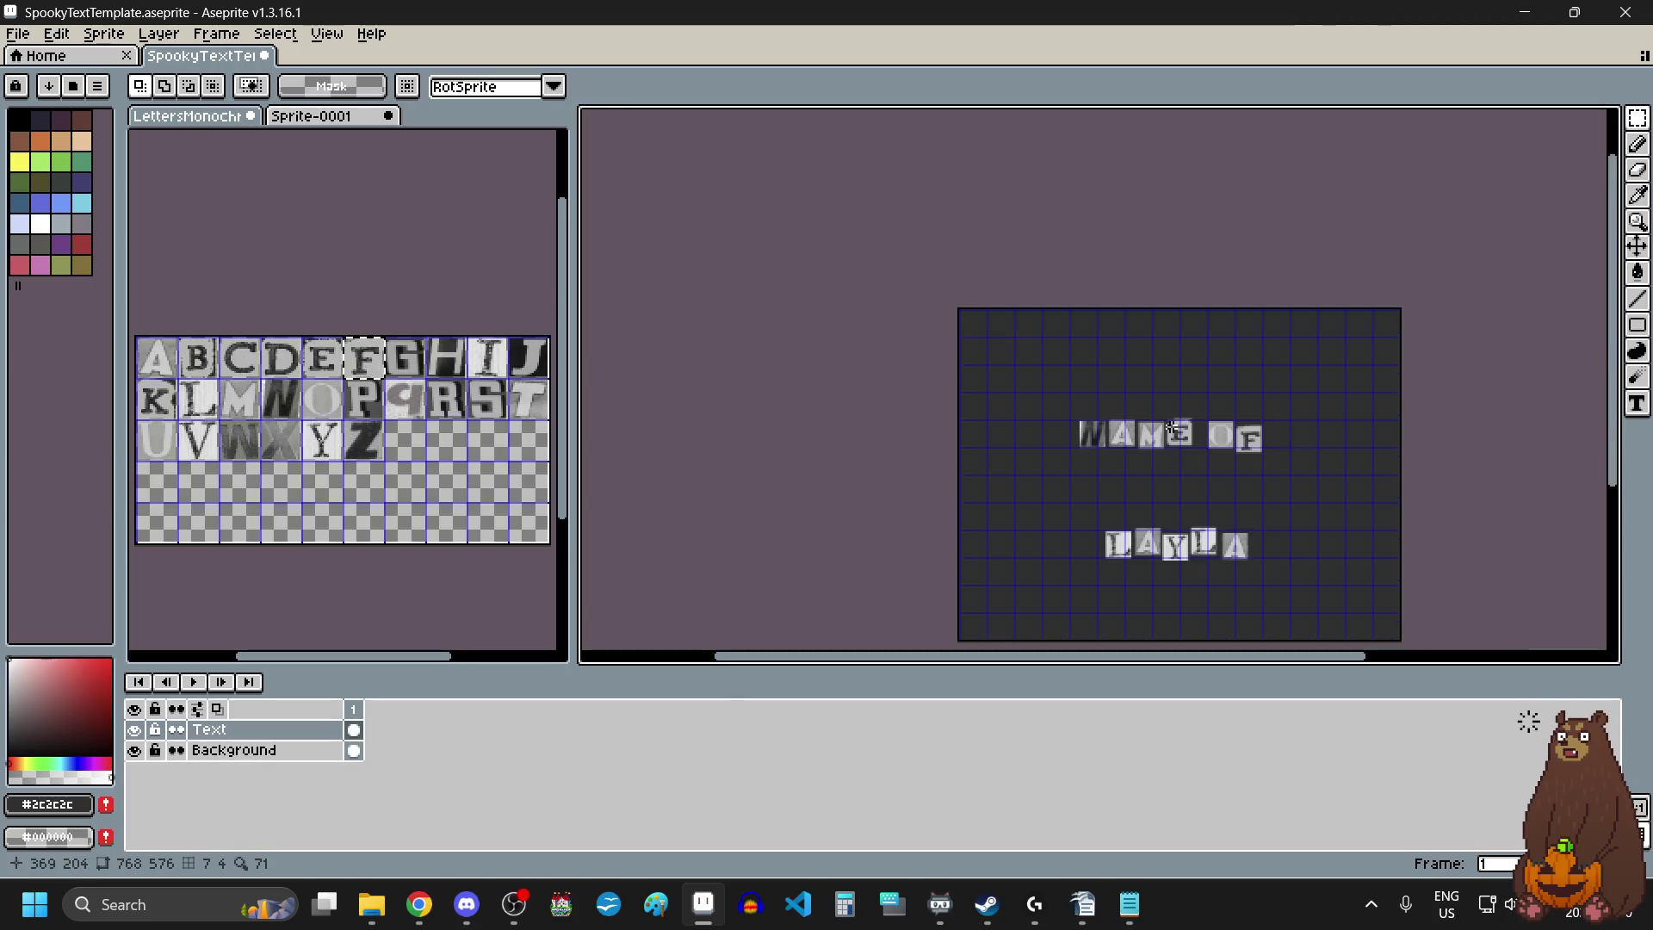
# Move the NAME OF row down so it sits closer above LAYLA.
pyautogui.scroll(3, 1170, 546)
pyautogui.scroll(-2, 1179, 542)
pyautogui.moveTo(1005, 321); pyautogui.dragTo(1440, 473)
pyautogui.moveTo(1302, 404); pyautogui.dragTo(1315, 487)
pyautogui.scroll(-2, 1200, 490)
pyautogui.scroll(1, 1202, 516)
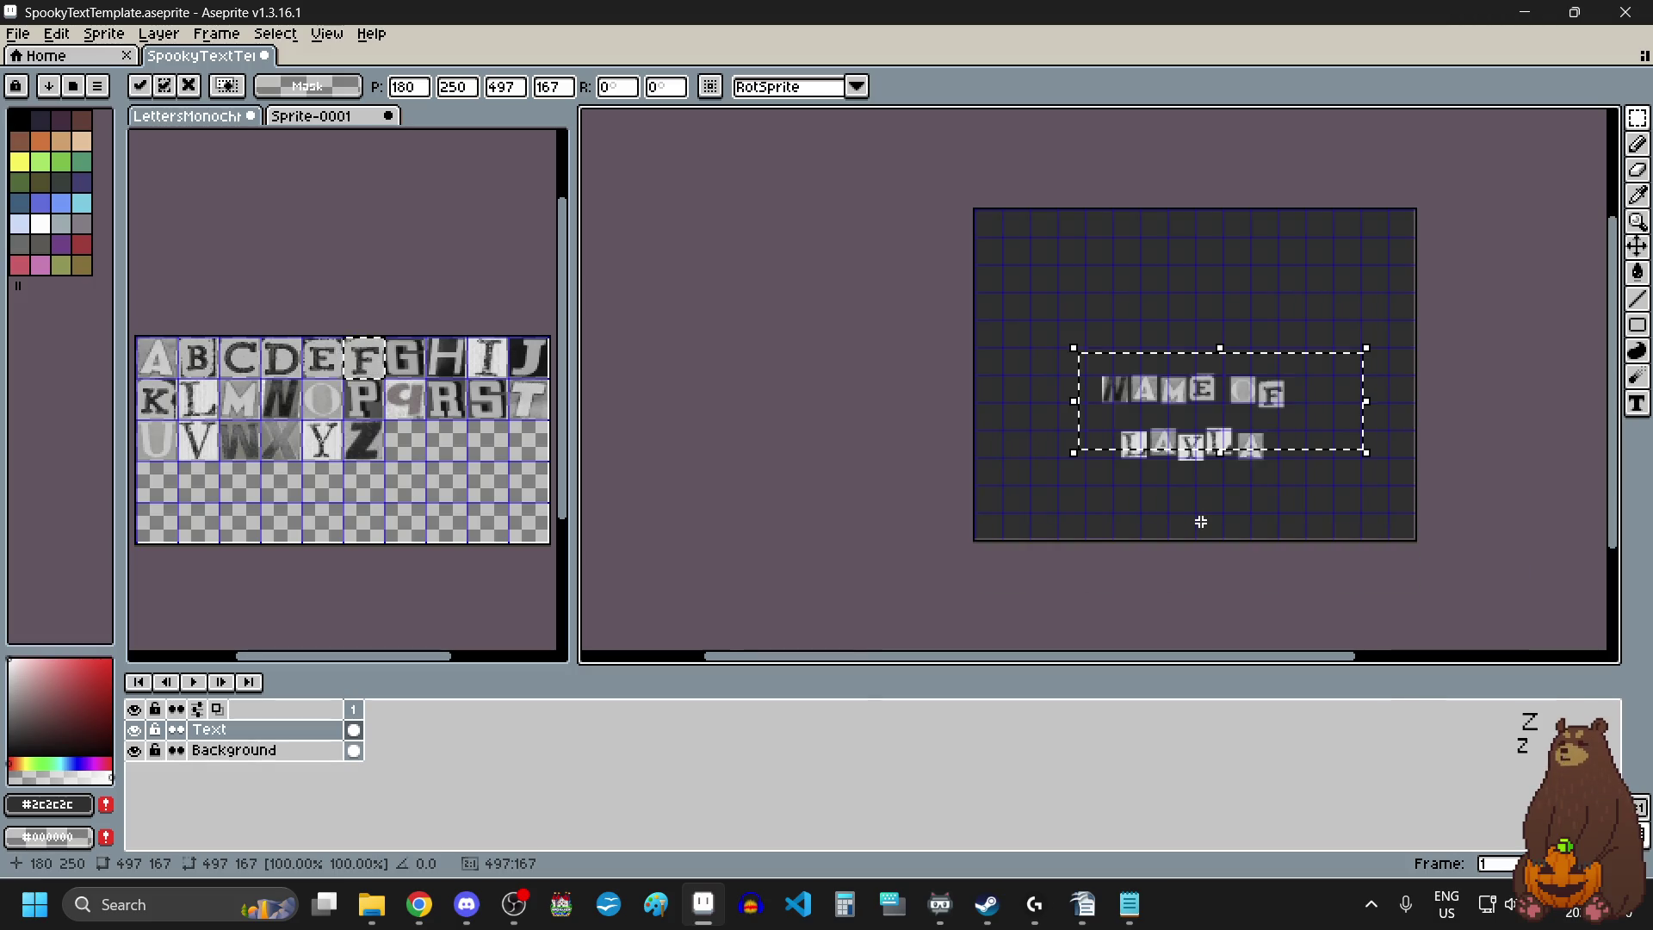
pyautogui.hotkey('ctrl', 'd')
# Select both lettering rows and move them up together toward the canvas centre.
pyautogui.scroll(1, 1112, 383)
pyautogui.hotkey('ctrl', 'shift', 'd')
pyautogui.moveTo(1317, 483); pyautogui.dragTo(1284, 405)
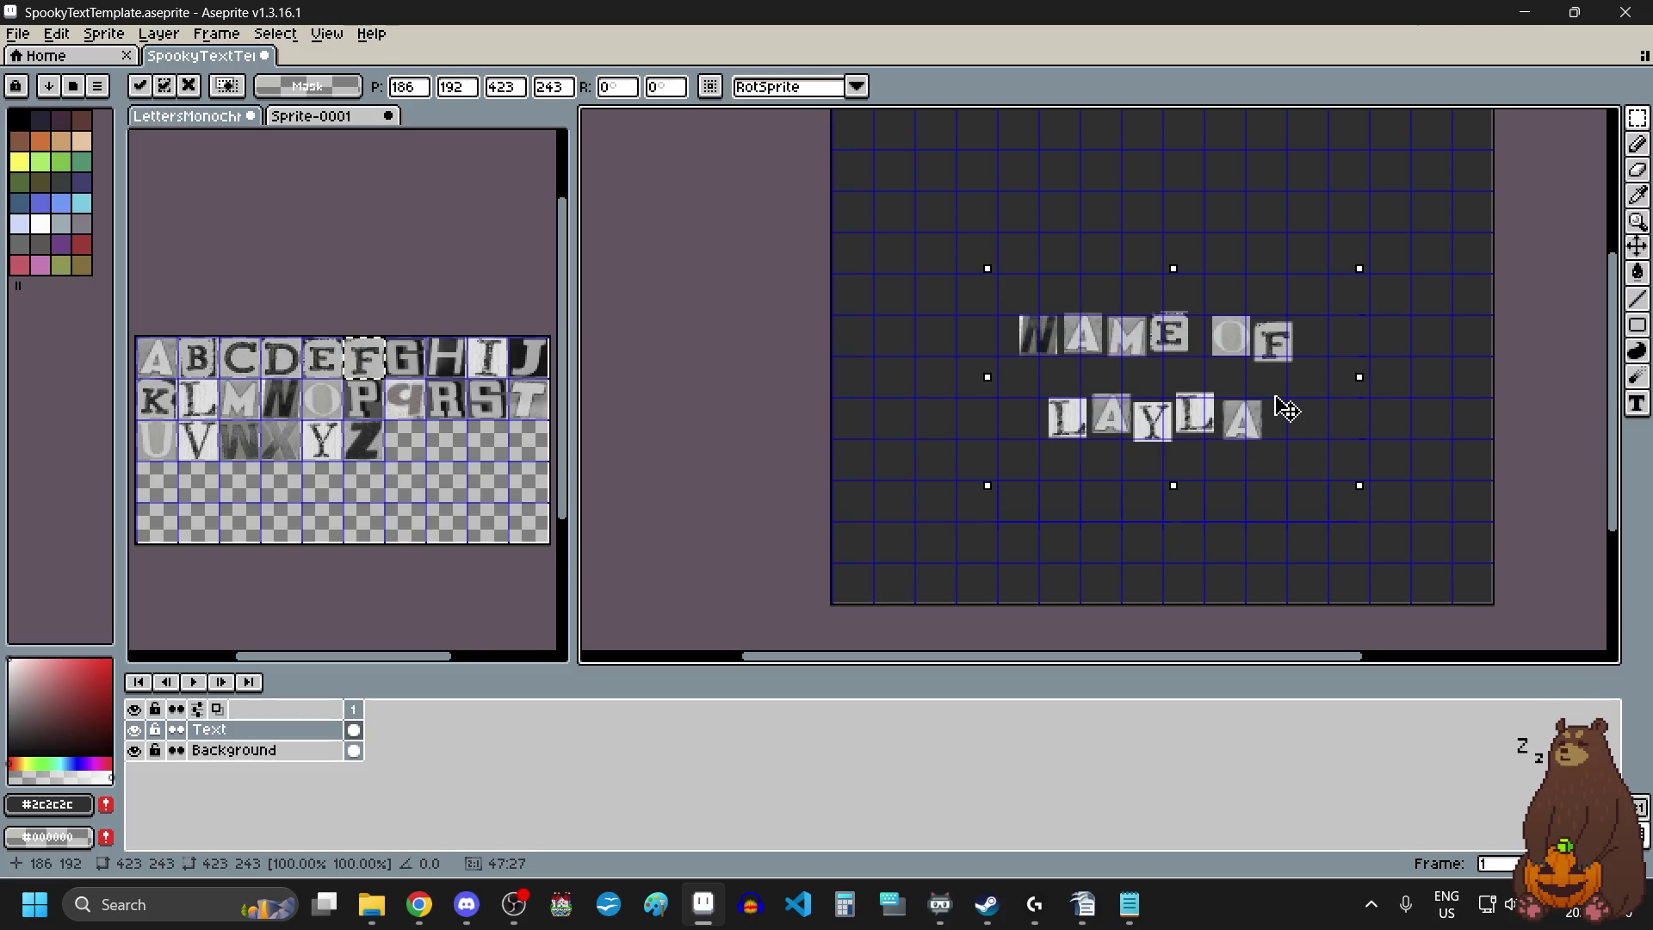
pyautogui.hotkey('ctrl', 'd')
pyautogui.scroll(-1, 1155, 490)
pyautogui.scroll(1, 1171, 431)
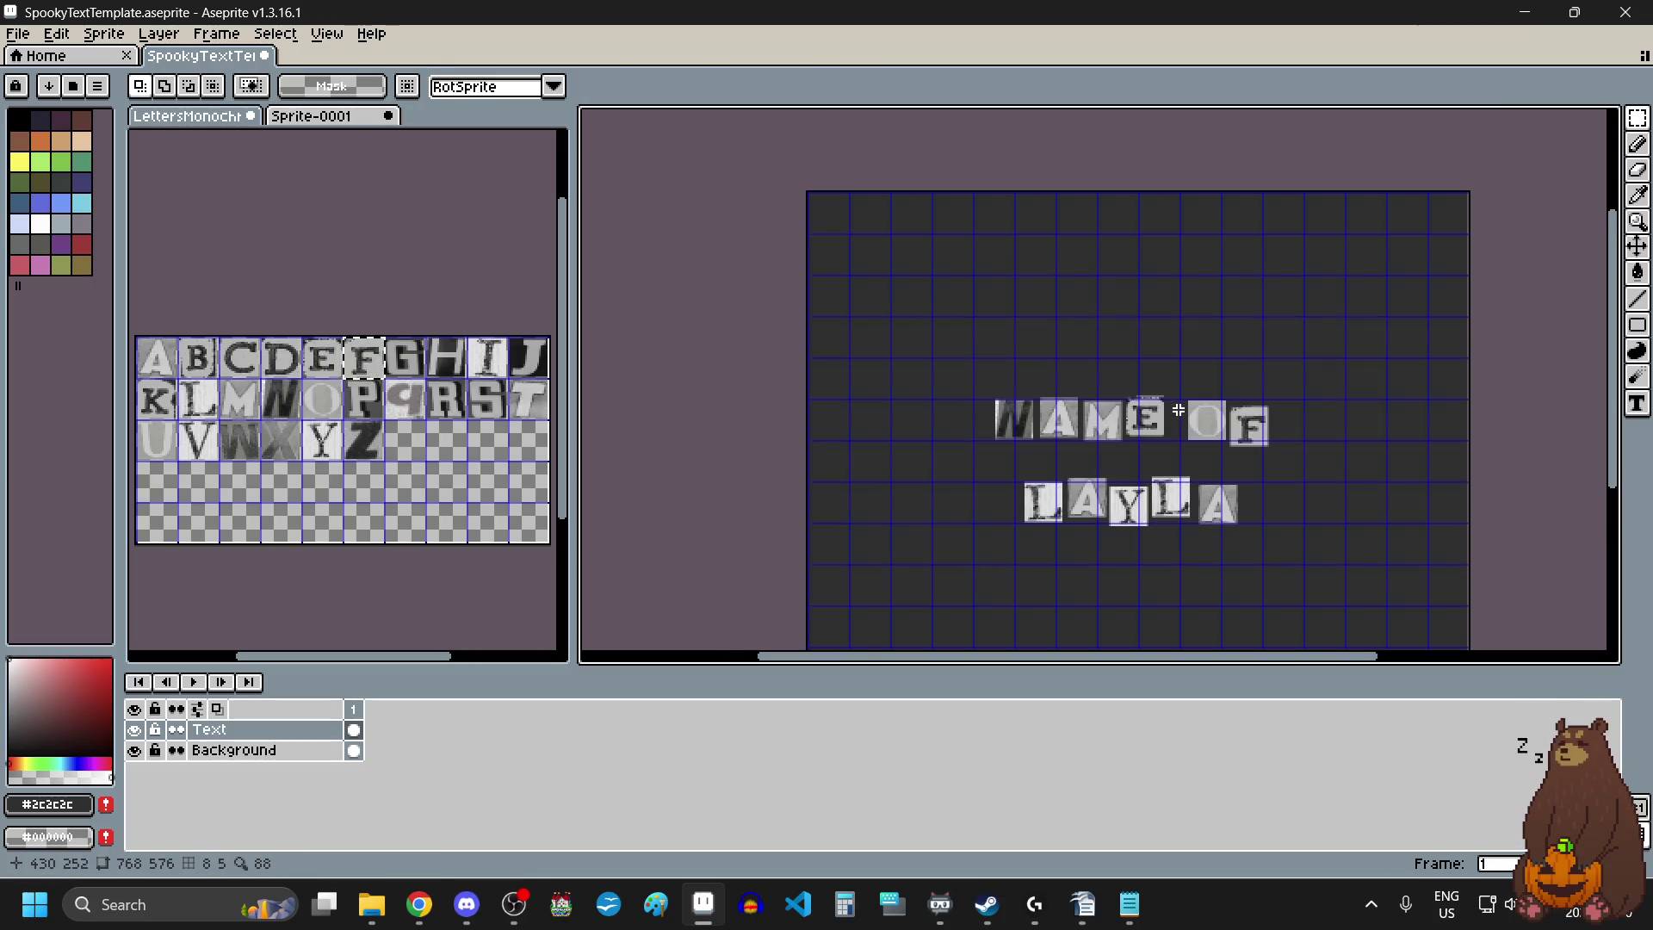
pyautogui.scroll(1, 1179, 411)
pyautogui.scroll(-1, 1190, 452)
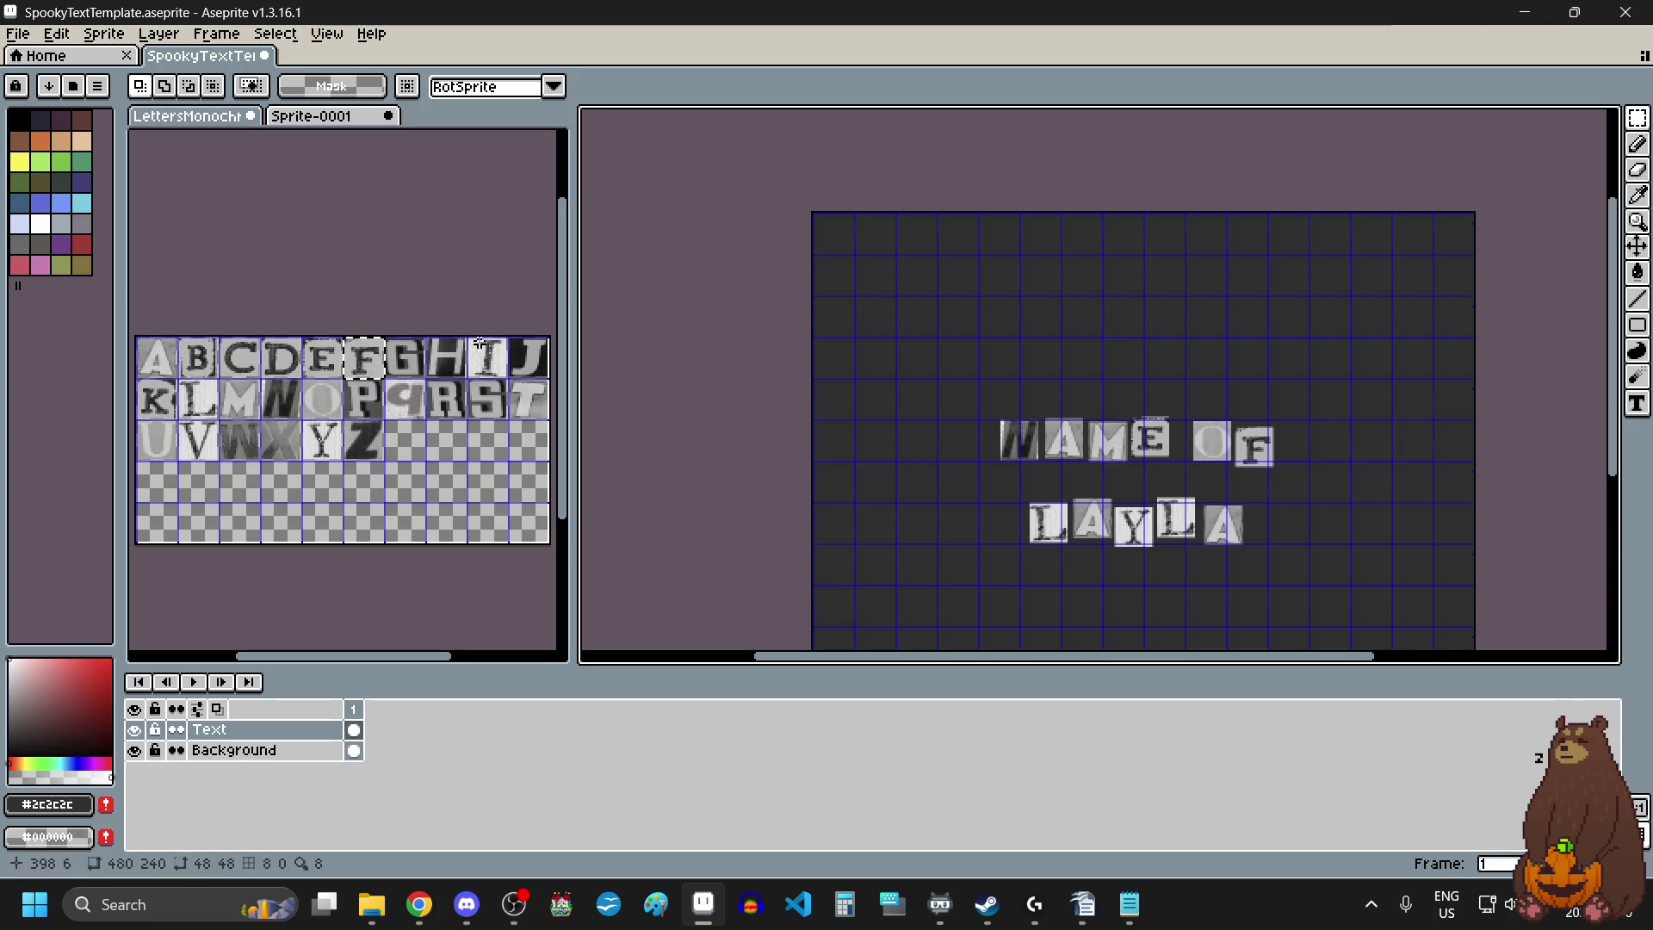
# Copy the I and N tiles from the letter sheet and place them above NAME OF.
pyautogui.moveTo(491, 369); pyautogui.dragTo(505, 380)
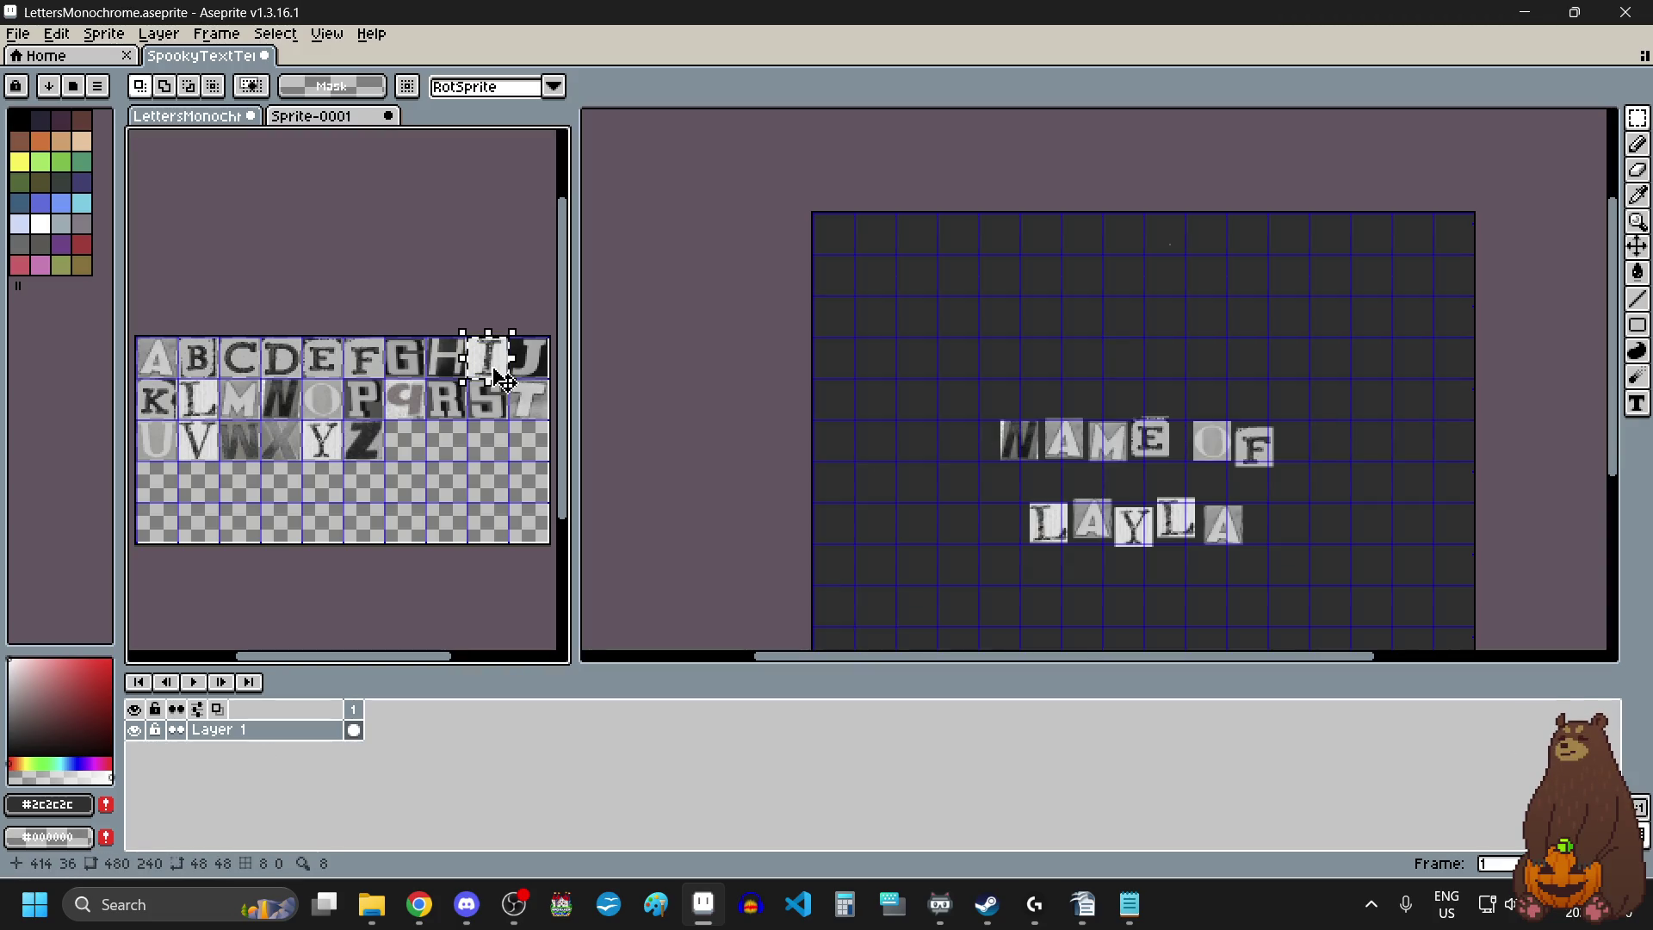
pyautogui.click(1173, 364)
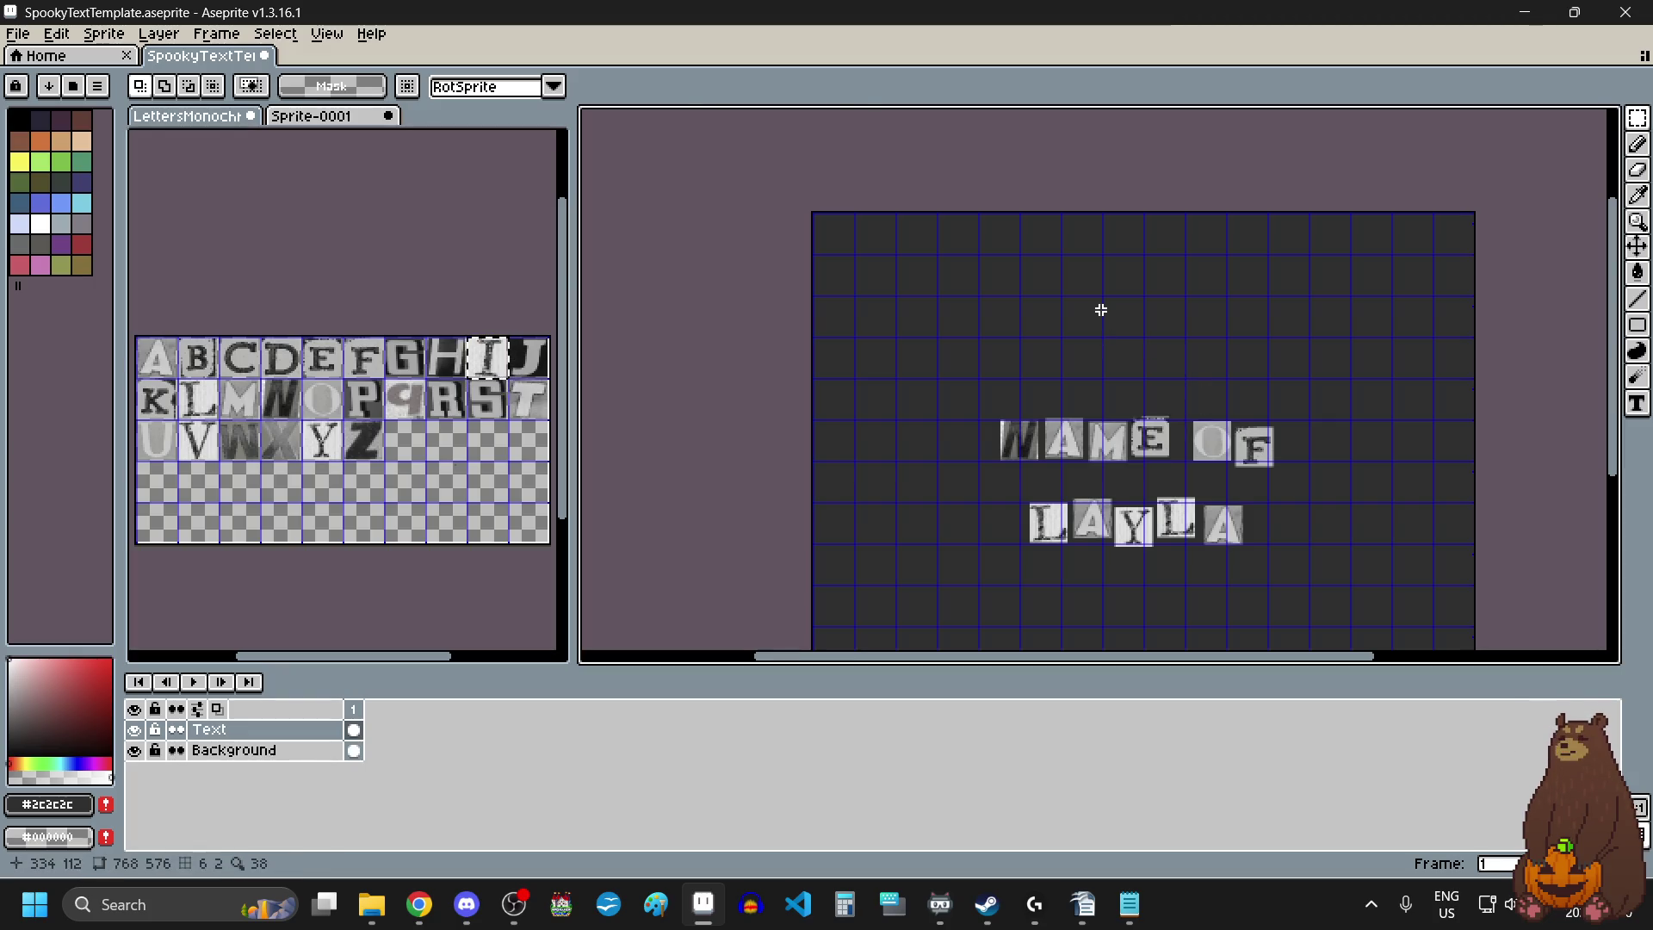
pyautogui.hotkey('ctrl', 'v')
pyautogui.scroll(1, 1062, 362)
pyautogui.moveTo(1152, 244)
pyautogui.mouseDown()
pyautogui.moveTo(1061, 362)
pyautogui.moveTo(1020, 375)
pyautogui.mouseUp()
pyautogui.scroll(-1, 1024, 374)
pyautogui.scroll(1, 1025, 375)
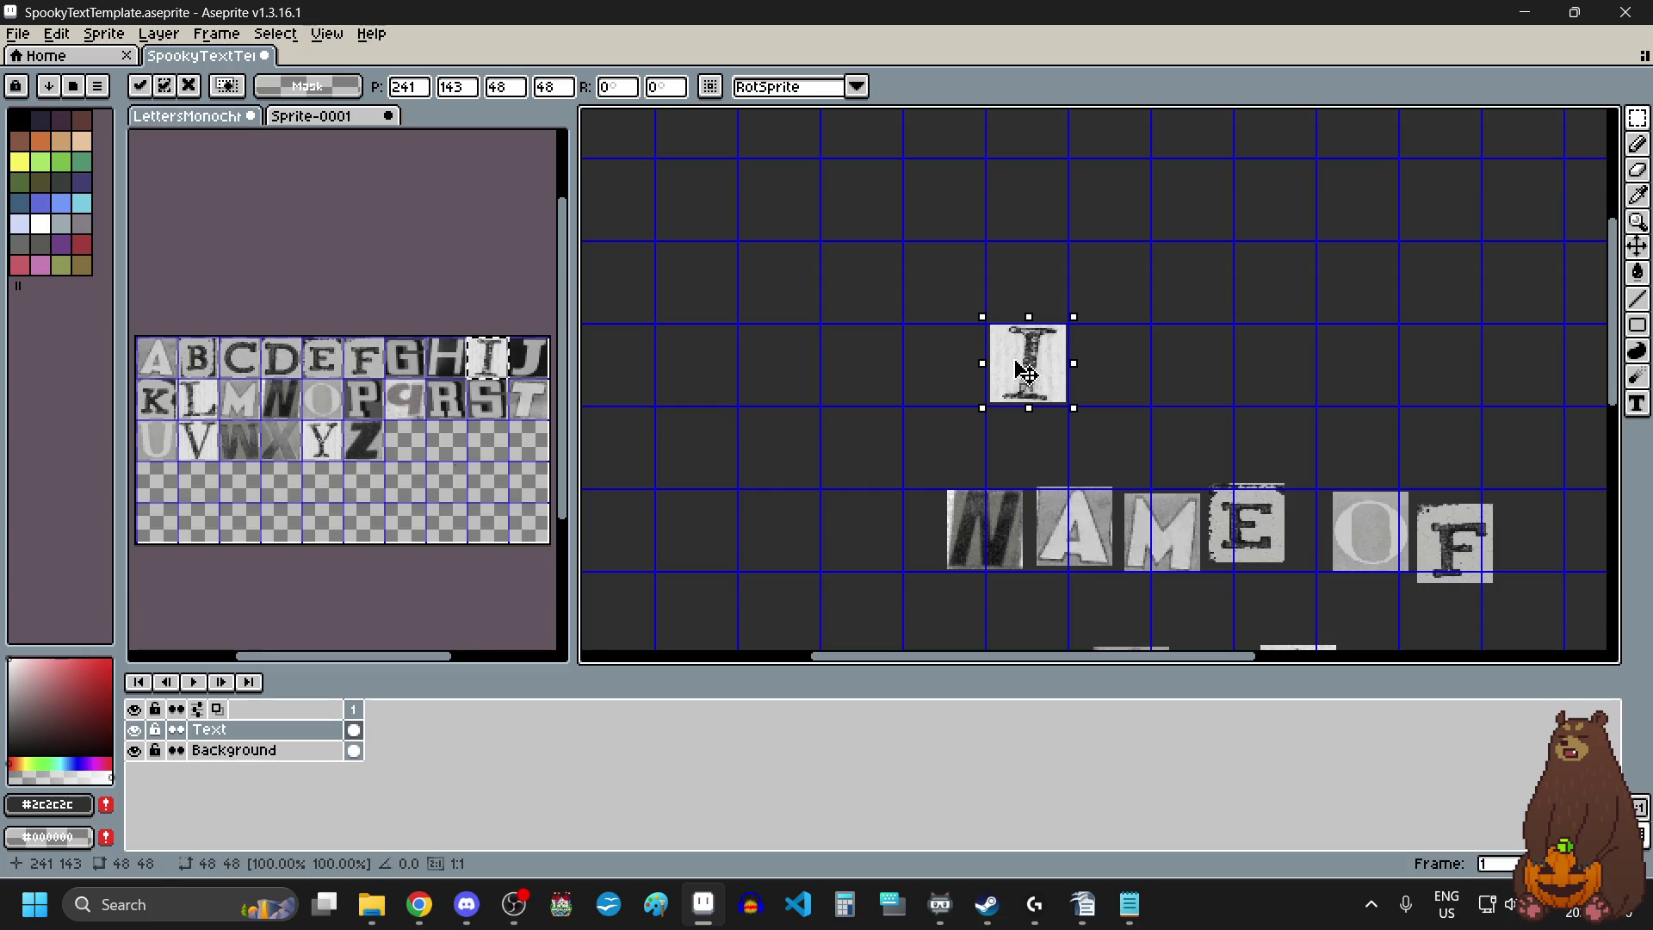
pyautogui.moveTo(289, 400); pyautogui.dragTo(300, 415)
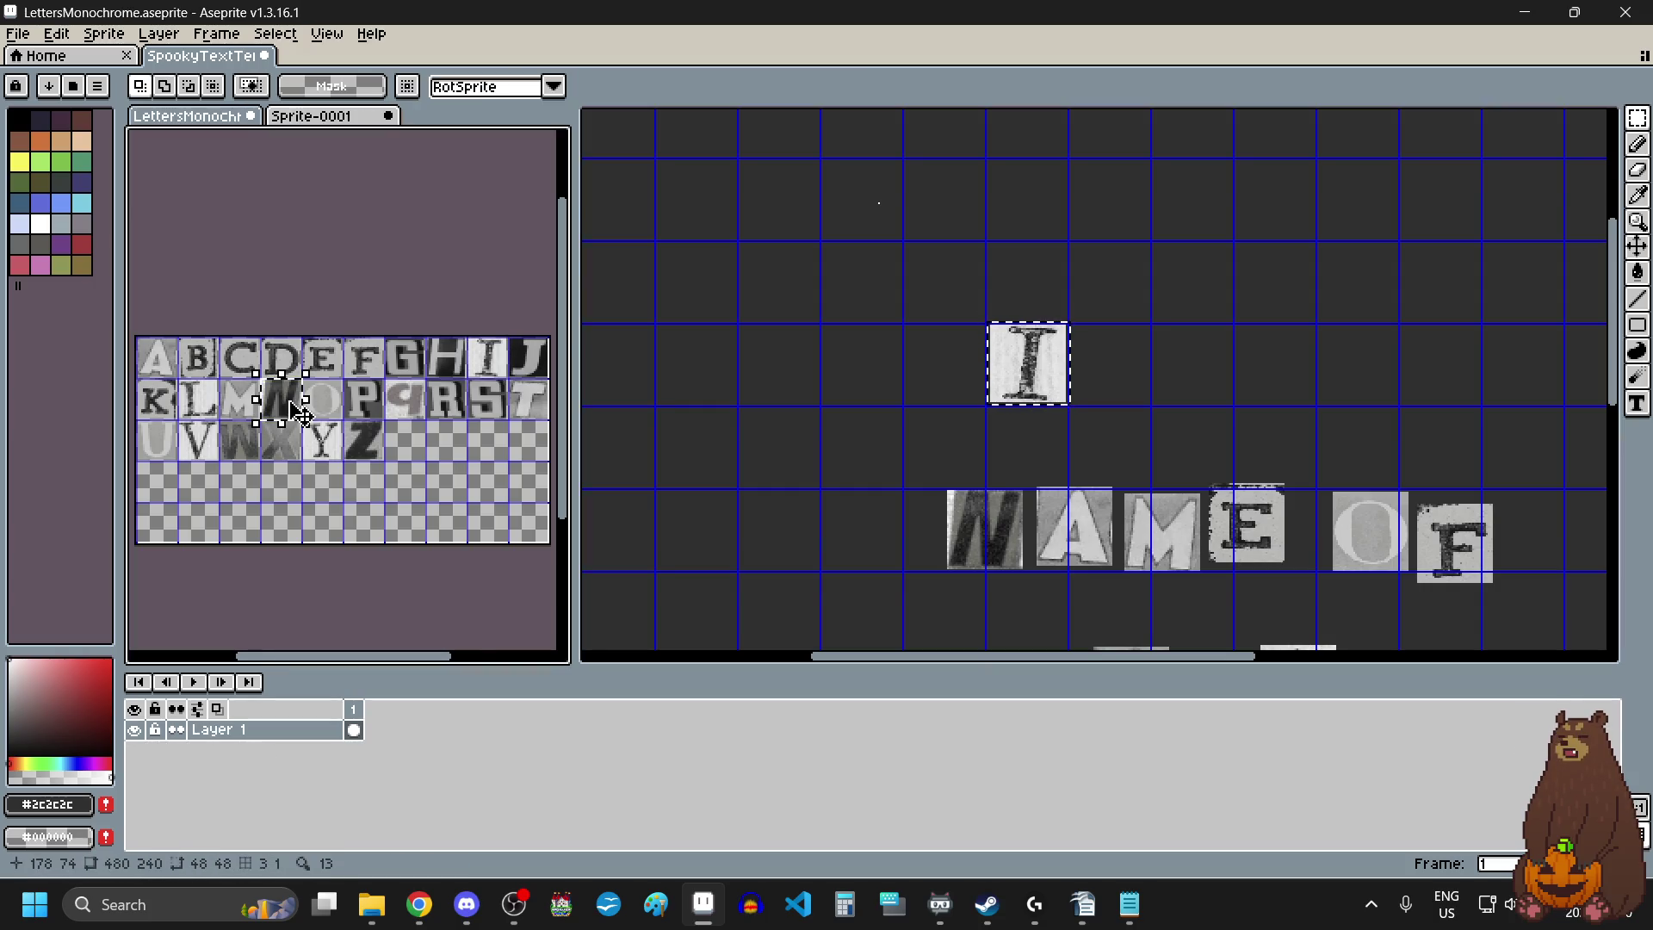
pyautogui.click(824, 385)
pyautogui.click(1168, 344)
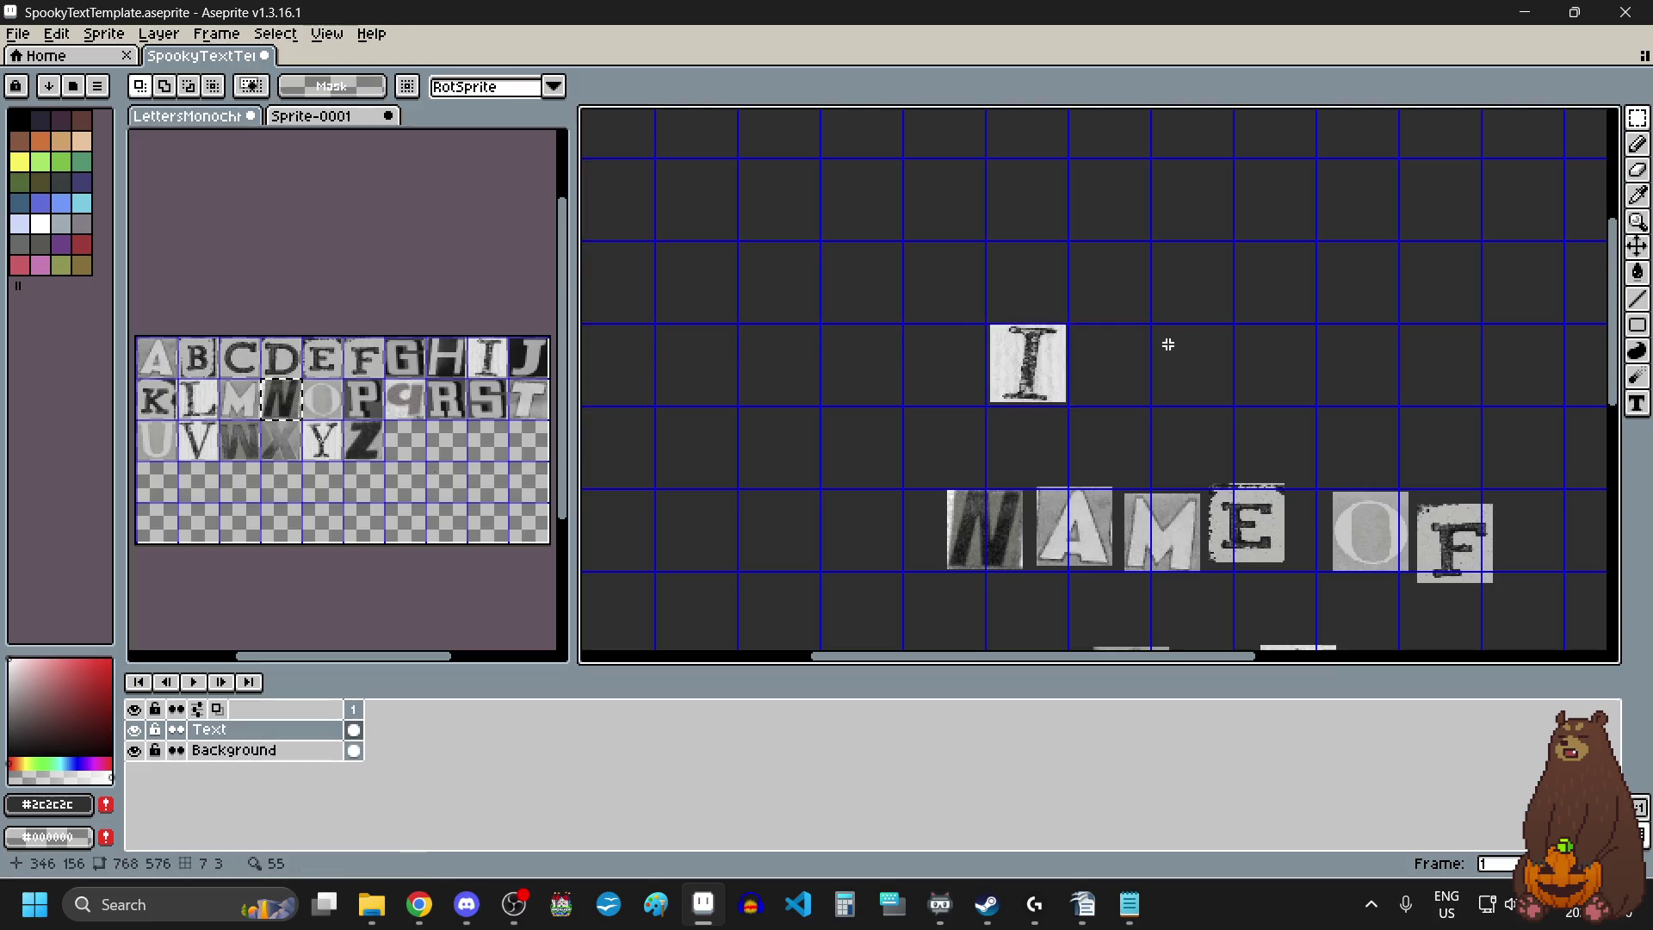
pyautogui.hotkey('ctrl', 'v')
pyautogui.moveTo(879, 198); pyautogui.dragTo(1119, 370)
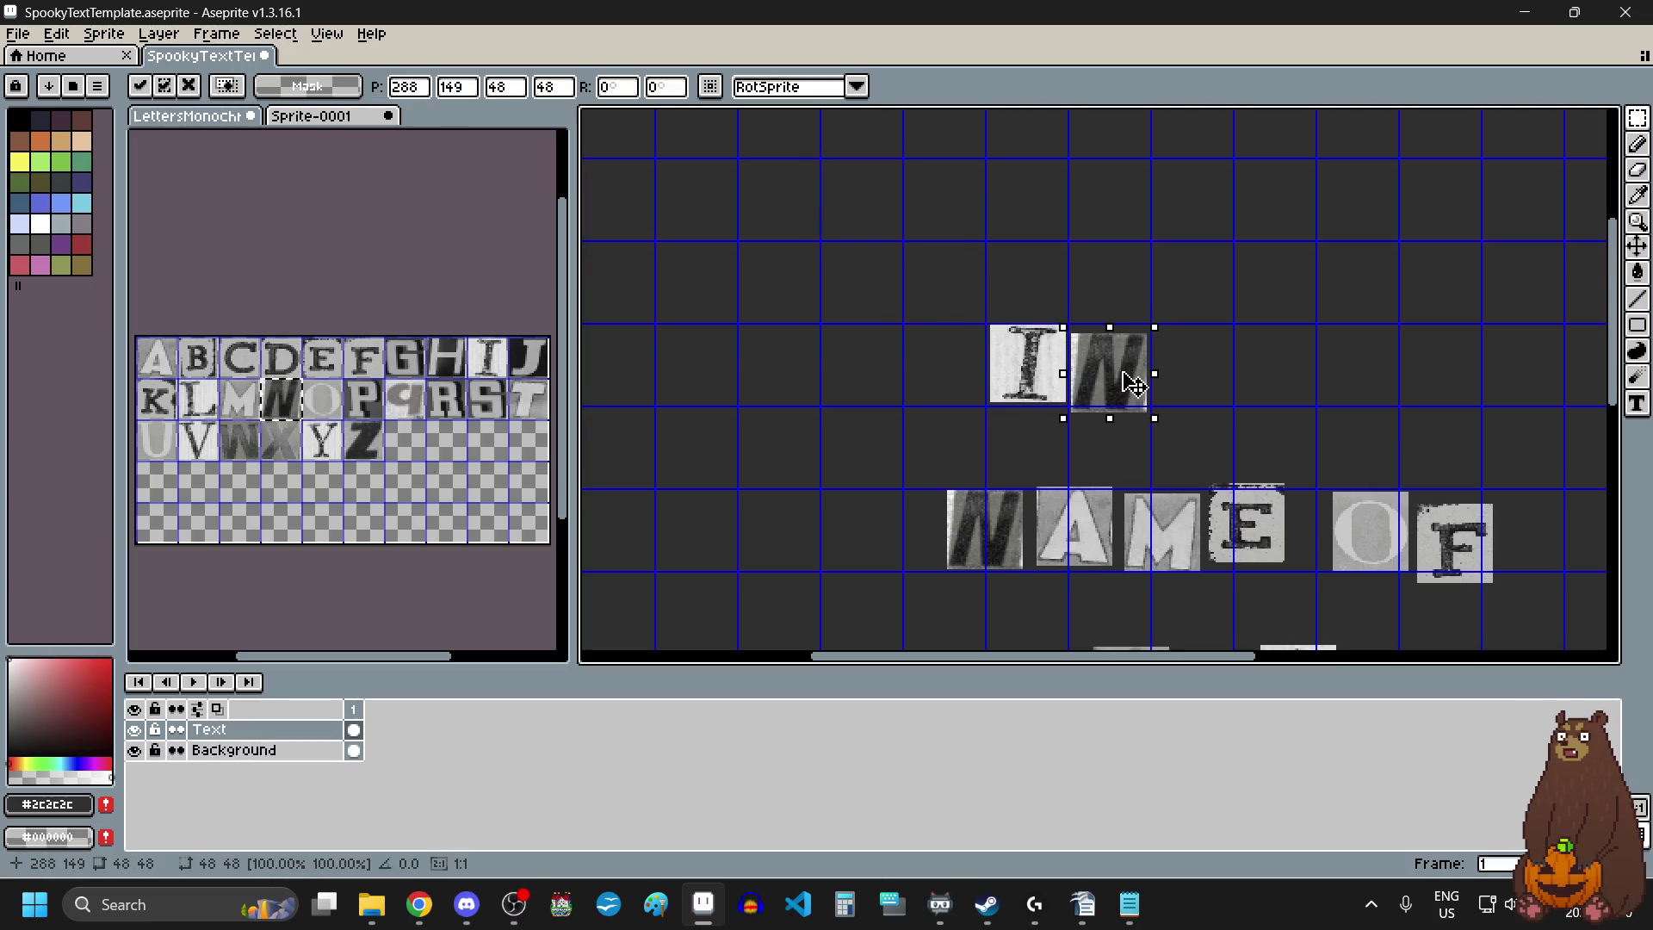
pyautogui.click(527, 402)
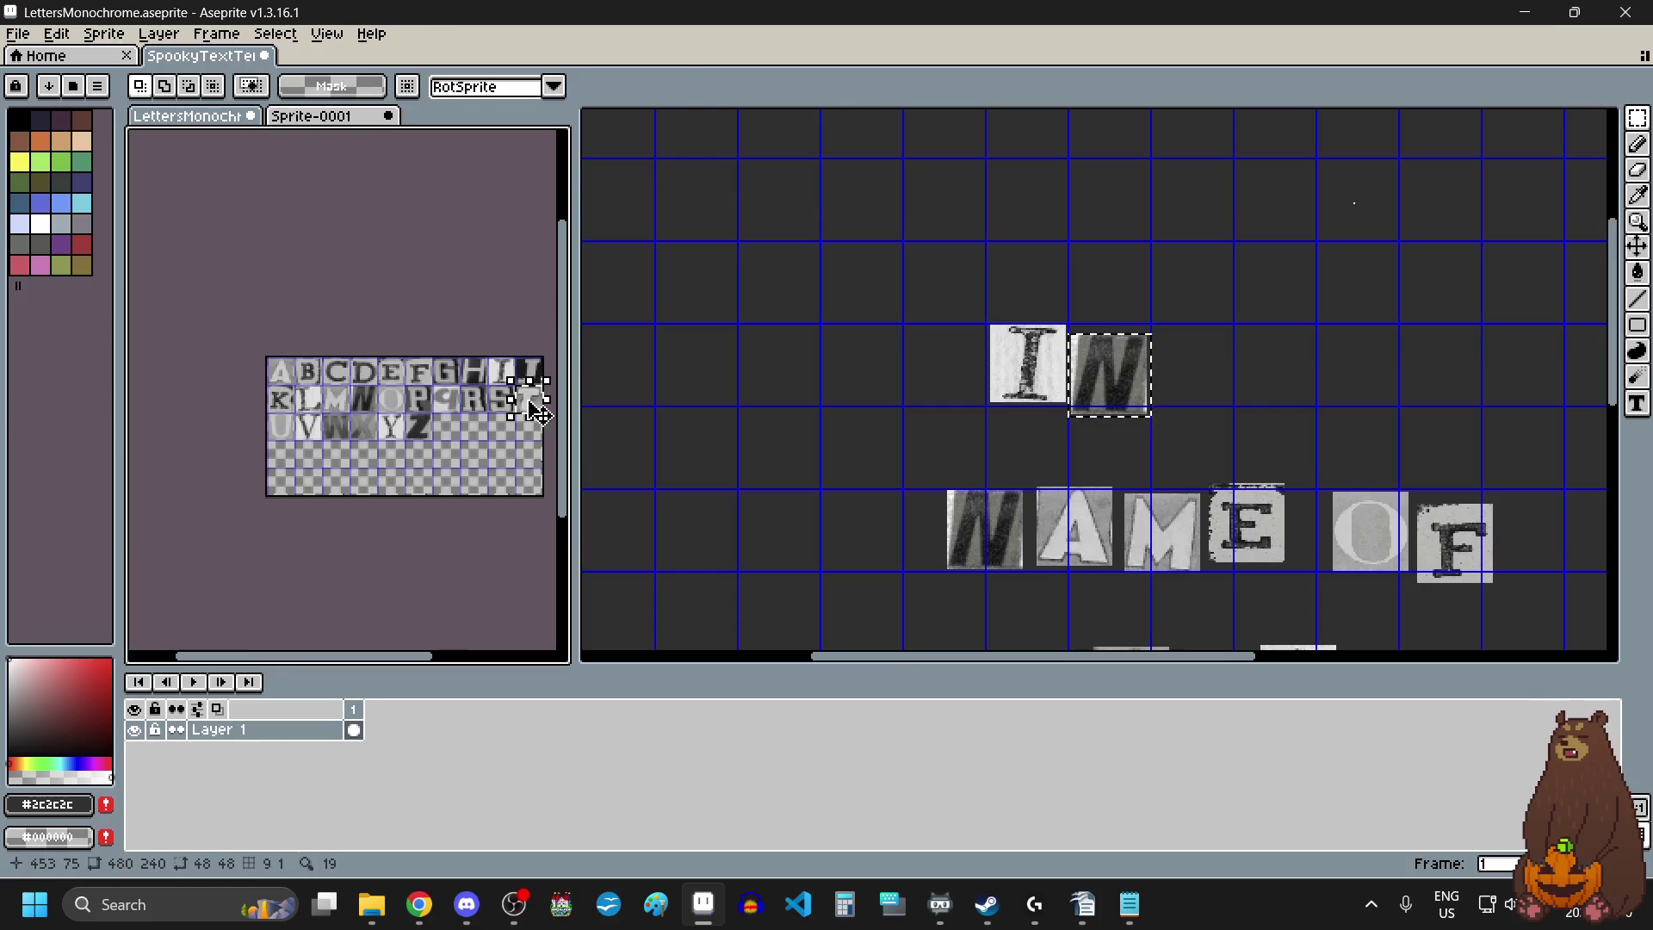
# Add the T a word-gap after IN, followed by the H.
pyautogui.click(536, 412)
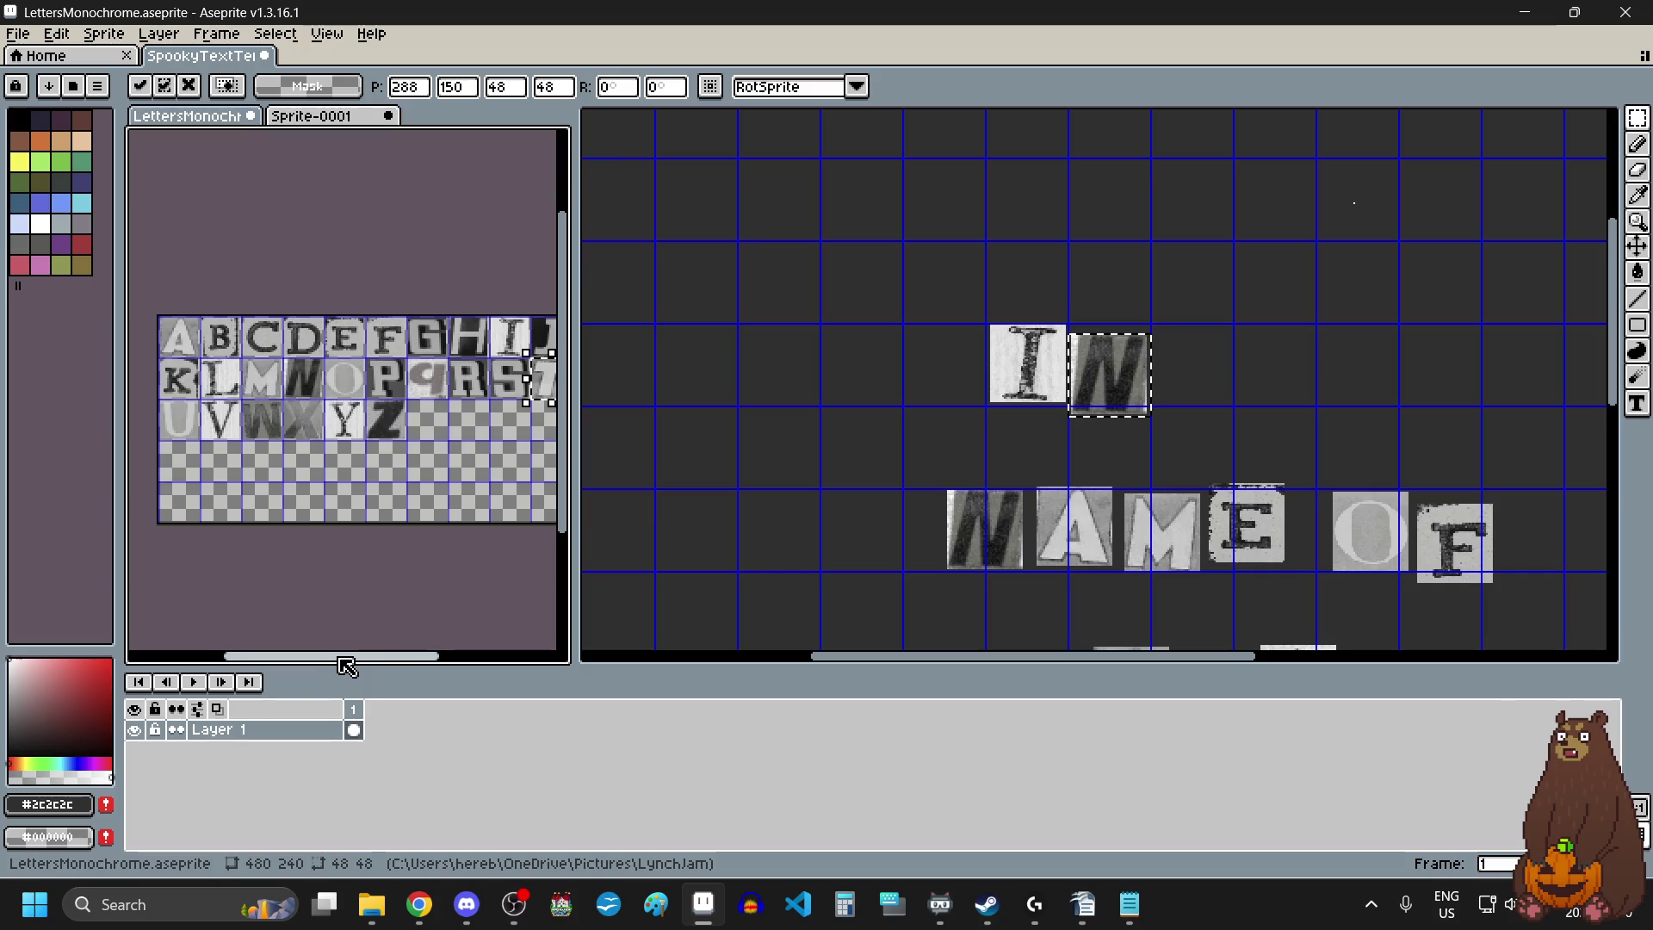
pyautogui.moveTo(344, 656); pyautogui.dragTo(358, 656)
pyautogui.scroll(-2, 1043, 413)
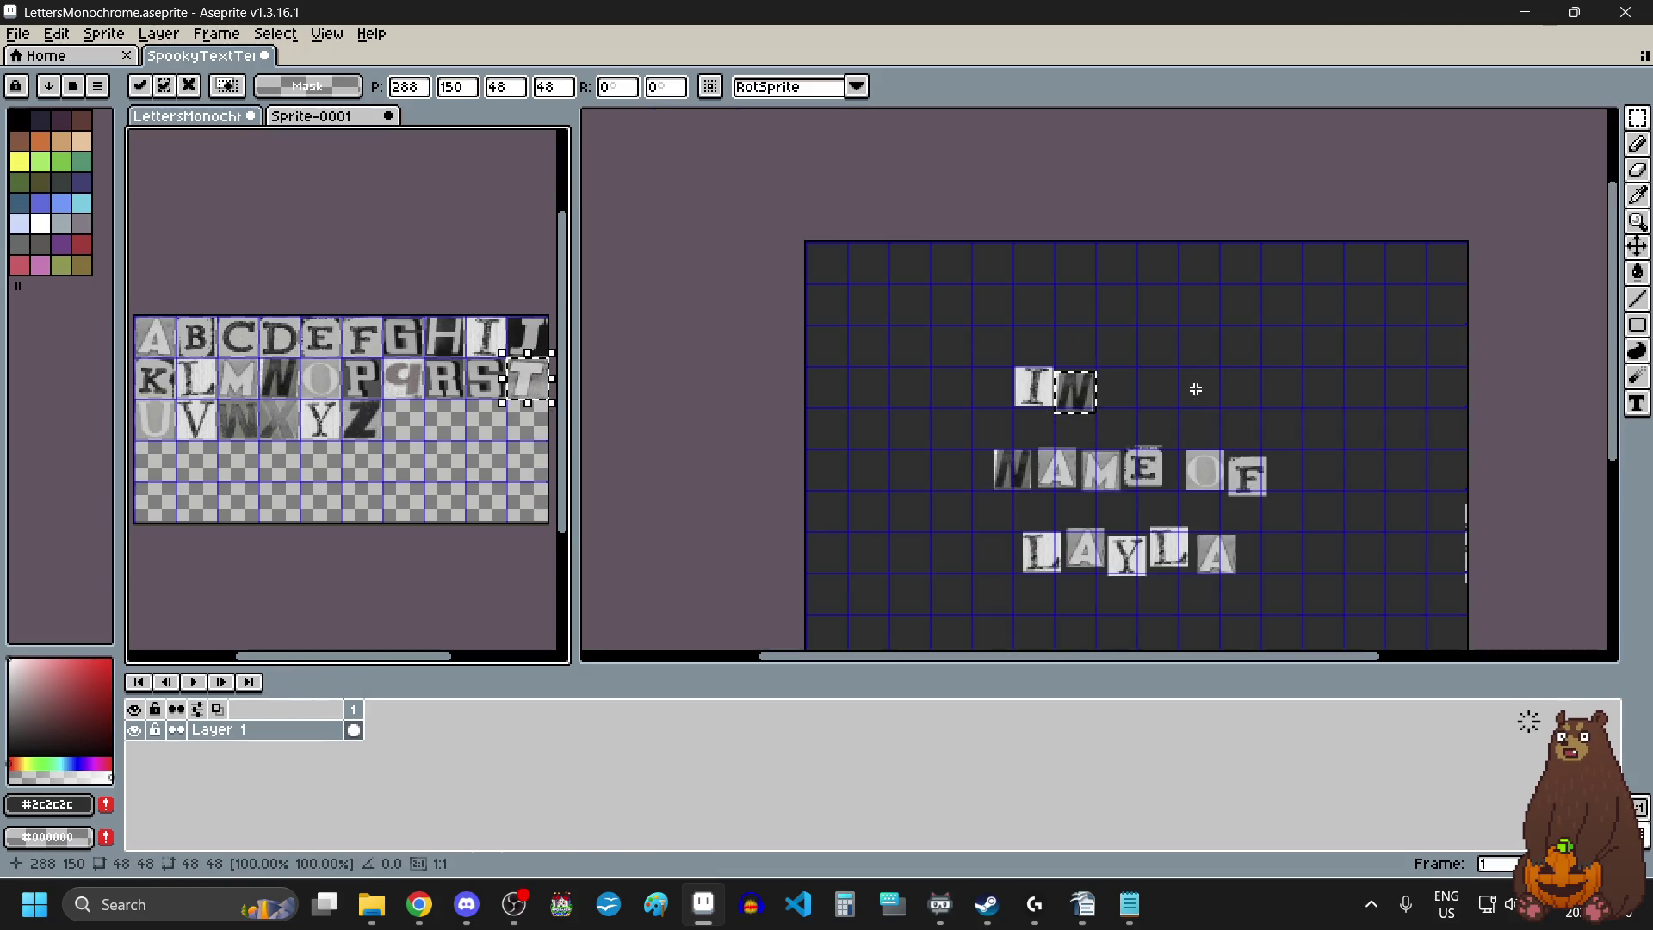
pyautogui.scroll(2, 1188, 393)
pyautogui.hotkey('ctrl', 'v')
pyautogui.moveTo(1205, 215); pyautogui.dragTo(1164, 393)
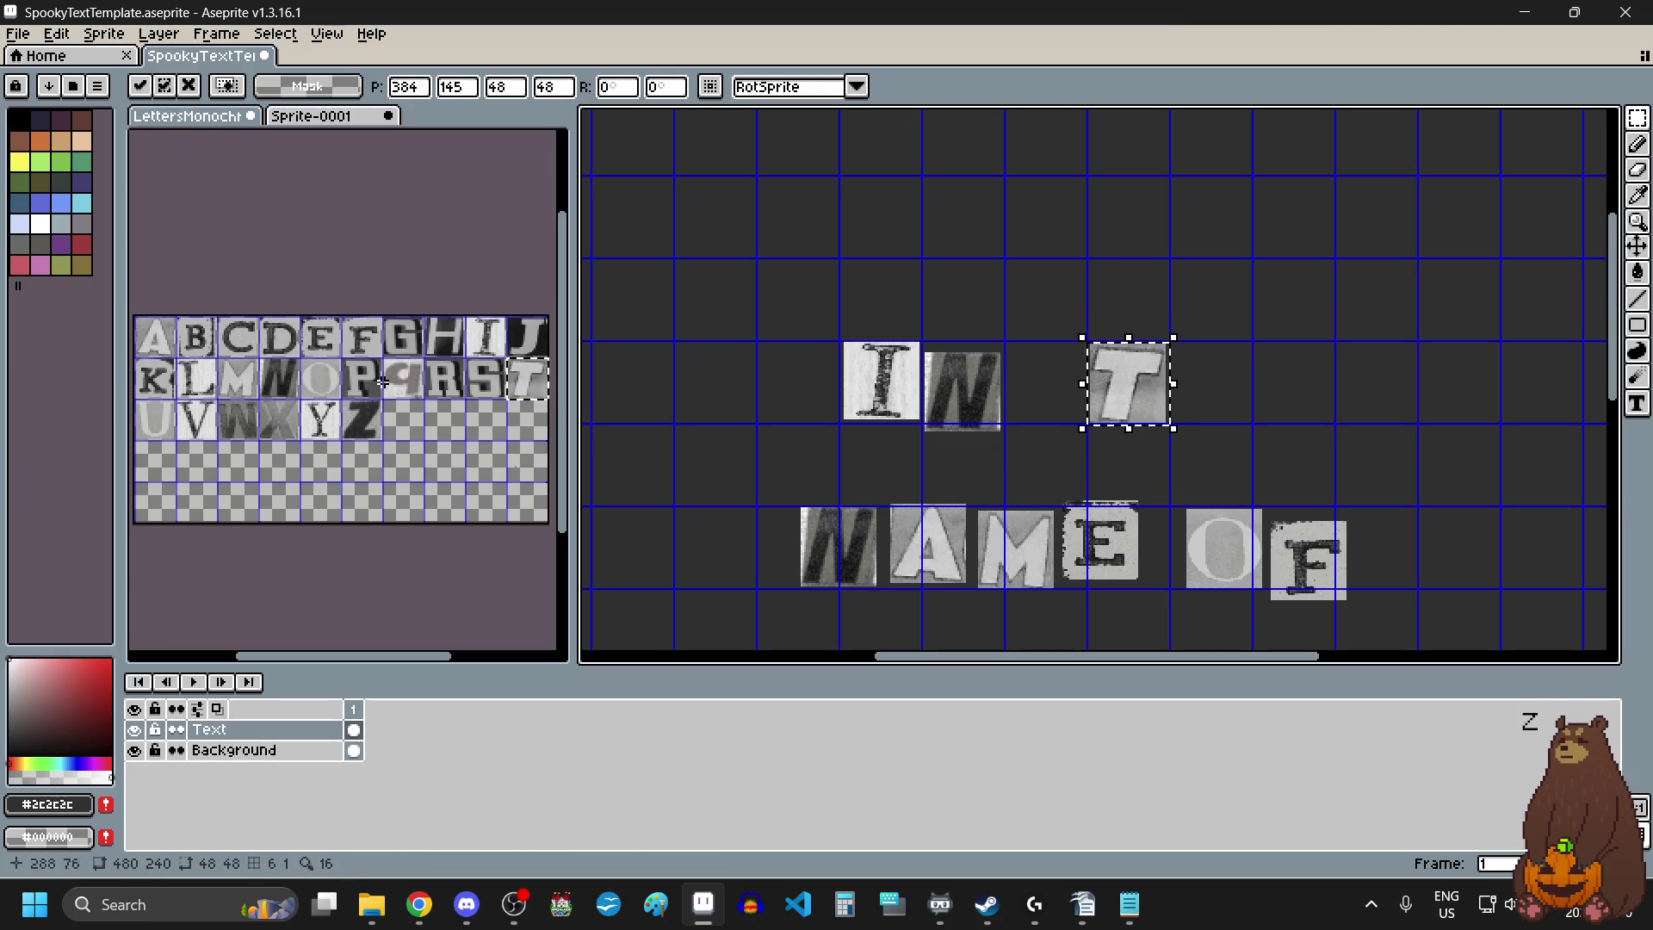
pyautogui.click(451, 341)
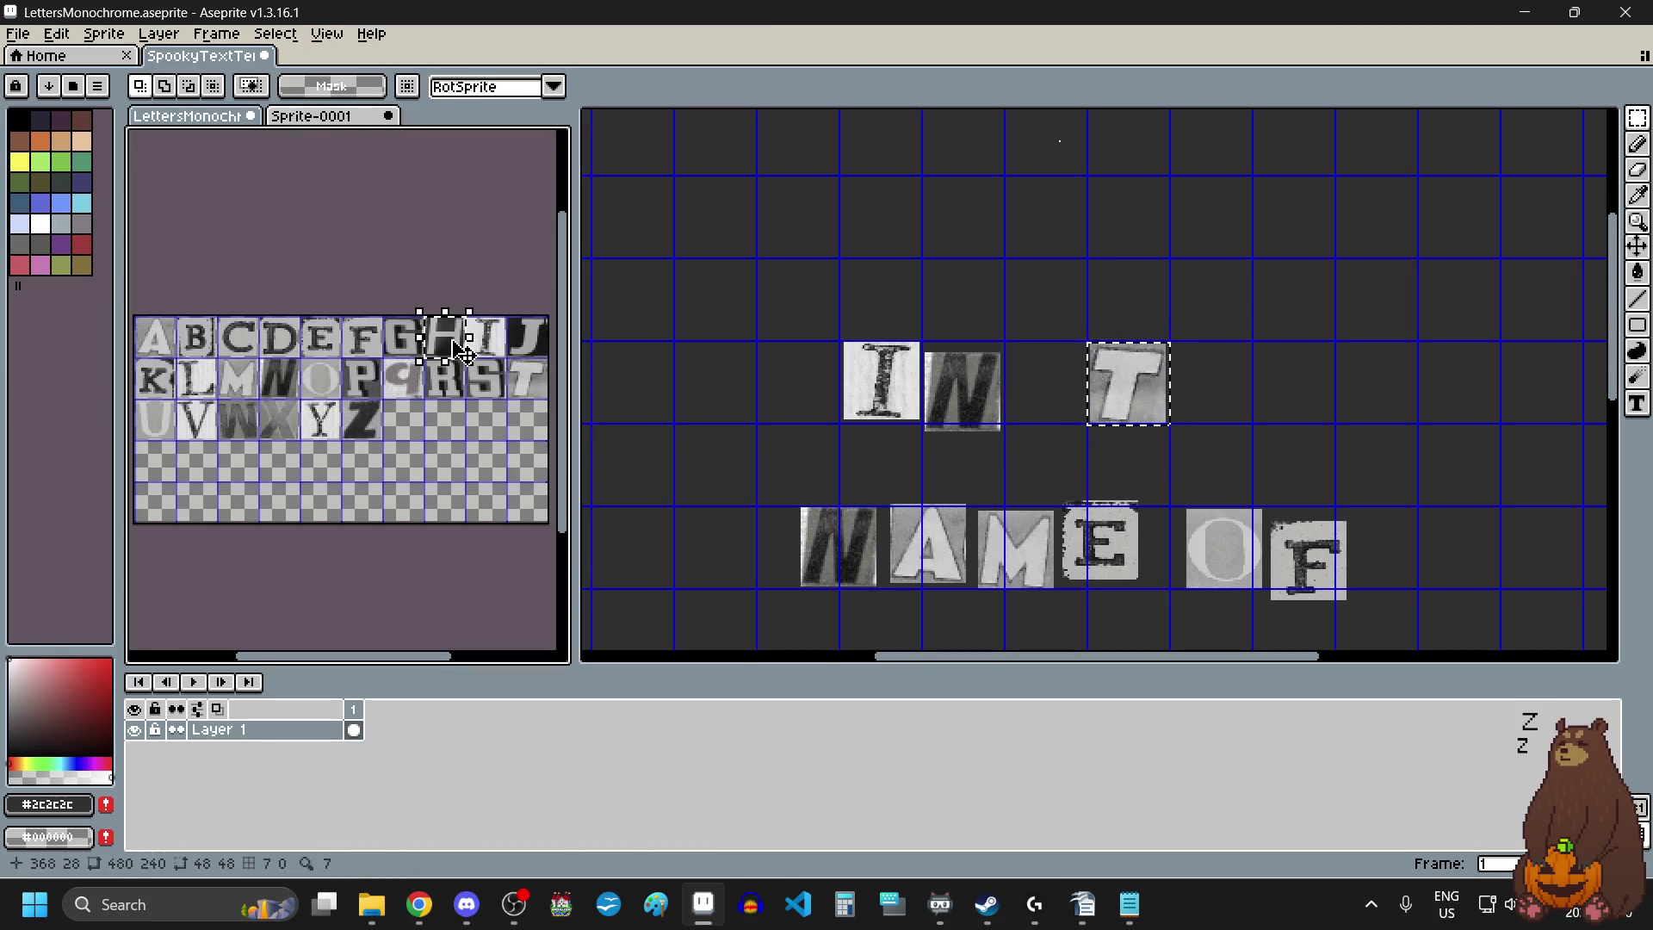
pyautogui.hotkey('ctrl', 'c')
pyautogui.click(1277, 380)
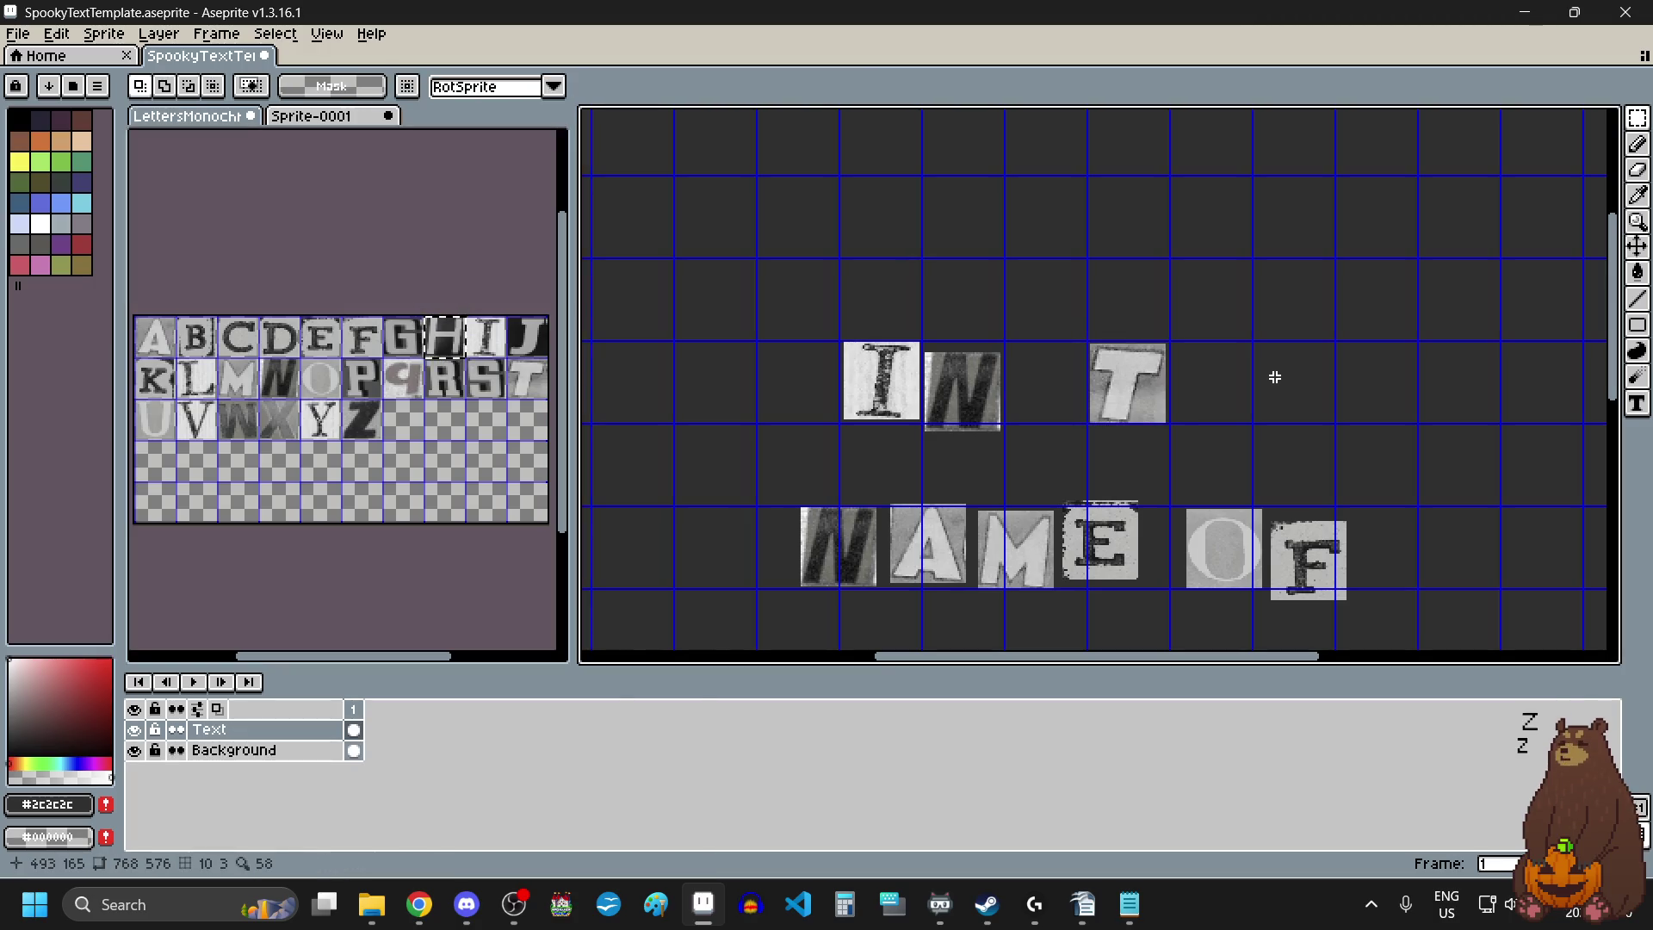
pyautogui.hotkey('ctrl', 'v')
pyautogui.moveTo(1064, 155)
pyautogui.mouseDown()
pyautogui.moveTo(1259, 412)
pyautogui.moveTo(1233, 411)
pyautogui.mouseUp()
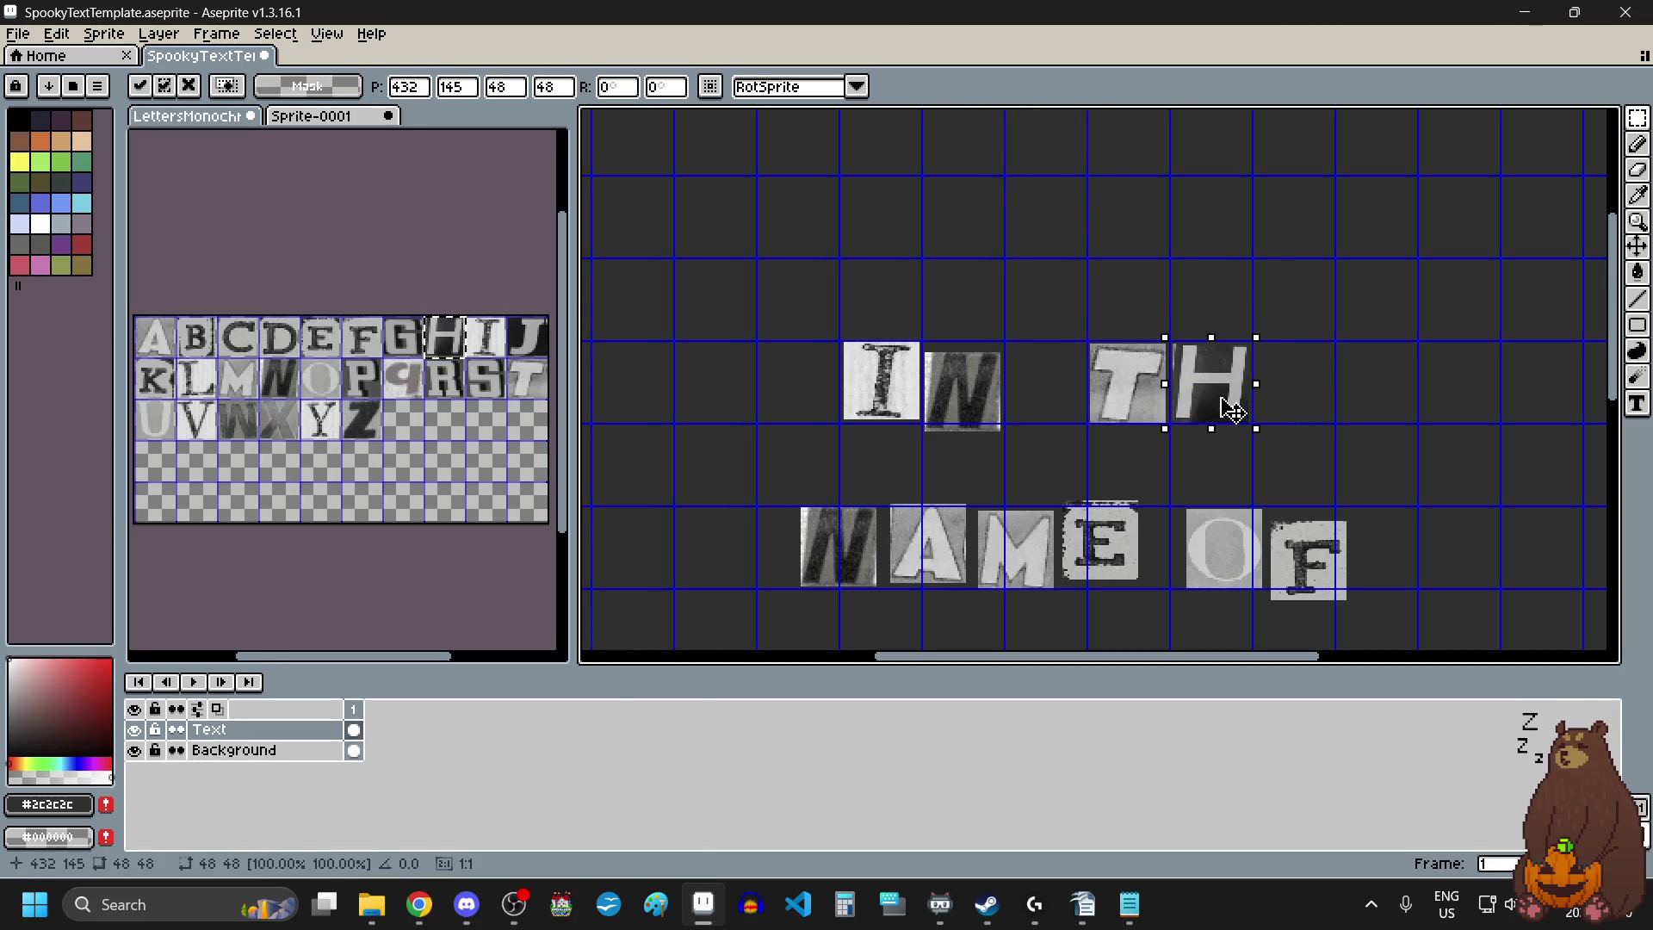
# Copy the E tile from the letter sheet and place it after TH.
pyautogui.click(328, 342)
pyautogui.moveTo(328, 342); pyautogui.dragTo(341, 353)
pyautogui.click(1338, 378)
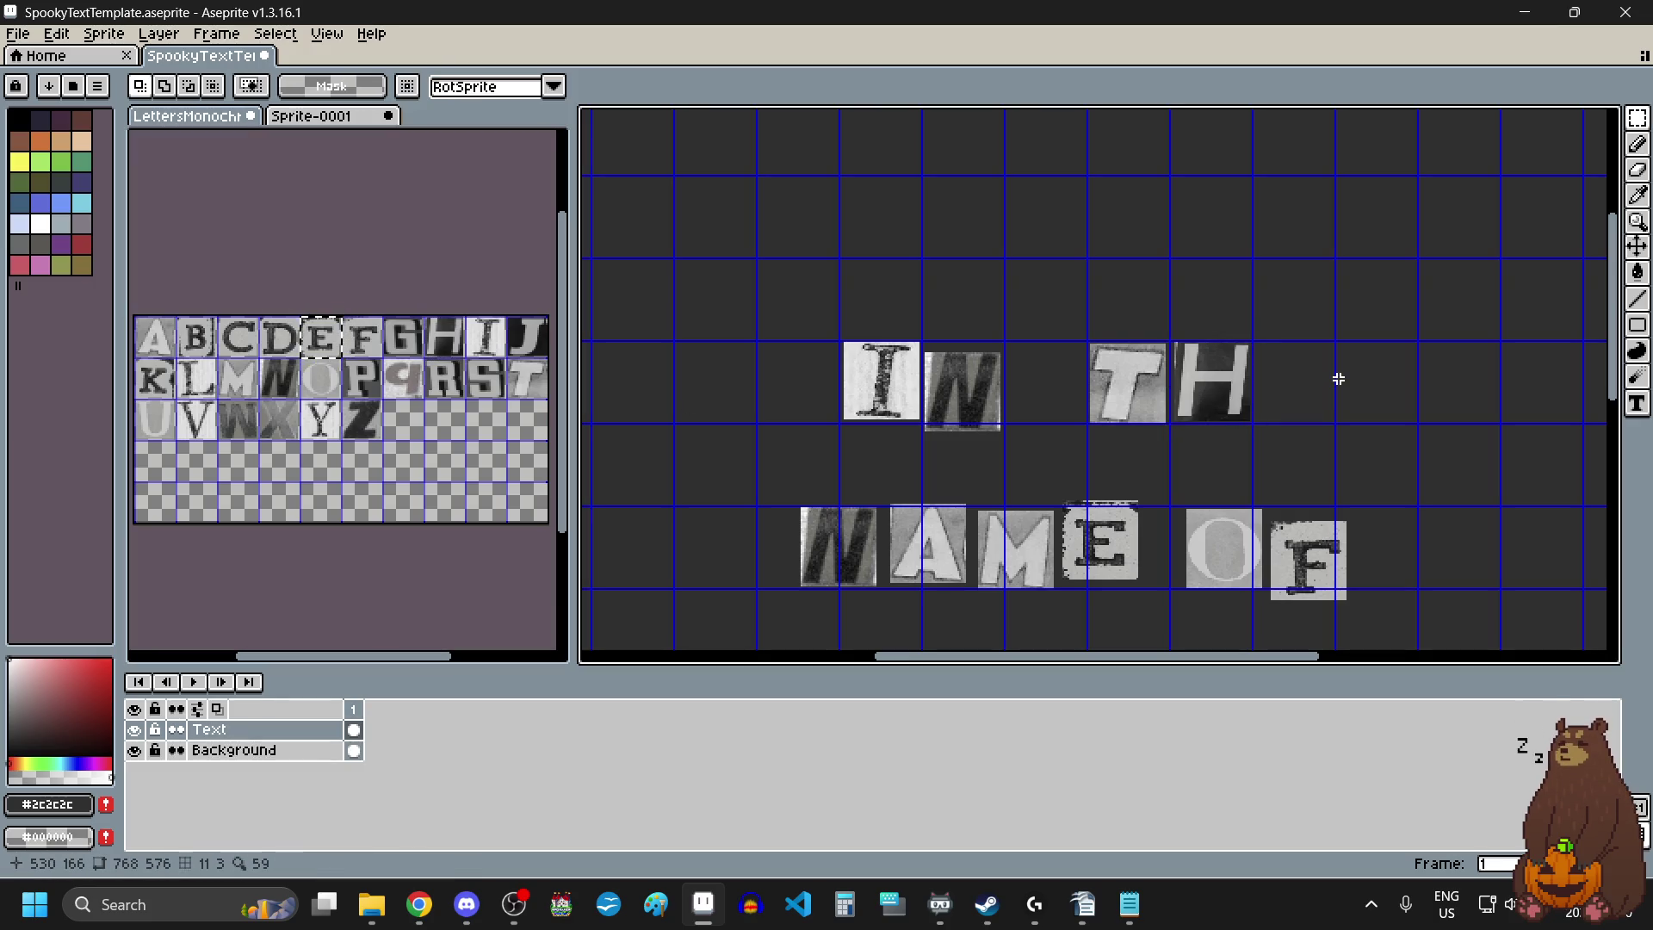
pyautogui.hotkey('ctrl', 'v')
pyautogui.moveTo(799, 142); pyautogui.dragTo(1101, 303)
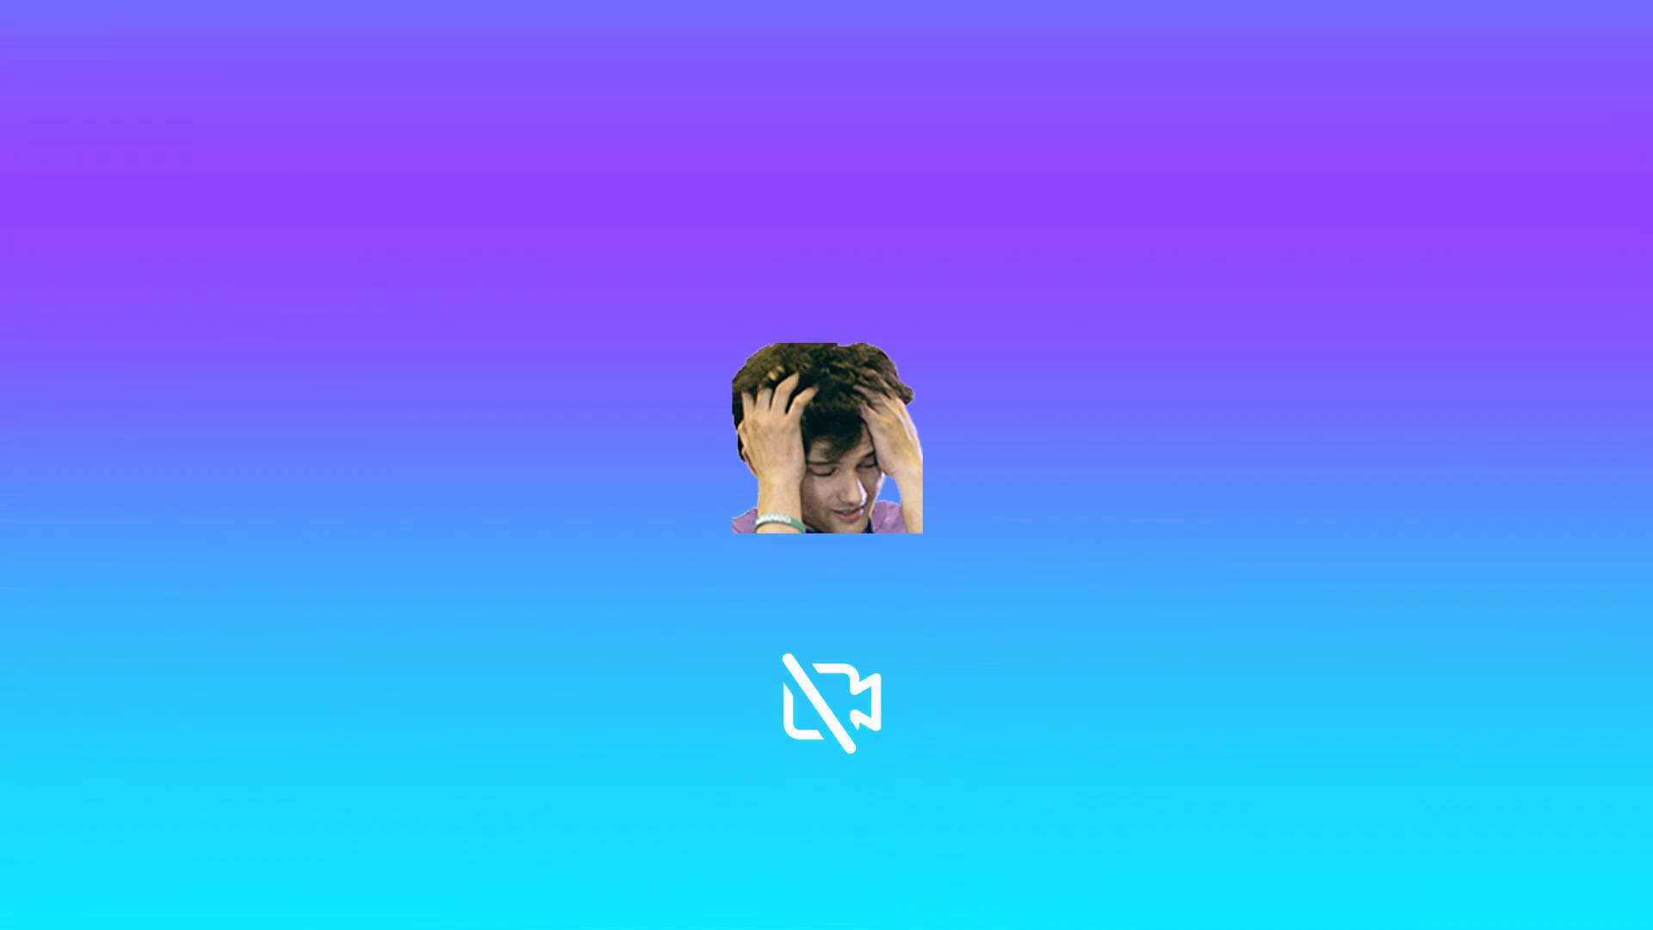